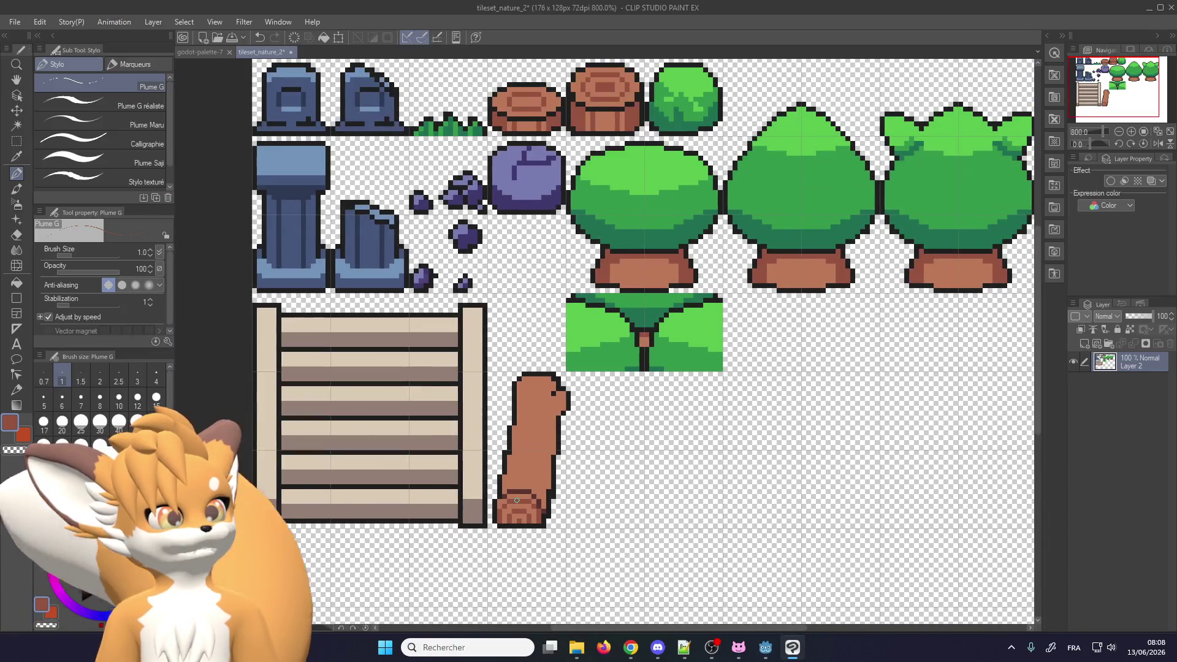
Darken the pixels at the log's lower-left base and add a new empty Layer 1 above Layer 2
{"action": "scroll", "coordinate": [517, 500], "scroll_direction": "up", "scroll_amount": 2}
{"action": "scroll", "coordinate": [515, 485], "scroll_direction": "up", "scroll_amount": 1}
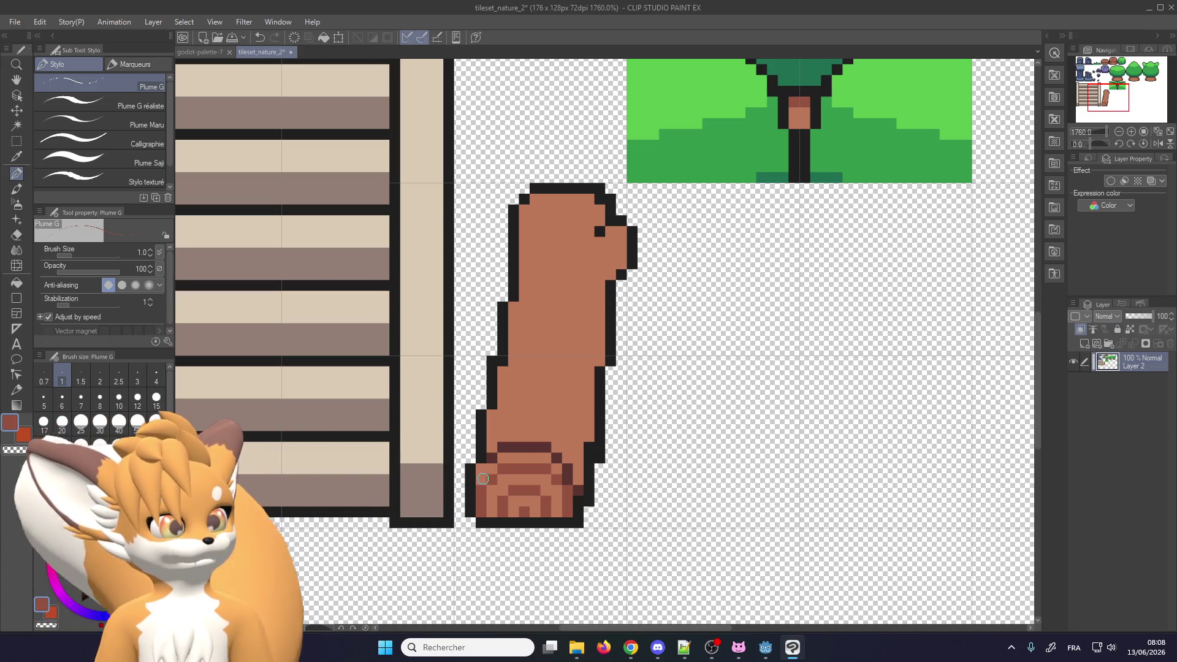
{"action": "left_click_drag", "start_coordinate": [479, 471], "coordinate": [491, 472]}
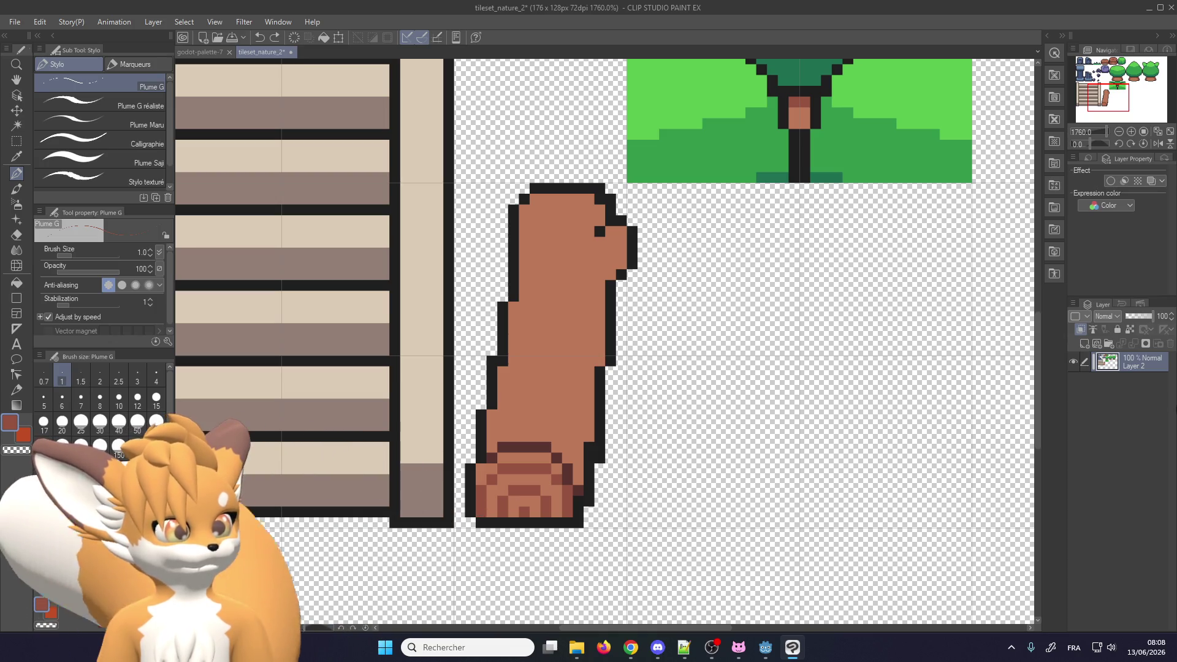
{"action": "left_click", "coordinate": [1085, 344]}
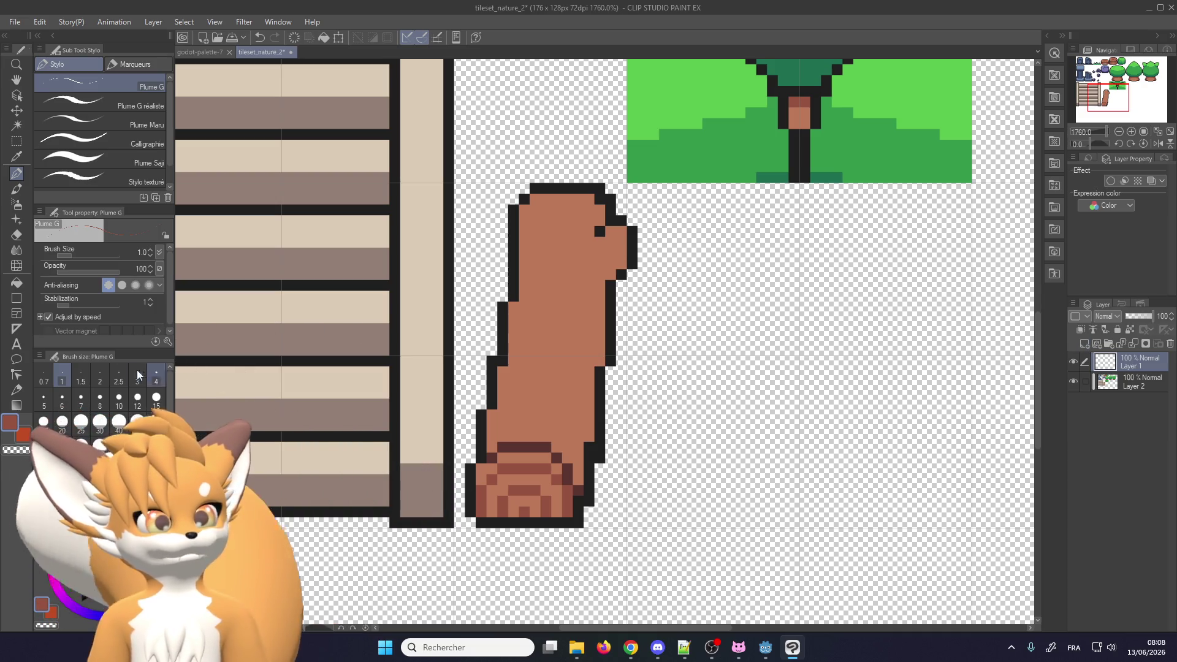
Cover the dark shading pixel and column on the log's base in plain reddish-brown
{"action": "scroll", "coordinate": [485, 511], "scroll_direction": "up", "scroll_amount": 2}
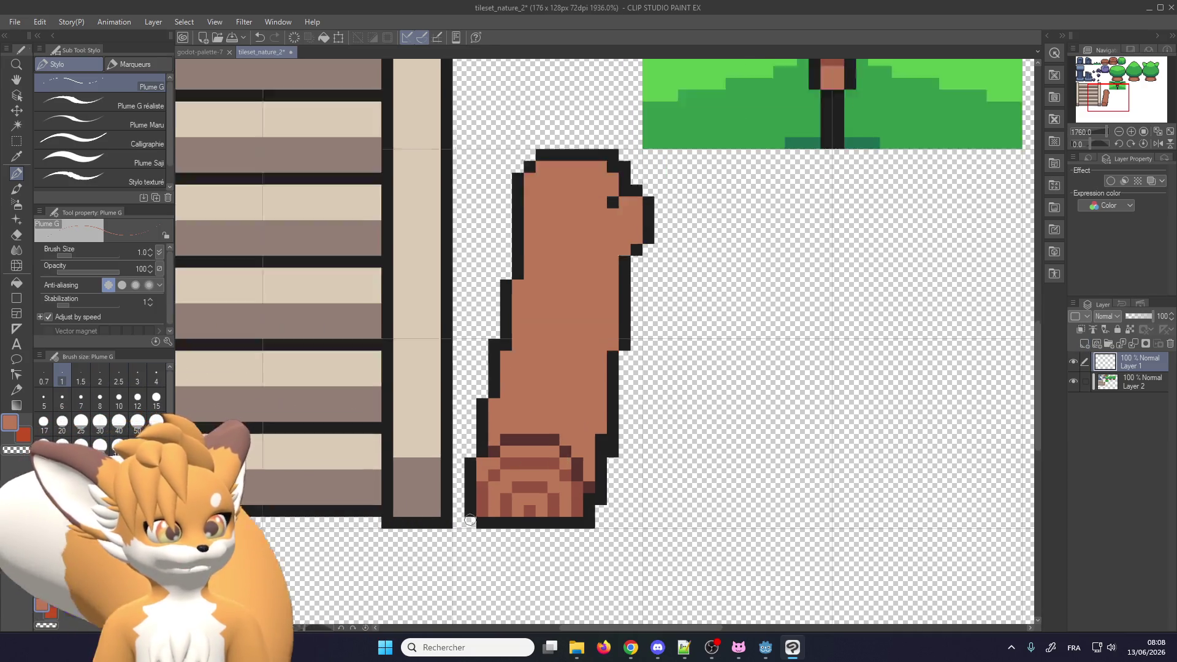
{"action": "left_click", "coordinate": [562, 459]}
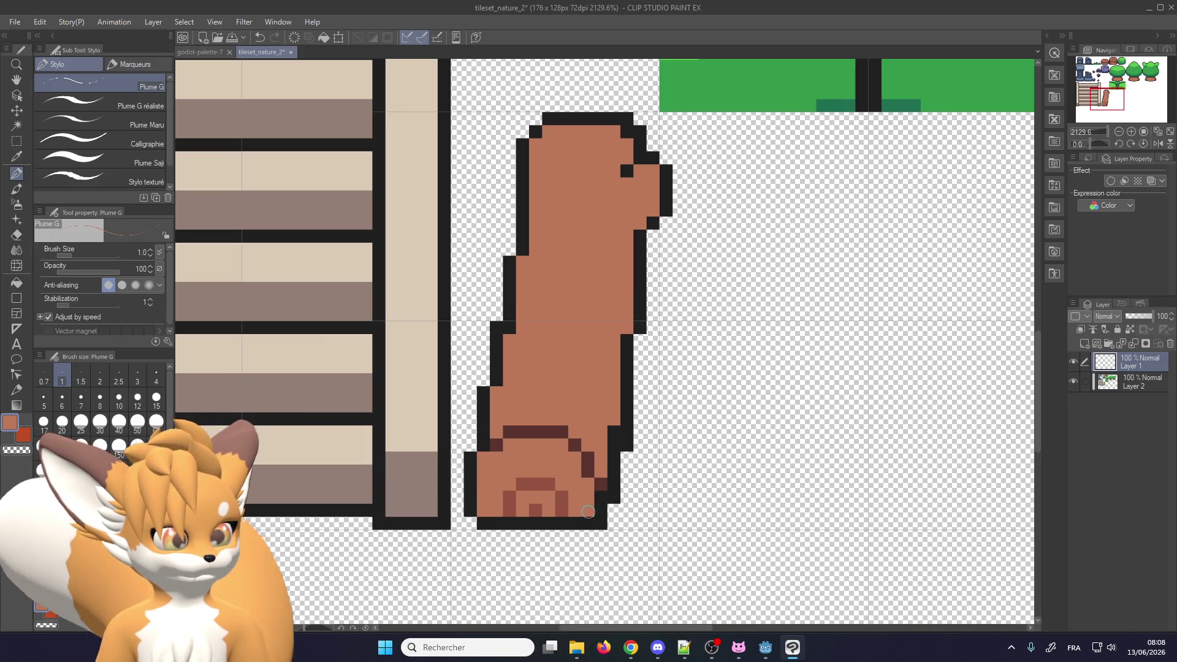
{"action": "left_click_drag", "start_coordinate": [563, 510], "coordinate": [562, 498]}
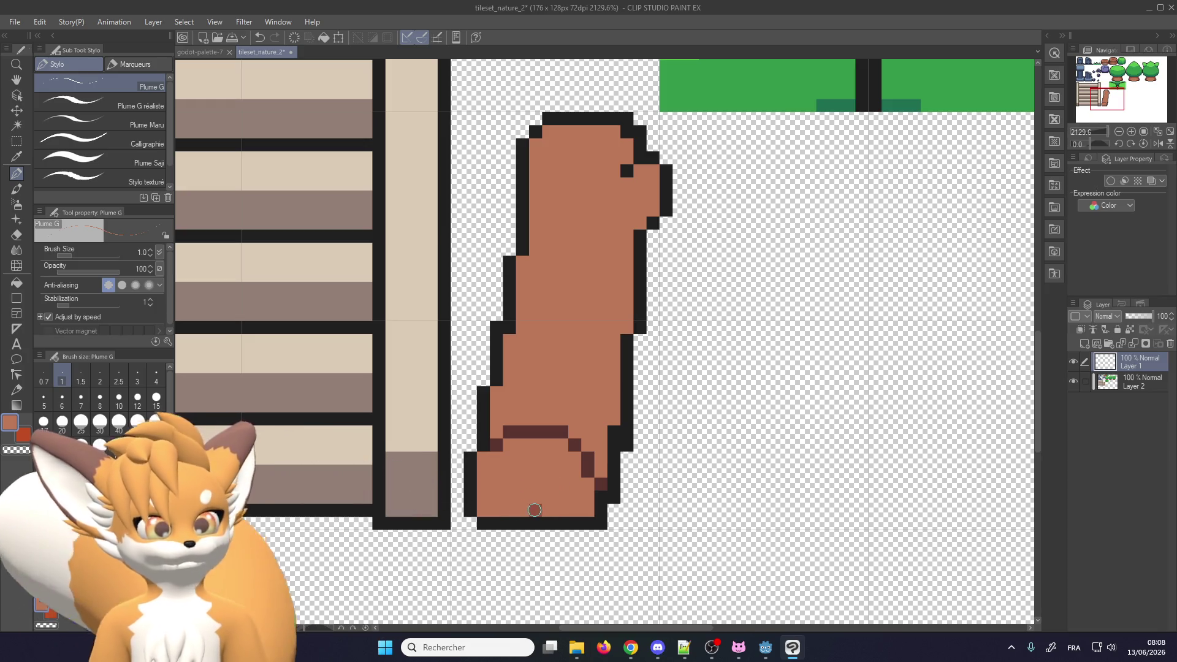
{"action": "left_click", "coordinate": [1139, 379]}
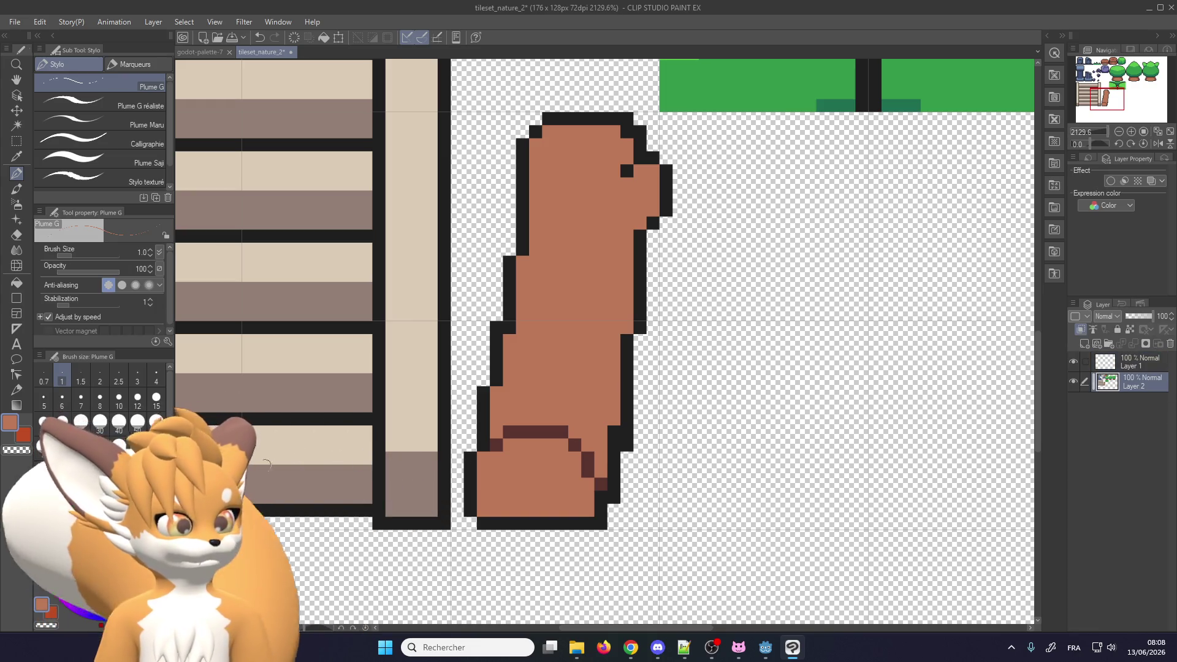
Set the brush size to 3 pixels
{"action": "scroll", "coordinate": [401, 590], "scroll_direction": "down", "scroll_amount": 5}
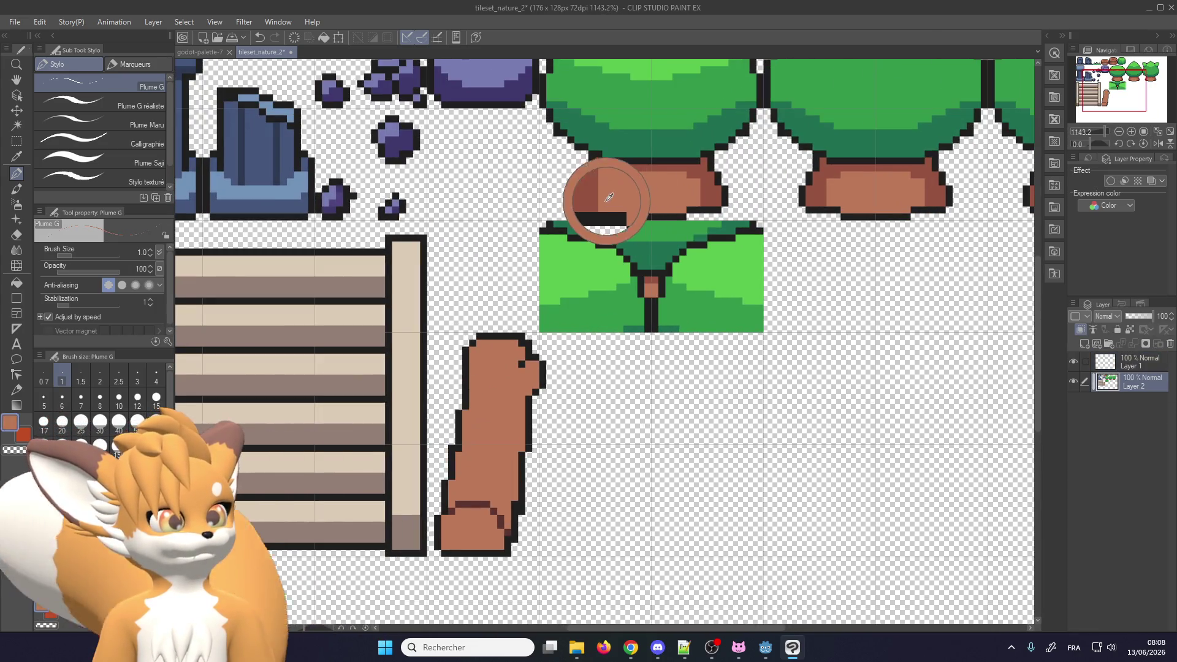
{"action": "scroll", "coordinate": [482, 504], "scroll_direction": "up", "scroll_amount": 5}
{"action": "left_click", "coordinate": [137, 374]}
{"action": "scroll", "coordinate": [521, 521], "scroll_direction": "down", "scroll_amount": 2}
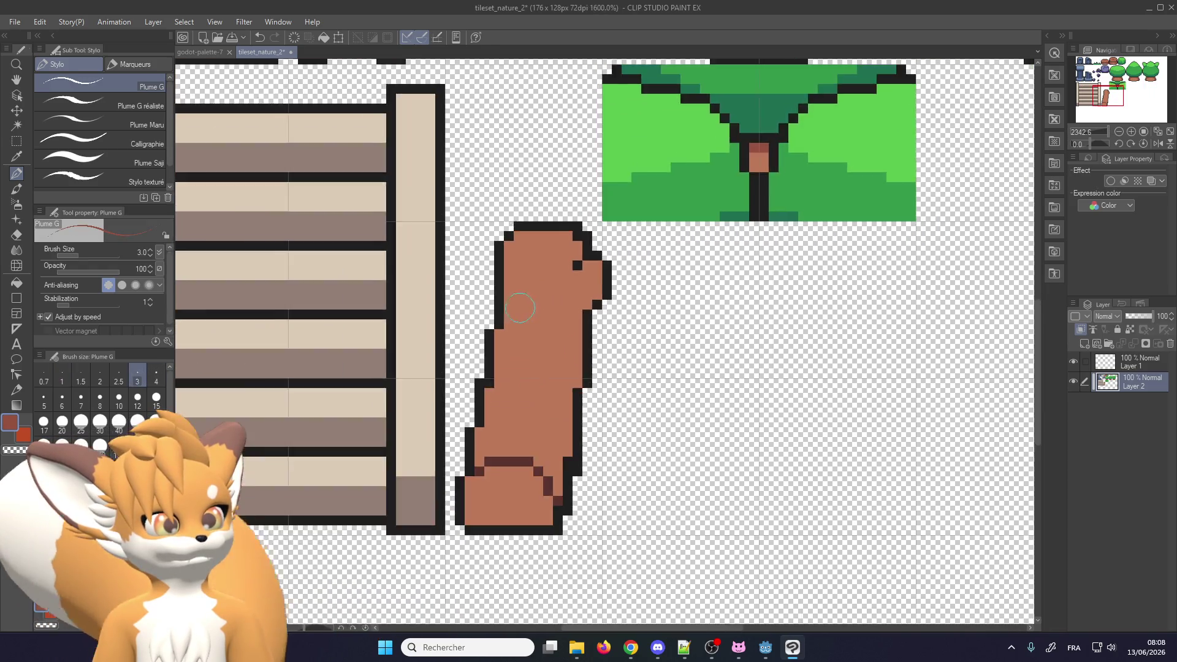
{"action": "scroll", "coordinate": [521, 521], "scroll_direction": "up", "scroll_amount": 3}
Paint darker ring shading and a darker brown row across the log's base
{"action": "left_click_drag", "start_coordinate": [465, 512], "coordinate": [540, 540]}
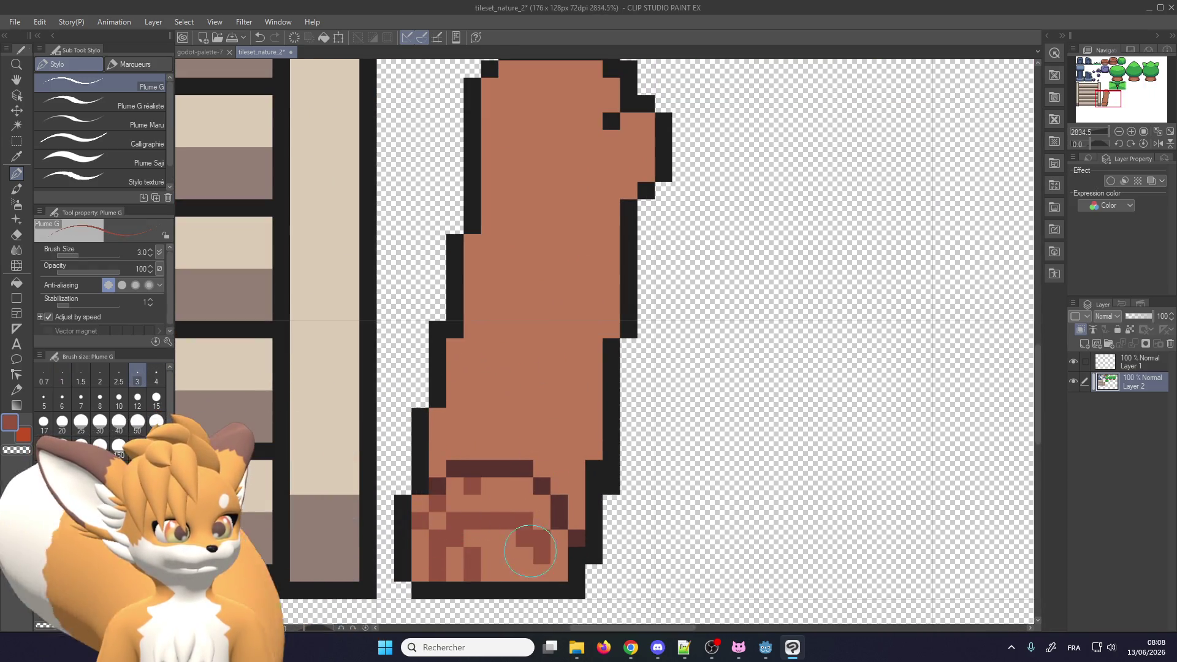
{"action": "left_click_drag", "start_coordinate": [466, 552], "coordinate": [515, 573]}
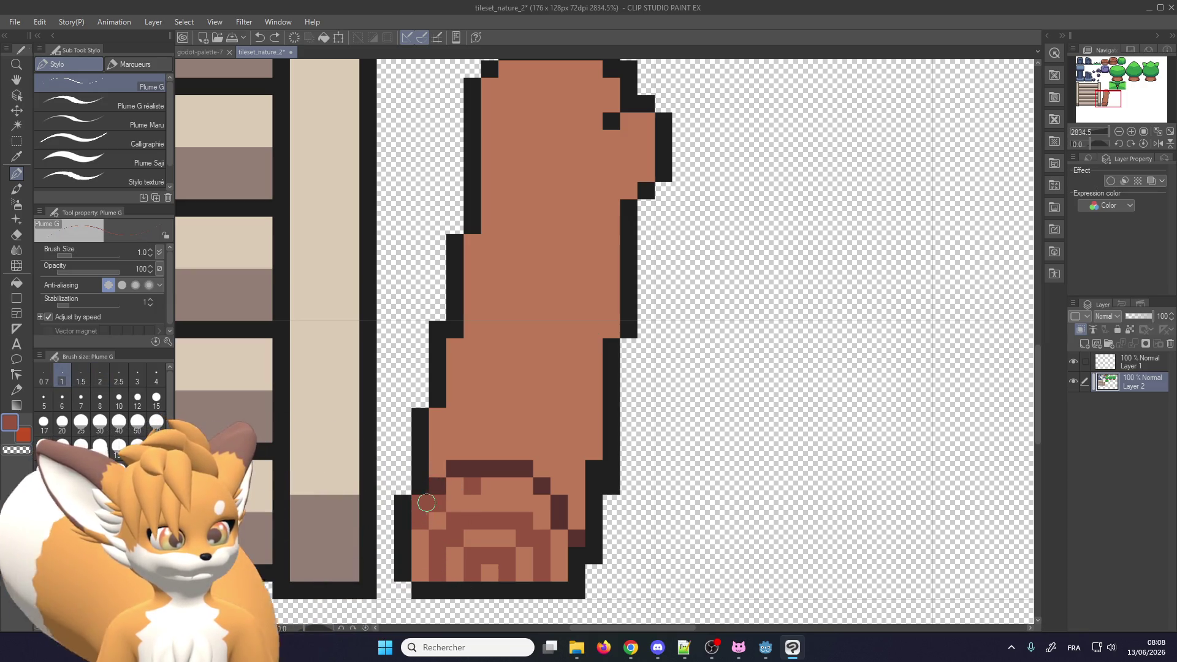
{"action": "left_click_drag", "start_coordinate": [462, 483], "coordinate": [531, 490]}
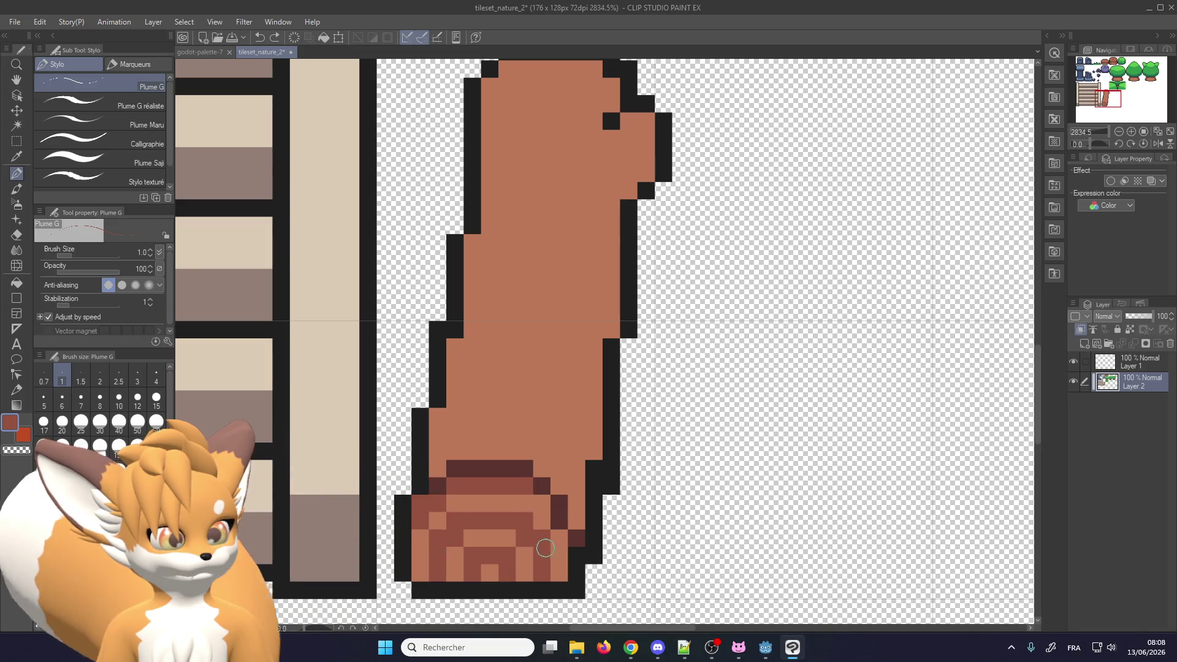
{"action": "scroll", "coordinate": [561, 564], "scroll_direction": "down", "scroll_amount": 3}
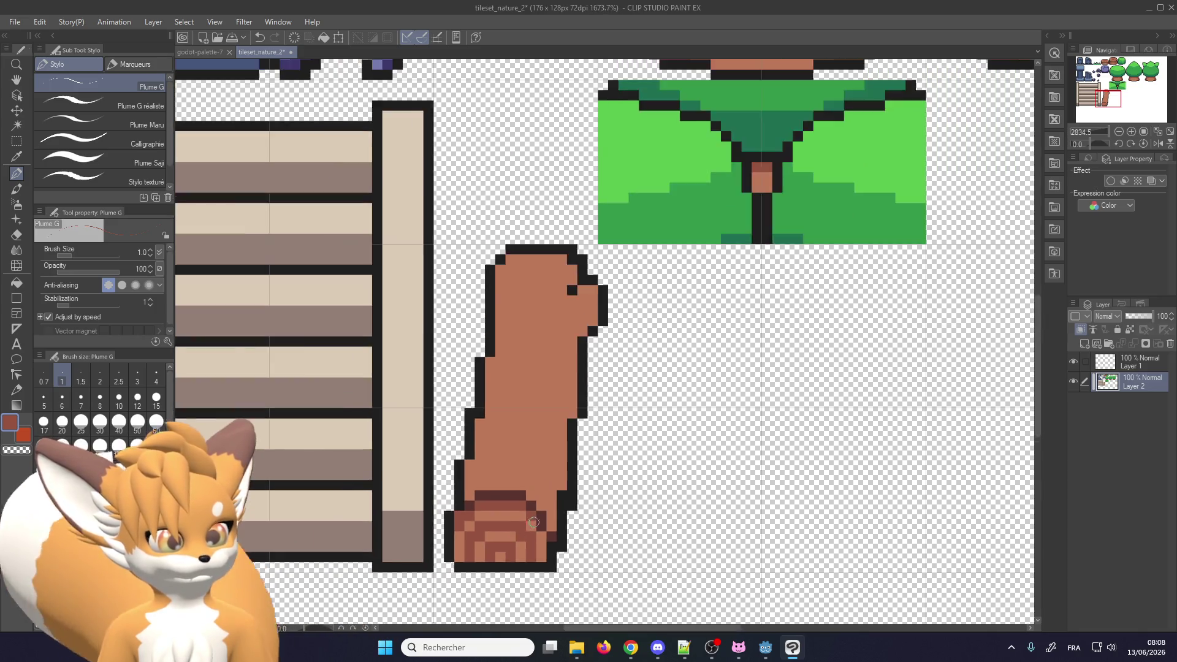
{"action": "scroll", "coordinate": [587, 509], "scroll_direction": "down", "scroll_amount": 3}
{"action": "scroll", "coordinate": [577, 515], "scroll_direction": "down", "scroll_amount": 1}
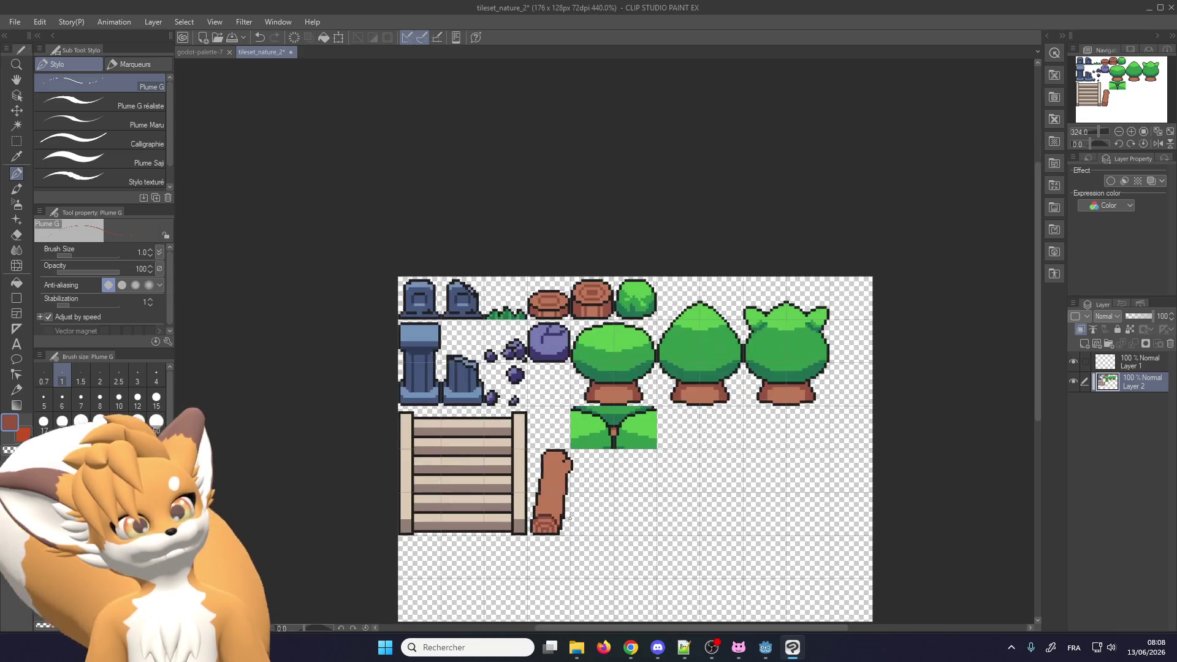
{"action": "scroll", "coordinate": [564, 525], "scroll_direction": "up", "scroll_amount": 2}
{"action": "scroll", "coordinate": [564, 526], "scroll_direction": "up", "scroll_amount": 1}
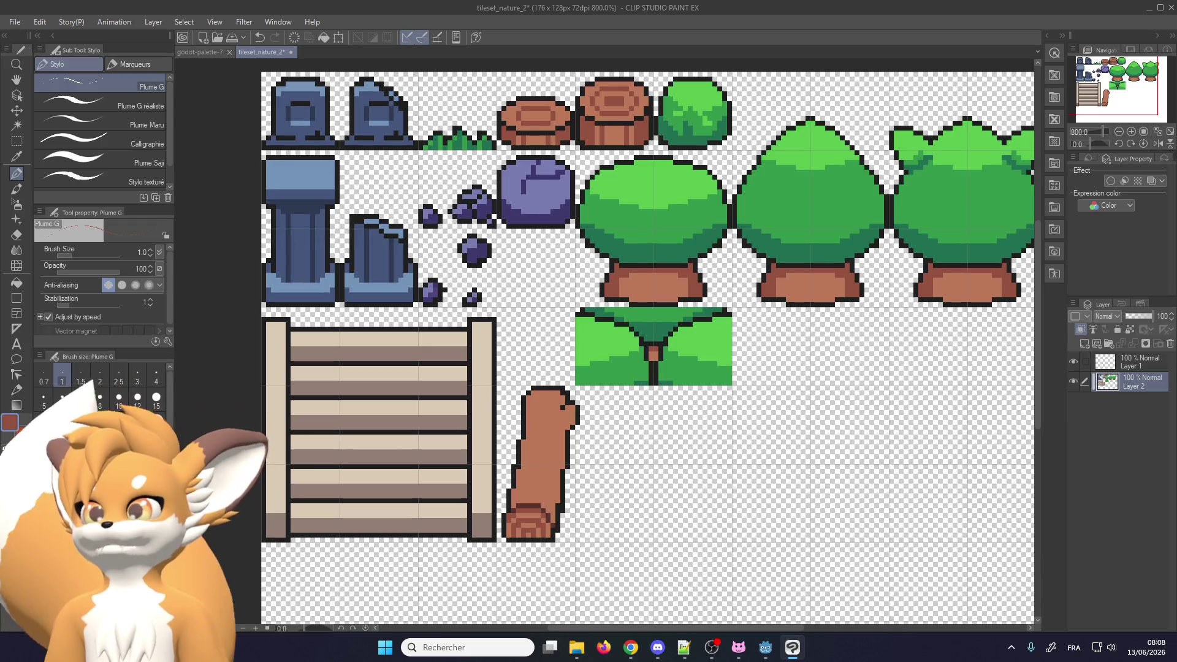
{"action": "key", "text": "alt+Tab"}
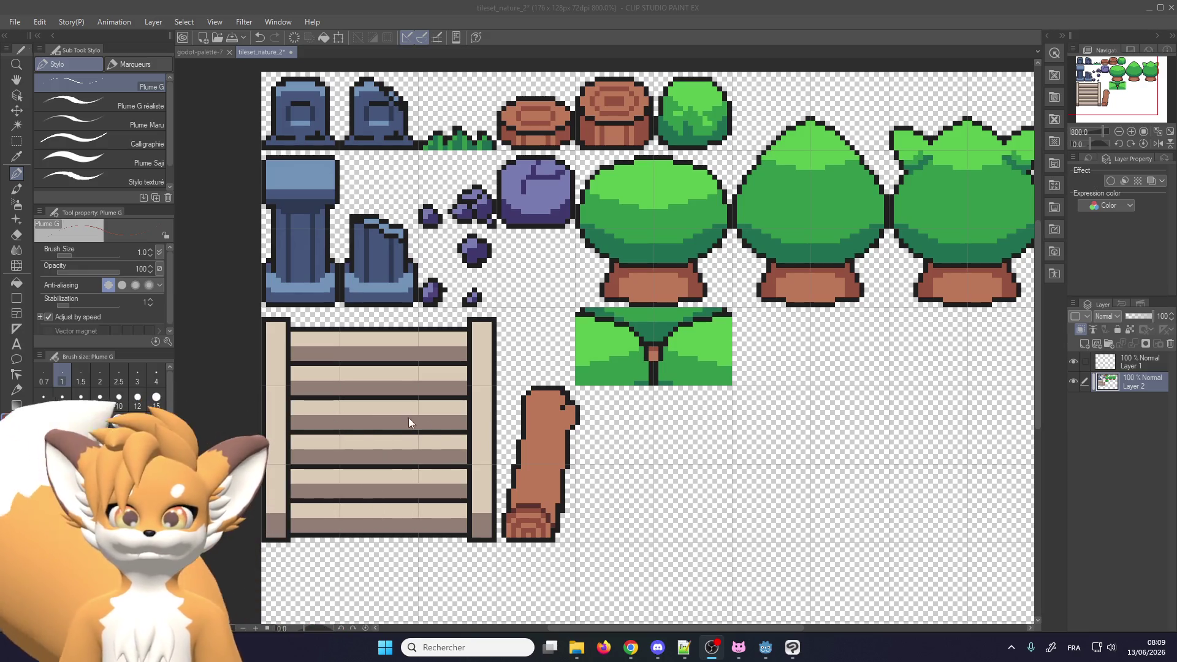
Pick the log's dark brown and draw 1-px shading lines down its right side
{"action": "scroll", "coordinate": [479, 427], "scroll_direction": "down", "scroll_amount": 2}
{"action": "scroll", "coordinate": [478, 425], "scroll_direction": "up", "scroll_amount": 1}
{"action": "scroll", "coordinate": [501, 432], "scroll_direction": "up", "scroll_amount": 1}
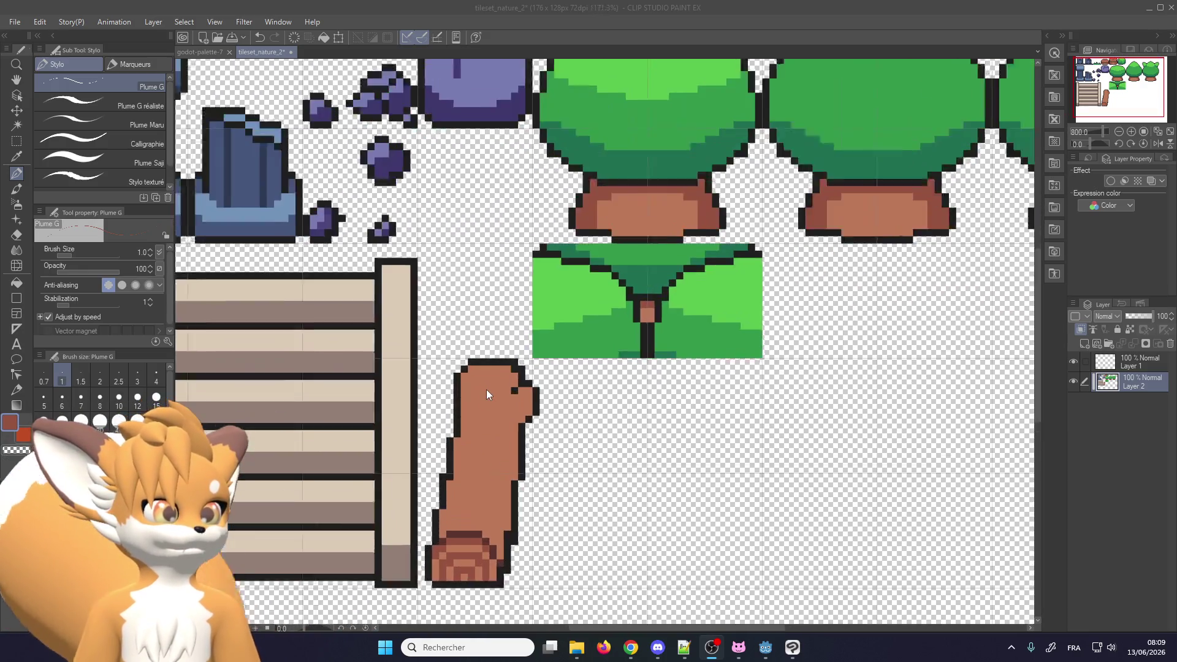
{"action": "scroll", "coordinate": [486, 388], "scroll_direction": "down", "scroll_amount": 1}
{"action": "scroll", "coordinate": [493, 392], "scroll_direction": "down", "scroll_amount": 1}
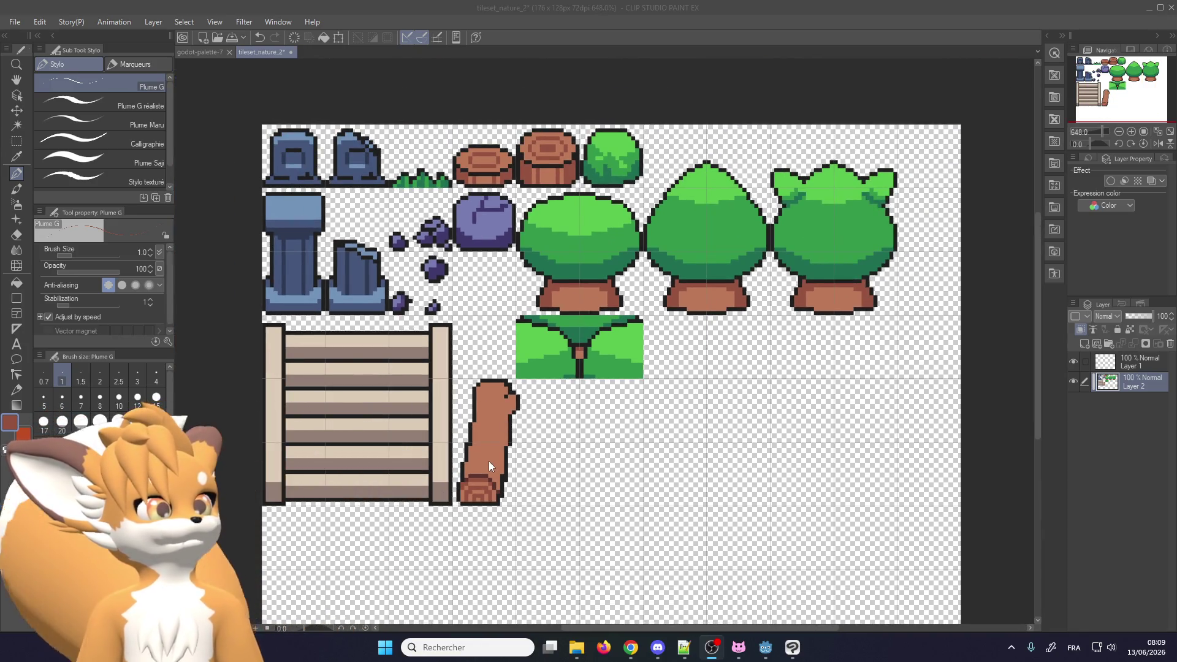
{"action": "scroll", "coordinate": [489, 463], "scroll_direction": "up", "scroll_amount": 1}
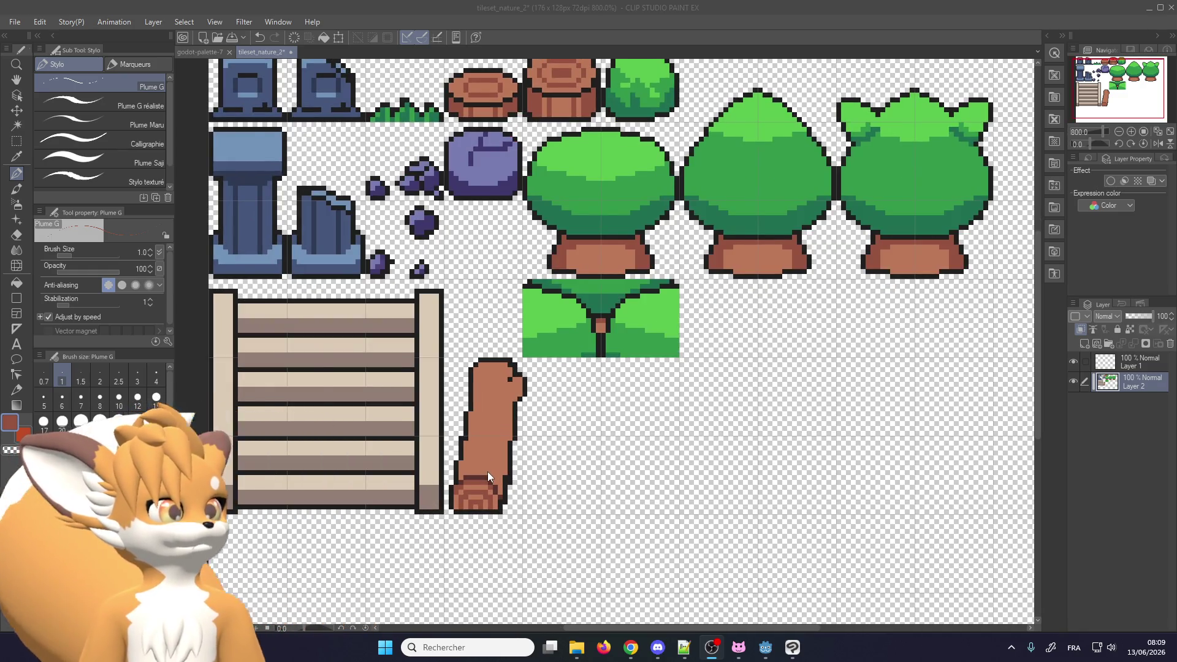
{"action": "scroll", "coordinate": [488, 473], "scroll_direction": "up", "scroll_amount": 1}
{"action": "scroll", "coordinate": [478, 483], "scroll_direction": "up", "scroll_amount": 1}
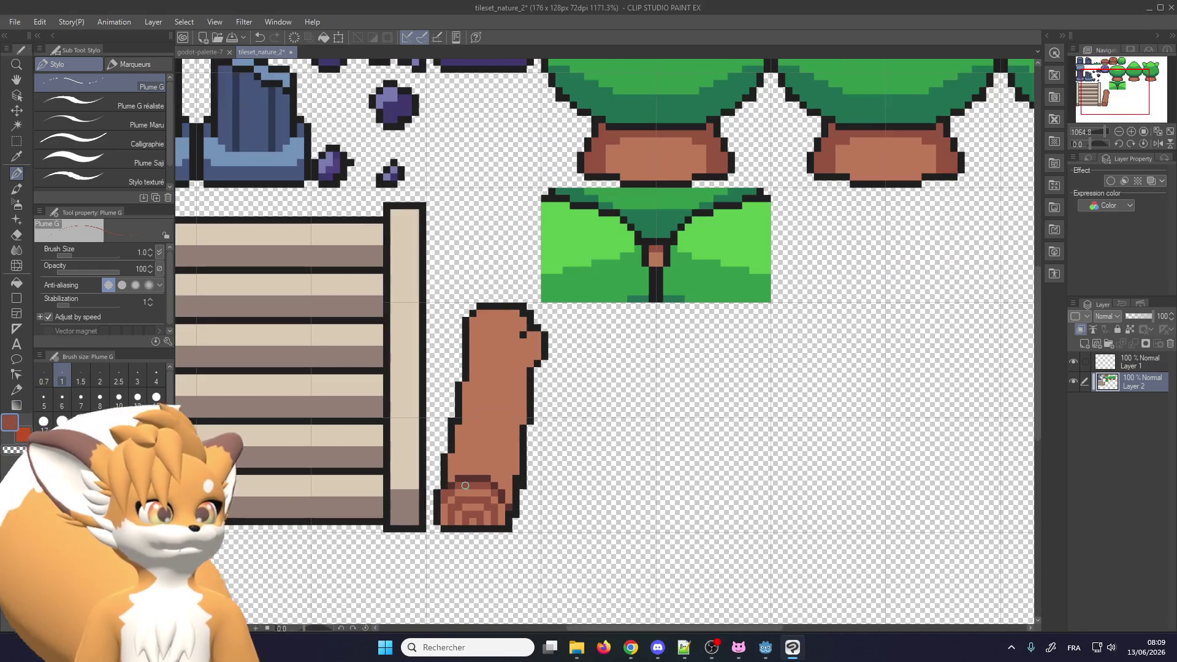
{"action": "left_click", "coordinate": [478, 483], "text": "alt"}
{"action": "left_click_drag", "start_coordinate": [508, 417], "coordinate": [508, 488]}
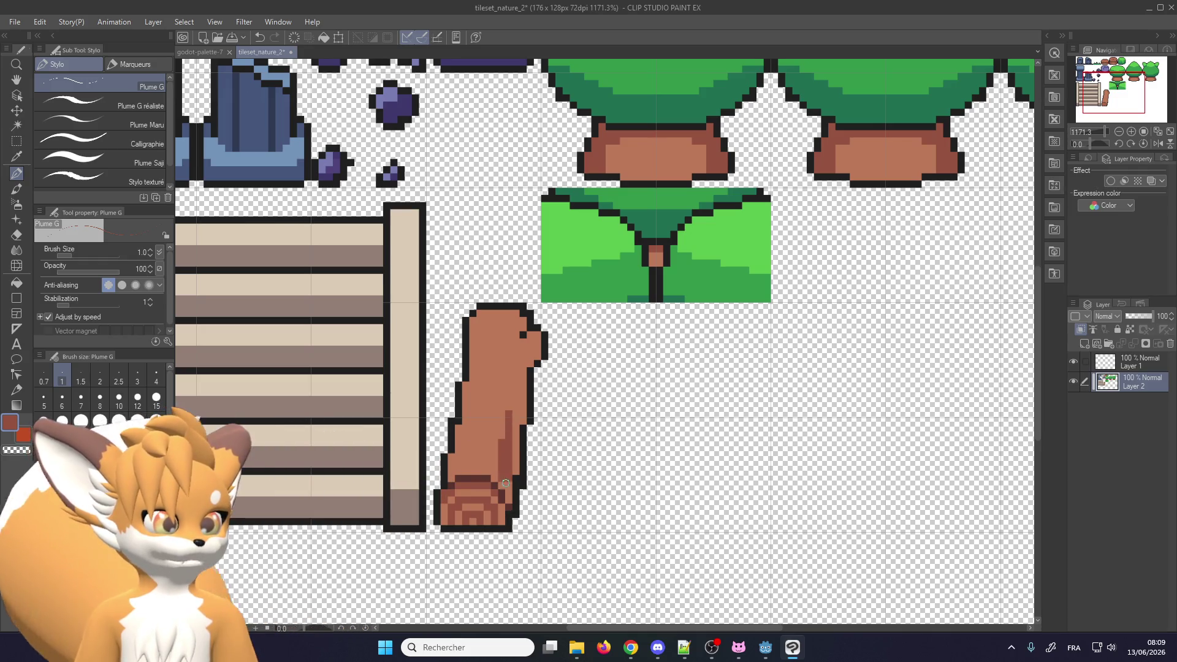
{"action": "left_click_drag", "start_coordinate": [524, 424], "coordinate": [524, 370]}
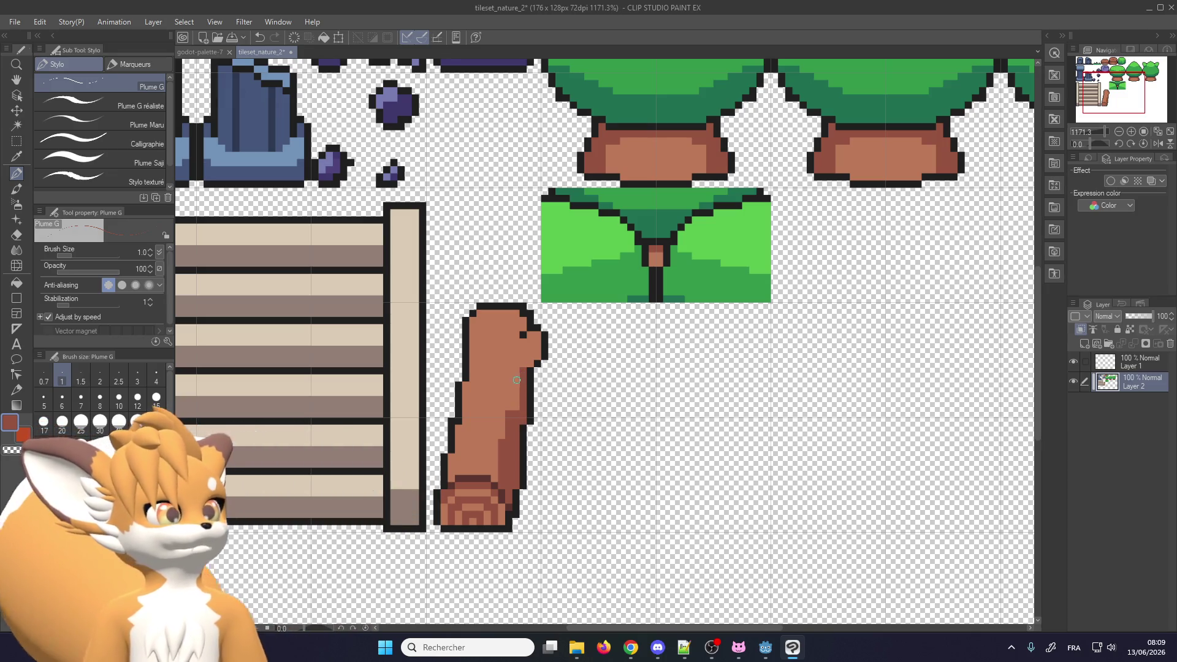
Take the log's lighter brown as the drawing colour
{"action": "scroll", "coordinate": [503, 398], "scroll_direction": "down", "scroll_amount": 2}
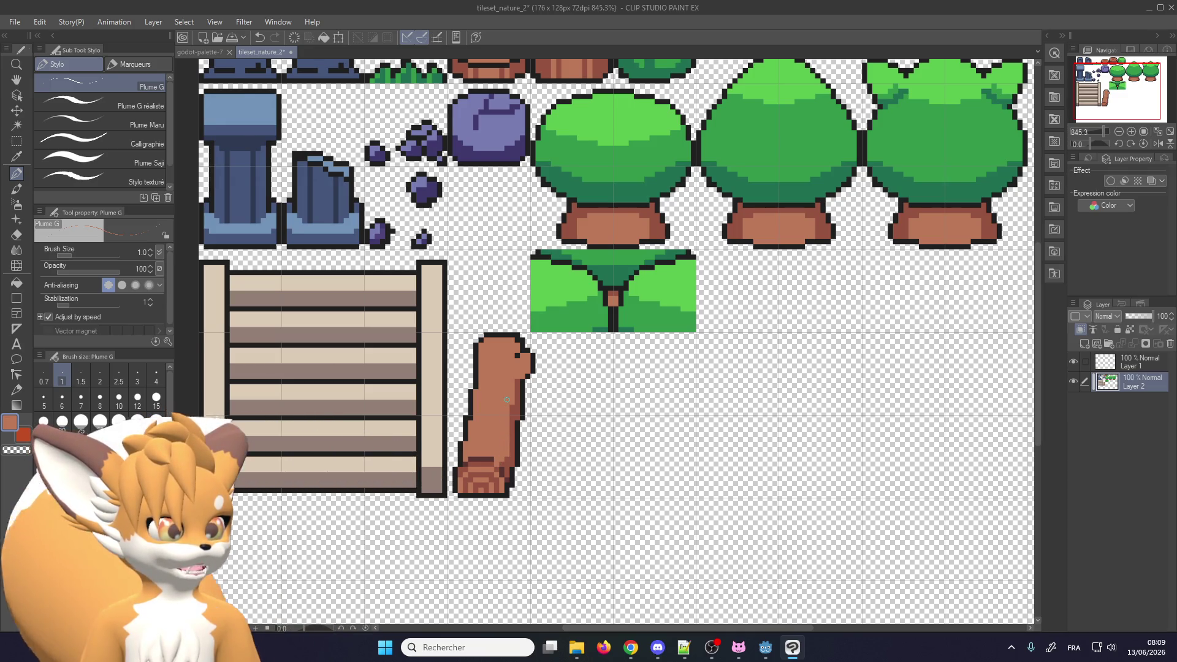
{"action": "scroll", "coordinate": [506, 420], "scroll_direction": "up", "scroll_amount": 1}
{"action": "scroll", "coordinate": [502, 394], "scroll_direction": "down", "scroll_amount": 2}
{"action": "scroll", "coordinate": [503, 395], "scroll_direction": "down", "scroll_amount": 1}
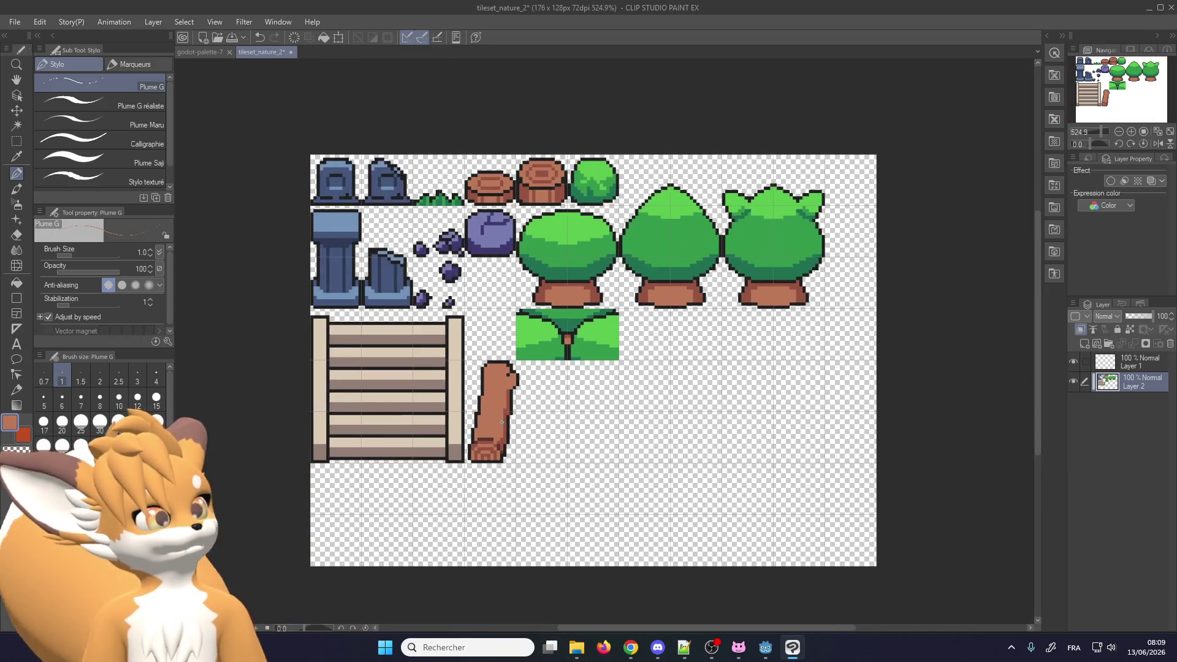
{"action": "scroll", "coordinate": [506, 398], "scroll_direction": "up", "scroll_amount": 2}
{"action": "scroll", "coordinate": [512, 400], "scroll_direction": "up", "scroll_amount": 2}
{"action": "scroll", "coordinate": [507, 406], "scroll_direction": "down", "scroll_amount": 2}
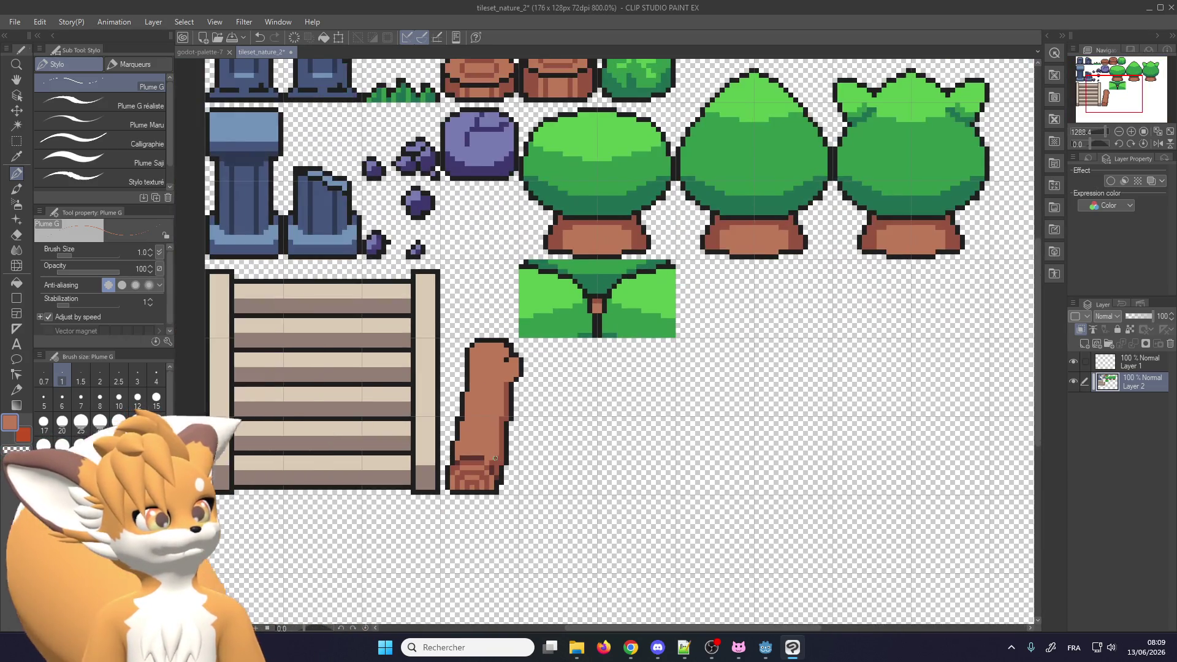
{"action": "scroll", "coordinate": [500, 426], "scroll_direction": "up", "scroll_amount": 1}
{"action": "scroll", "coordinate": [490, 448], "scroll_direction": "down", "scroll_amount": 1}
{"action": "scroll", "coordinate": [489, 448], "scroll_direction": "up", "scroll_amount": 1}
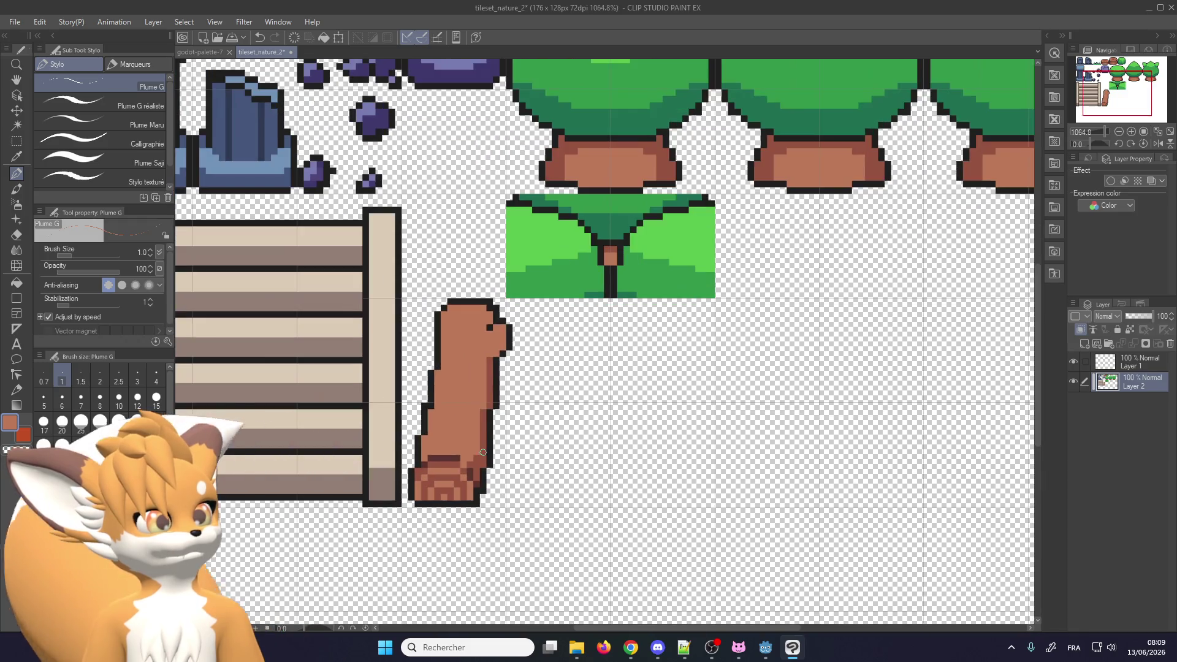
{"action": "left_click", "coordinate": [473, 380], "text": "alt"}
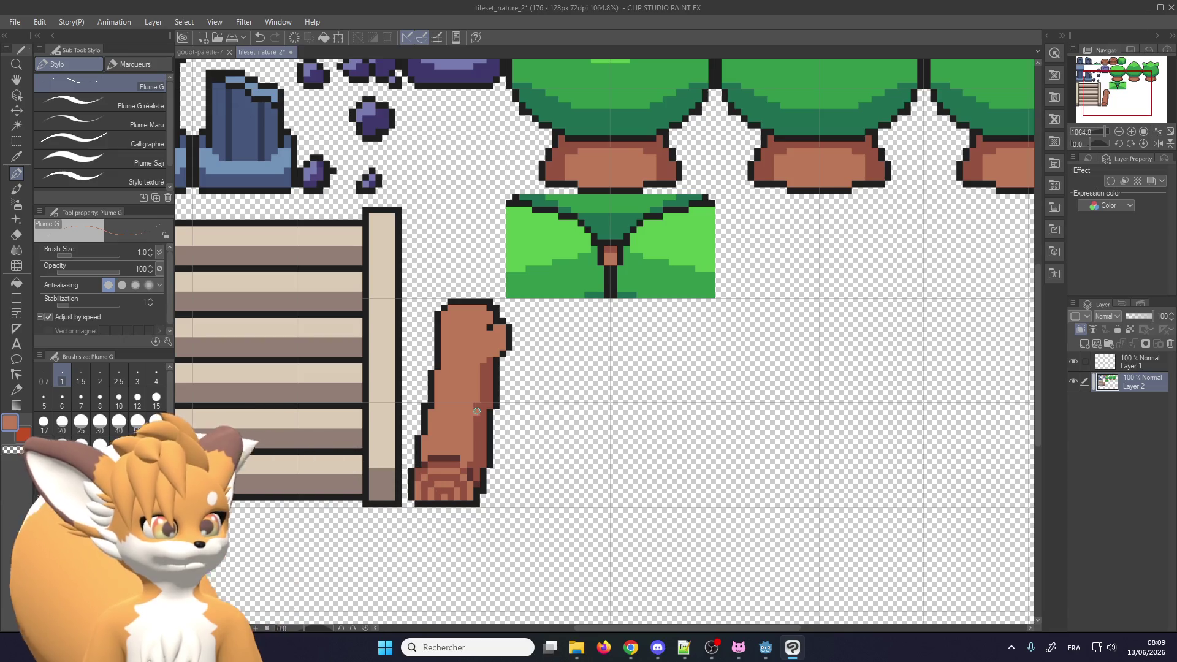
Take a darker brown from the log as the drawing colour
{"action": "scroll", "coordinate": [472, 408], "scroll_direction": "down", "scroll_amount": 5}
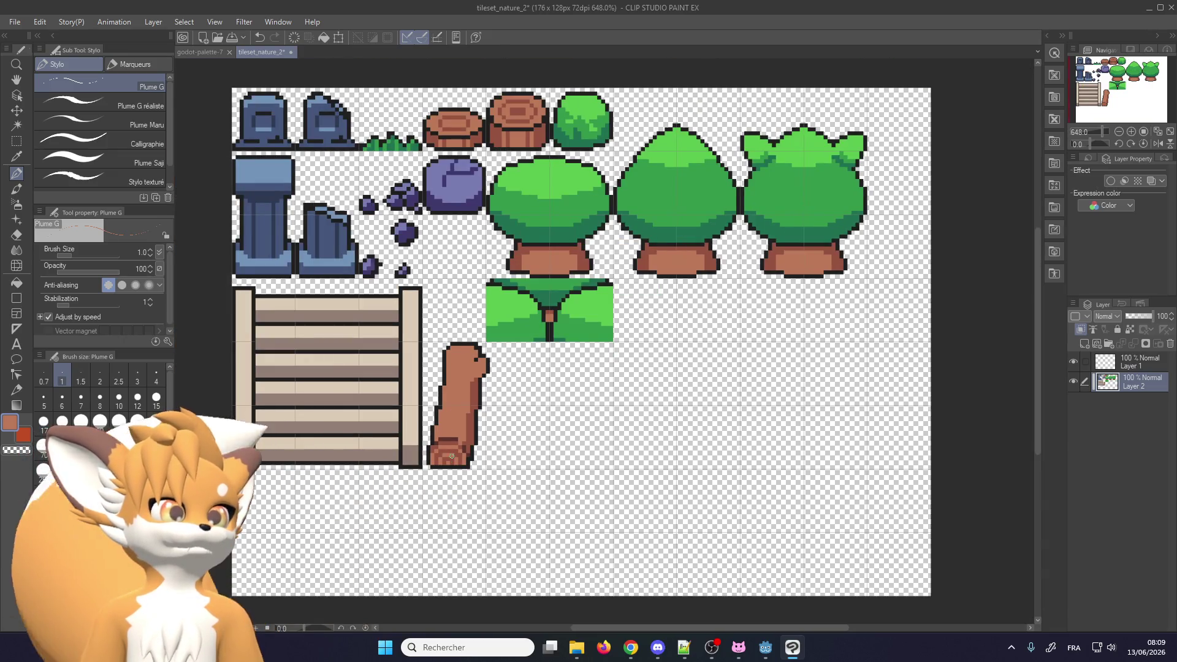
{"action": "scroll", "coordinate": [451, 456], "scroll_direction": "up", "scroll_amount": 3}
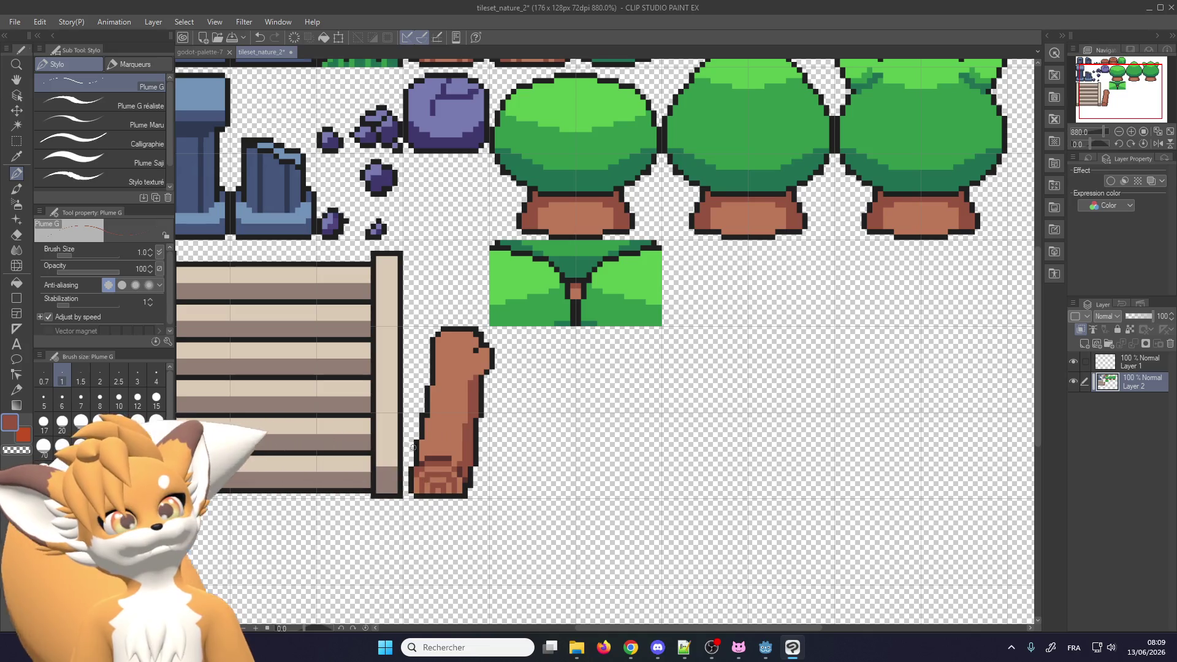
{"action": "scroll", "coordinate": [478, 377], "scroll_direction": "up", "scroll_amount": 1}
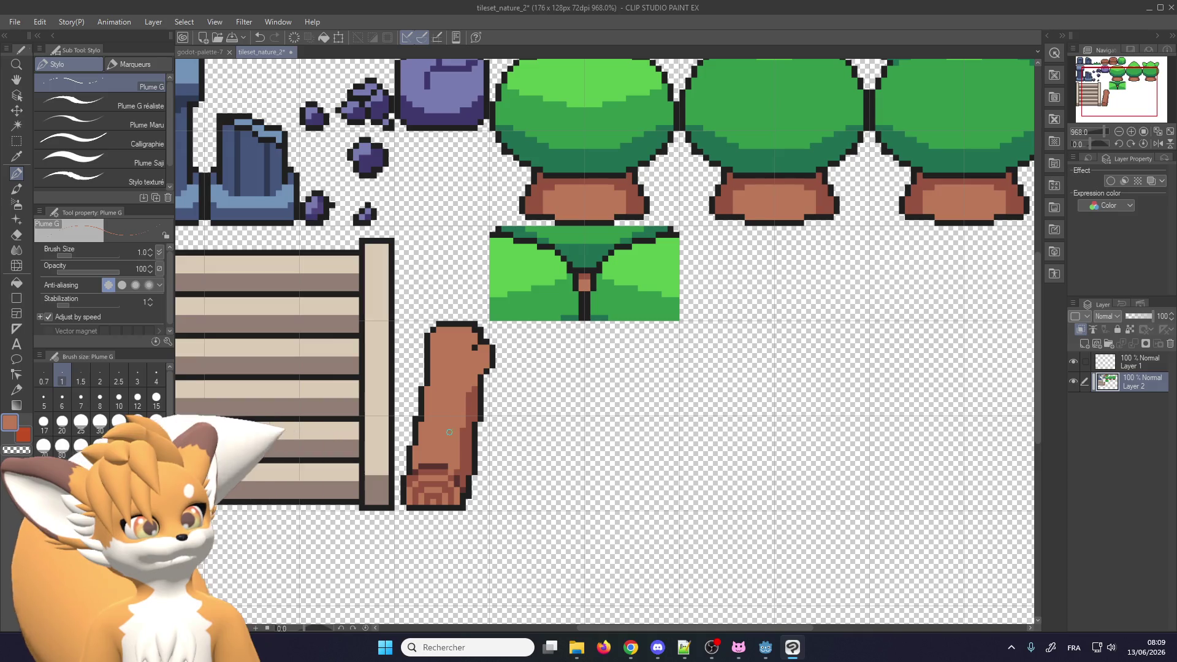
{"action": "left_click", "coordinate": [472, 396], "text": "alt"}
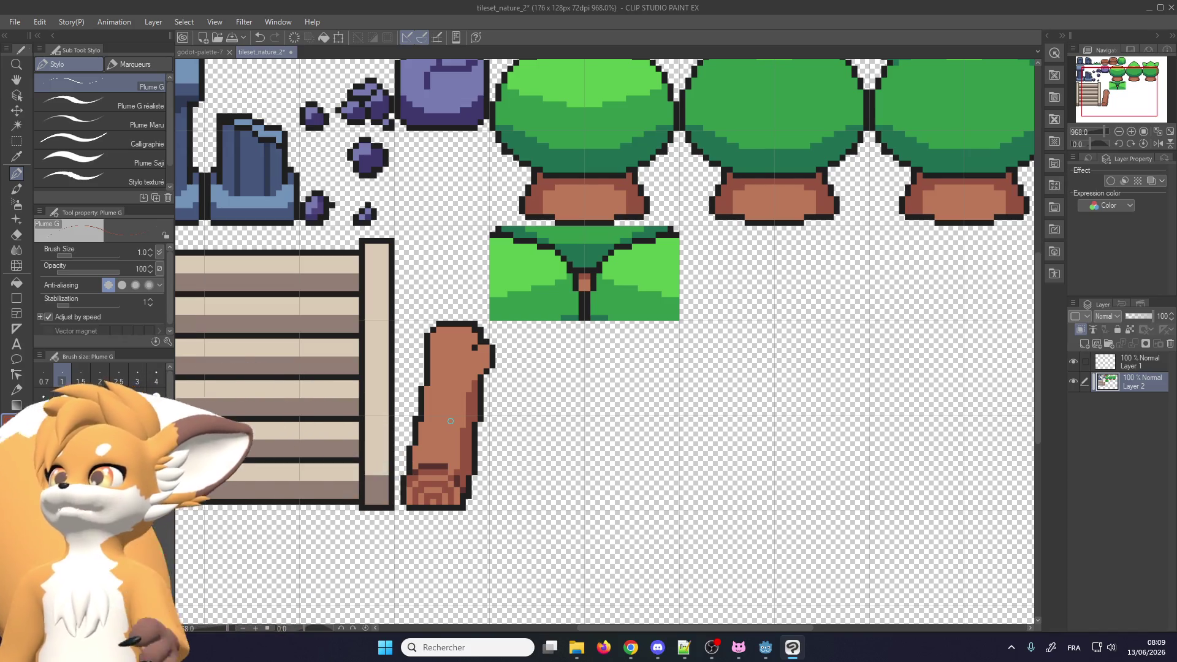
{"action": "key", "text": "alt+Tab"}
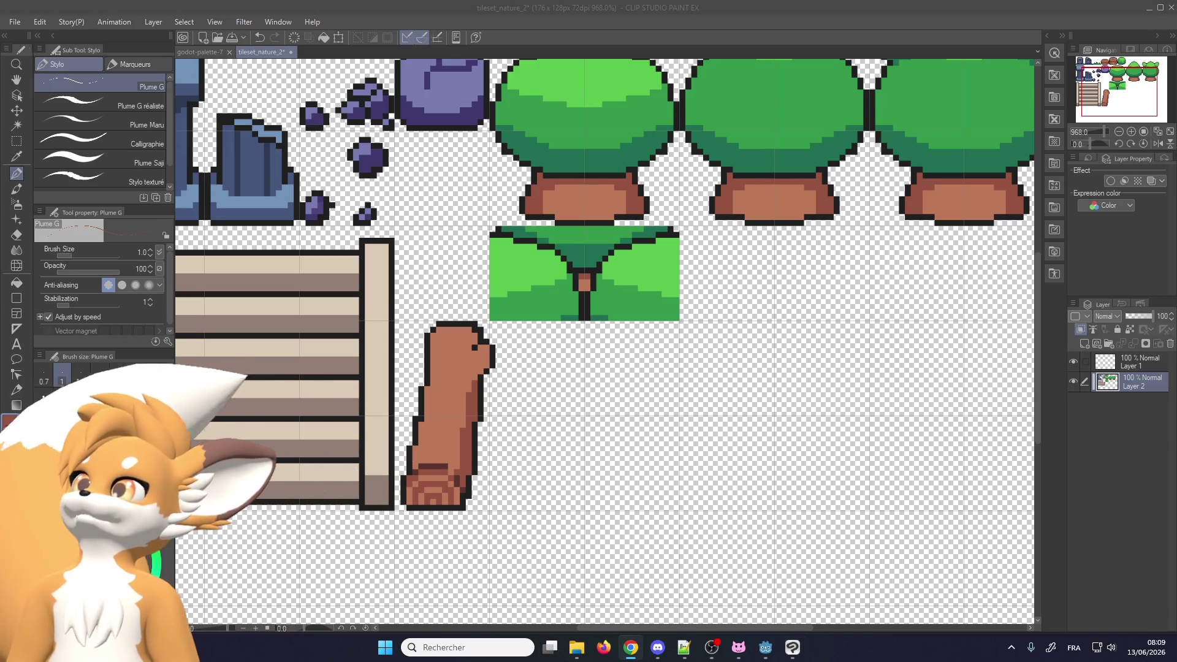
{"action": "key", "text": "alt+Tab"}
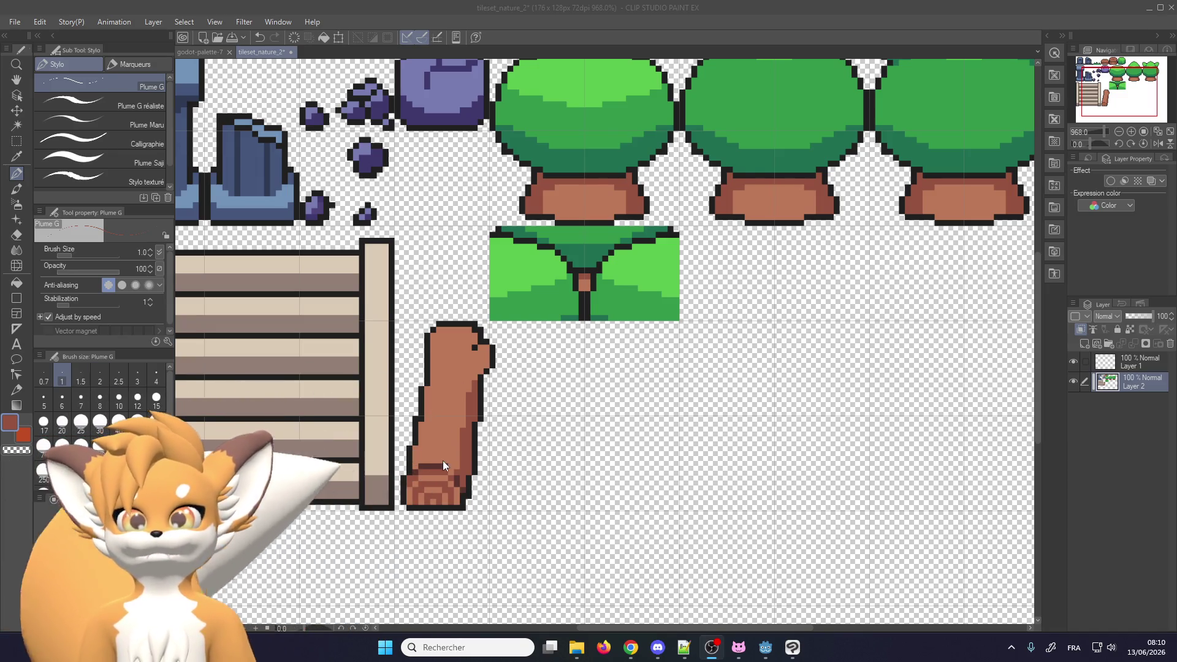
Delete the empty Layer 1 and rectangle-select the area around the tree trunk sprite
{"action": "scroll", "coordinate": [429, 457], "scroll_direction": "down", "scroll_amount": 3}
{"action": "scroll", "coordinate": [442, 454], "scroll_direction": "up", "scroll_amount": 3}
{"action": "scroll", "coordinate": [452, 458], "scroll_direction": "down", "scroll_amount": 1}
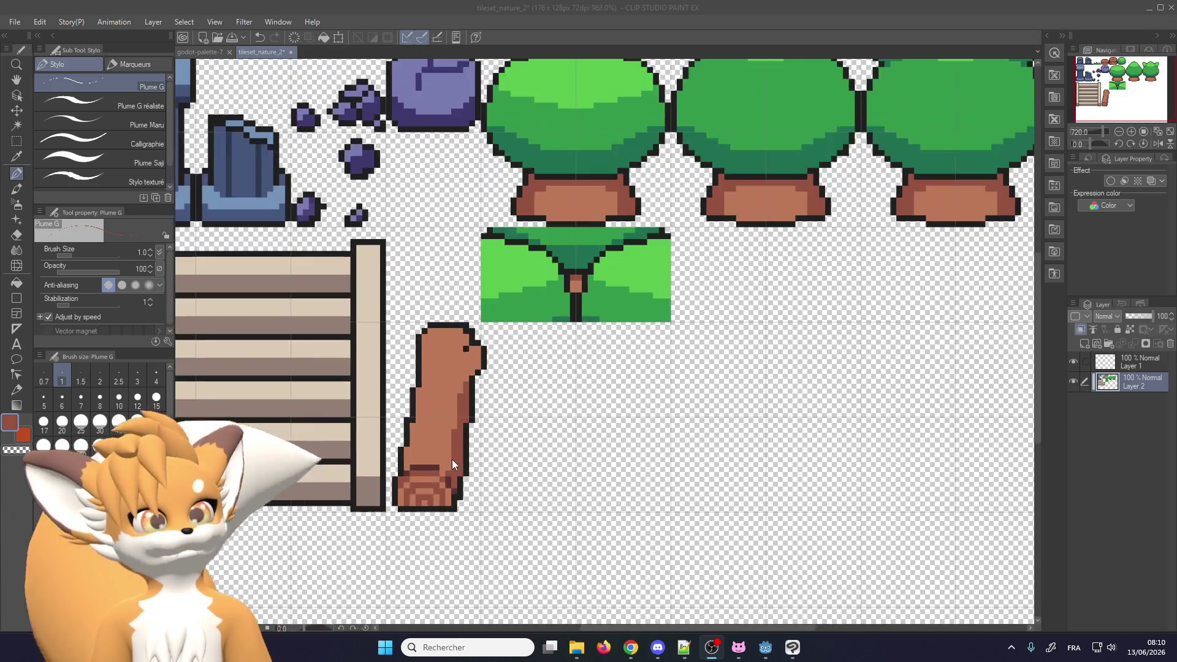
{"action": "scroll", "coordinate": [452, 459], "scroll_direction": "up", "scroll_amount": 2}
{"action": "scroll", "coordinate": [451, 463], "scroll_direction": "down", "scroll_amount": 3}
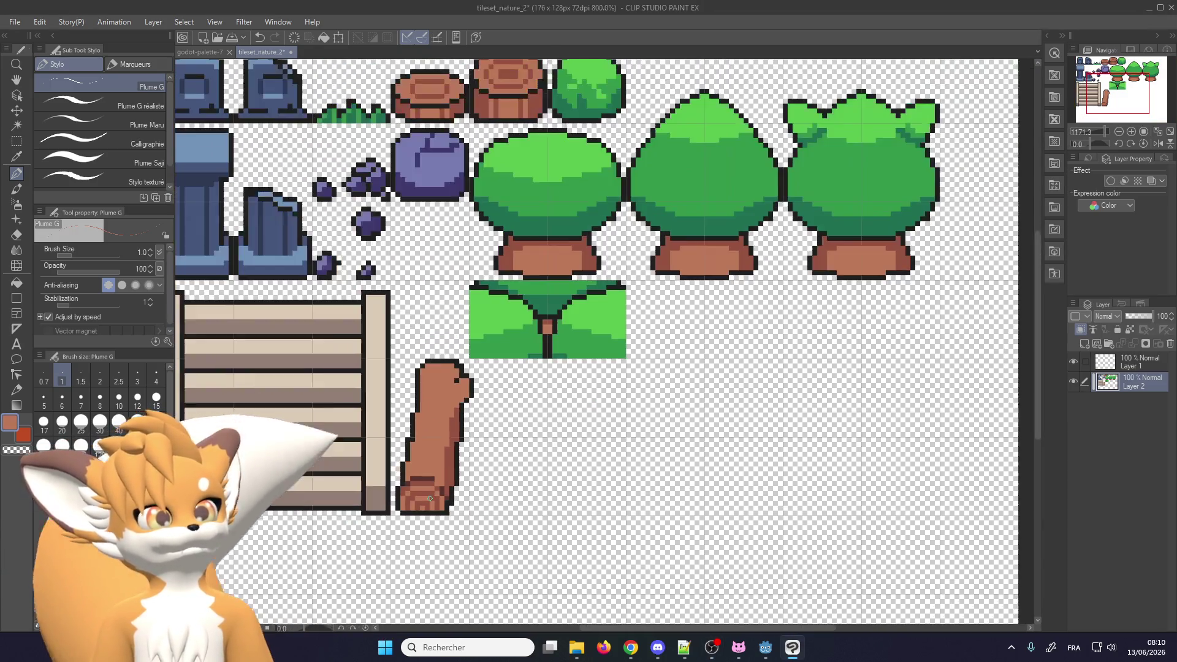
{"action": "scroll", "coordinate": [446, 464], "scroll_direction": "up", "scroll_amount": 2}
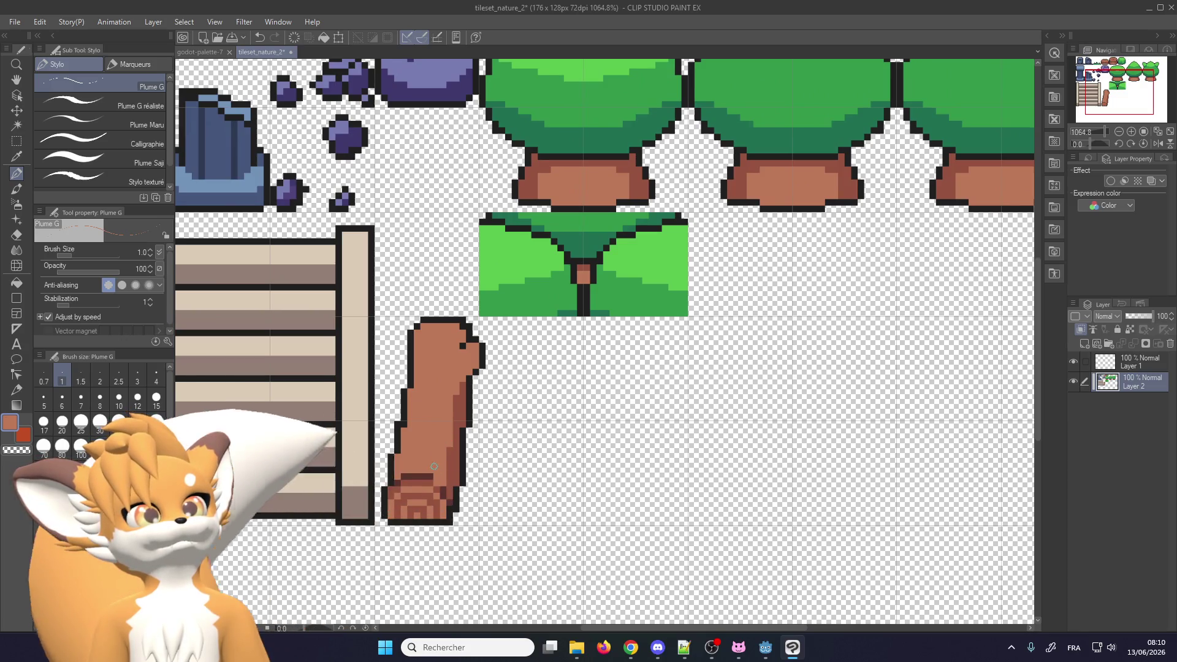
{"action": "scroll", "coordinate": [446, 463], "scroll_direction": "down", "scroll_amount": 2}
{"action": "scroll", "coordinate": [534, 557], "scroll_direction": "up", "scroll_amount": 1}
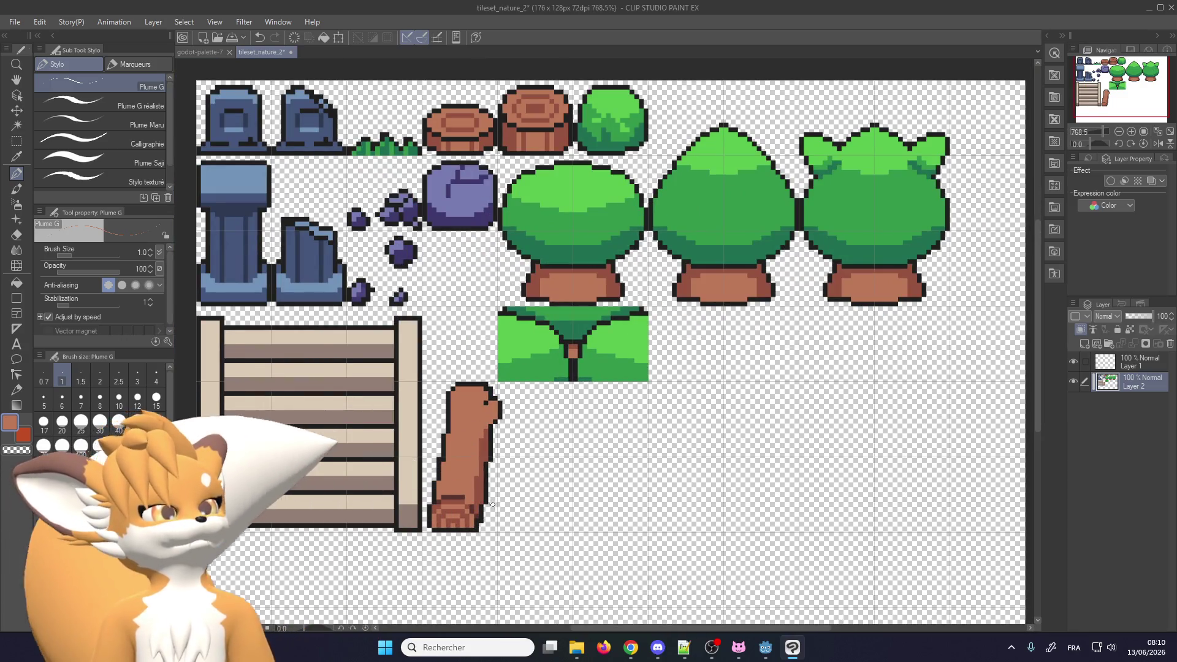
{"action": "scroll", "coordinate": [488, 501], "scroll_direction": "down", "scroll_amount": 2}
{"action": "scroll", "coordinate": [488, 502], "scroll_direction": "up", "scroll_amount": 1}
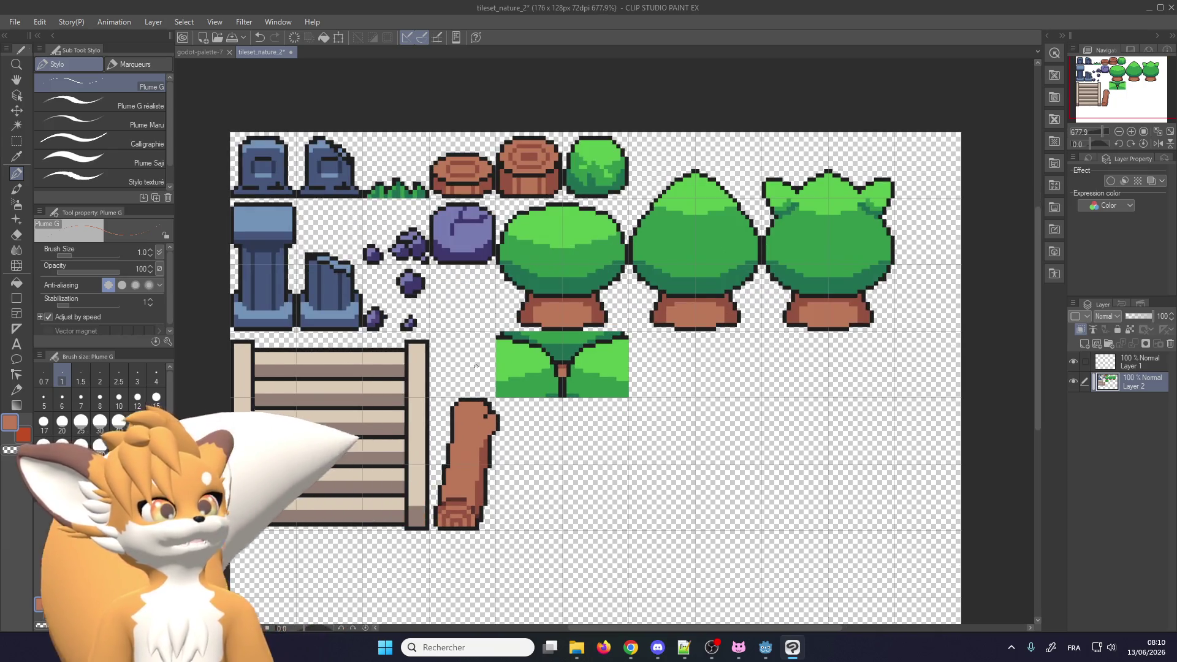
{"action": "scroll", "coordinate": [470, 389], "scroll_direction": "up", "scroll_amount": 3}
{"action": "scroll", "coordinate": [484, 417], "scroll_direction": "up", "scroll_amount": 2}
{"action": "scroll", "coordinate": [466, 414], "scroll_direction": "up", "scroll_amount": 4}
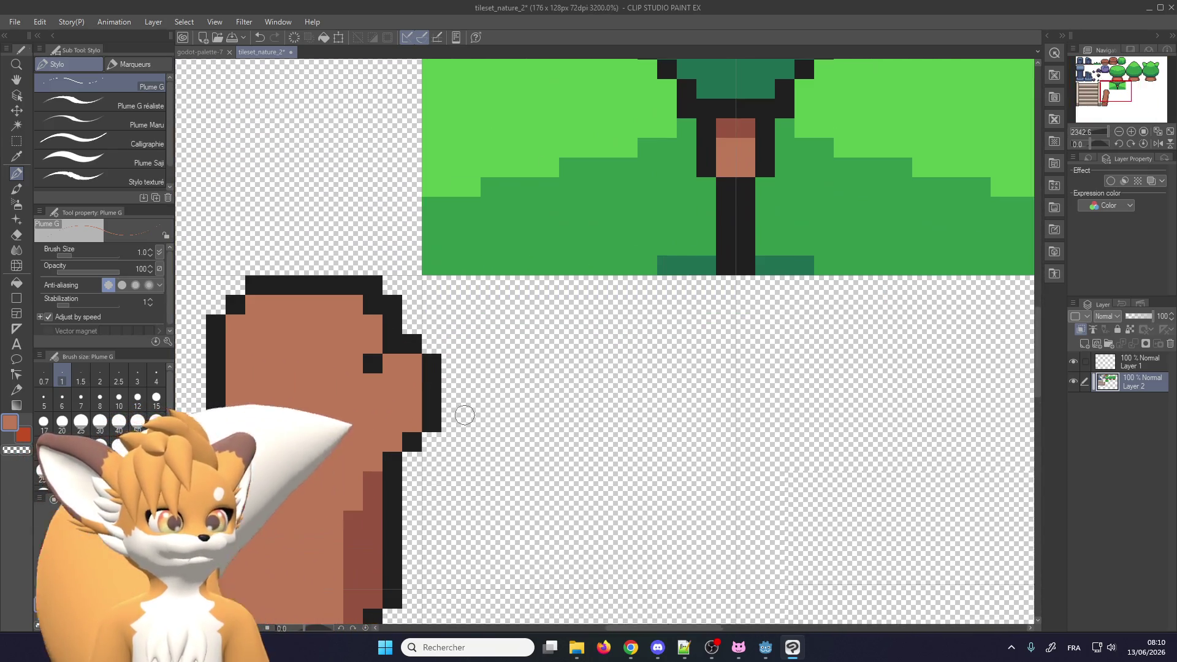
{"action": "scroll", "coordinate": [445, 411], "scroll_direction": "down", "scroll_amount": 2}
{"action": "scroll", "coordinate": [454, 423], "scroll_direction": "down", "scroll_amount": 3}
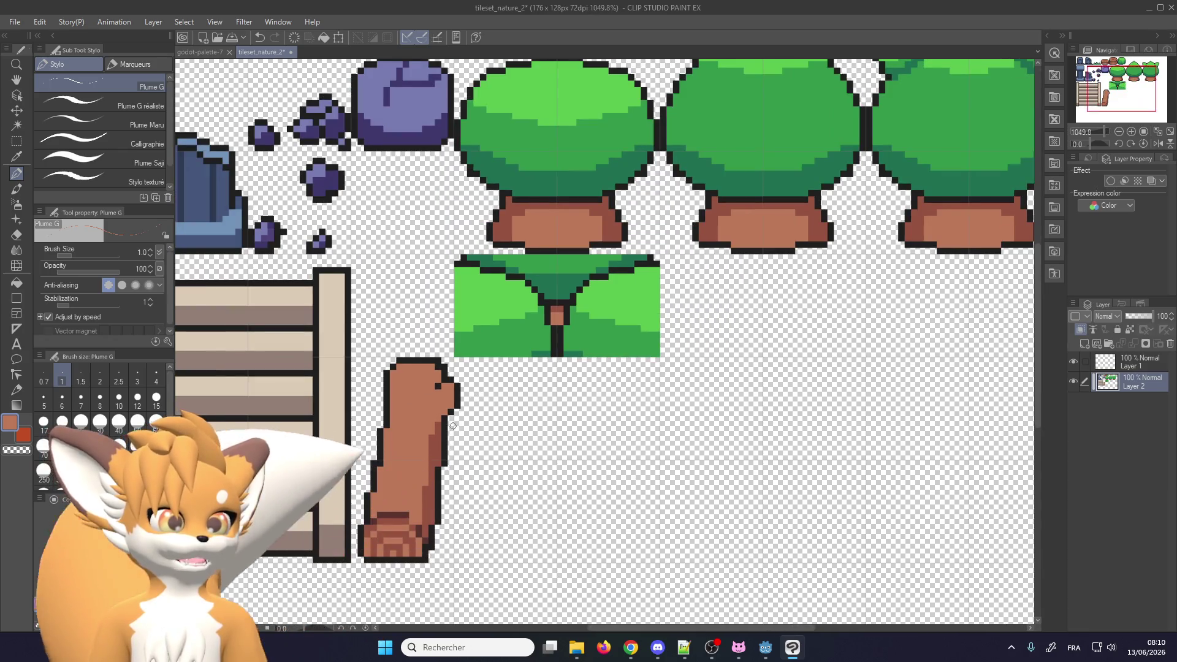
{"action": "scroll", "coordinate": [454, 540], "scroll_direction": "up", "scroll_amount": 1}
{"action": "scroll", "coordinate": [368, 588], "scroll_direction": "up", "scroll_amount": 2}
{"action": "scroll", "coordinate": [367, 596], "scroll_direction": "up", "scroll_amount": 2}
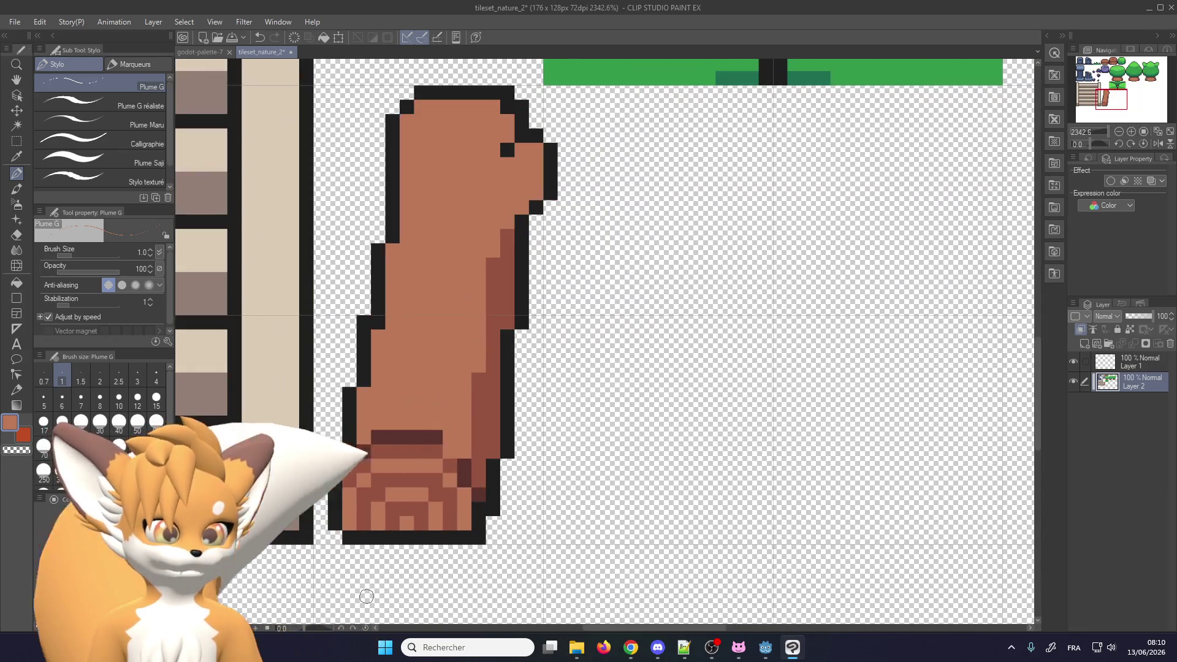
{"action": "scroll", "coordinate": [361, 587], "scroll_direction": "down", "scroll_amount": 2}
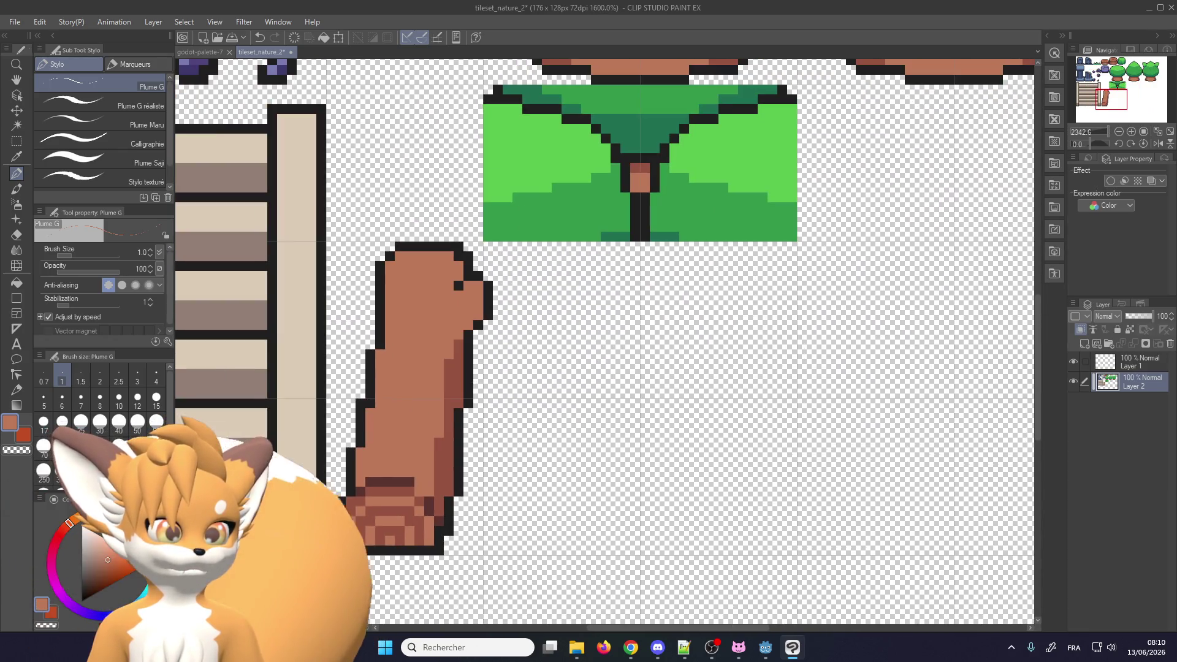
{"action": "left_click", "coordinate": [1131, 364]}
{"action": "left_click", "coordinate": [1136, 345]}
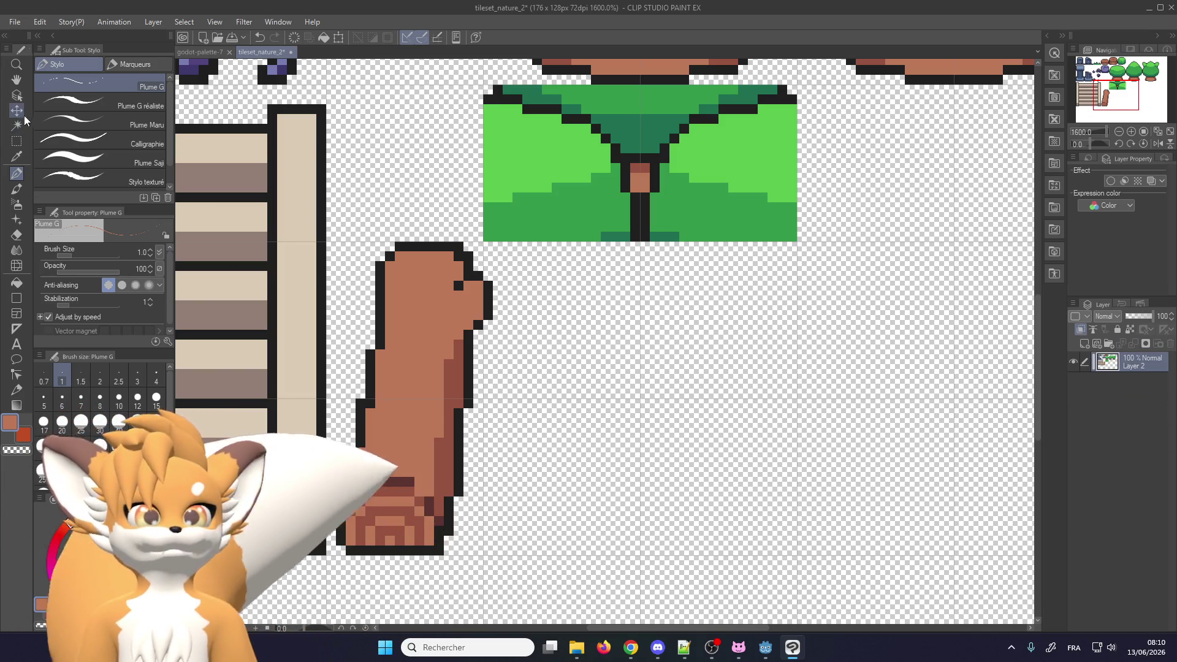
{"action": "left_click", "coordinate": [16, 141]}
{"action": "mouse_move", "coordinate": [367, 261]}
{"action": "left_mouse_down"}
{"action": "mouse_move", "coordinate": [562, 553]}
{"action": "mouse_move", "coordinate": [555, 567]}
{"action": "left_mouse_up"}
Shift the selected trunk slightly left, closer to the fence, and commit the transform
{"action": "left_click", "coordinate": [492, 584]}
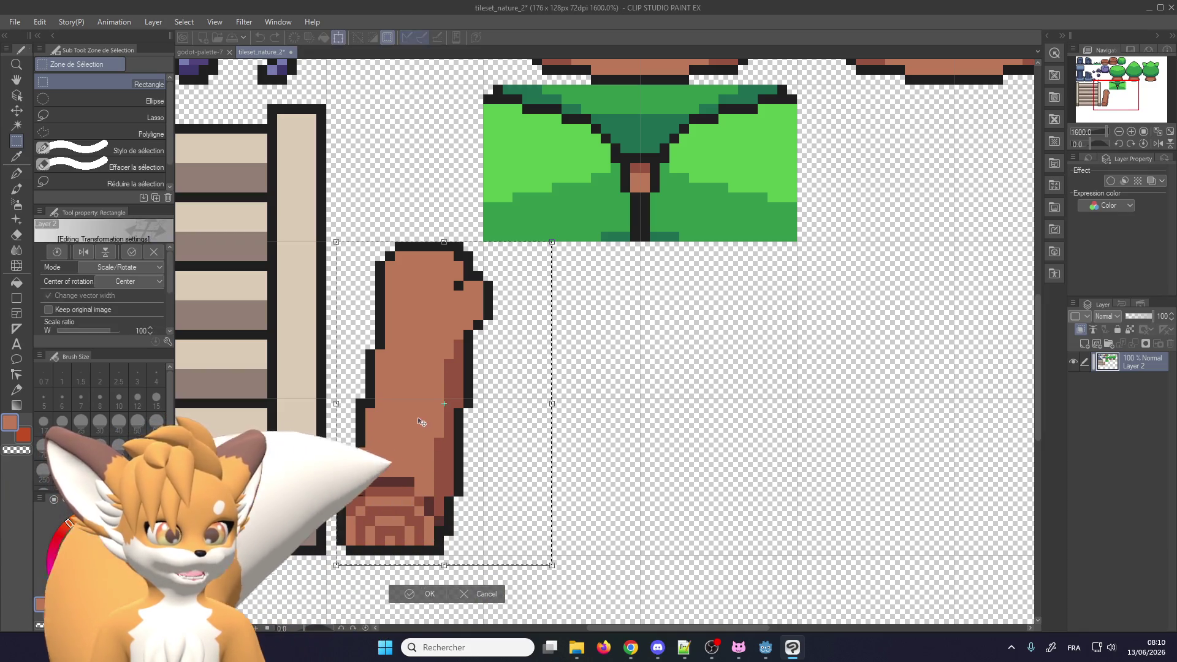
{"action": "left_click_drag", "start_coordinate": [419, 423], "coordinate": [410, 424]}
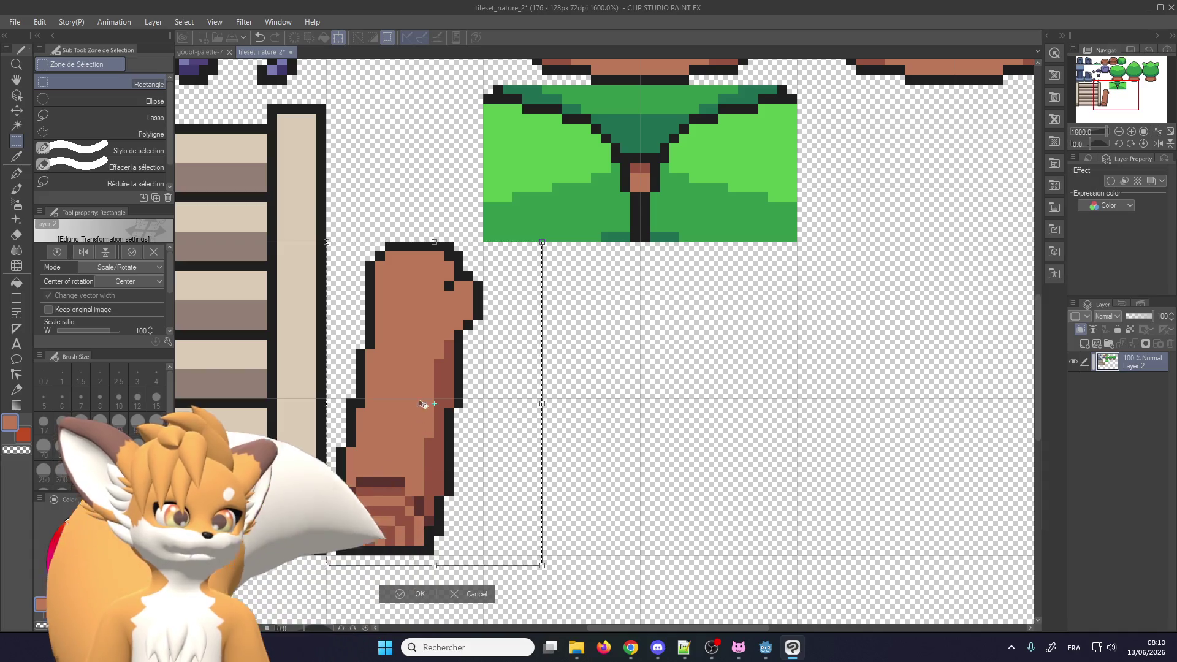
{"action": "scroll", "coordinate": [416, 350], "scroll_direction": "down", "scroll_amount": 2}
{"action": "key", "text": "Return"}
{"action": "scroll", "coordinate": [458, 437], "scroll_direction": "down", "scroll_amount": 4}
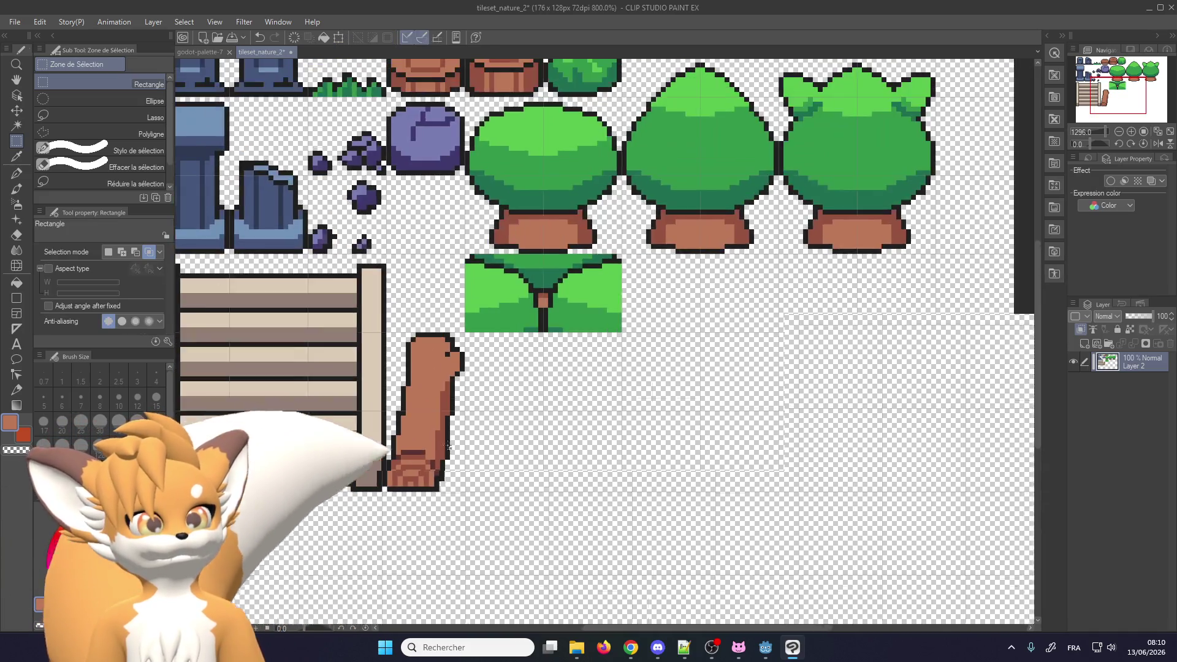
{"action": "scroll", "coordinate": [431, 371], "scroll_direction": "up", "scroll_amount": 1}
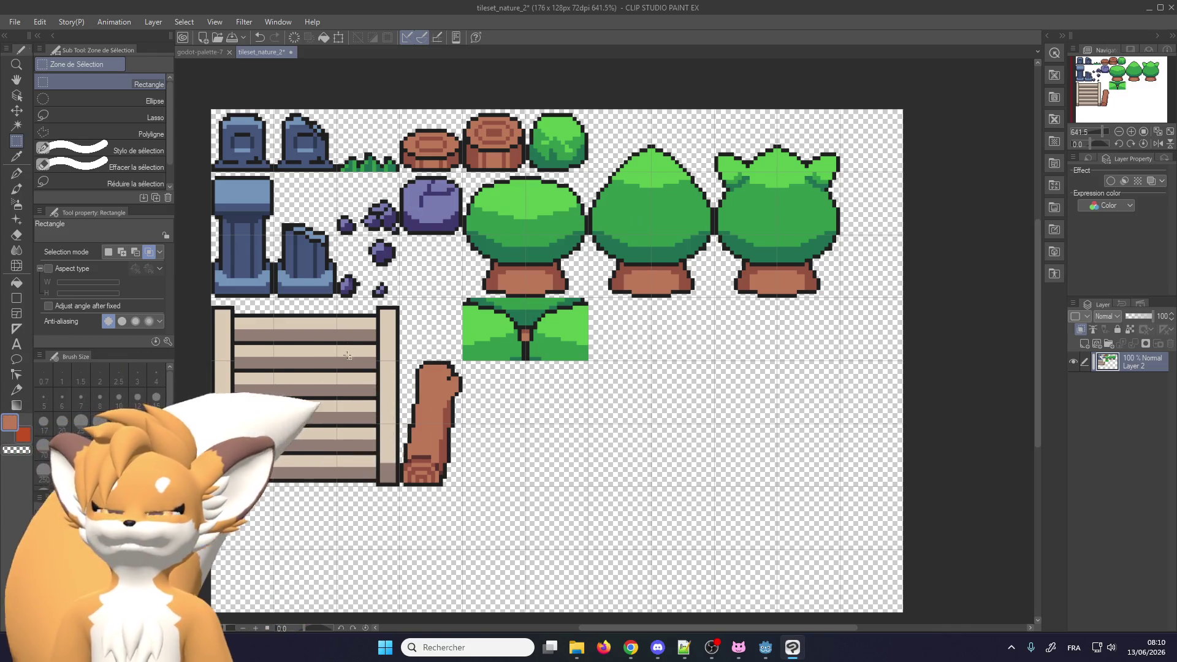
Switch back to the Pen (Plume G) tool
{"action": "scroll", "coordinate": [428, 409], "scroll_direction": "up", "scroll_amount": 1}
{"action": "scroll", "coordinate": [428, 410], "scroll_direction": "up", "scroll_amount": 1}
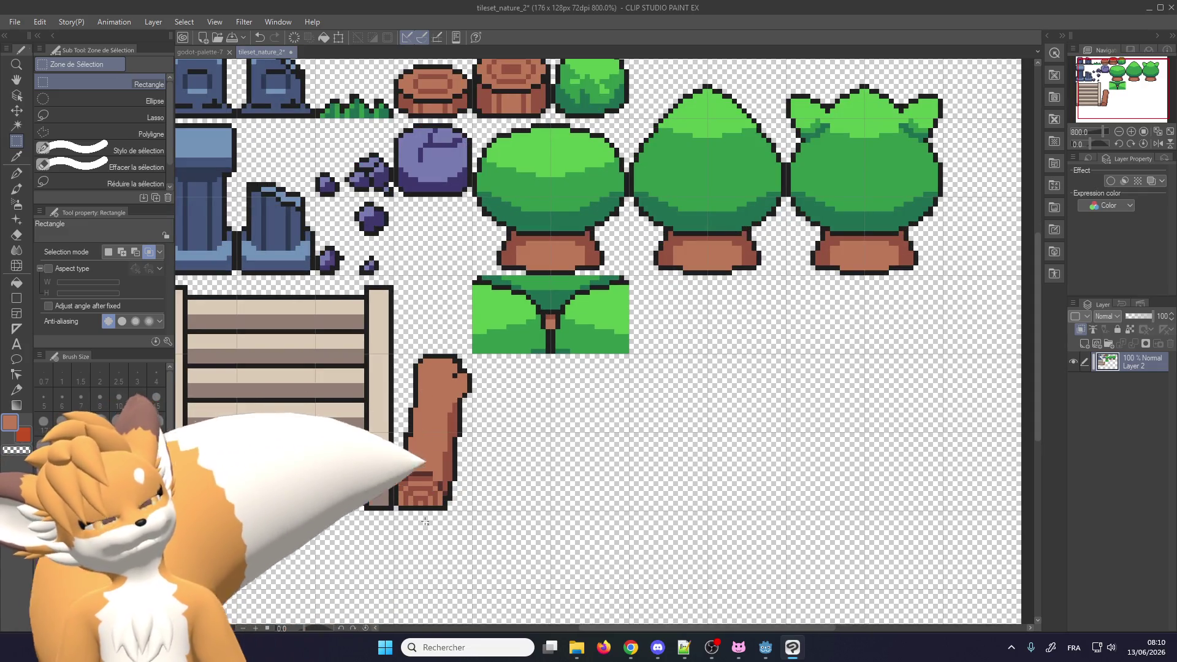
{"action": "scroll", "coordinate": [431, 484], "scroll_direction": "up", "scroll_amount": 1}
{"action": "scroll", "coordinate": [431, 485], "scroll_direction": "up", "scroll_amount": 1}
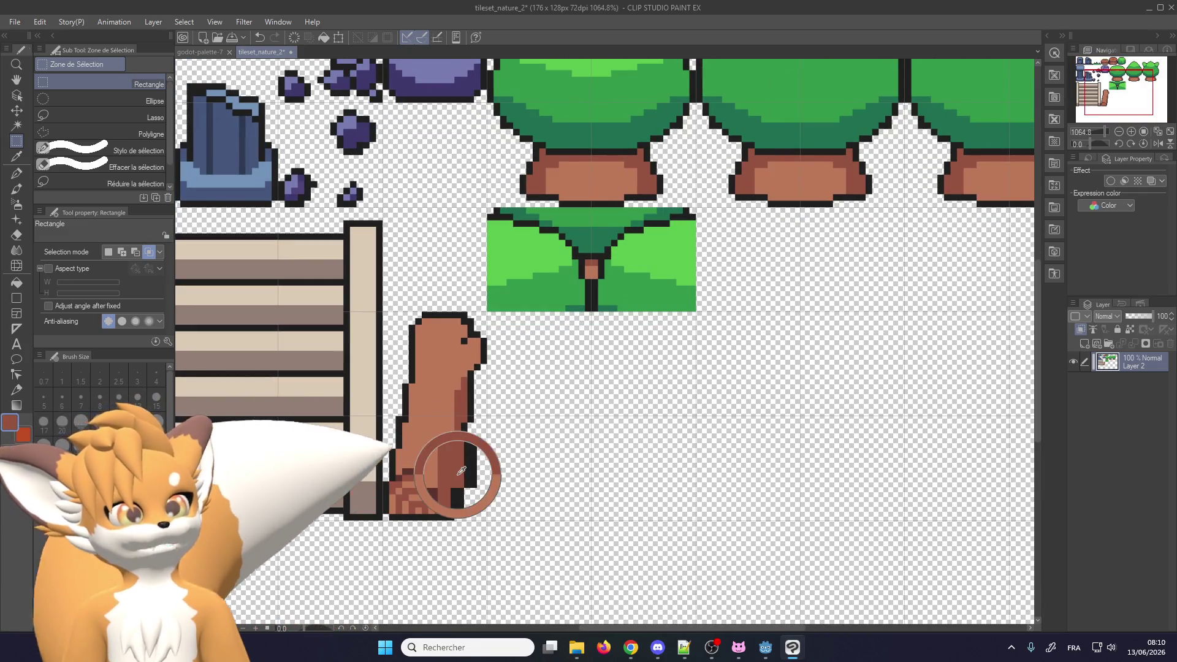
{"action": "left_click", "coordinate": [18, 174]}
{"action": "scroll", "coordinate": [430, 472], "scroll_direction": "up", "scroll_amount": 2}
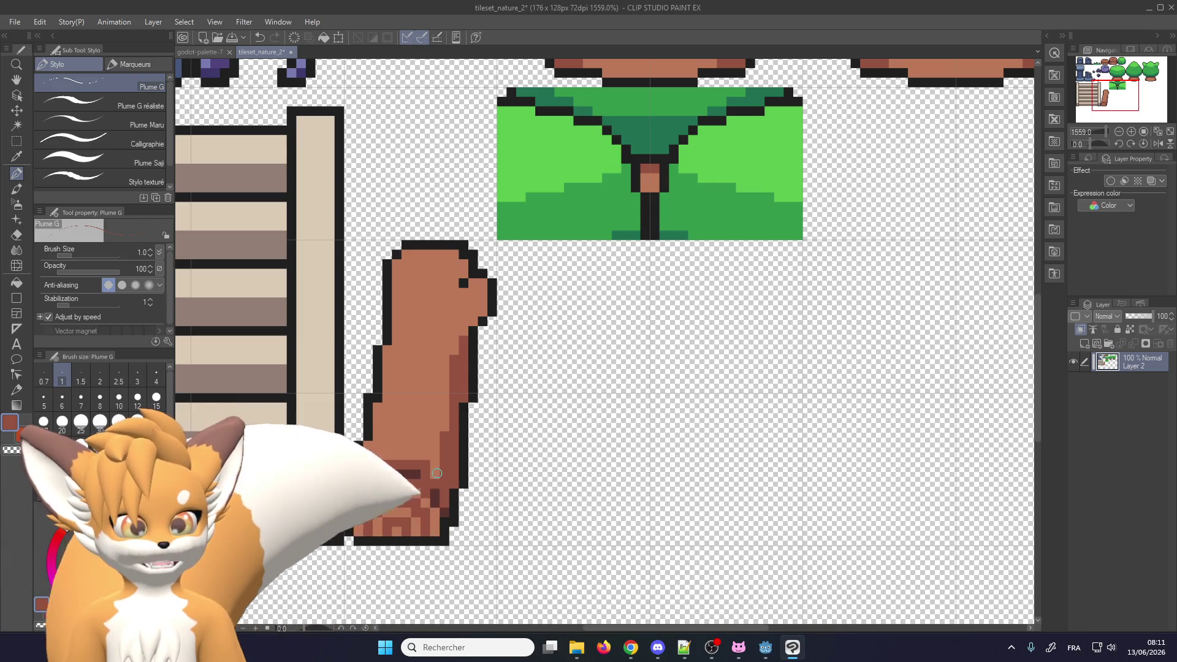
Adjust the system volume in Windows quick settings, then close the panel
{"action": "scroll", "coordinate": [437, 474], "scroll_direction": "down", "scroll_amount": 2}
{"action": "scroll", "coordinate": [470, 494], "scroll_direction": "down", "scroll_amount": 2}
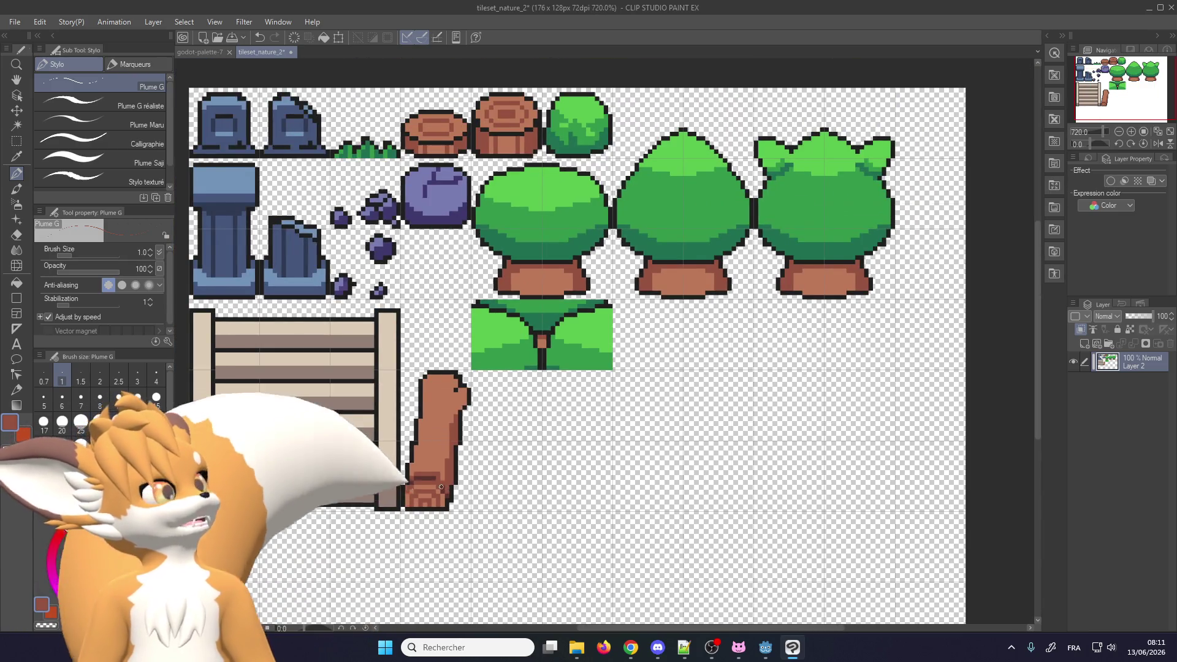
{"action": "scroll", "coordinate": [441, 486], "scroll_direction": "up", "scroll_amount": 2}
{"action": "scroll", "coordinate": [441, 487], "scroll_direction": "up", "scroll_amount": 1}
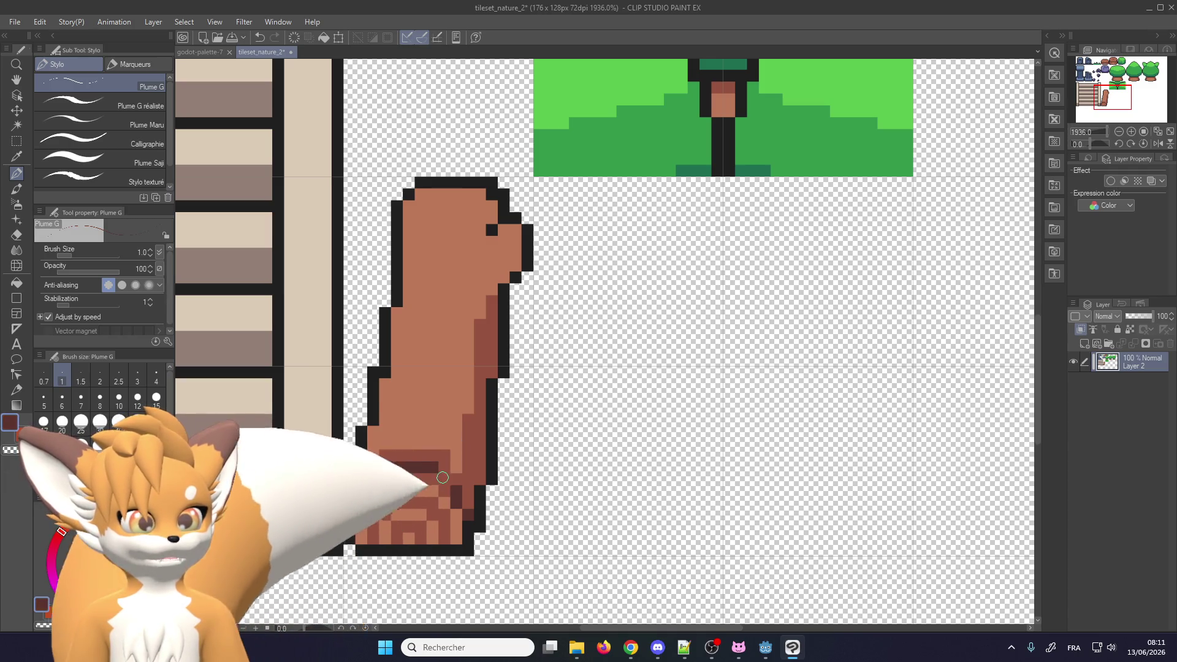
{"action": "key", "text": "alt+Tab"}
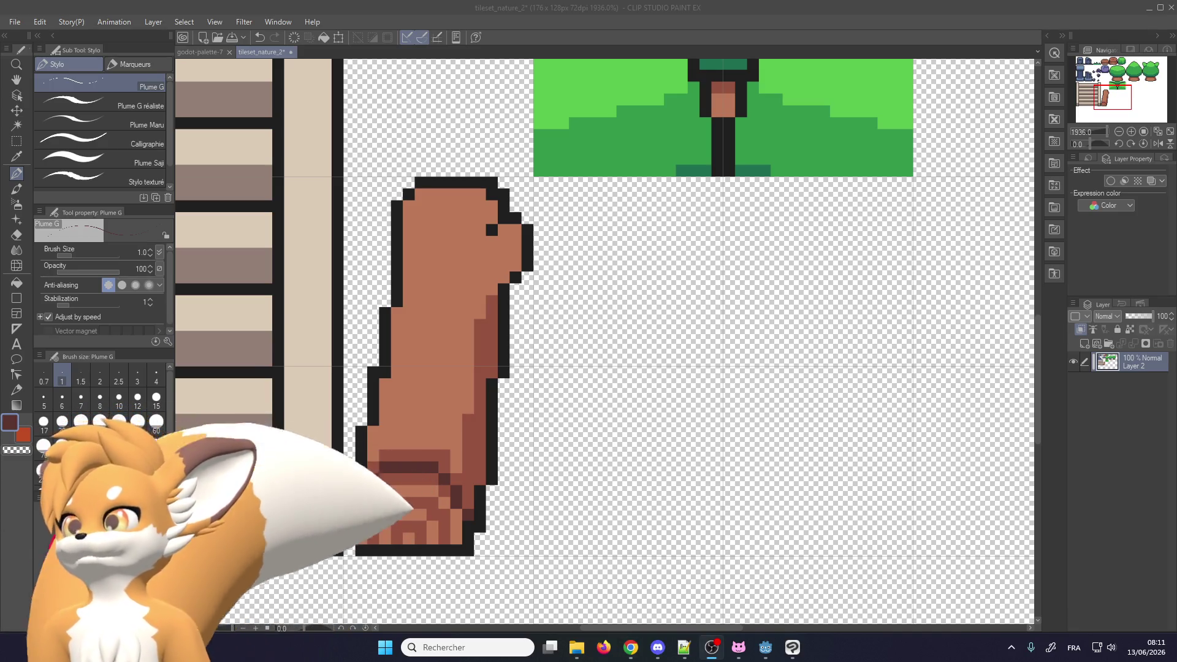
{"action": "scroll", "coordinate": [377, 539], "scroll_direction": "up", "scroll_amount": 1}
{"action": "scroll", "coordinate": [377, 539], "scroll_direction": "up", "scroll_amount": 1}
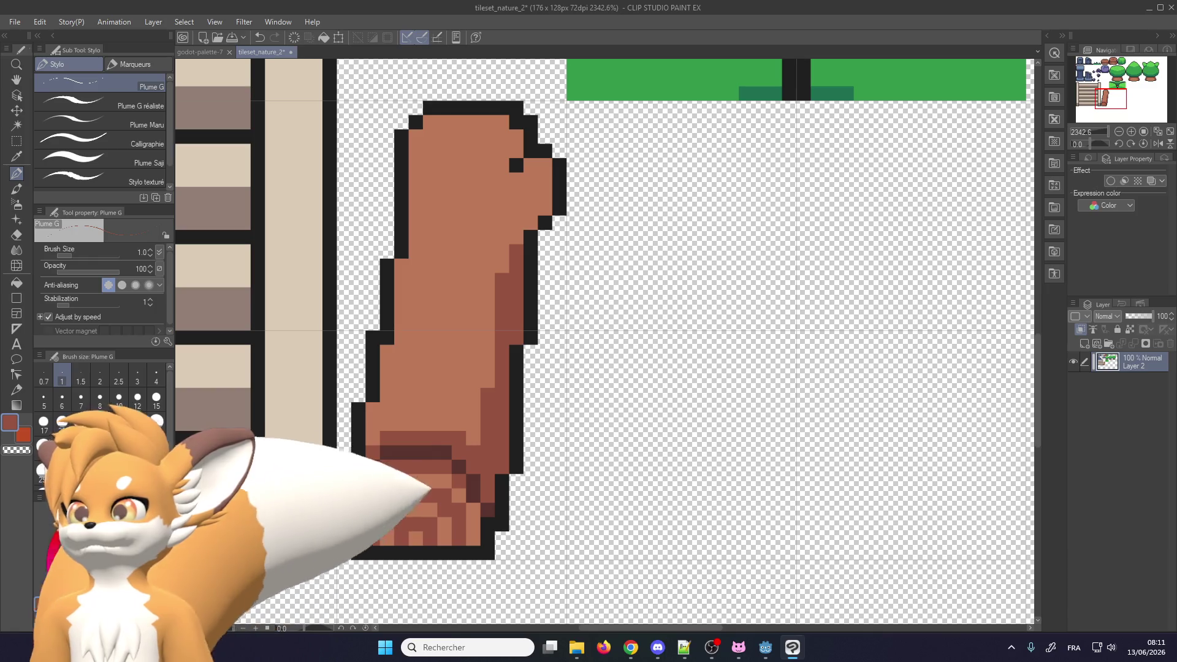
{"action": "left_click", "coordinate": [1098, 647]}
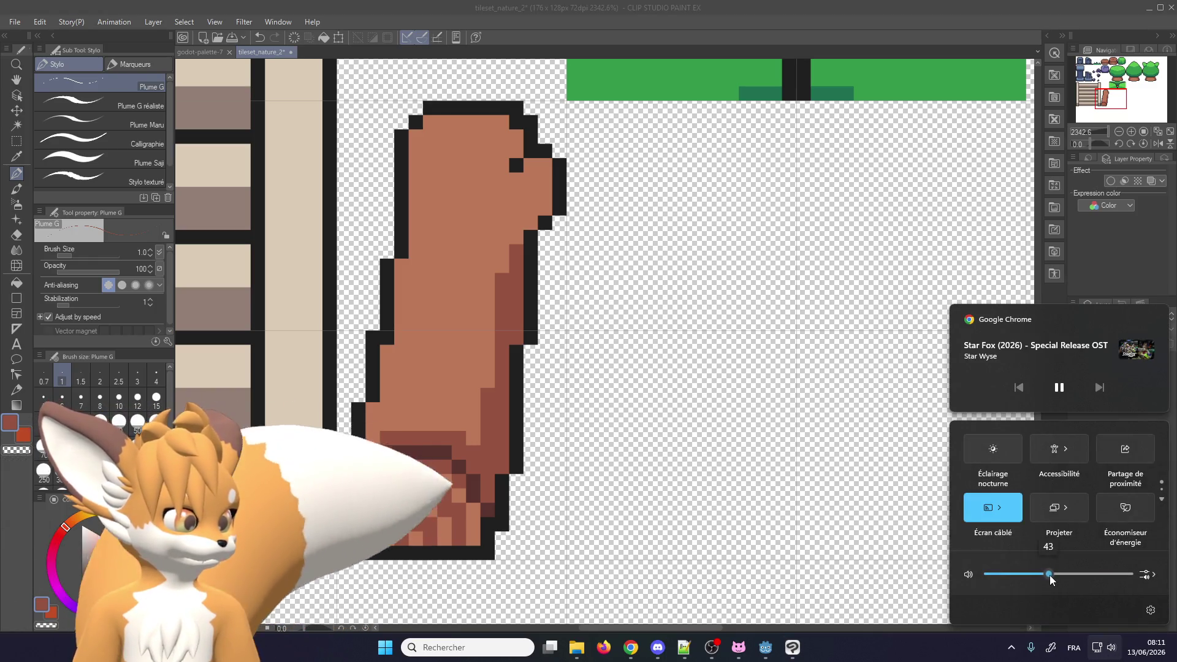
{"action": "left_click", "coordinate": [488, 461]}
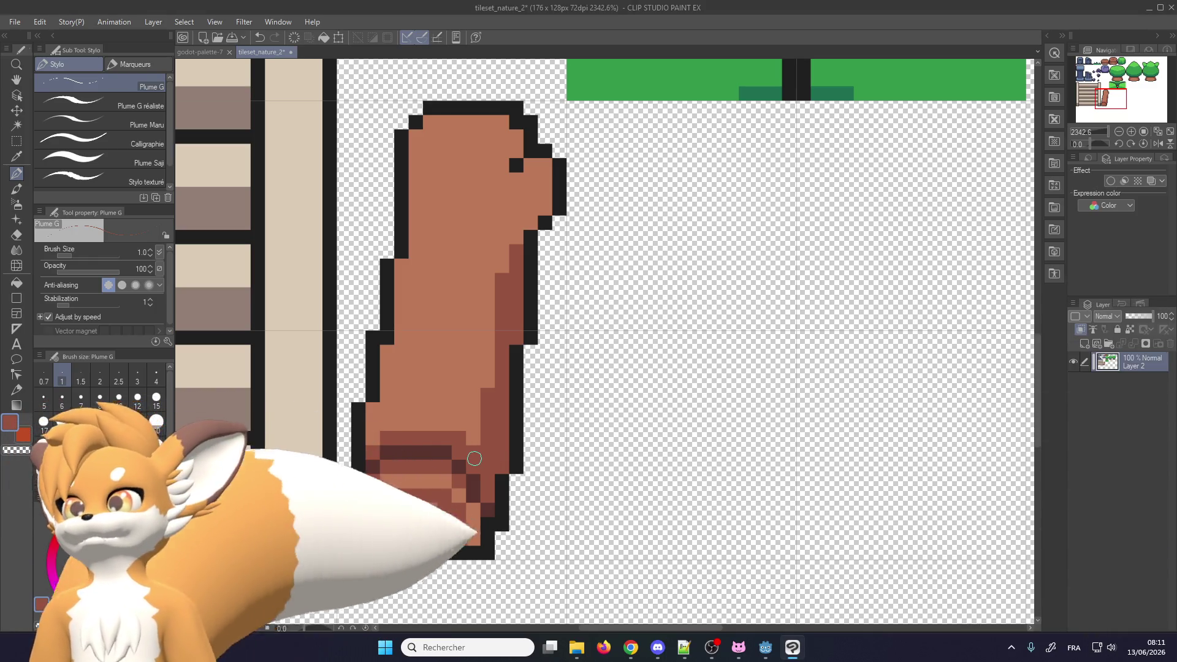
Save the tileset_nature_2 file
{"action": "scroll", "coordinate": [363, 439], "scroll_direction": "down", "scroll_amount": 2}
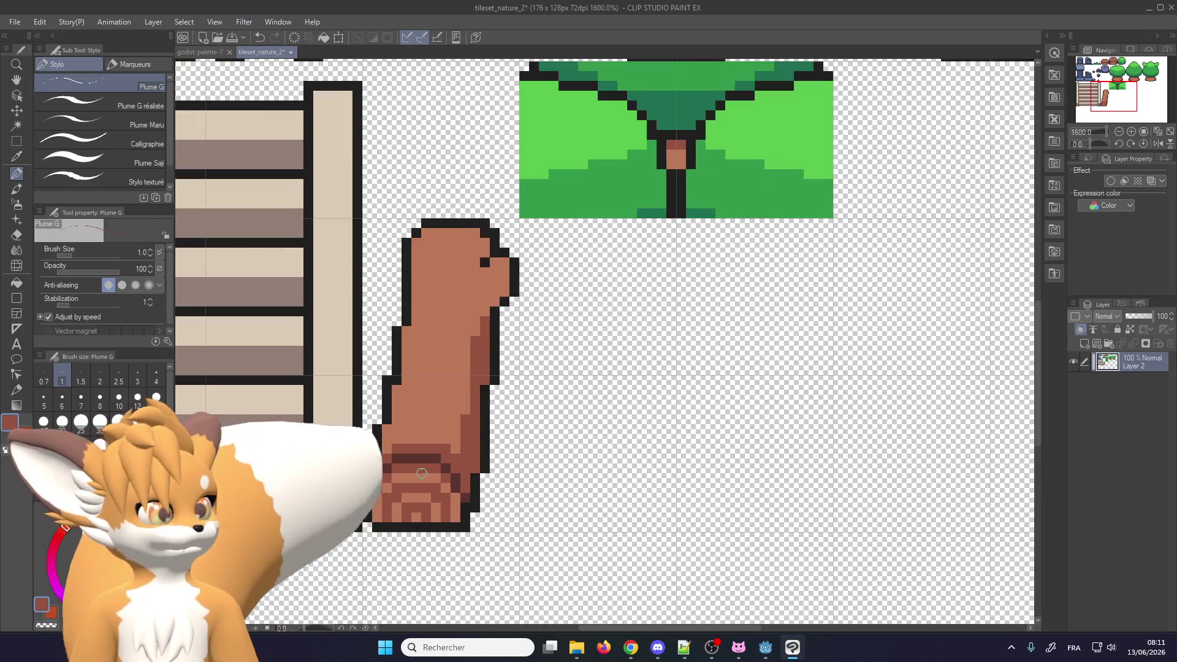
{"action": "scroll", "coordinate": [363, 438], "scroll_direction": "down", "scroll_amount": 2}
{"action": "scroll", "coordinate": [420, 450], "scroll_direction": "up", "scroll_amount": 2}
{"action": "scroll", "coordinate": [420, 451], "scroll_direction": "up", "scroll_amount": 1}
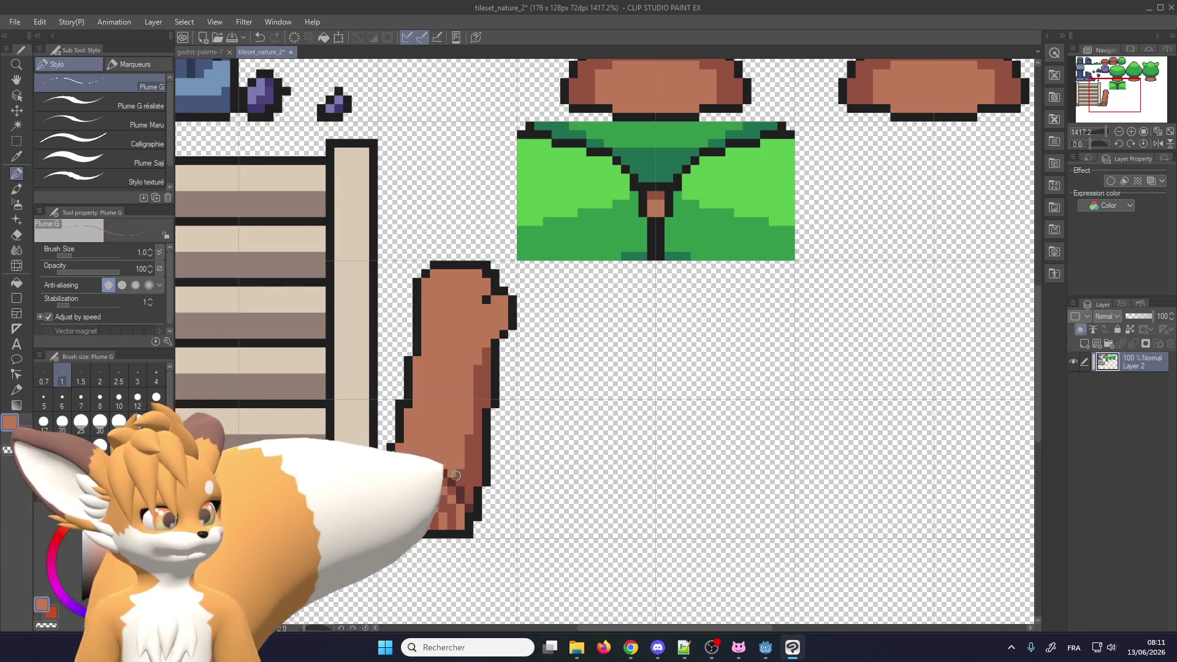
{"action": "scroll", "coordinate": [458, 474], "scroll_direction": "down", "scroll_amount": 1}
{"action": "scroll", "coordinate": [466, 478], "scroll_direction": "down", "scroll_amount": 1}
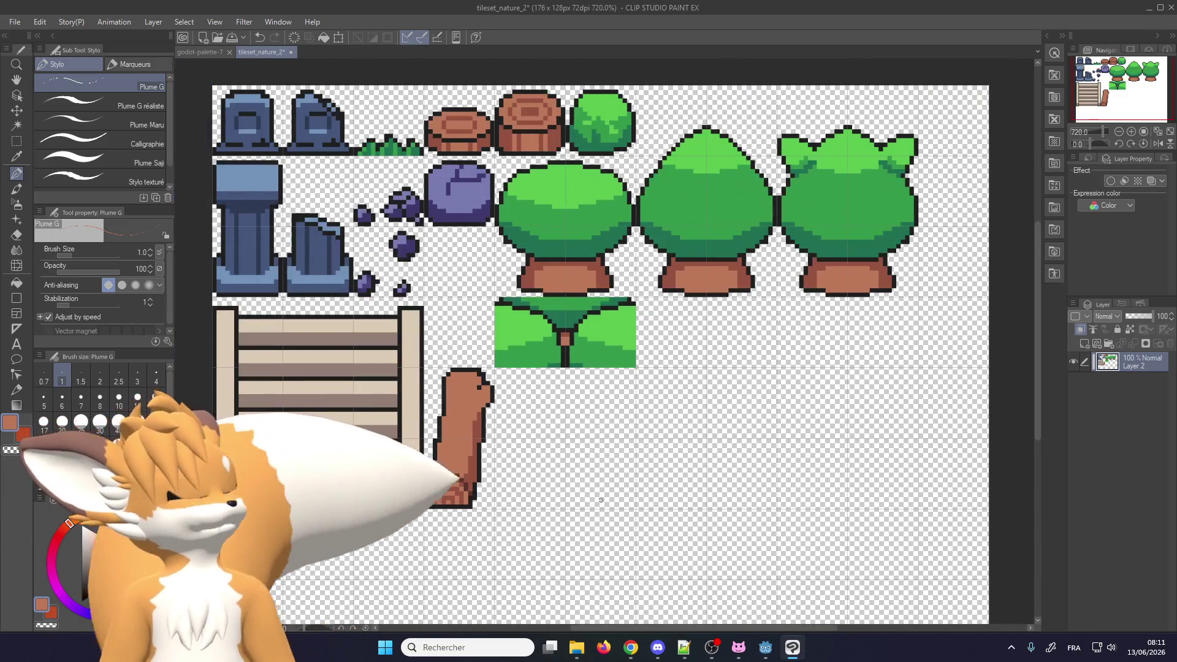
{"action": "scroll", "coordinate": [520, 483], "scroll_direction": "up", "scroll_amount": 1}
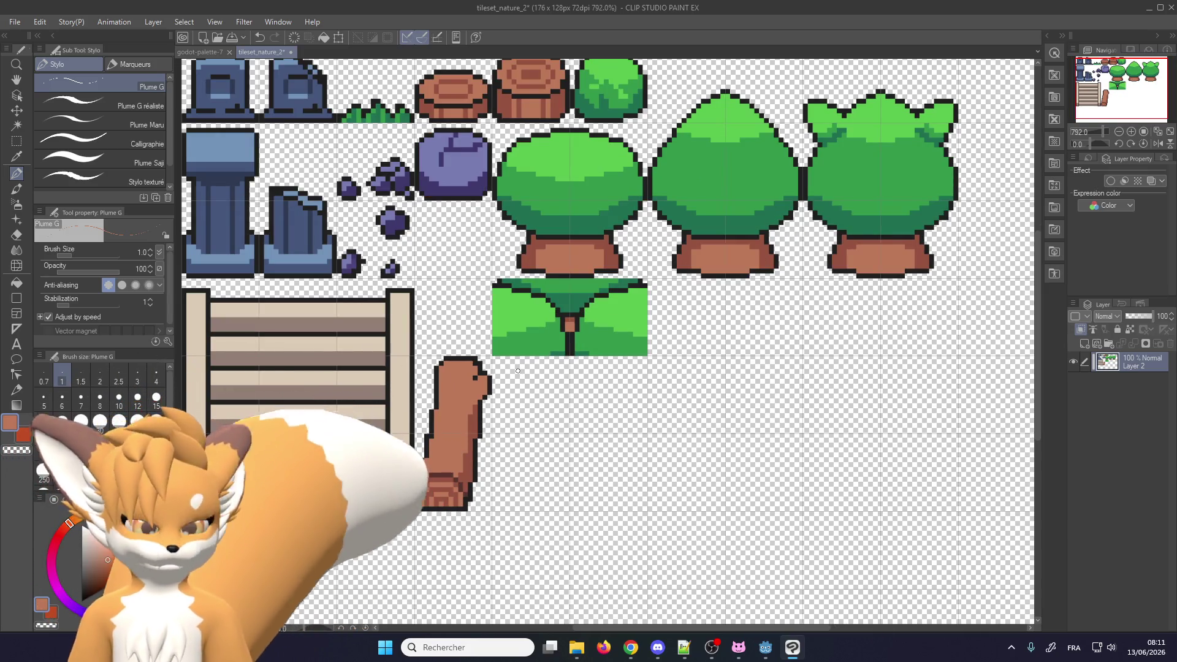
{"action": "key", "text": "ctrl+s"}
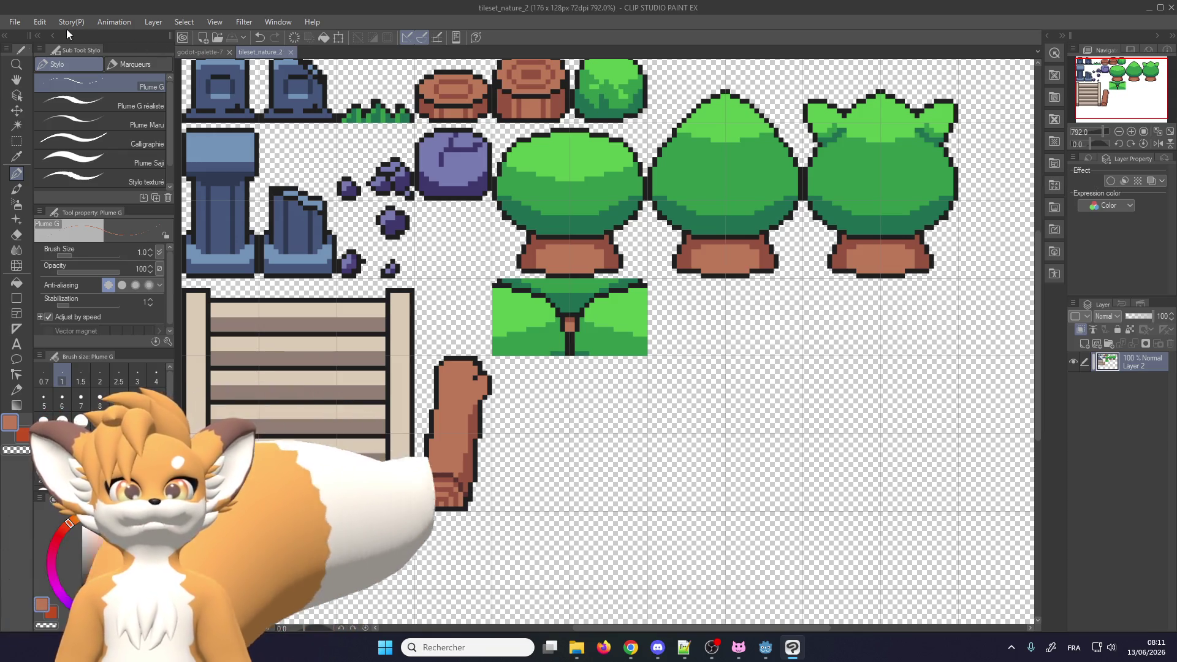
Open the PNG export options and dismiss them without exporting
{"action": "left_click", "coordinate": [14, 21]}
{"action": "mouse_move", "coordinate": [97, 179]}
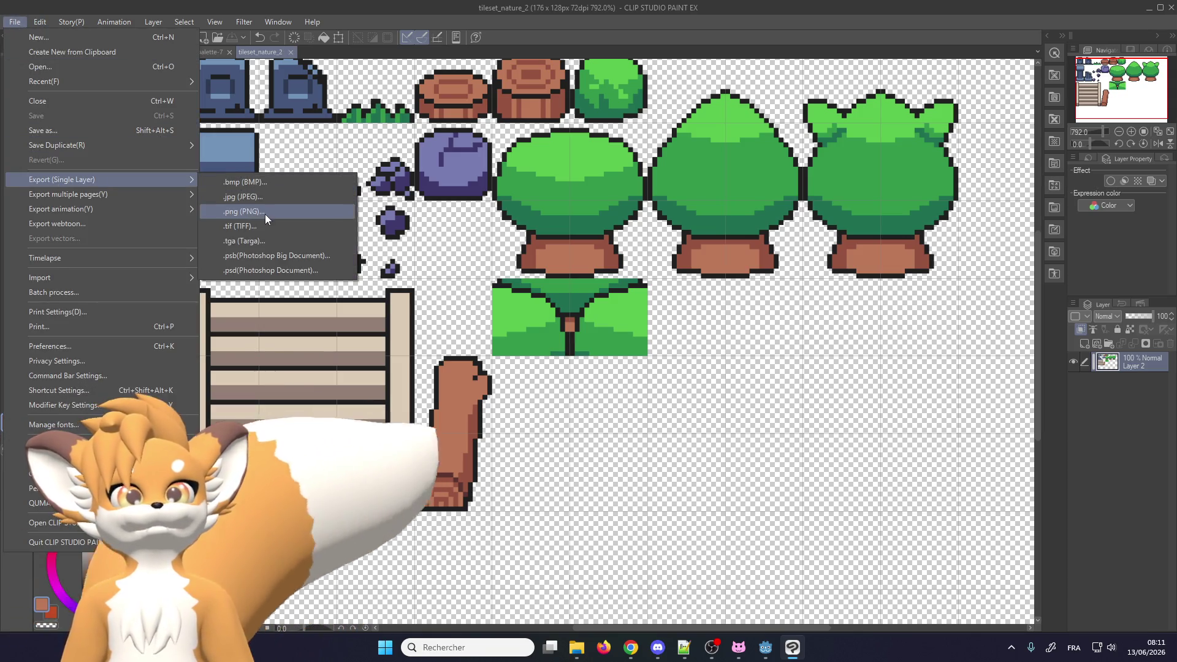
{"action": "left_click", "coordinate": [494, 377]}
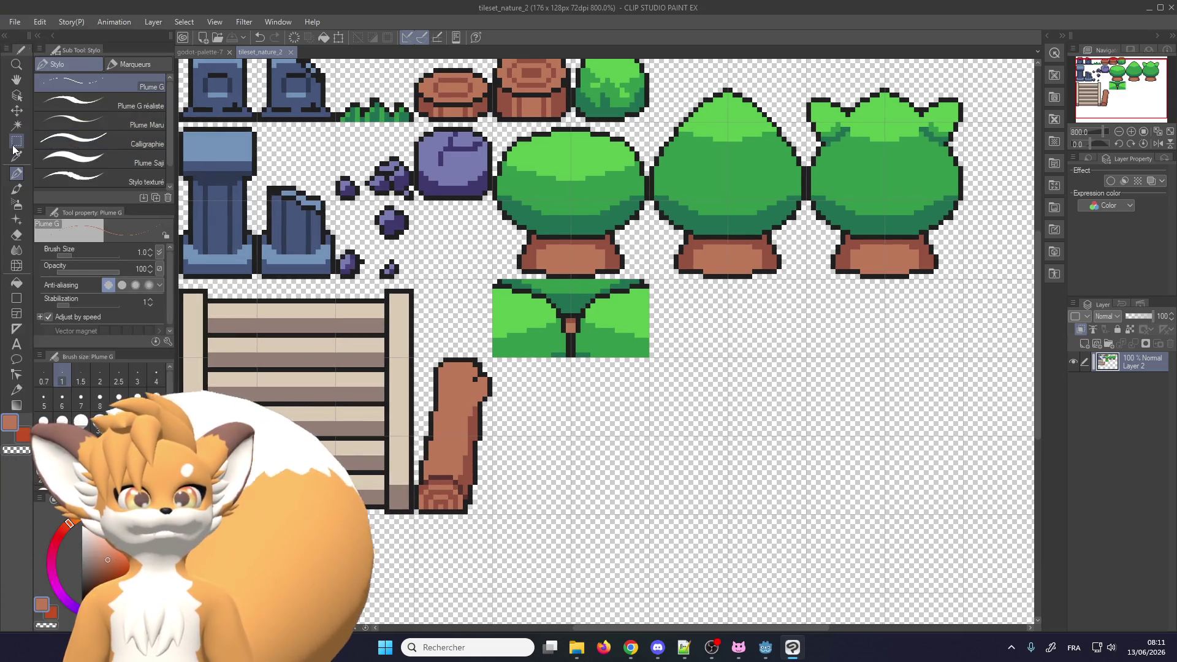
Move the tall brown trunk piece up directly beneath the purple boulder
{"action": "left_click", "coordinate": [16, 141]}
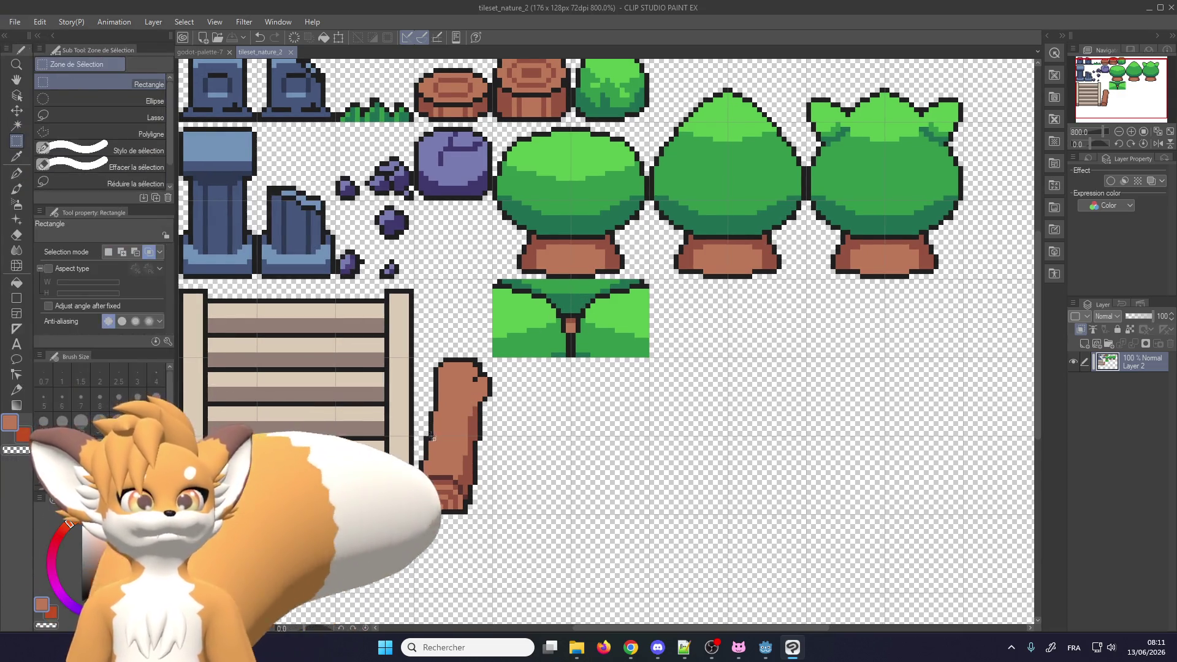
{"action": "scroll", "coordinate": [430, 424], "scroll_direction": "up", "scroll_amount": 1}
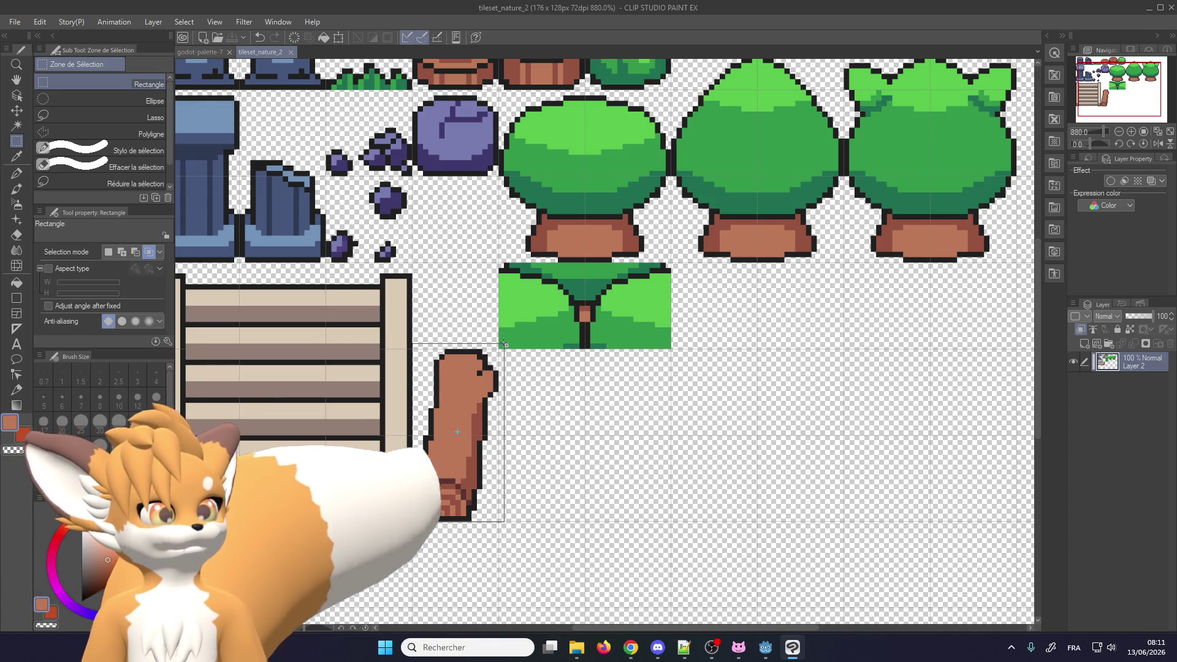
{"action": "left_click_drag", "start_coordinate": [492, 378], "coordinate": [498, 351]}
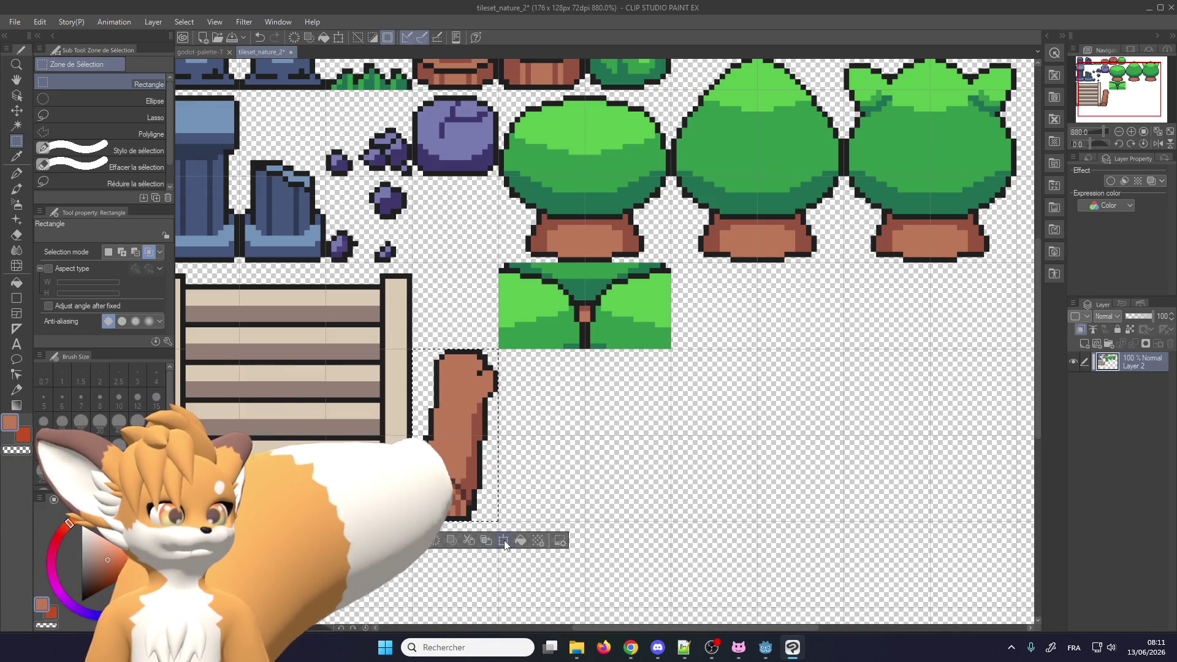
{"action": "left_click", "coordinate": [503, 540]}
{"action": "scroll", "coordinate": [466, 430], "scroll_direction": "down", "scroll_amount": 1}
{"action": "left_click_drag", "start_coordinate": [463, 379], "coordinate": [454, 223]}
{"action": "scroll", "coordinate": [451, 276], "scroll_direction": "up", "scroll_amount": 1}
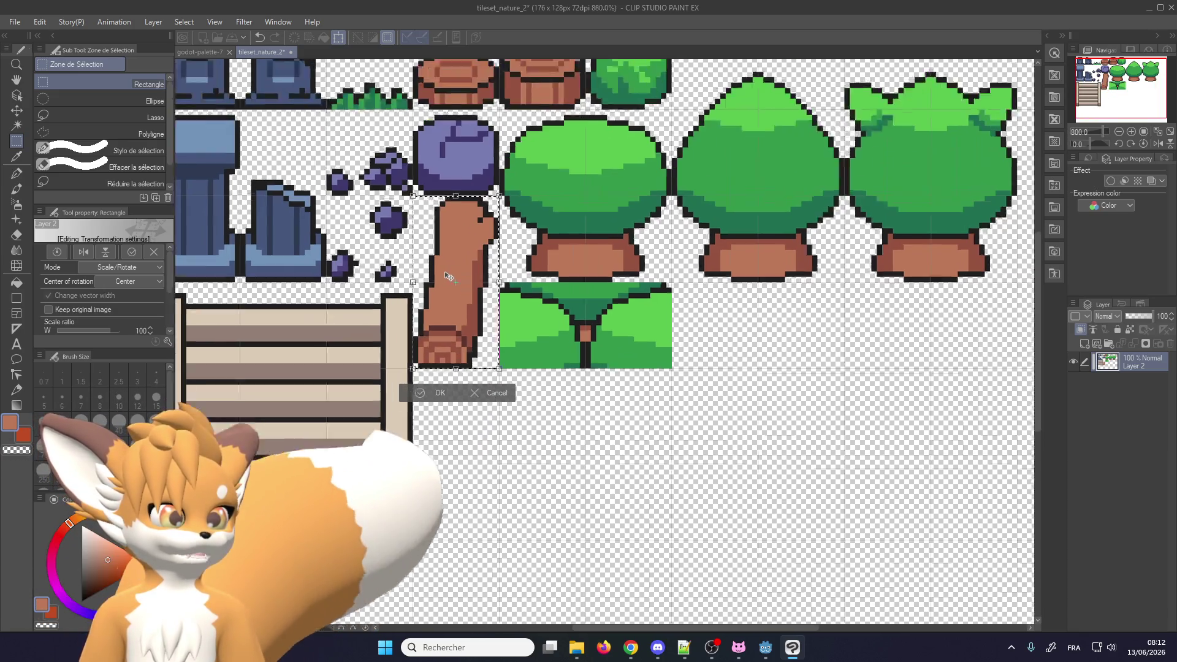
{"action": "scroll", "coordinate": [448, 276], "scroll_direction": "up", "scroll_amount": 1}
{"action": "left_click", "coordinate": [444, 426]}
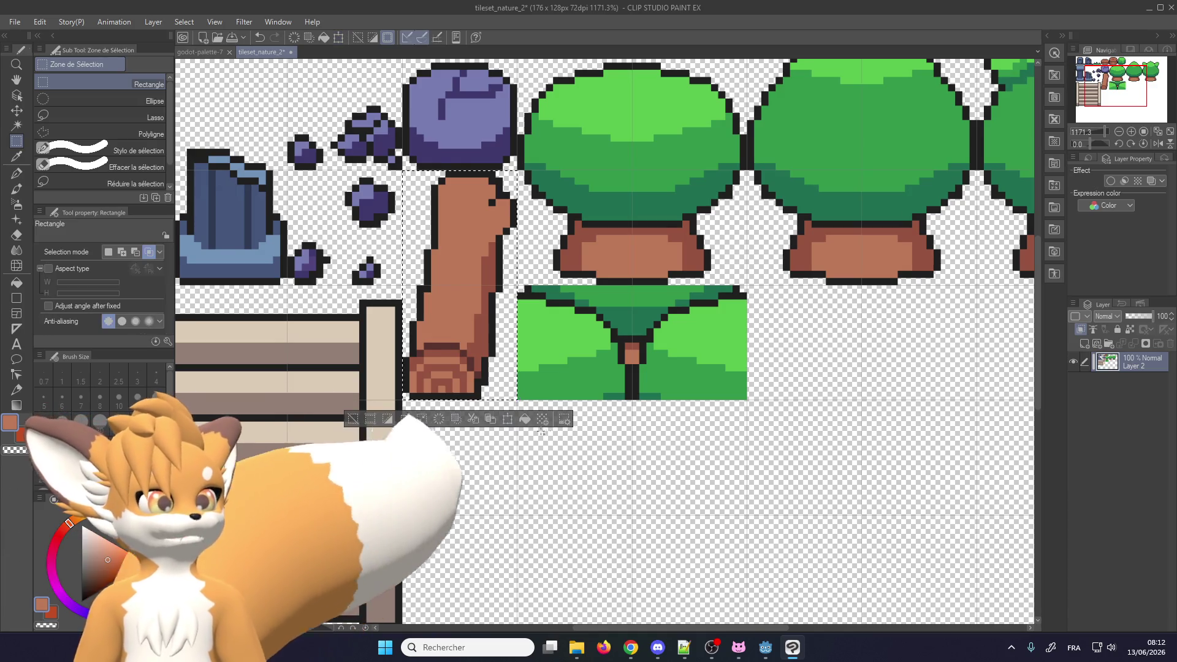
Save the tileset file
{"action": "scroll", "coordinate": [493, 419], "scroll_direction": "down", "scroll_amount": 2}
{"action": "scroll", "coordinate": [514, 271], "scroll_direction": "down", "scroll_amount": 2}
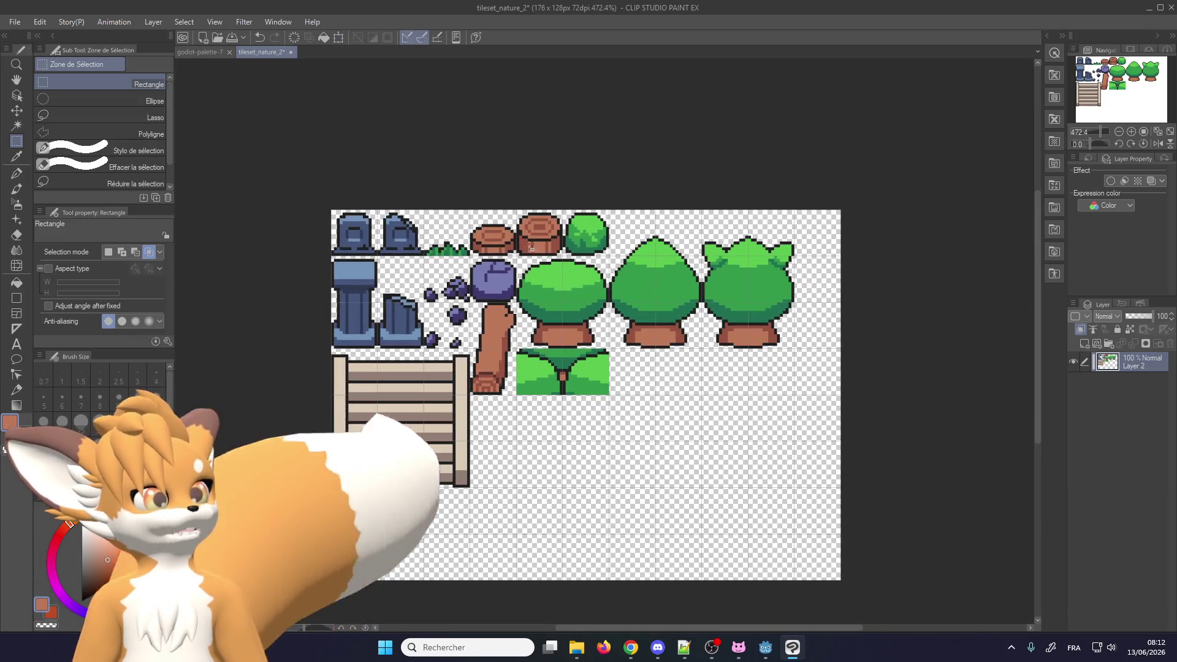
{"action": "scroll", "coordinate": [512, 236], "scroll_direction": "up", "scroll_amount": 1}
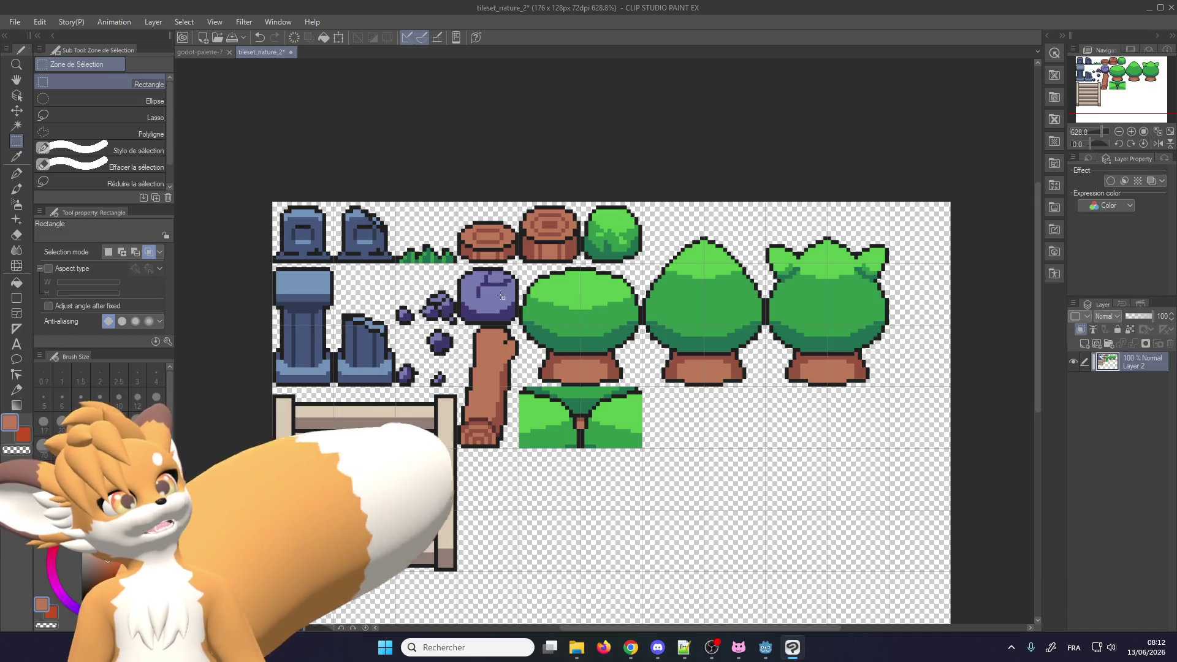
{"action": "scroll", "coordinate": [502, 296], "scroll_direction": "down", "scroll_amount": 1}
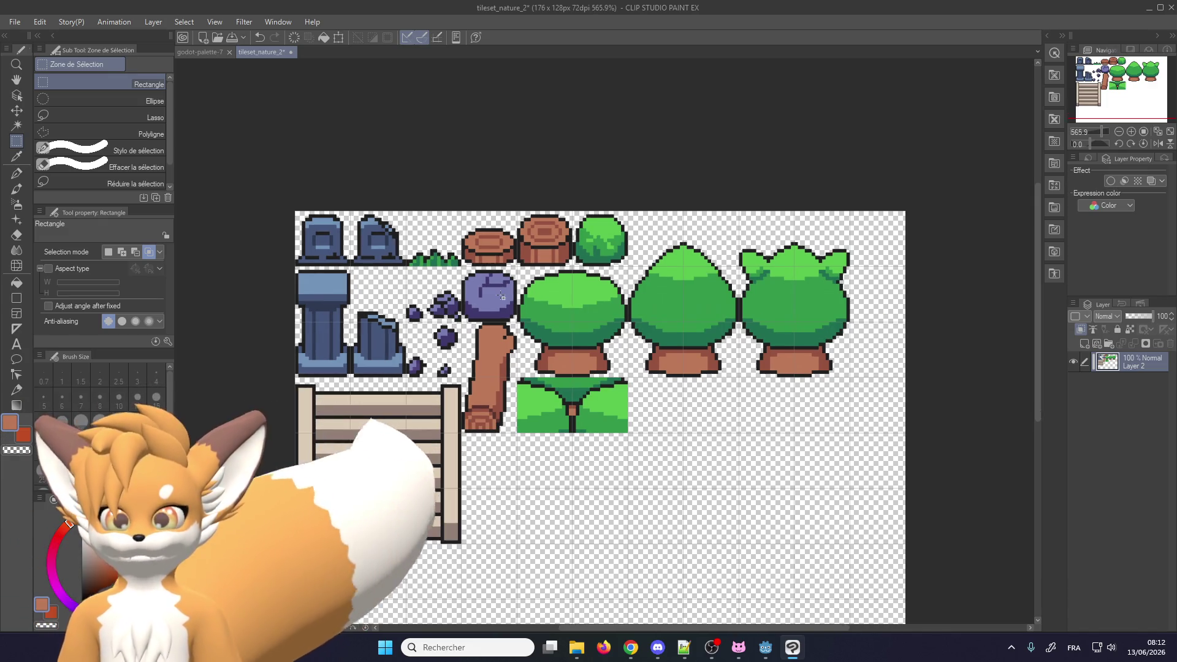
{"action": "key", "text": "ctrl+s"}
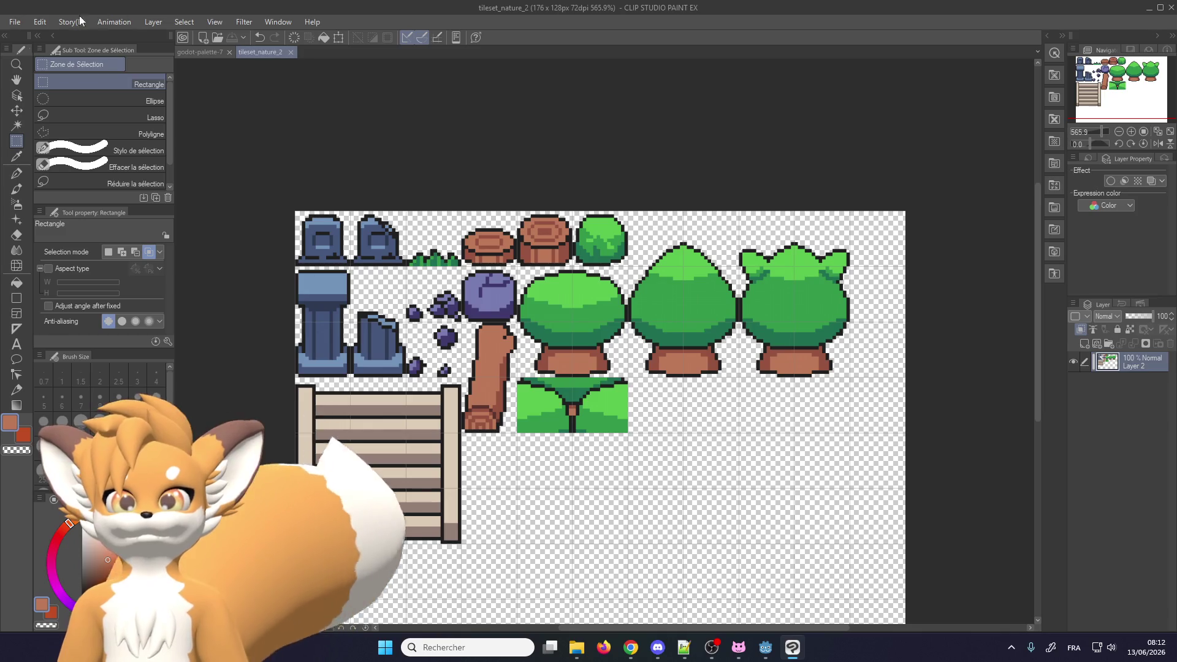
Export the tileset as a single-layer PNG under its current name, accepting the export settings
{"action": "left_click", "coordinate": [18, 23]}
{"action": "mouse_move", "coordinate": [97, 179]}
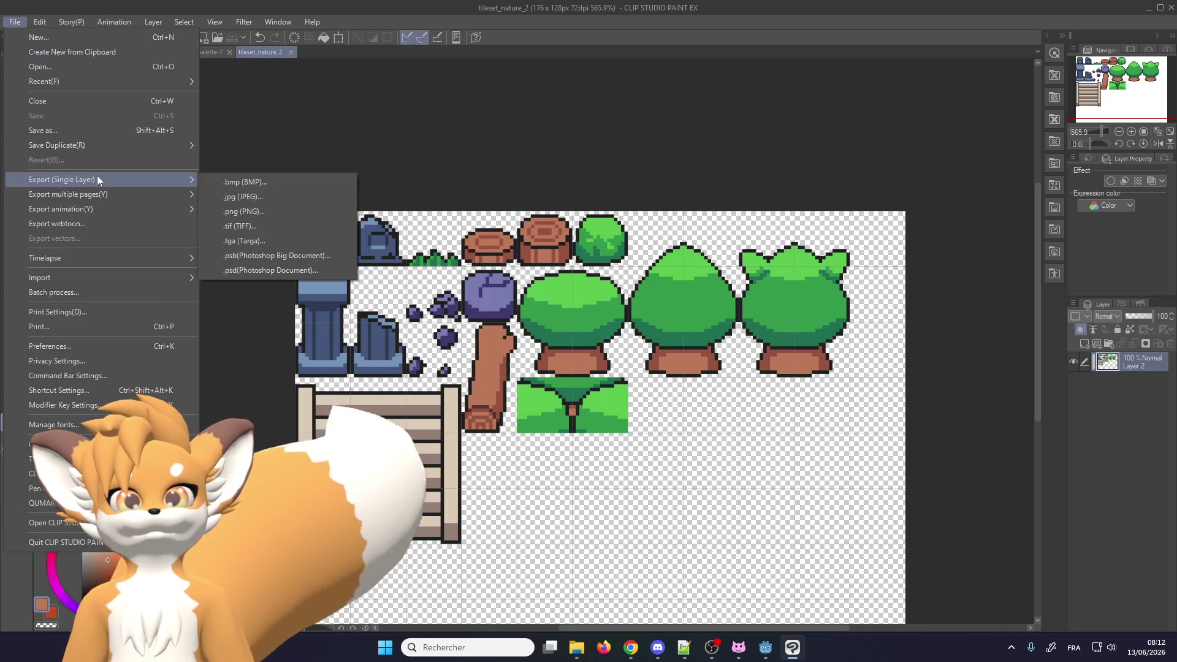
{"action": "left_click", "coordinate": [273, 215]}
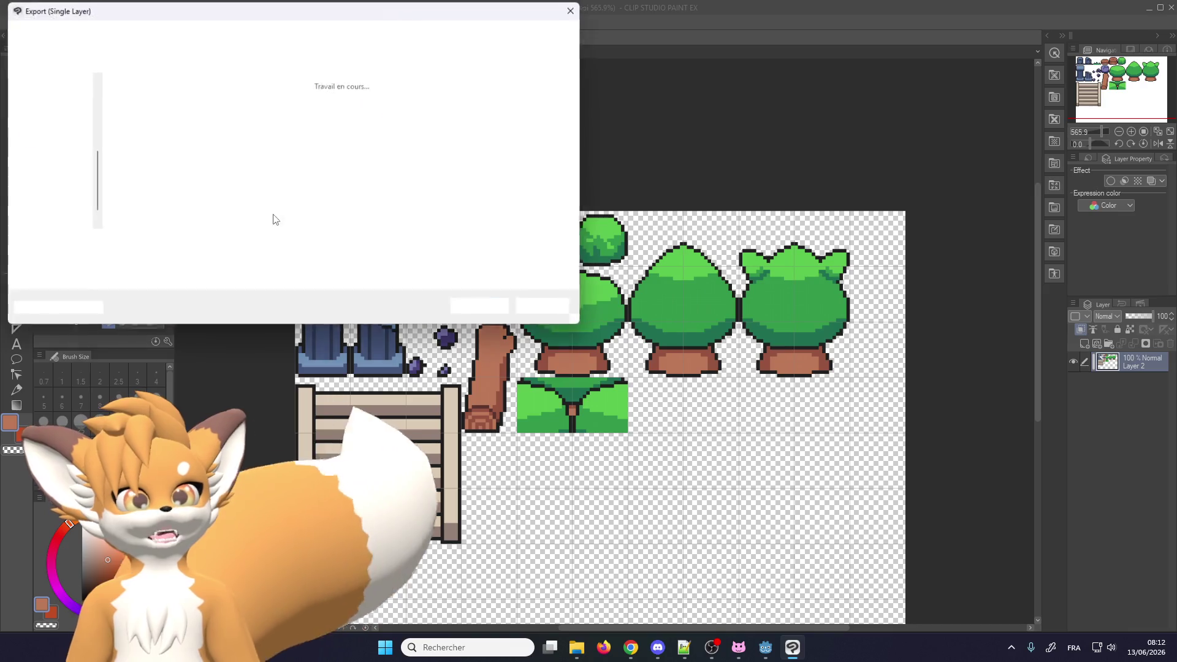
{"action": "left_click", "coordinate": [470, 304]}
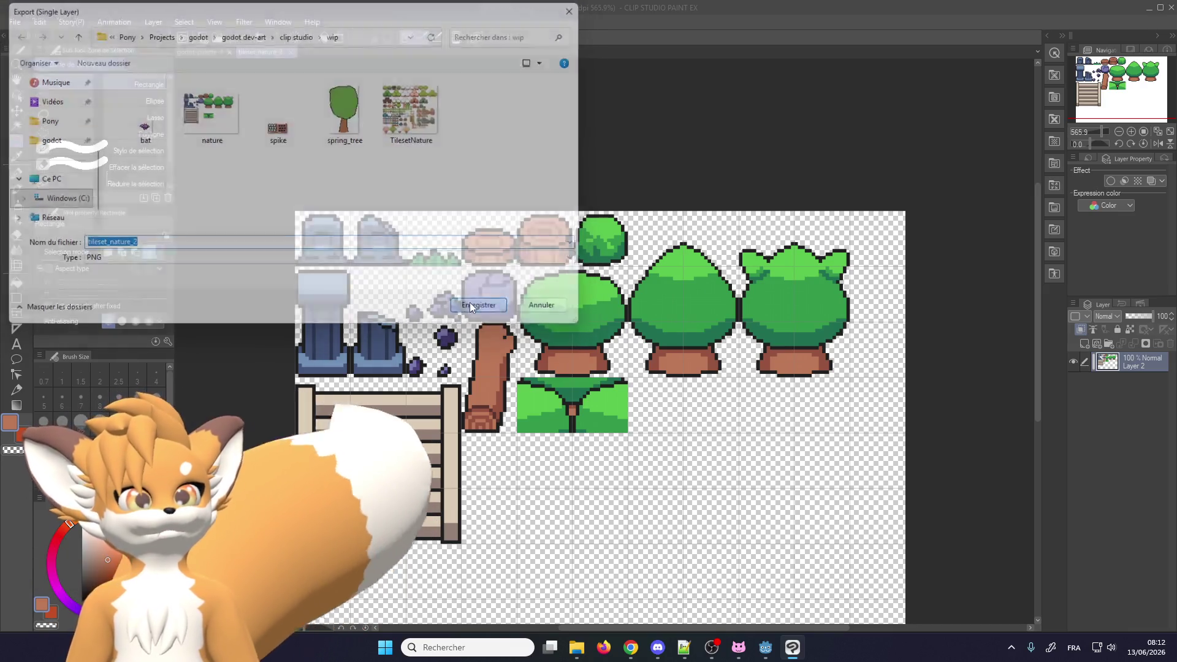
{"action": "left_click", "coordinate": [560, 222]}
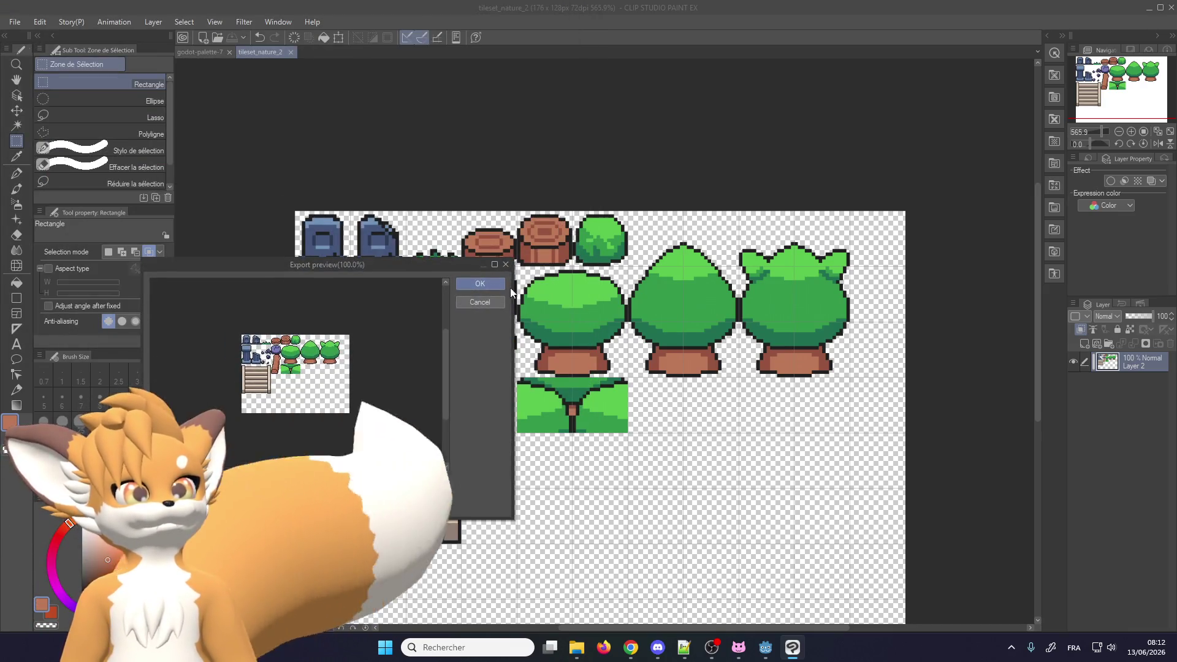
{"action": "left_click", "coordinate": [479, 285]}
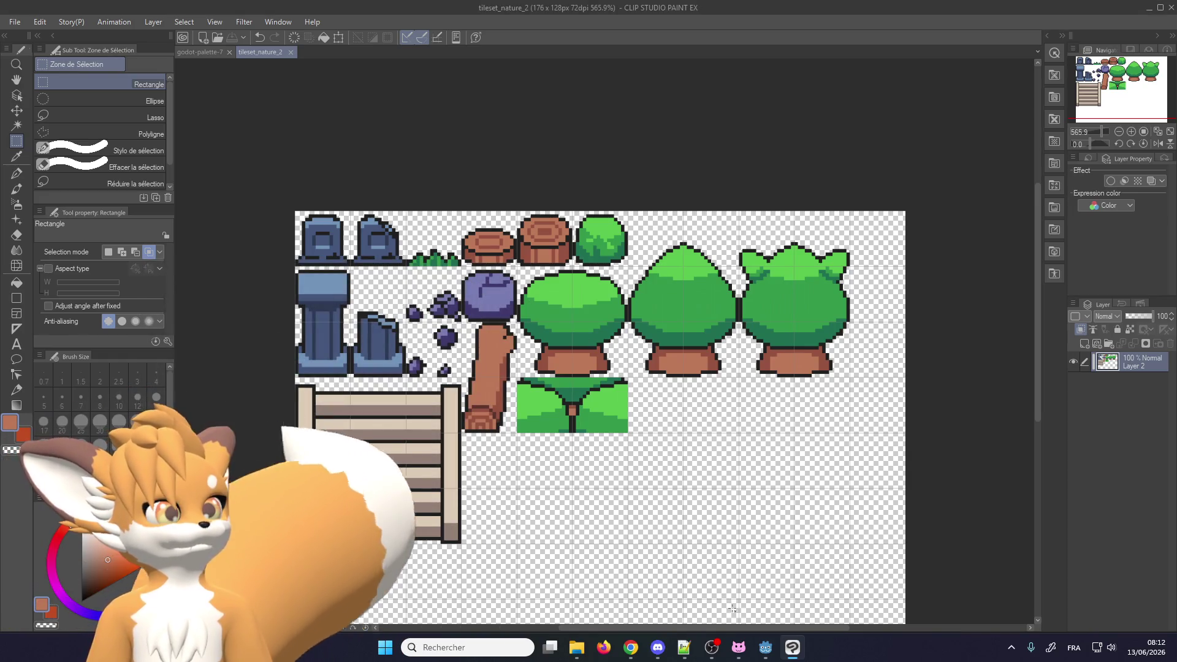
{"action": "left_click", "coordinate": [766, 650]}
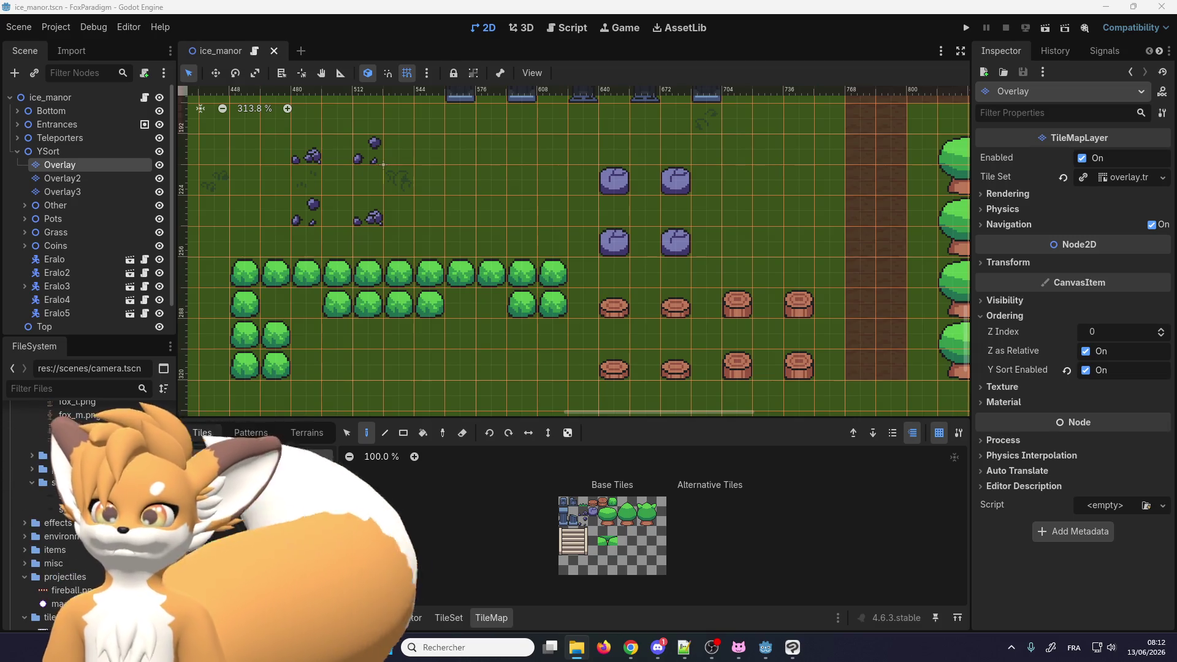
Bring Godot forward so the nature tileset reimports into the ice_manor tile atlas
{"action": "scroll", "coordinate": [85, 490], "scroll_direction": "down", "scroll_amount": 5}
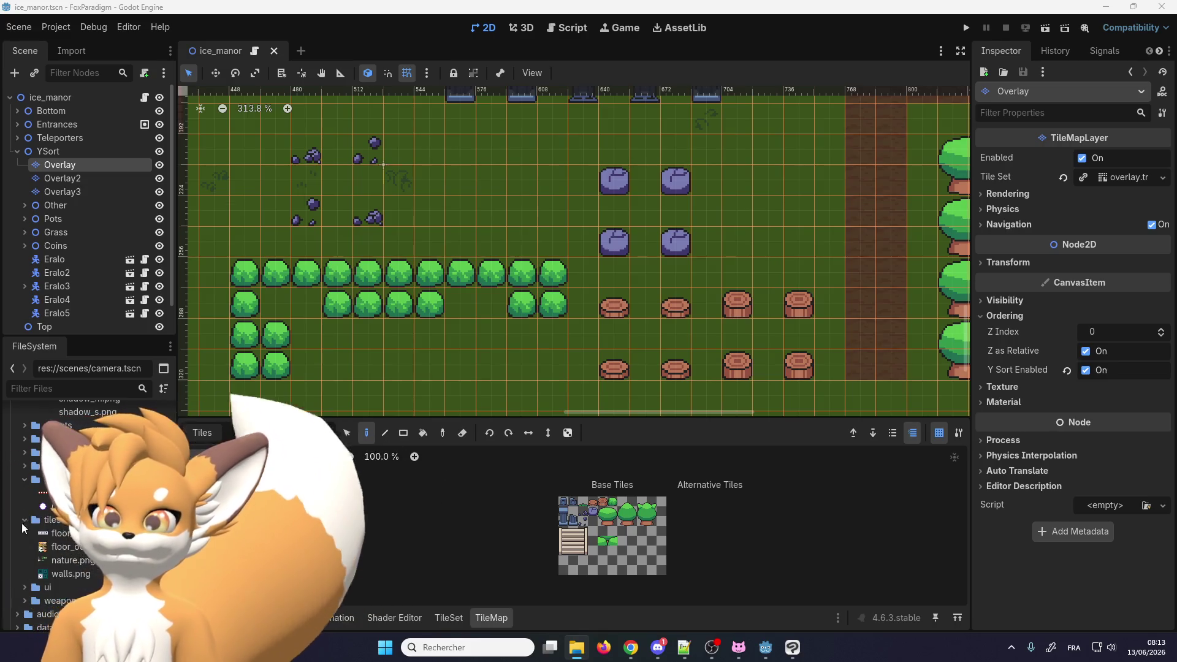
{"action": "left_click", "coordinate": [54, 529]}
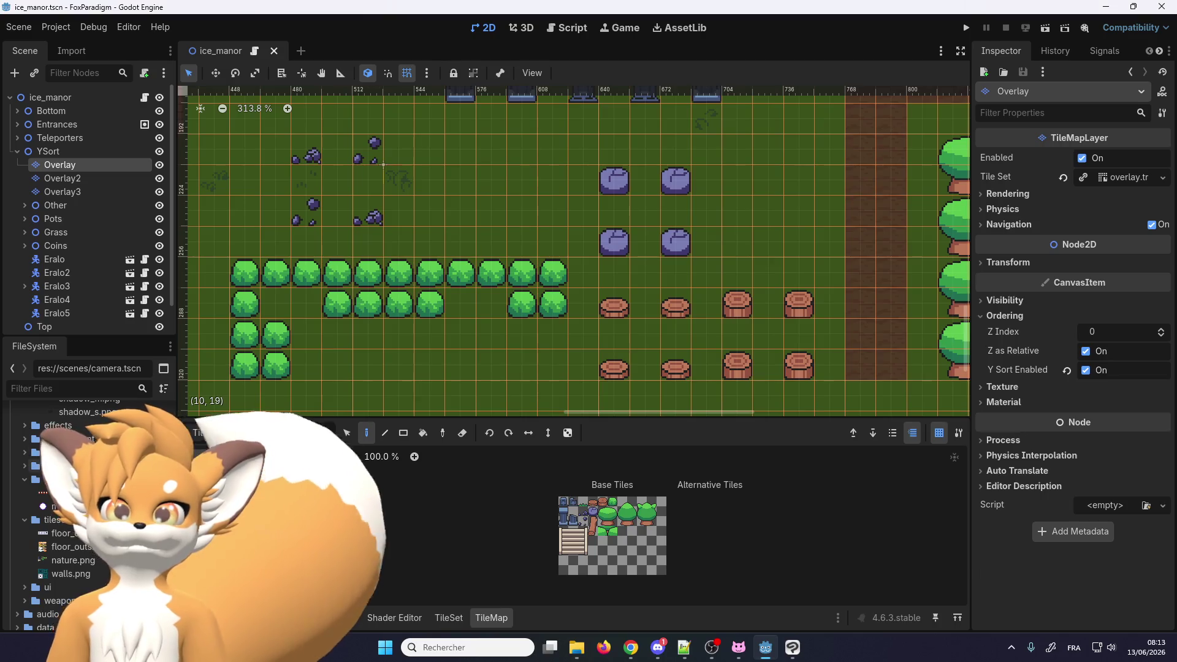
{"action": "scroll", "coordinate": [360, 316], "scroll_direction": "down", "scroll_amount": 3}
{"action": "scroll", "coordinate": [657, 381], "scroll_direction": "down", "scroll_amount": 3}
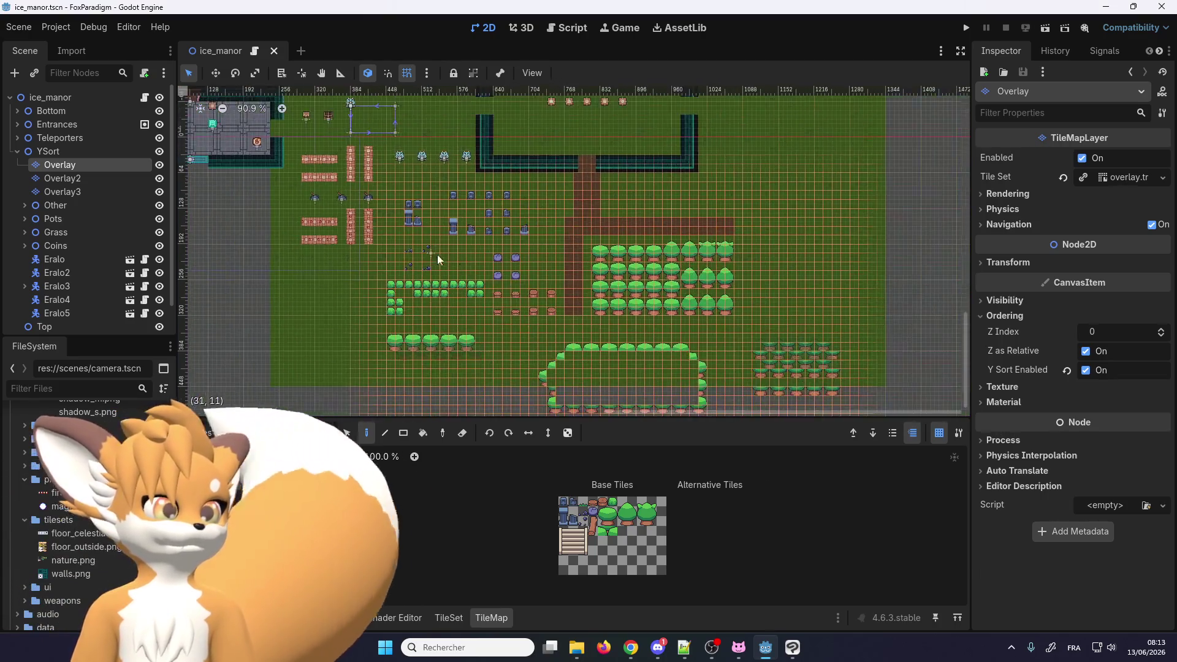
{"action": "scroll", "coordinate": [658, 380], "scroll_direction": "up", "scroll_amount": 3}
{"action": "scroll", "coordinate": [710, 337], "scroll_direction": "up", "scroll_amount": 1}
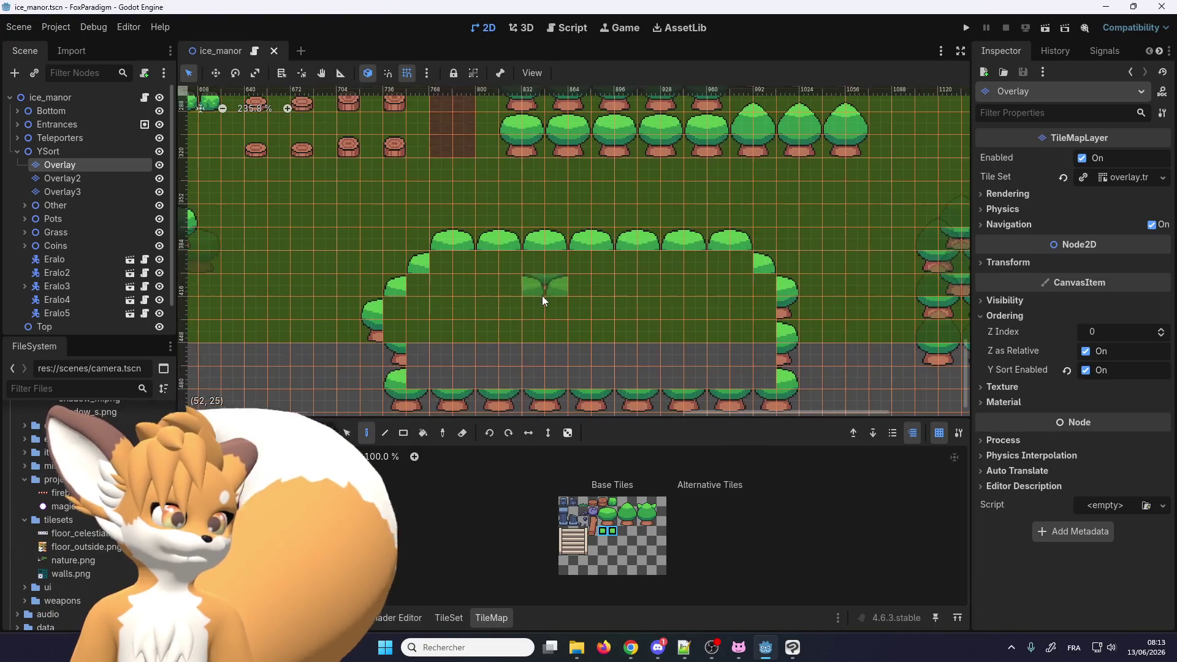
Switch to Rect mode and paint four rows of bushes across the gap
{"action": "scroll", "coordinate": [503, 288], "scroll_direction": "up", "scroll_amount": 4}
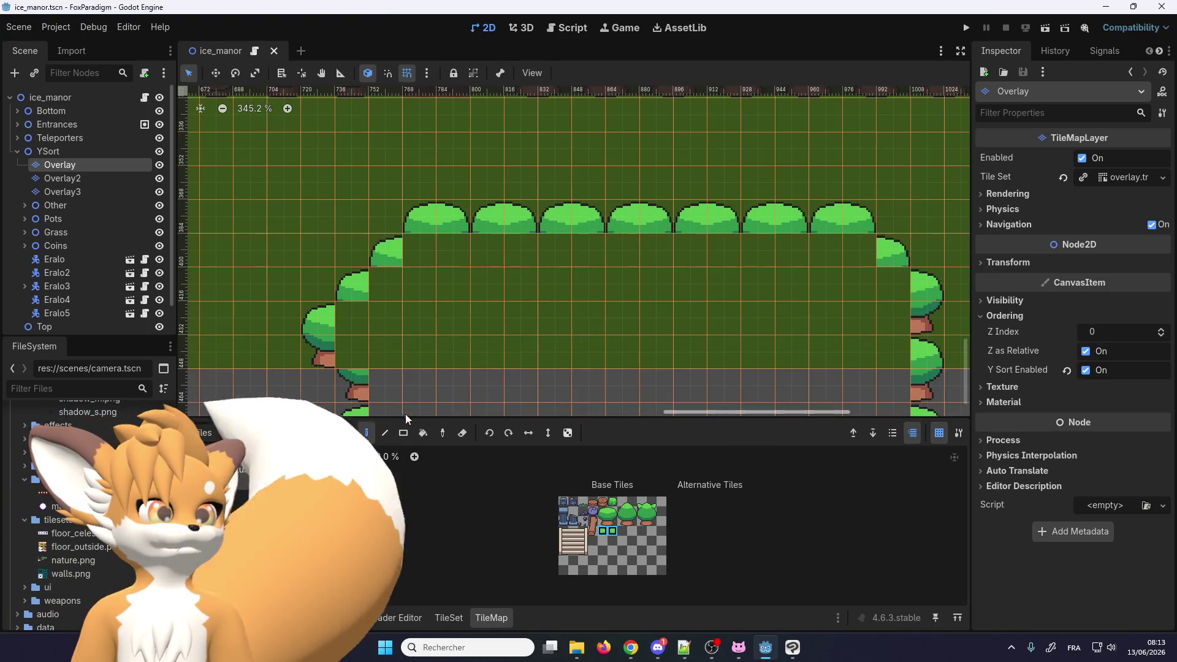
{"action": "key", "text": "r"}
{"action": "scroll", "coordinate": [421, 242], "scroll_direction": "down", "scroll_amount": 1}
{"action": "left_click_drag", "start_coordinate": [429, 244], "coordinate": [825, 248]}
{"action": "left_click_drag", "start_coordinate": [395, 274], "coordinate": [849, 290]}
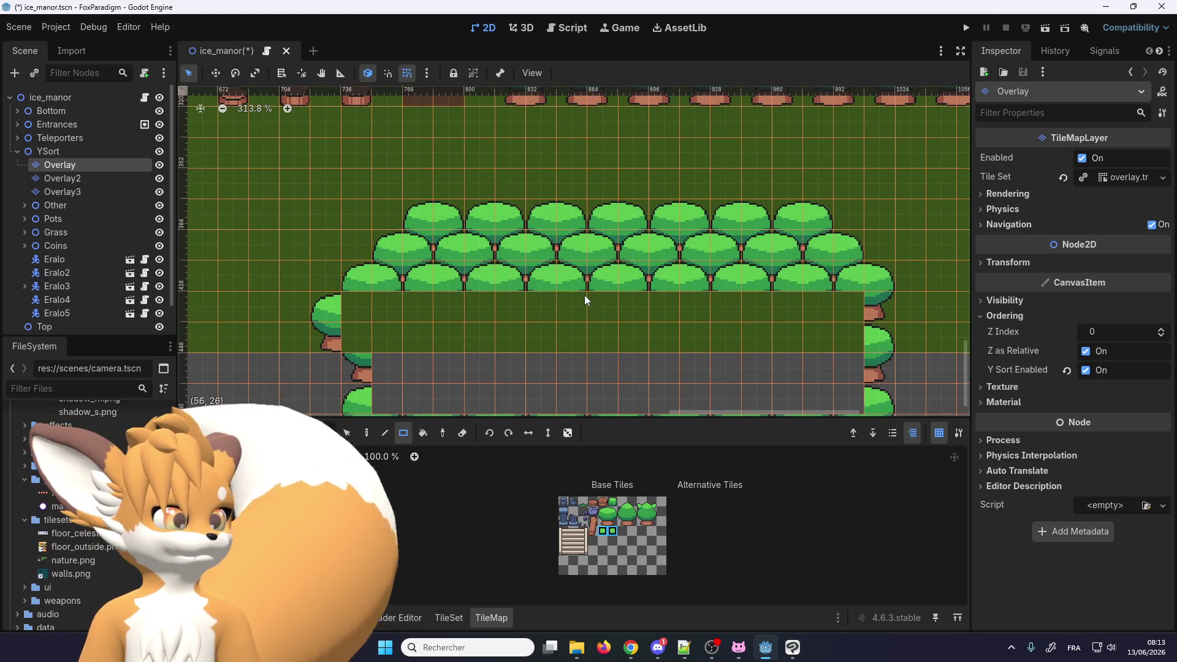
{"action": "left_click_drag", "start_coordinate": [356, 307], "coordinate": [849, 307]}
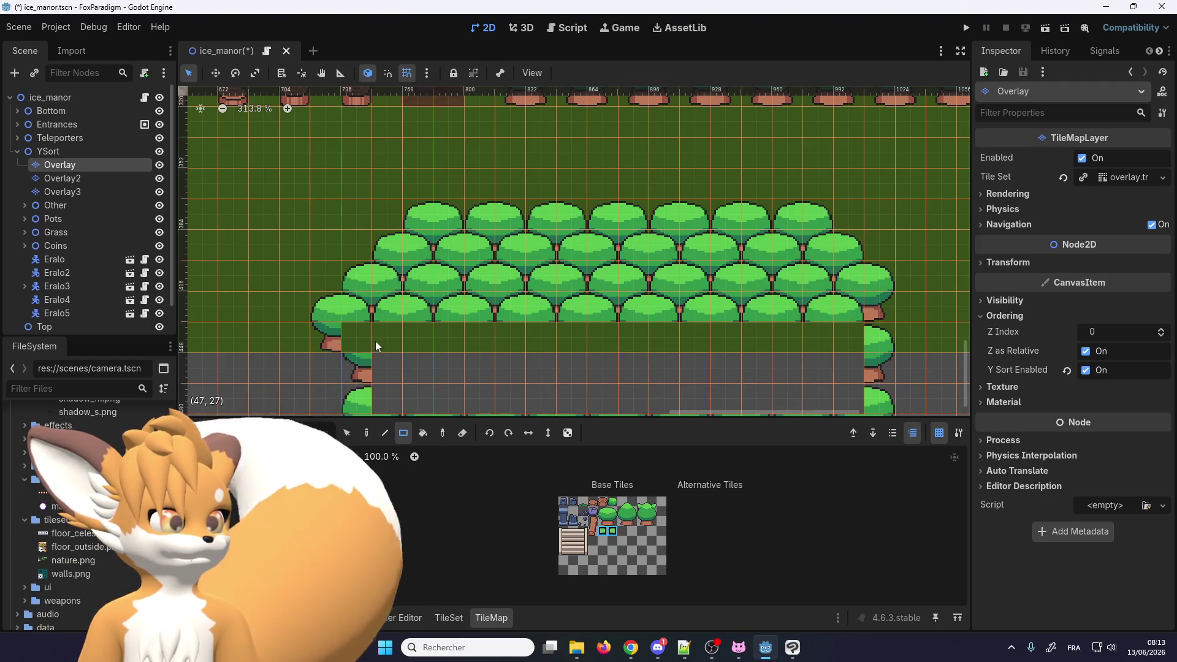
{"action": "left_click_drag", "start_coordinate": [376, 346], "coordinate": [850, 339]}
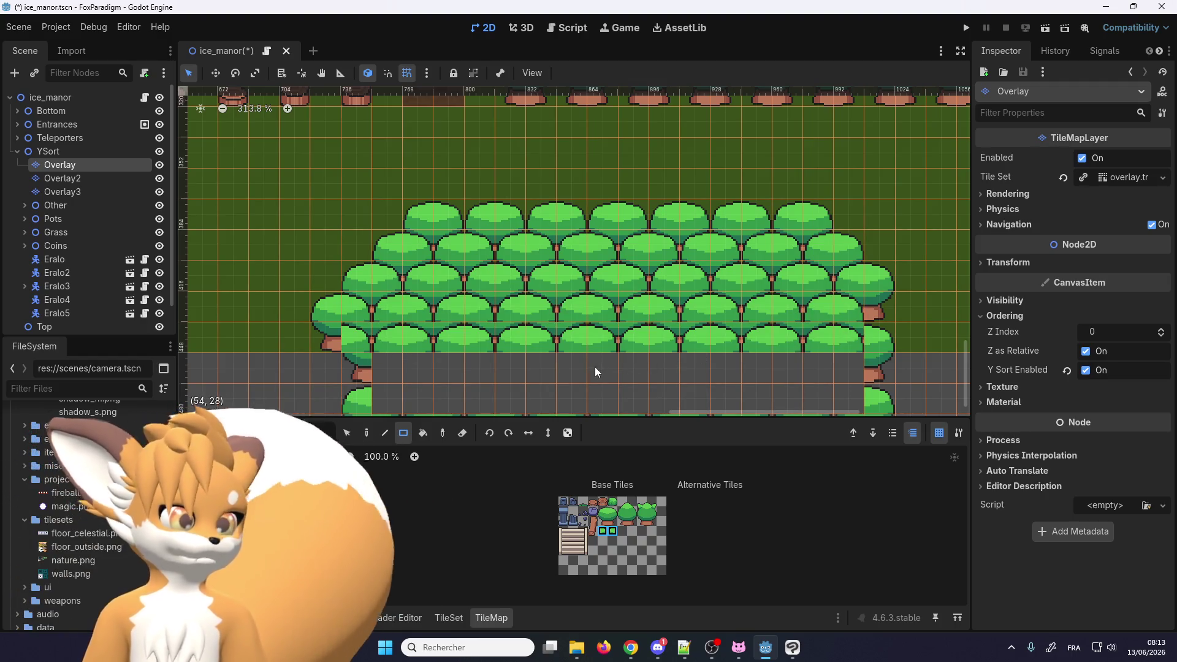
Undo the bad bottom row and repaint three bush rows to fill the gap
{"action": "key", "text": "ctrl+z"}
{"action": "scroll", "coordinate": [401, 348], "scroll_direction": "down", "scroll_amount": 2}
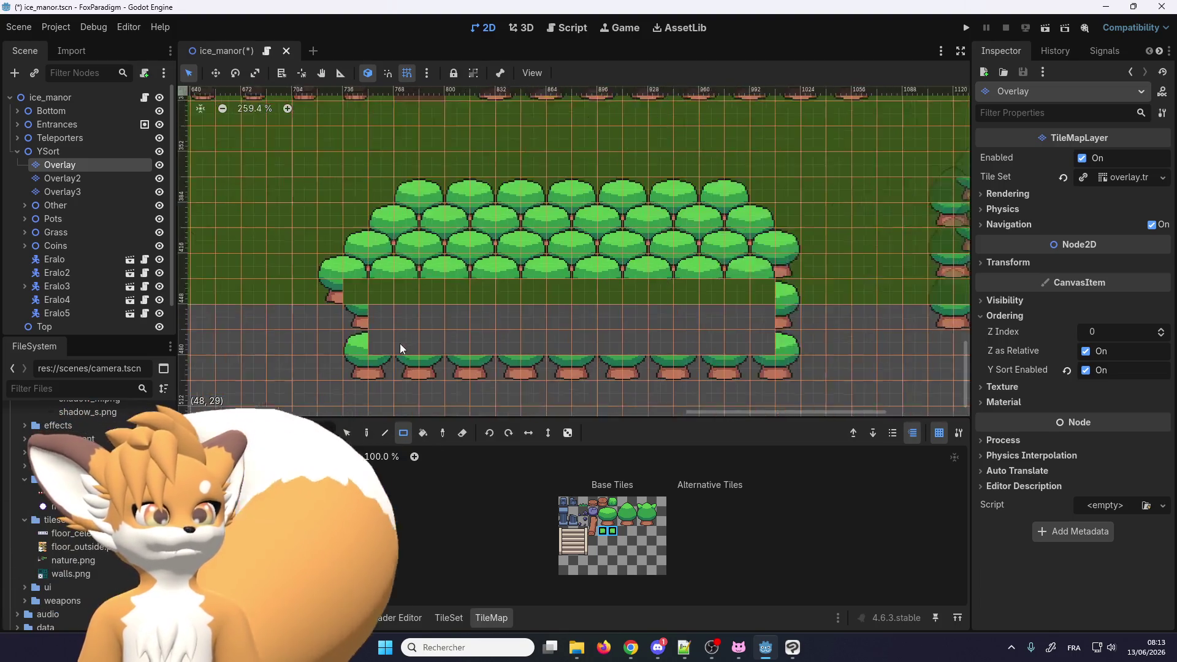
{"action": "scroll", "coordinate": [402, 349], "scroll_direction": "up", "scroll_amount": 1}
{"action": "left_click_drag", "start_coordinate": [402, 349], "coordinate": [807, 336]}
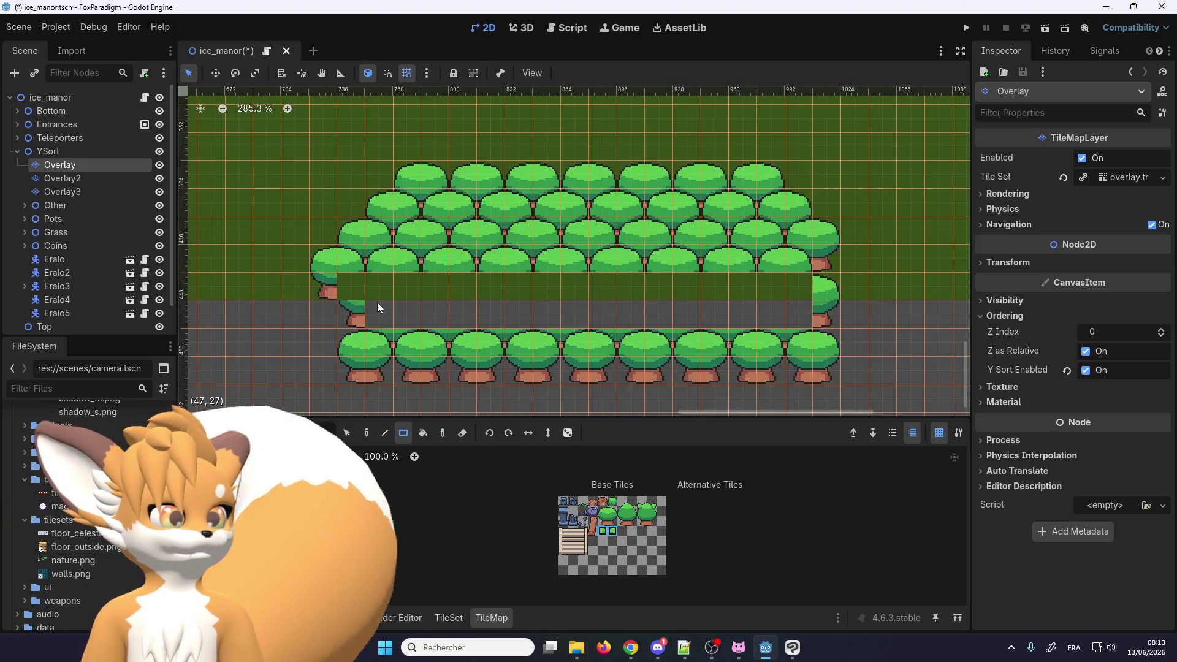
{"action": "left_click_drag", "start_coordinate": [402, 316], "coordinate": [786, 316]}
{"action": "left_click_drag", "start_coordinate": [387, 286], "coordinate": [774, 287]}
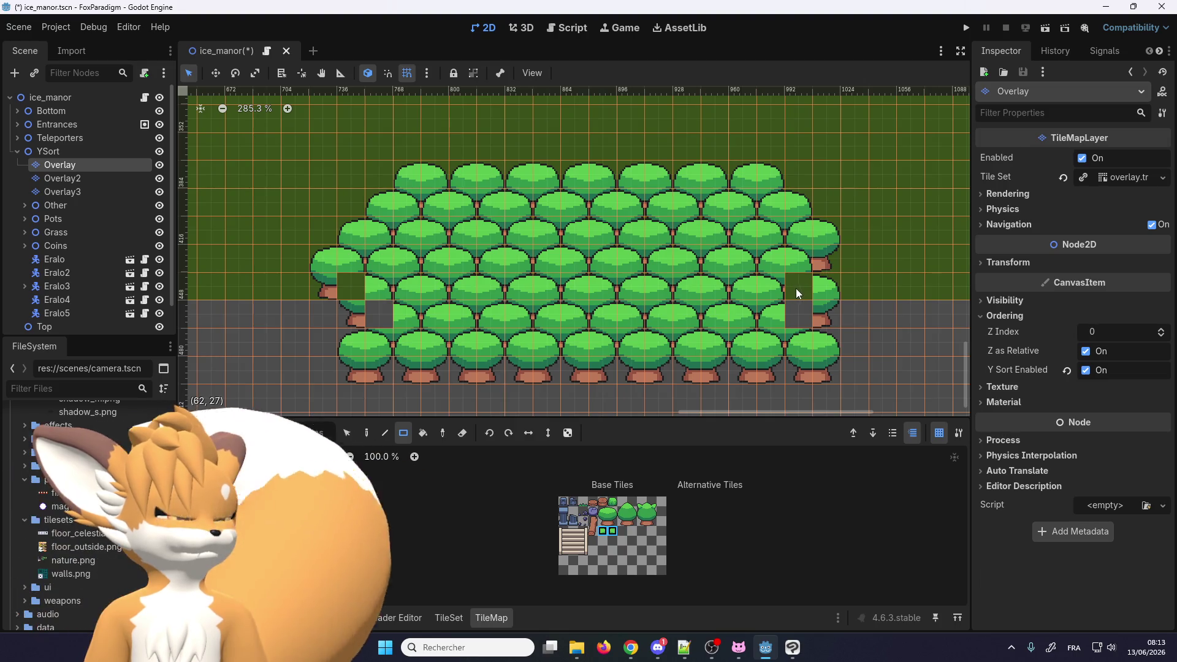
In Paint mode, fill the empty left and right cells with single bush tiles
{"action": "key", "text": "d"}
{"action": "scroll", "coordinate": [791, 327], "scroll_direction": "up", "scroll_amount": 2}
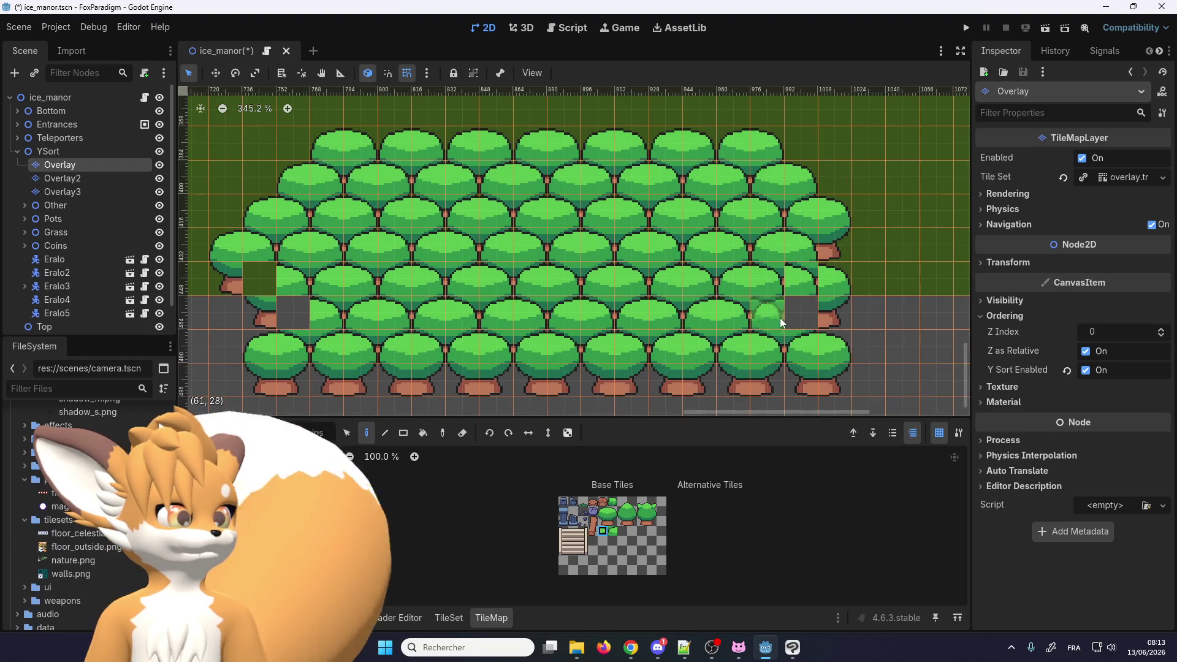
{"action": "left_click", "coordinate": [800, 313]}
{"action": "left_click", "coordinate": [293, 313]}
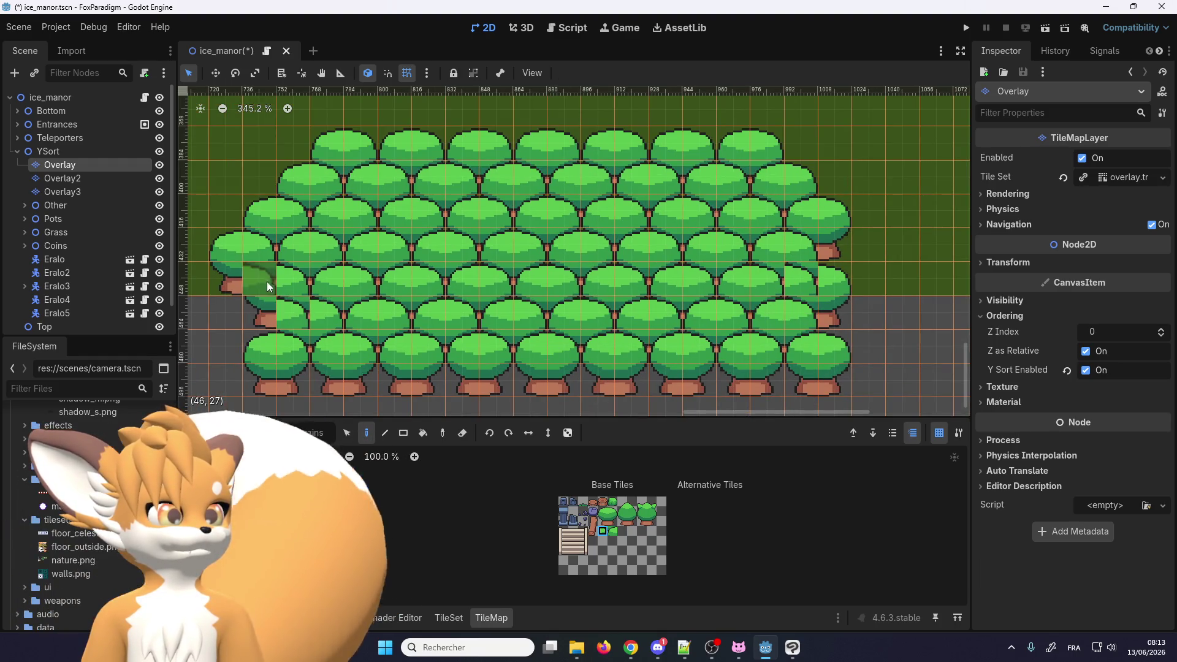
{"action": "left_click", "coordinate": [613, 531]}
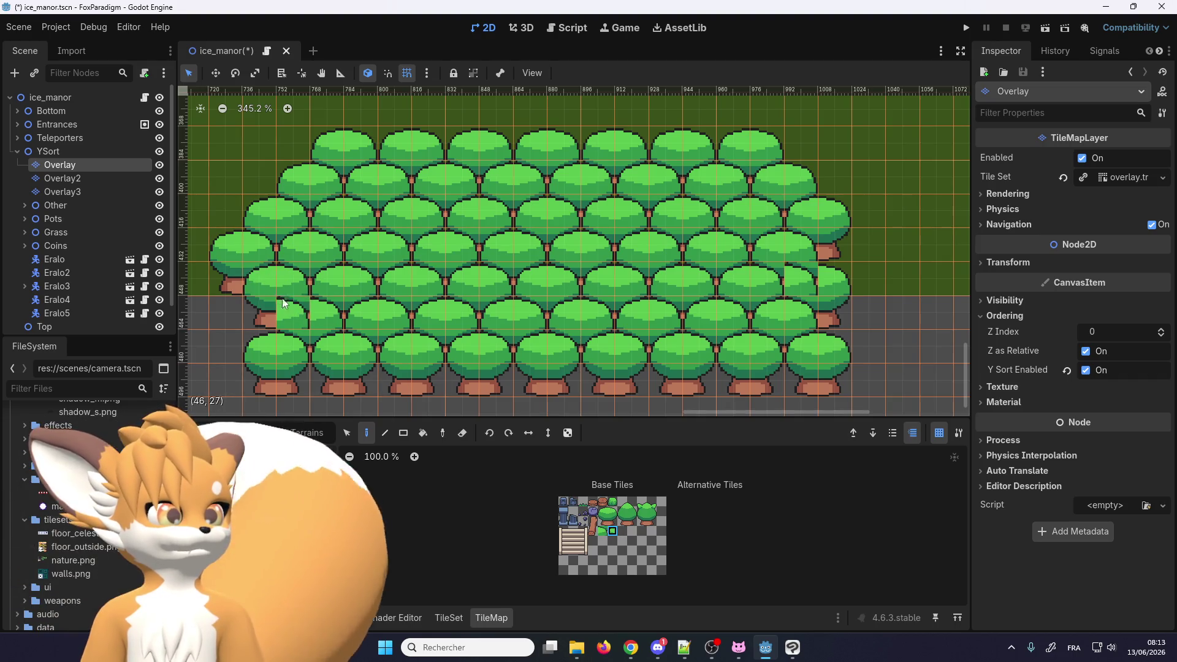
{"action": "scroll", "coordinate": [510, 347], "scroll_direction": "down", "scroll_amount": 4}
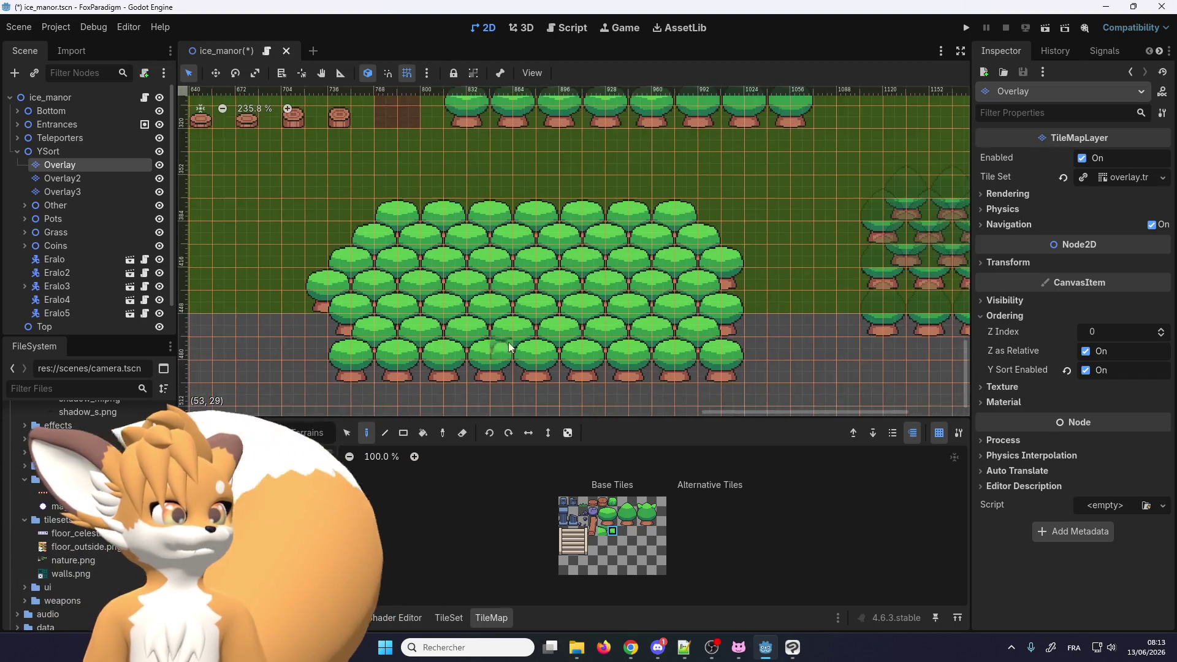
Pick the two-cell log tile and place three logs on the grass below the stumps
{"action": "scroll", "coordinate": [509, 347], "scroll_direction": "down", "scroll_amount": 2}
{"action": "scroll", "coordinate": [476, 242], "scroll_direction": "down", "scroll_amount": 2}
{"action": "scroll", "coordinate": [476, 242], "scroll_direction": "up", "scroll_amount": 2}
{"action": "scroll", "coordinate": [617, 535], "scroll_direction": "up", "scroll_amount": 2}
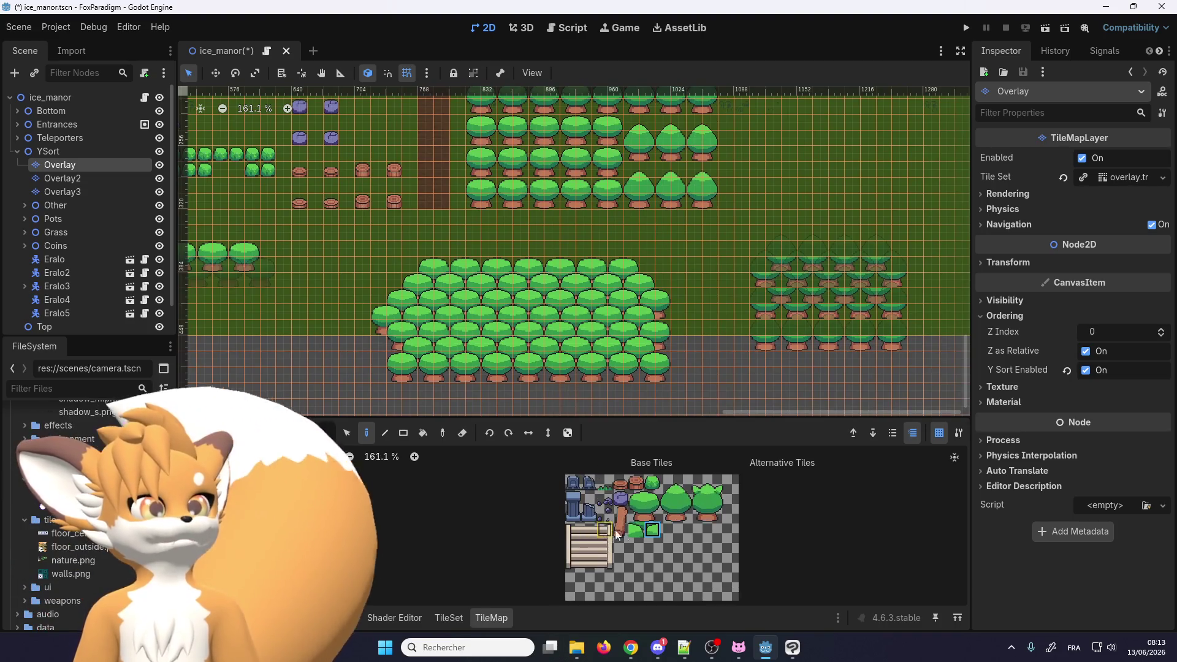
{"action": "scroll", "coordinate": [617, 535], "scroll_direction": "up", "scroll_amount": 2}
{"action": "left_click_drag", "start_coordinate": [630, 507], "coordinate": [630, 527]}
{"action": "scroll", "coordinate": [366, 290], "scroll_direction": "up", "scroll_amount": 1}
{"action": "scroll", "coordinate": [315, 248], "scroll_direction": "up", "scroll_amount": 1}
{"action": "left_click", "coordinate": [317, 228]}
{"action": "left_click", "coordinate": [364, 229]}
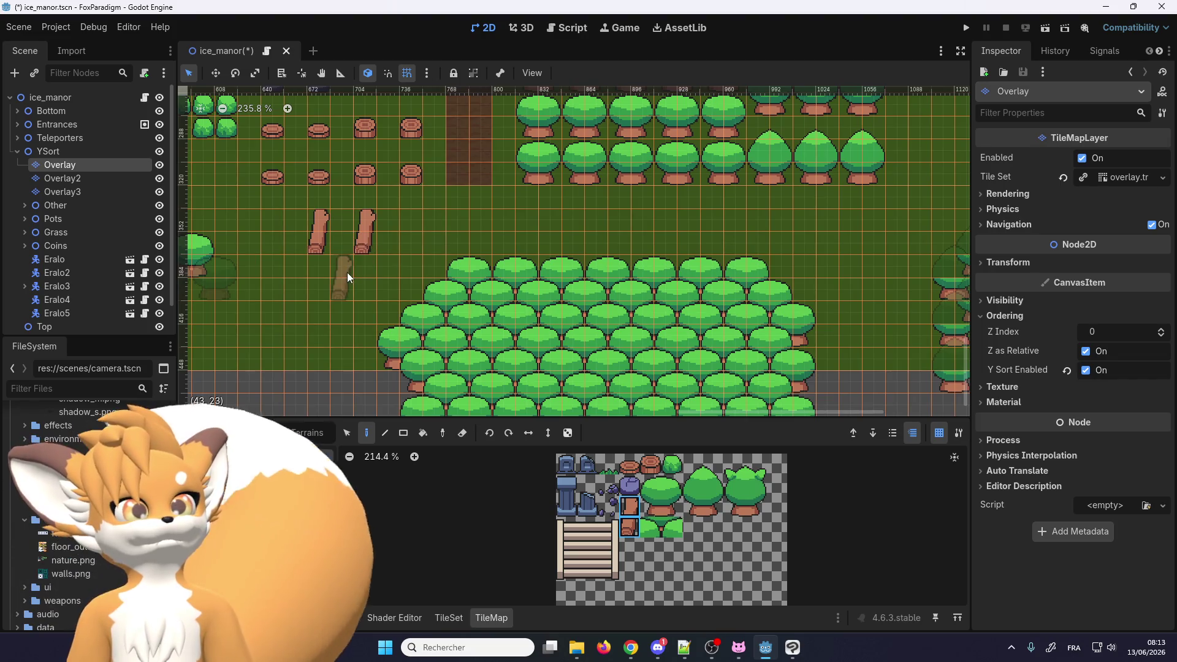
{"action": "left_click", "coordinate": [348, 260]}
Select the log tile at atlas position (3,3)
{"action": "scroll", "coordinate": [393, 269], "scroll_direction": "down", "scroll_amount": 4}
{"action": "scroll", "coordinate": [431, 272], "scroll_direction": "up", "scroll_amount": 3}
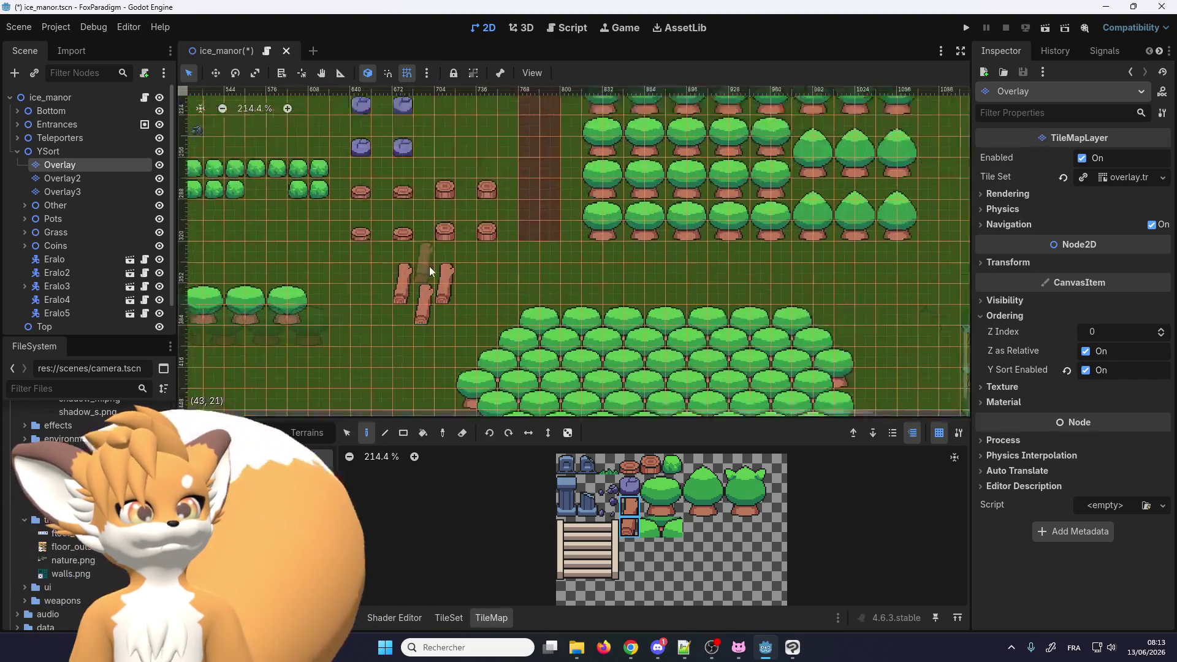
{"action": "scroll", "coordinate": [423, 270], "scroll_direction": "up", "scroll_amount": 5}
{"action": "scroll", "coordinate": [472, 341], "scroll_direction": "down", "scroll_amount": 2}
{"action": "scroll", "coordinate": [632, 515], "scroll_direction": "down", "scroll_amount": 2}
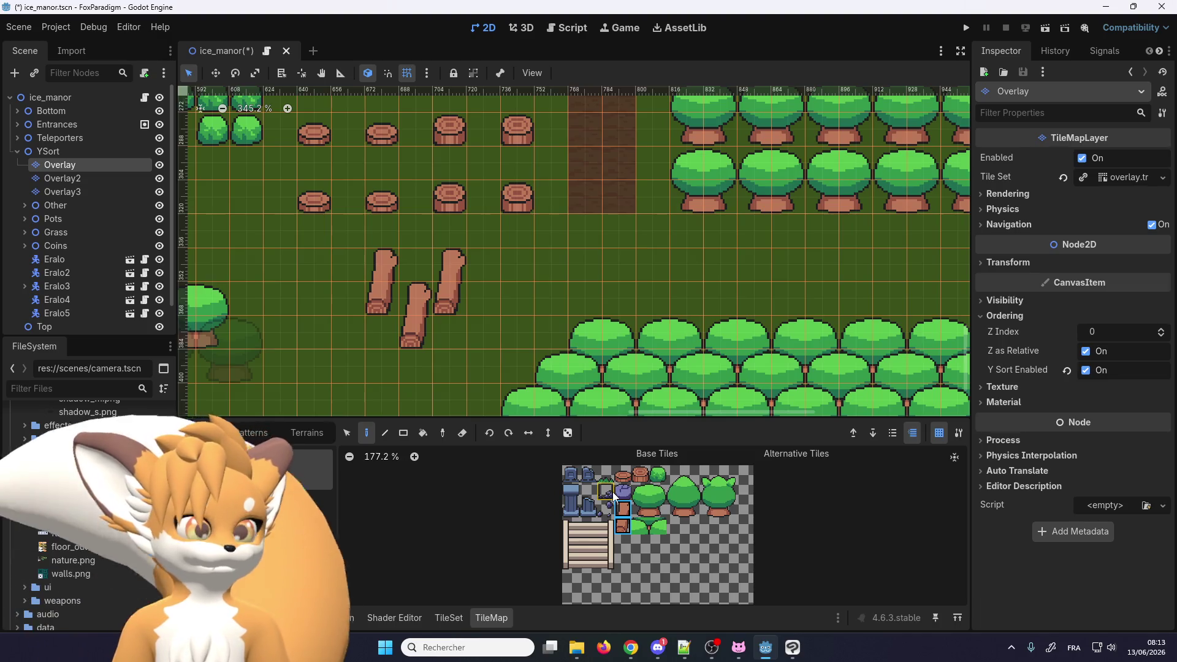
{"action": "scroll", "coordinate": [632, 515], "scroll_direction": "up", "scroll_amount": 3}
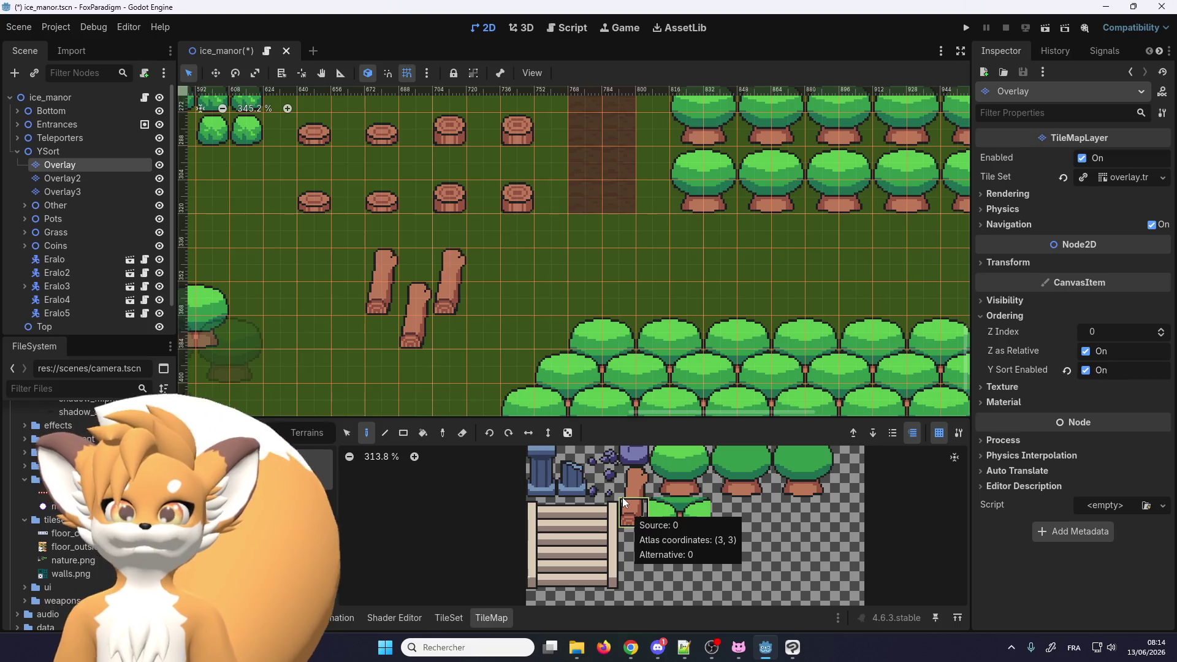
{"action": "left_click", "coordinate": [624, 504]}
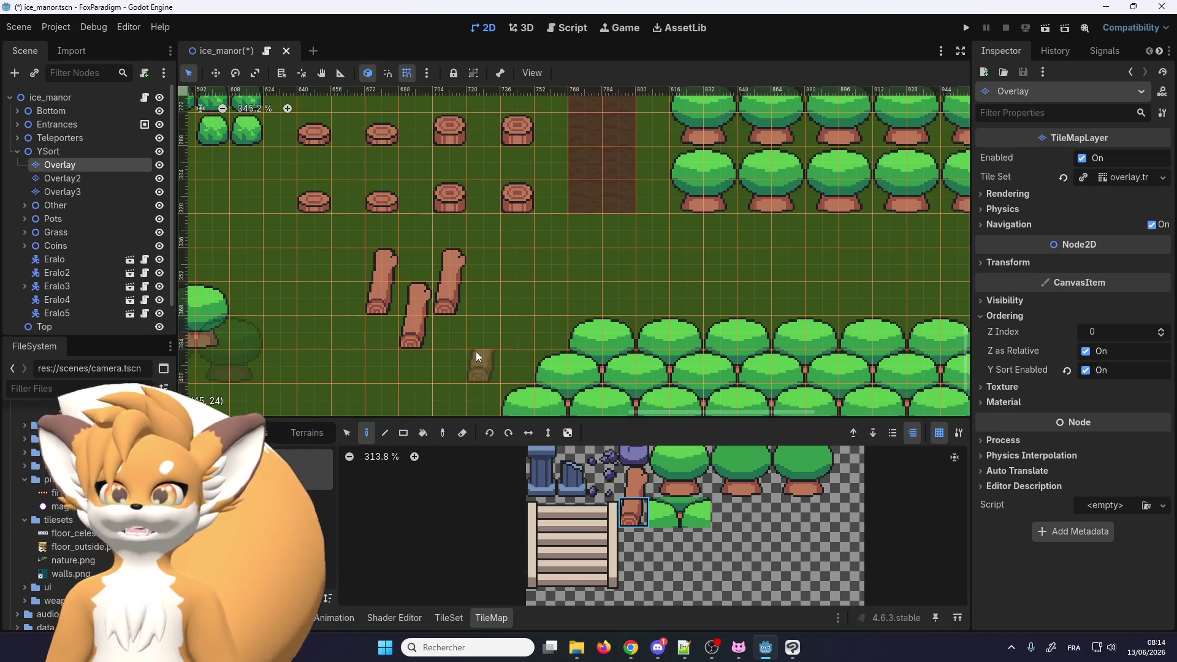
In the TileSet editor set Paint to Physics Layer 0, return to Select, and save the scene
{"action": "scroll", "coordinate": [453, 472], "scroll_direction": "down", "scroll_amount": 1}
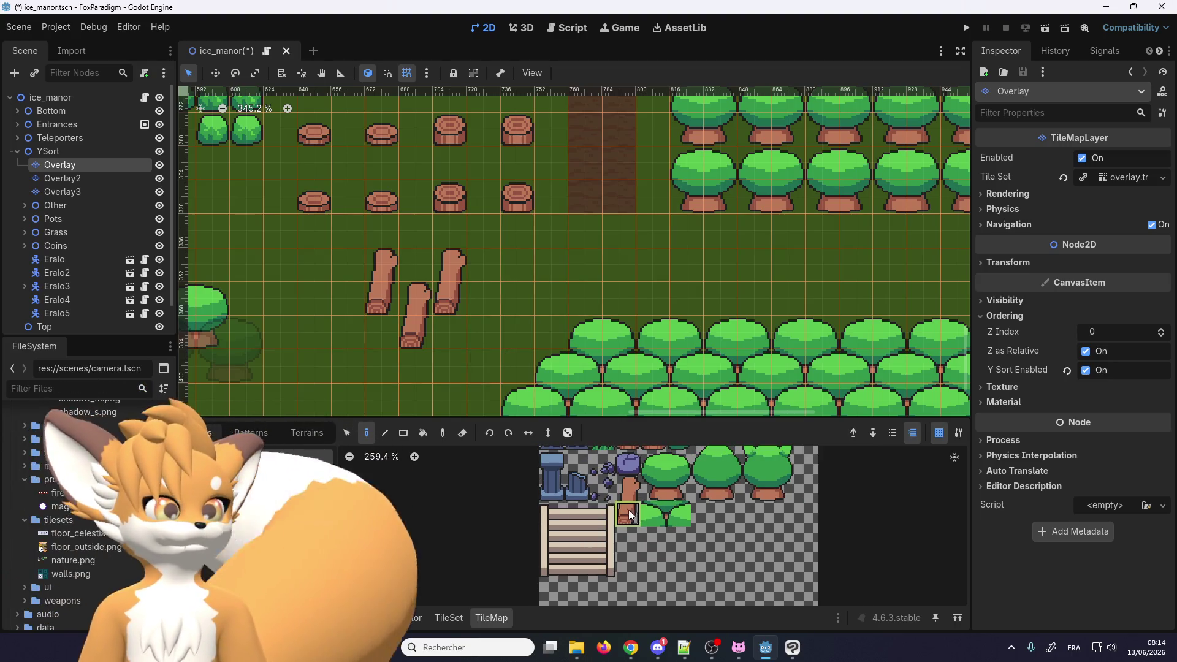
{"action": "left_click", "coordinate": [450, 617]}
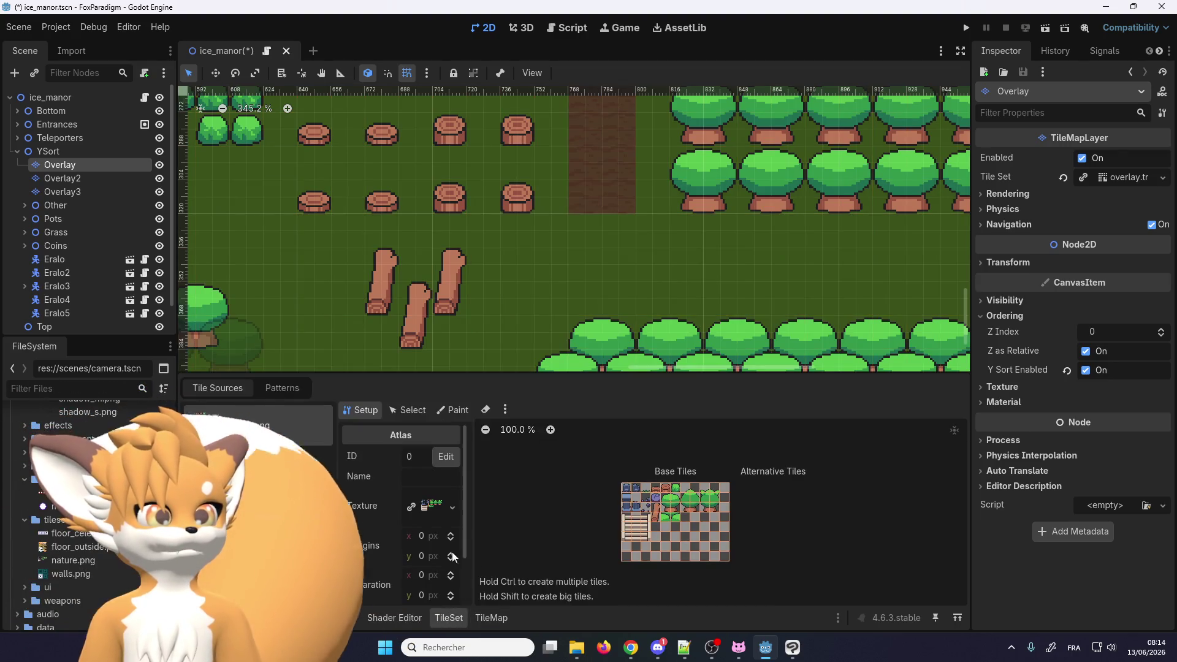
{"action": "left_click", "coordinate": [452, 410]}
{"action": "left_click", "coordinate": [430, 452]}
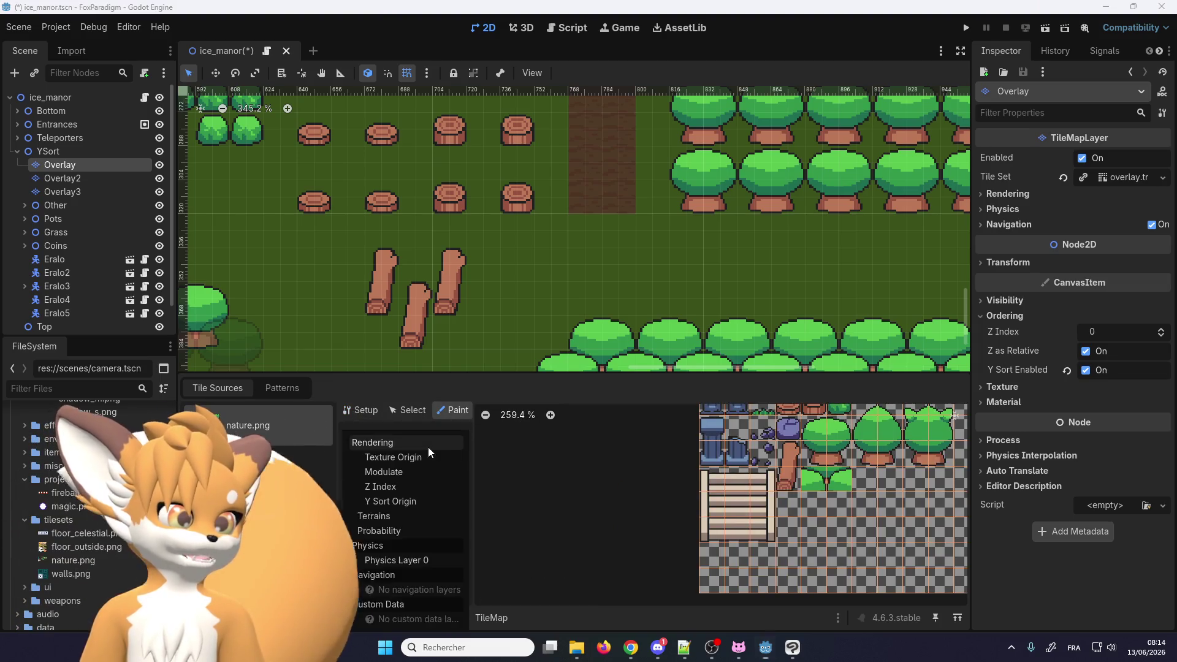
{"action": "left_click", "coordinate": [409, 560]}
{"action": "scroll", "coordinate": [852, 507], "scroll_direction": "up", "scroll_amount": 2}
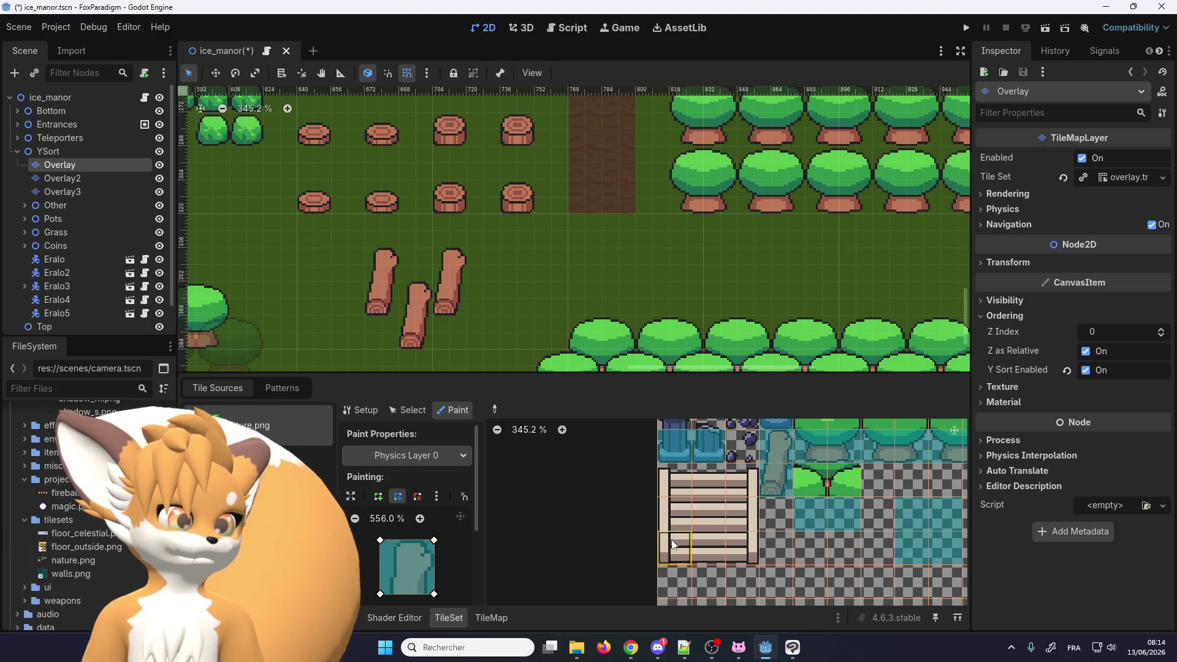
{"action": "left_click", "coordinate": [402, 410]}
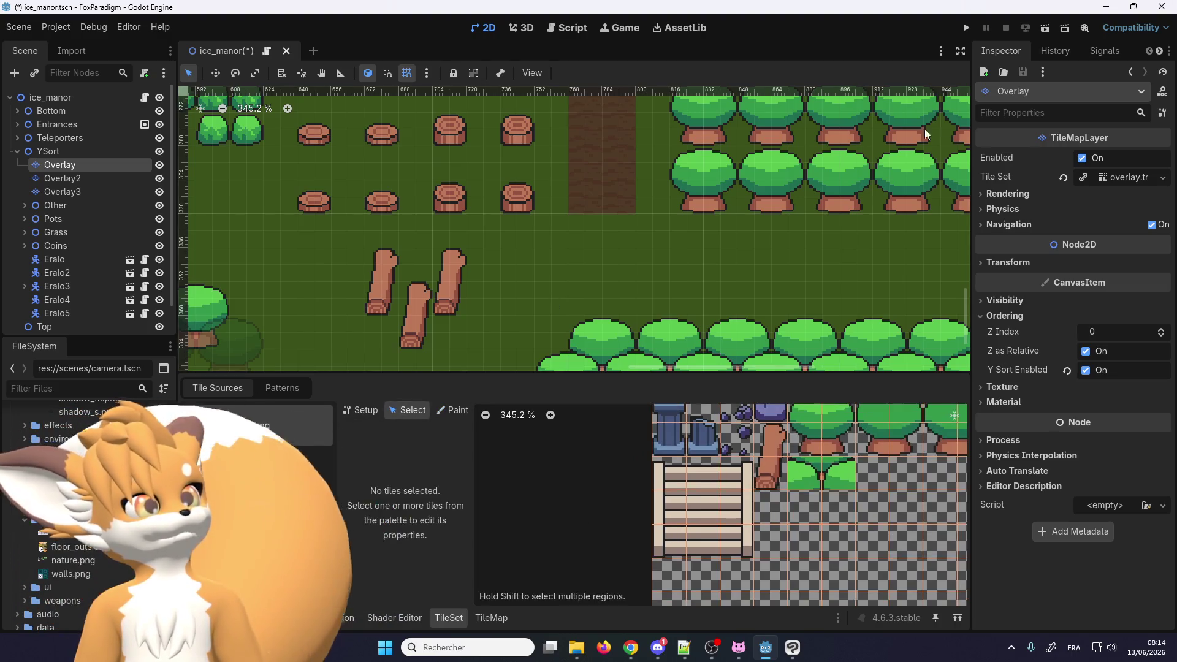
{"action": "key", "text": "ctrl+s"}
Run the game with F5, start play, and walk the fox down-right past the stumps
{"action": "key", "text": "F5"}
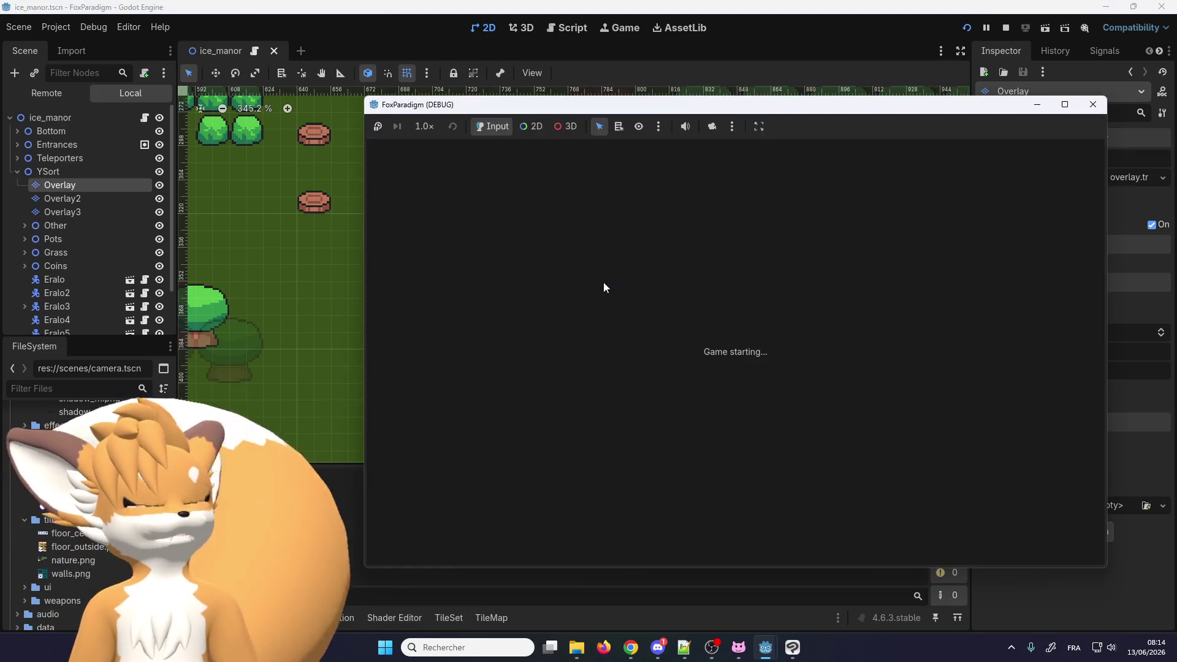
{"action": "key", "text": "Return"}
{"action": "key", "text": "Return"}
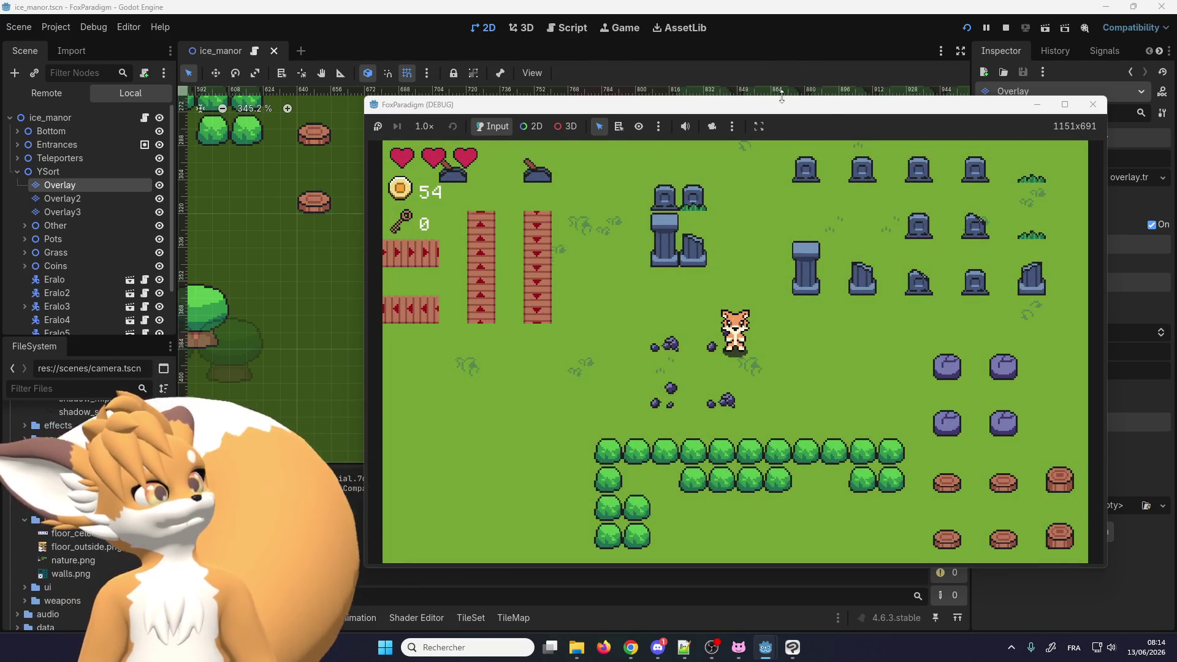
{"action": "key", "text": "Down"}
{"action": "key", "text": "Right"}
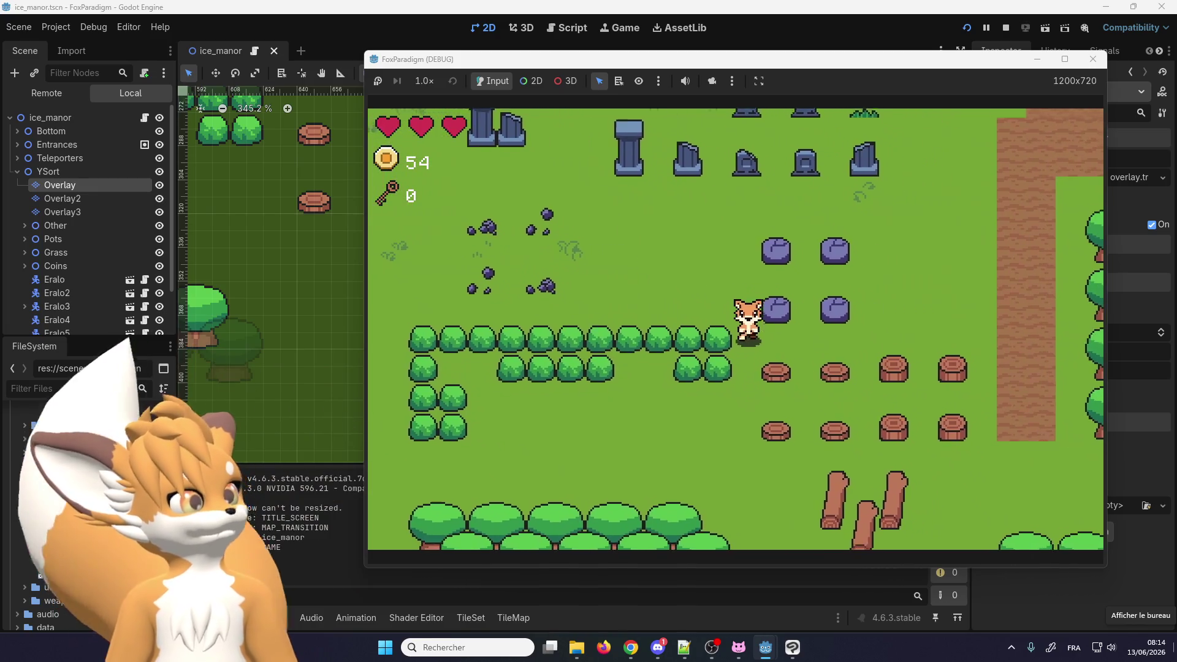
{"action": "key", "text": "Down"}
{"action": "key", "text": "Right"}
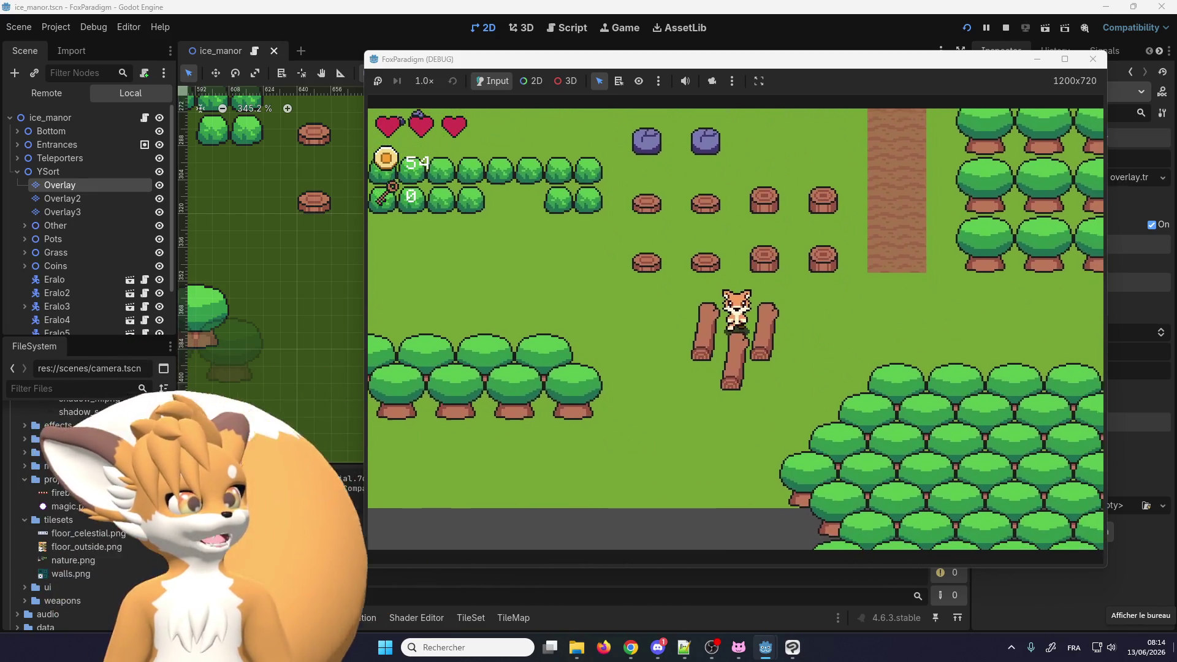
{"action": "key", "text": "Right"}
{"action": "key", "text": "Down"}
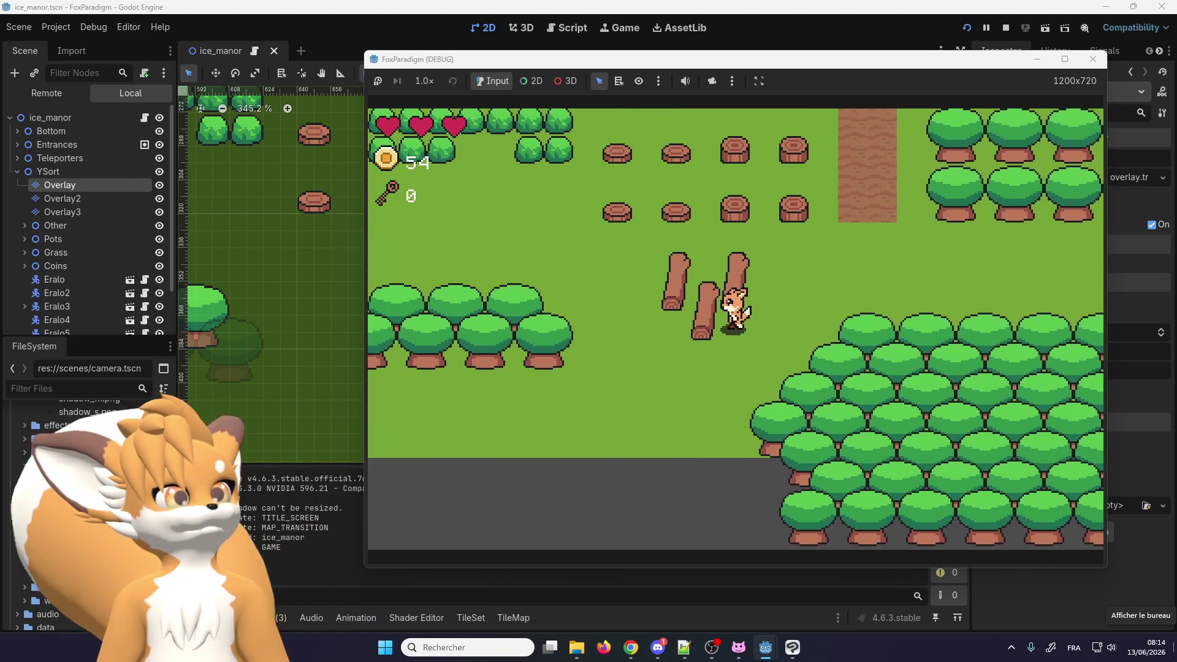
Walk the fox around the new logs to test them, then stop the run with F8
{"action": "key", "text": "Left"}
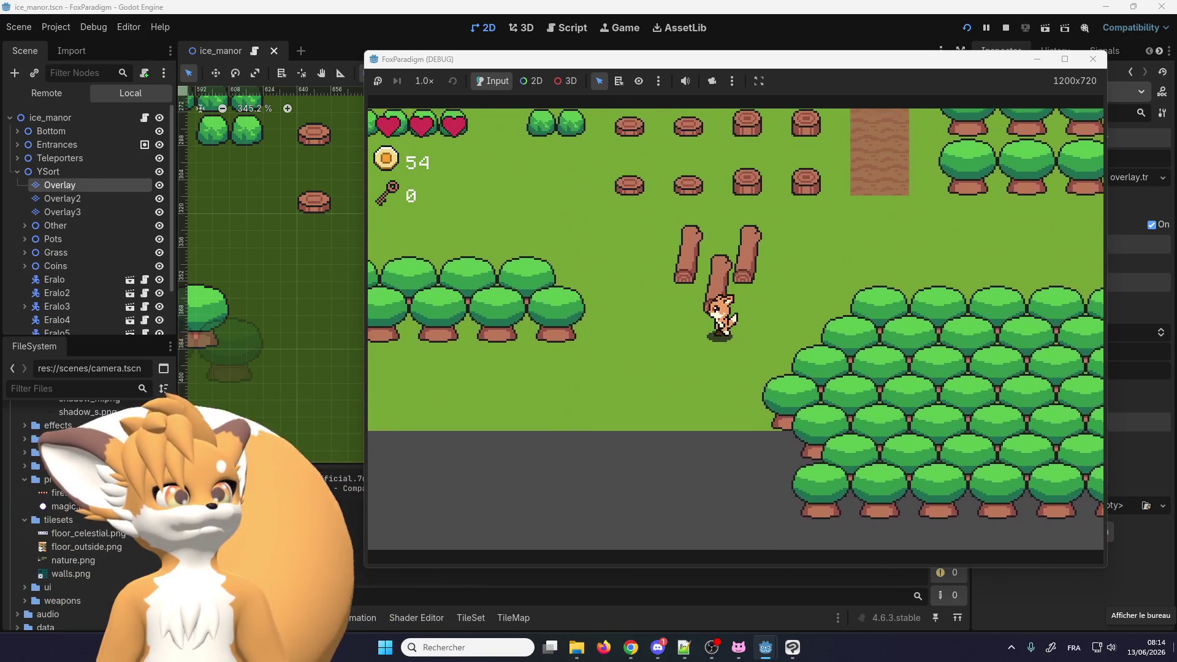
{"action": "key", "text": "Up"}
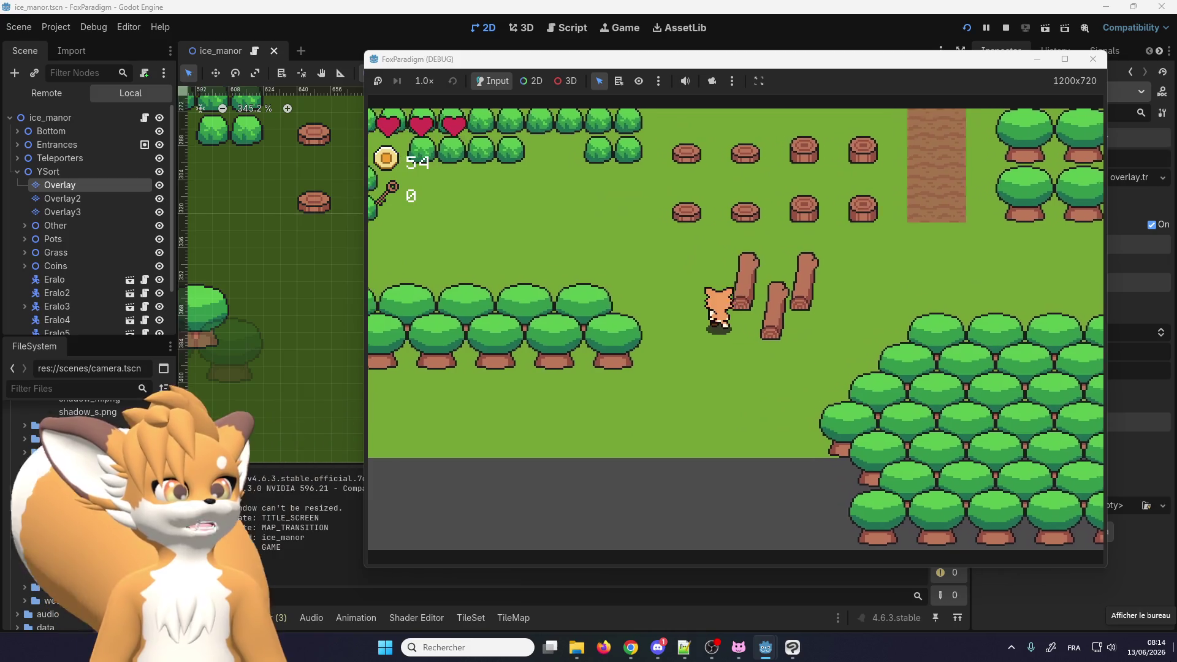
{"action": "key", "text": "Up"}
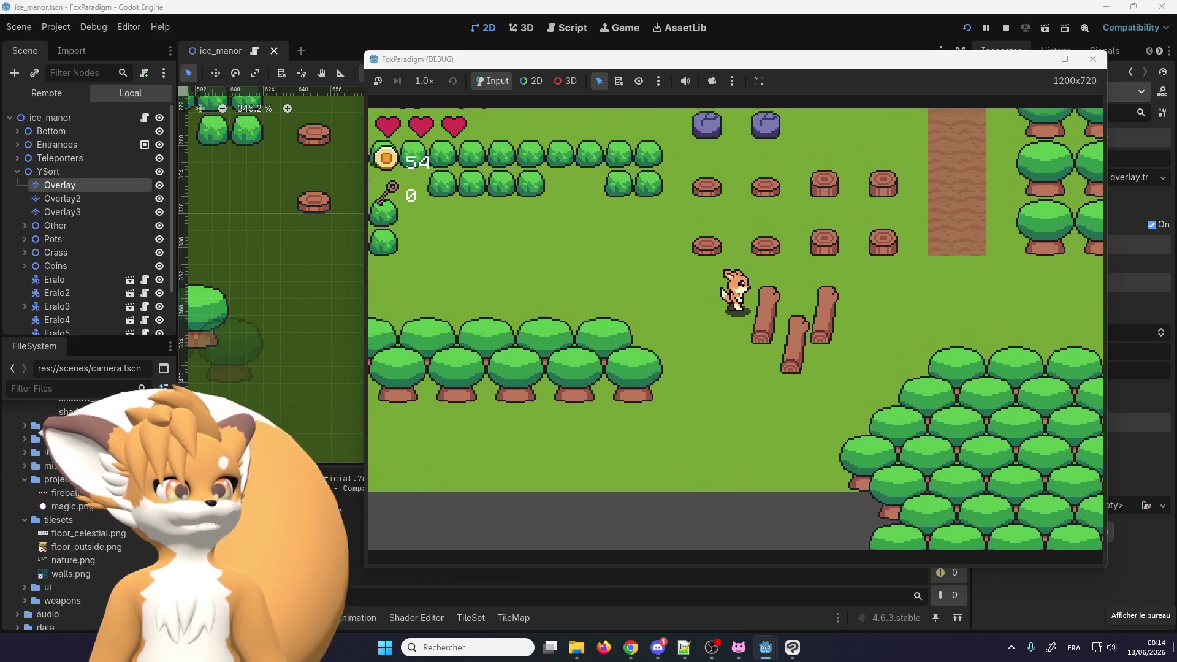
{"action": "key", "text": "Right"}
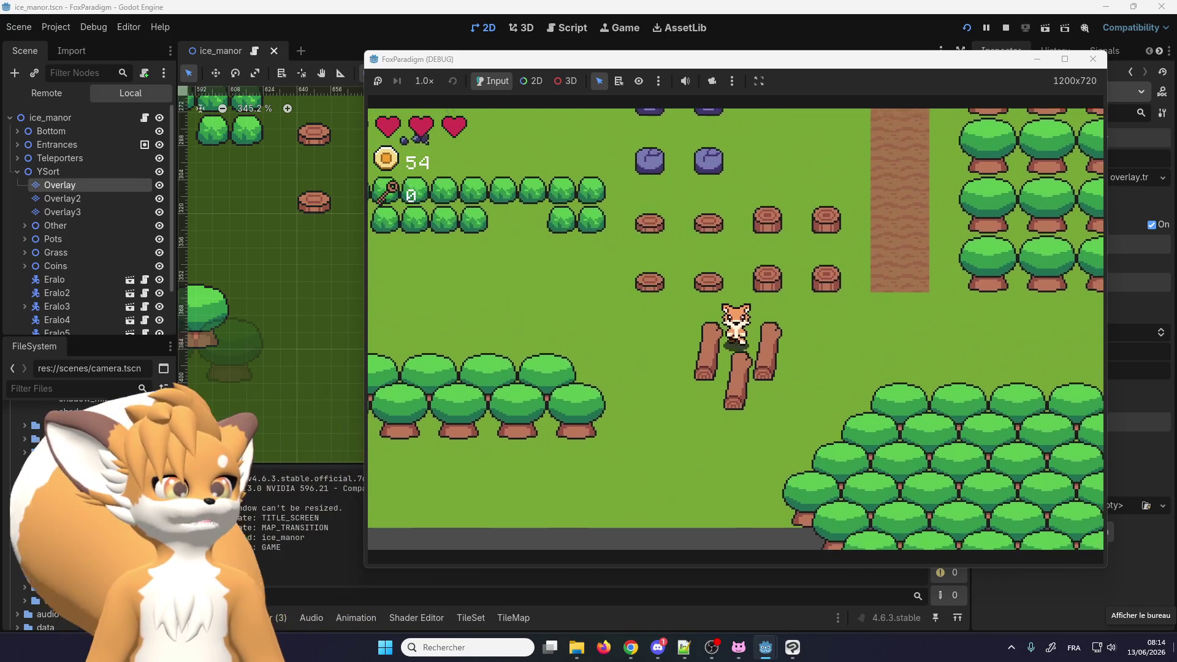
{"action": "key", "text": "Right"}
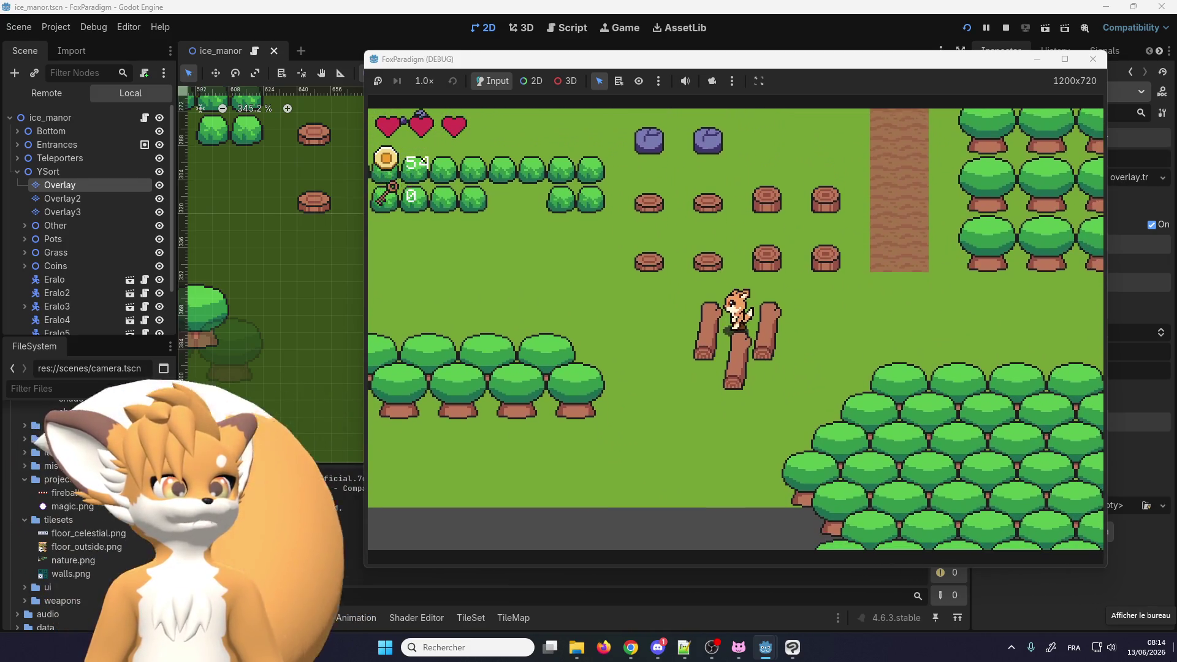
{"action": "key", "text": "Down"}
{"action": "key", "text": "Left"}
{"action": "key", "text": "Up"}
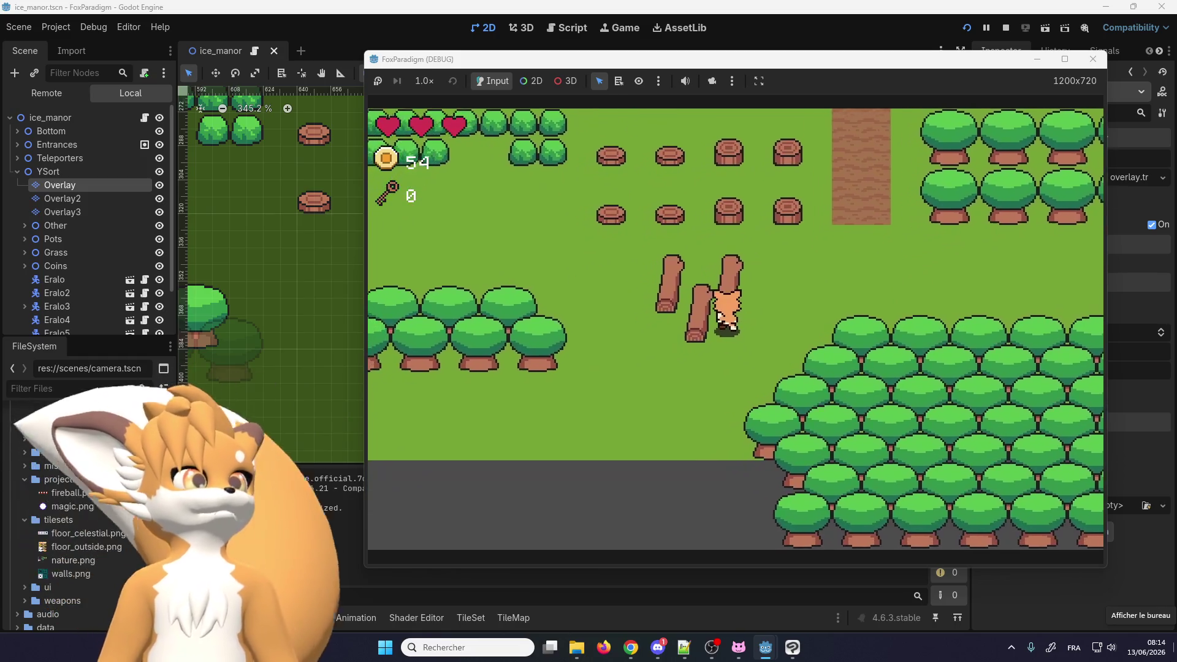
{"action": "key", "text": "Up"}
{"action": "key", "text": "Down"}
{"action": "key", "text": "Left"}
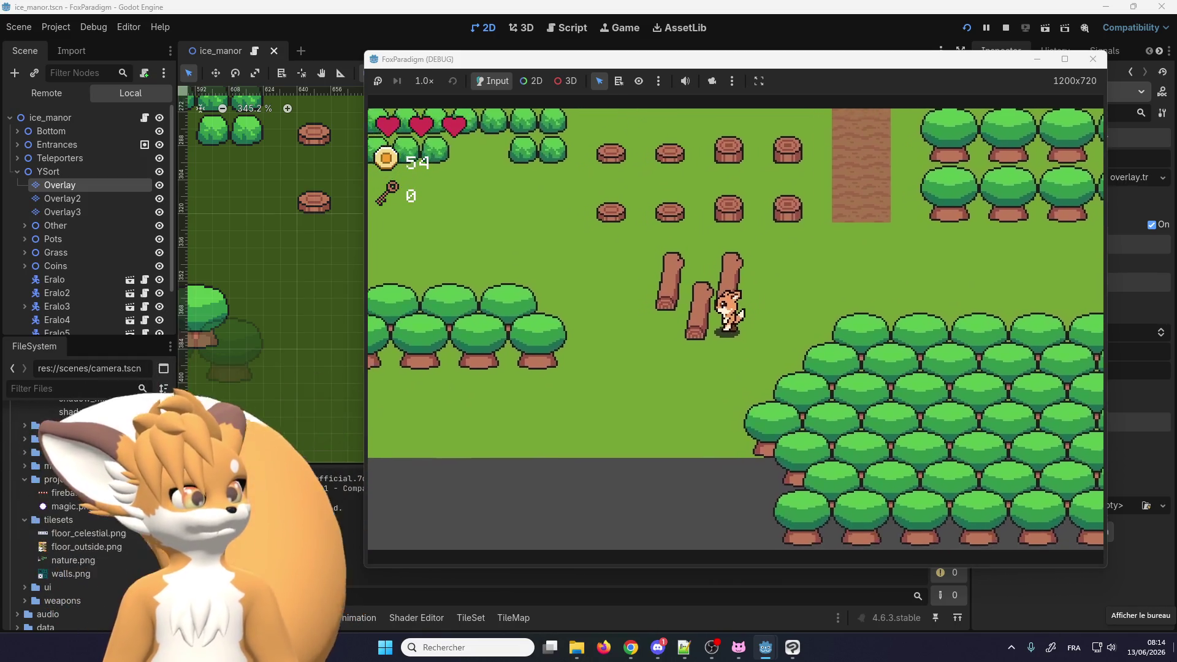
{"action": "key", "text": "Right"}
{"action": "key", "text": "Up"}
{"action": "key", "text": "Down"}
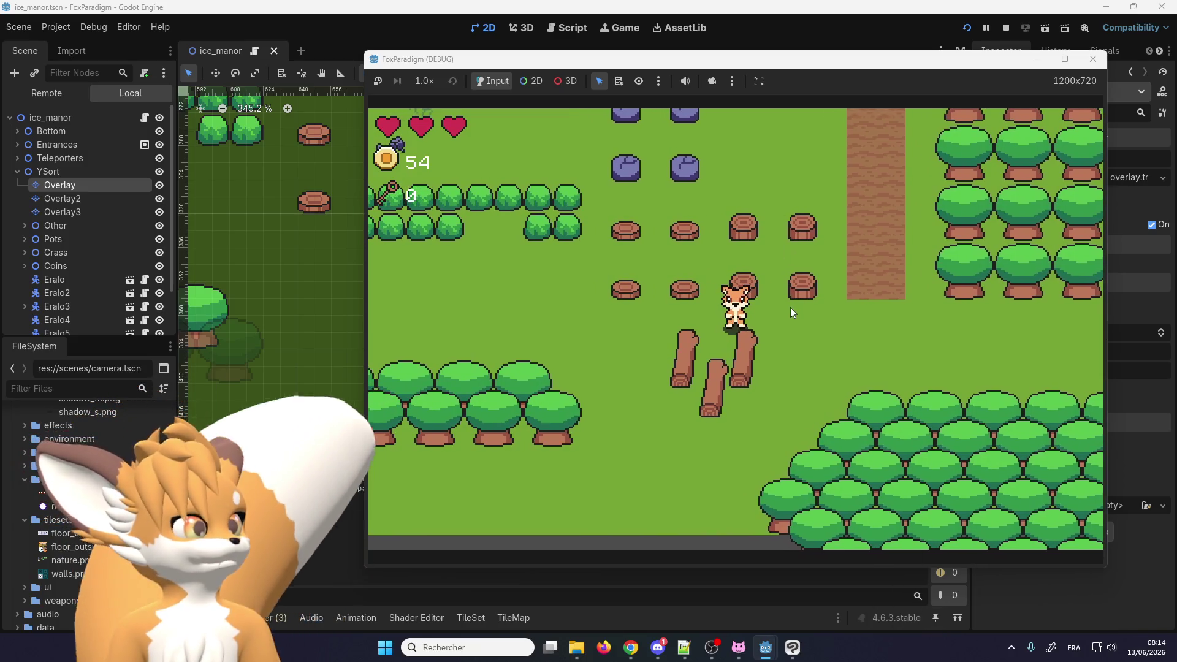
{"action": "key", "text": "Down"}
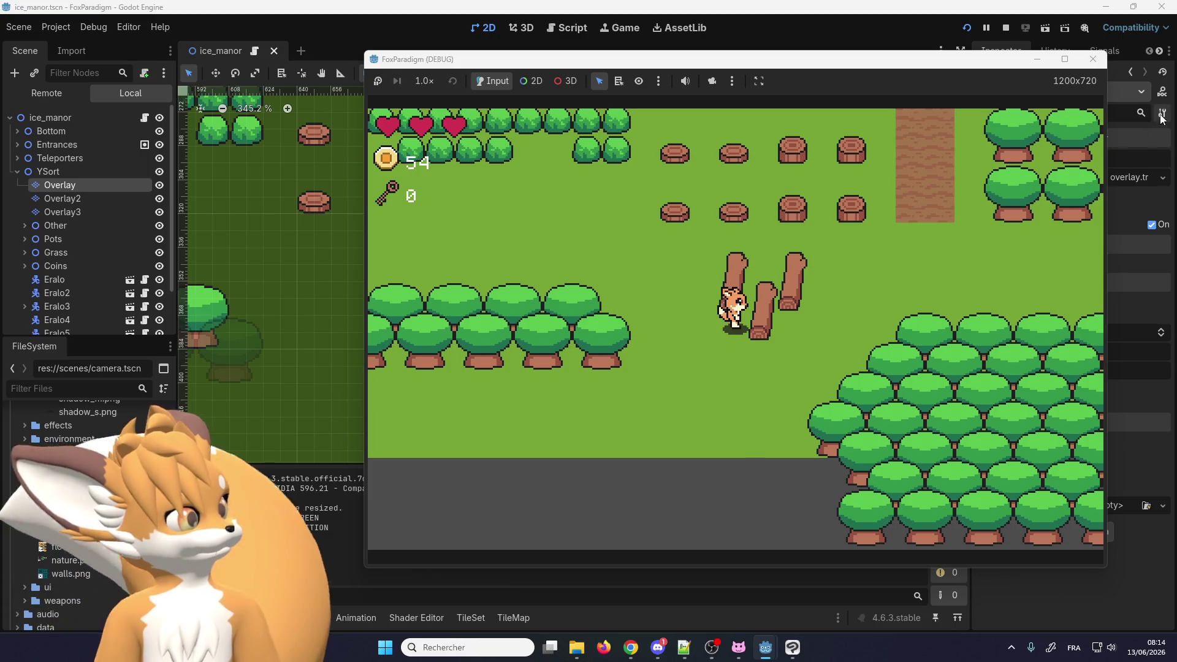
{"action": "key", "text": "F8"}
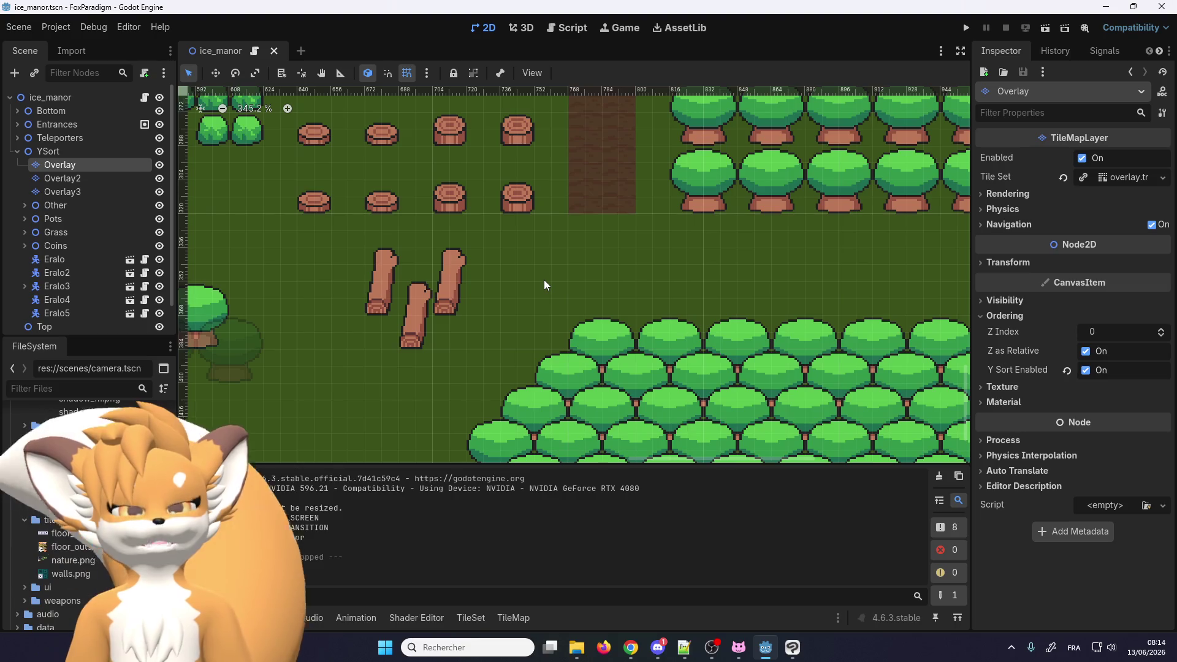
{"action": "scroll", "coordinate": [599, 381], "scroll_direction": "down", "scroll_amount": 2}
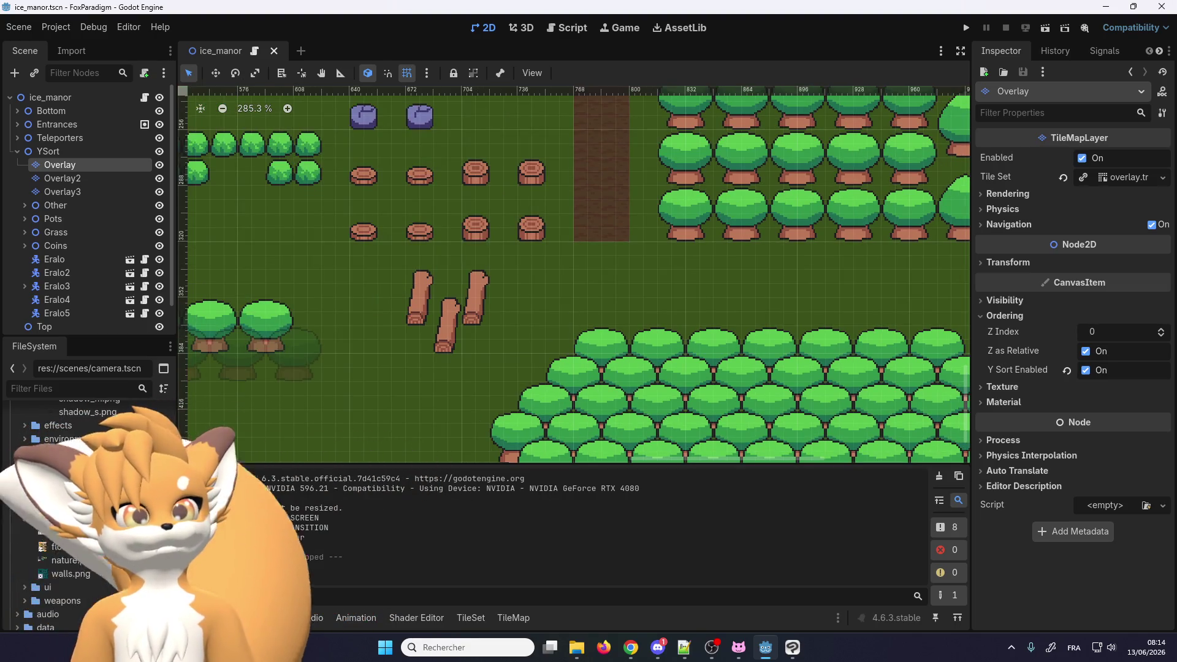
{"action": "scroll", "coordinate": [612, 344], "scroll_direction": "down", "scroll_amount": 4}
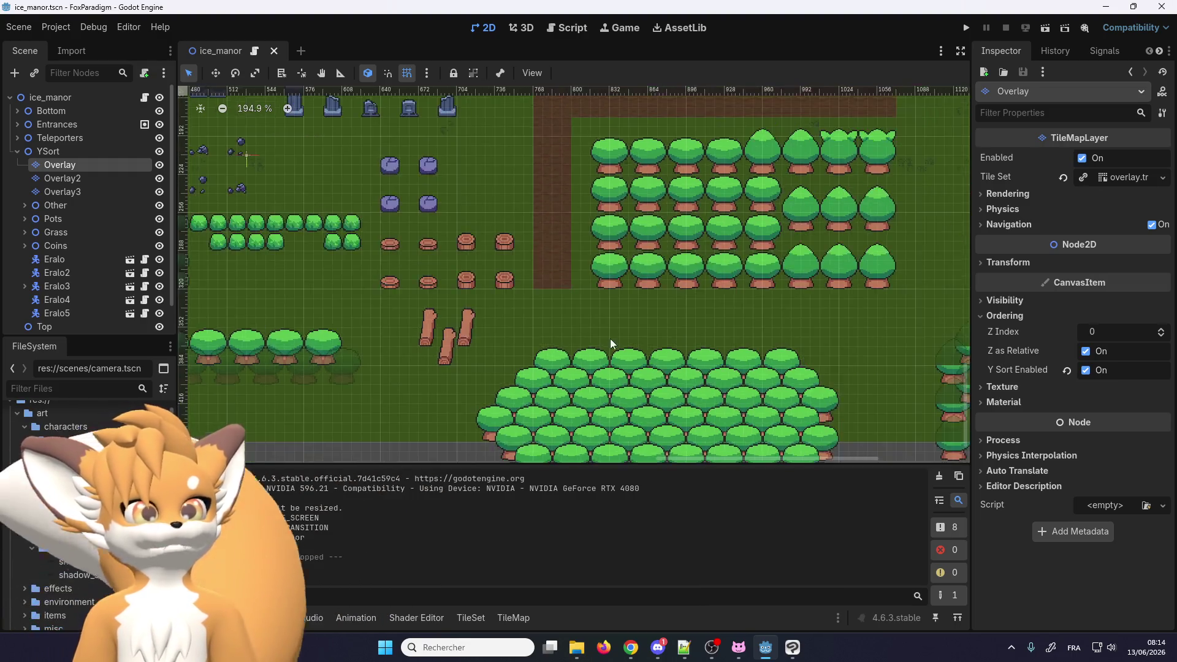
{"action": "scroll", "coordinate": [612, 344], "scroll_direction": "down", "scroll_amount": 4}
{"action": "scroll", "coordinate": [481, 300], "scroll_direction": "down", "scroll_amount": 7}
{"action": "scroll", "coordinate": [481, 300], "scroll_direction": "up", "scroll_amount": 6}
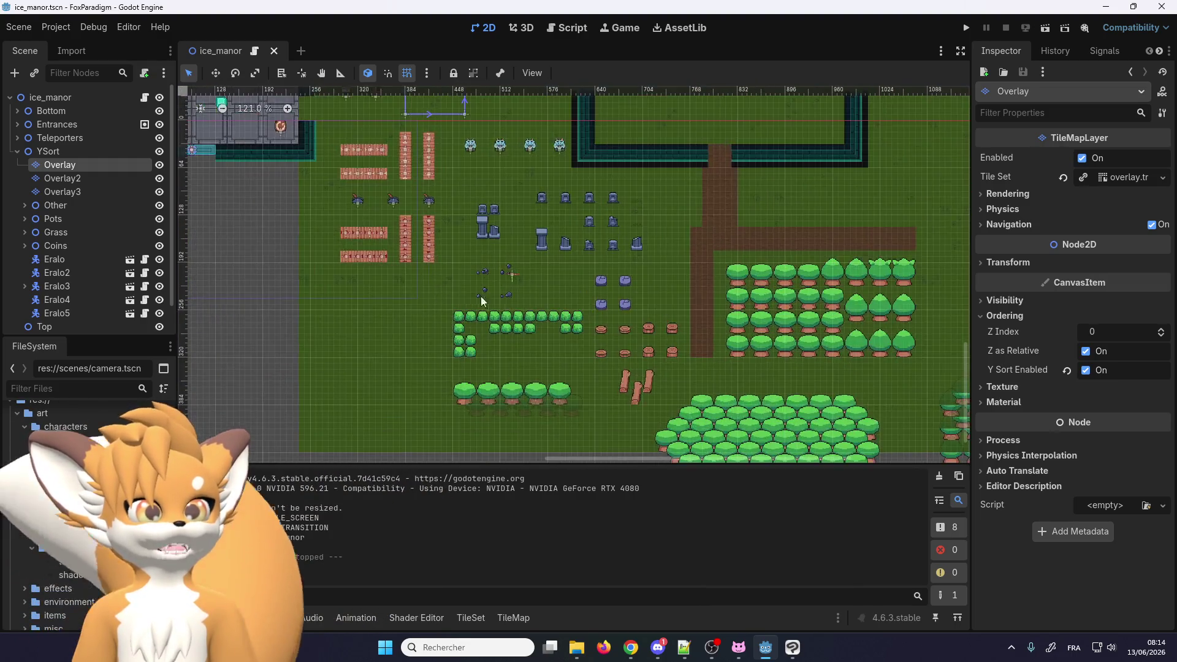
{"action": "scroll", "coordinate": [736, 359], "scroll_direction": "up", "scroll_amount": 4}
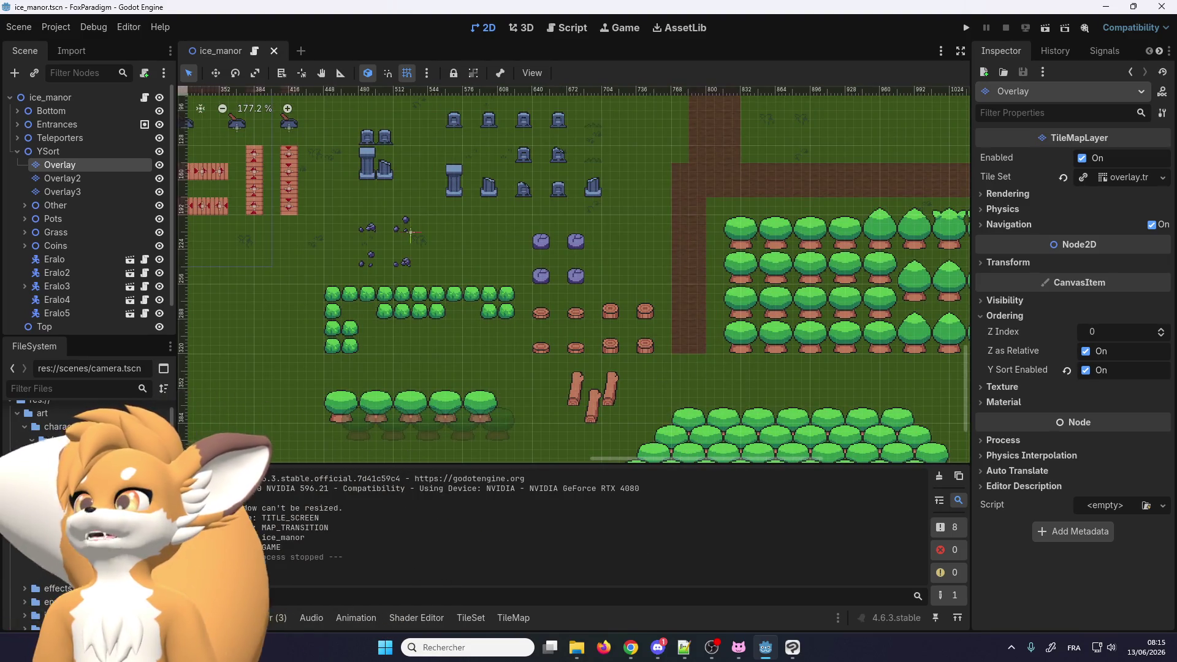
{"action": "key", "text": "alt+Tab"}
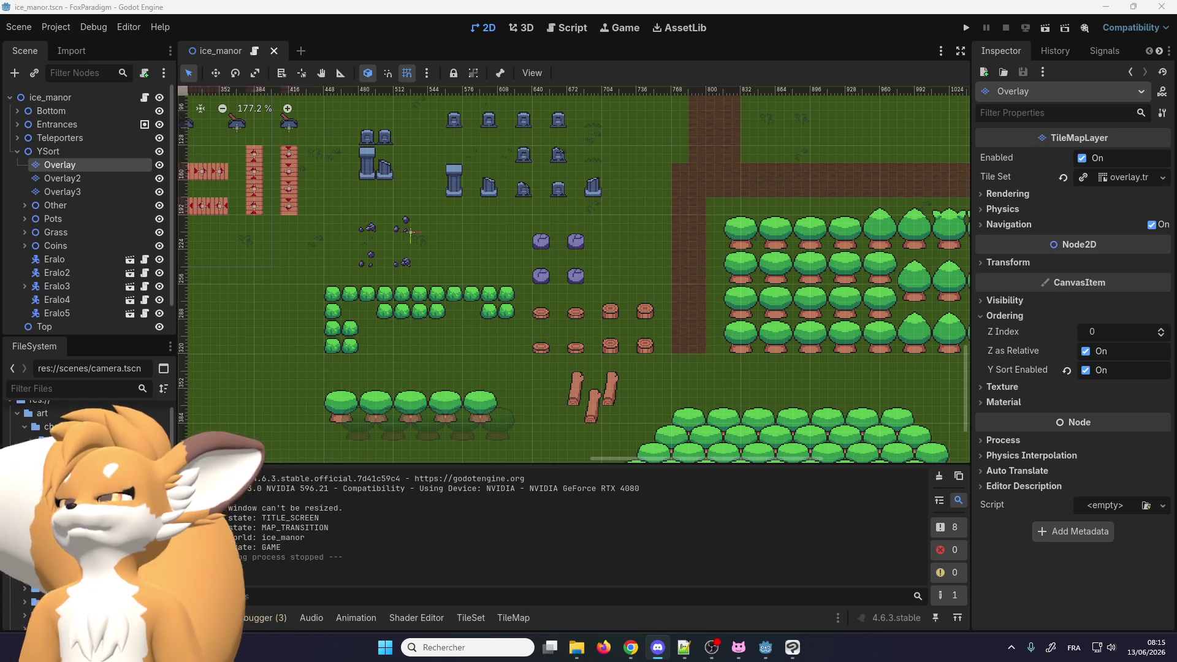
{"action": "left_click", "coordinate": [411, 232]}
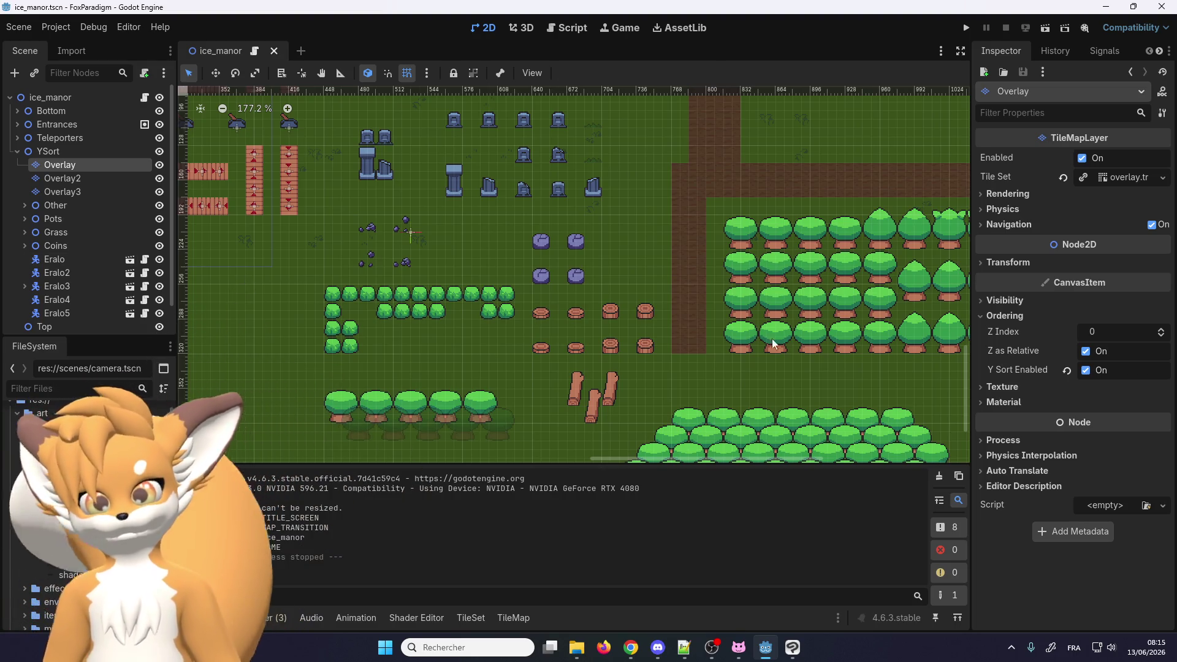
{"action": "scroll", "coordinate": [620, 303], "scroll_direction": "down", "scroll_amount": 1}
{"action": "scroll", "coordinate": [575, 428], "scroll_direction": "down", "scroll_amount": 2}
{"action": "scroll", "coordinate": [575, 427], "scroll_direction": "right", "scroll_amount": 2}
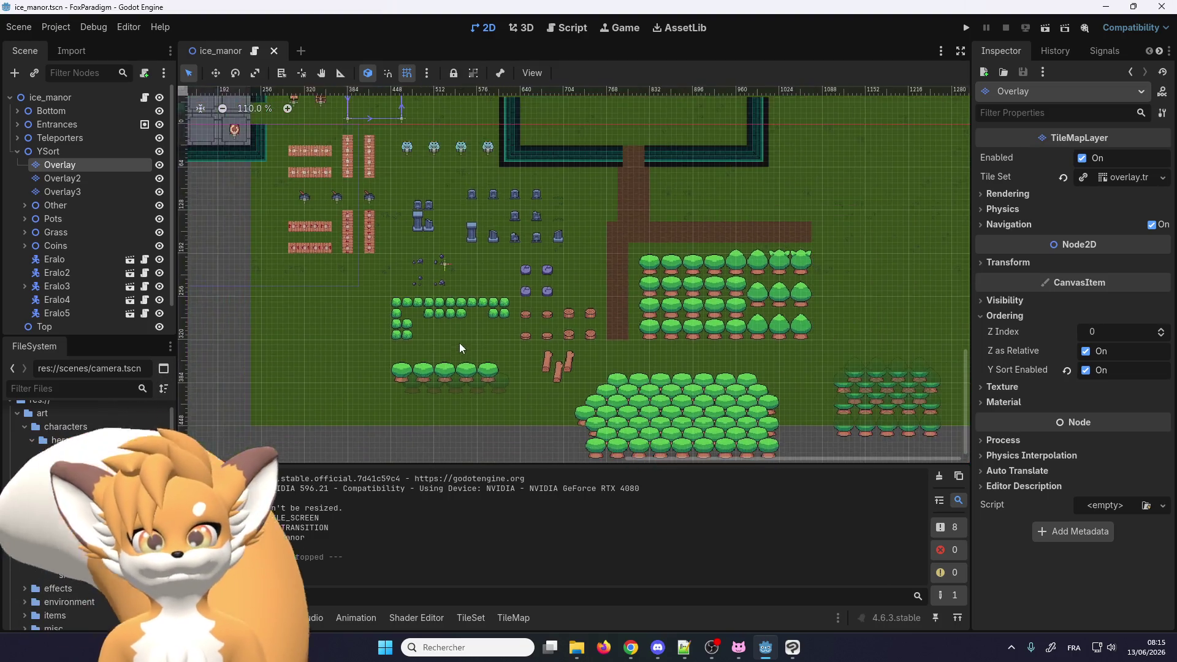
{"action": "scroll", "coordinate": [575, 428], "scroll_direction": "up", "scroll_amount": 4}
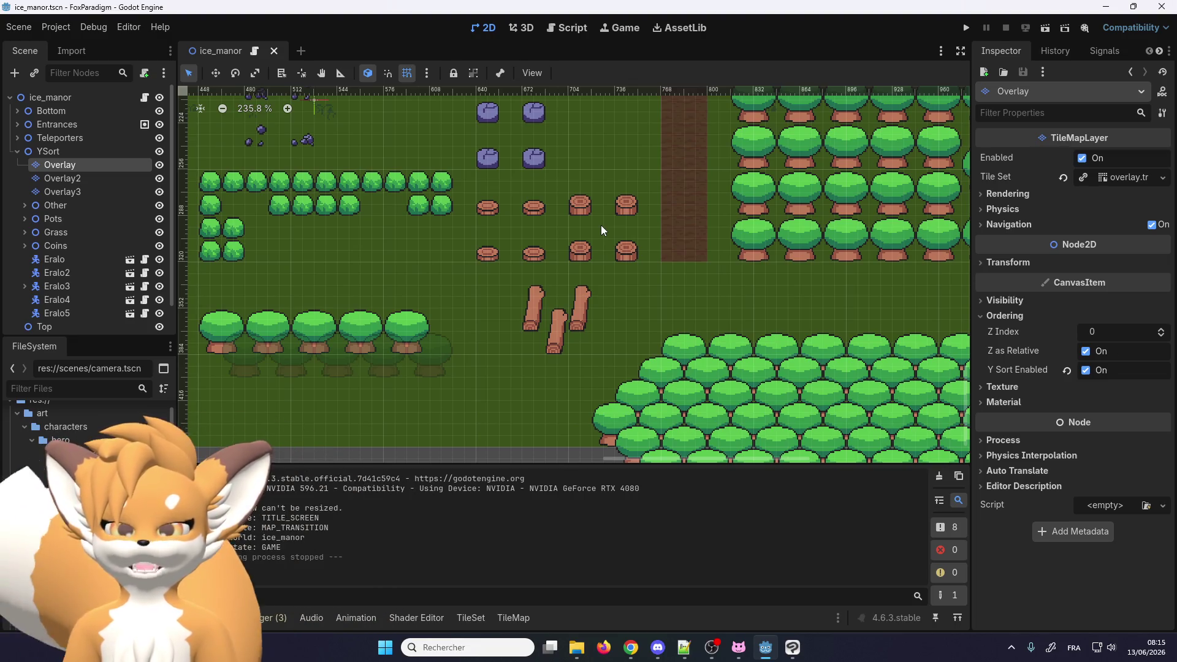
{"action": "scroll", "coordinate": [579, 307], "scroll_direction": "up", "scroll_amount": 2}
{"action": "scroll", "coordinate": [574, 343], "scroll_direction": "up", "scroll_amount": 1}
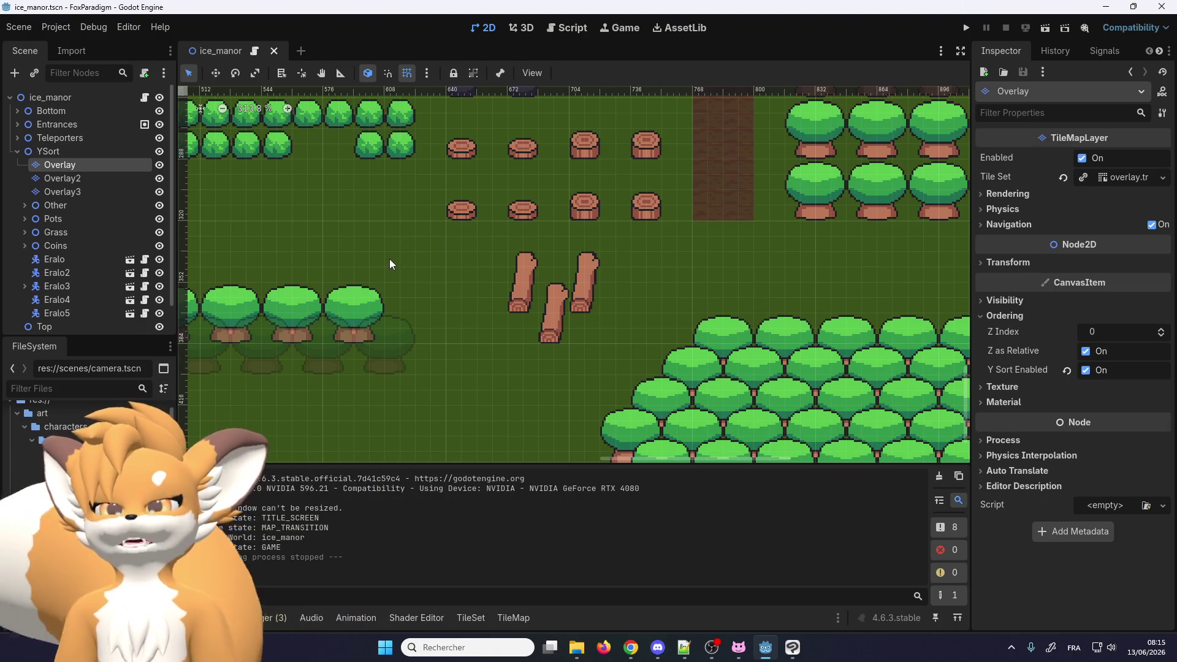
{"action": "left_click", "coordinate": [61, 27]}
{"action": "left_click", "coordinate": [62, 28]}
{"action": "scroll", "coordinate": [504, 292], "scroll_direction": "down", "scroll_amount": 4}
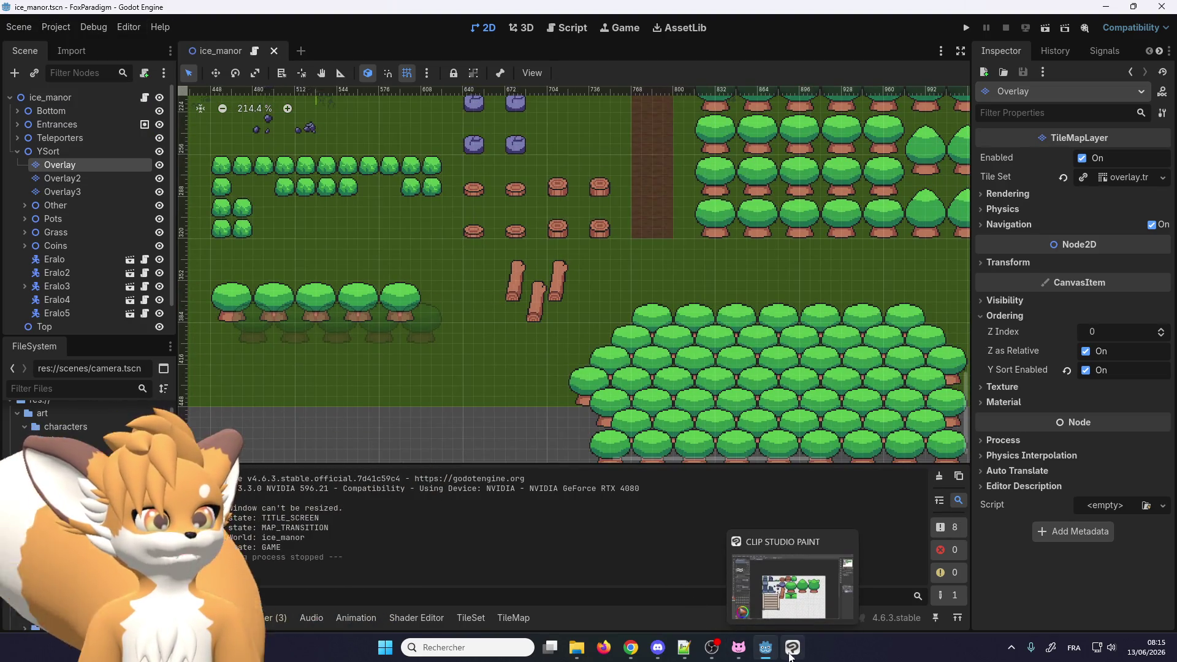
{"action": "left_click", "coordinate": [790, 656]}
Open TilesetFloor.png in a third Clip Studio Paint document tab
{"action": "scroll", "coordinate": [543, 311], "scroll_direction": "down", "scroll_amount": 1}
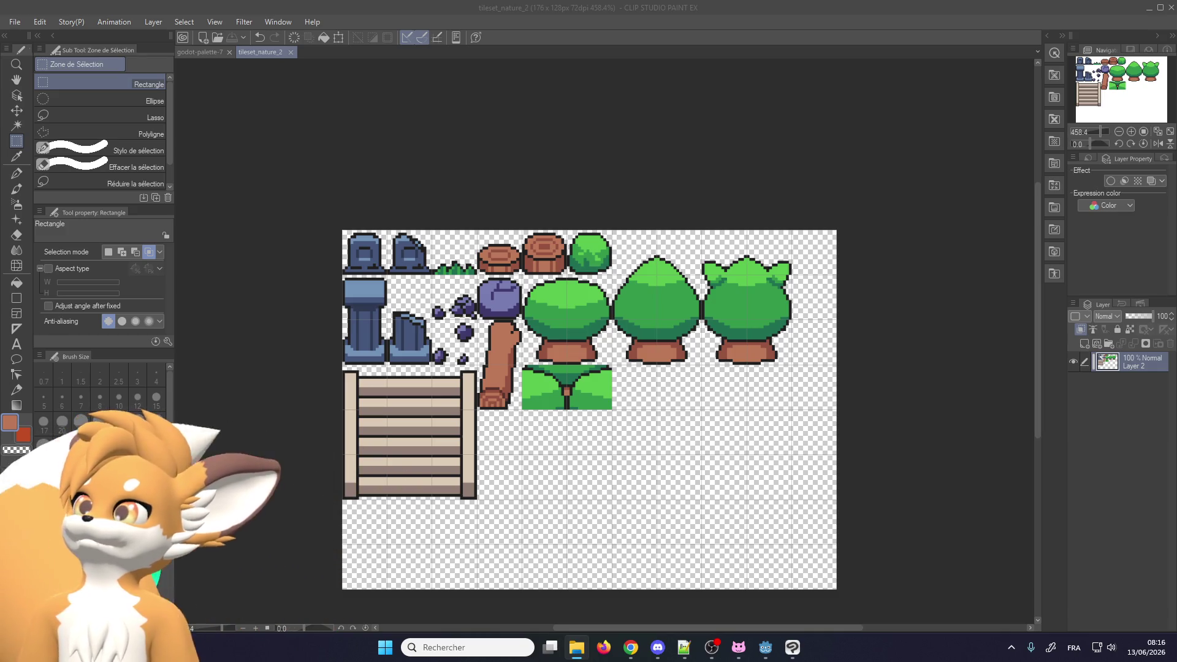
{"action": "scroll", "coordinate": [578, 344], "scroll_direction": "up", "scroll_amount": 2}
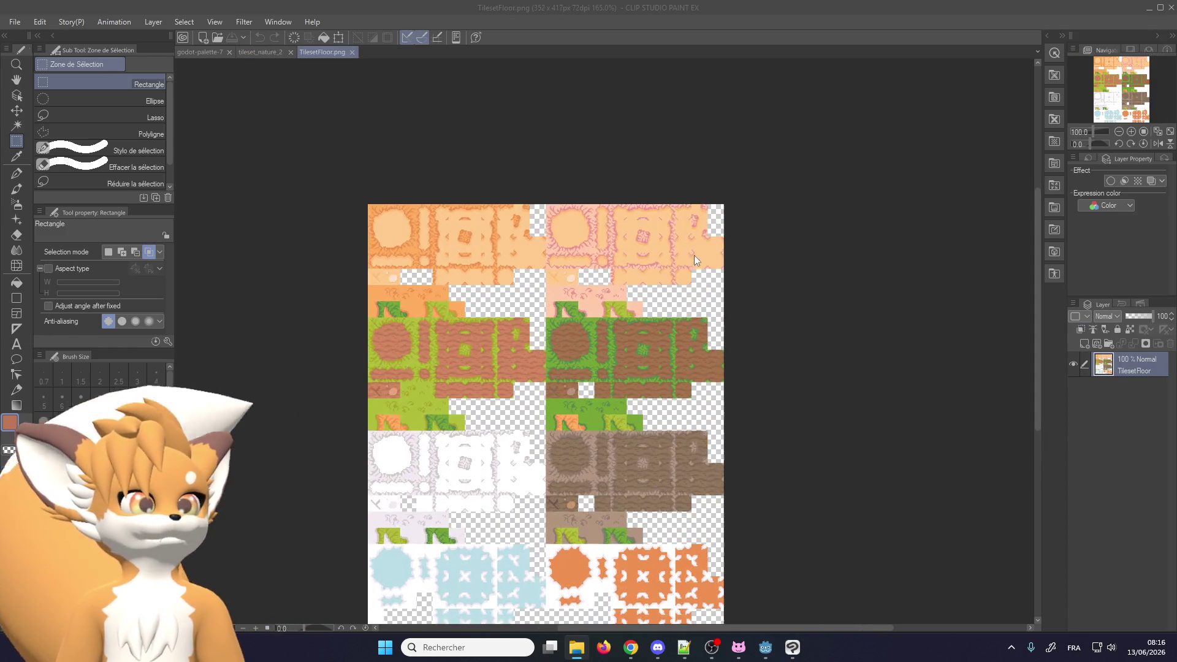
Rectangle-select the green grass and brown dirt tiles and crop the canvas to 176 x 95 px
{"action": "scroll", "coordinate": [578, 344], "scroll_direction": "up", "scroll_amount": 2}
{"action": "scroll", "coordinate": [577, 344], "scroll_direction": "up", "scroll_amount": 1}
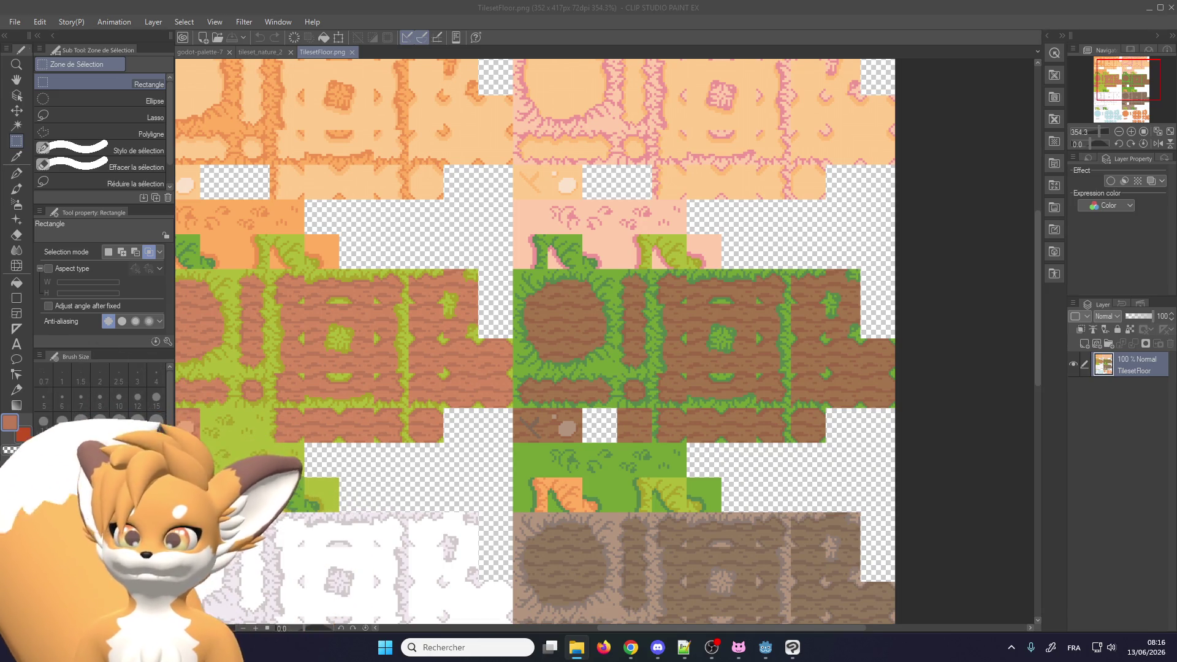
{"action": "scroll", "coordinate": [385, 348], "scroll_direction": "down", "scroll_amount": 1}
{"action": "scroll", "coordinate": [612, 345], "scroll_direction": "up", "scroll_amount": 1}
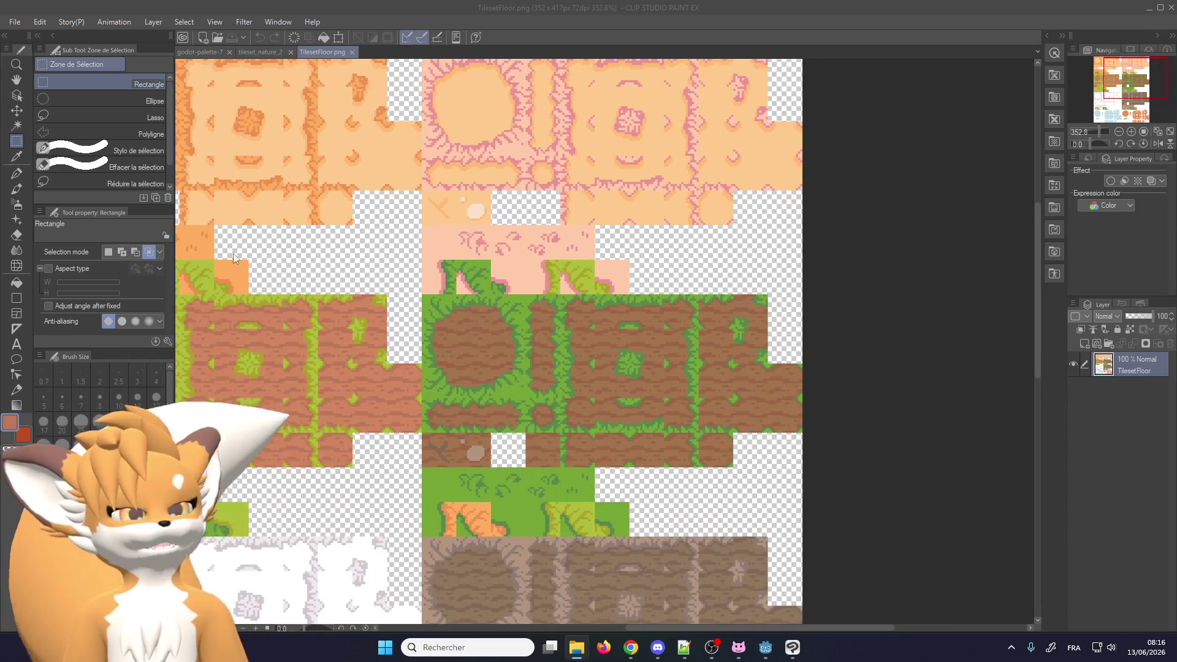
{"action": "scroll", "coordinate": [440, 310], "scroll_direction": "down", "scroll_amount": 1}
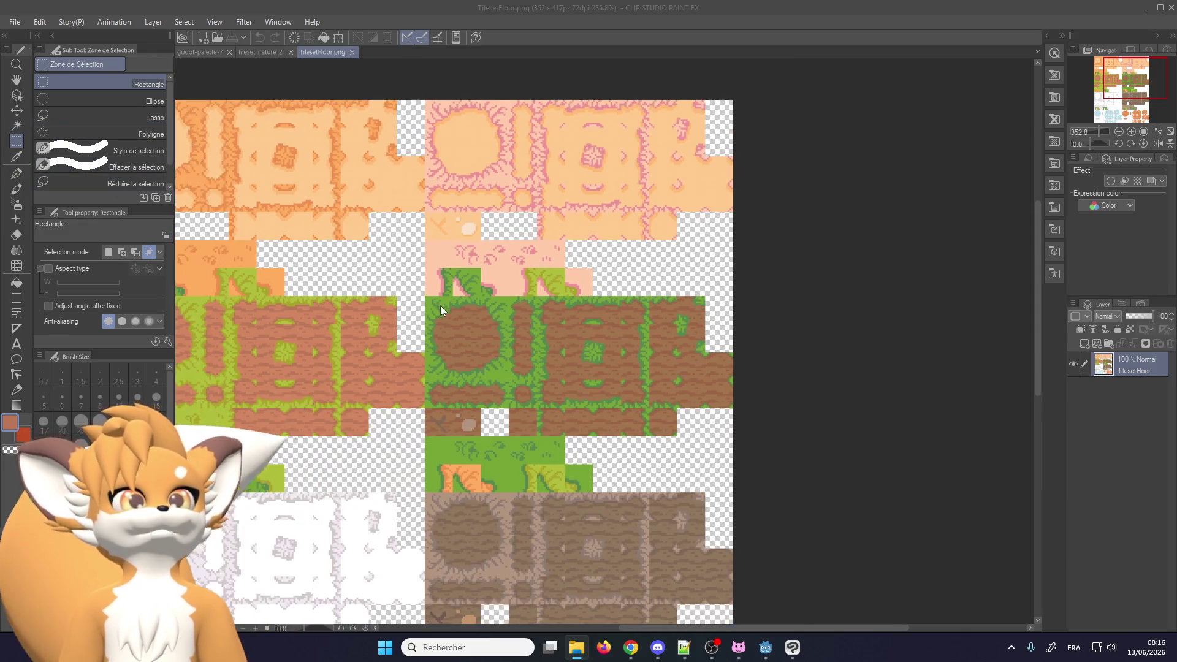
{"action": "left_click", "coordinate": [425, 293]}
{"action": "mouse_move", "coordinate": [425, 297]}
{"action": "left_mouse_down"}
{"action": "mouse_move", "coordinate": [747, 440]}
{"action": "mouse_move", "coordinate": [754, 466]}
{"action": "left_mouse_up"}
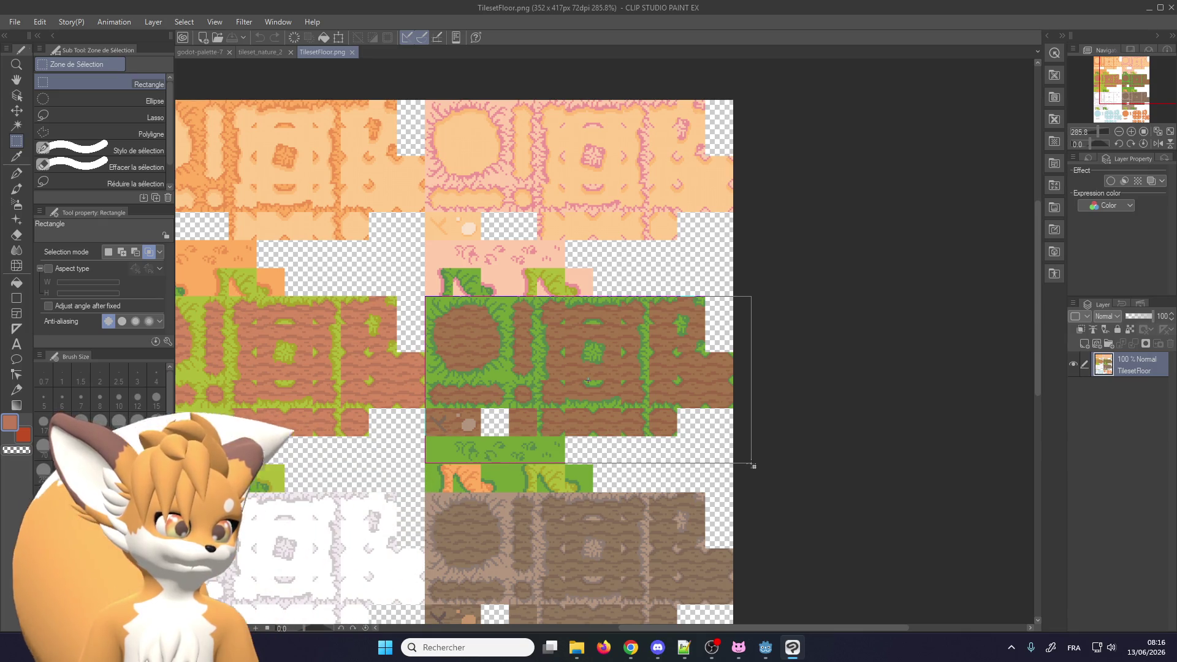
{"action": "left_click", "coordinate": [39, 22]}
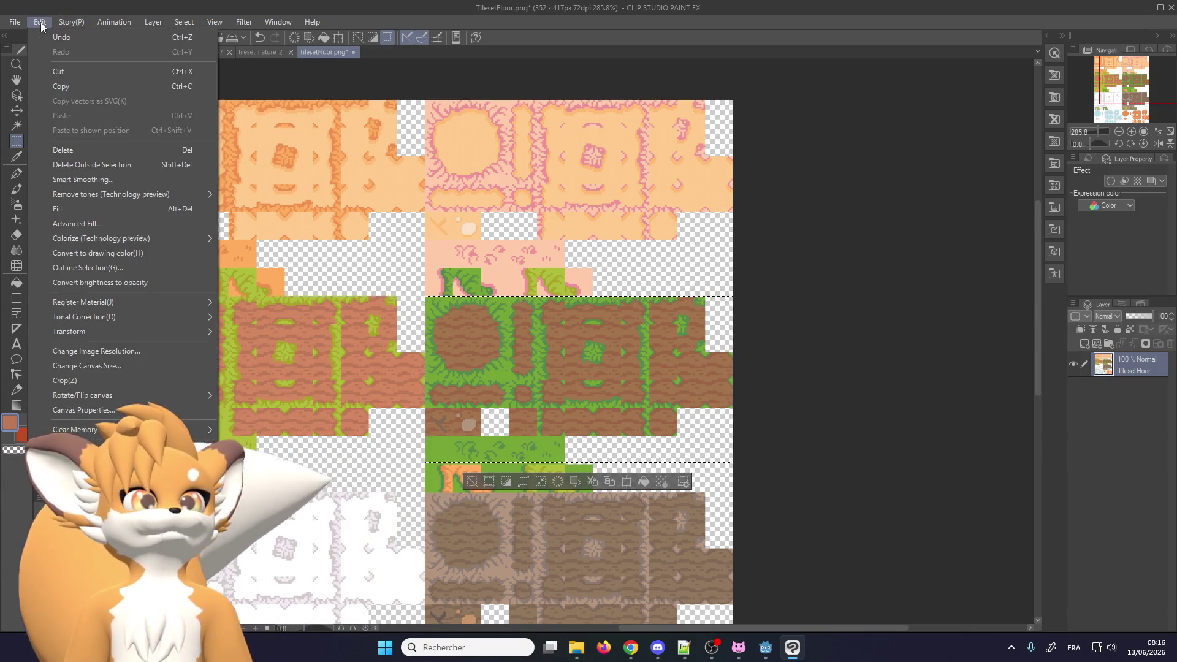
{"action": "left_click", "coordinate": [64, 380]}
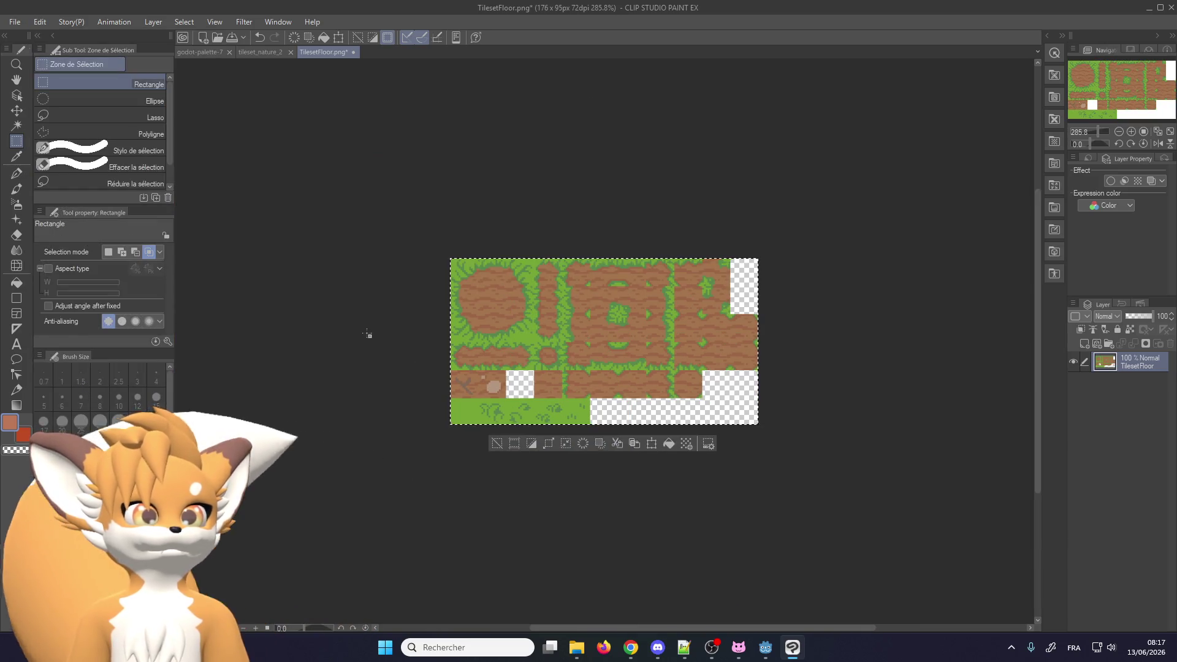
{"action": "scroll", "coordinate": [646, 377], "scroll_direction": "up", "scroll_amount": 2}
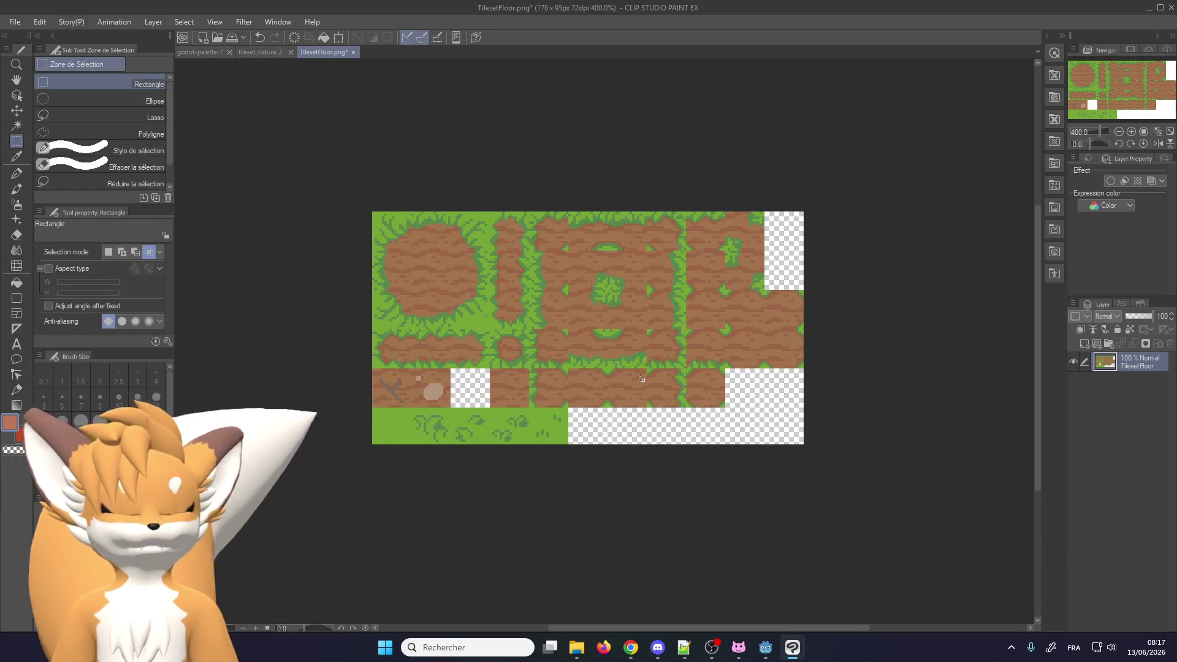
{"action": "key", "text": "super+e"}
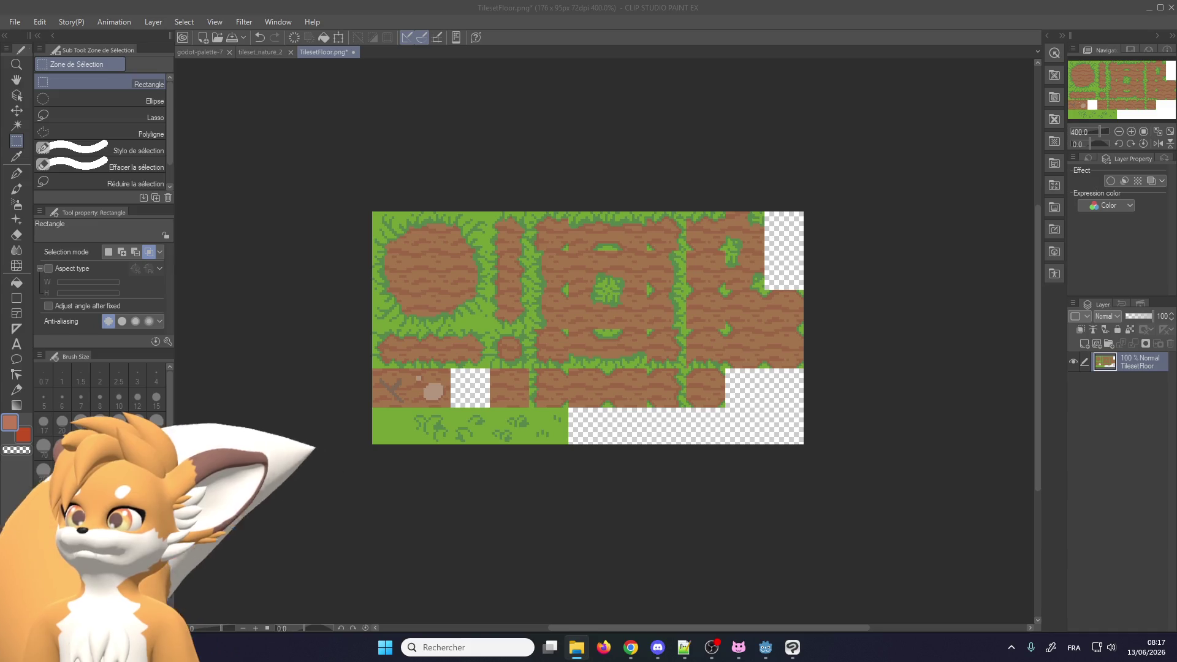
{"action": "scroll", "coordinate": [559, 256], "scroll_direction": "up", "scroll_amount": 2}
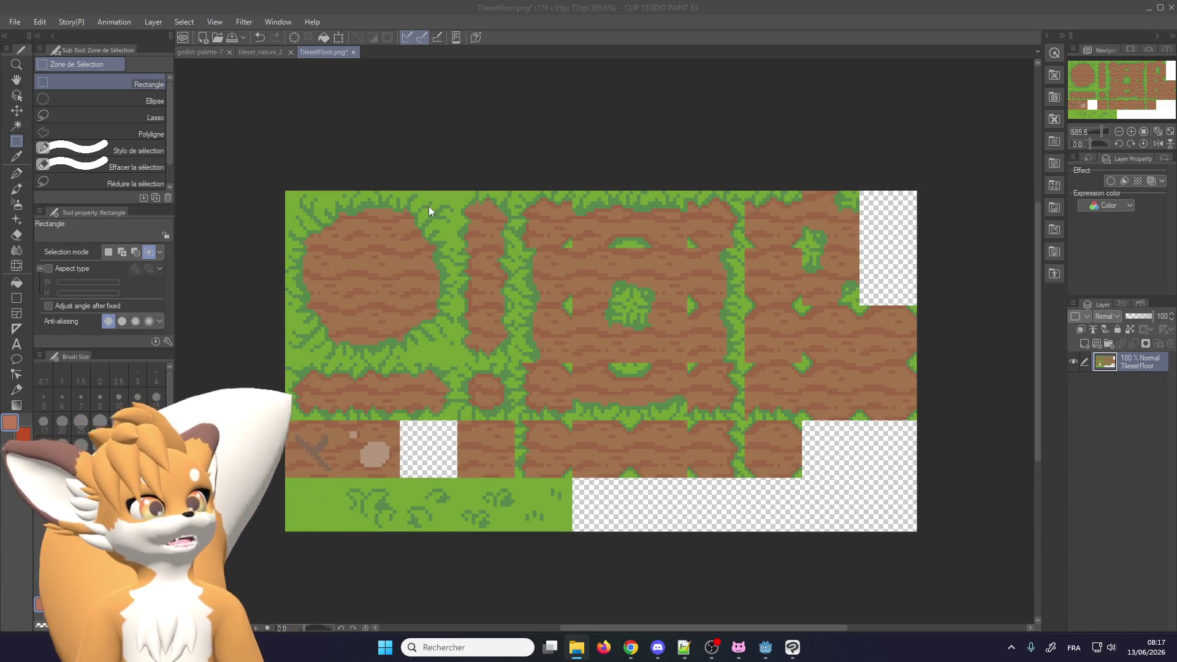
{"action": "left_click", "coordinate": [262, 52]}
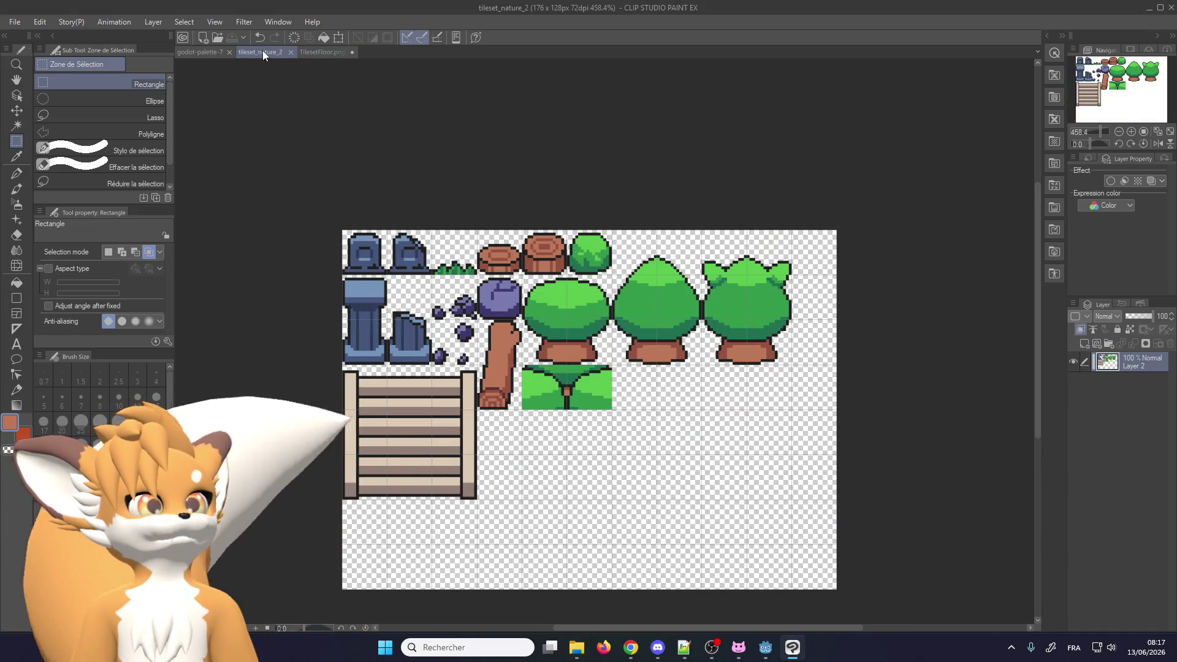
Save the tileset_nature_2 document under the new name floor_grass in the wip folder
{"action": "left_click", "coordinate": [317, 52]}
{"action": "left_click", "coordinate": [267, 52]}
{"action": "left_click", "coordinate": [18, 22]}
{"action": "mouse_move", "coordinate": [47, 130]}
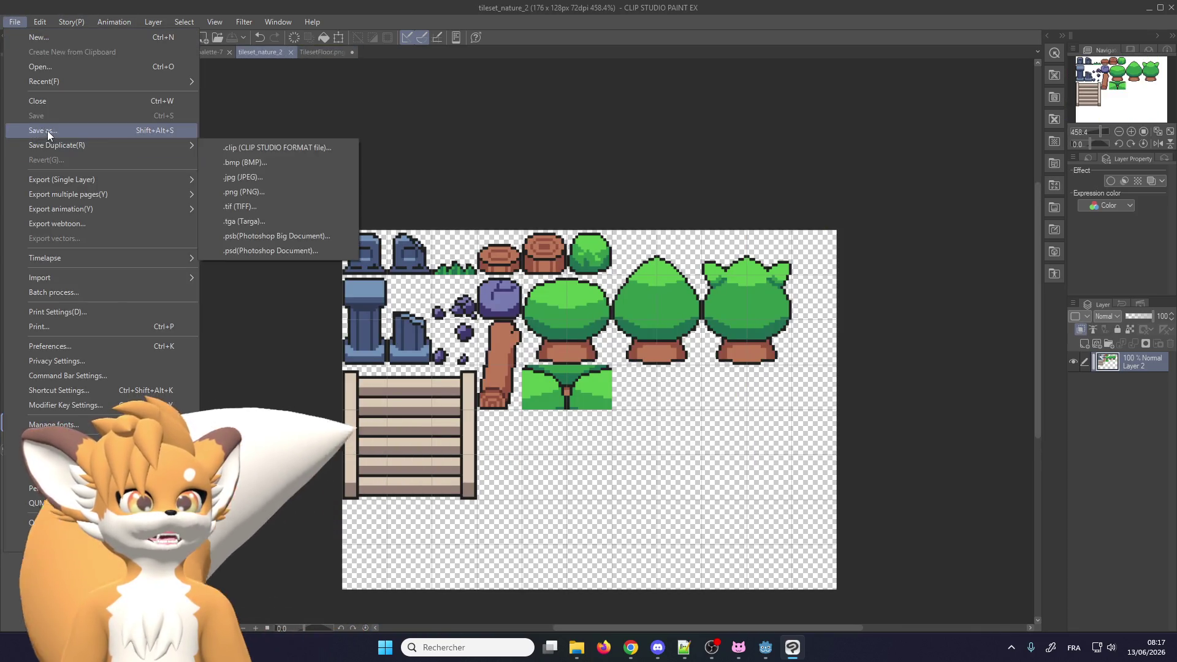
{"action": "left_click", "coordinate": [127, 177]}
{"action": "left_click", "coordinate": [136, 244]}
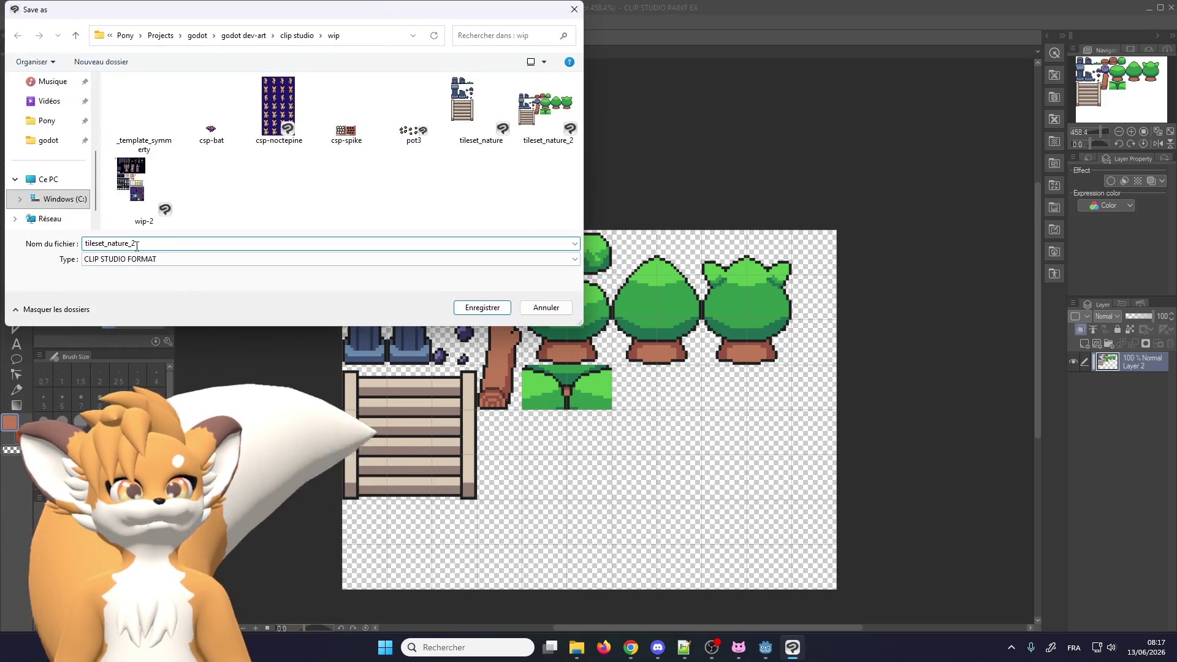
{"action": "double_click", "coordinate": [133, 244]}
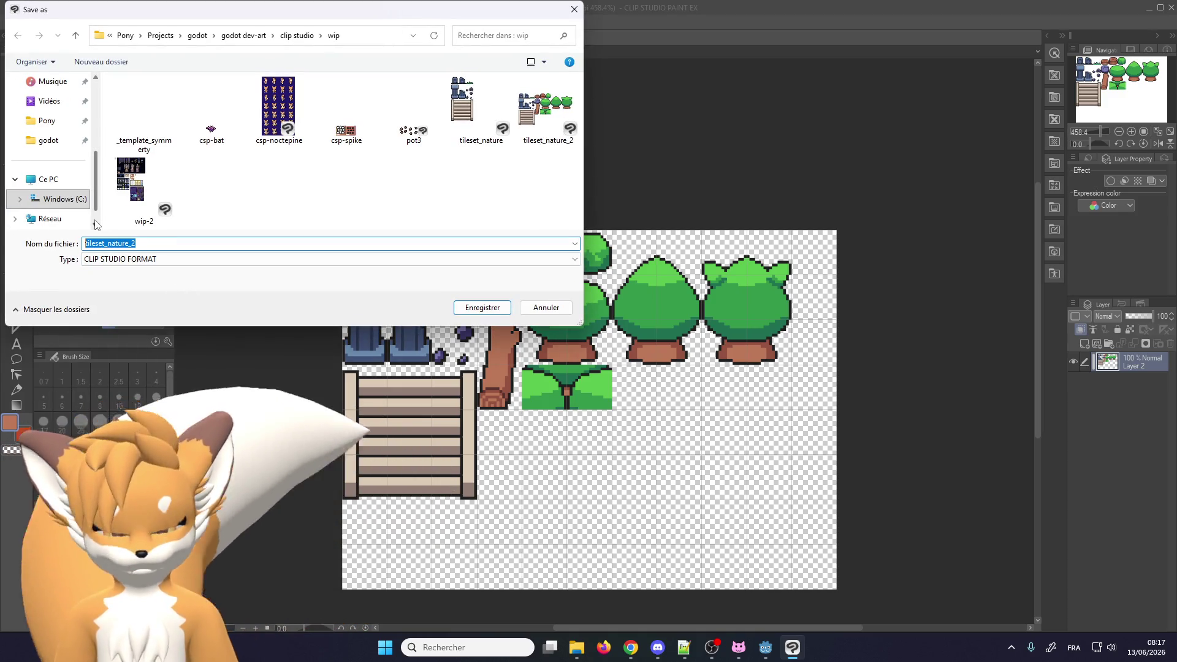
{"action": "type", "text": "flo"}
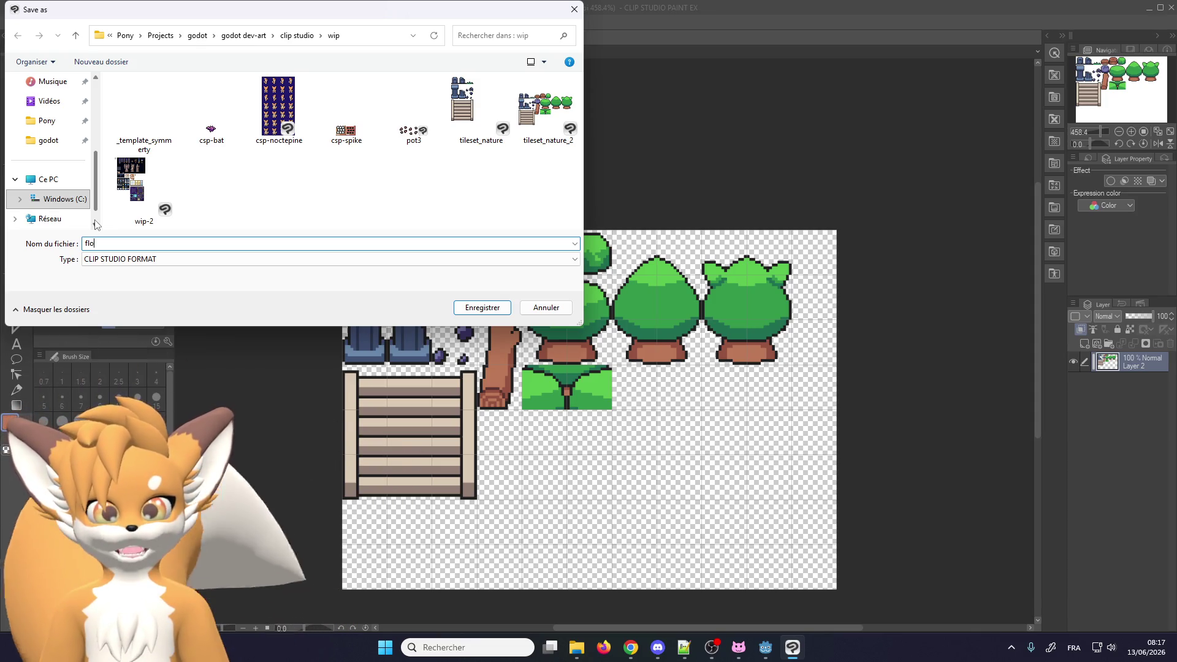
{"action": "type", "text": "or_grass"}
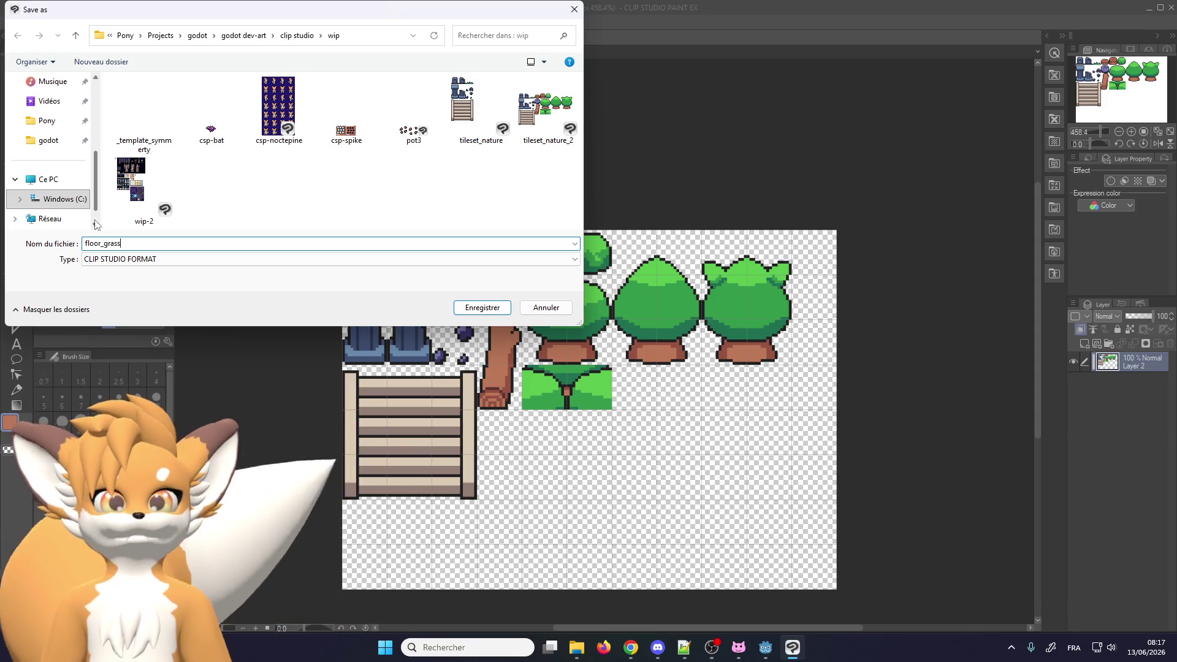
{"action": "key", "text": "Return"}
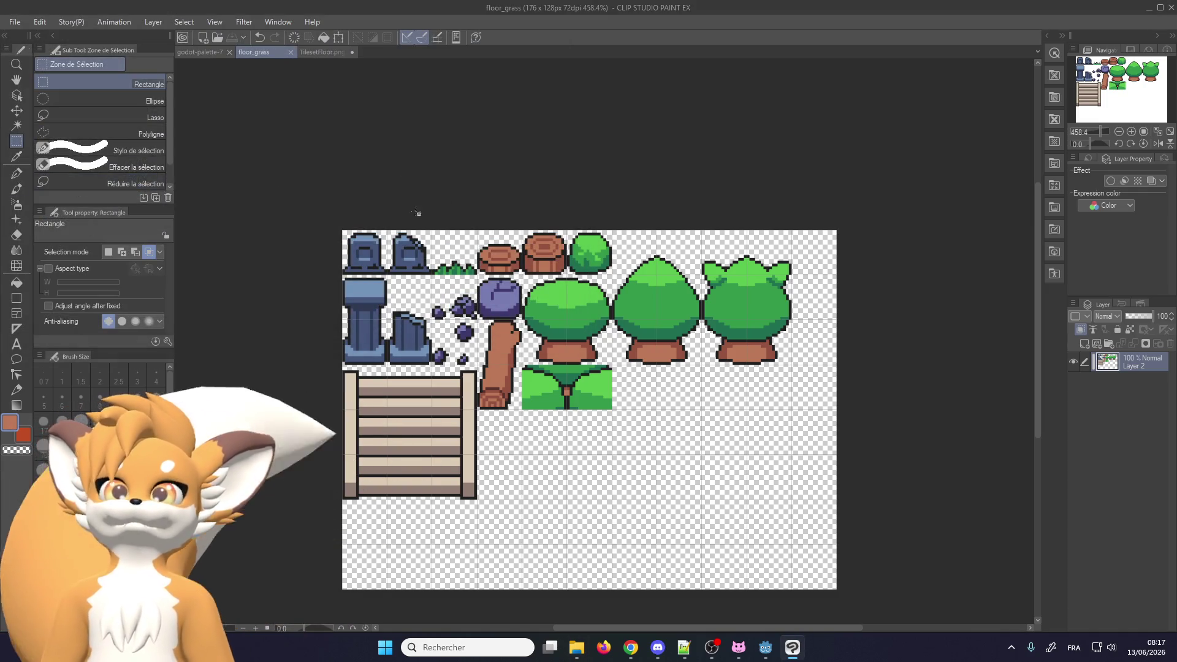
{"action": "left_click", "coordinate": [326, 57]}
Pick a green from godot-palette-7 and replace the old tileset layer with an empty layer
{"action": "left_click", "coordinate": [256, 54]}
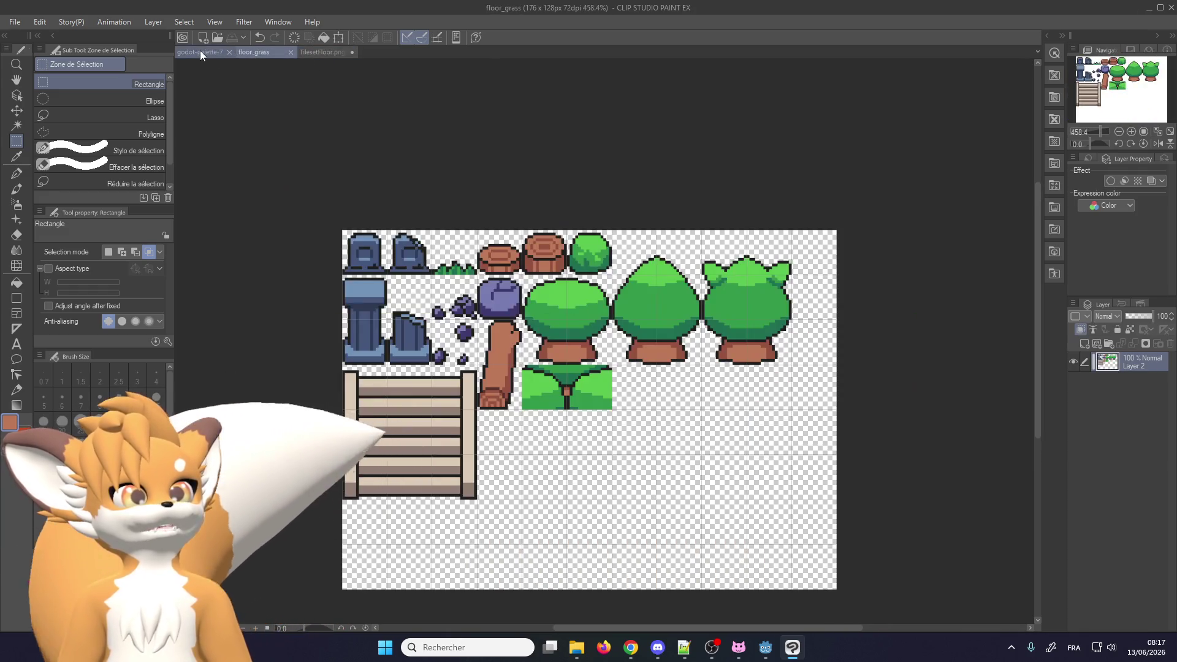
{"action": "left_click", "coordinate": [197, 50]}
{"action": "scroll", "coordinate": [441, 349], "scroll_direction": "up", "scroll_amount": 1}
{"action": "left_click", "coordinate": [421, 334], "text": "alt"}
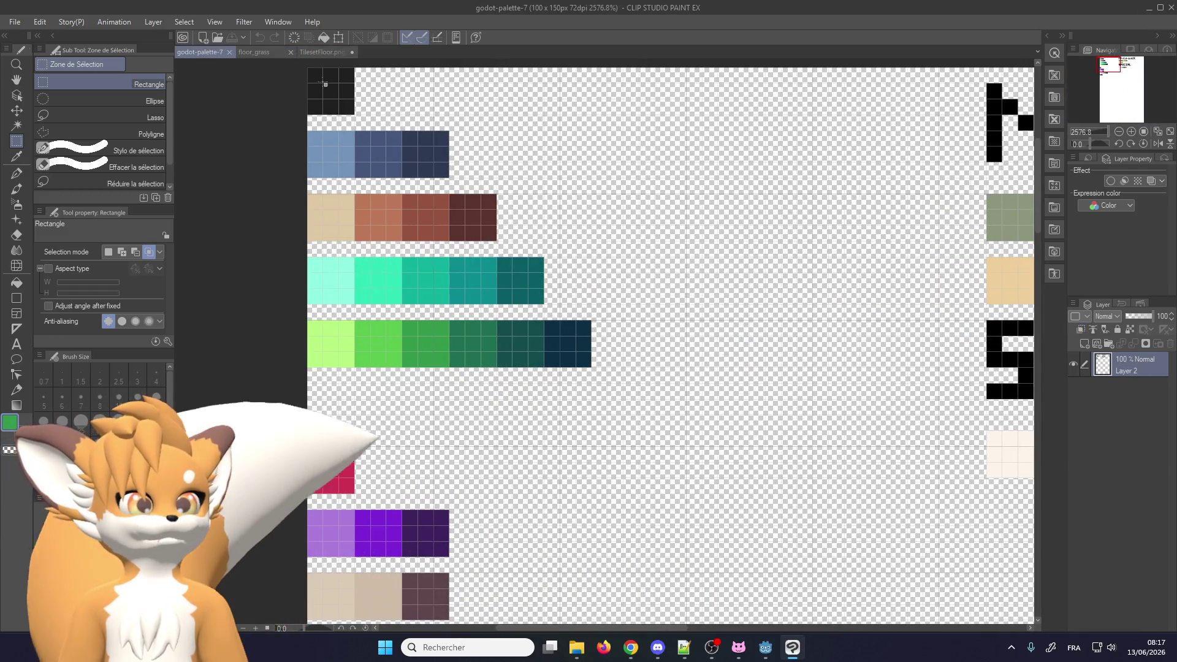
{"action": "left_click", "coordinate": [263, 54]}
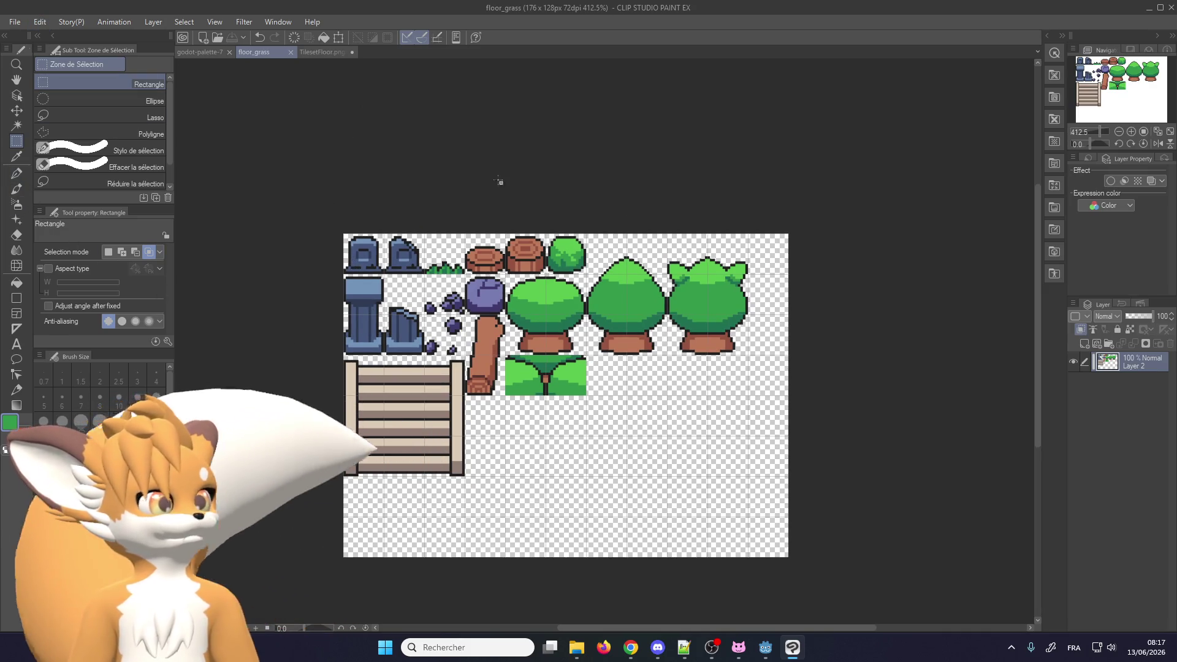
{"action": "left_click", "coordinate": [1084, 344]}
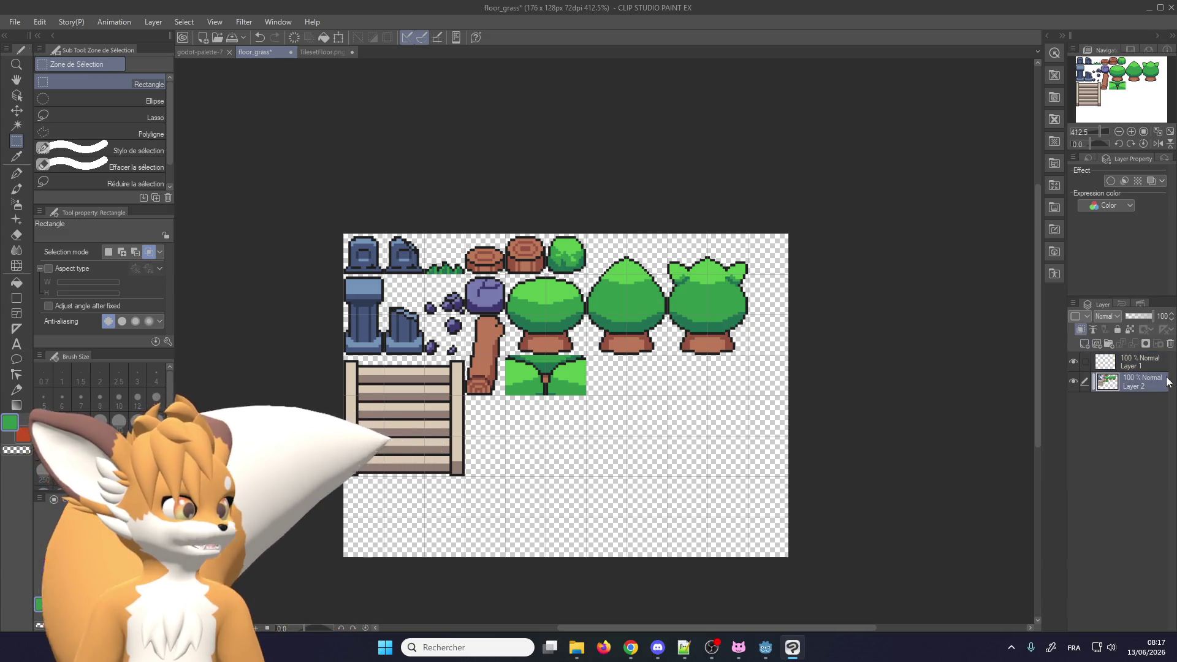
{"action": "left_click", "coordinate": [1170, 344]}
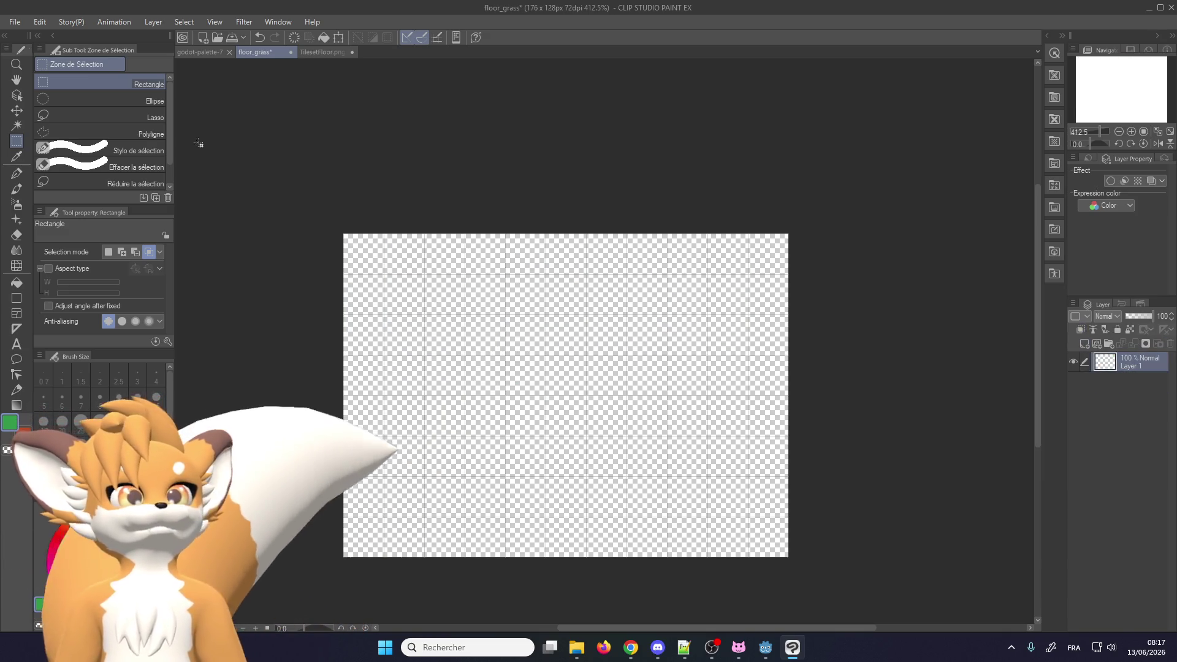
Resize the floor_grass canvas to 80 x 64 px, anchored top-left
{"action": "left_click", "coordinate": [41, 23]}
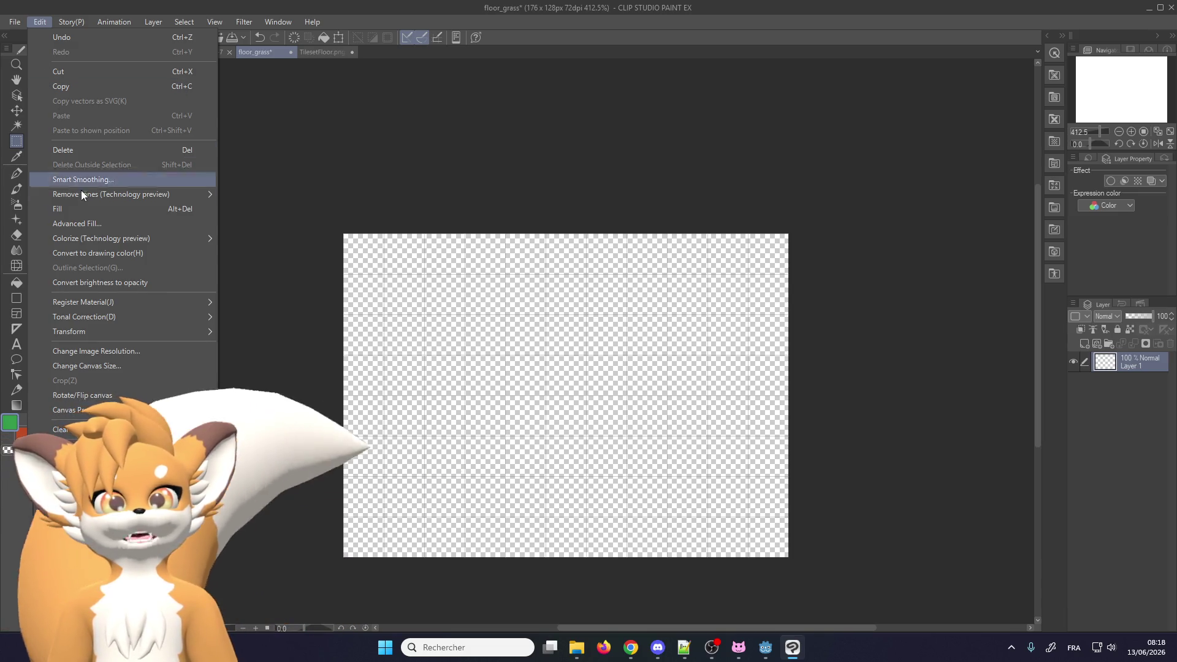
{"action": "left_click", "coordinate": [98, 366]}
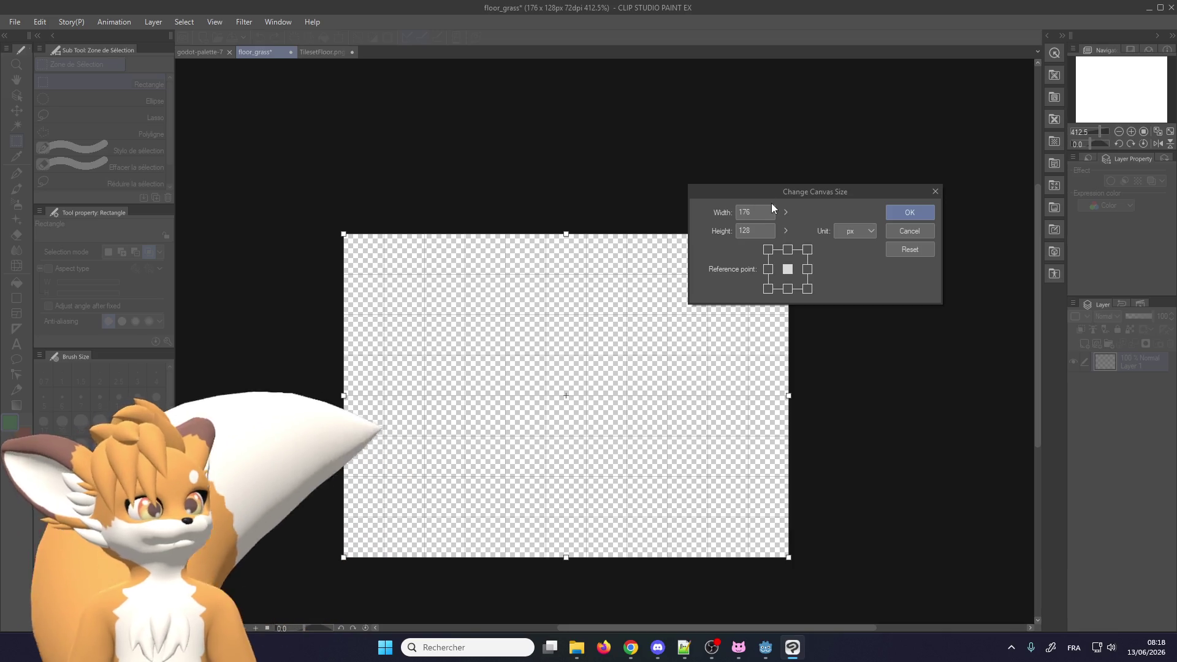
{"action": "left_click", "coordinate": [768, 250]}
{"action": "double_click", "coordinate": [755, 212]}
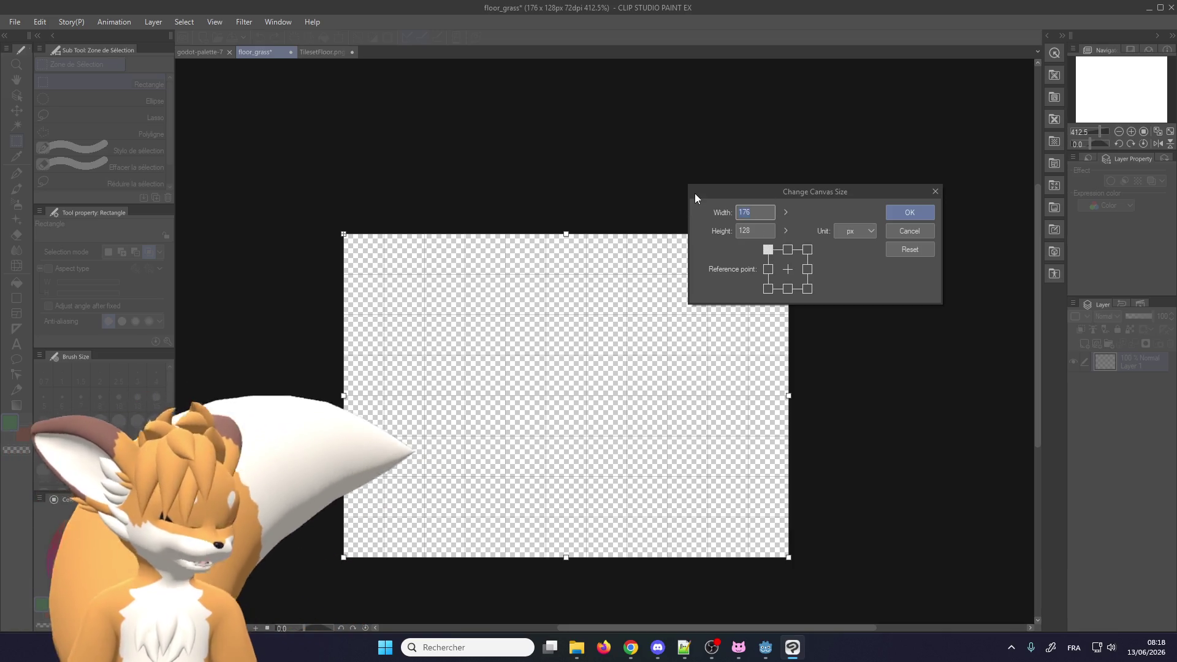
{"action": "type", "text": "80"}
{"action": "double_click", "coordinate": [748, 228]}
{"action": "type", "text": "6"}
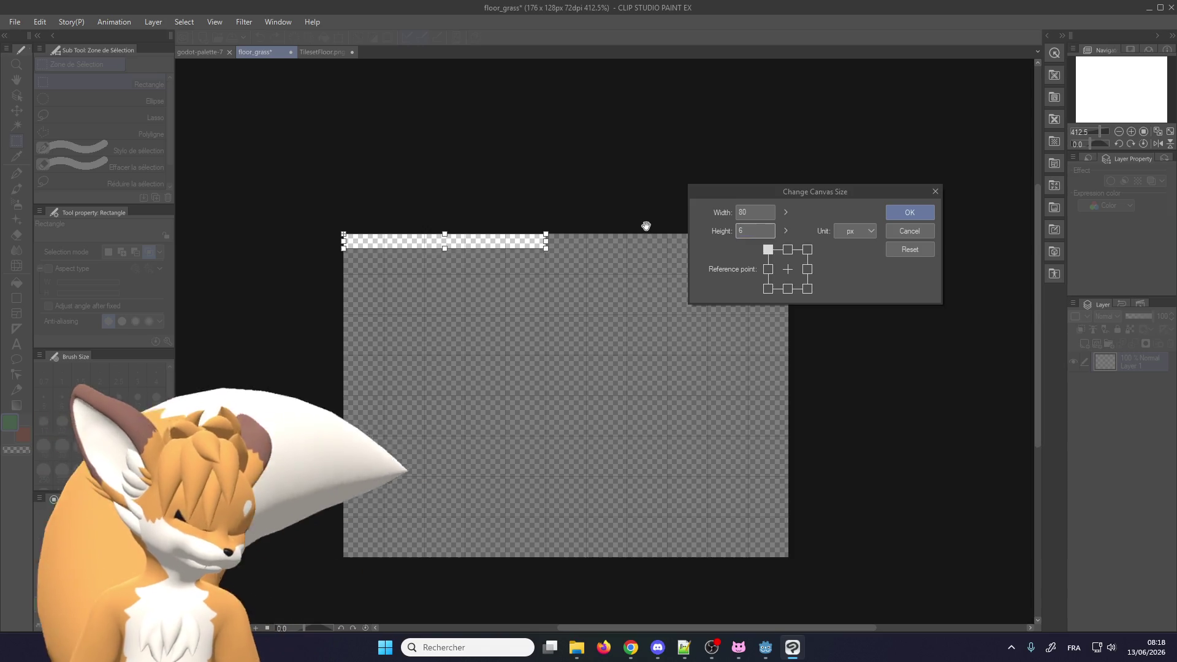
{"action": "type", "text": "4"}
{"action": "key", "text": "Return"}
{"action": "scroll", "coordinate": [471, 345], "scroll_direction": "up", "scroll_amount": 1}
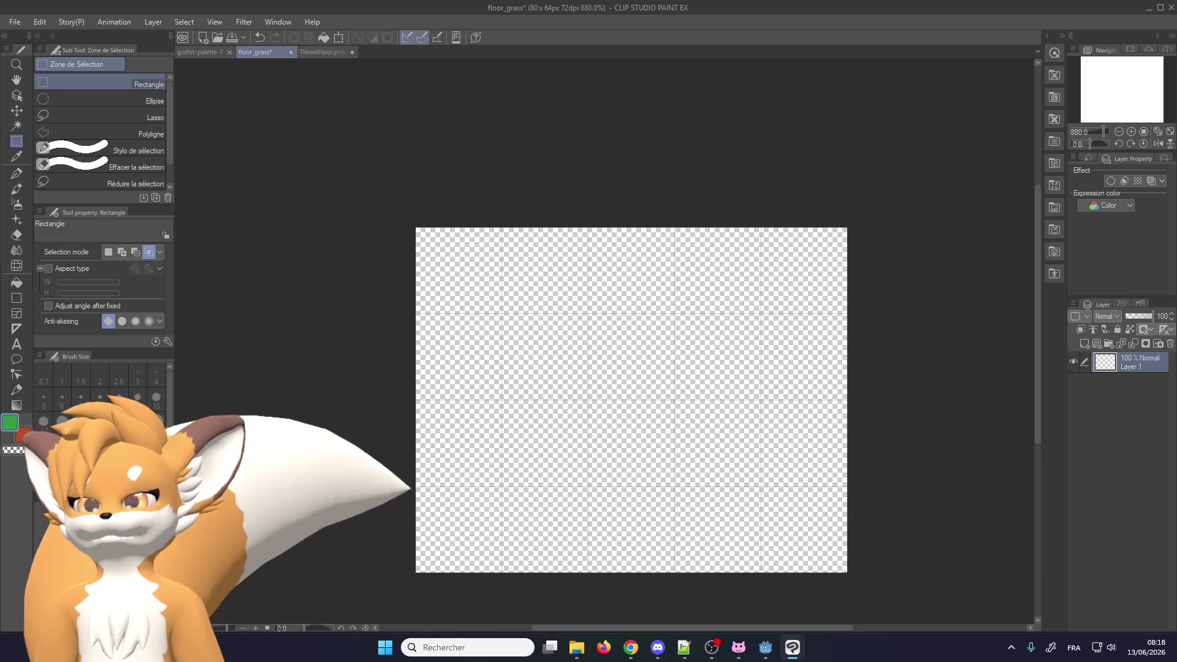
{"action": "key", "text": "super+e"}
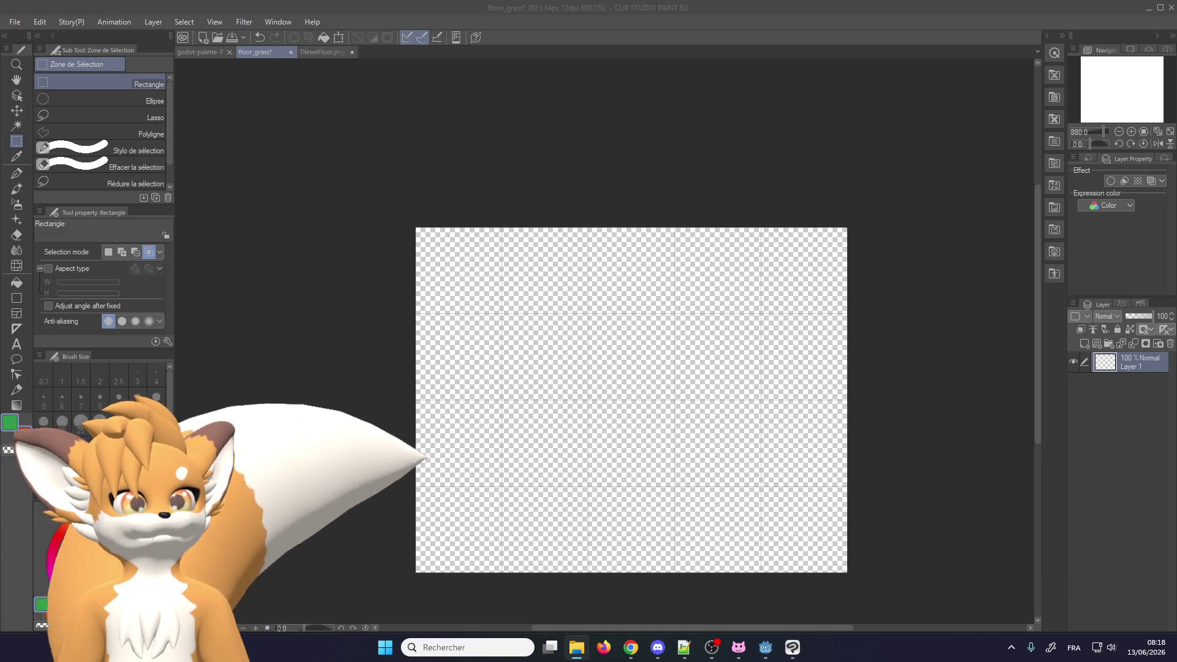
Paint the whole canvas solid green with the pen at size 30
{"action": "left_click", "coordinate": [16, 173]}
{"action": "left_click", "coordinate": [100, 423]}
{"action": "mouse_move", "coordinate": [473, 368]}
{"action": "left_mouse_down"}
{"action": "mouse_move", "coordinate": [893, 381]}
{"action": "mouse_move", "coordinate": [398, 412]}
{"action": "mouse_move", "coordinate": [883, 441]}
{"action": "mouse_move", "coordinate": [631, 157]}
{"action": "left_mouse_up"}
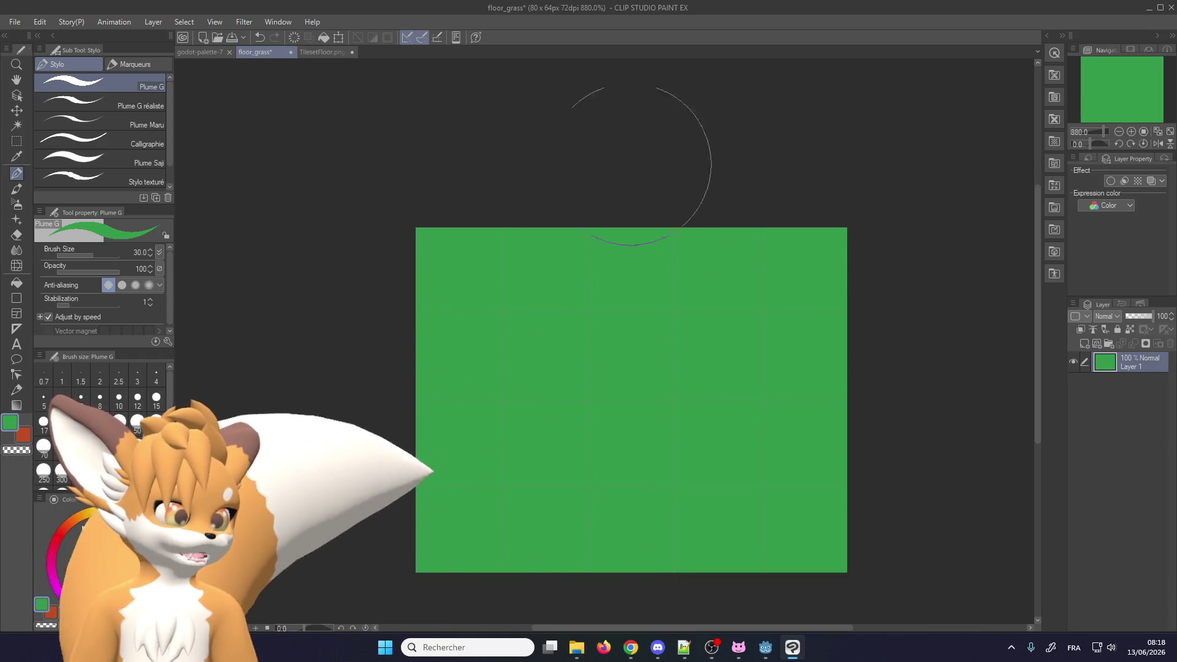
Pick a reddish-brown from the godot-palette-7 palette and set the brush size to 10
{"action": "left_click", "coordinate": [316, 53]}
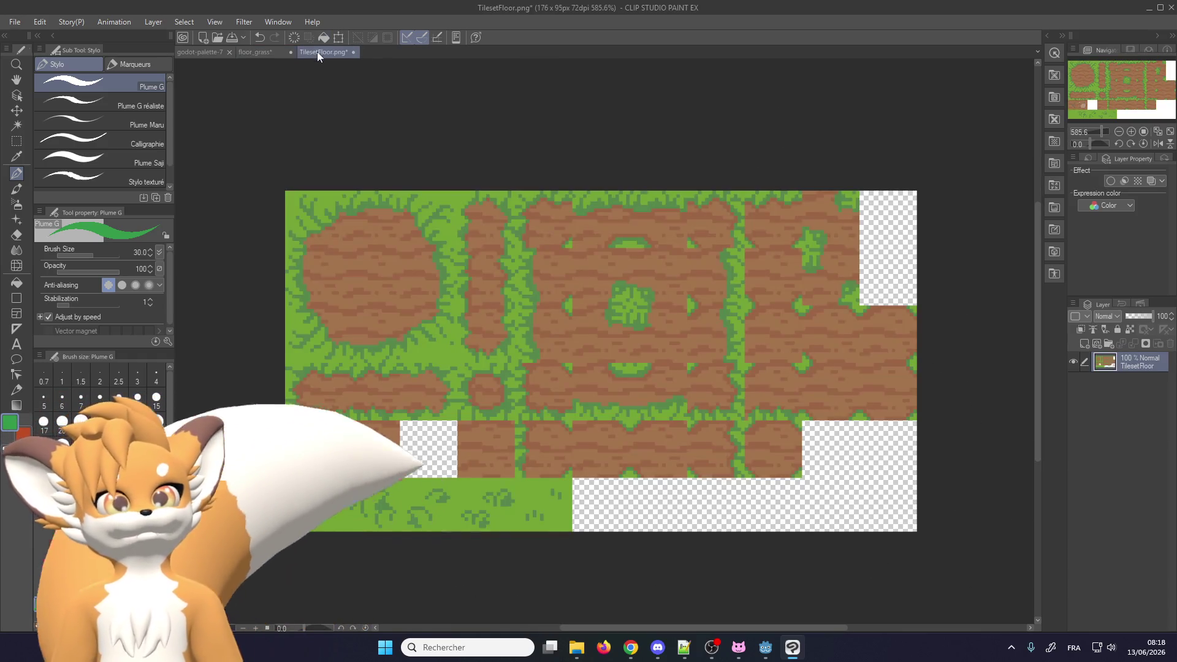
{"action": "left_click", "coordinate": [205, 51]}
{"action": "scroll", "coordinate": [408, 233], "scroll_direction": "down", "scroll_amount": 1}
{"action": "scroll", "coordinate": [408, 230], "scroll_direction": "up", "scroll_amount": 2}
{"action": "left_click", "coordinate": [408, 223], "text": "alt"}
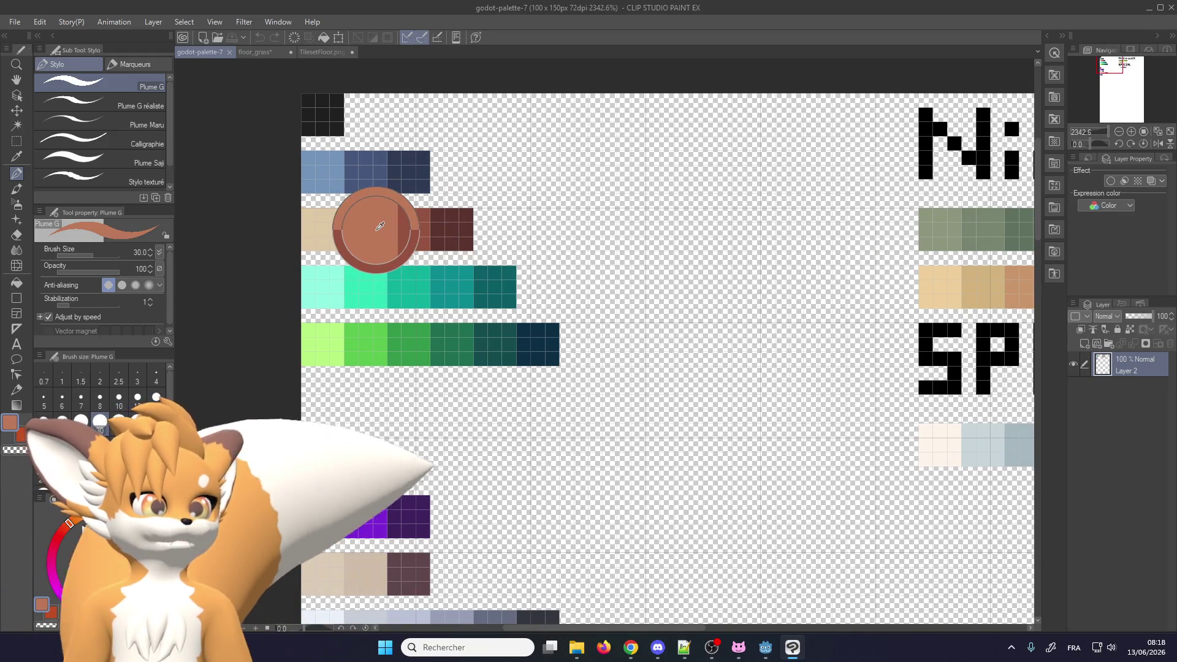
{"action": "scroll", "coordinate": [414, 231], "scroll_direction": "down", "scroll_amount": 3}
{"action": "scroll", "coordinate": [411, 227], "scroll_direction": "up", "scroll_amount": 2}
{"action": "left_click", "coordinate": [394, 231], "text": "alt"}
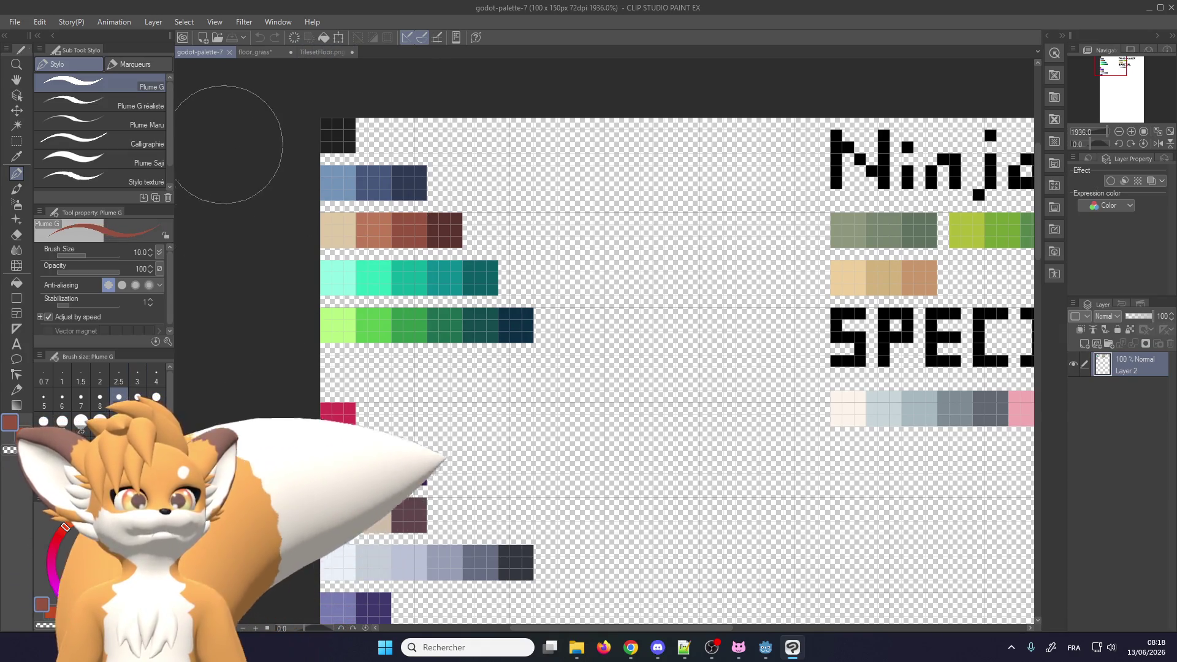
{"action": "left_click", "coordinate": [119, 396]}
Reset the secondary colour to white and sample browns from the TilesetFloor dirt and palette
{"action": "key", "text": "c"}
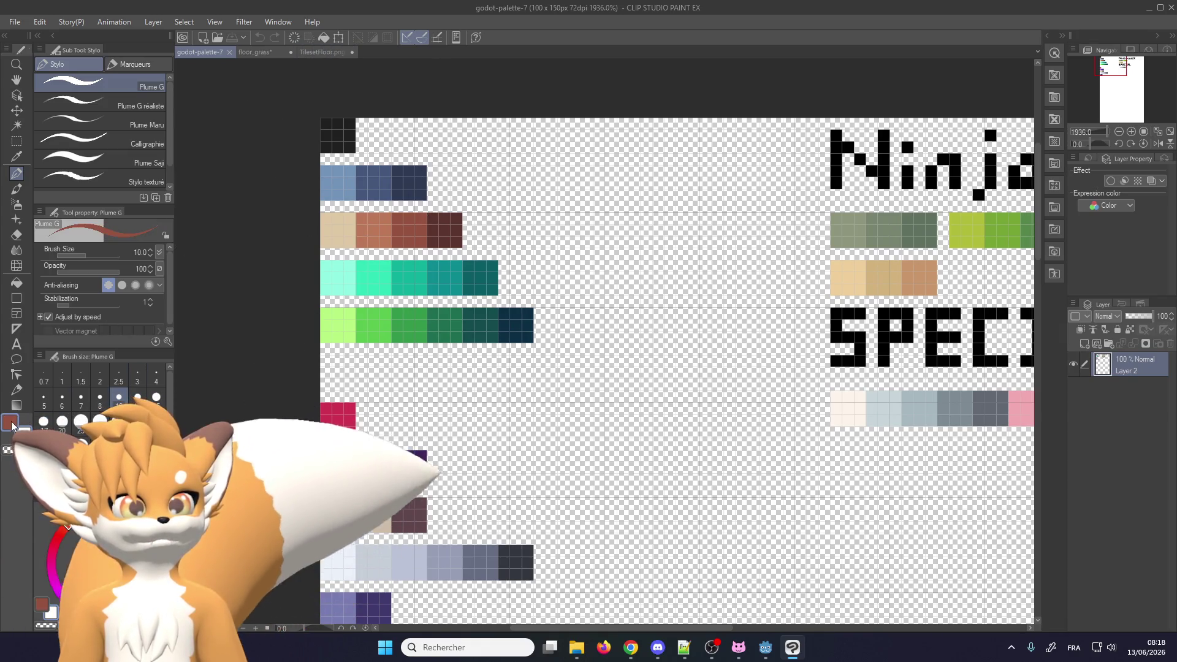
{"action": "left_click", "coordinate": [310, 52]}
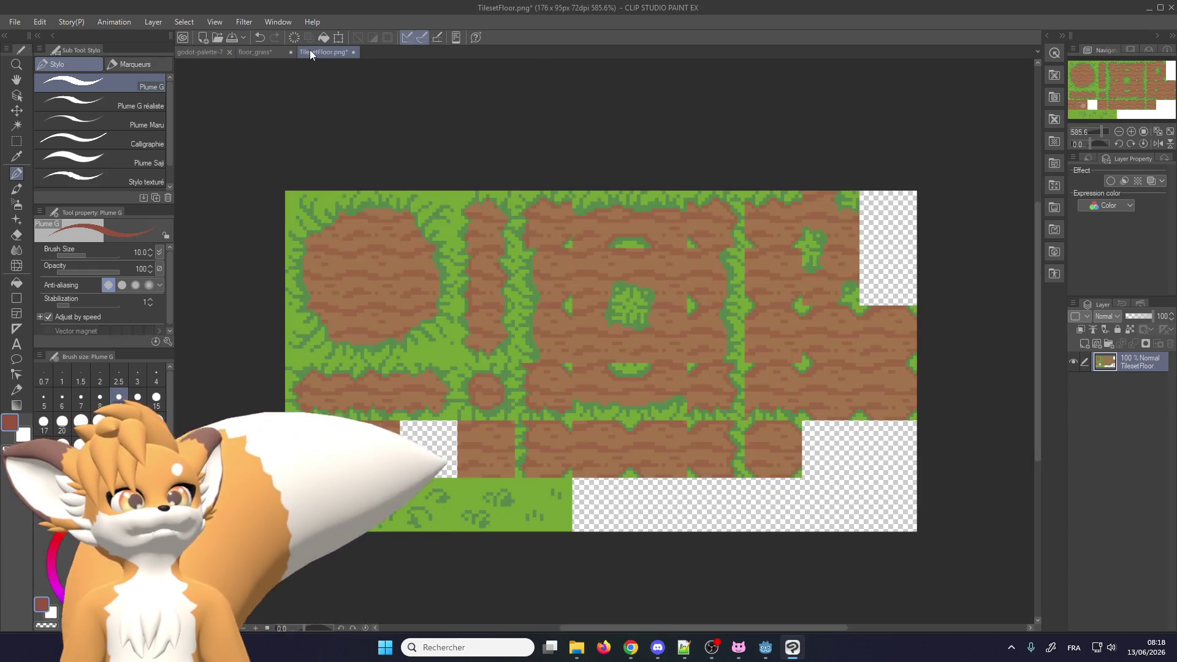
{"action": "scroll", "coordinate": [416, 240], "scroll_direction": "up", "scroll_amount": 1}
{"action": "left_click", "coordinate": [350, 263], "text": "alt"}
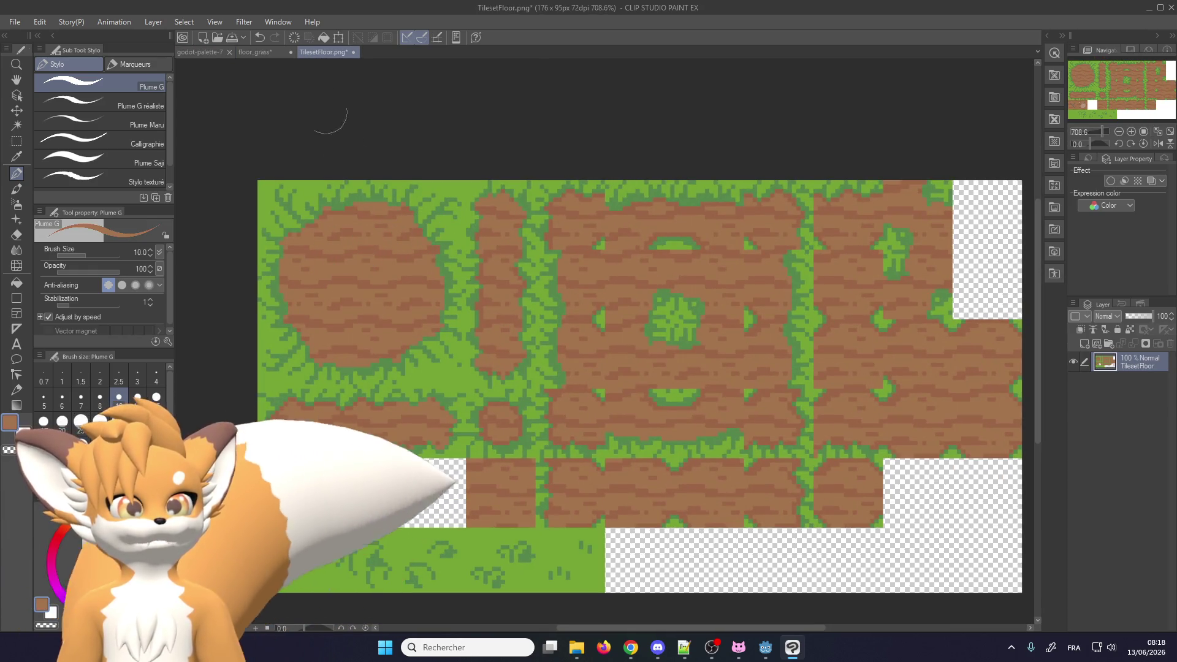
{"action": "left_click", "coordinate": [202, 52]}
{"action": "left_click", "coordinate": [374, 229], "text": "alt"}
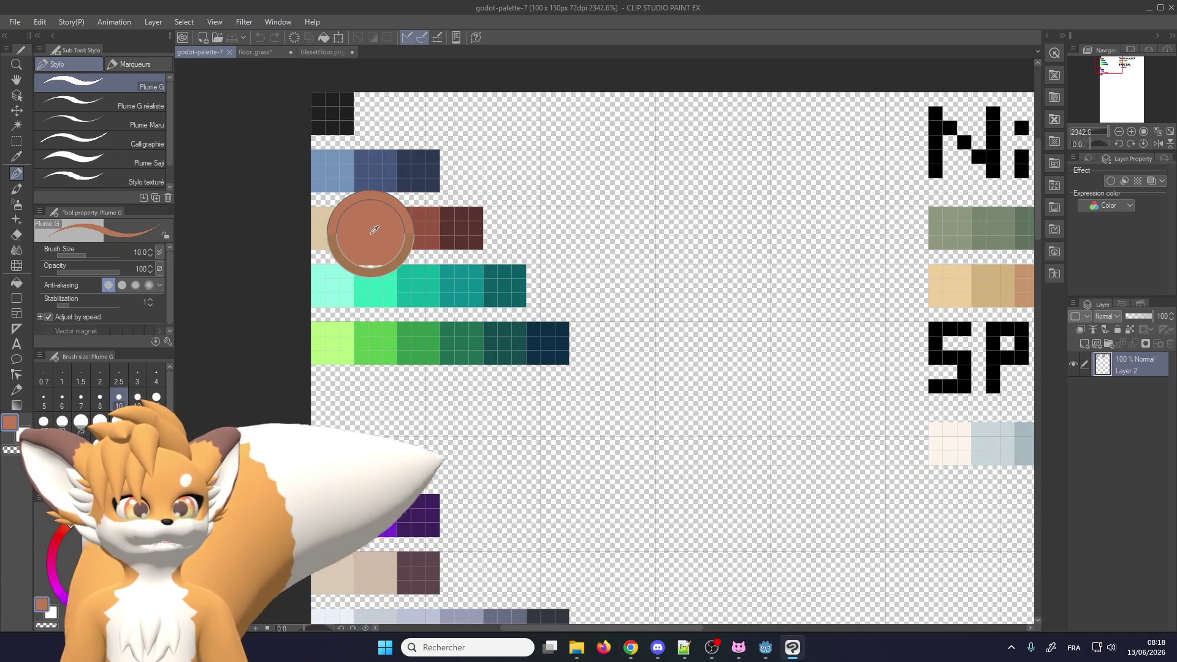
Bring the floor_grass tile back on screen after a glance at TilesetFloor.png
{"action": "left_click", "coordinate": [320, 51]}
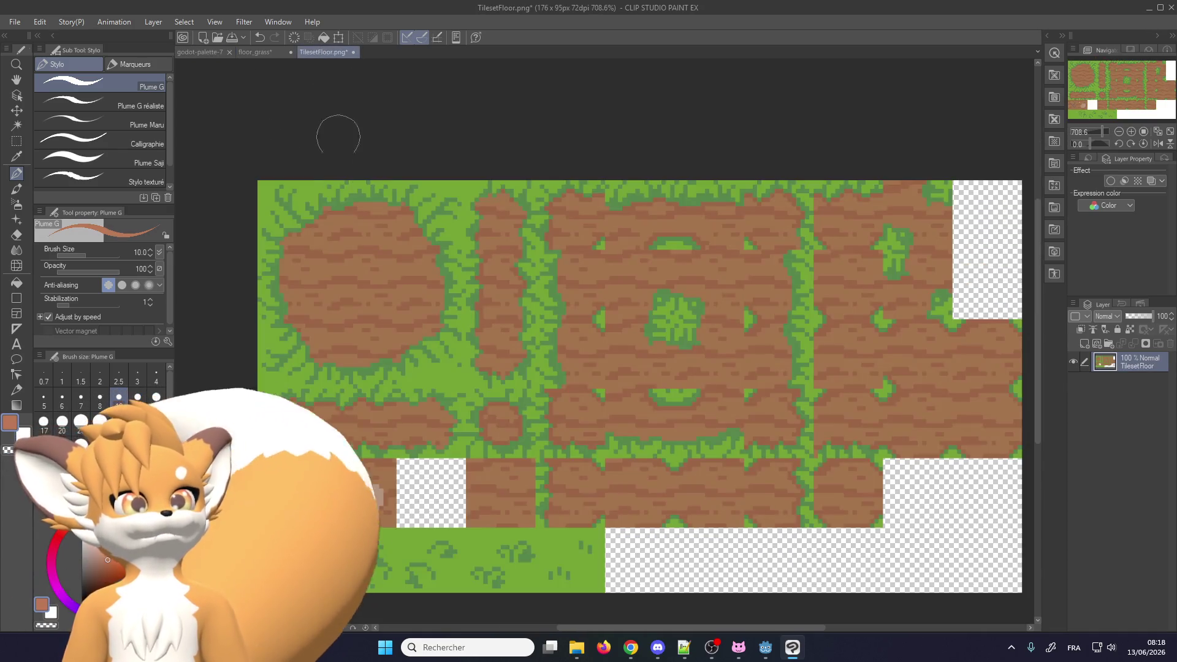
{"action": "left_click", "coordinate": [257, 51]}
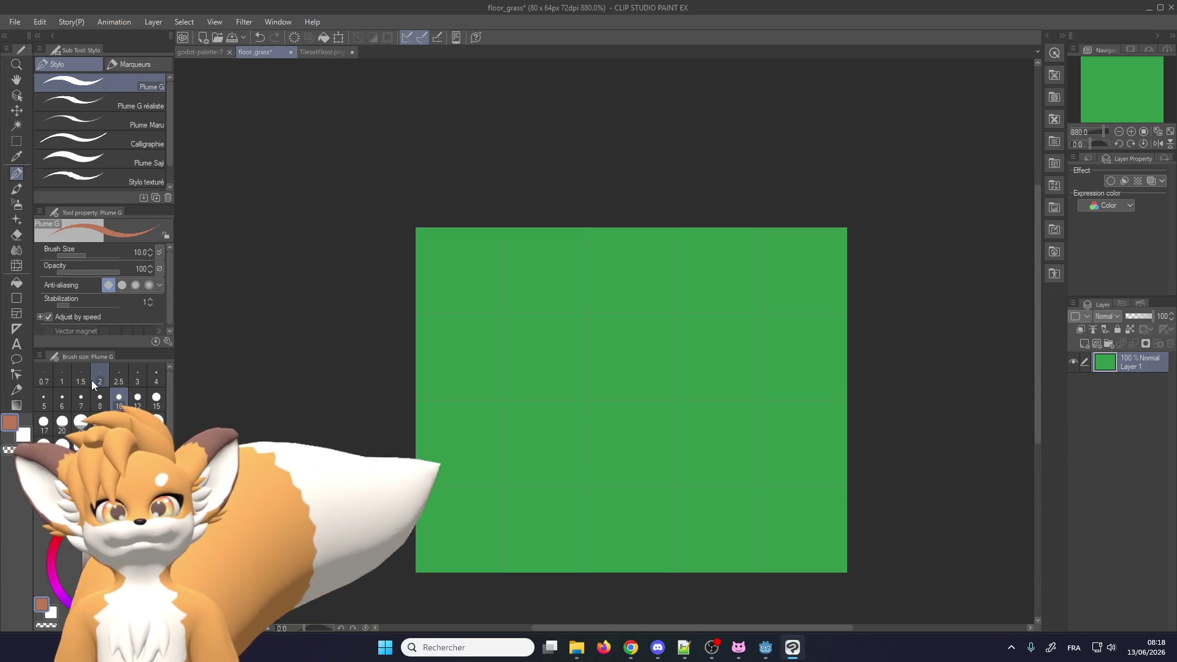
{"action": "left_click", "coordinate": [214, 22]}
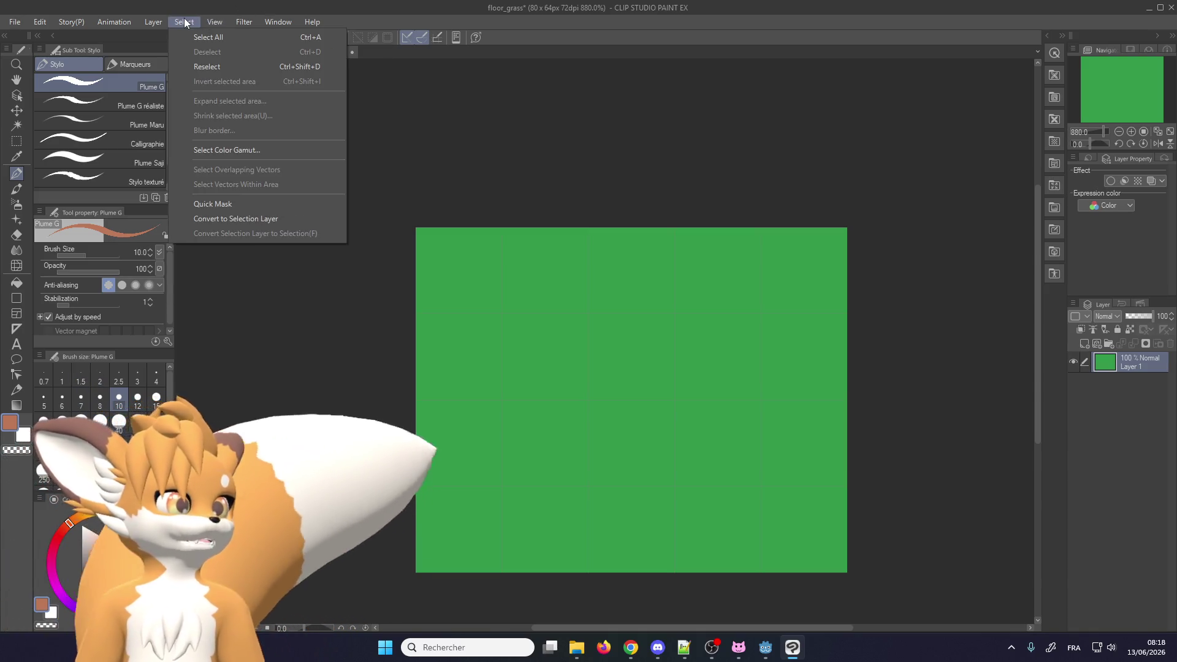
{"action": "left_click", "coordinate": [185, 23]}
{"action": "scroll", "coordinate": [387, 225], "scroll_direction": "up", "scroll_amount": 2}
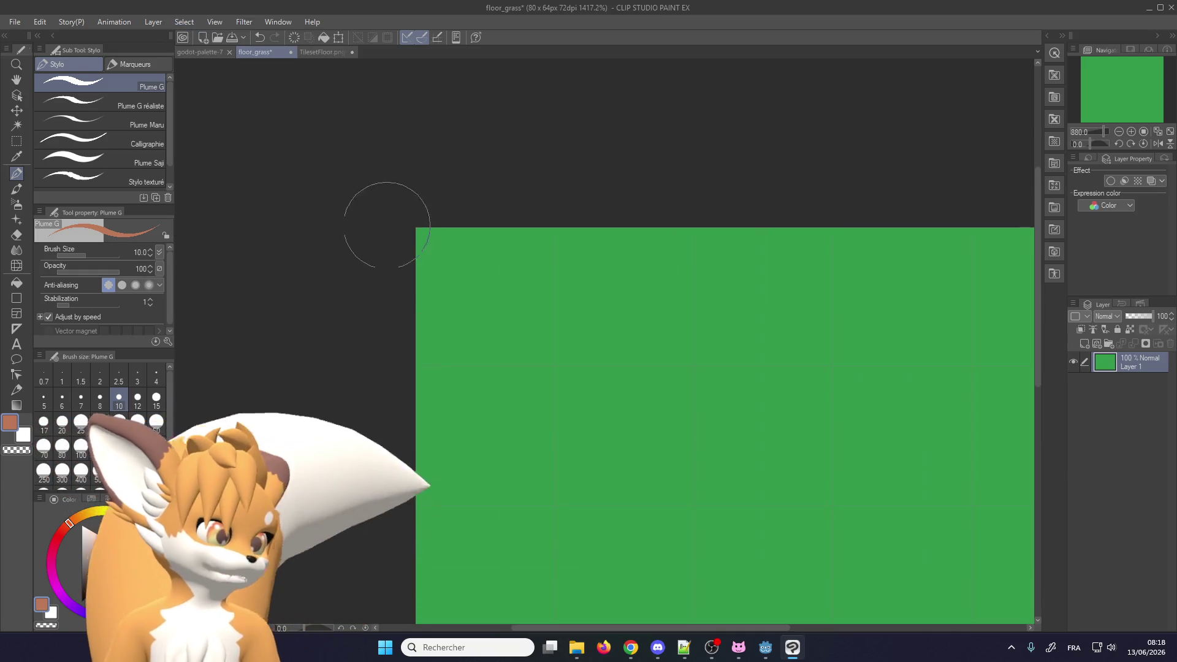
{"action": "scroll", "coordinate": [500, 281], "scroll_direction": "up", "scroll_amount": 2}
{"action": "scroll", "coordinate": [508, 293], "scroll_direction": "up", "scroll_amount": 1}
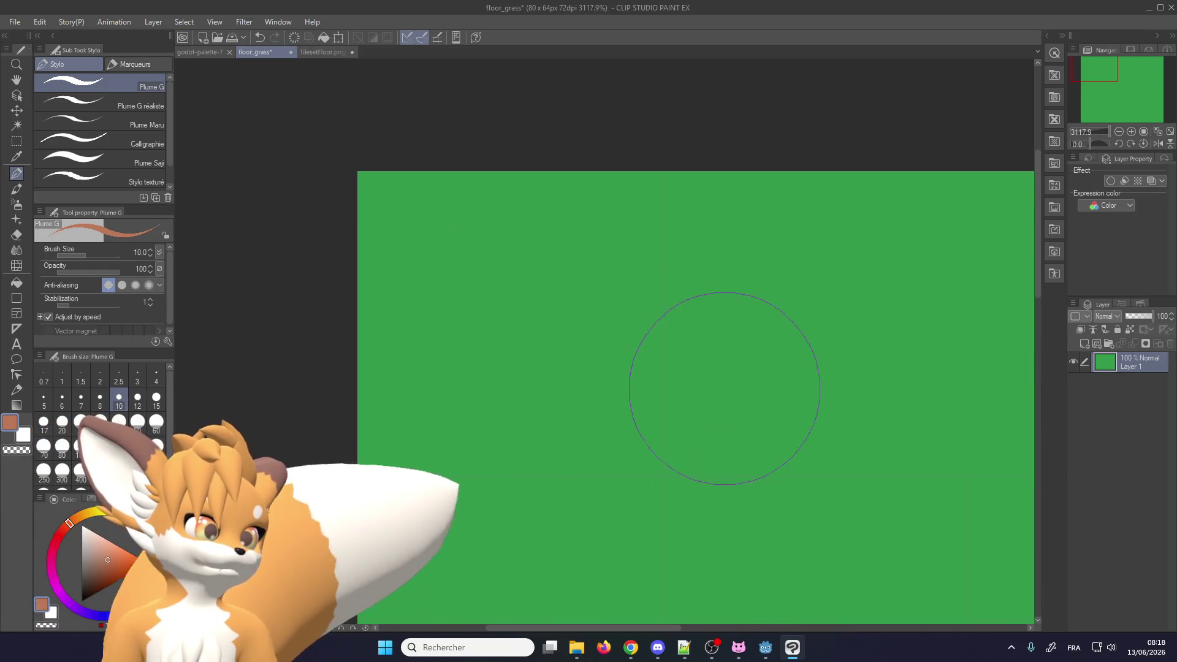
{"action": "scroll", "coordinate": [526, 260], "scroll_direction": "down", "scroll_amount": 2}
{"action": "scroll", "coordinate": [505, 241], "scroll_direction": "down", "scroll_amount": 2}
Check the Grid/Ruler Bar settings (gap 16) unchanged, then fade the green layer to 27% opacity
{"action": "left_click", "coordinate": [216, 22]}
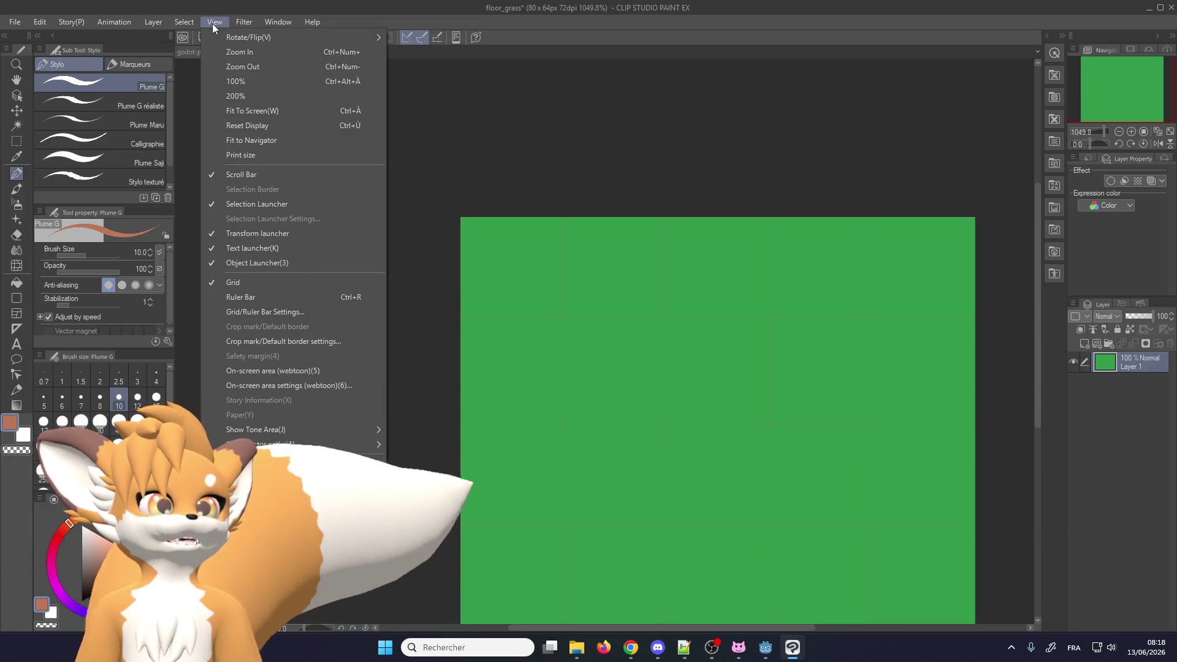
{"action": "left_click", "coordinate": [274, 312]}
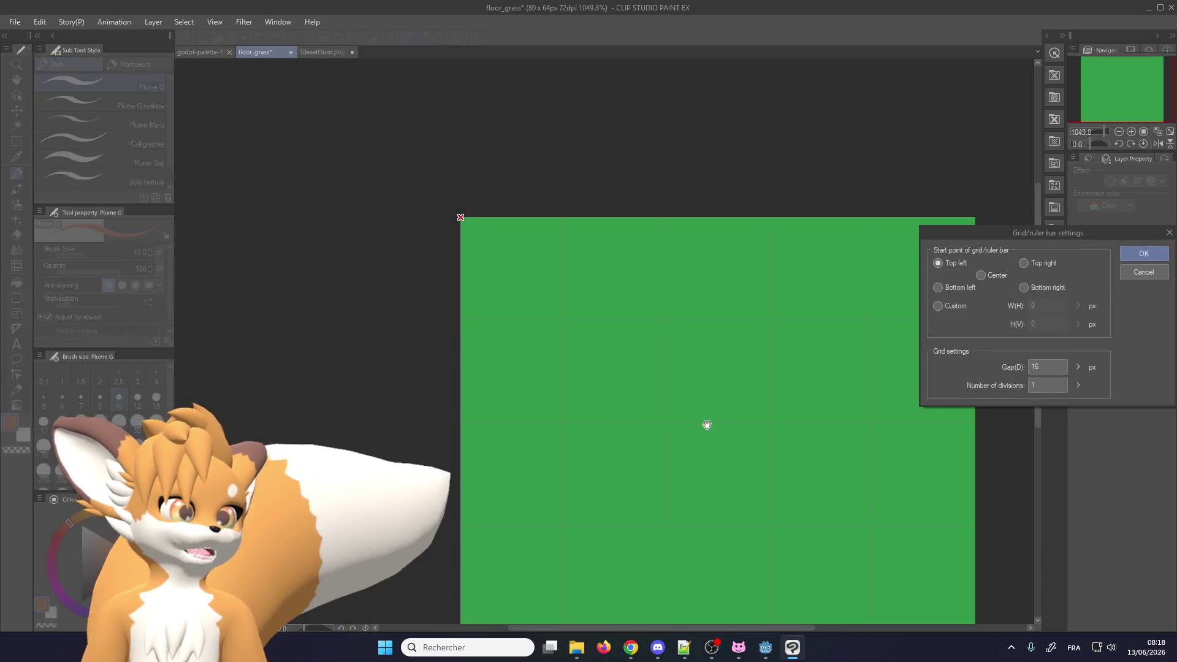
{"action": "left_click", "coordinate": [1165, 273]}
{"action": "scroll", "coordinate": [689, 255], "scroll_direction": "down", "scroll_amount": 1}
{"action": "left_click", "coordinate": [1133, 315]}
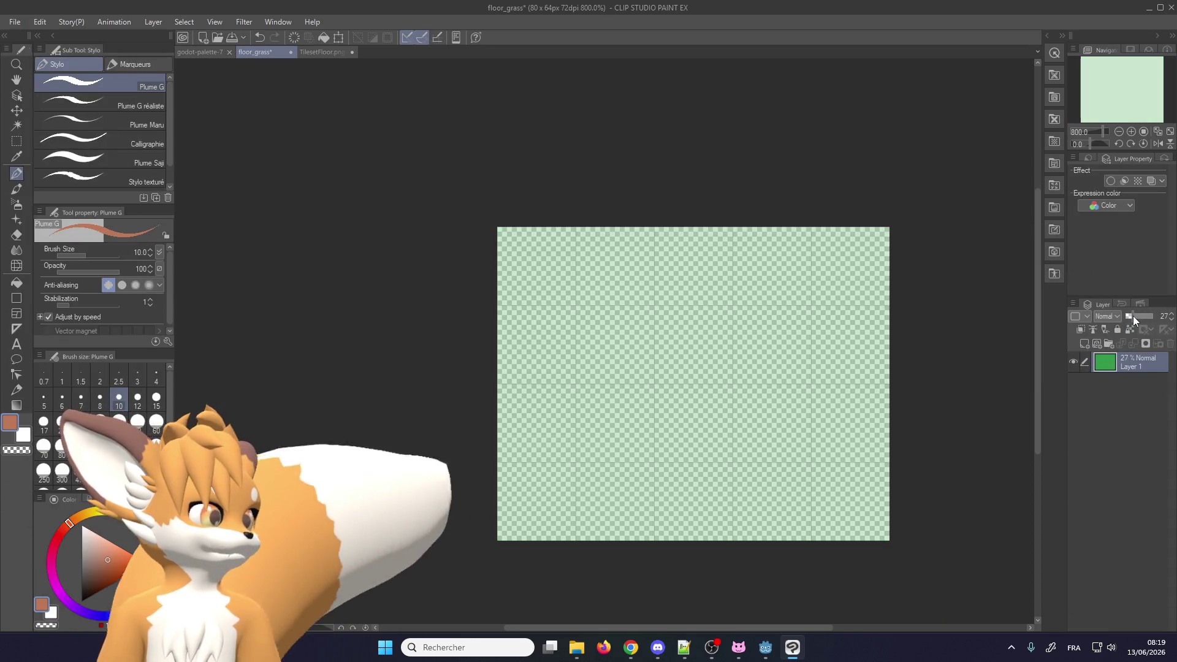
Raise the green layer to 44% opacity and compare it with the TilesetFloor.png tileset
{"action": "left_click_drag", "start_coordinate": [1137, 315], "coordinate": [1139, 315]}
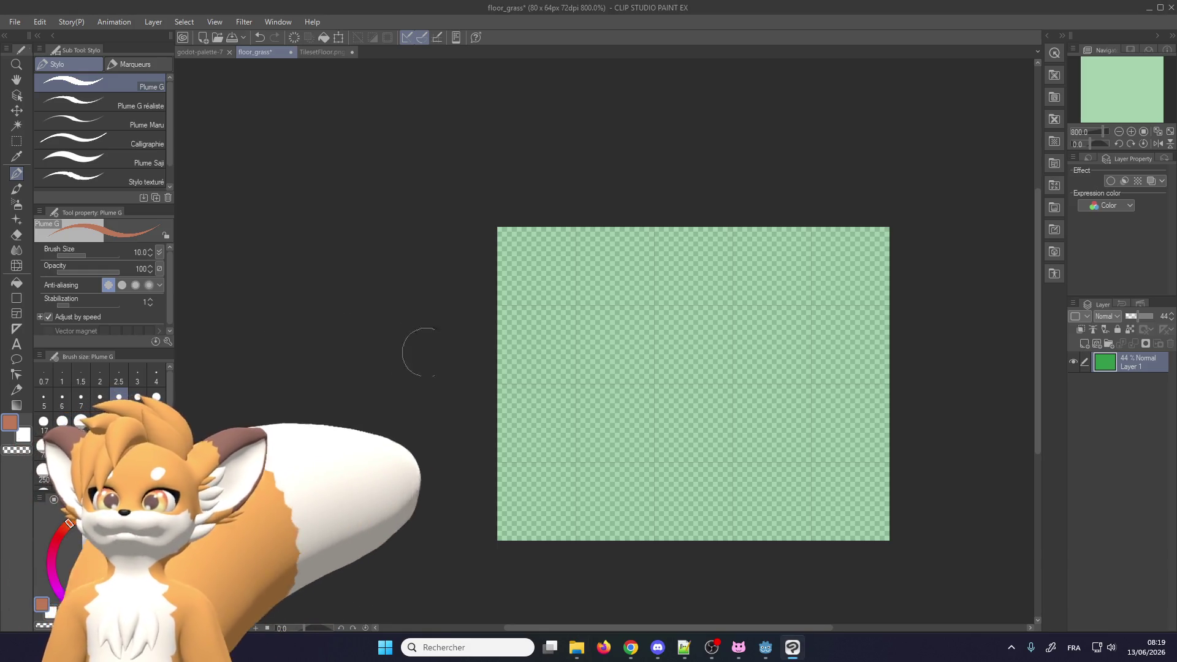
{"action": "scroll", "coordinate": [555, 203], "scroll_direction": "up", "scroll_amount": 2}
{"action": "scroll", "coordinate": [559, 183], "scroll_direction": "up", "scroll_amount": 2}
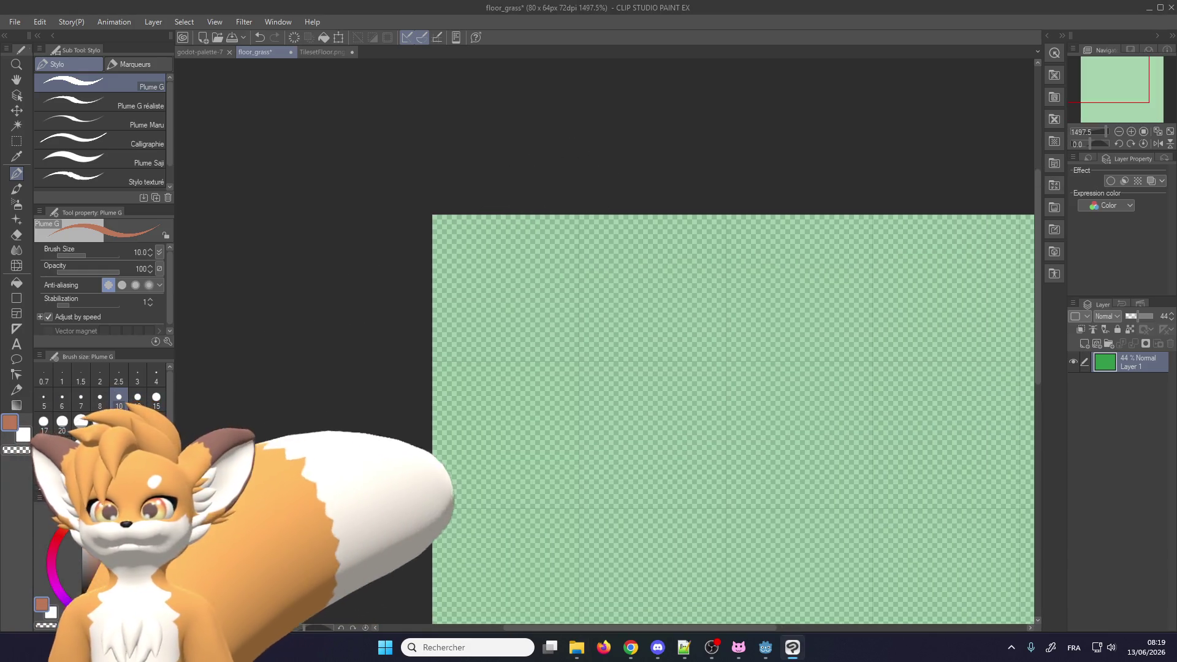
{"action": "left_click", "coordinate": [322, 53]}
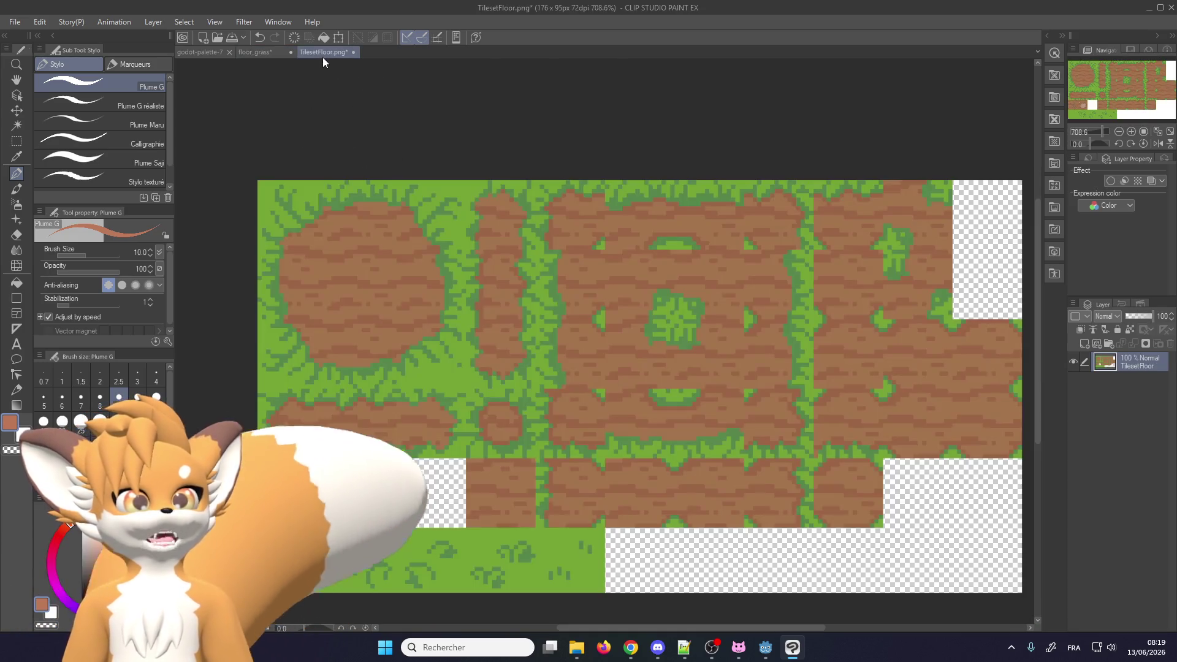
{"action": "scroll", "coordinate": [438, 258], "scroll_direction": "down", "scroll_amount": 1}
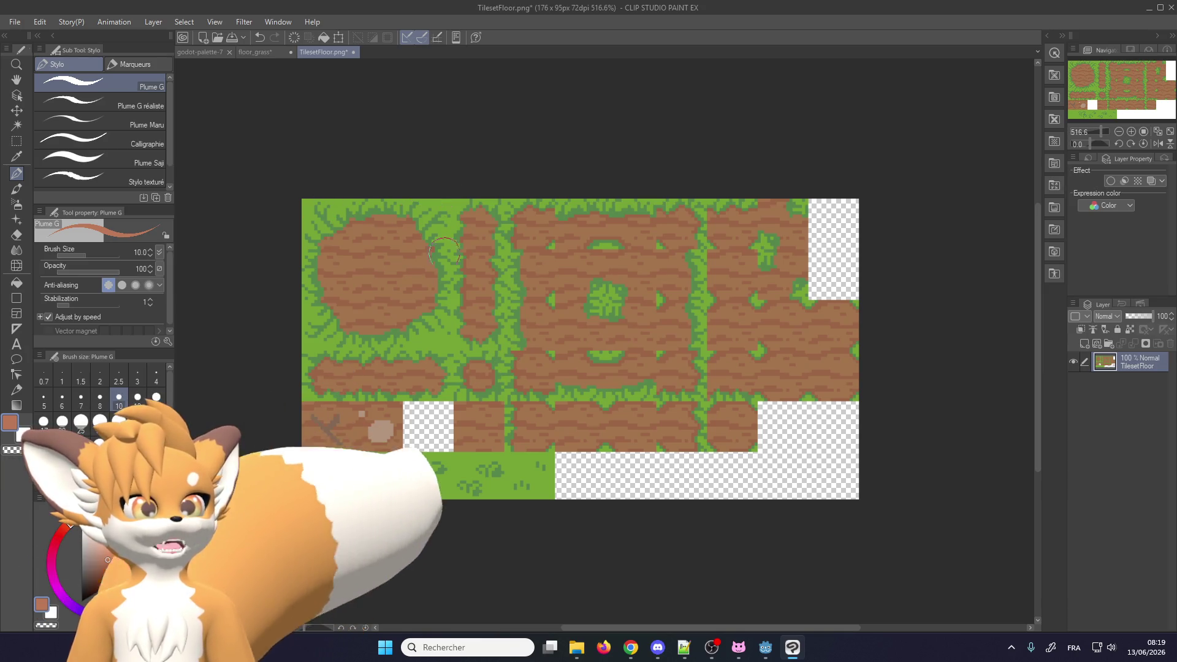
{"action": "left_click", "coordinate": [249, 53]}
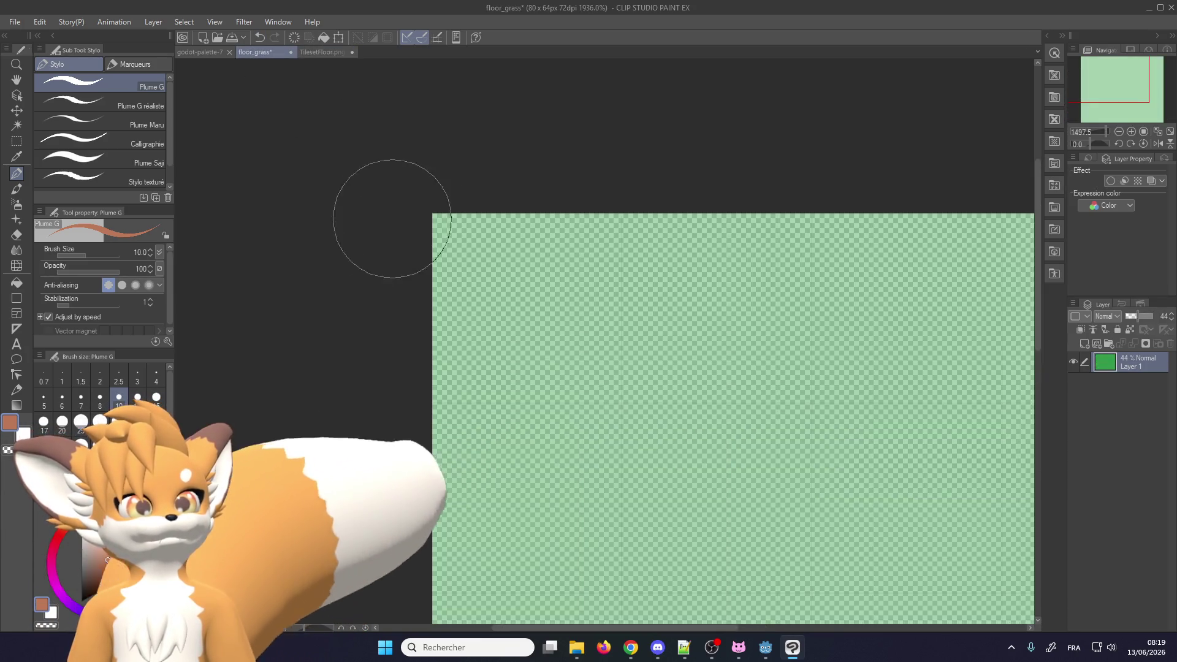
Try brush sizes 7 and then 10 on the floor_grass tile
{"action": "left_click", "coordinate": [81, 400]}
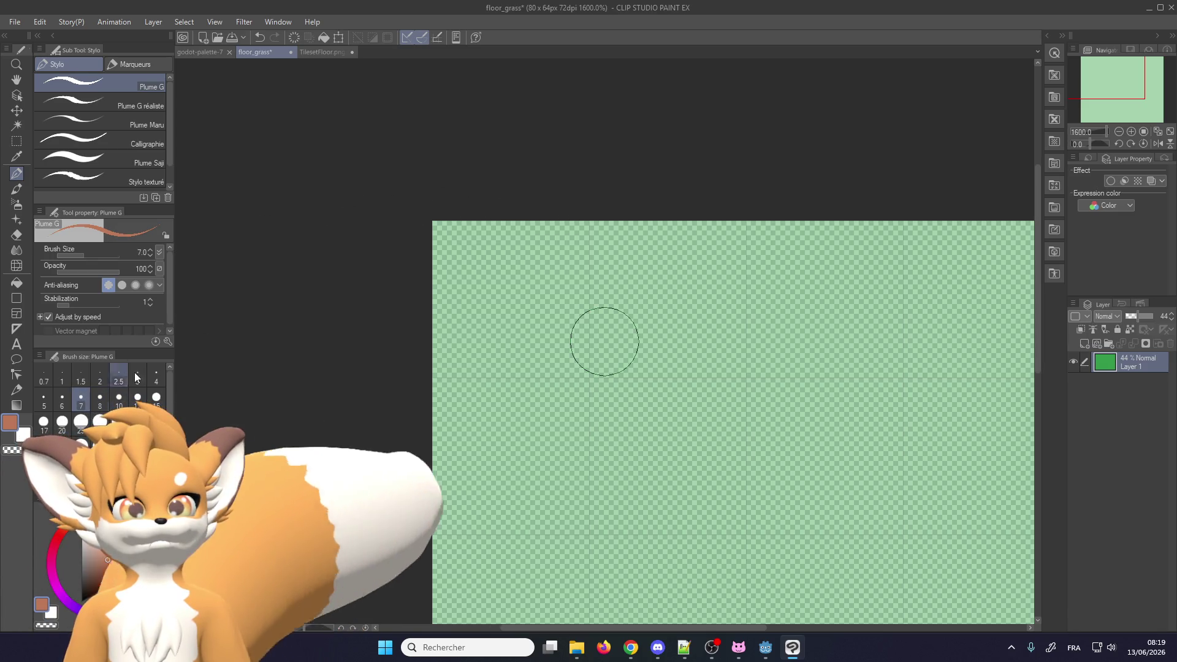
{"action": "scroll", "coordinate": [218, 350], "scroll_direction": "up", "scroll_amount": 2}
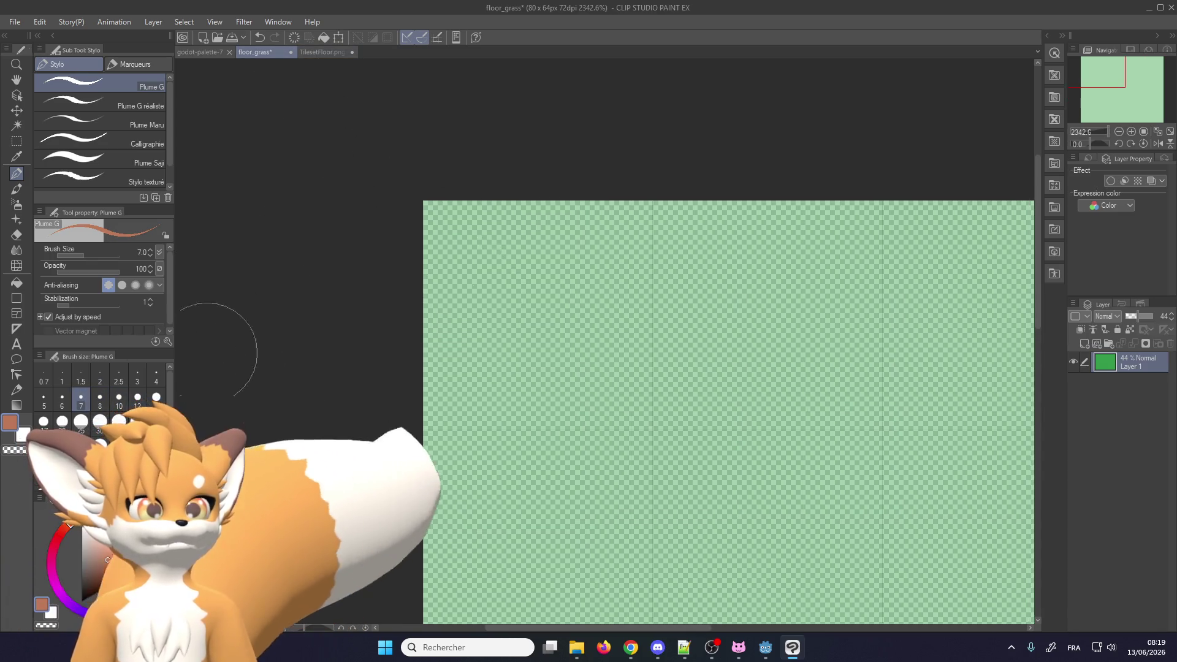
{"action": "left_click", "coordinate": [120, 397]}
{"action": "scroll", "coordinate": [242, 341], "scroll_direction": "down", "scroll_amount": 2}
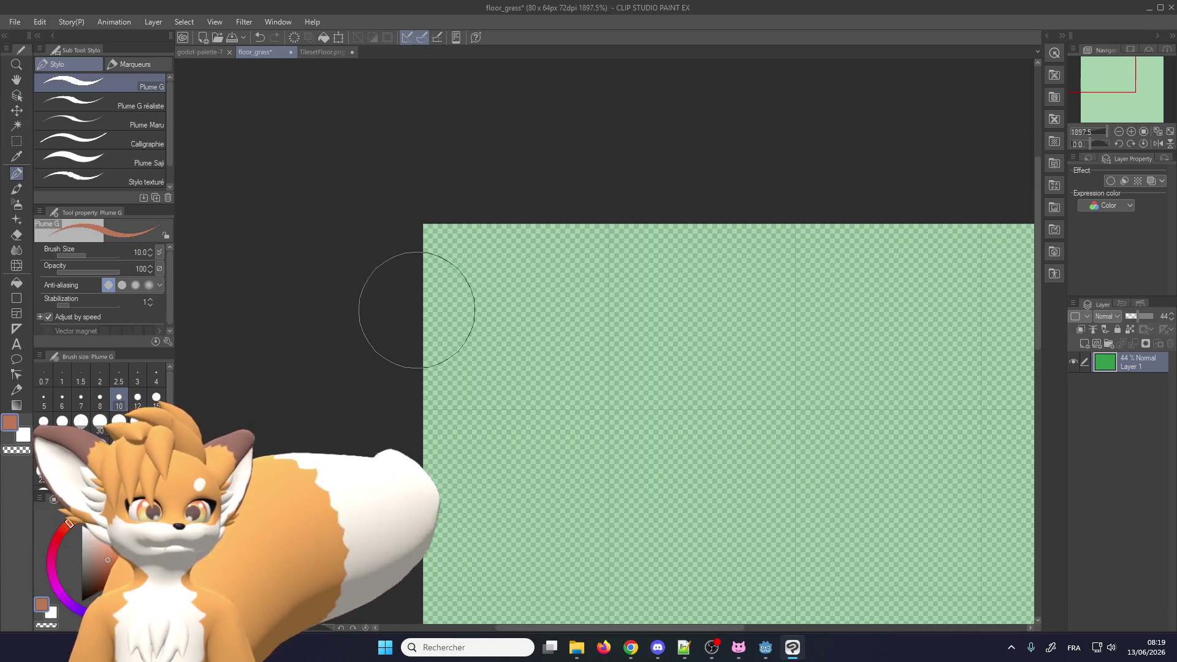
{"action": "scroll", "coordinate": [565, 294], "scroll_direction": "down", "scroll_amount": 2}
{"action": "scroll", "coordinate": [573, 294], "scroll_direction": "up", "scroll_amount": 2}
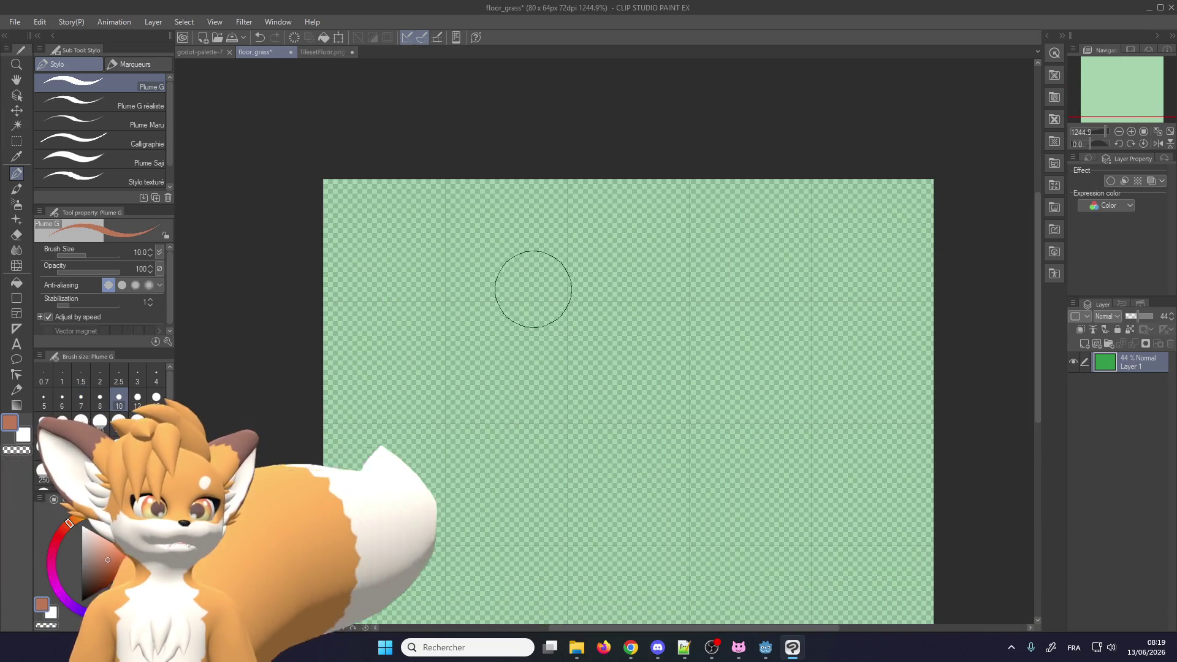
{"action": "scroll", "coordinate": [586, 383], "scroll_direction": "down", "scroll_amount": 1}
{"action": "scroll", "coordinate": [586, 383], "scroll_direction": "up", "scroll_amount": 1}
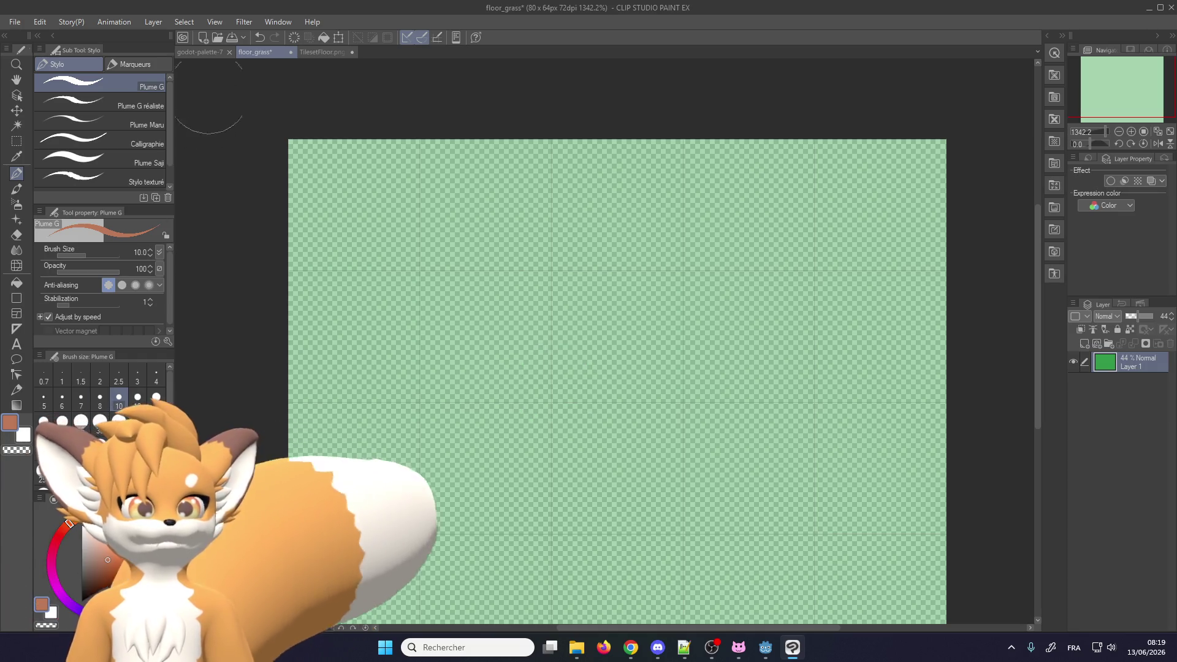
Set the brush size to 1 and switch to the Figure > Rectangle sub tool
{"action": "left_click", "coordinate": [307, 51]}
{"action": "left_click", "coordinate": [259, 54]}
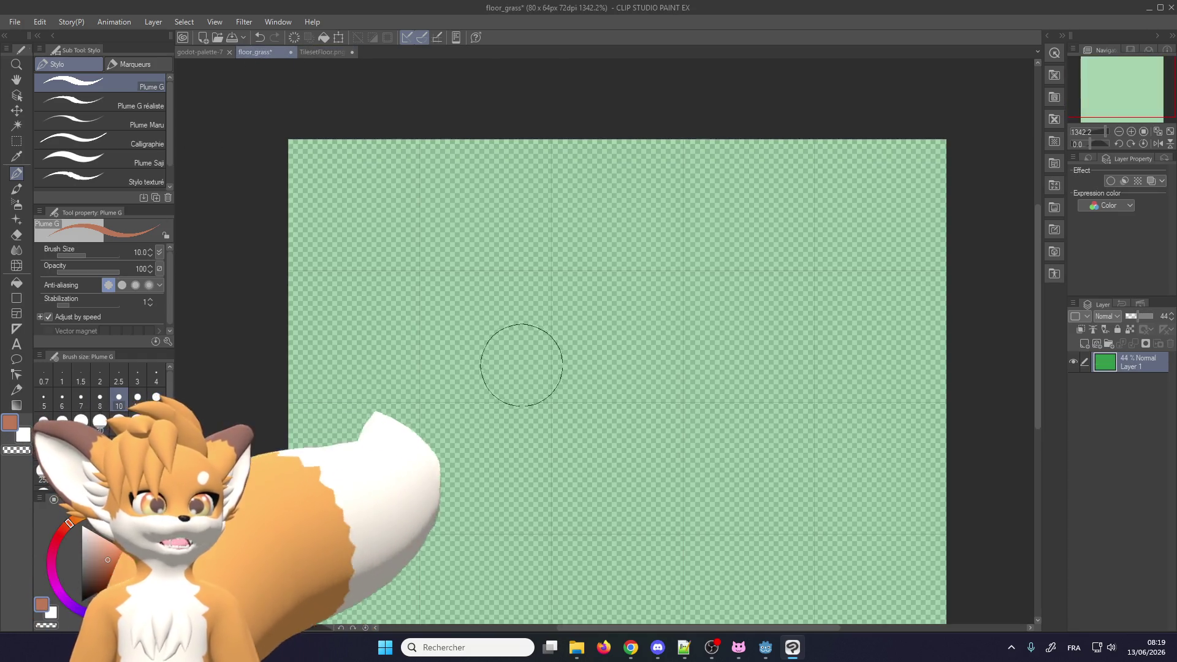
{"action": "scroll", "coordinate": [565, 368], "scroll_direction": "up", "scroll_amount": 1}
{"action": "left_click", "coordinate": [62, 375]}
{"action": "scroll", "coordinate": [515, 375], "scroll_direction": "up", "scroll_amount": 1}
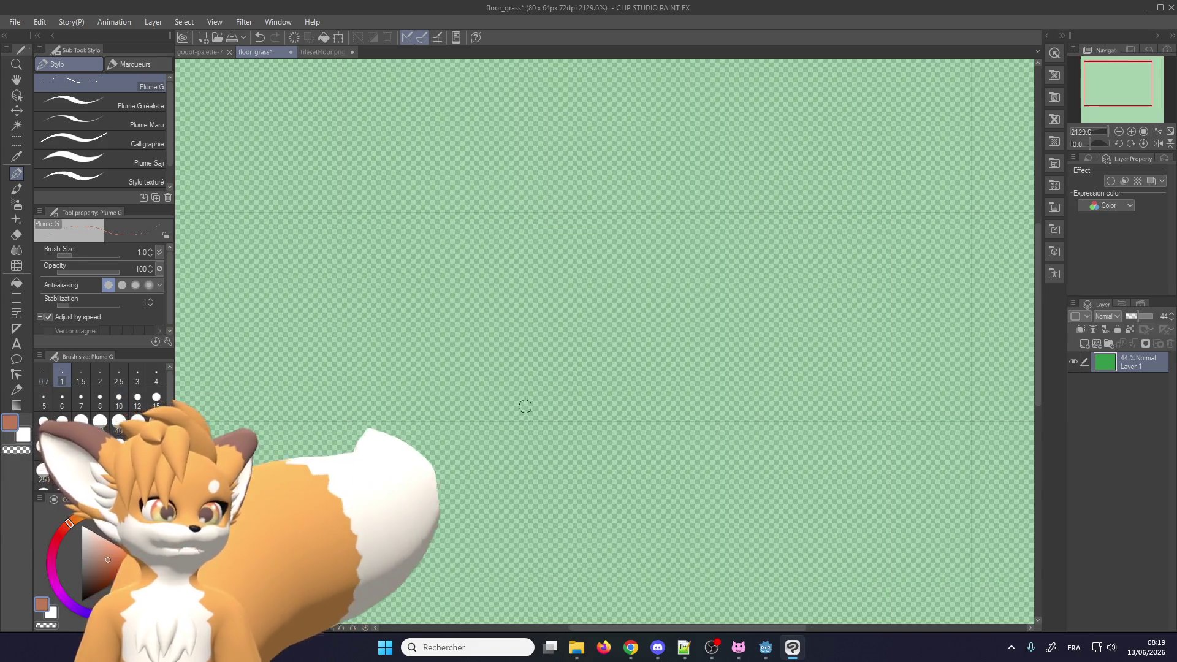
{"action": "left_click", "coordinate": [17, 298]}
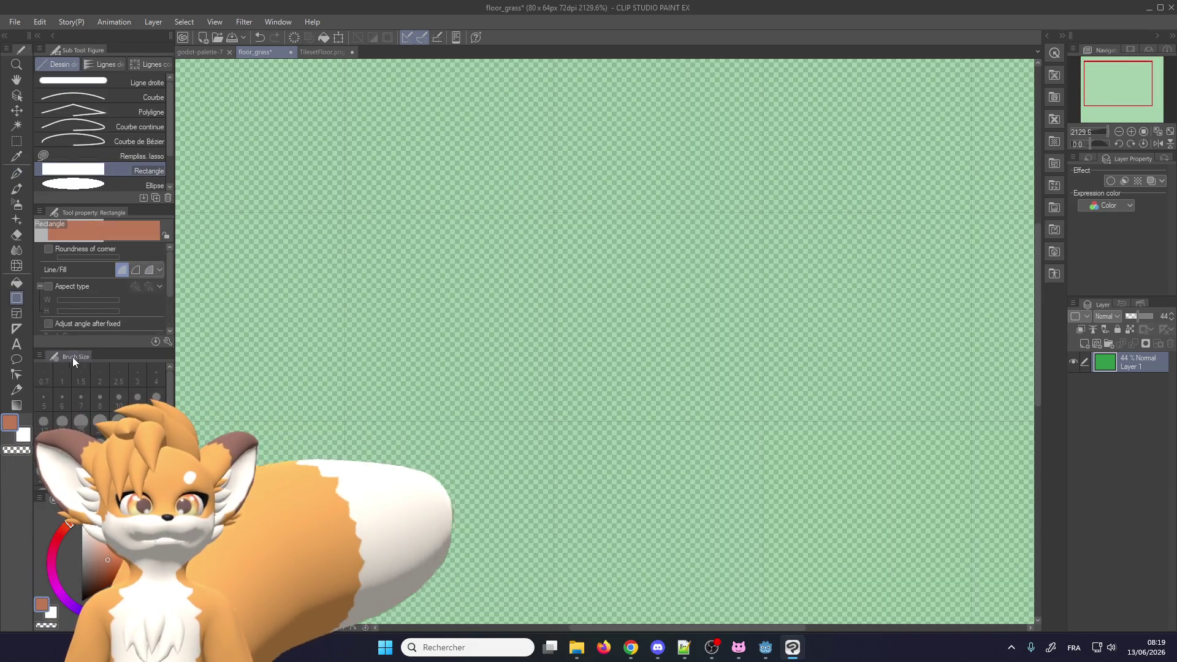
Replace the pale rectangle with a solid brown square centred on a new layer
{"action": "left_click_drag", "start_coordinate": [554, 421], "coordinate": [755, 220]}
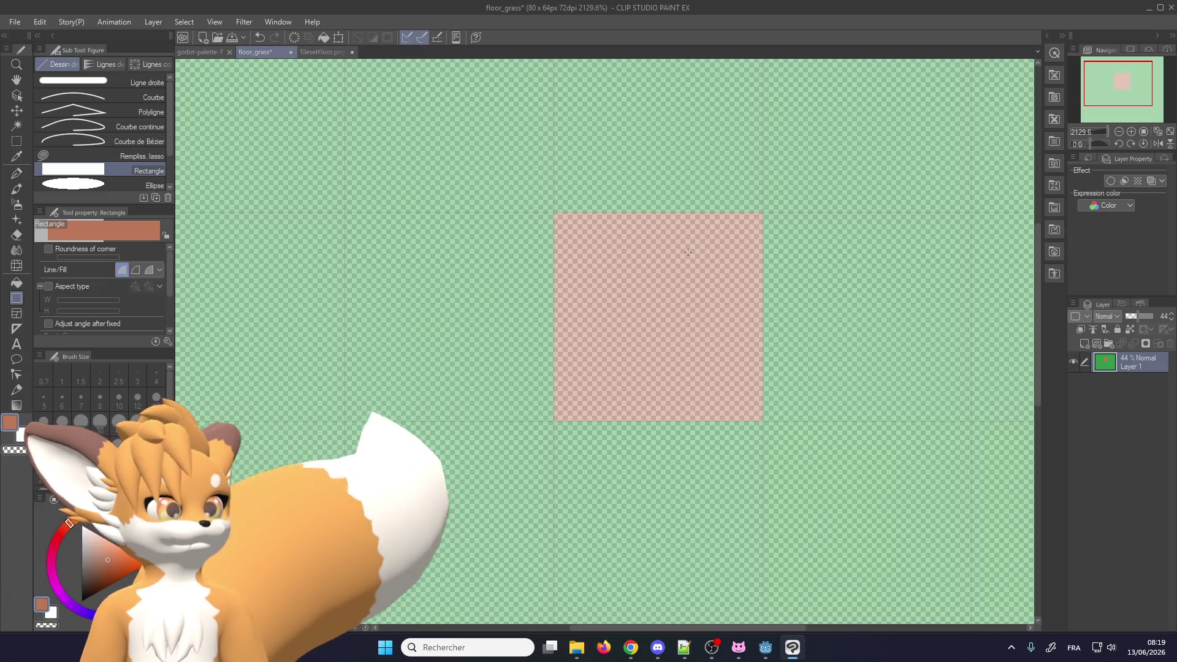
{"action": "key", "text": "ctrl+z"}
{"action": "key", "text": "ctrl+shift+n"}
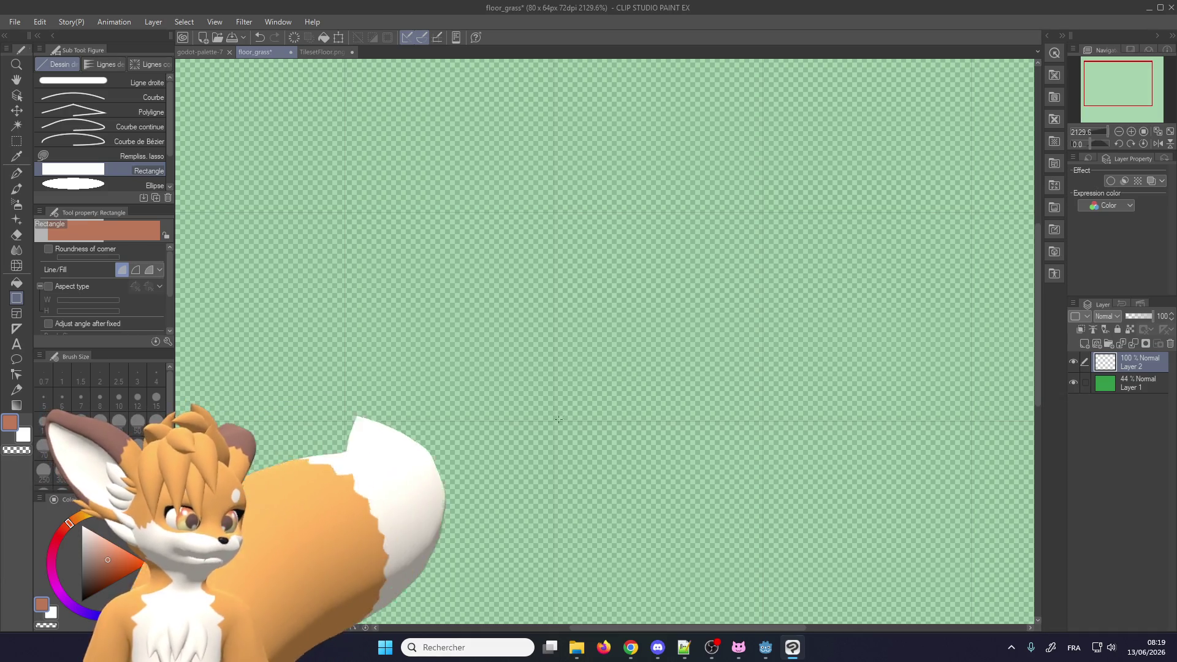
{"action": "left_click_drag", "start_coordinate": [554, 421], "coordinate": [763, 213]}
{"action": "scroll", "coordinate": [600, 291], "scroll_direction": "down", "scroll_amount": 3}
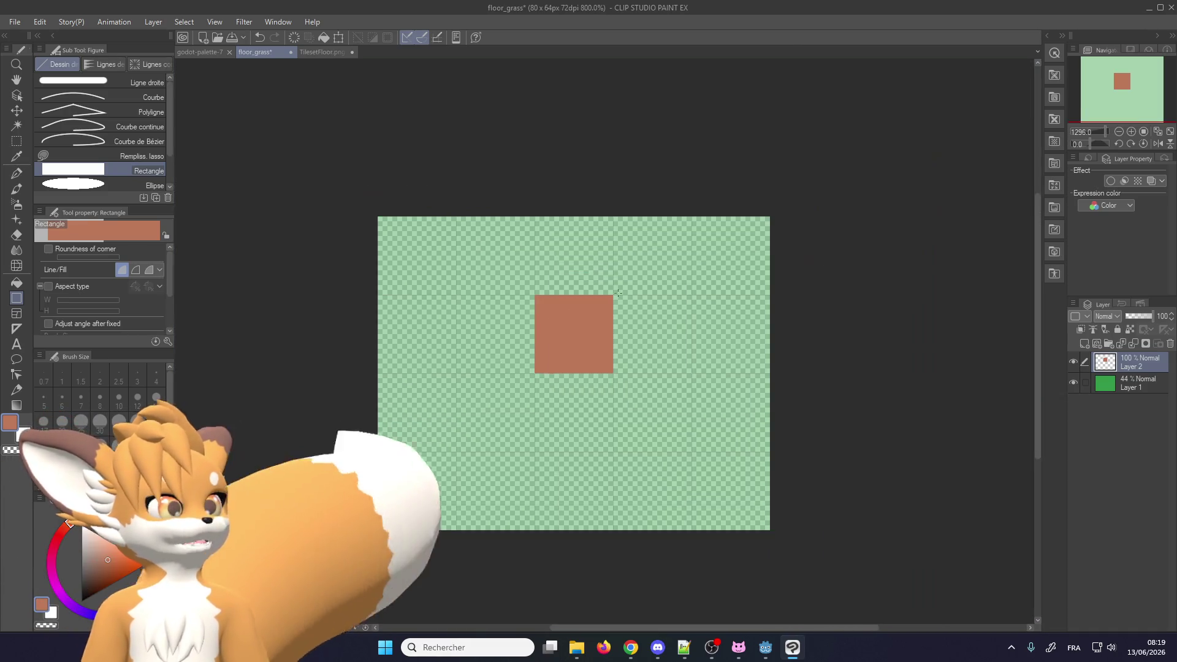
{"action": "scroll", "coordinate": [456, 307], "scroll_direction": "up", "scroll_amount": 2}
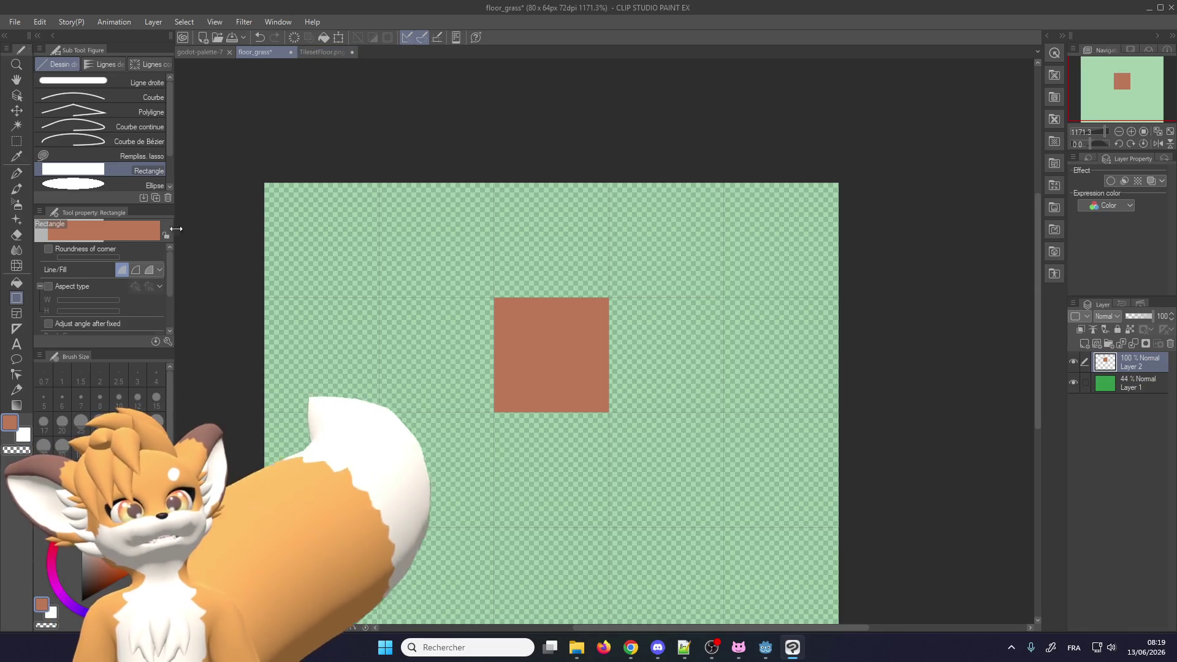
Pick a darker red-brown from the colour palette image and switch to the Pen tool
{"action": "left_click", "coordinate": [319, 52]}
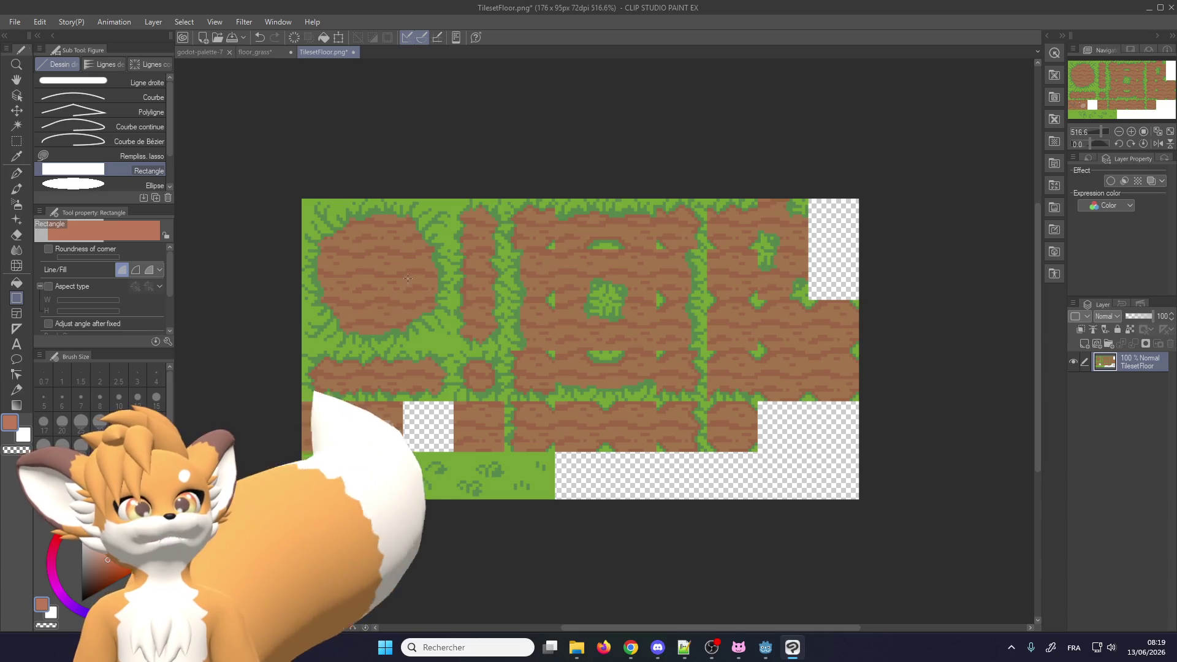
{"action": "left_click", "coordinate": [255, 52]}
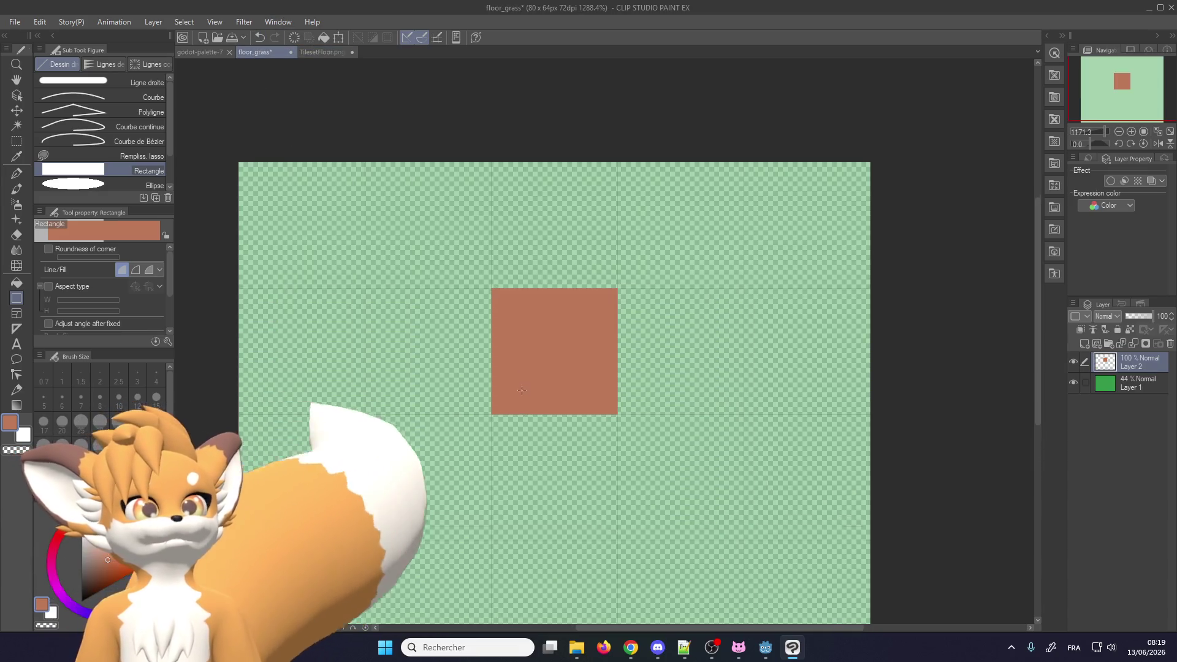
{"action": "left_click", "coordinate": [200, 54]}
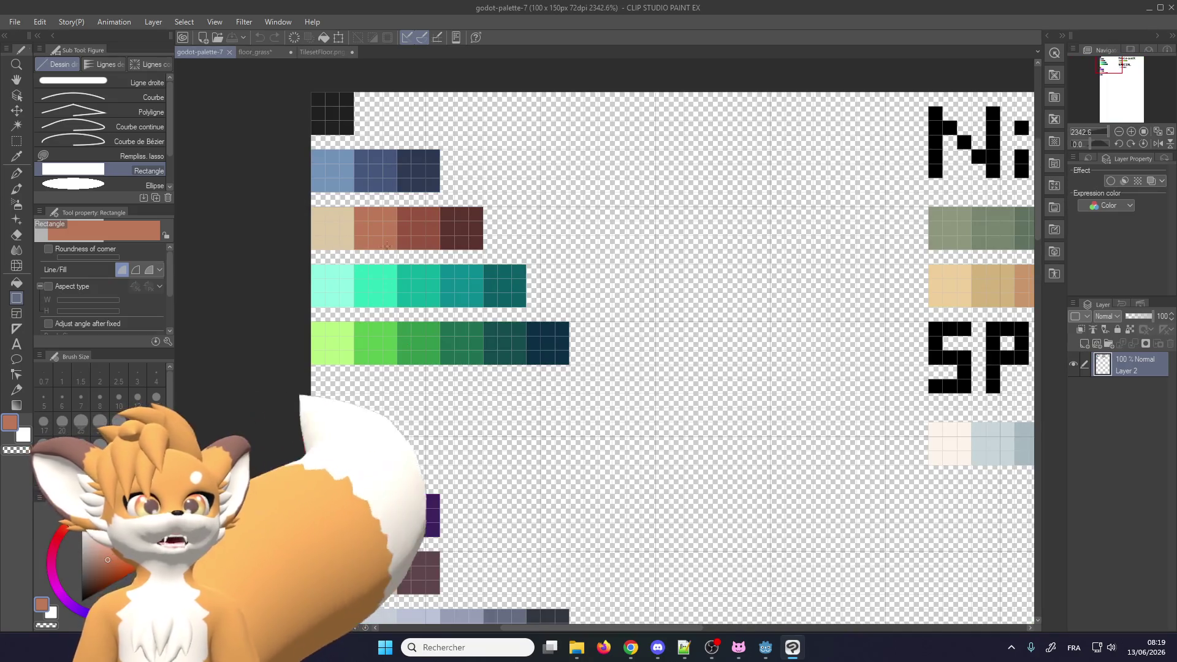
{"action": "left_click", "coordinate": [421, 228], "text": "alt"}
{"action": "left_click", "coordinate": [310, 53]}
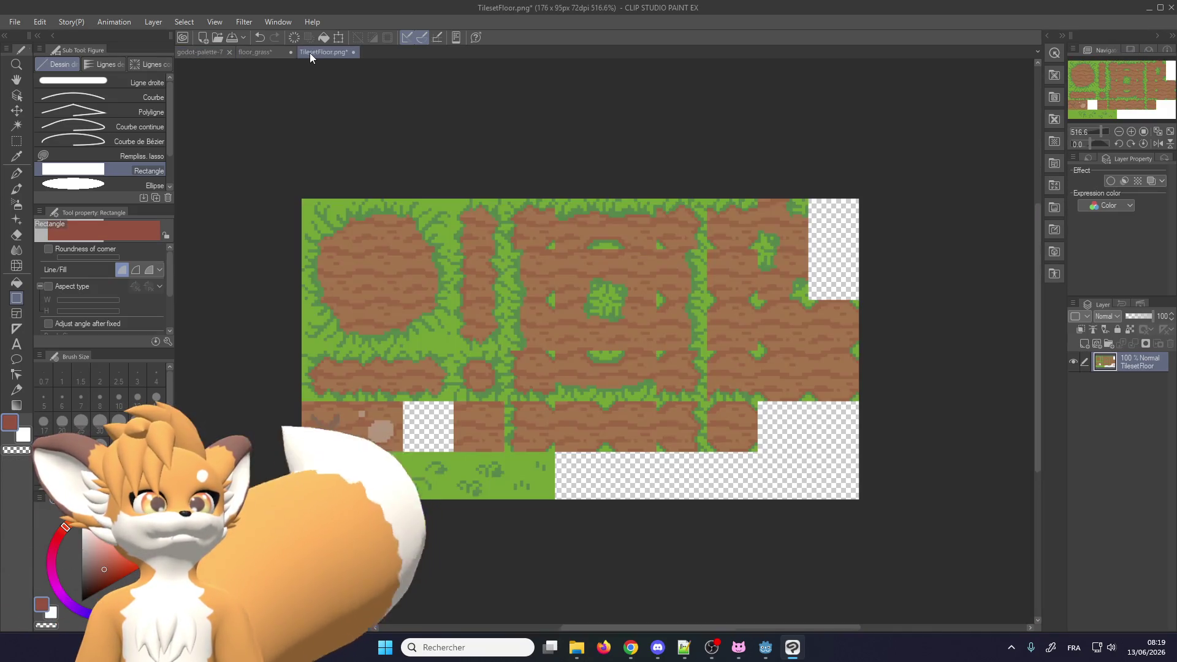
{"action": "left_click", "coordinate": [268, 52]}
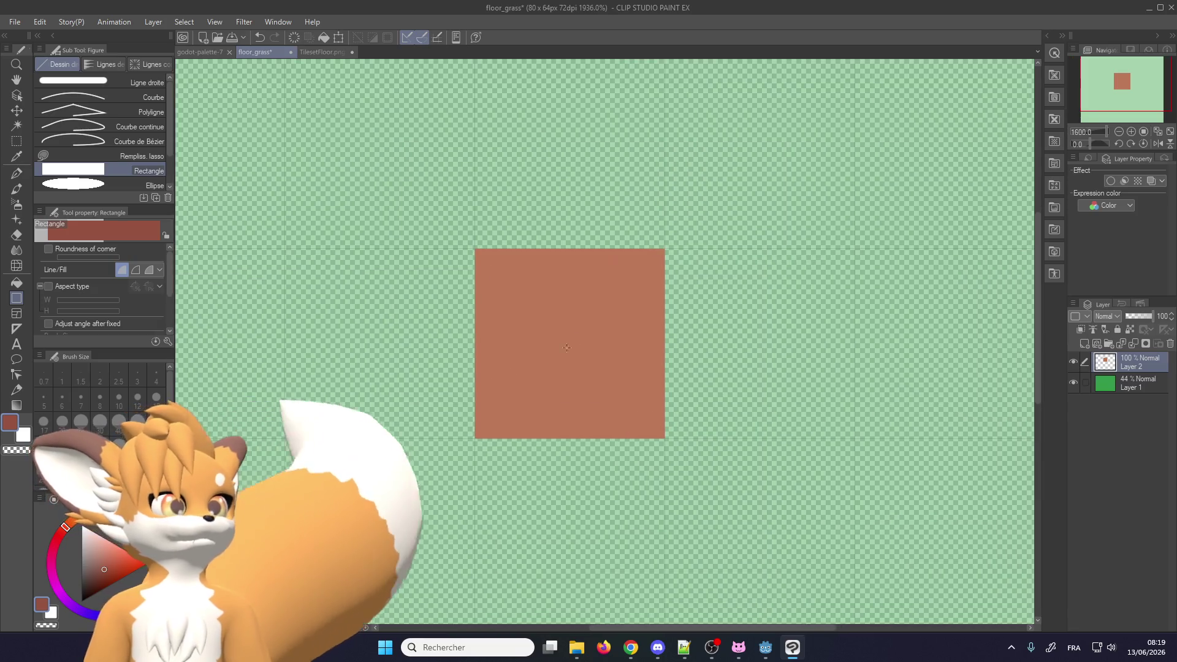
{"action": "left_click", "coordinate": [16, 174]}
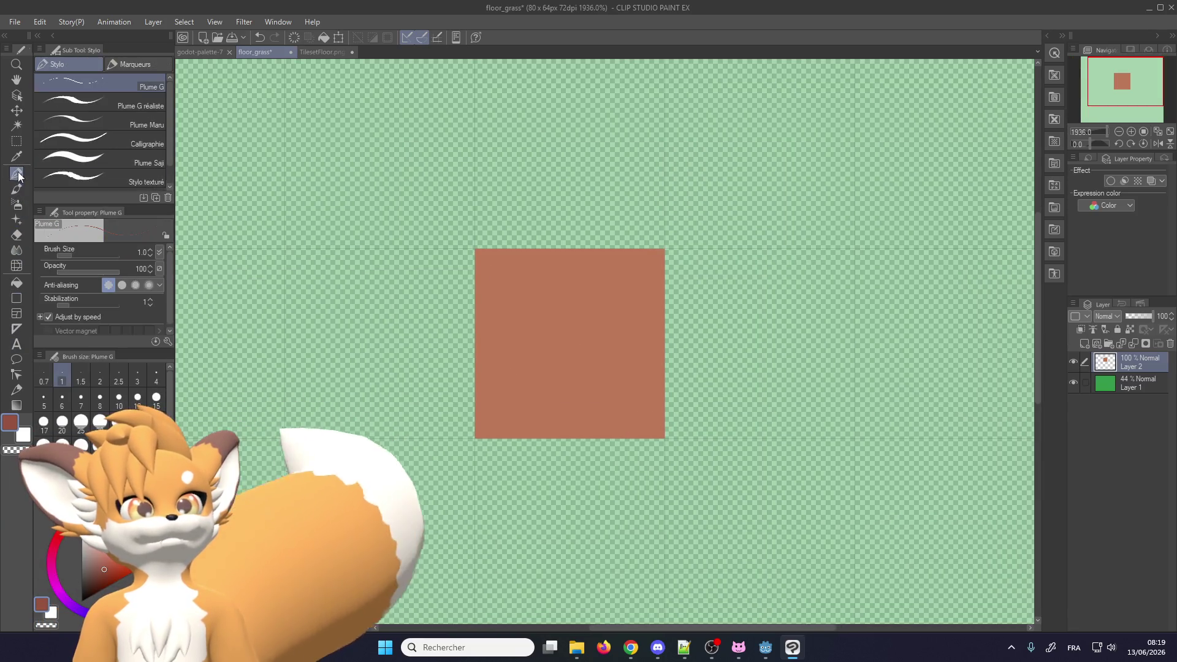
Draw a dark red-brown stepped line dipping across the lower half of the square
{"action": "scroll", "coordinate": [489, 397], "scroll_direction": "up", "scroll_amount": 1}
{"action": "scroll", "coordinate": [487, 397], "scroll_direction": "up", "scroll_amount": 1}
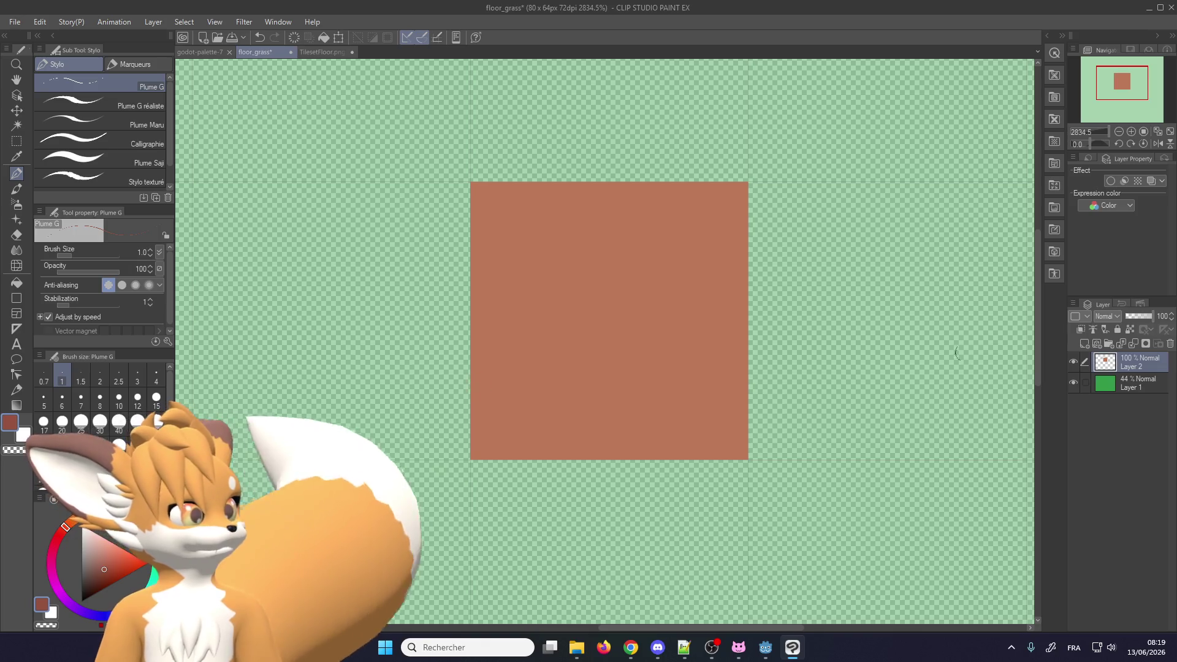
{"action": "scroll", "coordinate": [524, 388], "scroll_direction": "up", "scroll_amount": 1}
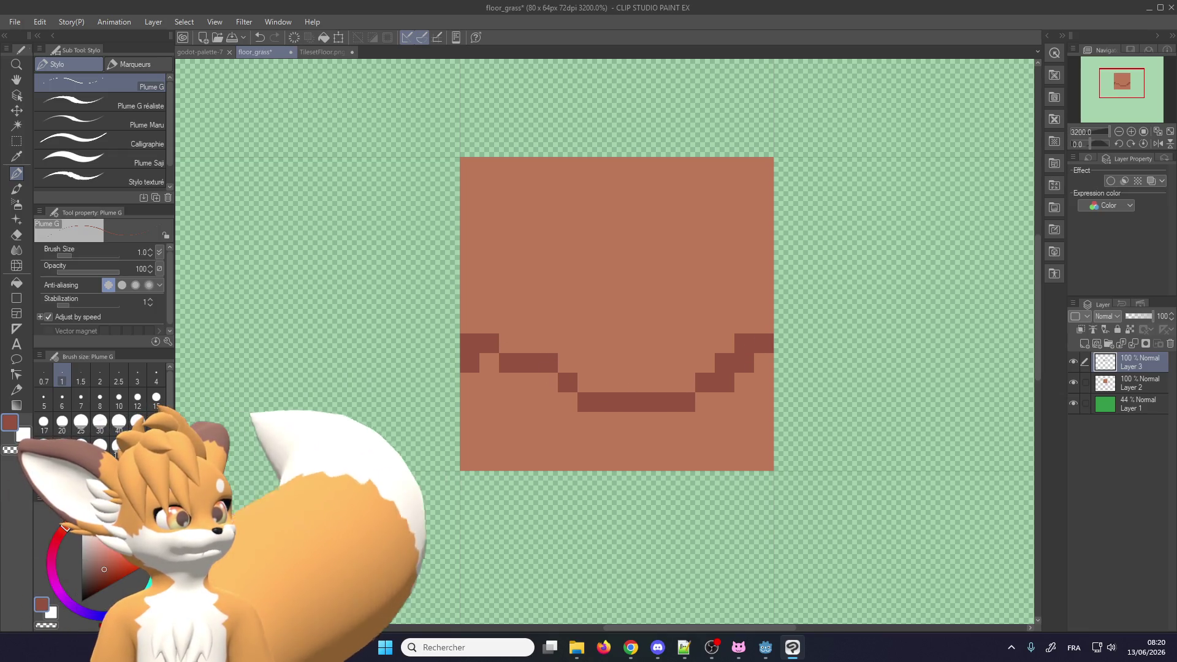
{"action": "key", "text": "ctrl+z"}
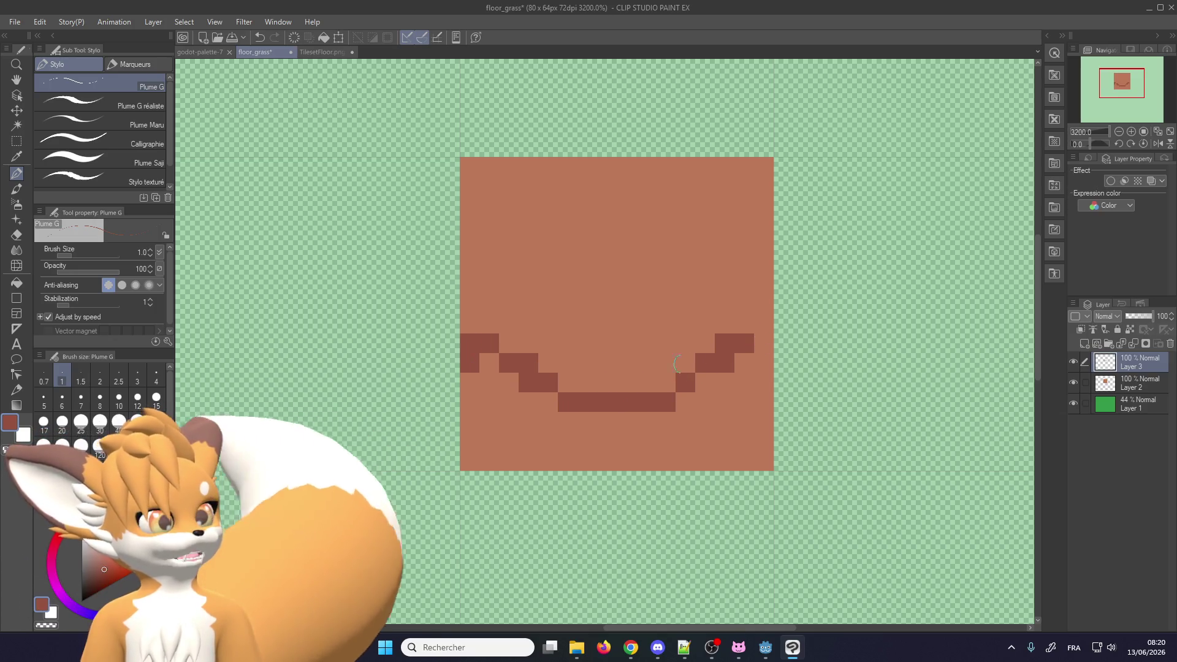
{"action": "key", "text": "ctrl+z"}
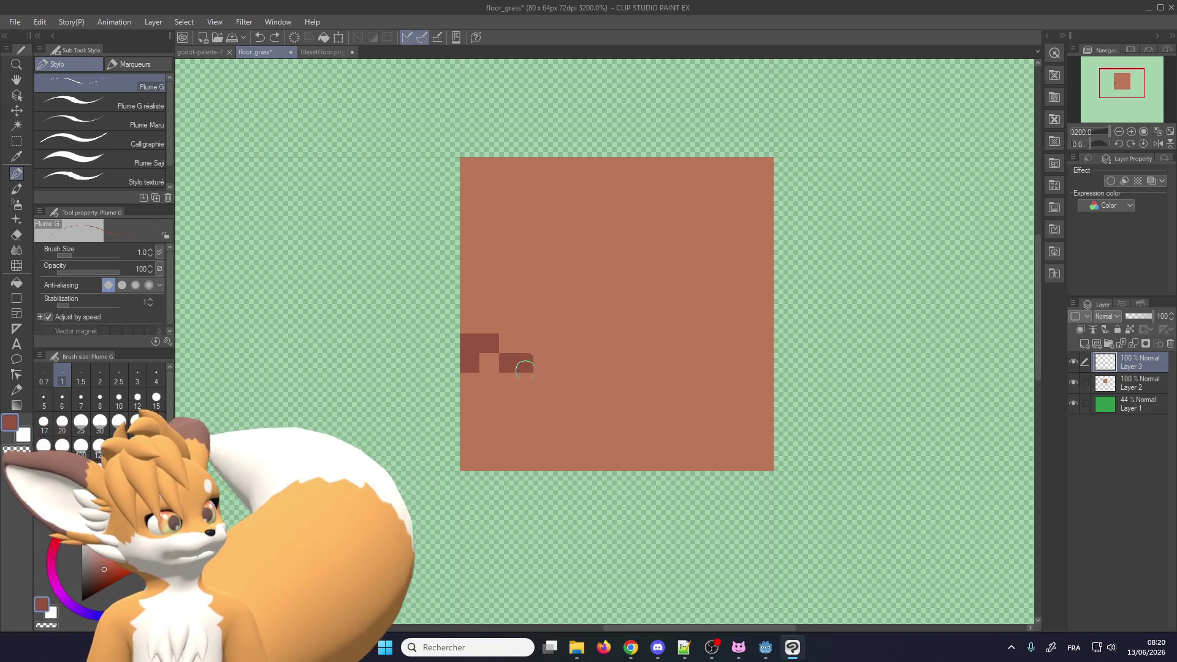
{"action": "left_click_drag", "start_coordinate": [525, 370], "coordinate": [765, 348]}
{"action": "key", "text": "ctrl+z"}
{"action": "left_click_drag", "start_coordinate": [509, 343], "coordinate": [751, 345]}
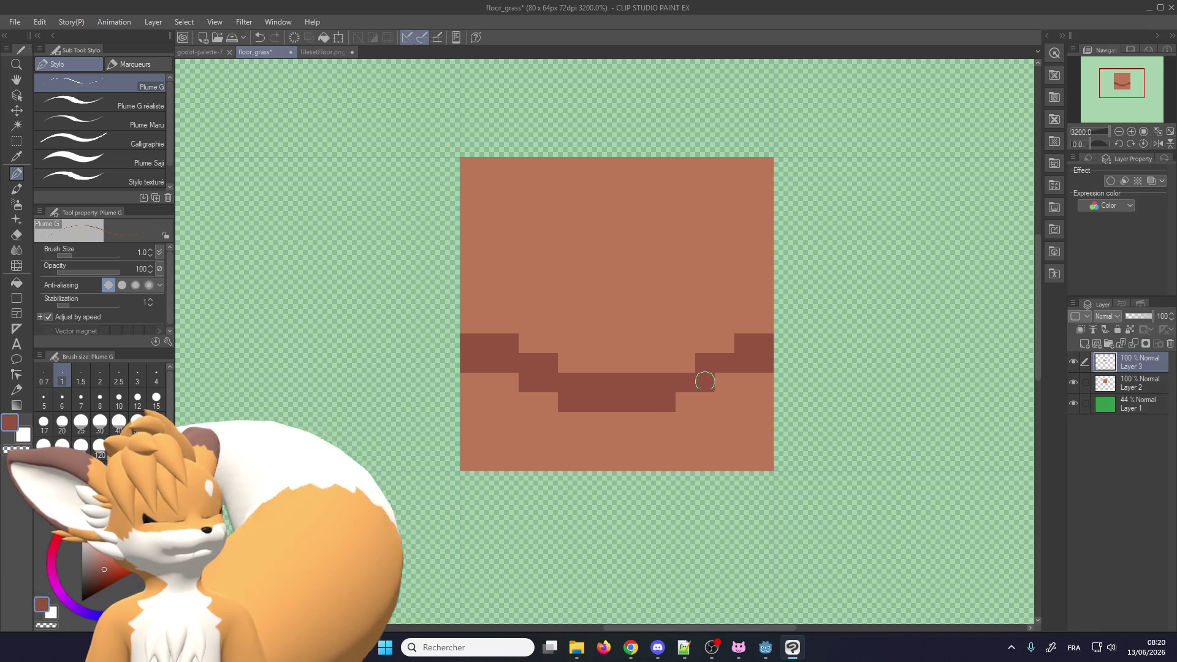
Switch to rectangular selection and clear the existing selection
{"action": "scroll", "coordinate": [725, 376], "scroll_direction": "down", "scroll_amount": 5}
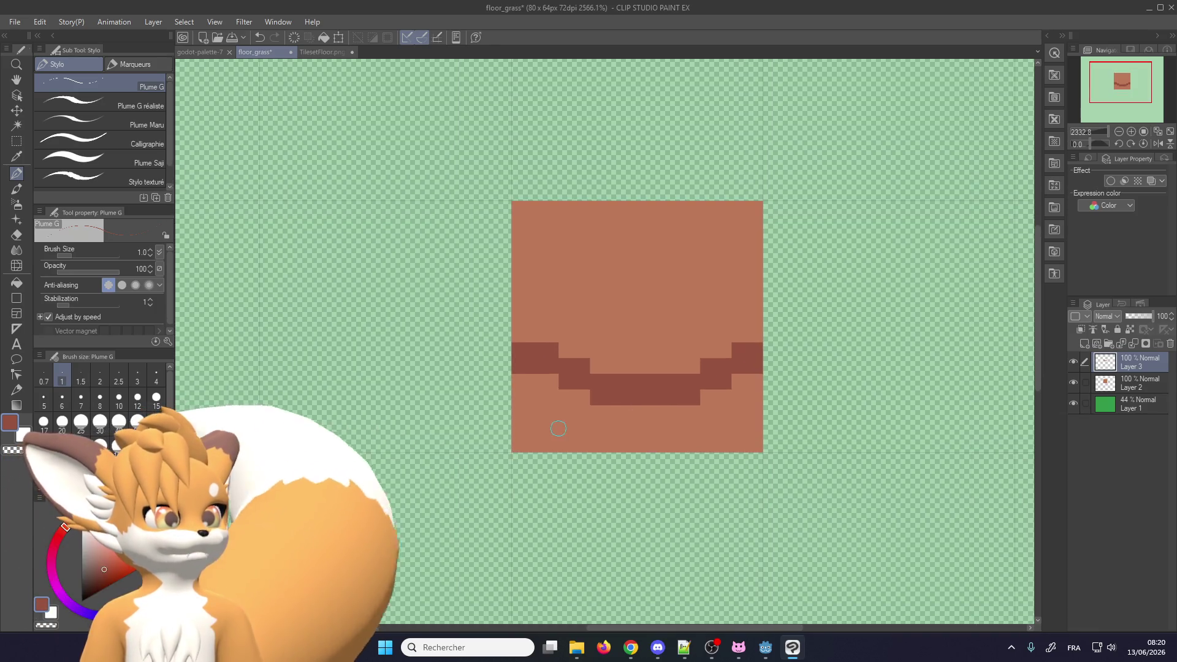
{"action": "scroll", "coordinate": [671, 290], "scroll_direction": "up", "scroll_amount": 2}
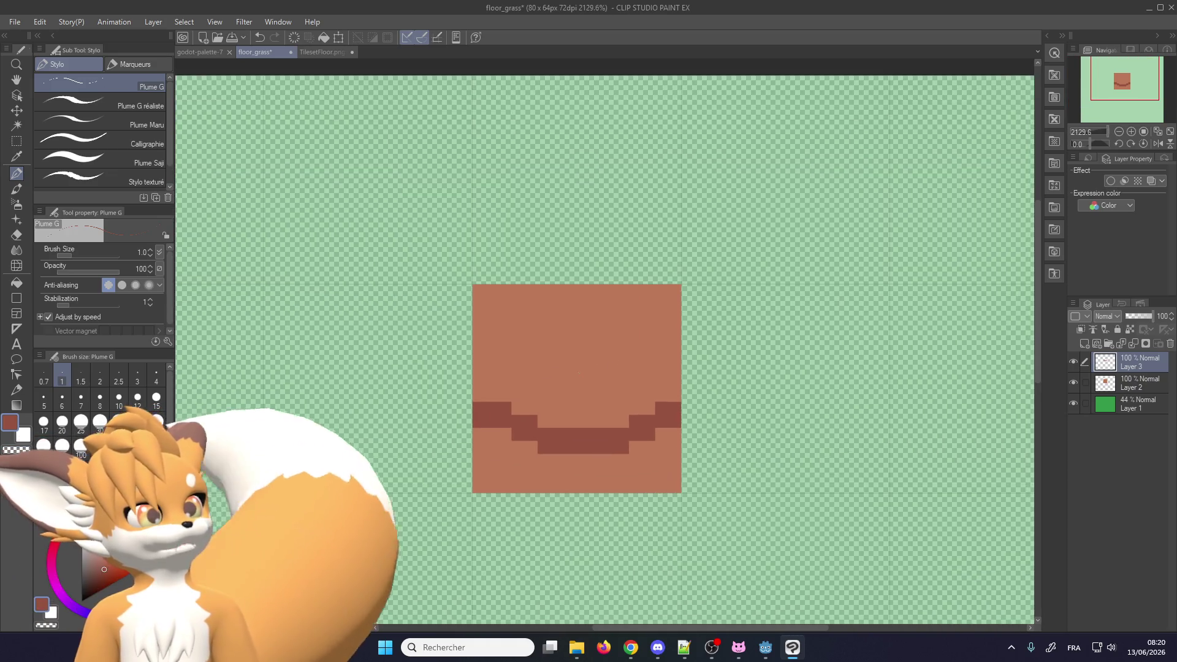
{"action": "scroll", "coordinate": [618, 428], "scroll_direction": "up", "scroll_amount": 1}
{"action": "scroll", "coordinate": [626, 430], "scroll_direction": "up", "scroll_amount": 1}
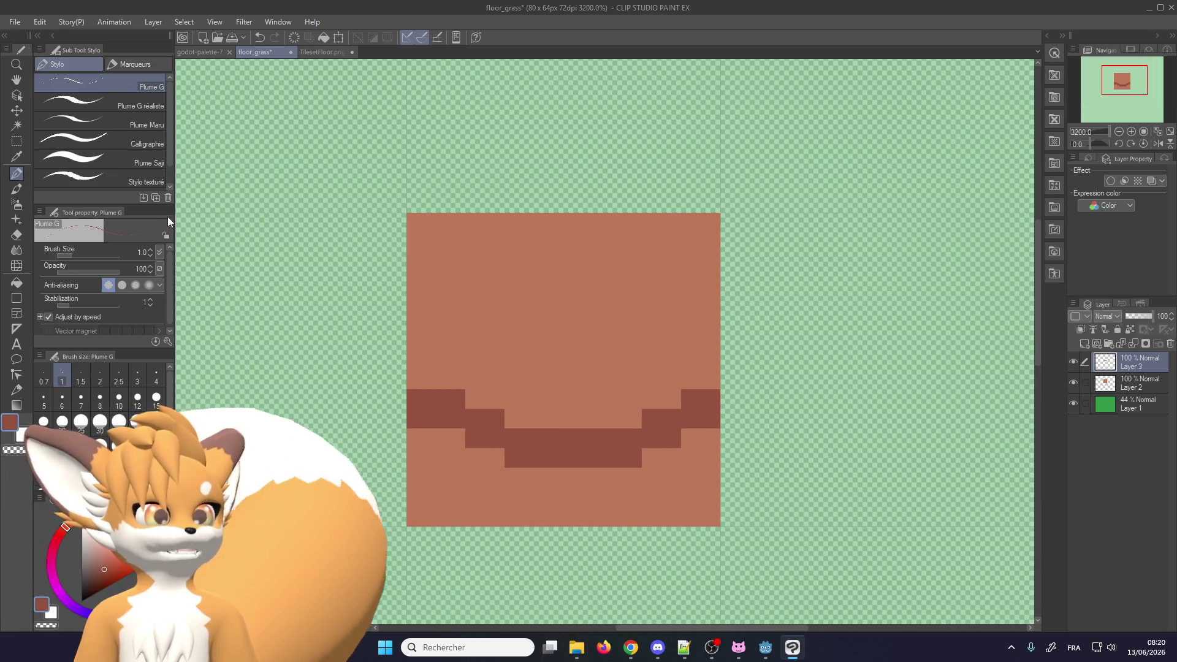
{"action": "key", "text": "m"}
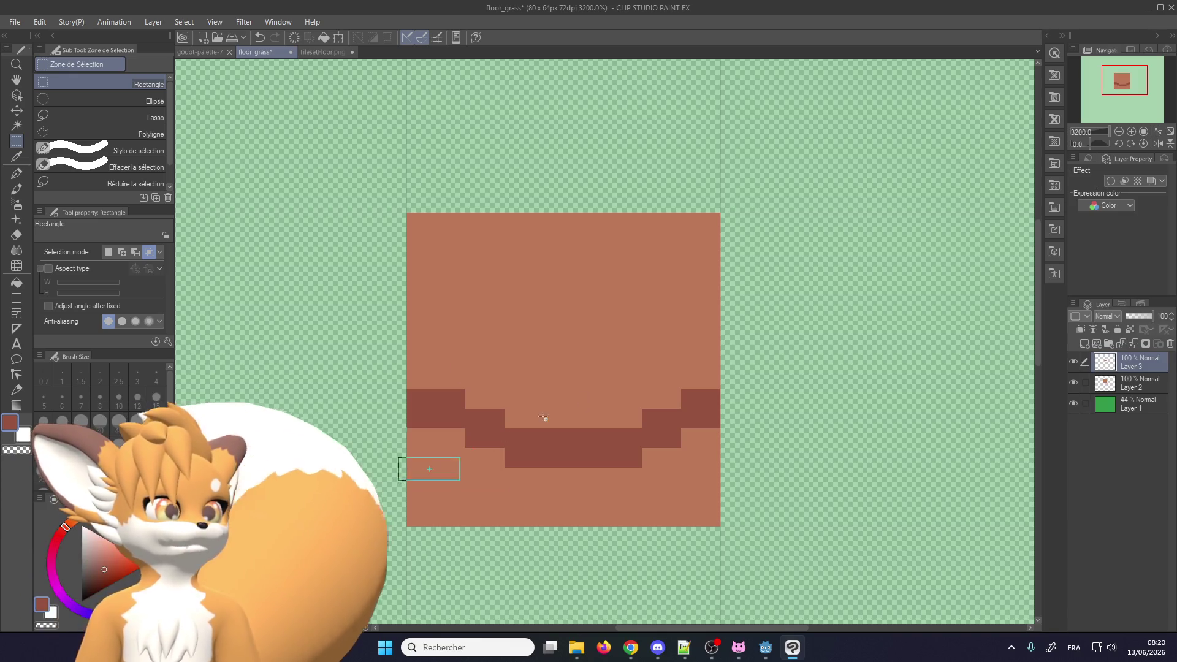
{"action": "left_click", "coordinate": [641, 367]}
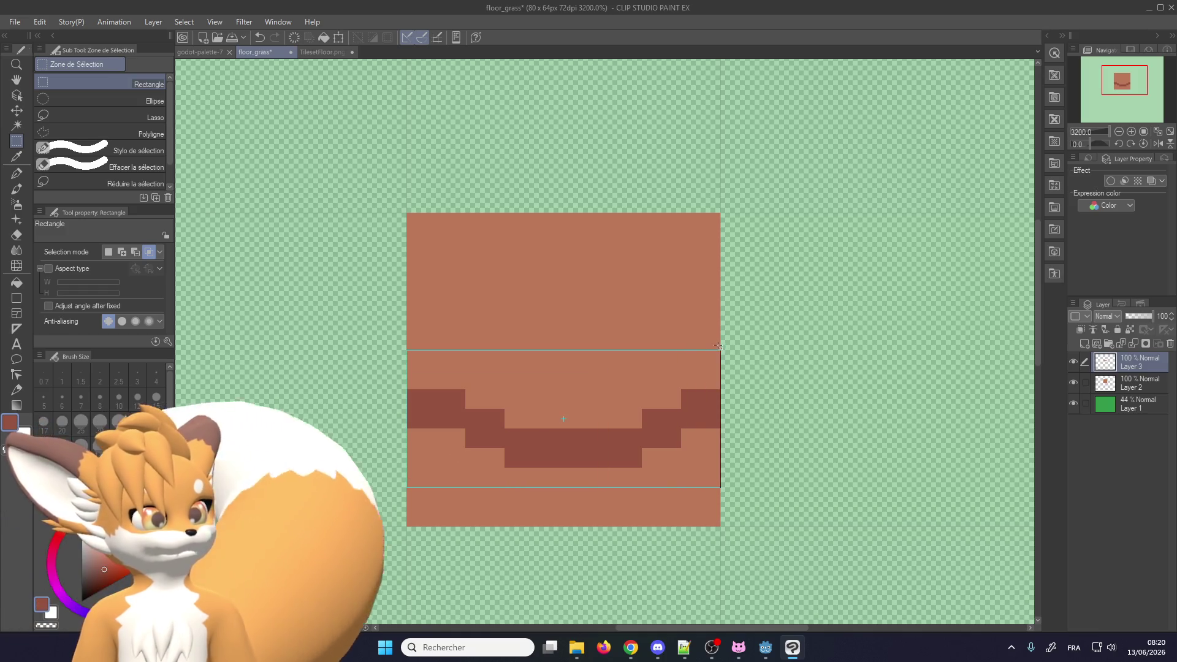
Select the band holding the stepped line and paste a copy onto a new layer
{"action": "left_click_drag", "start_coordinate": [719, 346], "coordinate": [720, 349]}
{"action": "left_click", "coordinate": [1112, 649]}
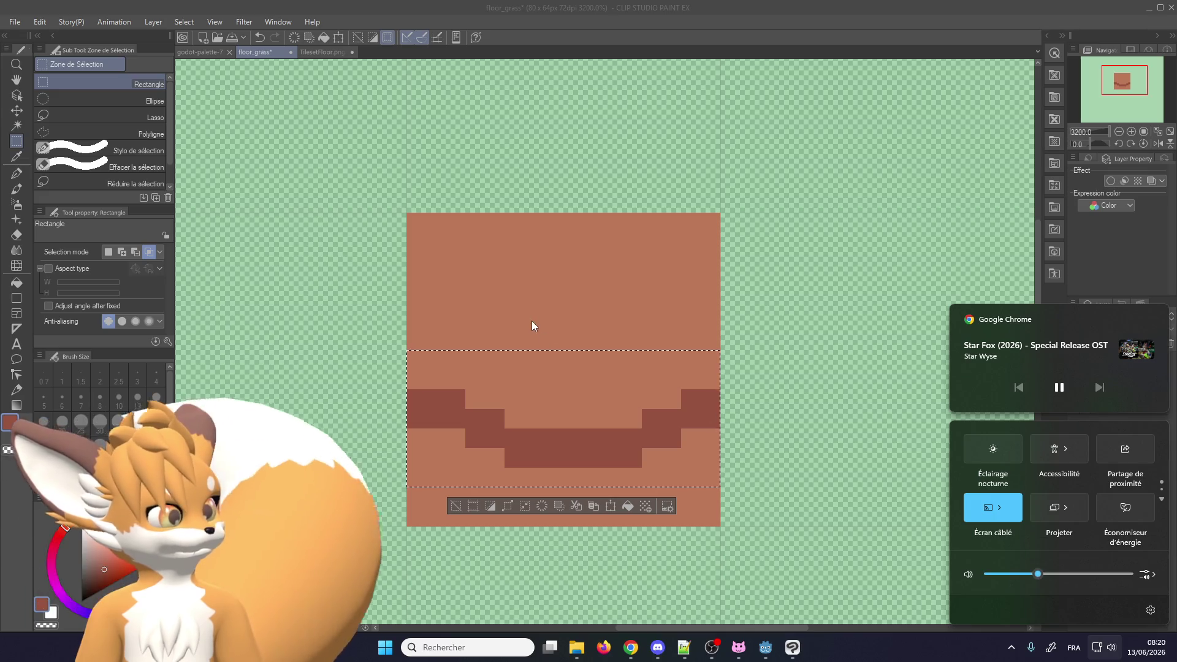
{"action": "left_click", "coordinate": [518, 334]}
{"action": "key", "text": "ctrl+c"}
{"action": "key", "text": "ctrl+v"}
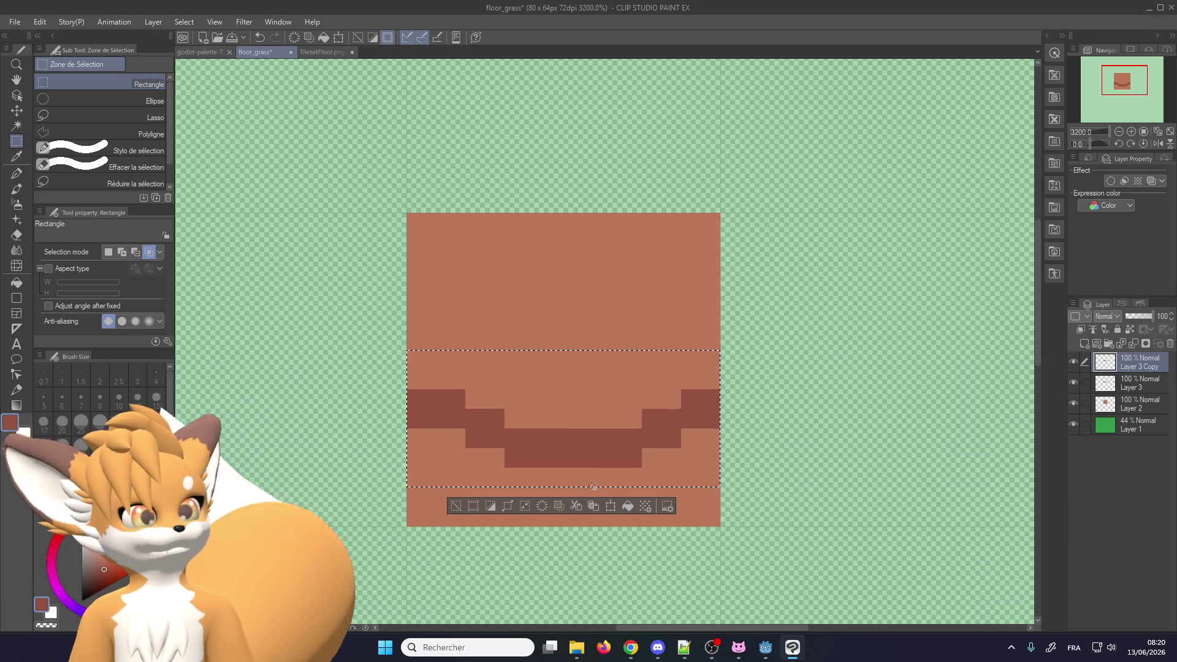
Move the copied stepped line higher up the square, apply it, and view TilesetFloor.png
{"action": "left_click", "coordinate": [611, 507]}
{"action": "left_click_drag", "start_coordinate": [542, 398], "coordinate": [542, 281]}
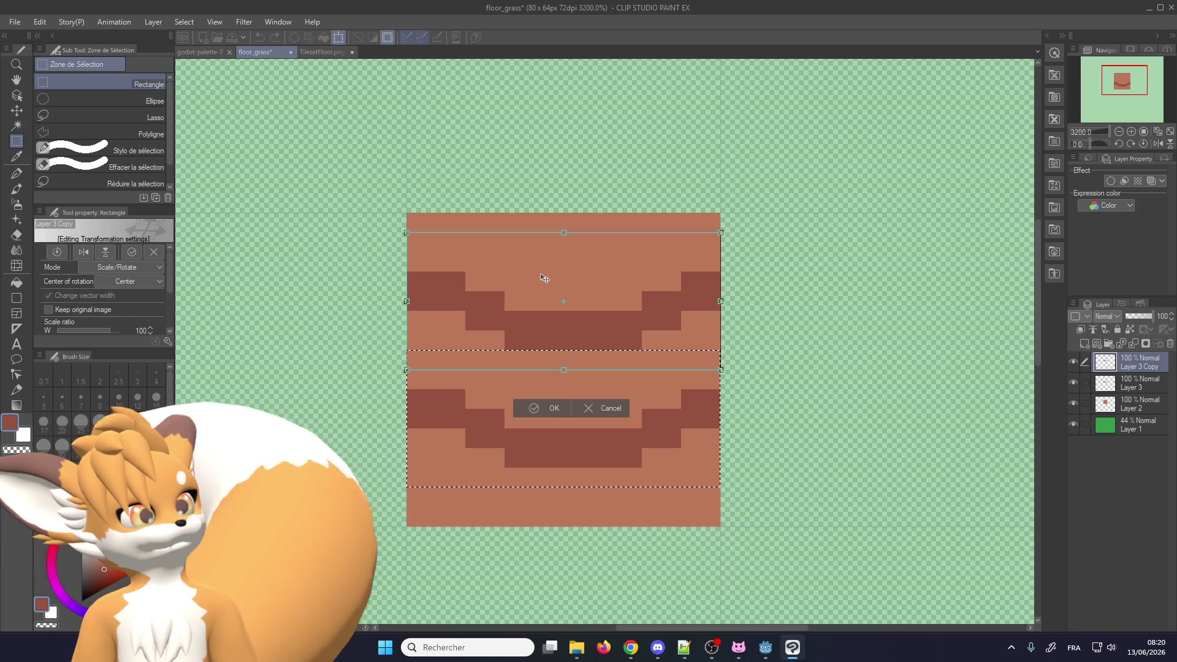
{"action": "left_click", "coordinate": [316, 52]}
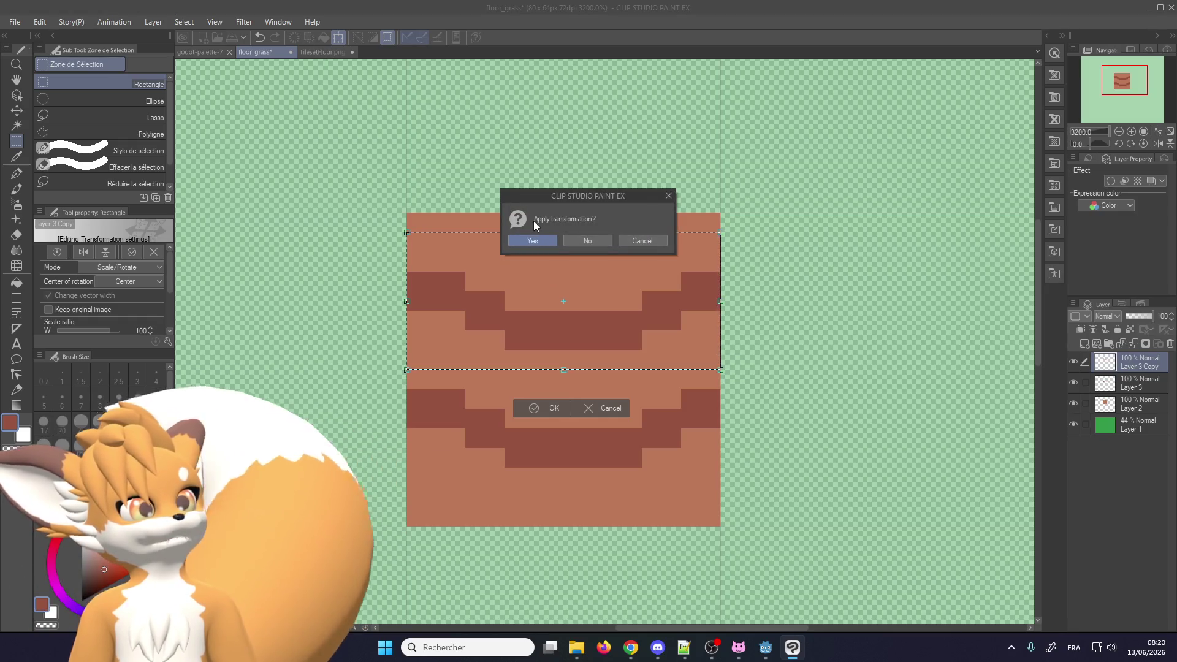
{"action": "left_click", "coordinate": [531, 242]}
{"action": "left_click", "coordinate": [318, 53]}
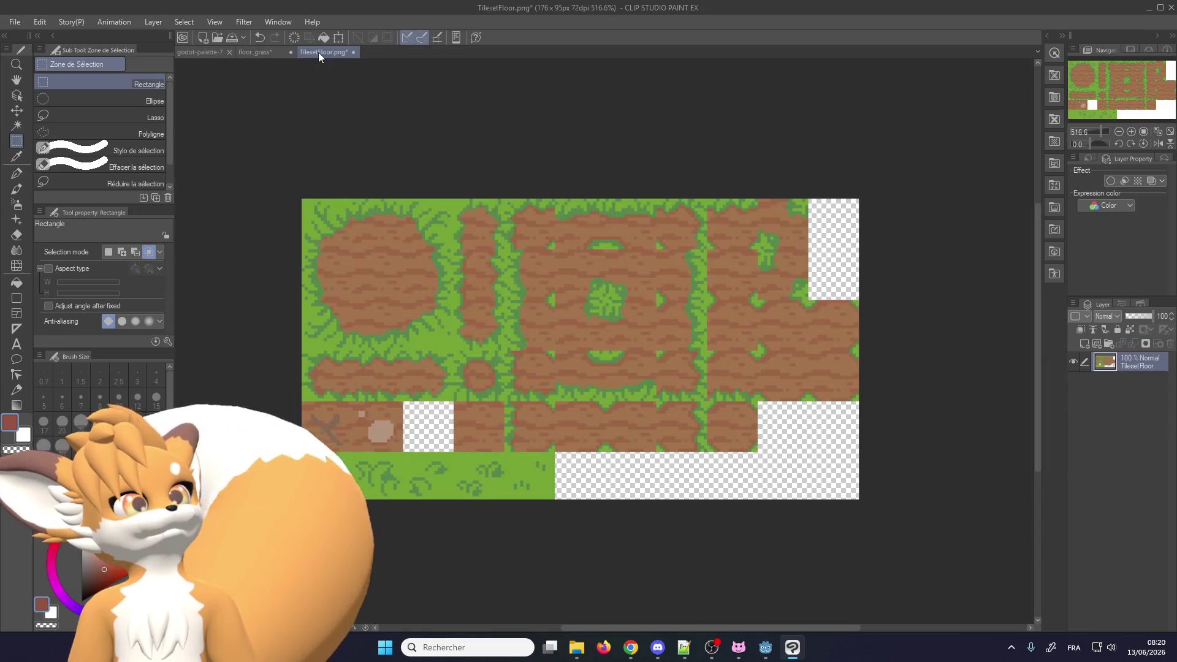
Inspect the round dirt patch on TilesetFloor.png, then return to floor_grass and deselect
{"action": "scroll", "coordinate": [368, 276], "scroll_direction": "up", "scroll_amount": 2}
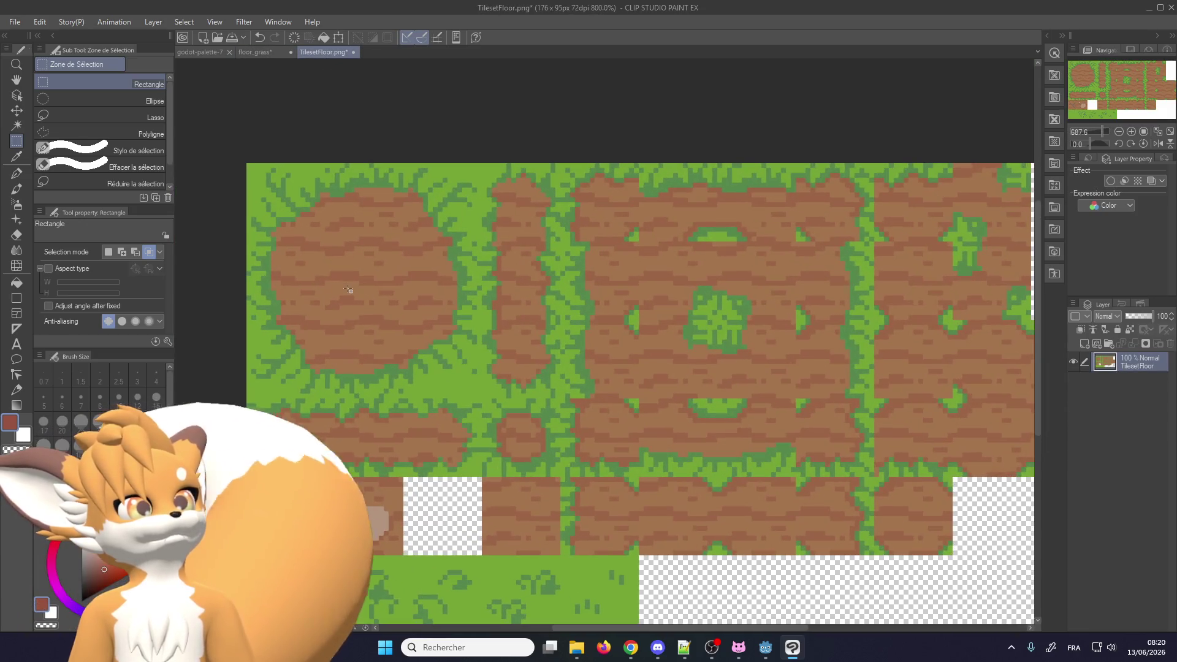
{"action": "left_click_drag", "start_coordinate": [404, 238], "coordinate": [403, 238]}
{"action": "left_click", "coordinate": [422, 224]}
{"action": "left_click", "coordinate": [257, 52]}
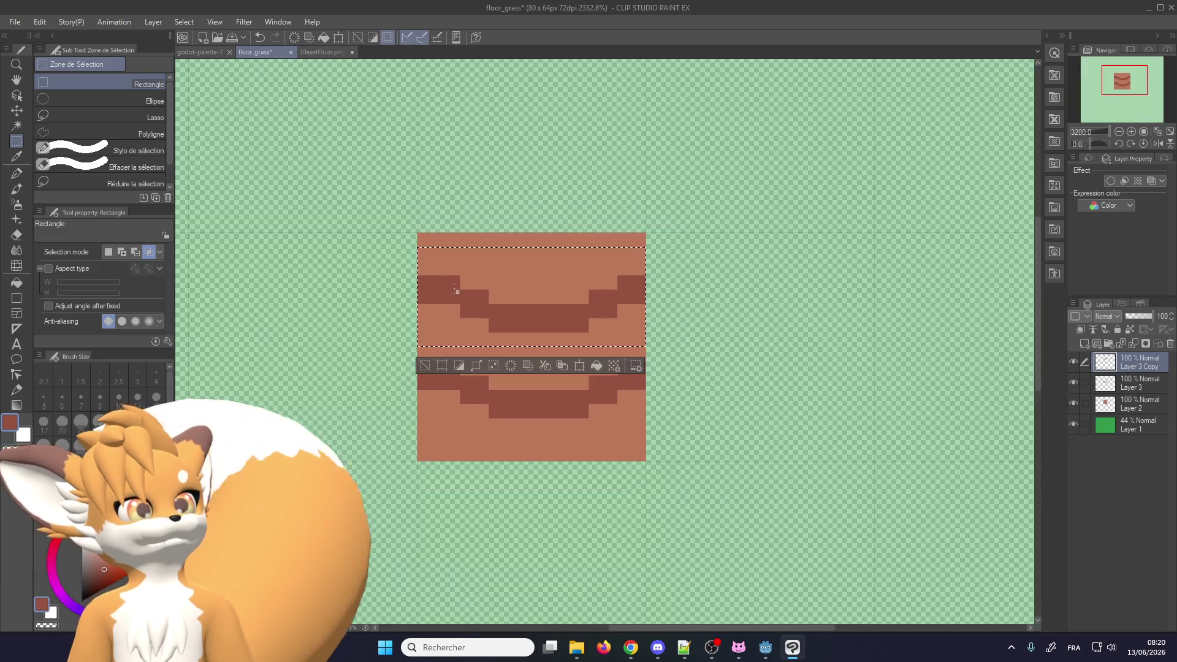
{"action": "scroll", "coordinate": [512, 257], "scroll_direction": "down", "scroll_amount": 1}
{"action": "left_click", "coordinate": [481, 214]}
Merge Layer 3 Copy down into Layer 3 and hide the stepped-line layer
{"action": "scroll", "coordinate": [474, 254], "scroll_direction": "up", "scroll_amount": 1}
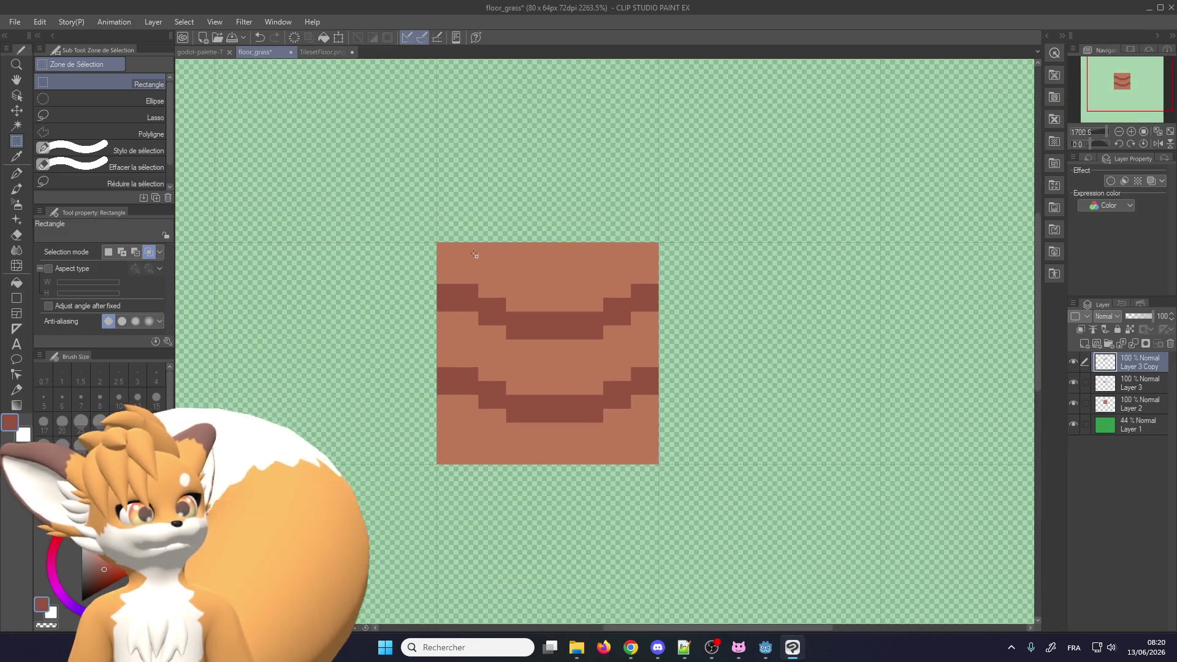
{"action": "scroll", "coordinate": [471, 327], "scroll_direction": "down", "scroll_amount": 1}
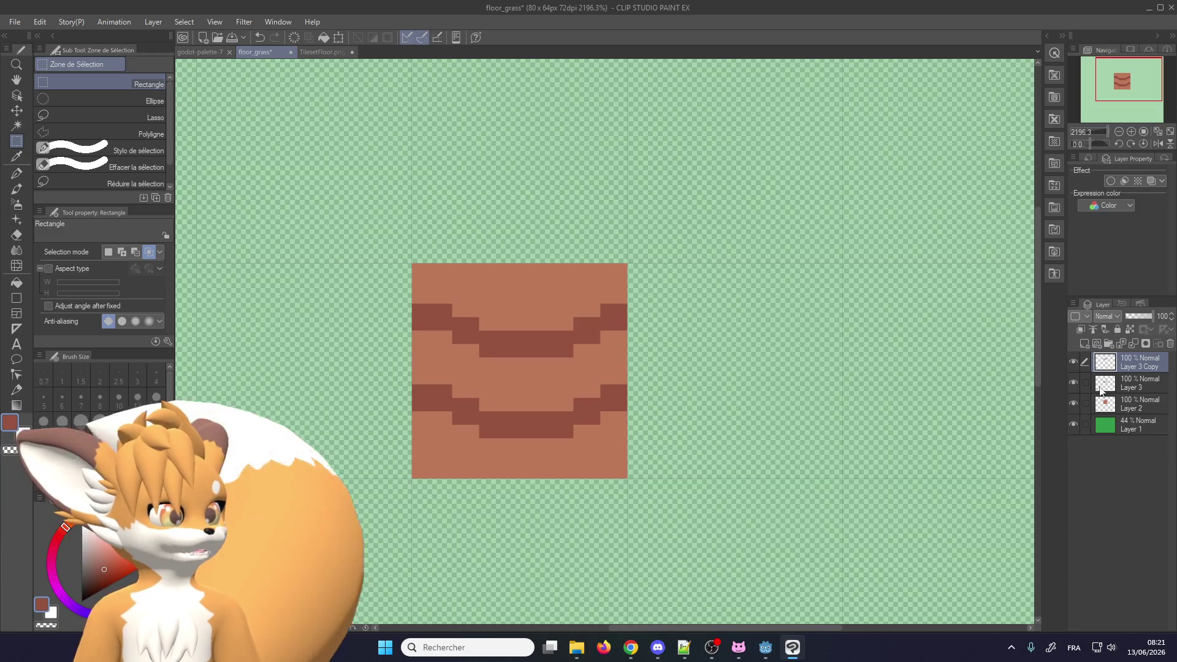
{"action": "left_click", "coordinate": [1074, 363]}
{"action": "left_click", "coordinate": [1074, 363]}
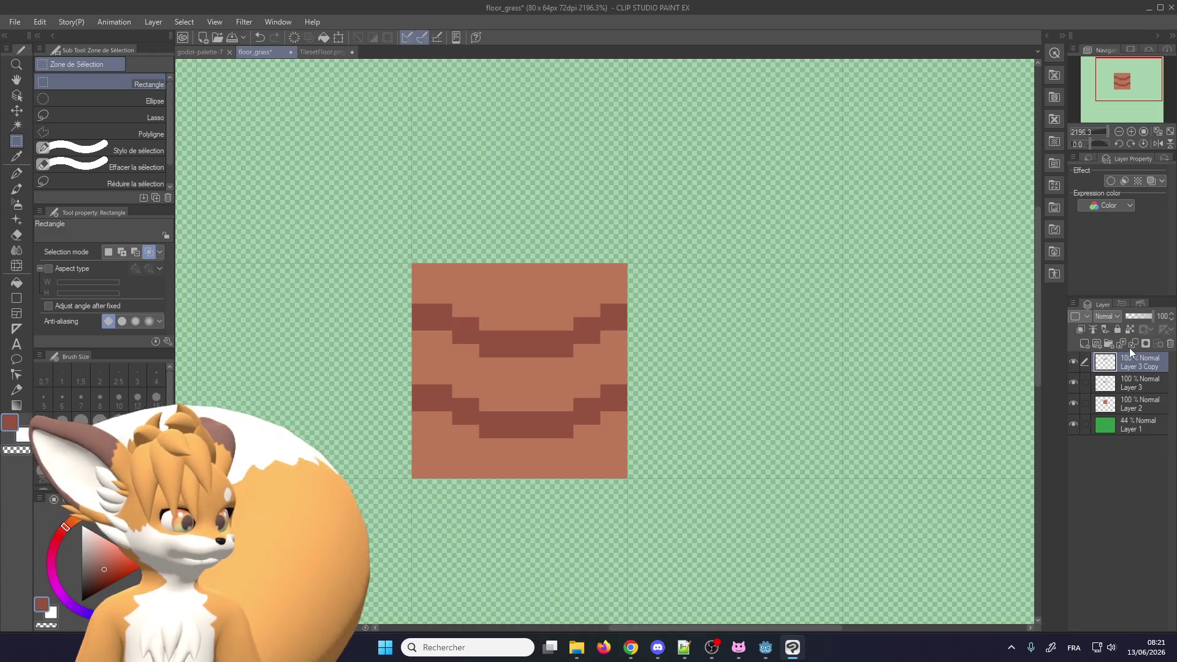
{"action": "left_click", "coordinate": [1073, 362]}
{"action": "left_click", "coordinate": [1116, 379]}
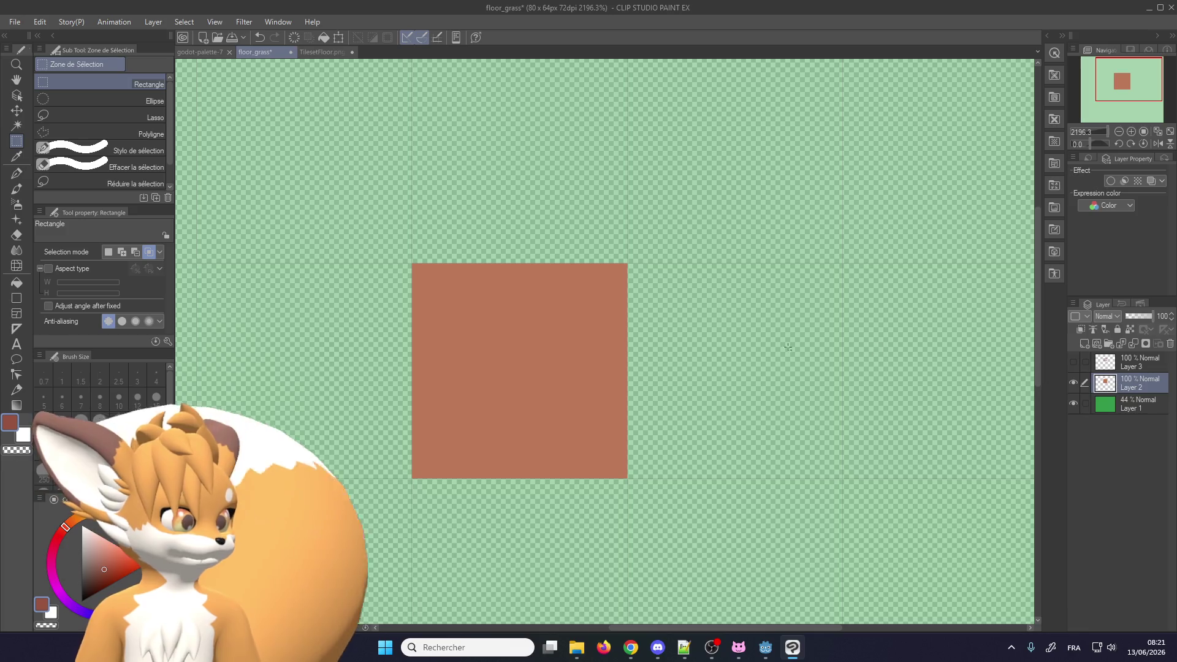
With the Plume G pen, paint brown pixels extending the square rightward, referencing TilesetFloor.png
{"action": "scroll", "coordinate": [524, 375], "scroll_direction": "down", "scroll_amount": 1}
{"action": "scroll", "coordinate": [482, 362], "scroll_direction": "down", "scroll_amount": 1}
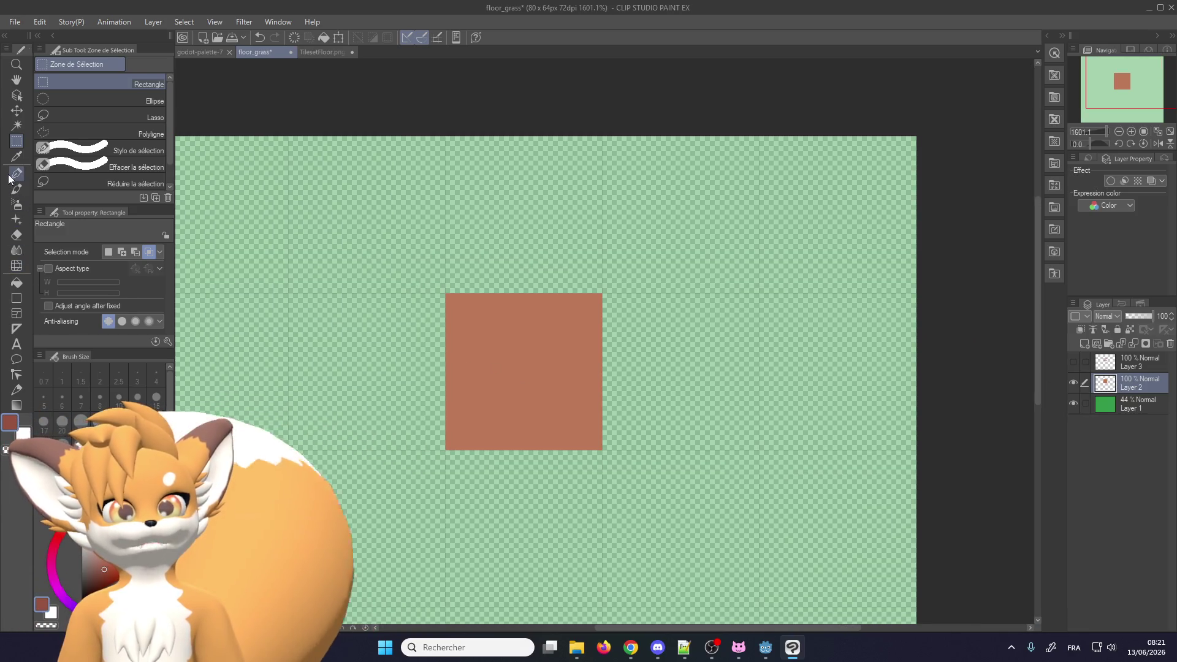
{"action": "left_click", "coordinate": [16, 174]}
{"action": "scroll", "coordinate": [484, 430], "scroll_direction": "up", "scroll_amount": 2}
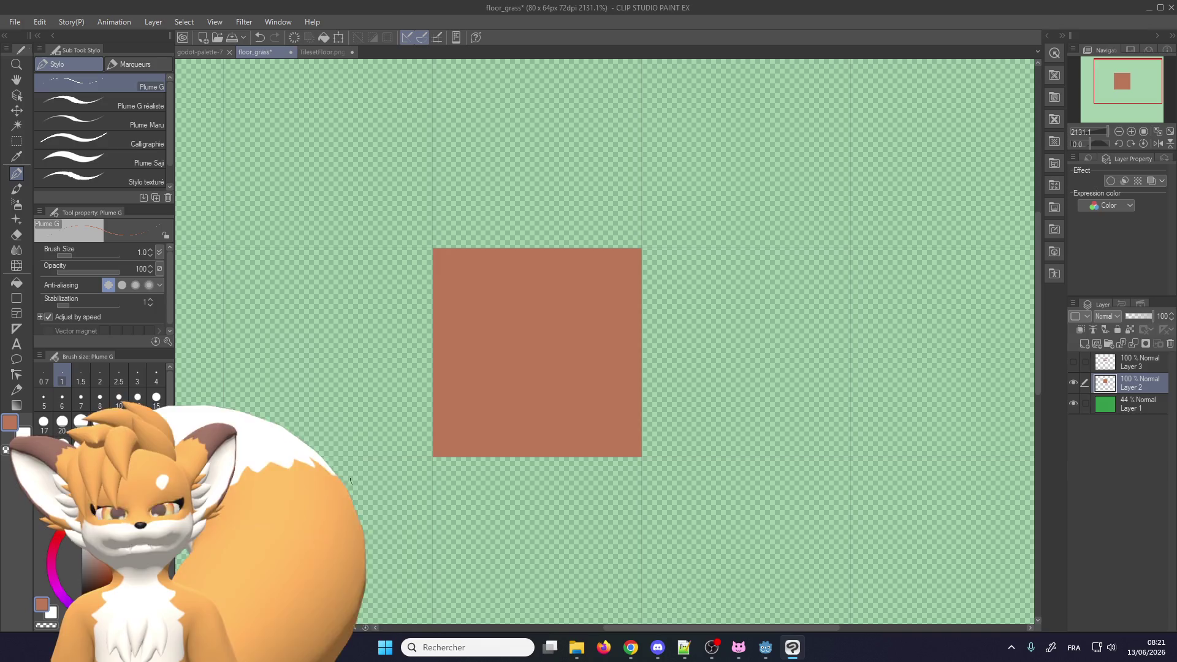
{"action": "scroll", "coordinate": [484, 435], "scroll_direction": "down", "scroll_amount": 4}
{"action": "scroll", "coordinate": [470, 452], "scroll_direction": "up", "scroll_amount": 3}
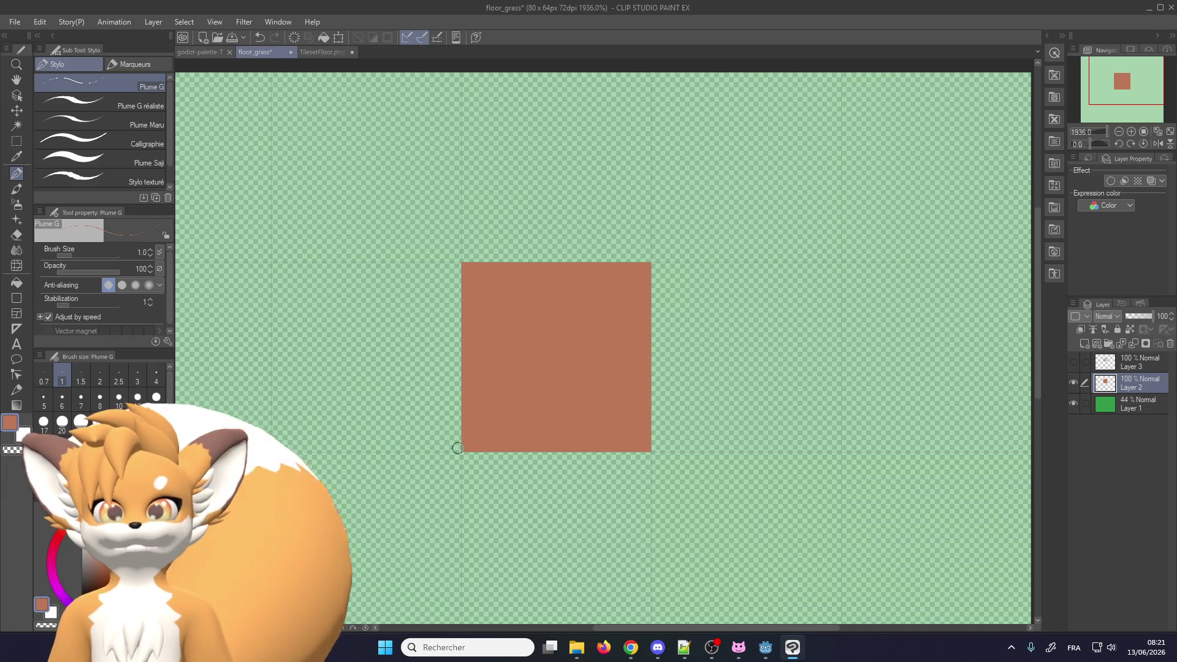
{"action": "scroll", "coordinate": [457, 448], "scroll_direction": "down", "scroll_amount": 5}
{"action": "scroll", "coordinate": [581, 426], "scroll_direction": "up", "scroll_amount": 4}
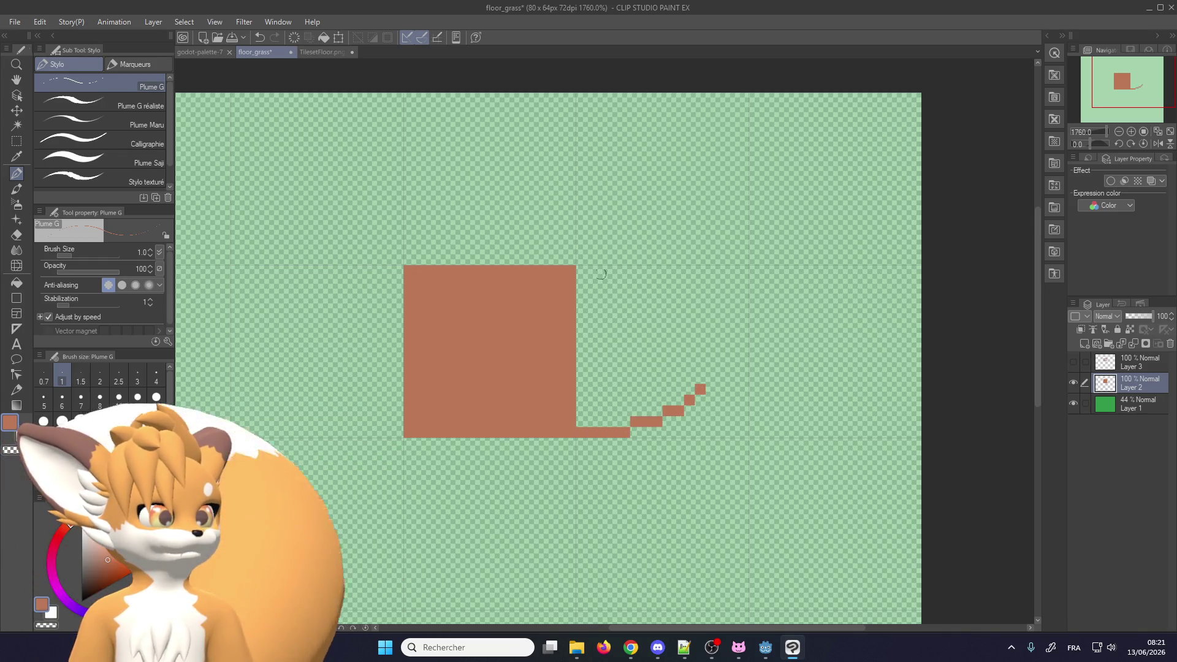
{"action": "left_click", "coordinate": [323, 52]}
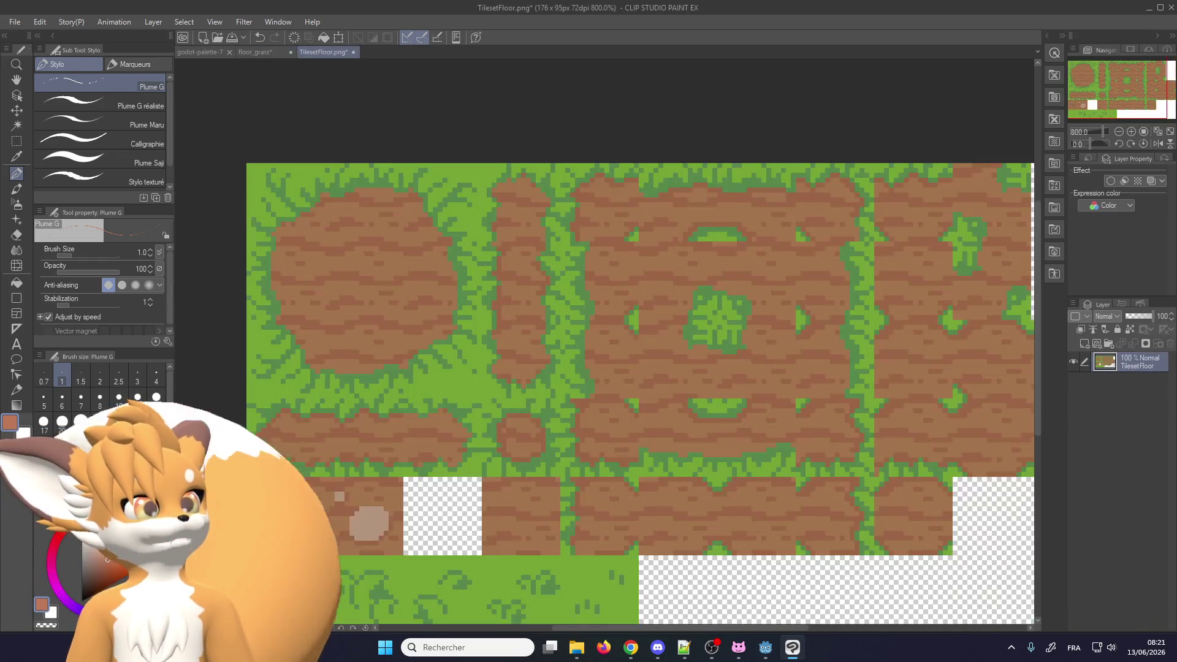
{"action": "scroll", "coordinate": [462, 237], "scroll_direction": "up", "scroll_amount": 3}
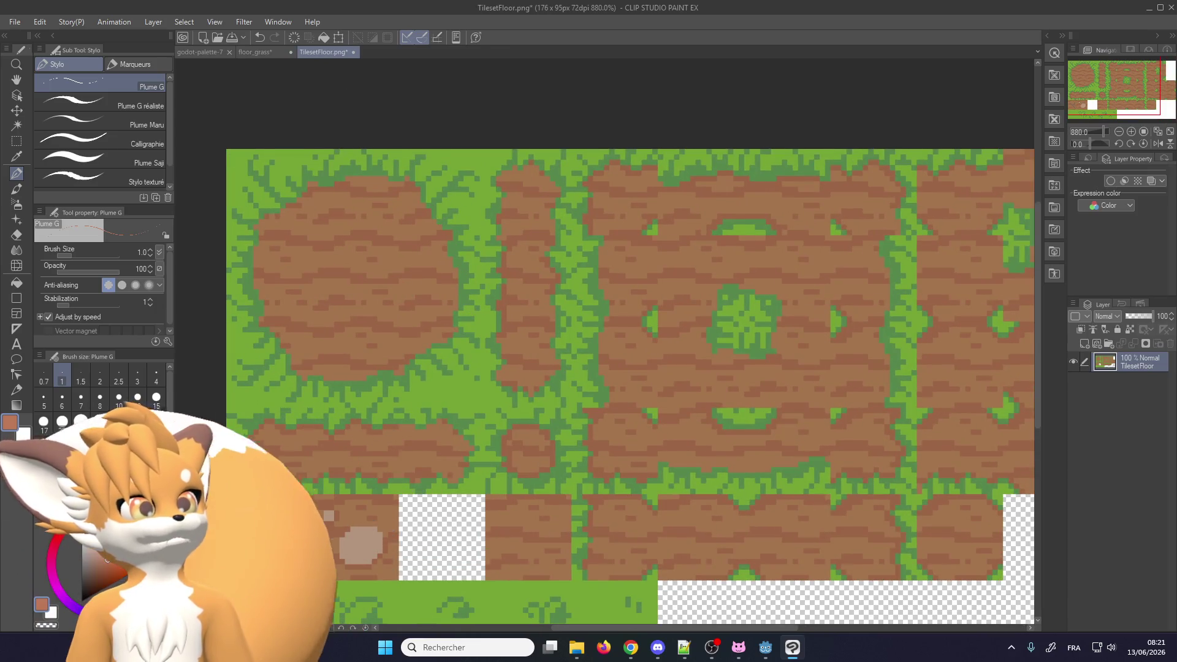
{"action": "left_click", "coordinate": [264, 52]}
{"action": "mouse_move", "coordinate": [568, 245]}
{"action": "left_mouse_down"}
{"action": "mouse_move", "coordinate": [590, 251]}
{"action": "mouse_move", "coordinate": [686, 396]}
{"action": "mouse_move", "coordinate": [607, 420]}
{"action": "mouse_move", "coordinate": [570, 297]}
{"action": "mouse_move", "coordinate": [583, 274]}
{"action": "mouse_move", "coordinate": [637, 398]}
{"action": "mouse_move", "coordinate": [613, 423]}
{"action": "mouse_move", "coordinate": [626, 282]}
{"action": "mouse_move", "coordinate": [669, 381]}
{"action": "left_mouse_up"}
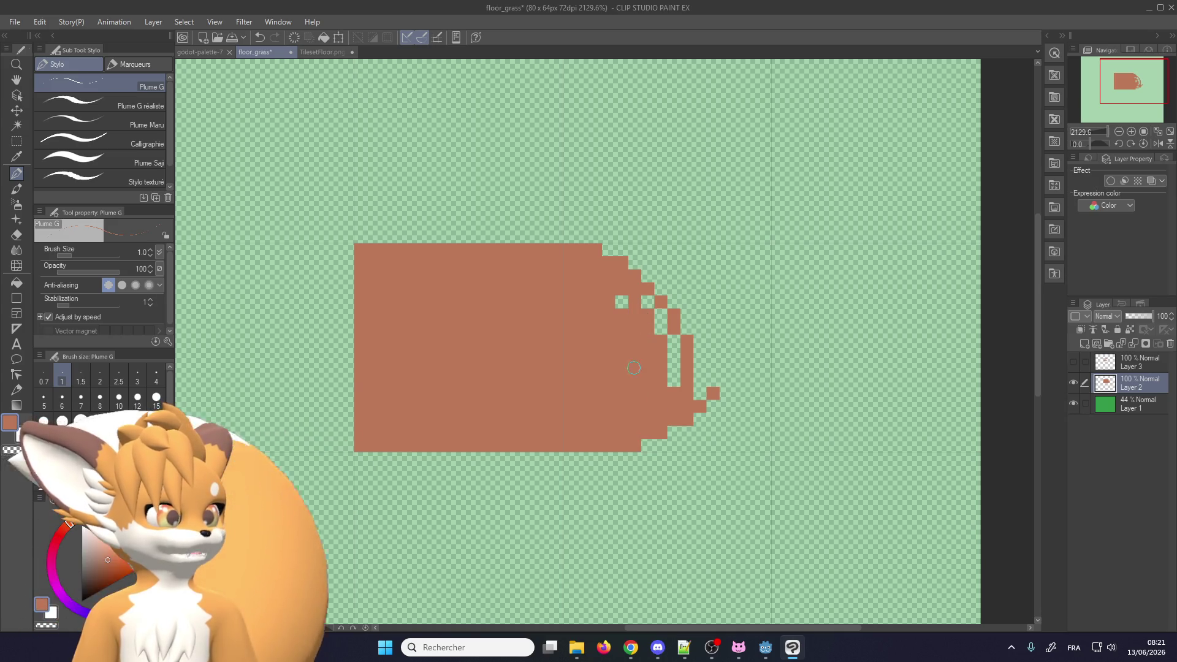
Undo the rough strokes and redraw a stepped brown outline down the right side
{"action": "key", "text": "ctrl+z"}
{"action": "key", "text": "ctrl+z"}
{"action": "key", "text": "ctrl+z"}
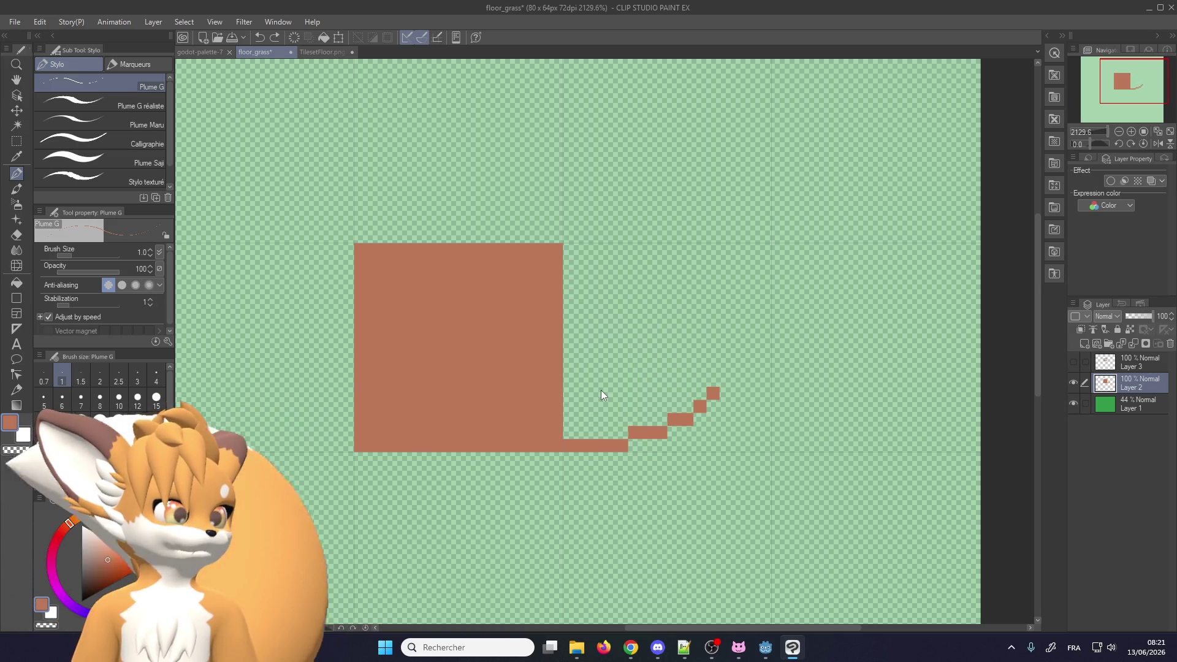
{"action": "key", "text": "ctrl+z"}
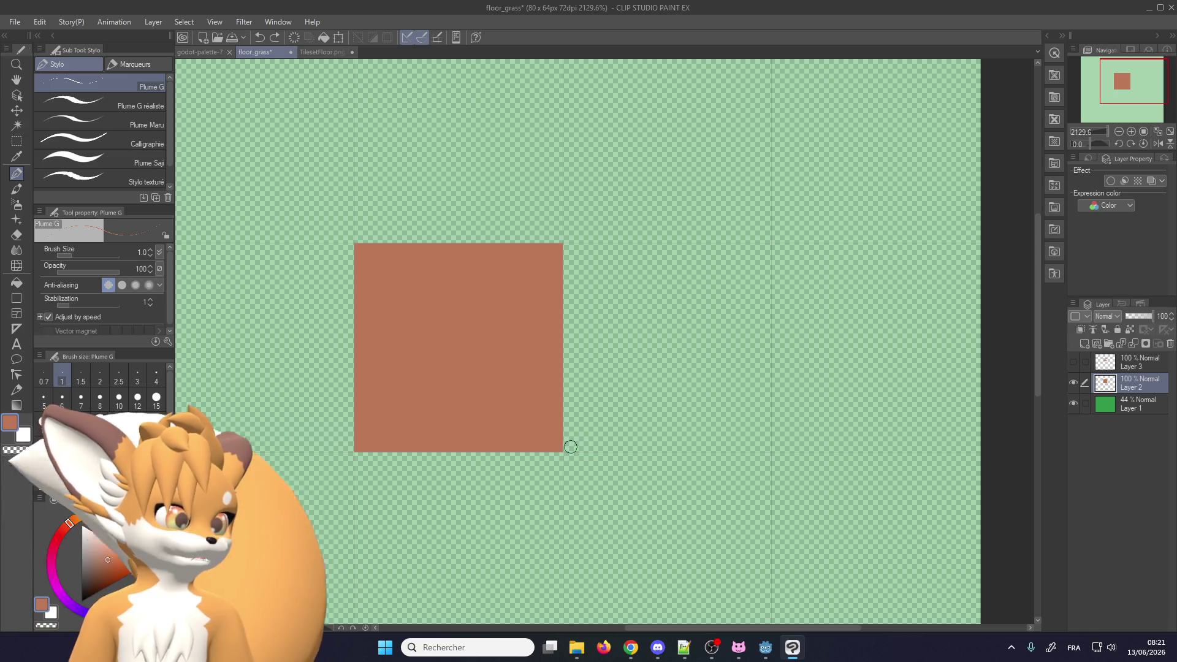
{"action": "mouse_move", "coordinate": [581, 446]}
{"action": "left_mouse_down"}
{"action": "mouse_move", "coordinate": [692, 443]}
{"action": "mouse_move", "coordinate": [565, 422]}
{"action": "mouse_move", "coordinate": [653, 432]}
{"action": "mouse_move", "coordinate": [719, 379]}
{"action": "mouse_move", "coordinate": [704, 290]}
{"action": "mouse_move", "coordinate": [608, 248]}
{"action": "left_mouse_up"}
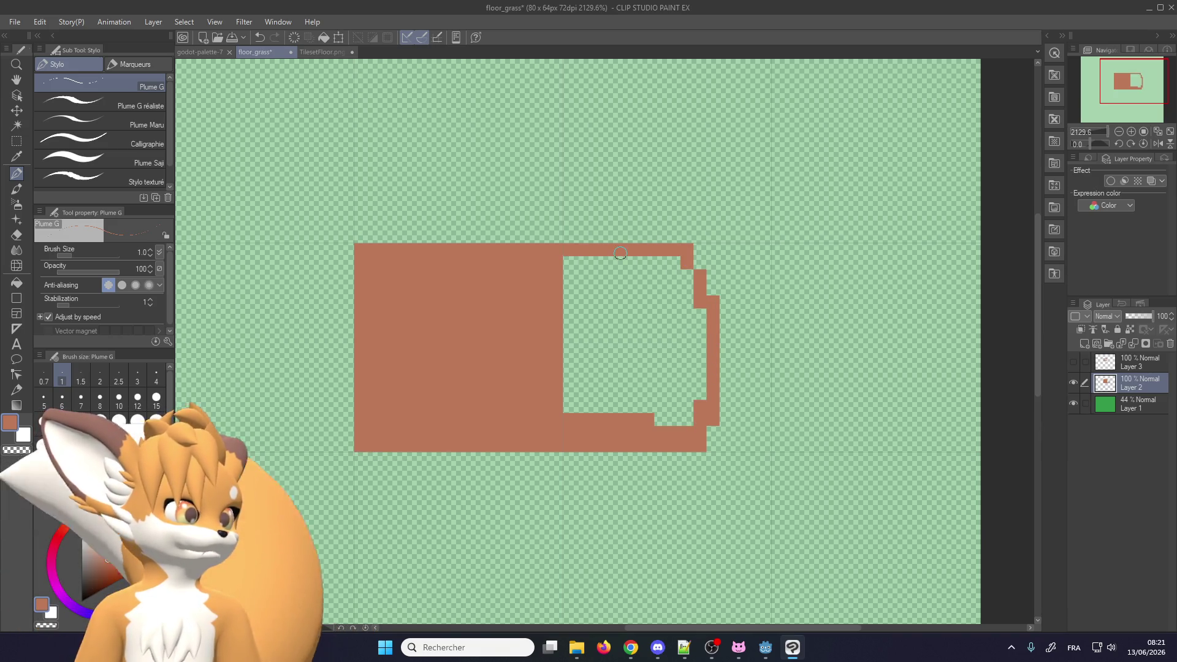
{"action": "scroll", "coordinate": [638, 262], "scroll_direction": "up", "scroll_amount": 2}
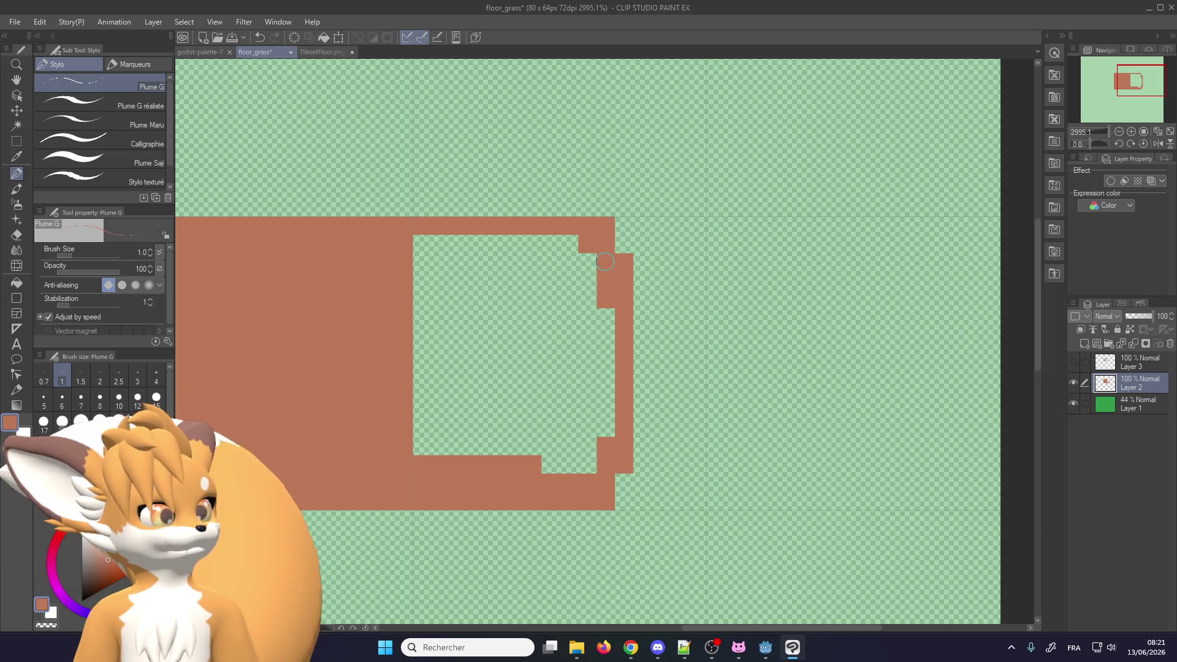
{"action": "mouse_move", "coordinate": [599, 417]}
{"action": "left_mouse_down"}
{"action": "mouse_move", "coordinate": [587, 279]}
{"action": "mouse_move", "coordinate": [586, 472]}
{"action": "mouse_move", "coordinate": [605, 344]}
{"action": "mouse_move", "coordinate": [500, 429]}
{"action": "mouse_move", "coordinate": [423, 446]}
{"action": "left_mouse_up"}
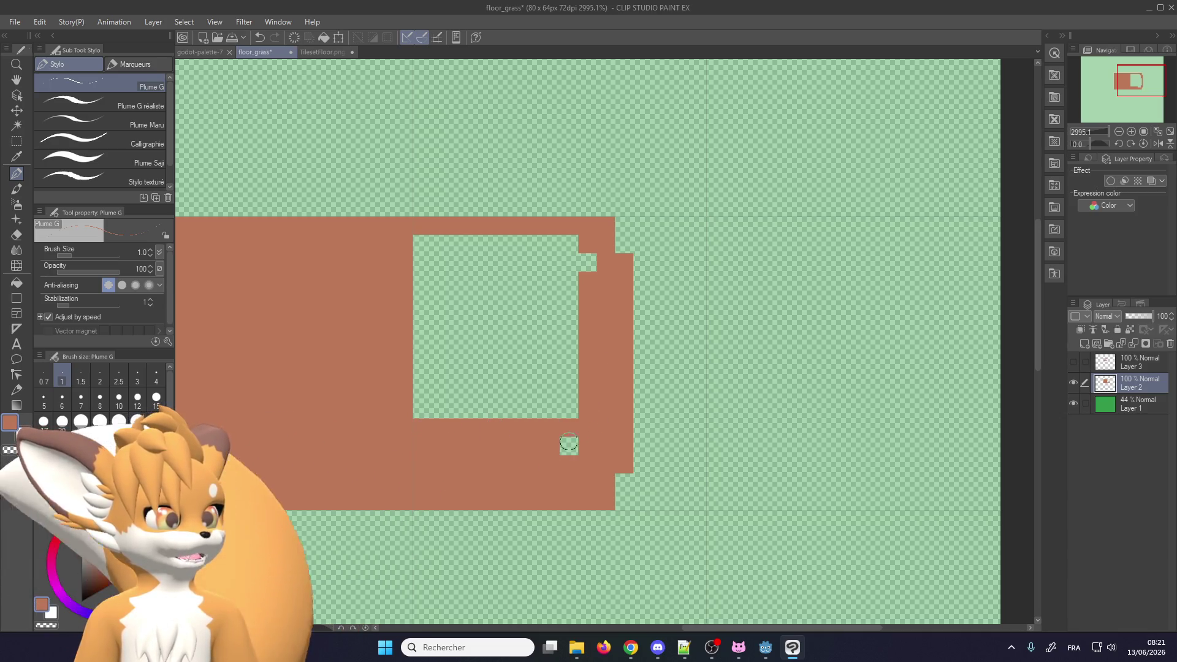
Fill the remaining green cells inside the outline with brown
{"action": "left_click_drag", "start_coordinate": [569, 444], "coordinate": [412, 405]}
{"action": "mouse_move", "coordinate": [571, 362]}
{"action": "left_mouse_down"}
{"action": "mouse_move", "coordinate": [472, 270]}
{"action": "mouse_move", "coordinate": [423, 393]}
{"action": "left_mouse_up"}
{"action": "mouse_move", "coordinate": [423, 331]}
{"action": "left_mouse_down"}
{"action": "mouse_move", "coordinate": [489, 242]}
{"action": "mouse_move", "coordinate": [582, 261]}
{"action": "mouse_move", "coordinate": [485, 263]}
{"action": "left_mouse_up"}
{"action": "mouse_move", "coordinate": [549, 374]}
{"action": "left_mouse_down"}
{"action": "mouse_move", "coordinate": [463, 304]}
{"action": "mouse_move", "coordinate": [457, 380]}
{"action": "left_mouse_up"}
{"action": "mouse_move", "coordinate": [515, 279]}
{"action": "left_mouse_down"}
{"action": "mouse_move", "coordinate": [490, 344]}
{"action": "mouse_move", "coordinate": [532, 281]}
{"action": "left_mouse_up"}
{"action": "left_click", "coordinate": [569, 391]}
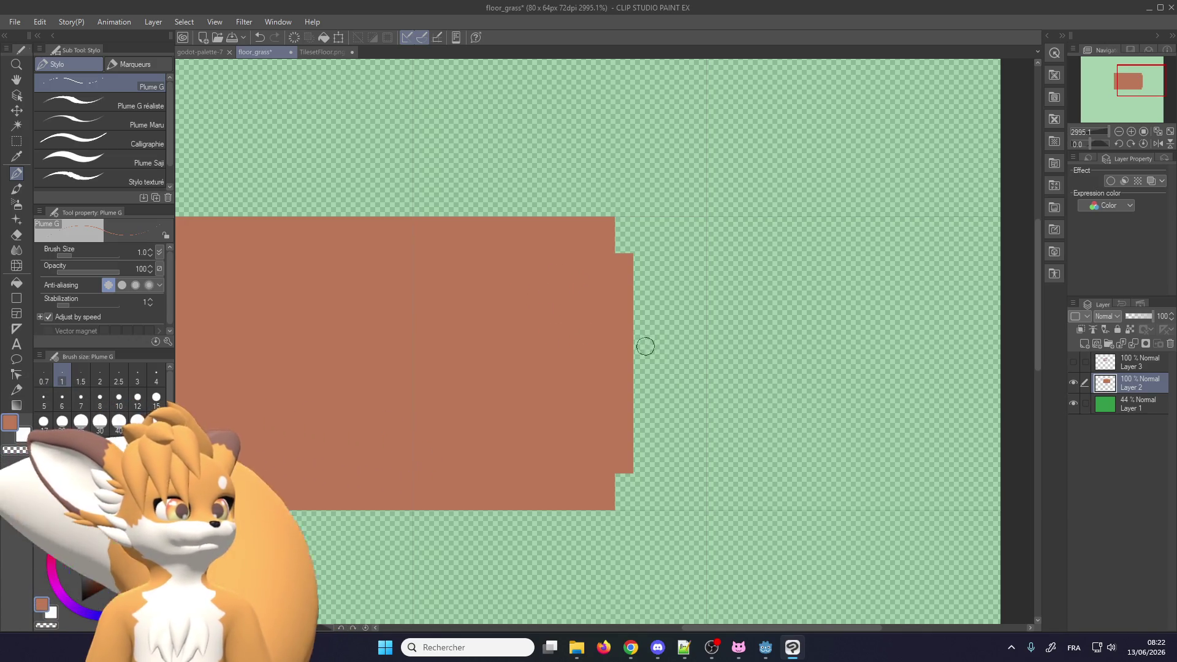
Extend the right protrusion down one cell and select grass Layer 1
{"action": "left_click_drag", "start_coordinate": [643, 353], "coordinate": [644, 378]}
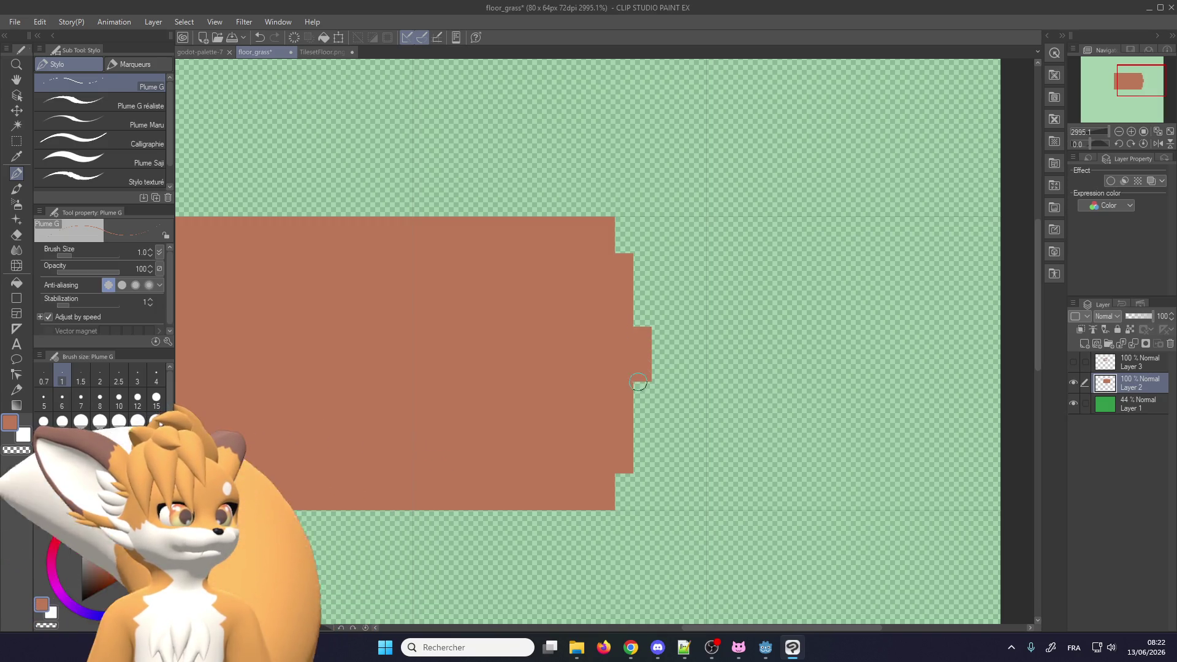
{"action": "scroll", "coordinate": [641, 416], "scroll_direction": "down", "scroll_amount": 2}
{"action": "scroll", "coordinate": [638, 413], "scroll_direction": "down", "scroll_amount": 1}
{"action": "scroll", "coordinate": [639, 413], "scroll_direction": "up", "scroll_amount": 2}
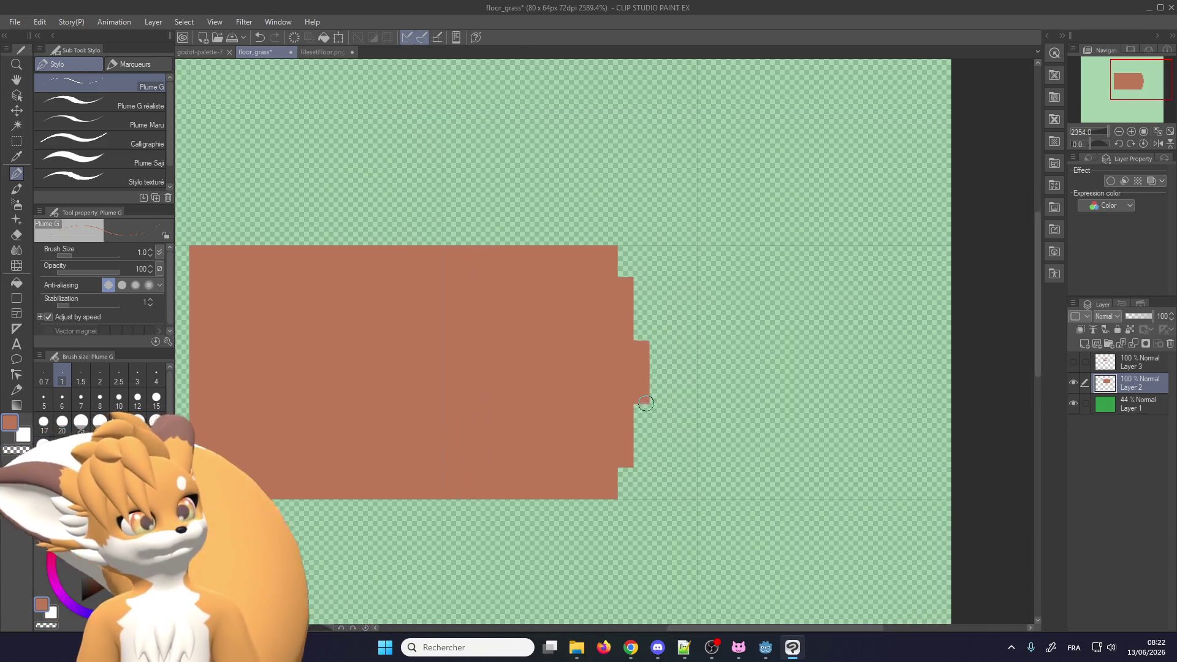
{"action": "scroll", "coordinate": [642, 405], "scroll_direction": "up", "scroll_amount": 2}
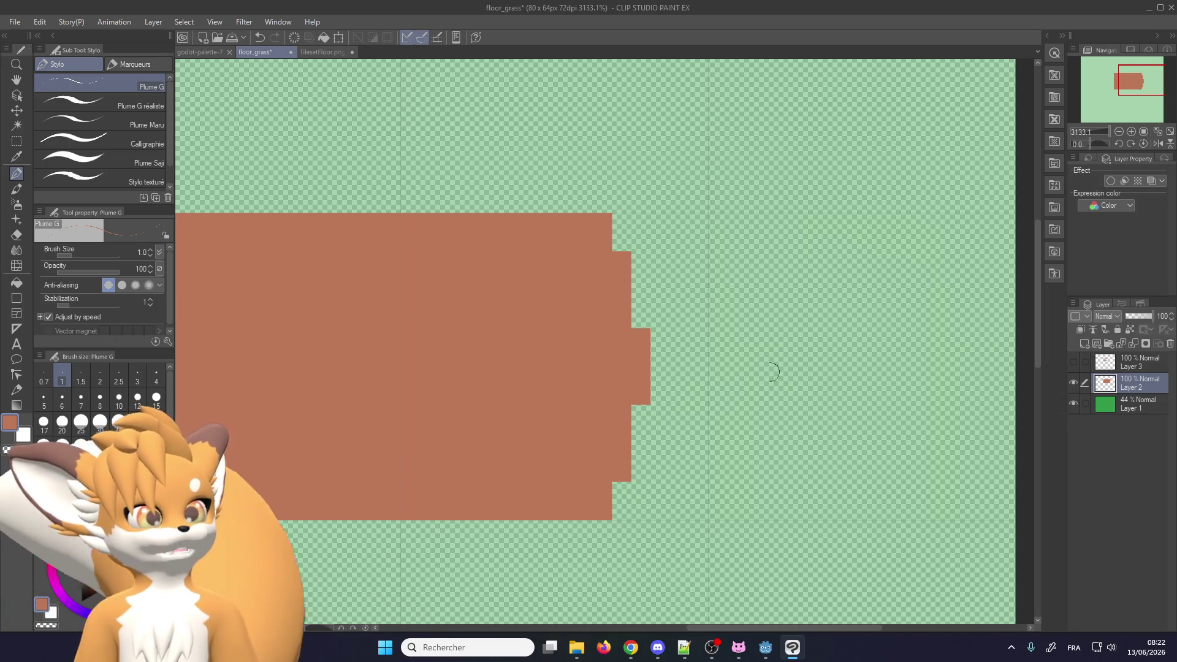
{"action": "key", "text": "alt+bracketleft"}
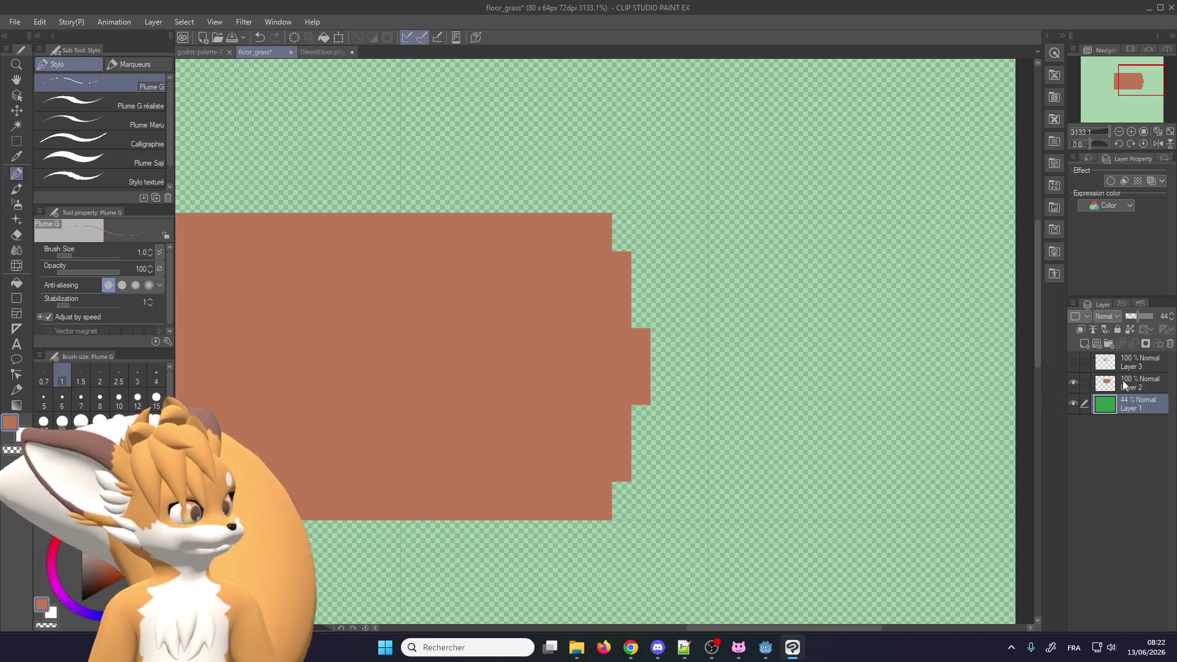
Set the grass to 100% opacity, add a layer above Layer 2, and pick dark green from godot-palette-7
{"action": "left_click_drag", "start_coordinate": [1138, 316], "coordinate": [1155, 317]}
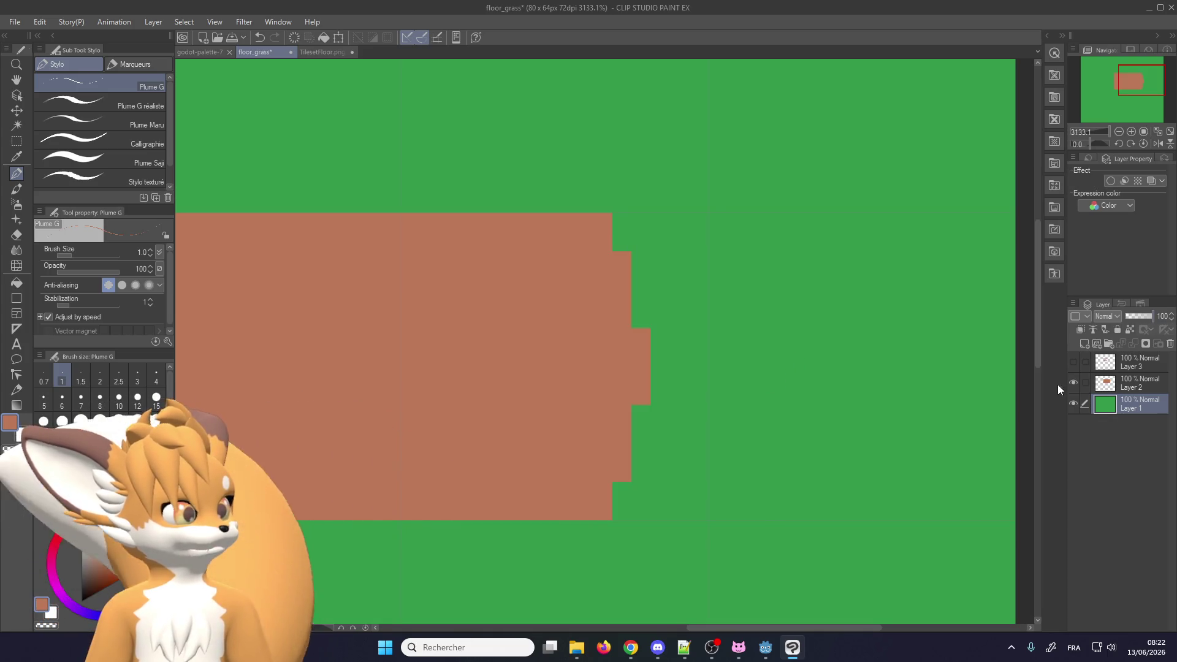
{"action": "left_click", "coordinate": [1084, 344]}
{"action": "left_click_drag", "start_coordinate": [1113, 409], "coordinate": [1102, 381]}
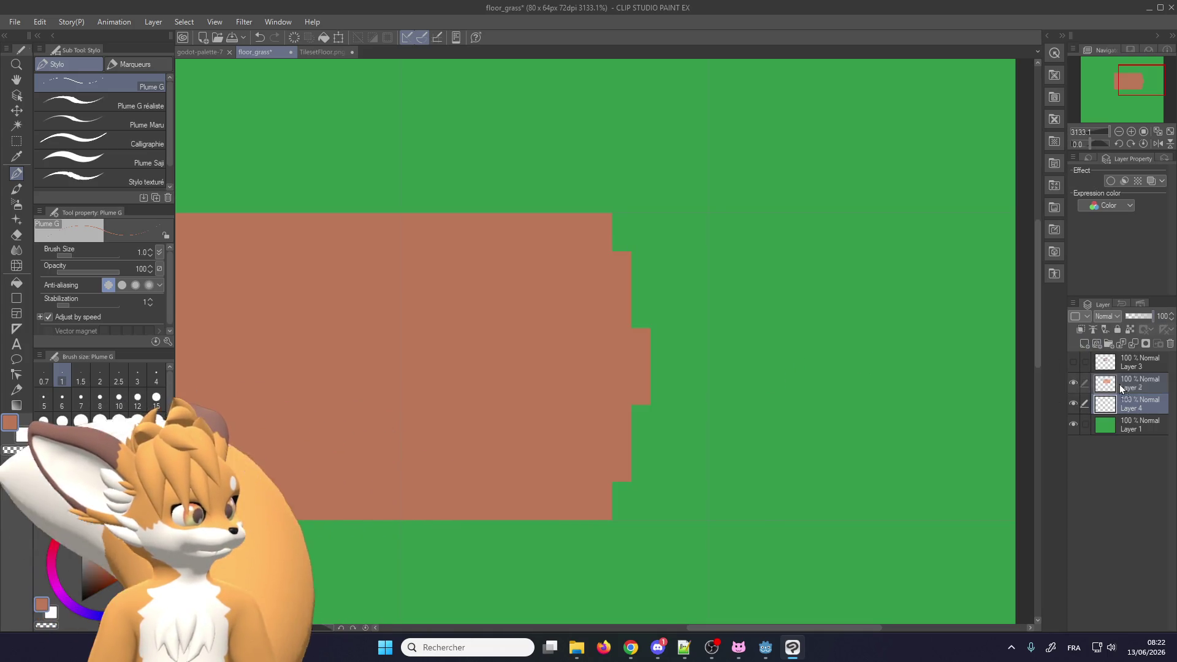
{"action": "left_click", "coordinate": [219, 51]}
{"action": "left_click", "coordinate": [469, 345], "text": "alt"}
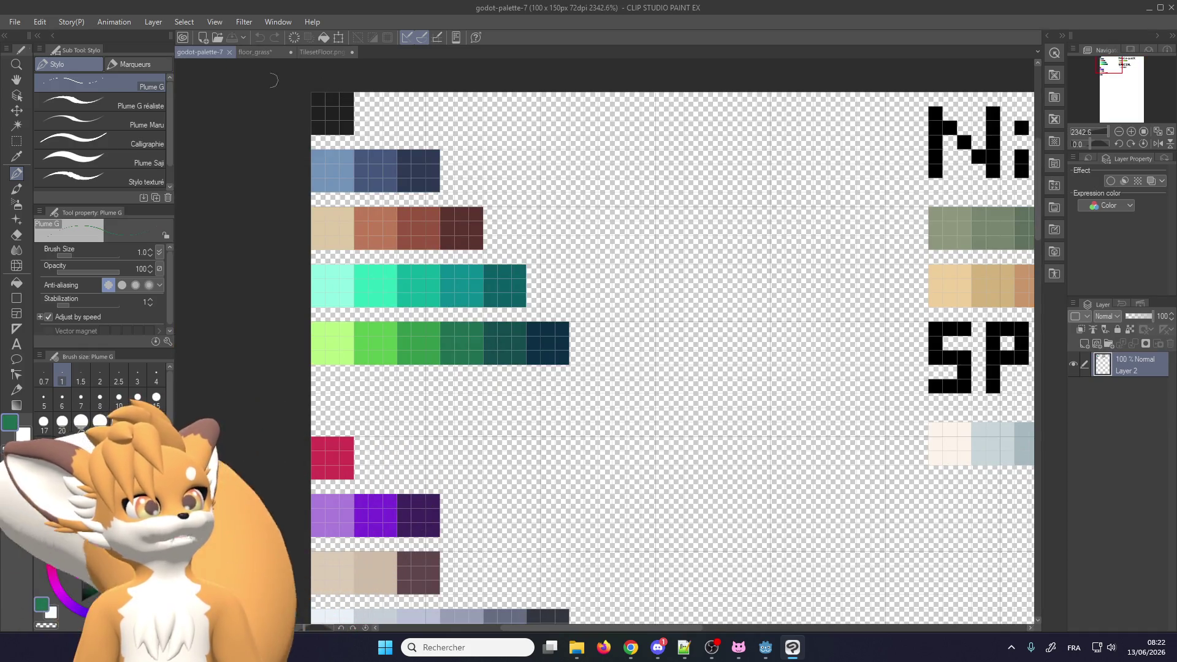
{"action": "left_click", "coordinate": [260, 54]}
Trace the patch's stepped right edge with dark green pixels down to the bottom corner
{"action": "mouse_move", "coordinate": [643, 325]}
{"action": "left_mouse_down"}
{"action": "mouse_move", "coordinate": [628, 258]}
{"action": "mouse_move", "coordinate": [641, 306]}
{"action": "left_mouse_up"}
{"action": "key", "text": "ctrl+z"}
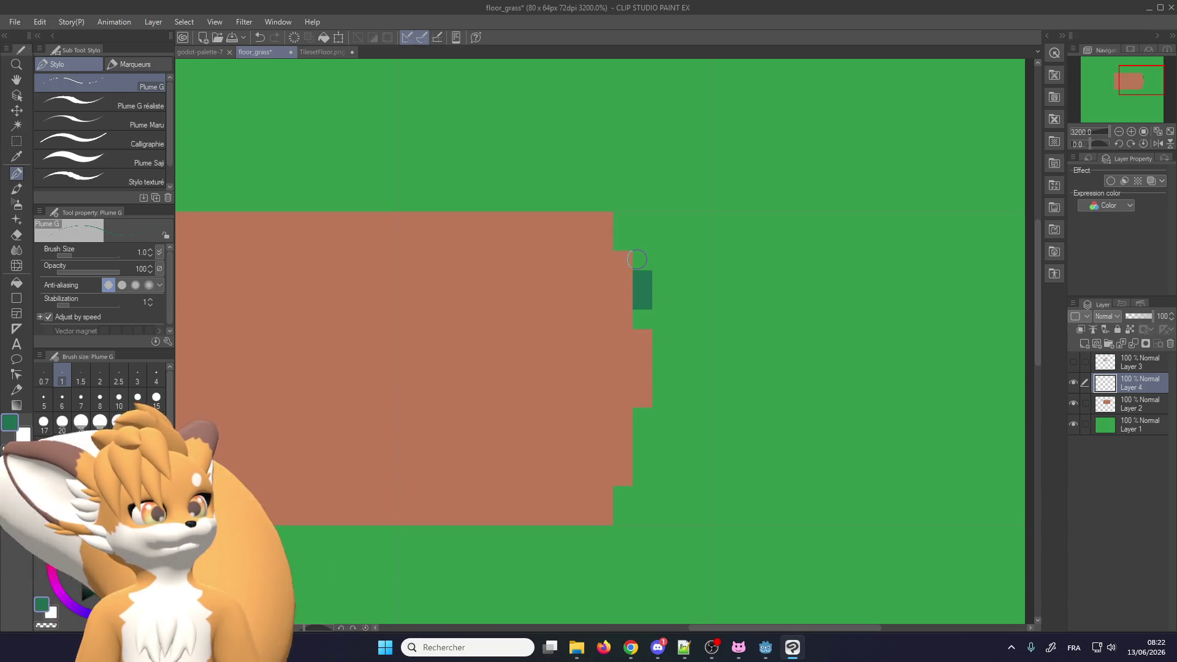
{"action": "left_click", "coordinate": [644, 319]}
{"action": "left_click", "coordinate": [622, 239]}
{"action": "mouse_move", "coordinate": [664, 335]}
{"action": "left_mouse_down"}
{"action": "mouse_move", "coordinate": [662, 397]}
{"action": "mouse_move", "coordinate": [635, 481]}
{"action": "left_mouse_up"}
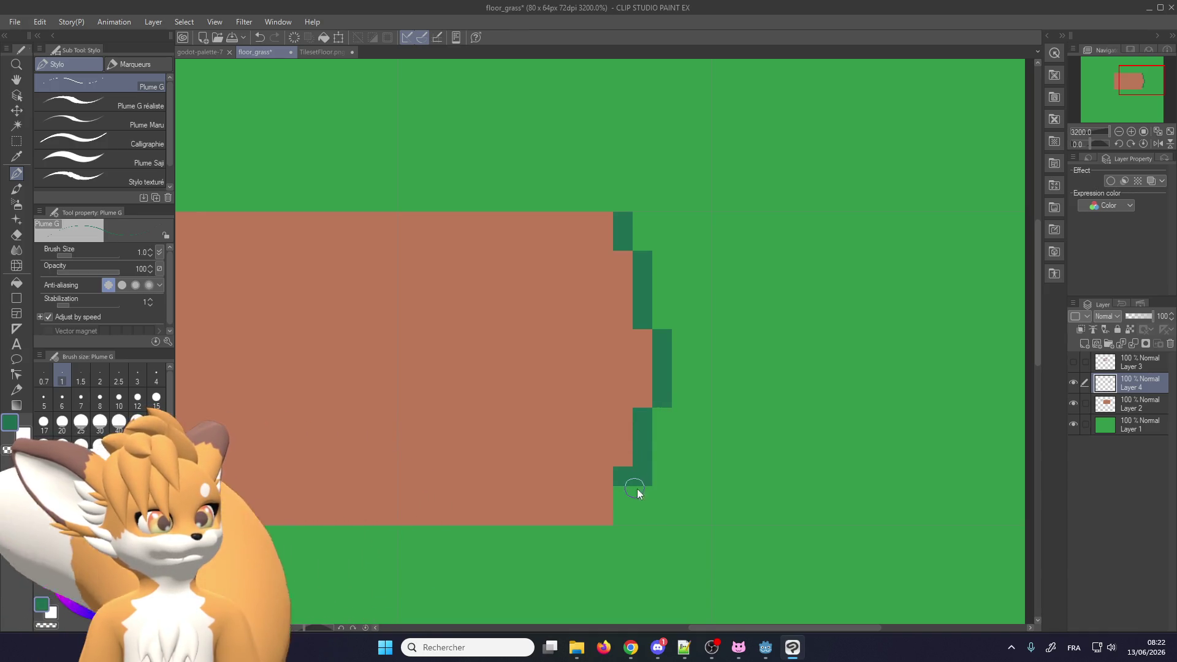
{"action": "key", "text": "ctrl+z"}
{"action": "left_click_drag", "start_coordinate": [643, 412], "coordinate": [641, 484]}
{"action": "left_click", "coordinate": [621, 498]}
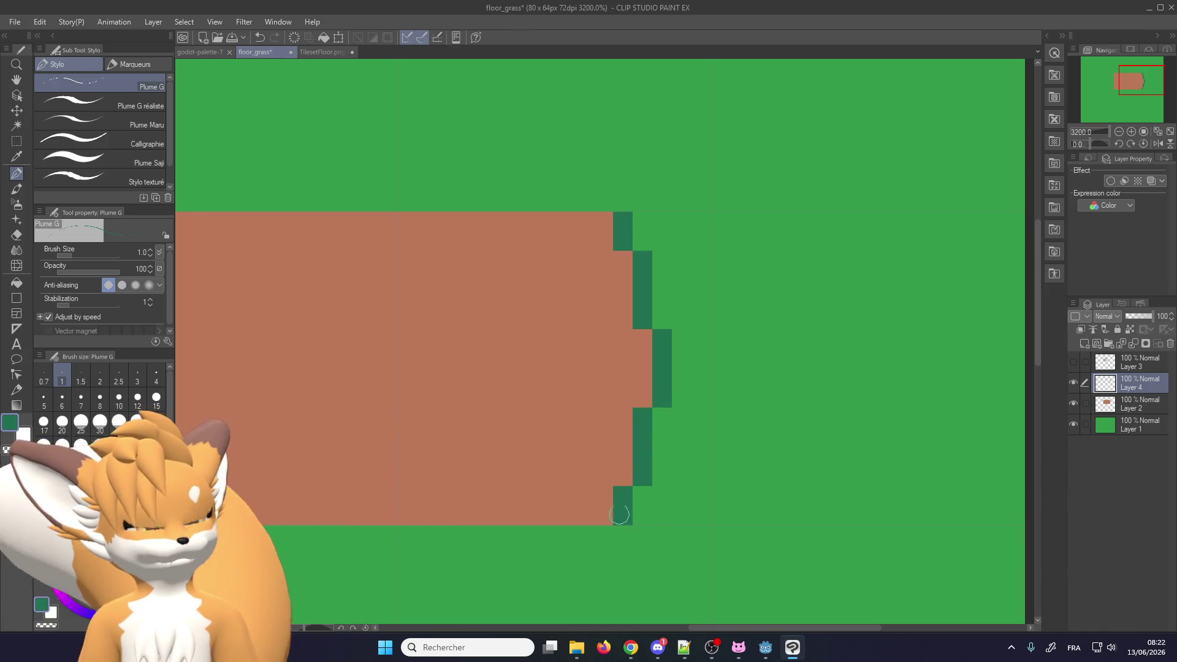
{"action": "scroll", "coordinate": [650, 430], "scroll_direction": "down", "scroll_amount": 2}
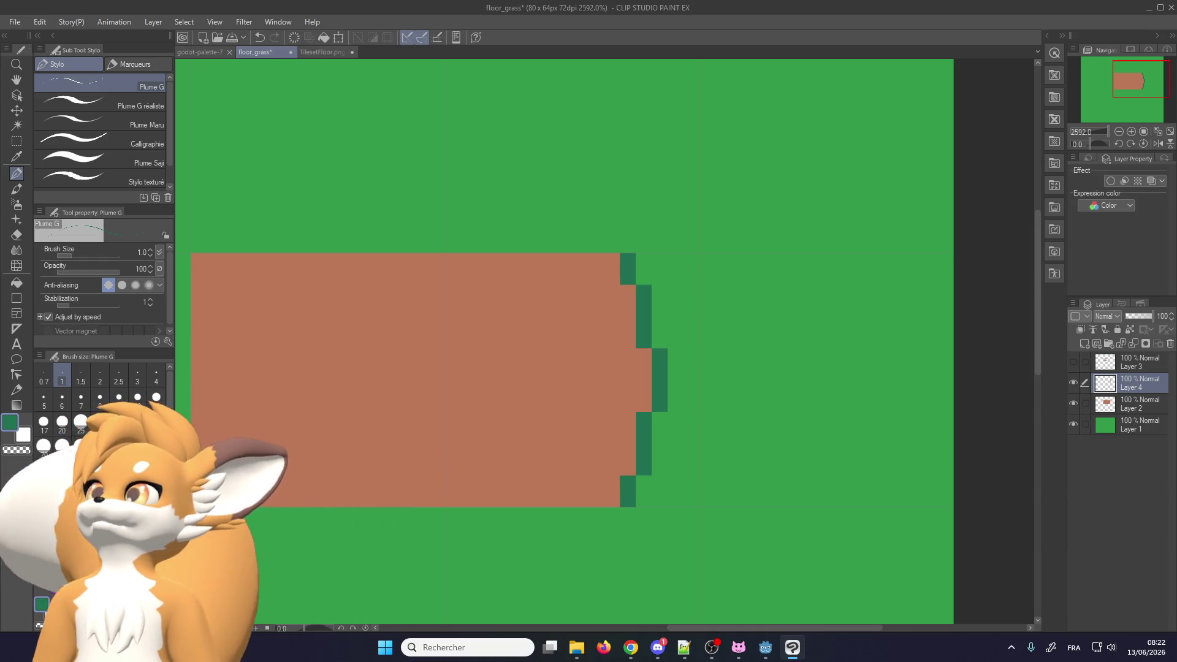
{"action": "key", "text": "alt+Tab"}
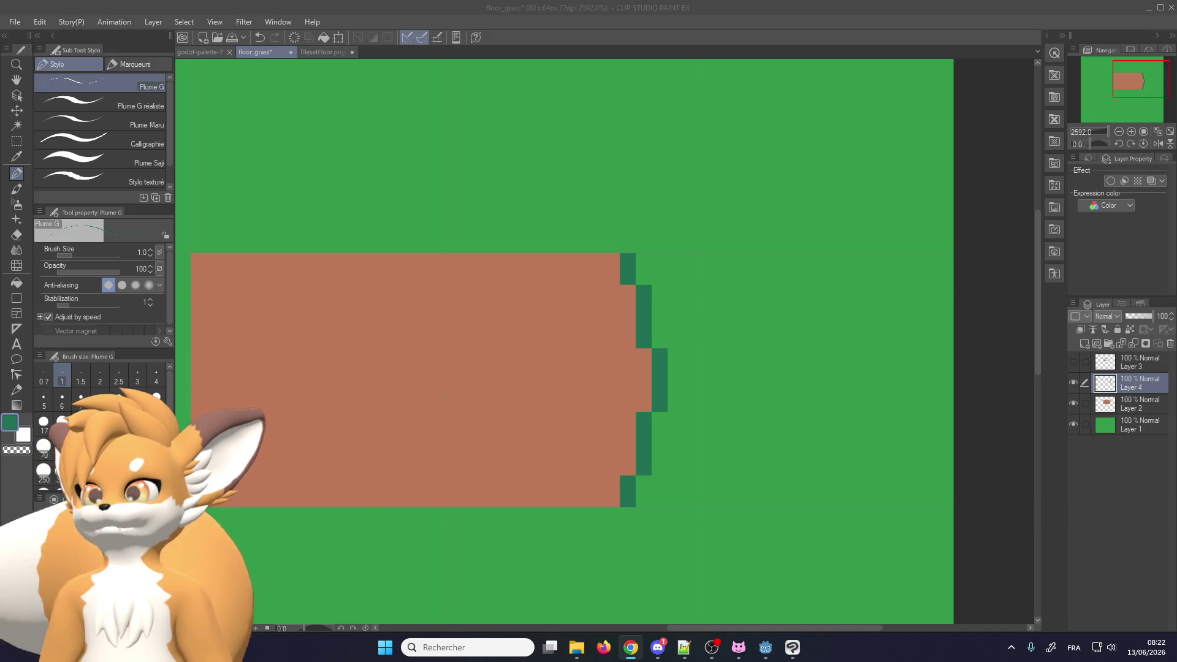
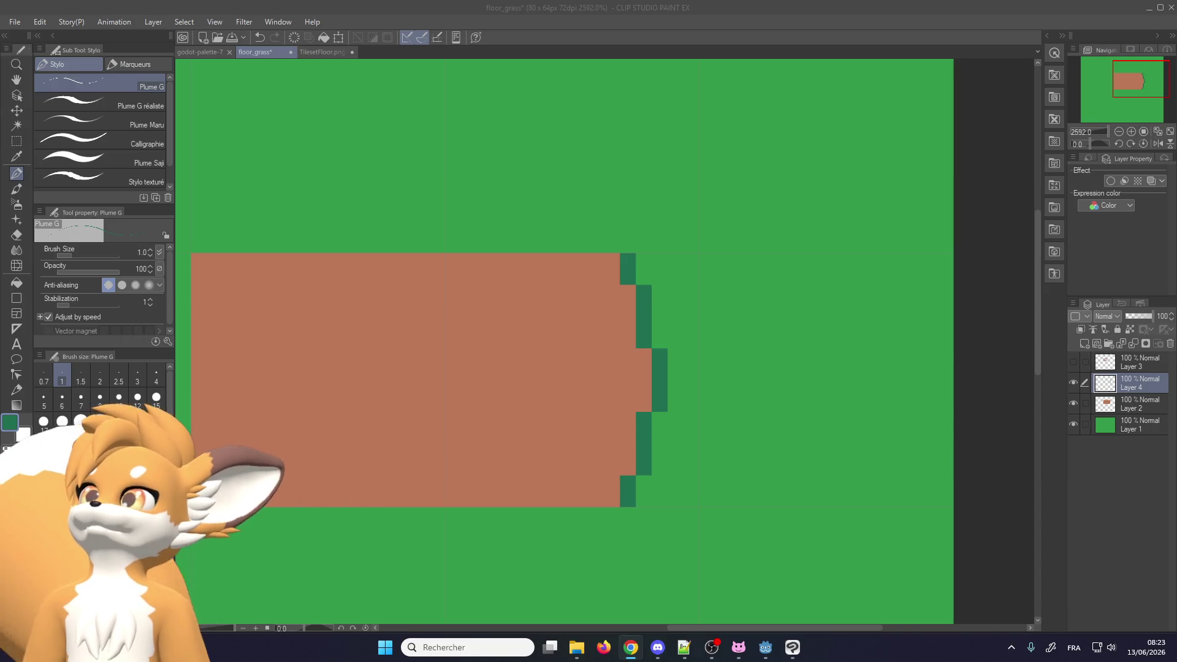
Add four dark-green pixels to fill the stepped outline on the brown strip's right end
{"action": "key", "text": "alt+Tab"}
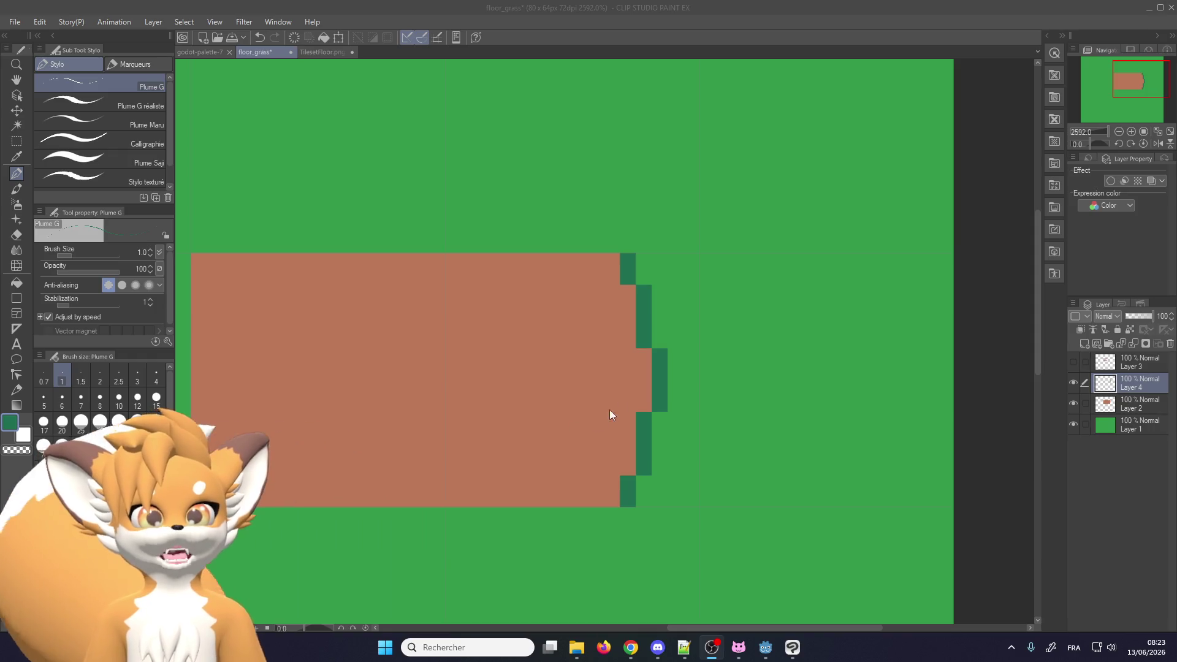
{"action": "scroll", "coordinate": [650, 368], "scroll_direction": "down", "scroll_amount": 3}
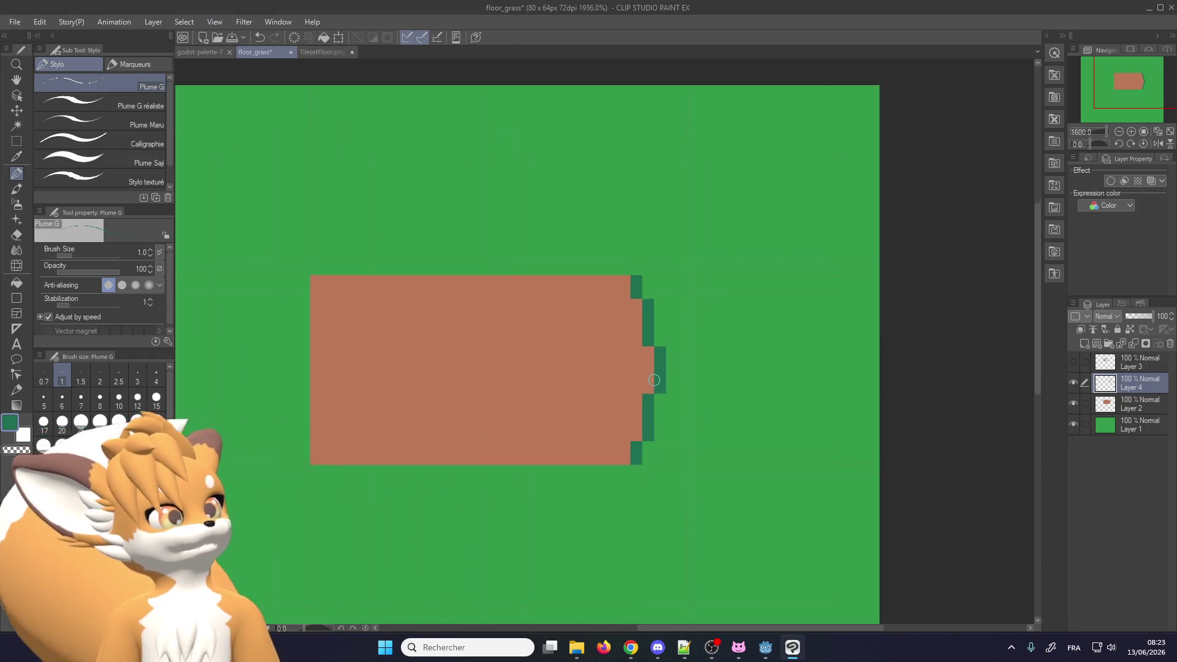
{"action": "scroll", "coordinate": [654, 381], "scroll_direction": "up", "scroll_amount": 2}
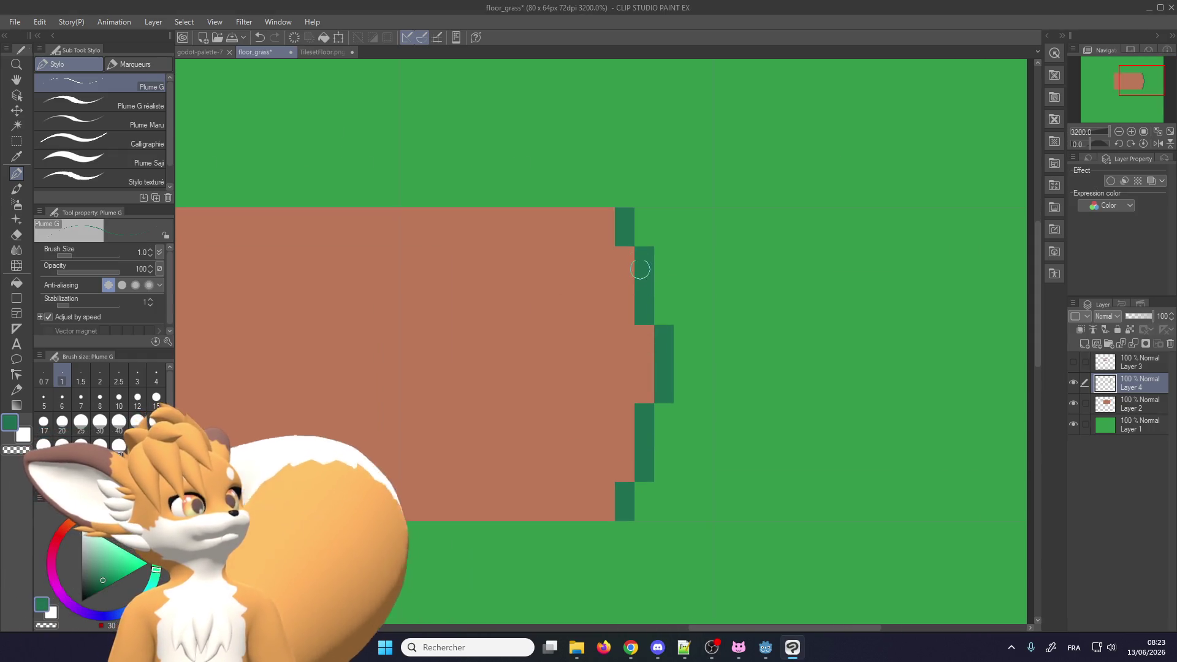
{"action": "left_click", "coordinate": [644, 236]}
{"action": "left_click", "coordinate": [664, 315]}
{"action": "left_click", "coordinate": [664, 414]}
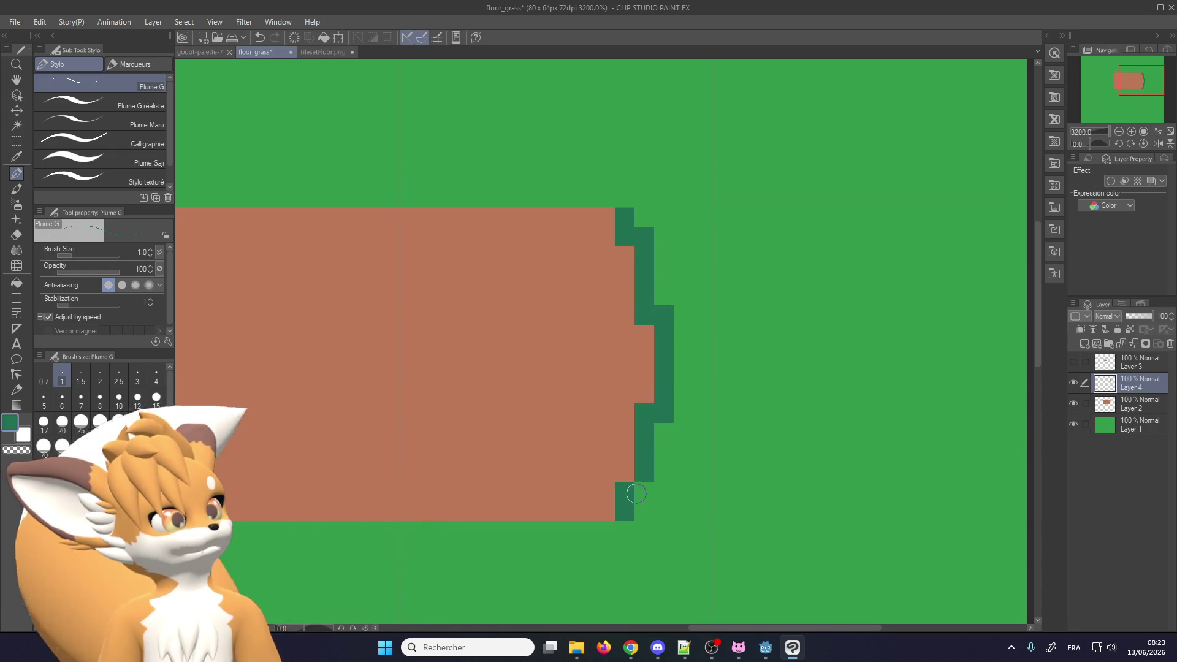
{"action": "left_click", "coordinate": [645, 492]}
{"action": "scroll", "coordinate": [644, 429], "scroll_direction": "down", "scroll_amount": 4}
{"action": "scroll", "coordinate": [625, 305], "scroll_direction": "up", "scroll_amount": 2}
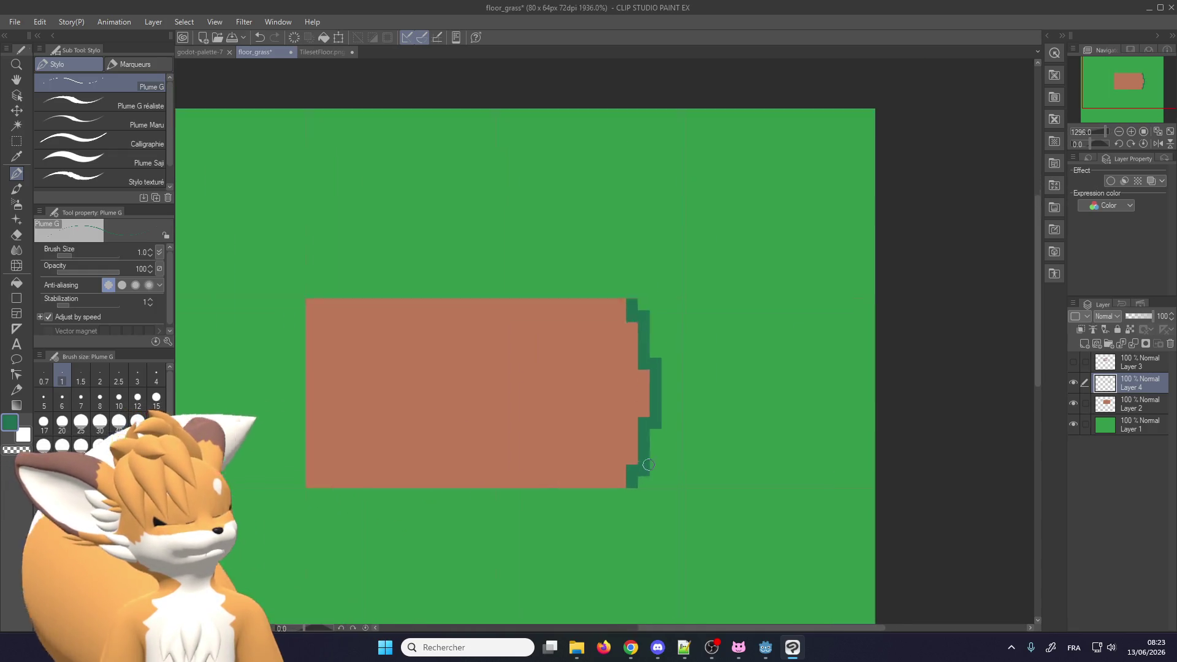
{"action": "scroll", "coordinate": [624, 305], "scroll_direction": "up", "scroll_amount": 1}
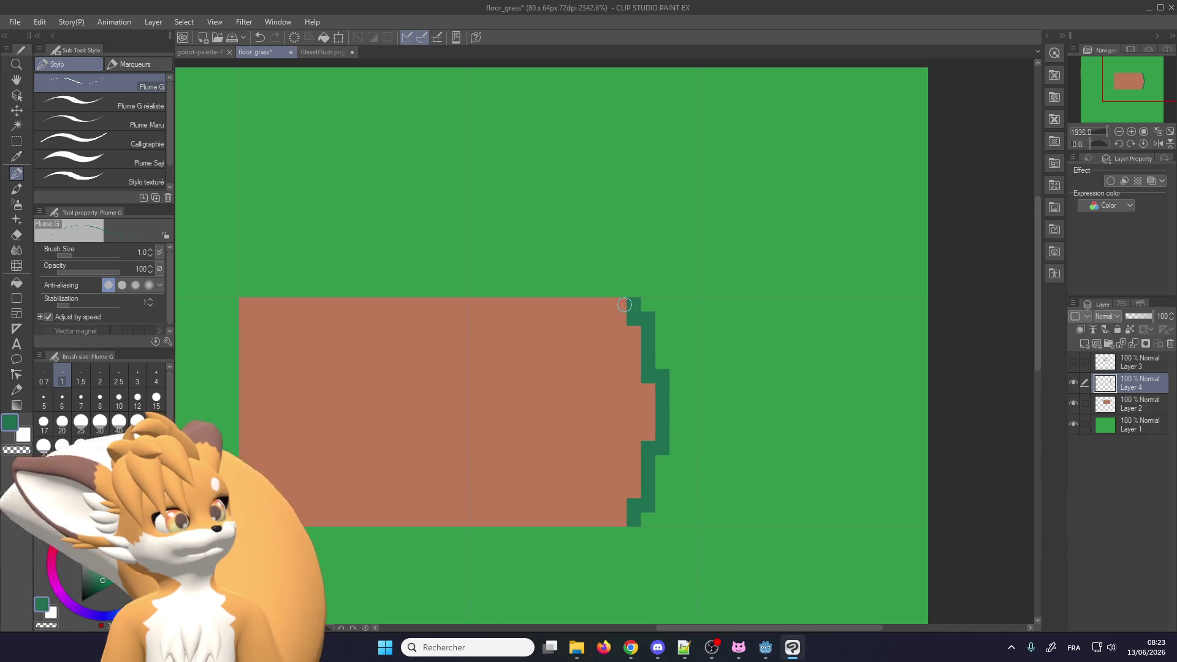
{"action": "left_click", "coordinate": [20, 141]}
{"action": "scroll", "coordinate": [595, 472], "scroll_direction": "down", "scroll_amount": 1}
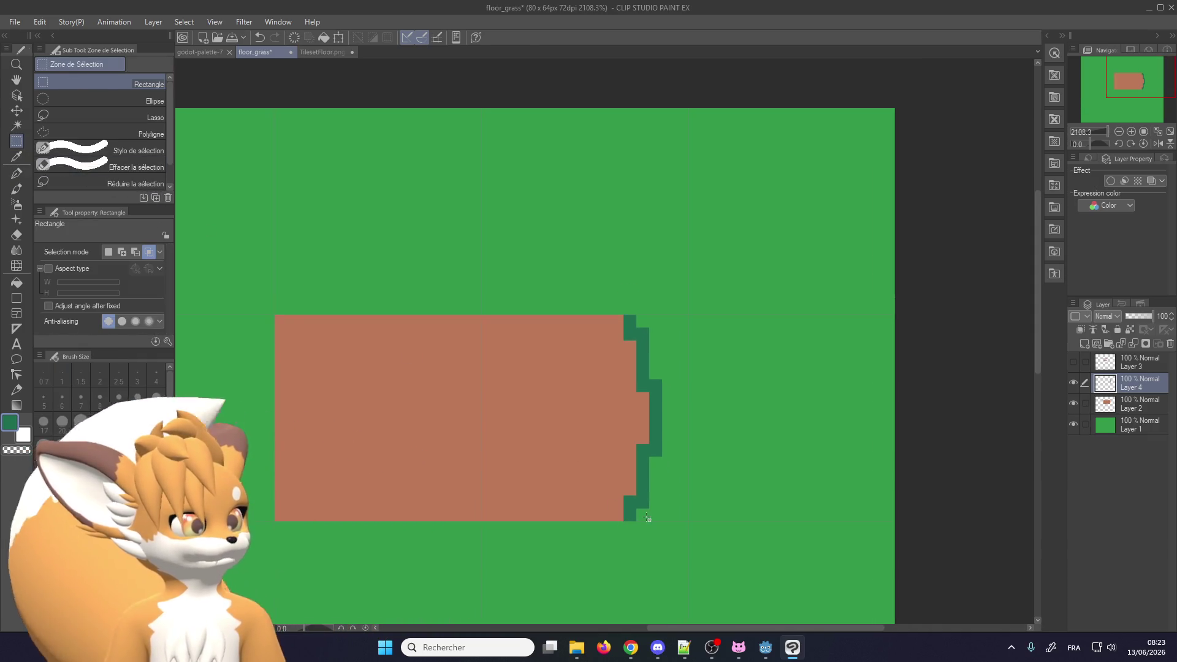
Set the green background Layer 1 to 33% opacity and merge the outline Layer 4 down
{"action": "scroll", "coordinate": [672, 522], "scroll_direction": "up", "scroll_amount": 1}
{"action": "left_click", "coordinate": [1134, 424]}
{"action": "left_click", "coordinate": [1134, 315]}
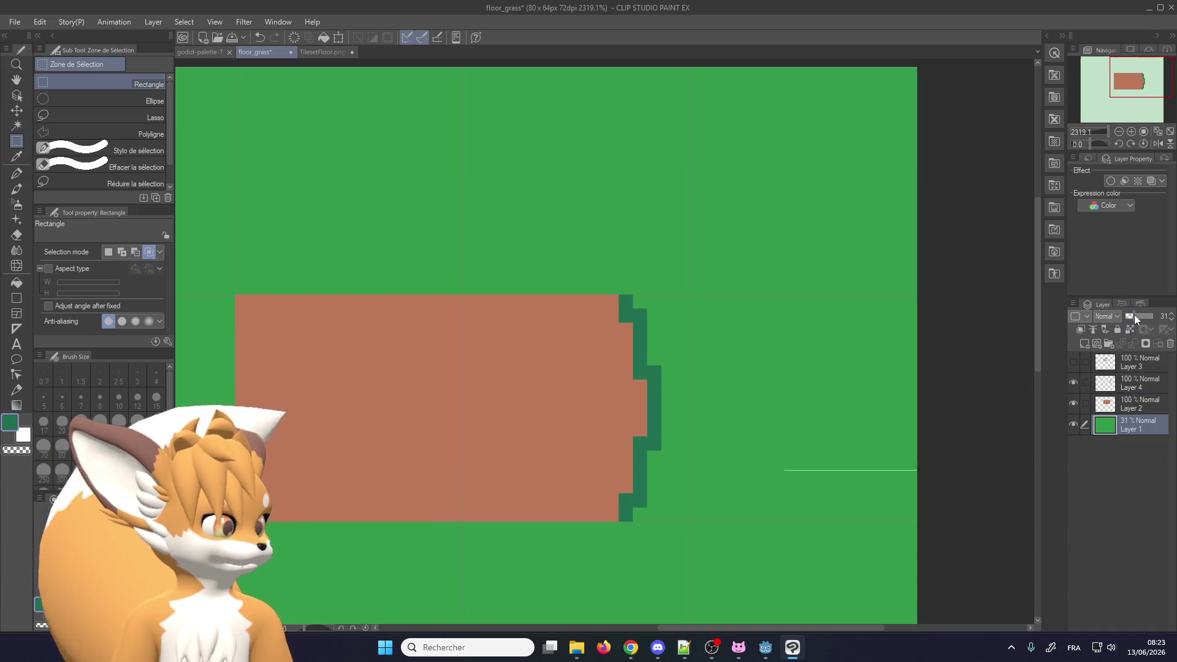
{"action": "left_click", "coordinate": [1135, 315]}
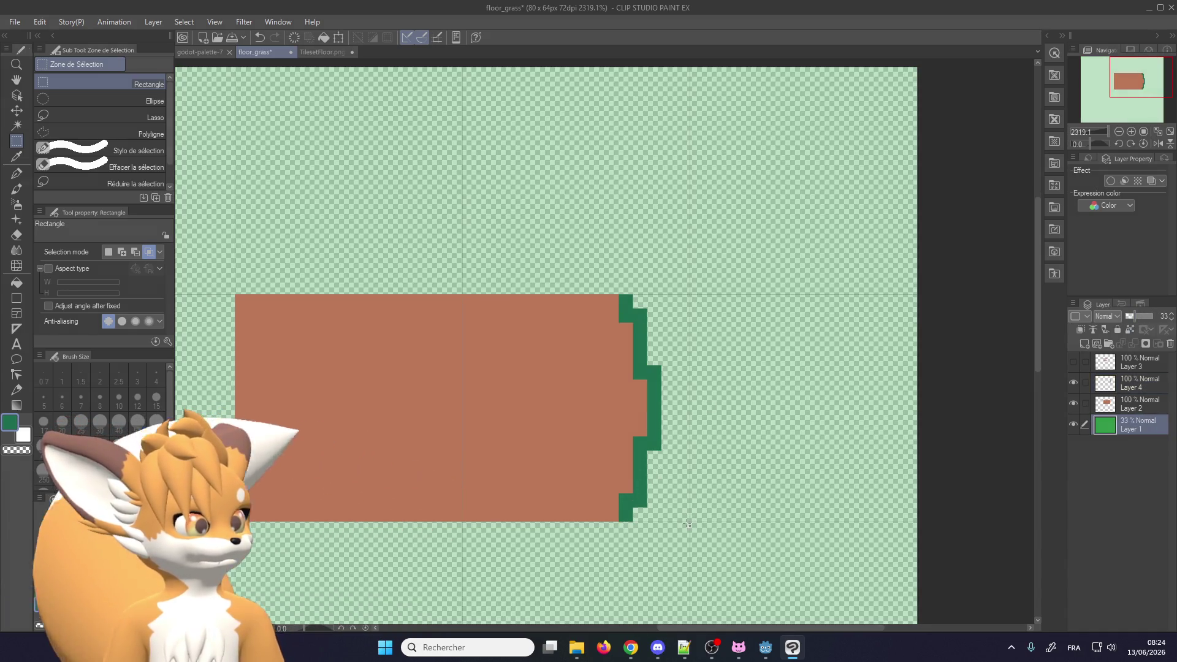
{"action": "left_click", "coordinate": [1135, 383]}
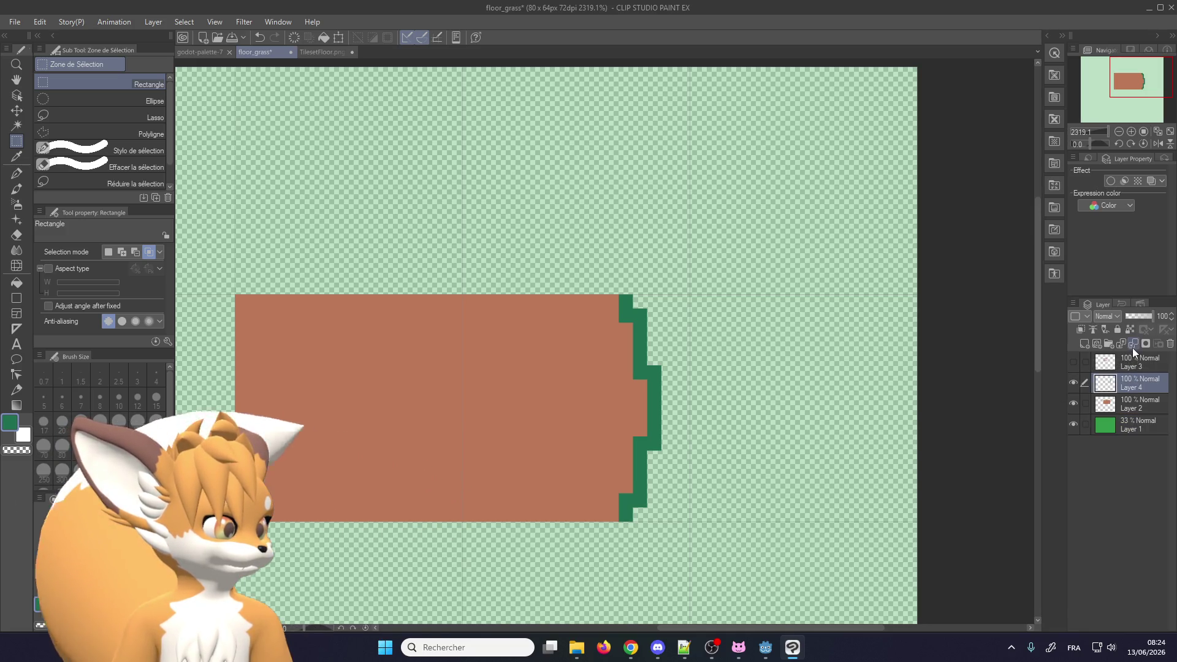
{"action": "left_click", "coordinate": [1131, 346]}
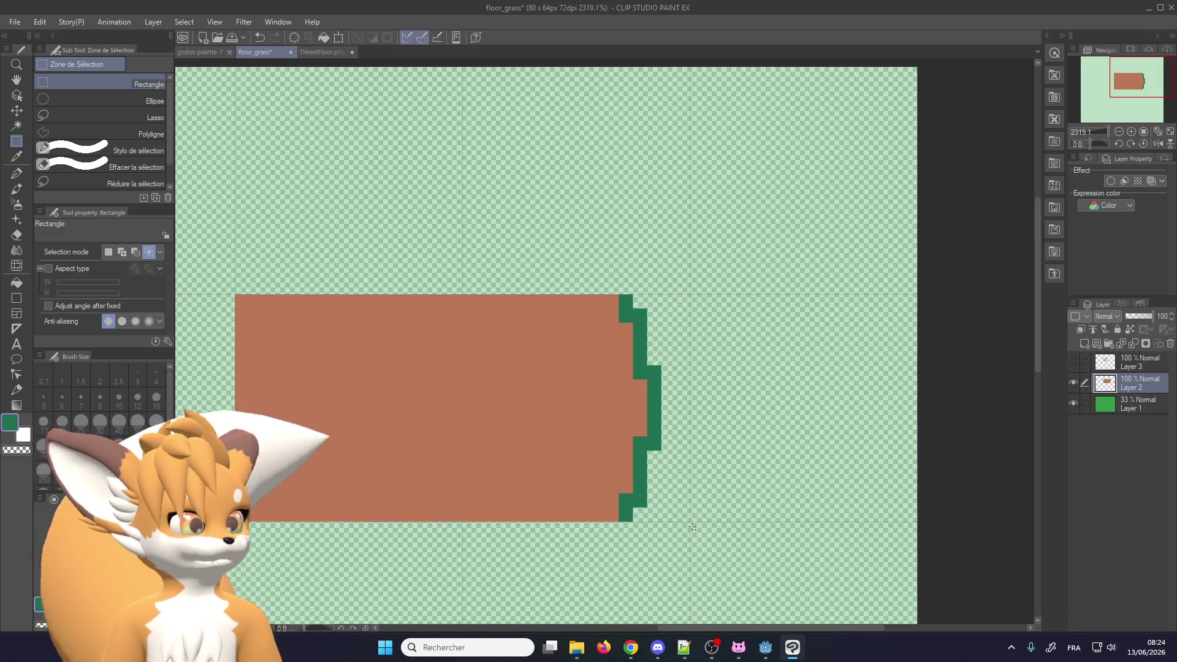
Copy the outlined right end and rotate it 180° to form the mirrored left end
{"action": "left_click_drag", "start_coordinate": [692, 523], "coordinate": [463, 295]}
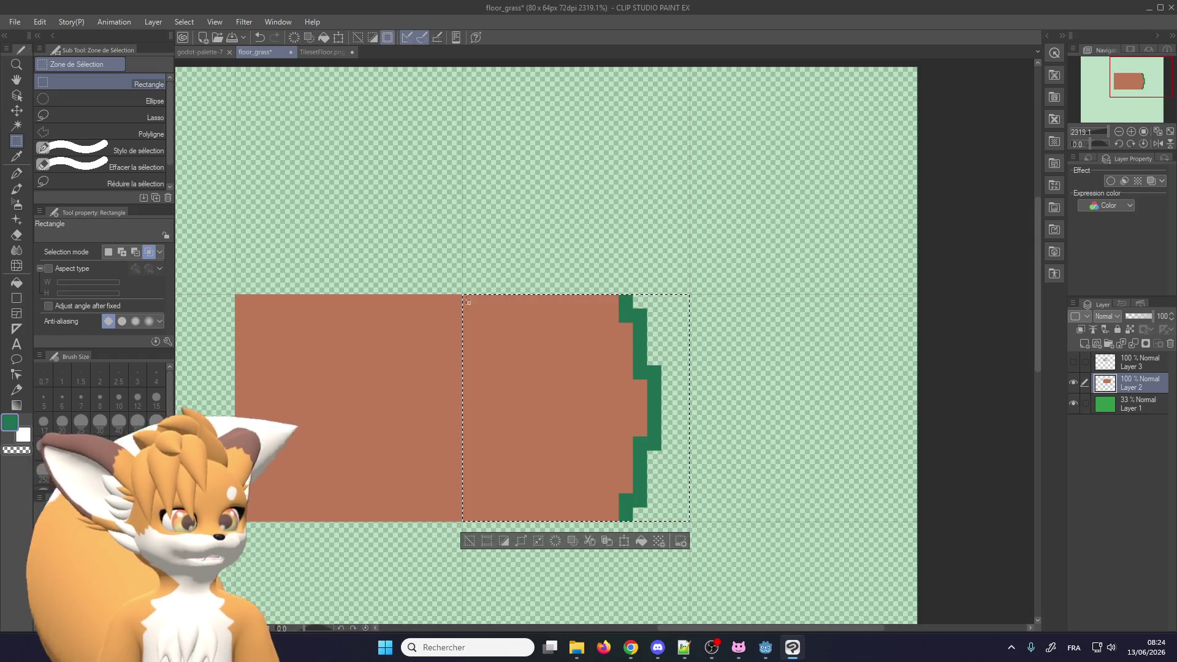
{"action": "scroll", "coordinate": [824, 422], "scroll_direction": "down", "scroll_amount": 2}
{"action": "key", "text": "ctrl+c"}
{"action": "key", "text": "ctrl+v"}
{"action": "key", "text": "ctrl+t"}
{"action": "left_click_drag", "start_coordinate": [653, 411], "coordinate": [339, 411]}
{"action": "mouse_move", "coordinate": [492, 398]}
{"action": "left_mouse_down"}
{"action": "mouse_move", "coordinate": [457, 510]}
{"action": "mouse_move", "coordinate": [233, 429]}
{"action": "left_mouse_up"}
{"action": "left_click", "coordinate": [325, 520]}
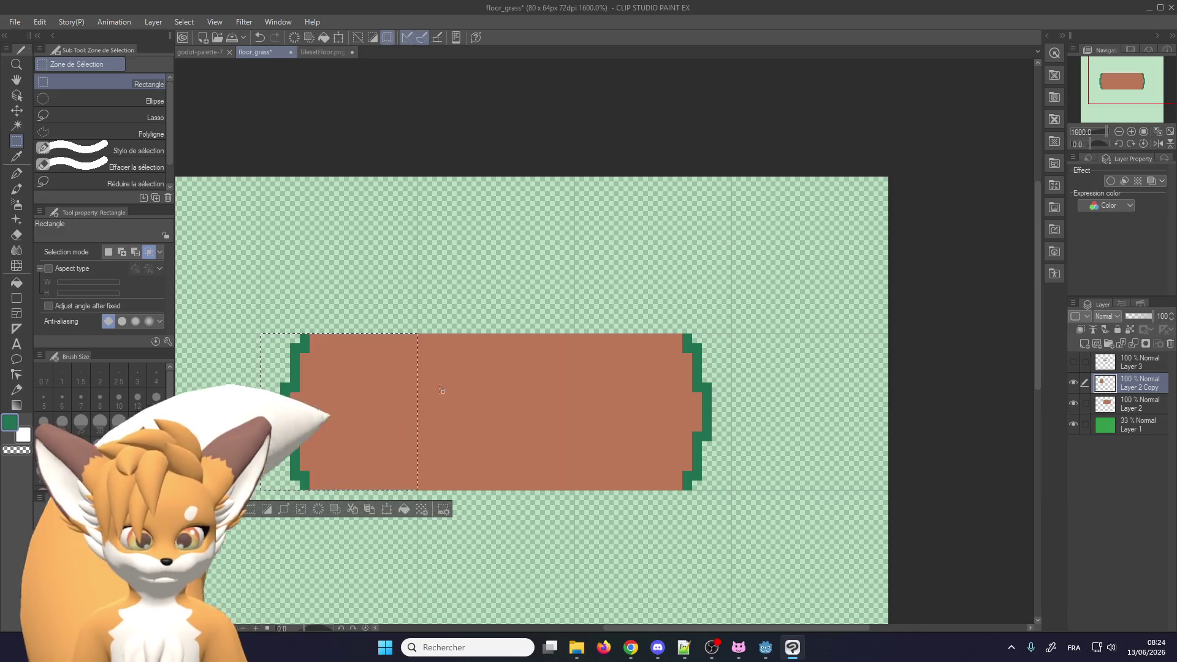
Paste another copy of the end and move it above the strip to form an upright T-piece
{"action": "key", "text": "ctrl+c"}
{"action": "key", "text": "ctrl+v"}
{"action": "key", "text": "k"}
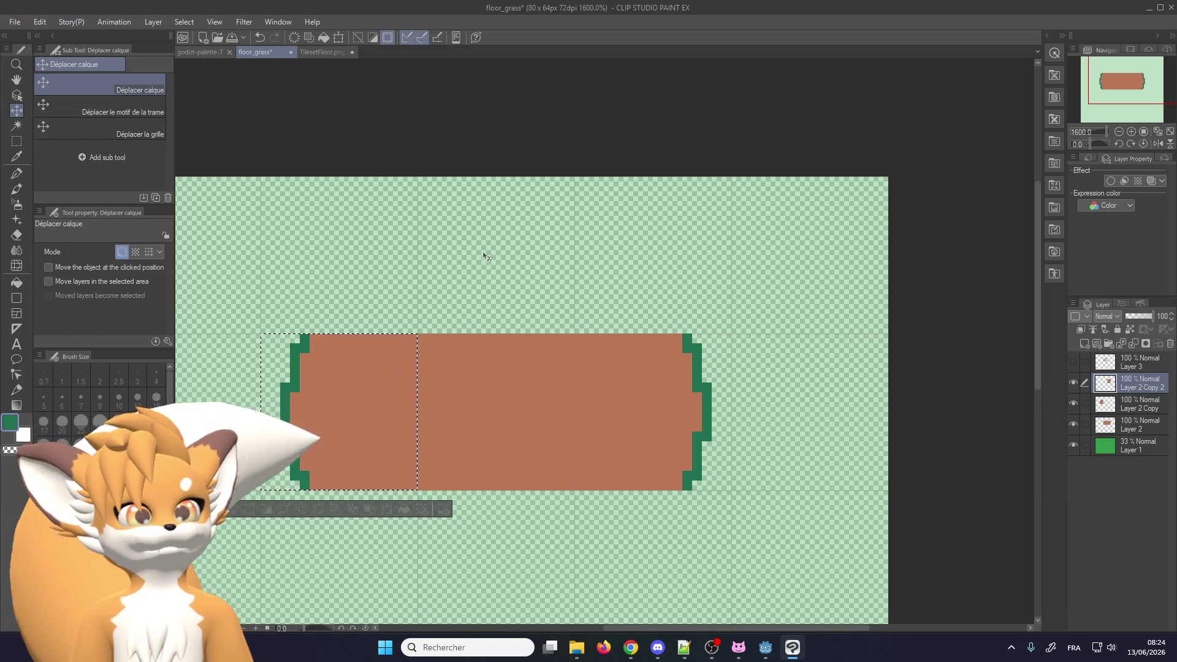
{"action": "key", "text": "ctrl+d"}
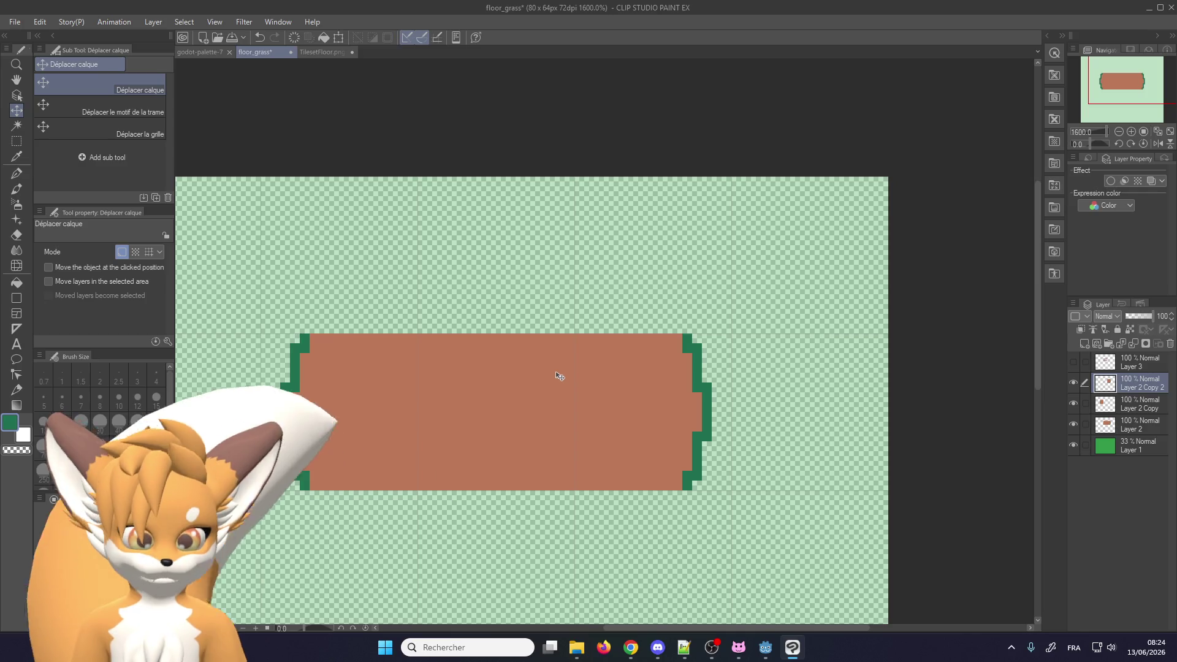
{"action": "scroll", "coordinate": [482, 400], "scroll_direction": "down", "scroll_amount": 2}
{"action": "left_click_drag", "start_coordinate": [433, 412], "coordinate": [549, 302]}
{"action": "mouse_move", "coordinate": [757, 328]}
{"action": "left_mouse_down"}
{"action": "mouse_move", "coordinate": [549, 325]}
{"action": "mouse_move", "coordinate": [499, 340]}
{"action": "left_mouse_up"}
{"action": "scroll", "coordinate": [549, 325], "scroll_direction": "up", "scroll_amount": 3}
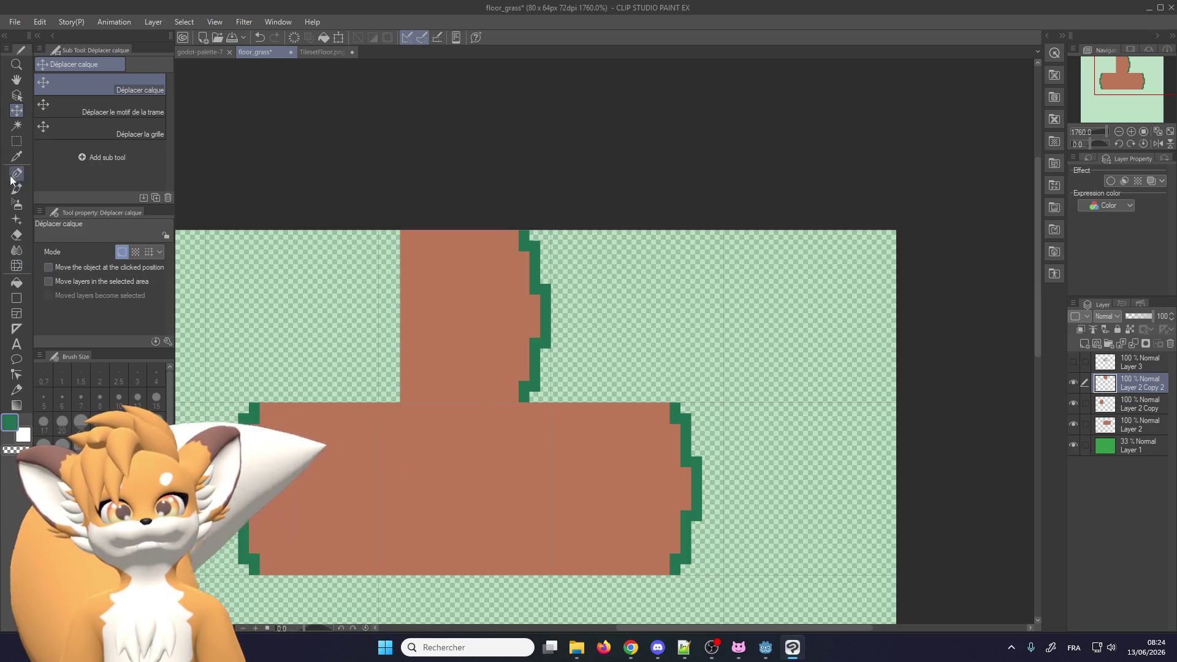
Rotate the upright piece of the T so its grass edge faces up
{"action": "left_click", "coordinate": [15, 145]}
{"action": "scroll", "coordinate": [369, 330], "scroll_direction": "up", "scroll_amount": 1}
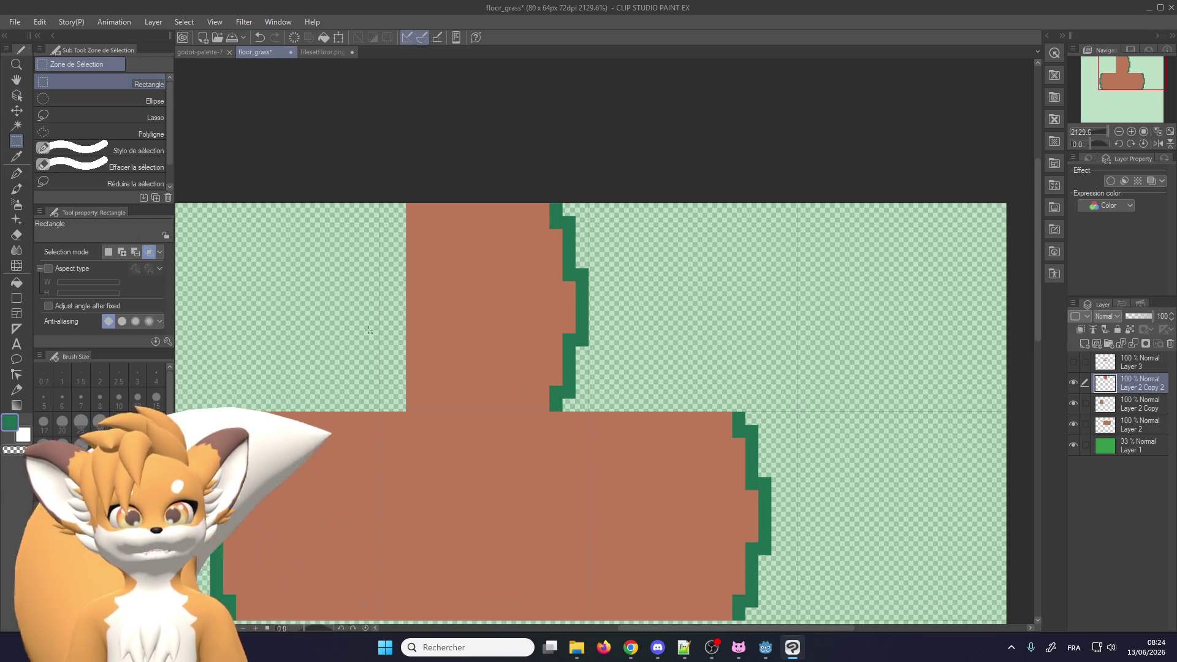
{"action": "left_click_drag", "start_coordinate": [378, 413], "coordinate": [594, 179]}
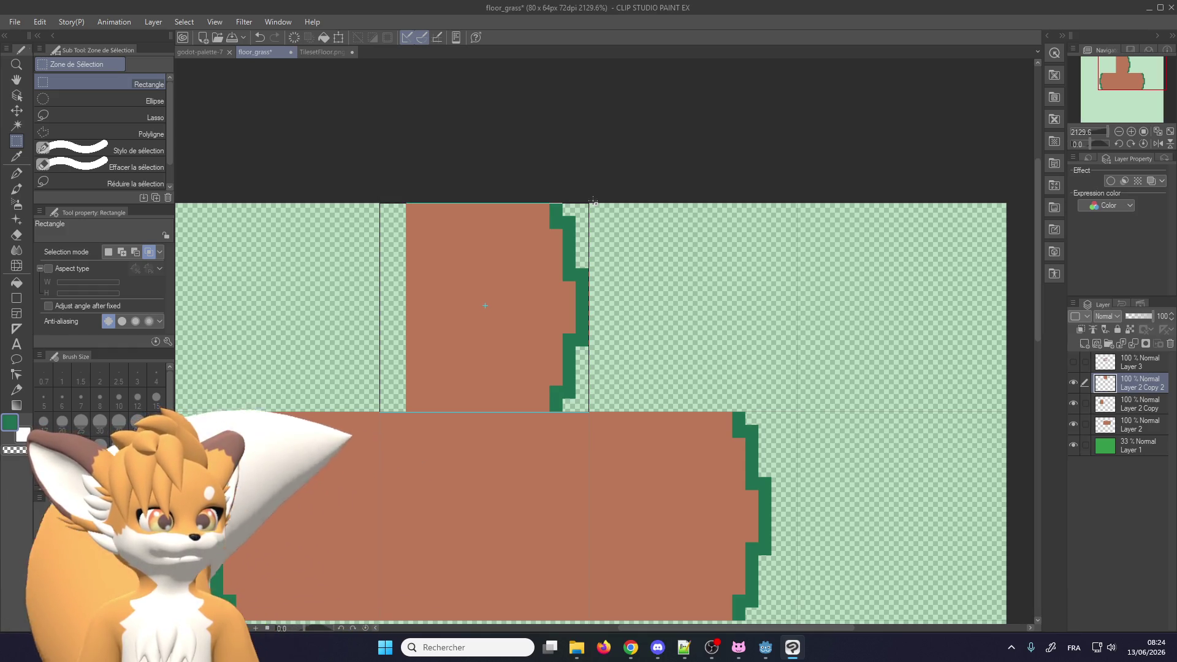
{"action": "left_click_drag", "start_coordinate": [594, 201], "coordinate": [590, 202]}
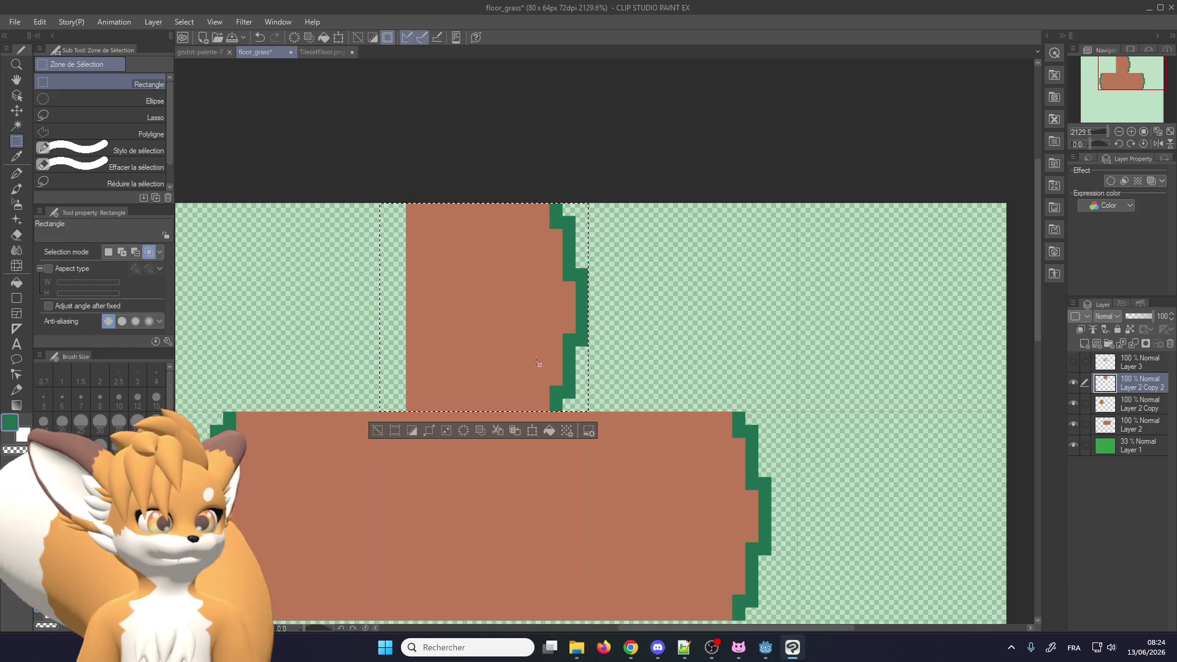
{"action": "left_click", "coordinate": [531, 431]}
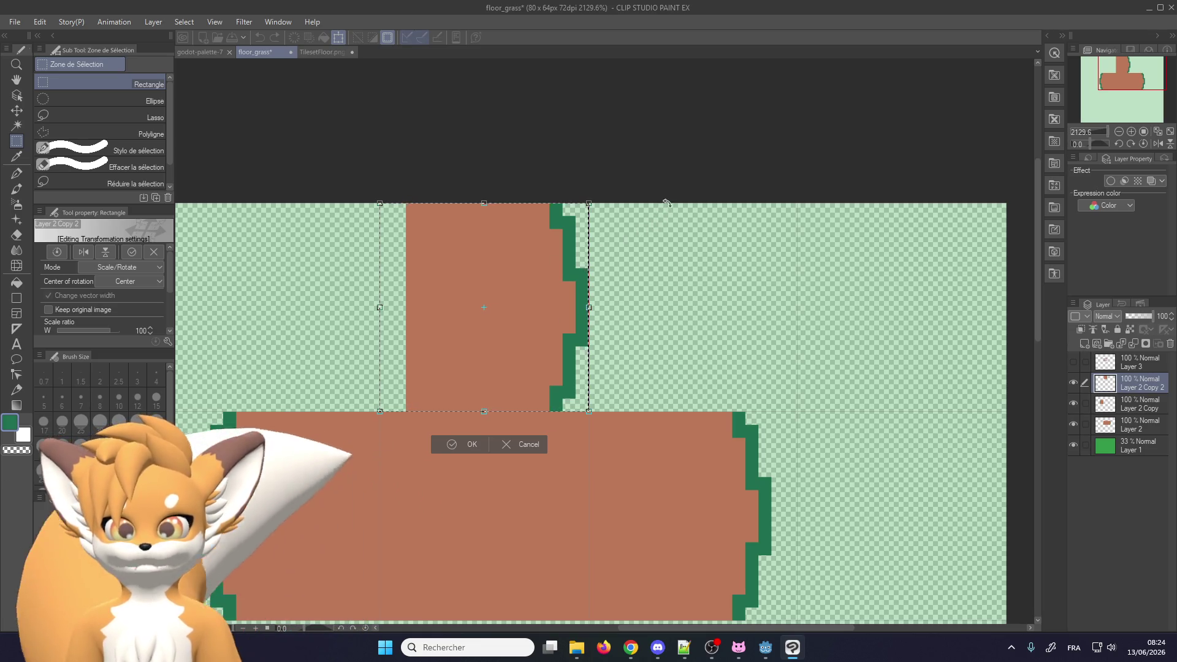
{"action": "left_click_drag", "start_coordinate": [673, 194], "coordinate": [362, 215]}
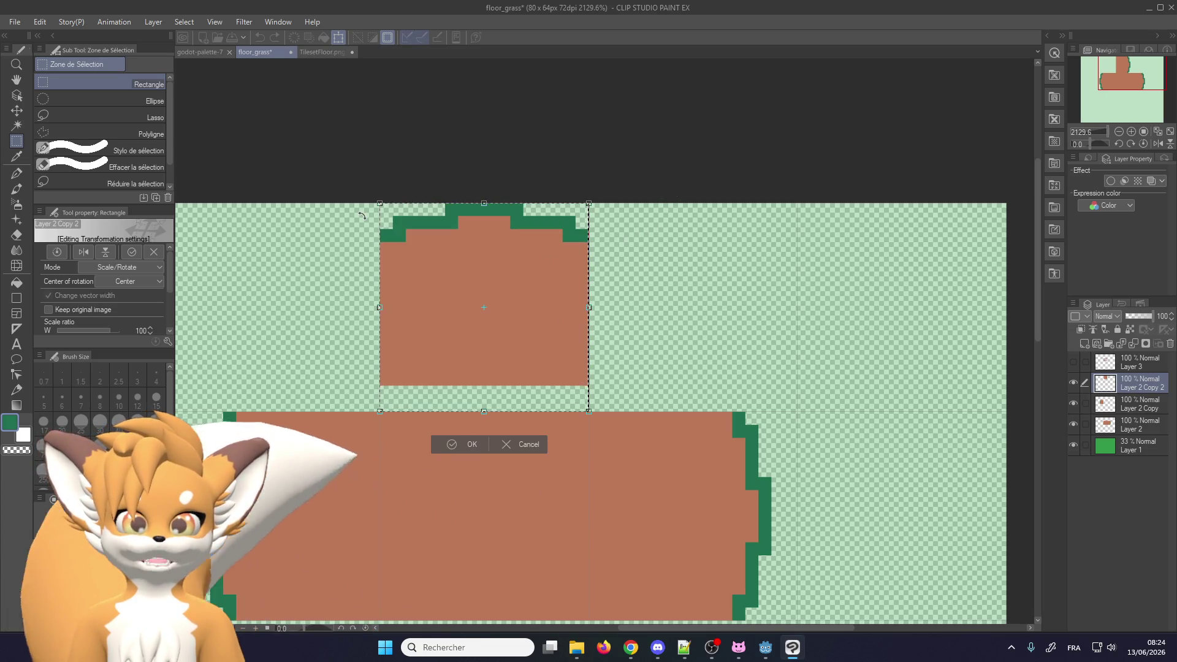
{"action": "scroll", "coordinate": [474, 298], "scroll_direction": "up", "scroll_amount": 1}
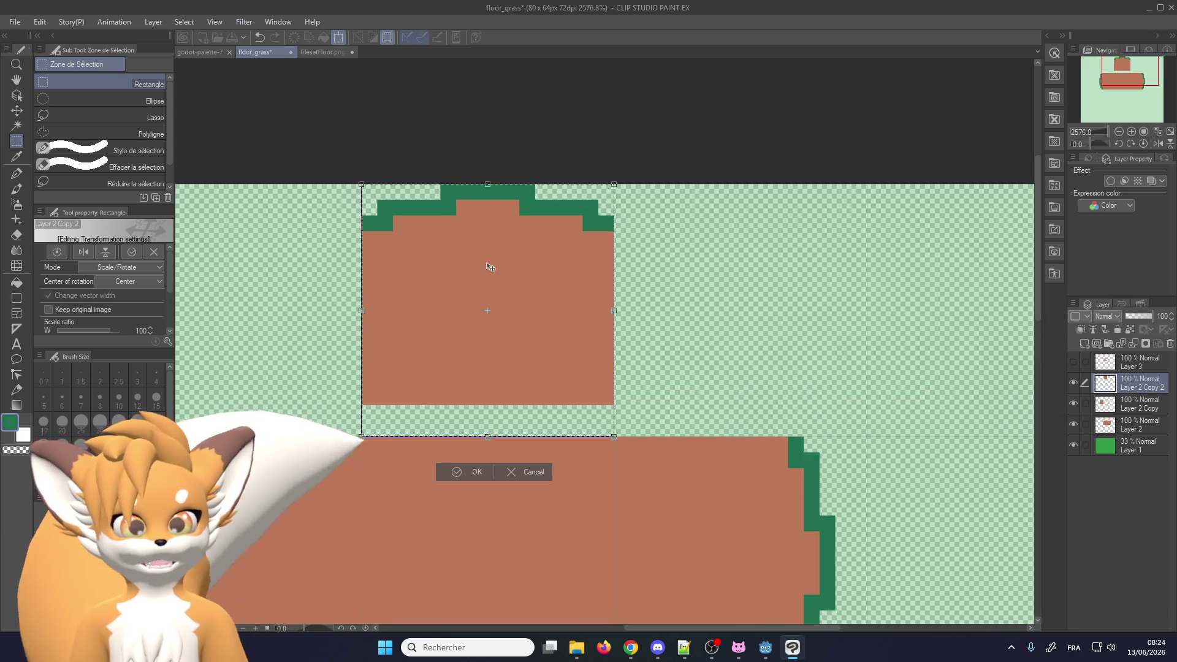
{"action": "left_click", "coordinate": [471, 503]}
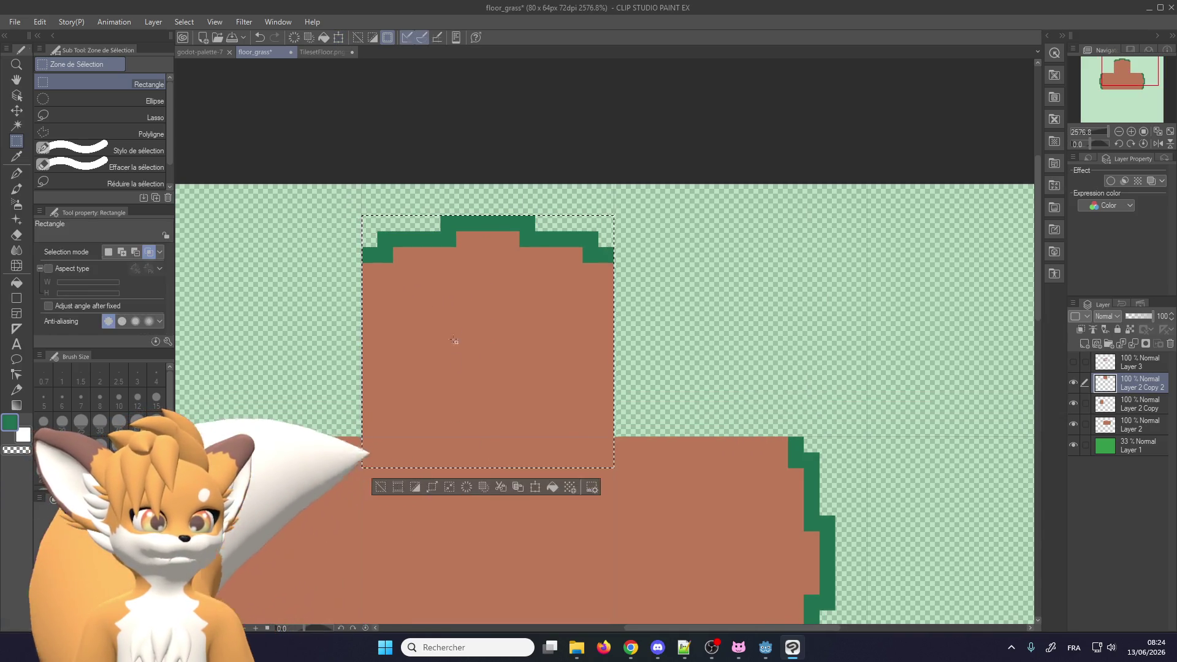
{"action": "scroll", "coordinate": [472, 416], "scroll_direction": "down", "scroll_amount": 3}
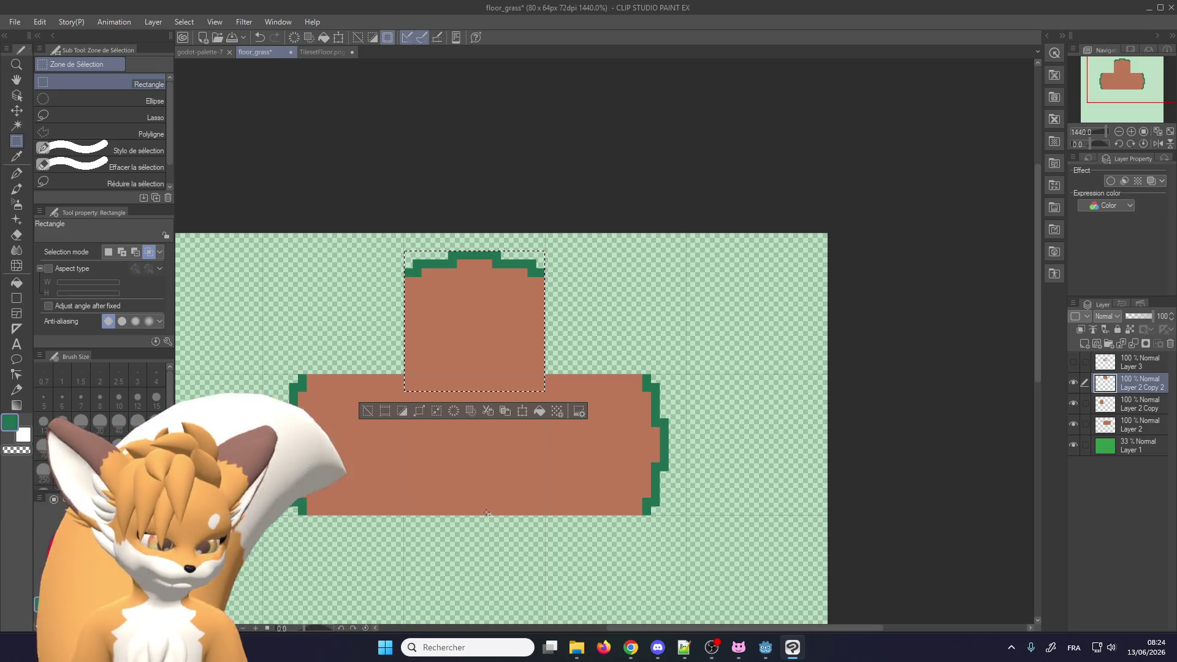
Paste a copy of the arm, rotate it downward, and butt it under the cross as the fourth arm
{"action": "left_click", "coordinate": [505, 411]}
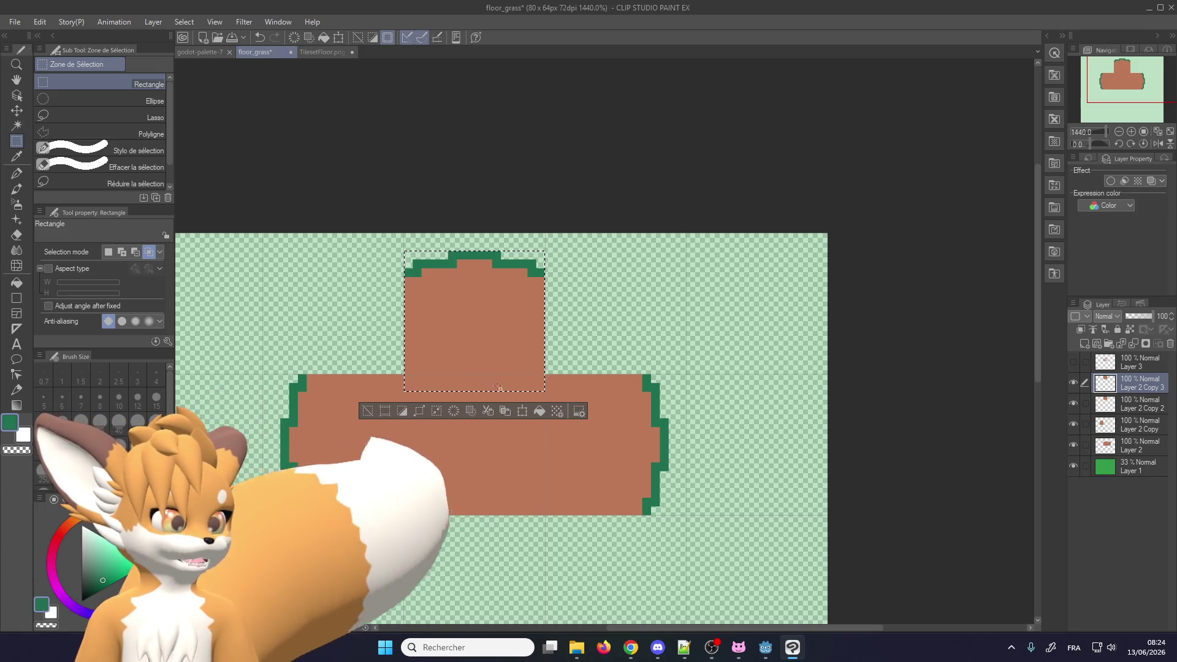
{"action": "left_click", "coordinate": [522, 410]}
{"action": "scroll", "coordinate": [483, 338], "scroll_direction": "up", "scroll_amount": 1}
{"action": "left_click_drag", "start_coordinate": [482, 338], "coordinate": [482, 591]}
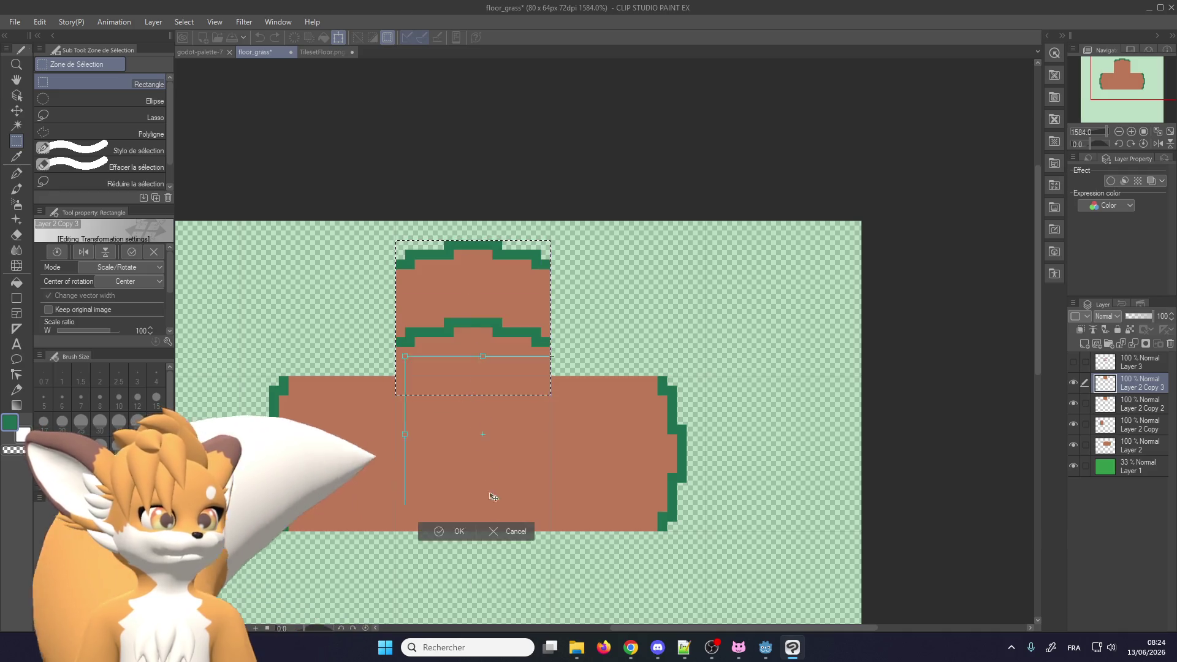
{"action": "scroll", "coordinate": [436, 234], "scroll_direction": "down", "scroll_amount": 3}
{"action": "scroll", "coordinate": [435, 234], "scroll_direction": "up", "scroll_amount": 2}
{"action": "left_click_drag", "start_coordinate": [444, 336], "coordinate": [444, 370]}
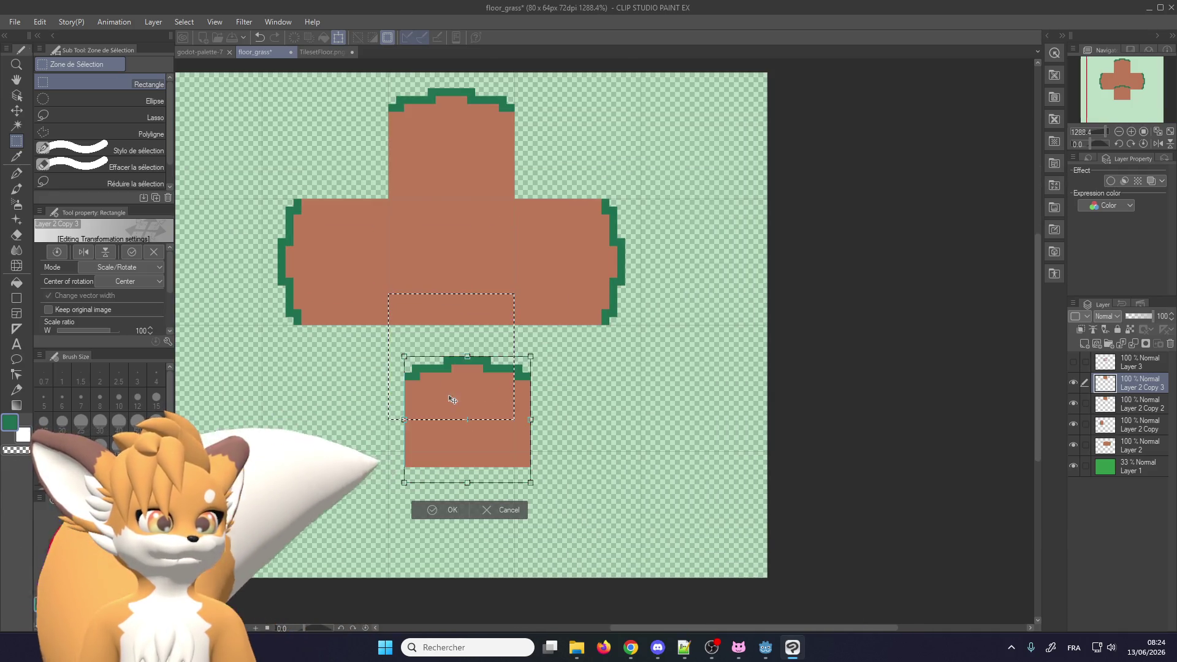
{"action": "mouse_move", "coordinate": [404, 472]}
{"action": "left_mouse_down"}
{"action": "mouse_move", "coordinate": [485, 493]}
{"action": "mouse_move", "coordinate": [359, 444]}
{"action": "left_mouse_up"}
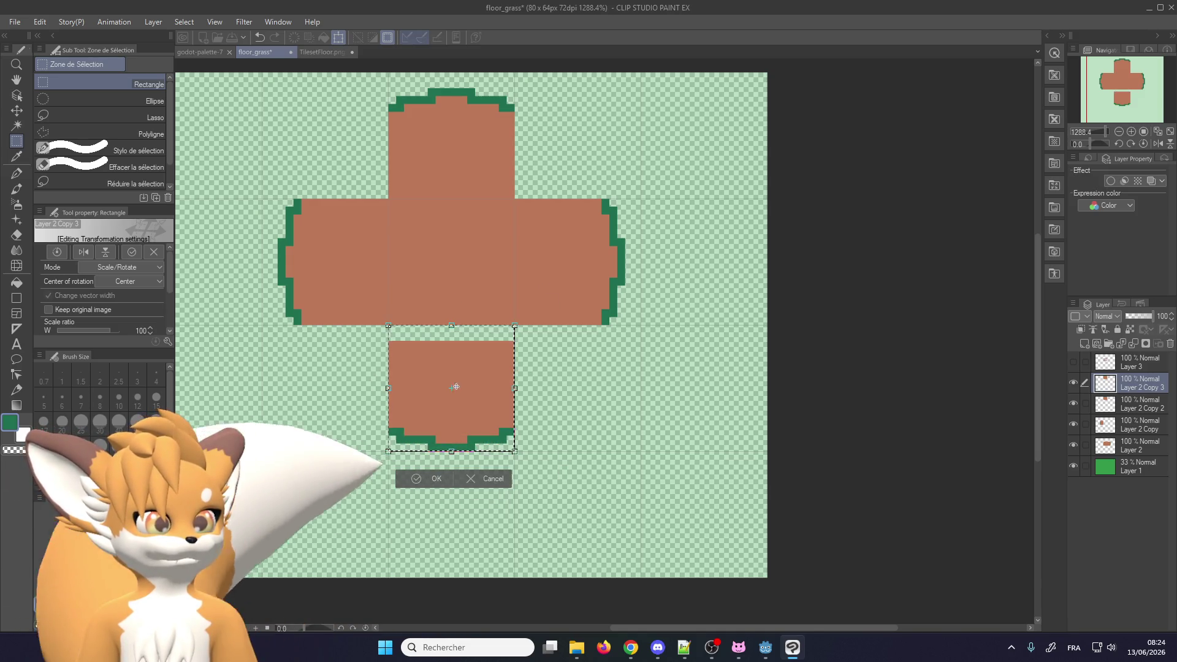
{"action": "left_click_drag", "start_coordinate": [447, 393], "coordinate": [446, 374]}
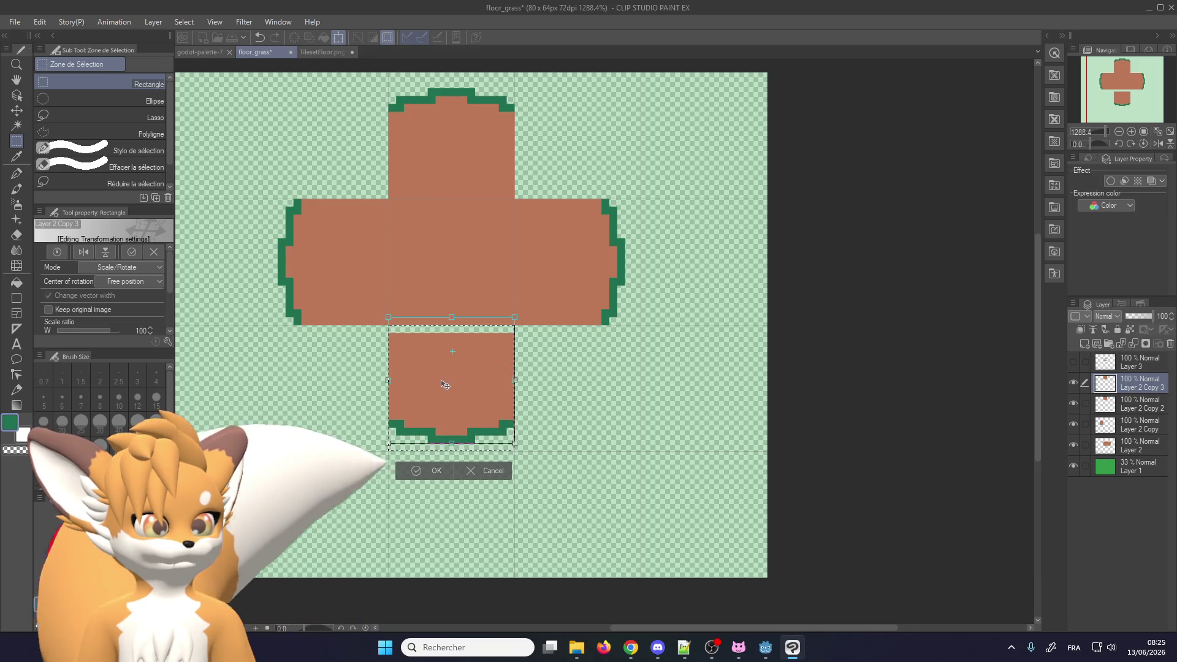
{"action": "left_click", "coordinate": [409, 466]}
{"action": "scroll", "coordinate": [304, 294], "scroll_direction": "down", "scroll_amount": 1}
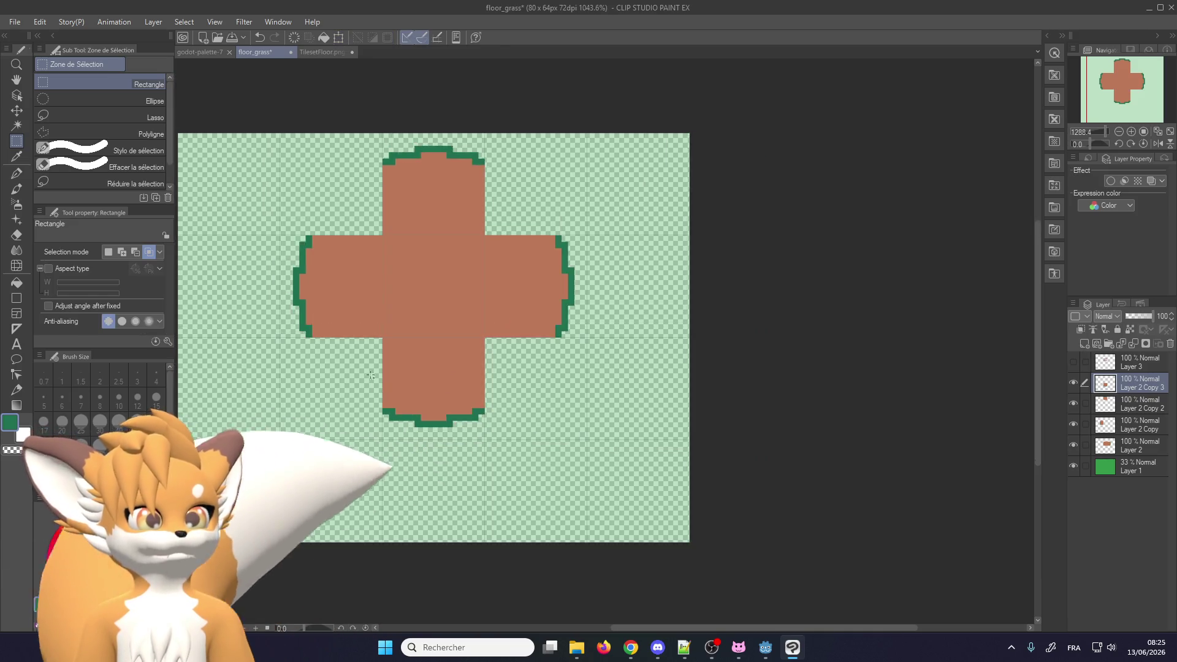
{"action": "scroll", "coordinate": [304, 293], "scroll_direction": "up", "scroll_amount": 3}
{"action": "scroll", "coordinate": [270, 306], "scroll_direction": "up", "scroll_amount": 1}
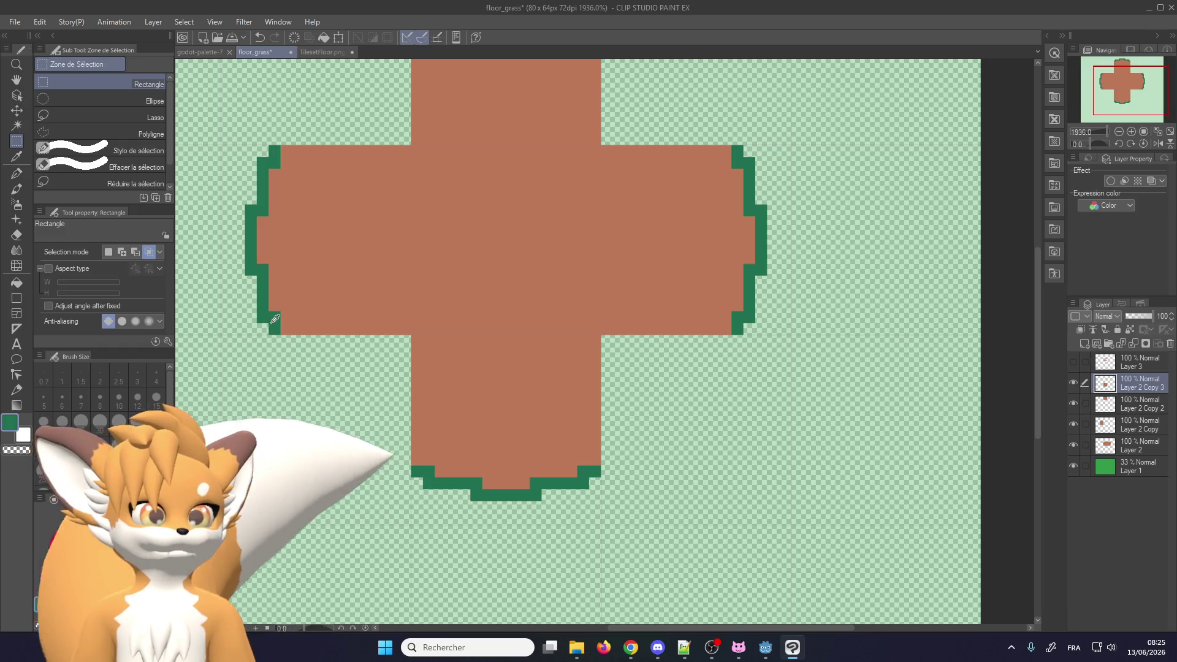
{"action": "left_click", "coordinate": [17, 173]}
{"action": "scroll", "coordinate": [241, 342], "scroll_direction": "up", "scroll_amount": 2}
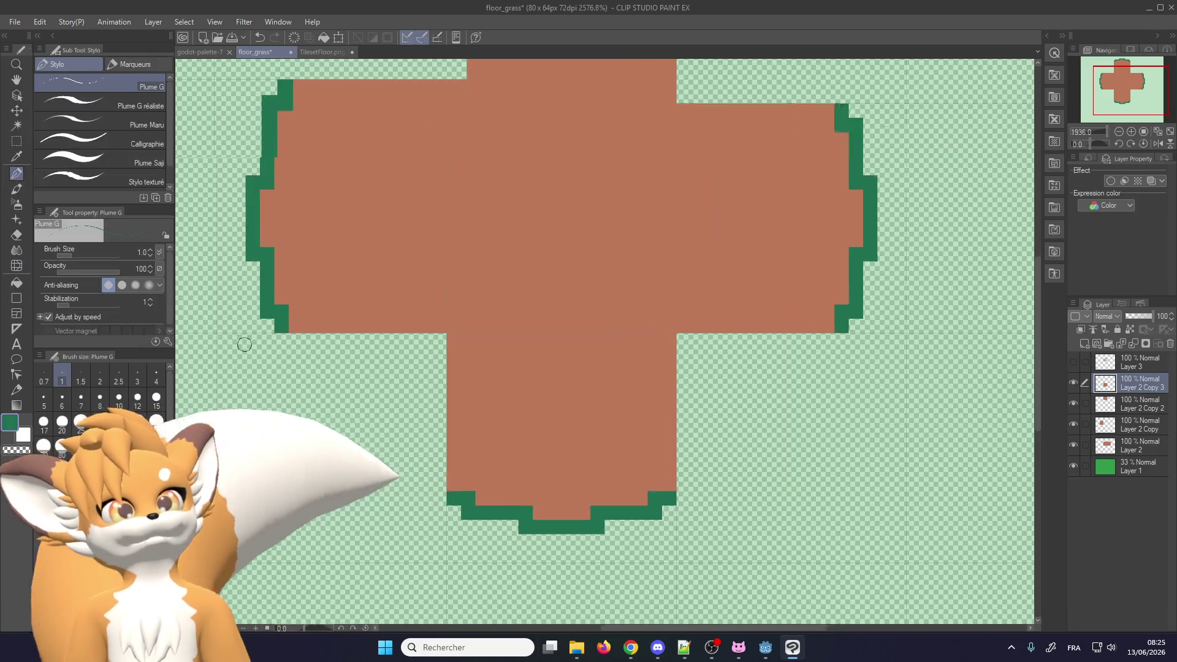
Merge Layer 2 Copy 3, Copy 2 and Copy down into Layer 2
{"action": "scroll", "coordinate": [308, 342], "scroll_direction": "up", "scroll_amount": 2}
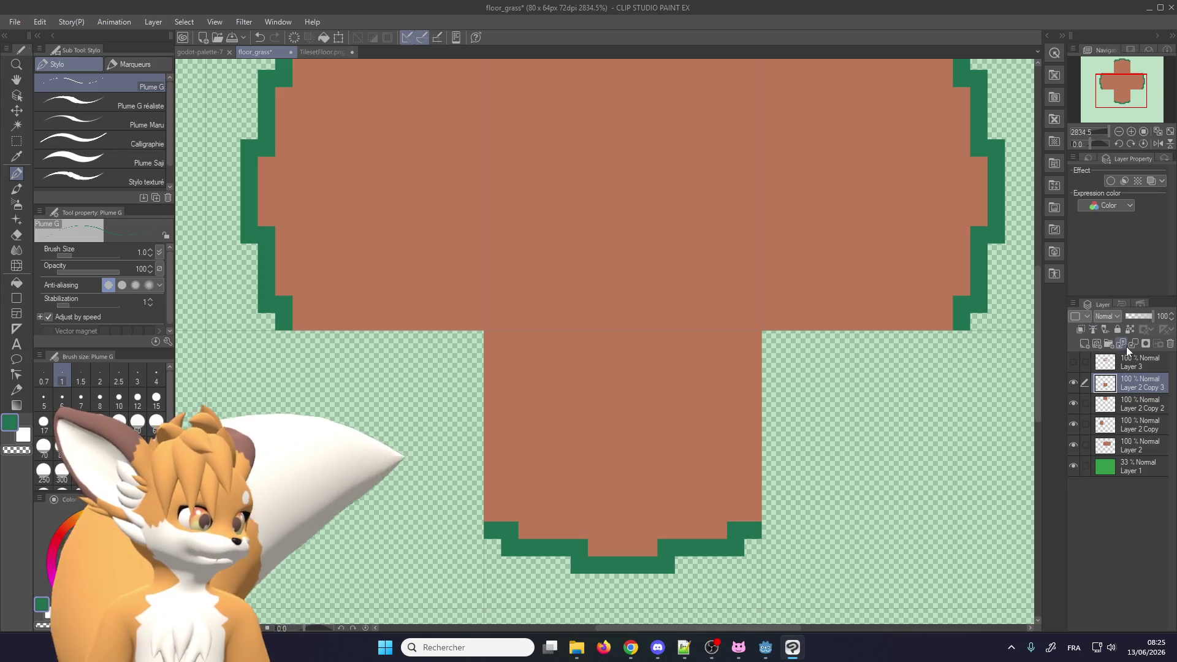
{"action": "left_click", "coordinate": [1132, 345]}
{"action": "left_click", "coordinate": [1131, 344]}
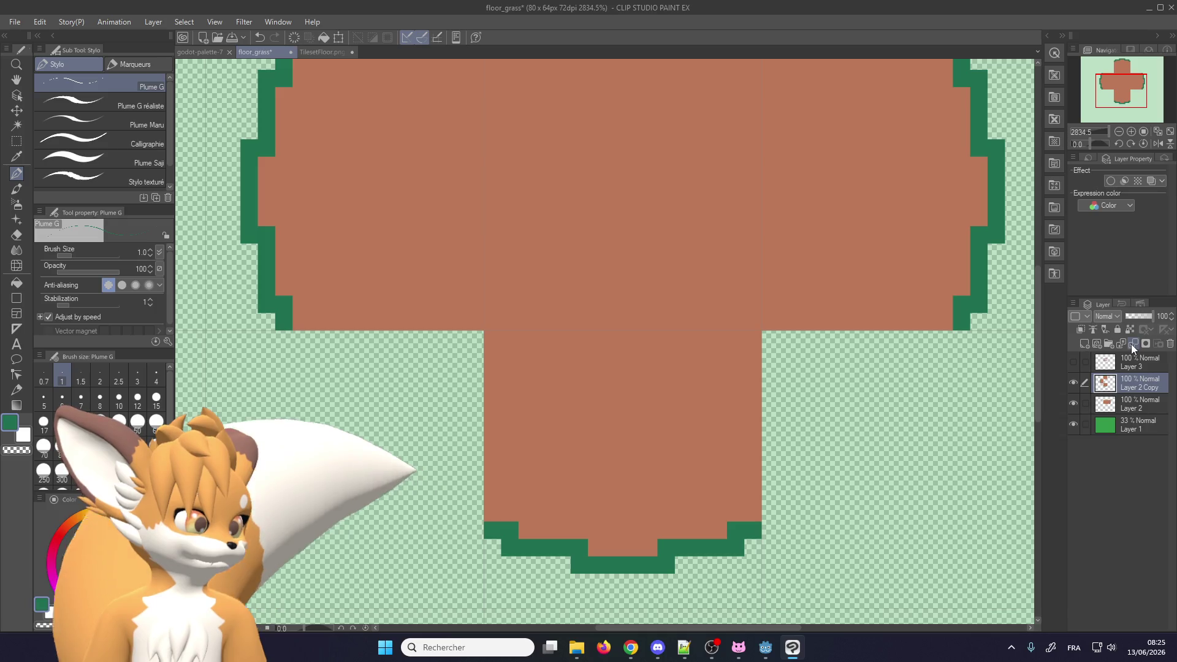
{"action": "left_click", "coordinate": [1131, 344]}
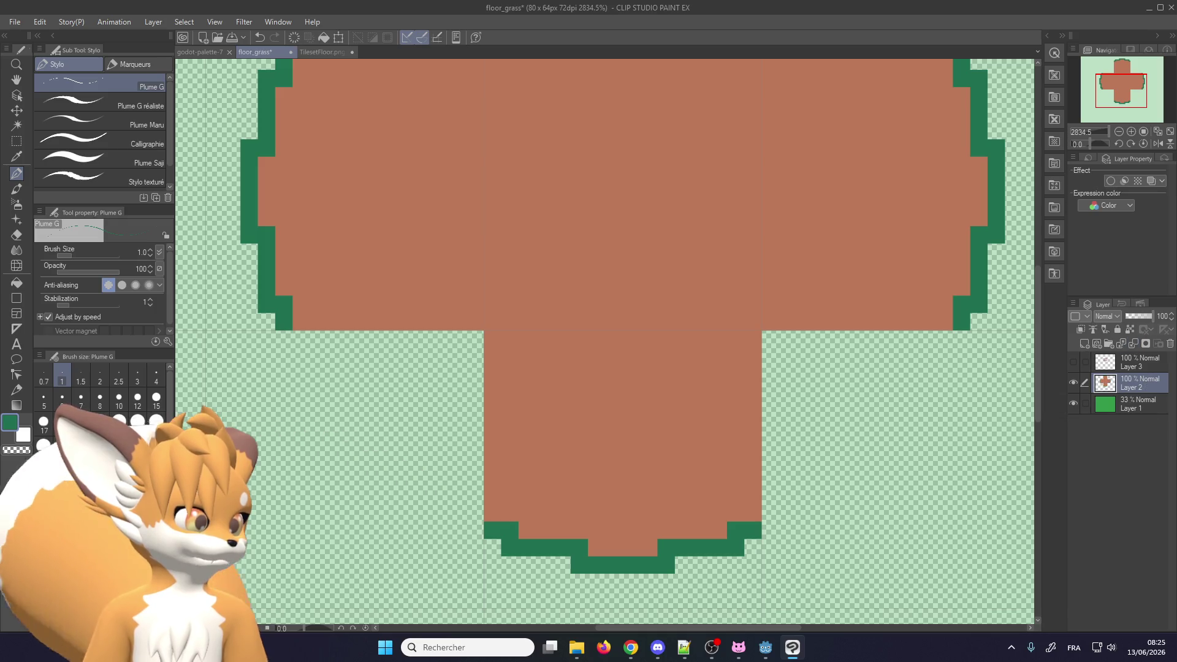
Draw a diagonal dark-green outline across the lower-left corner and fill it brown
{"action": "left_click", "coordinate": [310, 329], "text": "alt"}
{"action": "left_click_drag", "start_coordinate": [300, 339], "coordinate": [509, 341]}
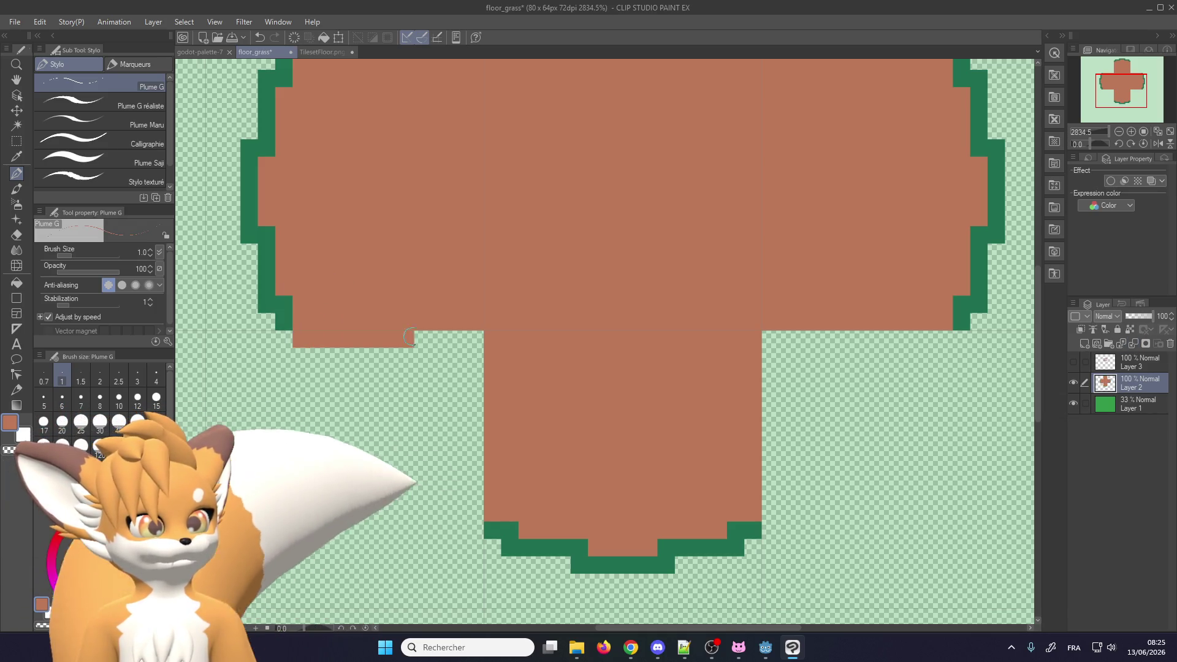
{"action": "key", "text": "ctrl+z"}
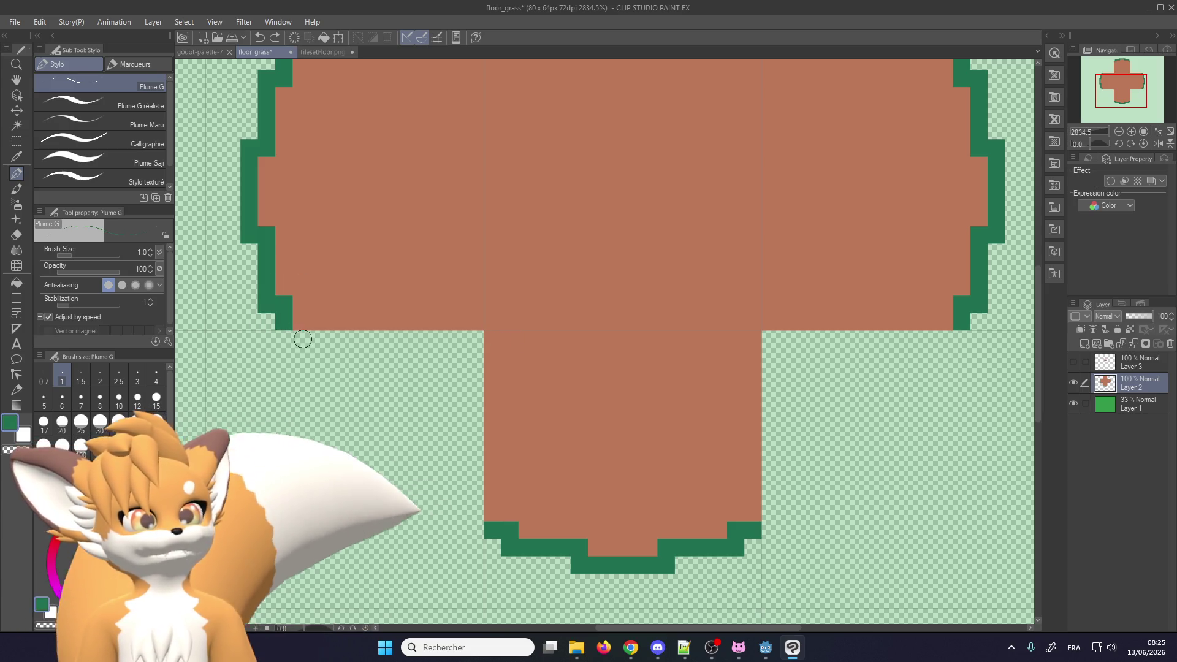
{"action": "left_click_drag", "start_coordinate": [306, 341], "coordinate": [371, 454]}
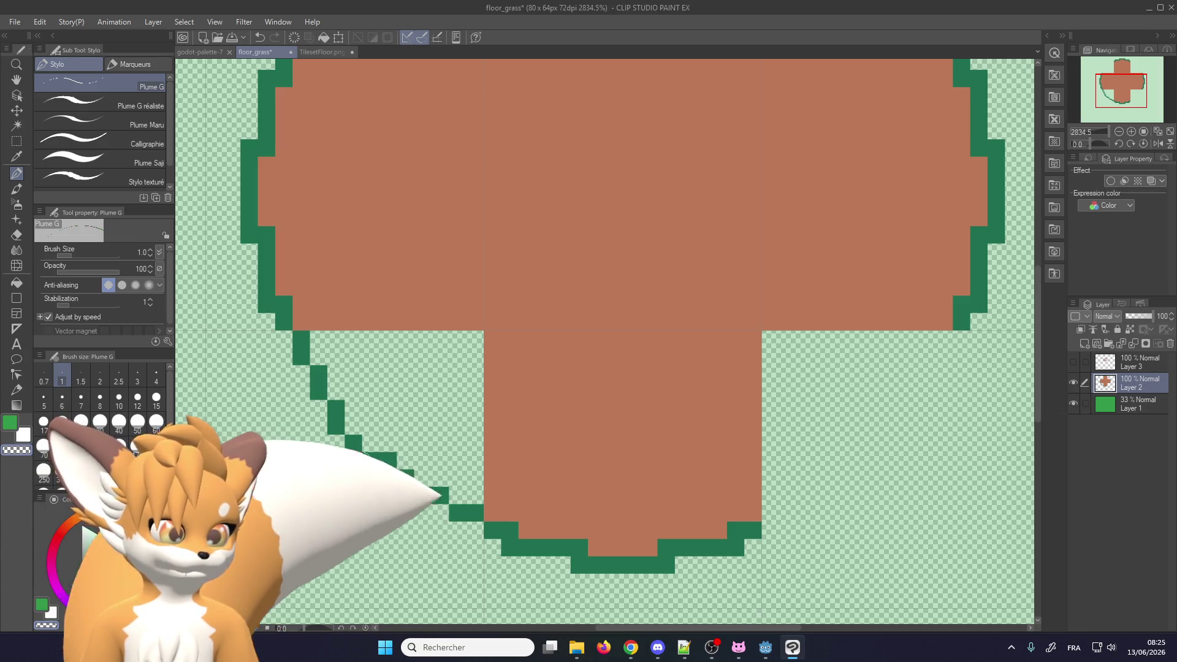
{"action": "scroll", "coordinate": [376, 336], "scroll_direction": "down", "scroll_amount": 3}
{"action": "scroll", "coordinate": [372, 338], "scroll_direction": "up", "scroll_amount": 1}
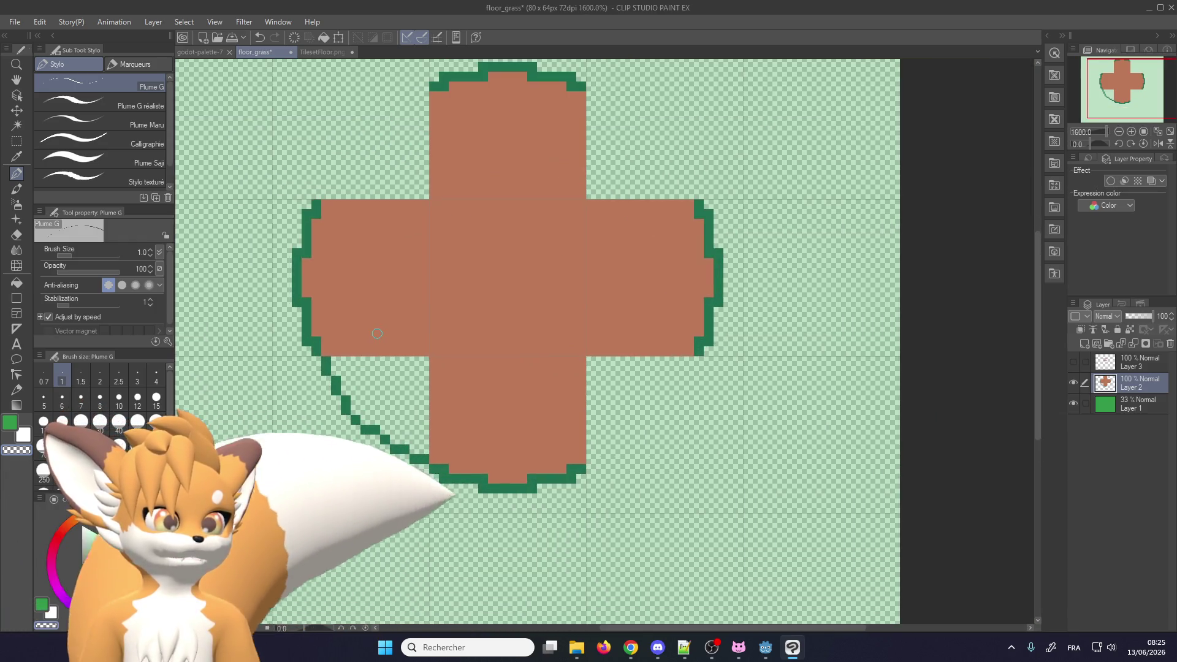
{"action": "scroll", "coordinate": [371, 338], "scroll_direction": "up", "scroll_amount": 1}
{"action": "left_click_drag", "start_coordinate": [336, 376], "coordinate": [366, 376]}
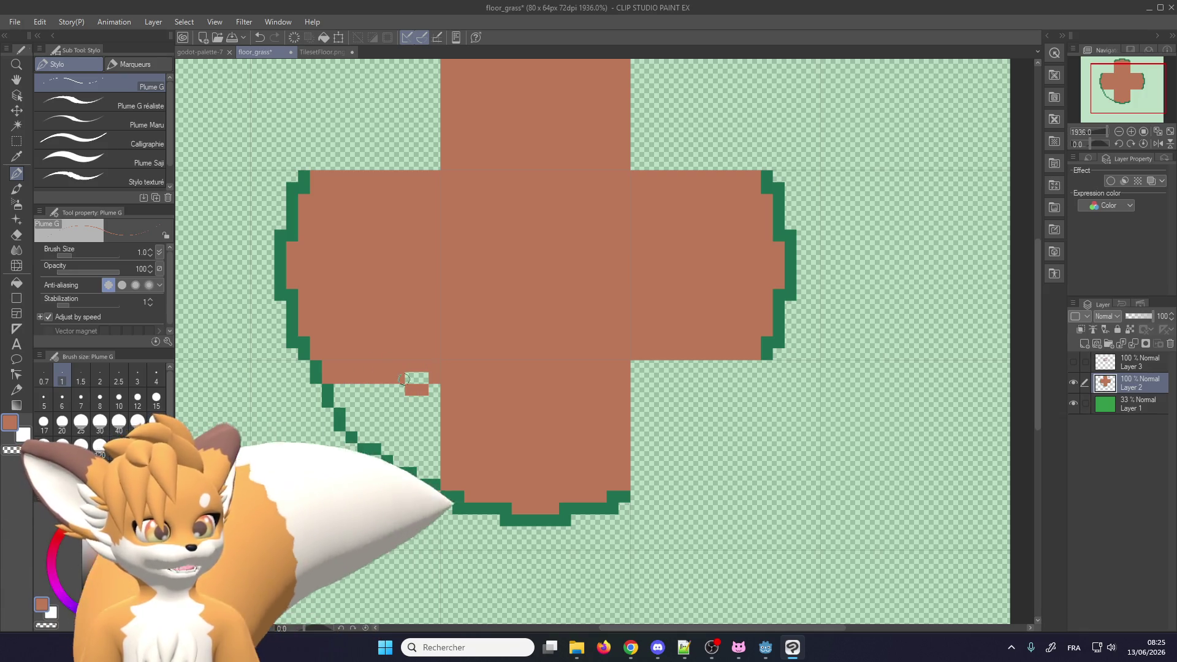
{"action": "mouse_move", "coordinate": [394, 392]}
{"action": "left_mouse_down"}
{"action": "mouse_move", "coordinate": [426, 406]}
{"action": "mouse_move", "coordinate": [357, 425]}
{"action": "mouse_move", "coordinate": [390, 452]}
{"action": "left_mouse_up"}
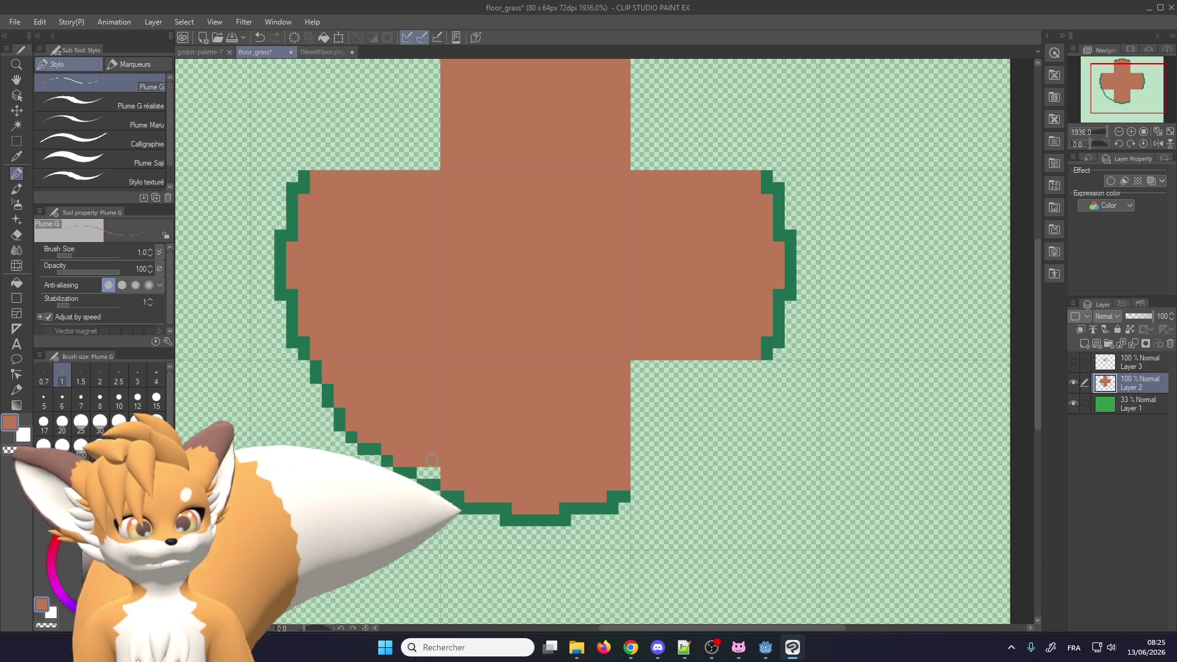
{"action": "scroll", "coordinate": [448, 458], "scroll_direction": "down", "scroll_amount": 2}
{"action": "scroll", "coordinate": [447, 457], "scroll_direction": "up", "scroll_amount": 1}
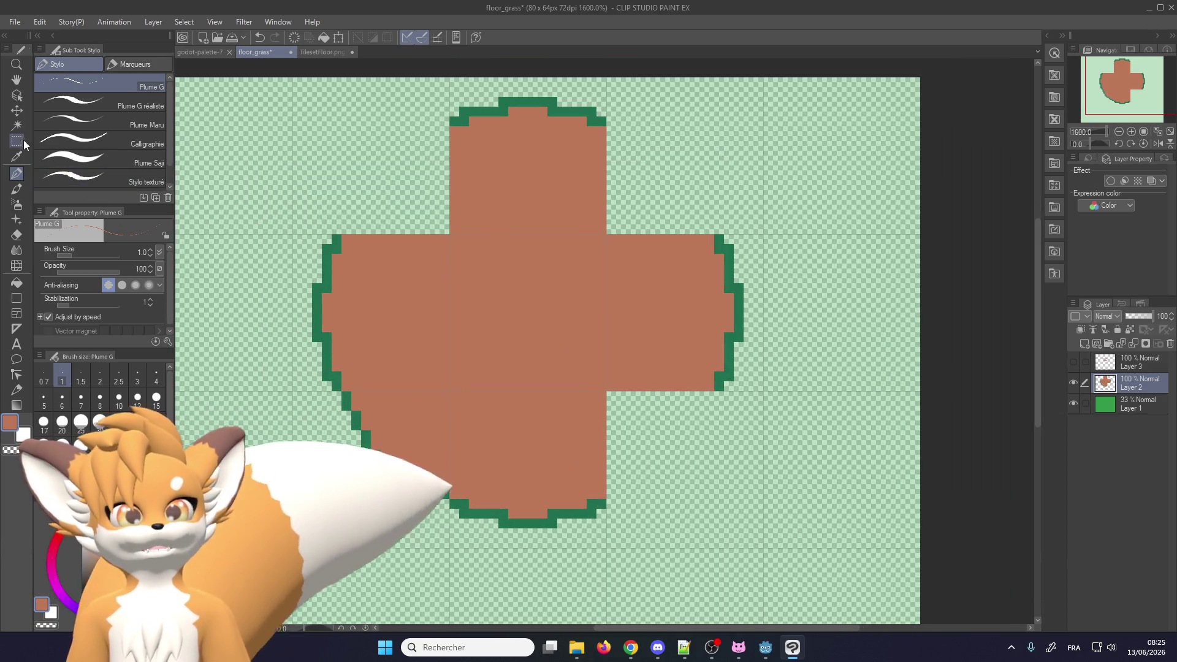
Copy the rounded lower-left corner, rotate it 90°, and place it in the bottom-right gap
{"action": "key", "text": "m"}
{"action": "left_click_drag", "start_coordinate": [293, 532], "coordinate": [454, 381]}
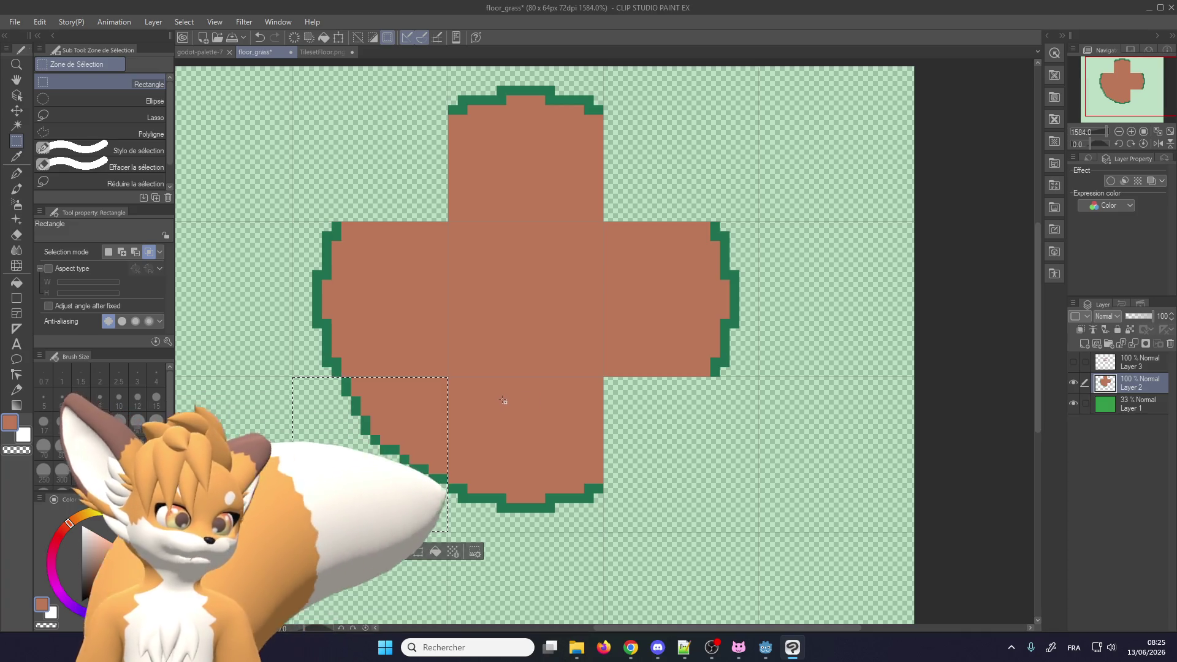
{"action": "key", "text": "ctrl+c"}
{"action": "key", "text": "ctrl+v"}
{"action": "left_click", "coordinate": [417, 552]}
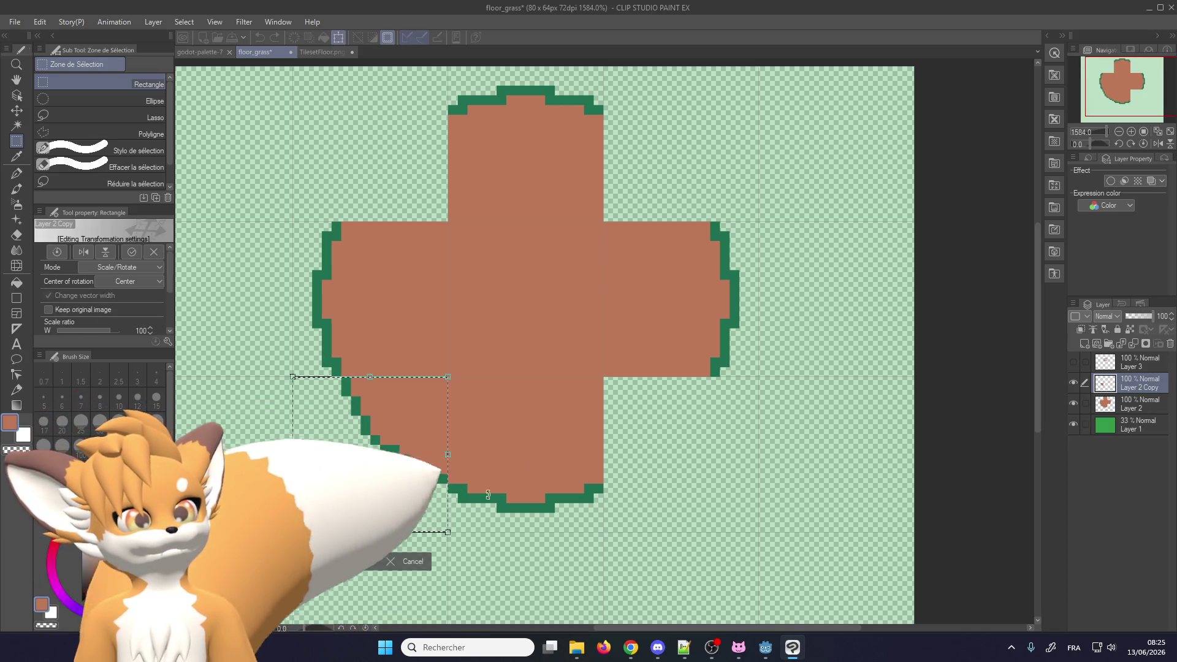
{"action": "mouse_move", "coordinate": [567, 362]}
{"action": "left_mouse_down"}
{"action": "mouse_move", "coordinate": [433, 270]}
{"action": "mouse_move", "coordinate": [285, 279]}
{"action": "left_mouse_up"}
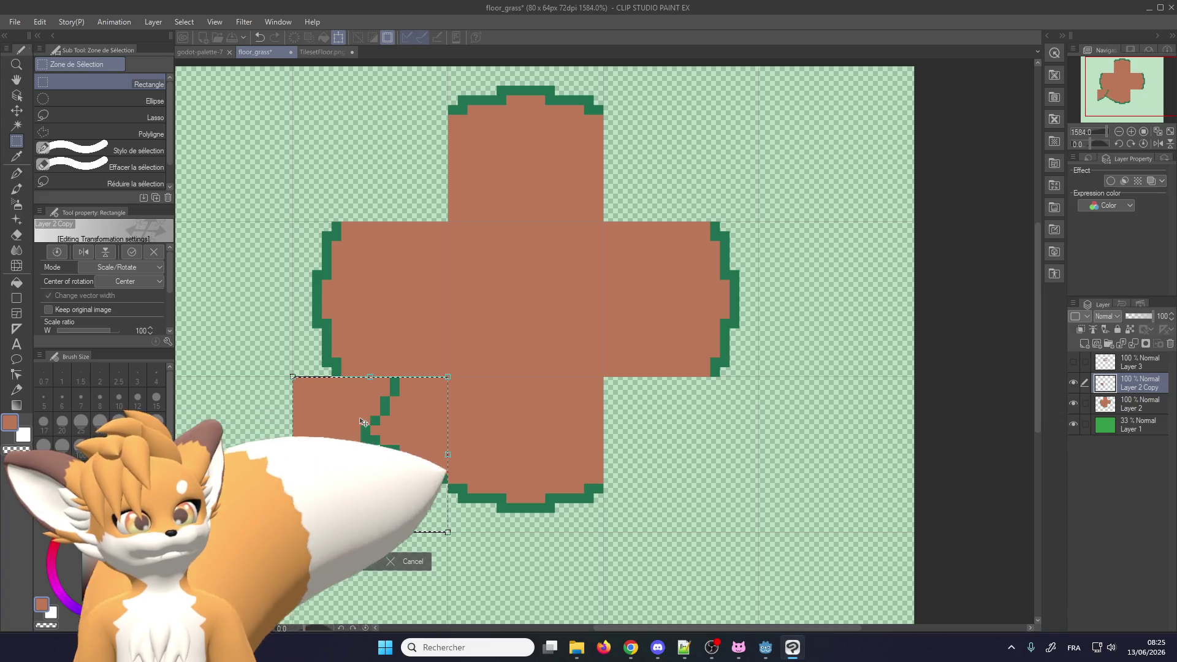
{"action": "left_click_drag", "start_coordinate": [362, 423], "coordinate": [672, 423]}
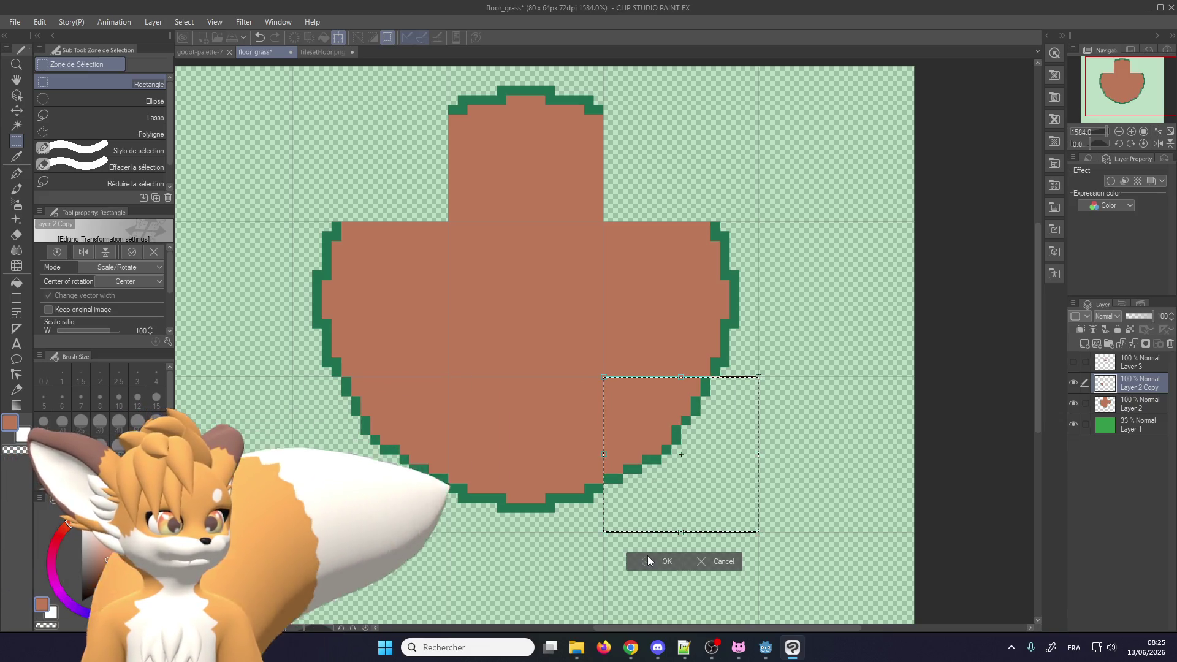
{"action": "left_click", "coordinate": [648, 560]}
{"action": "key", "text": "ctrl+d"}
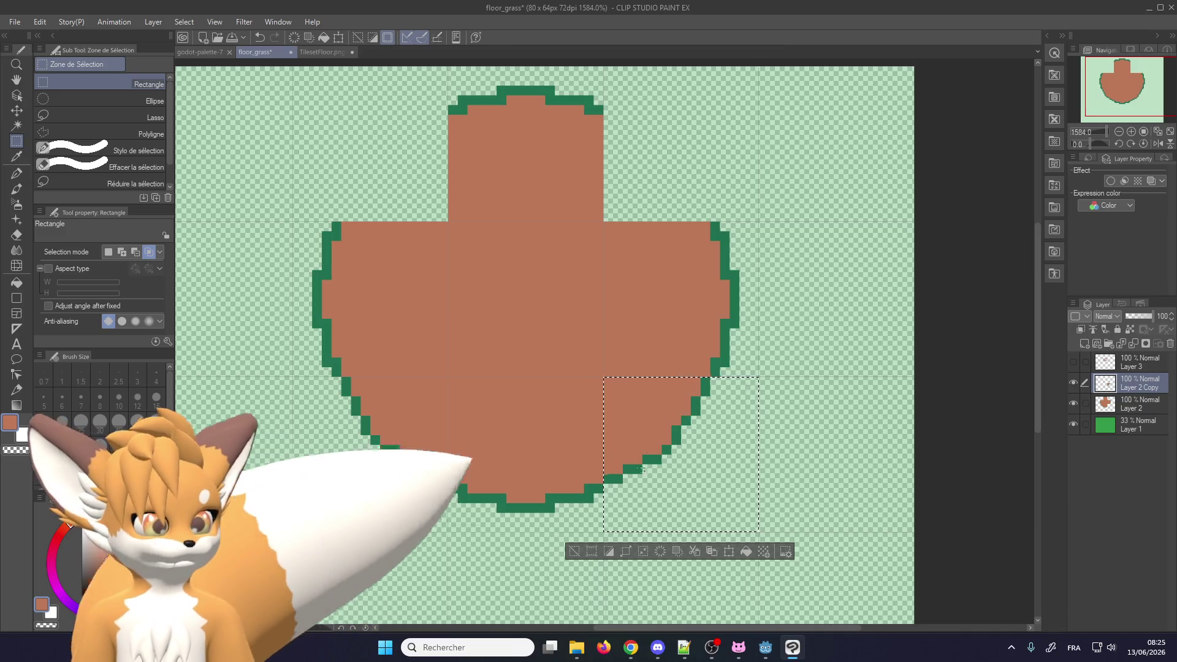
{"action": "scroll", "coordinate": [649, 299], "scroll_direction": "down", "scroll_amount": 1}
{"action": "key", "text": "ctrl+v"}
{"action": "scroll", "coordinate": [613, 319], "scroll_direction": "down", "scroll_amount": 4}
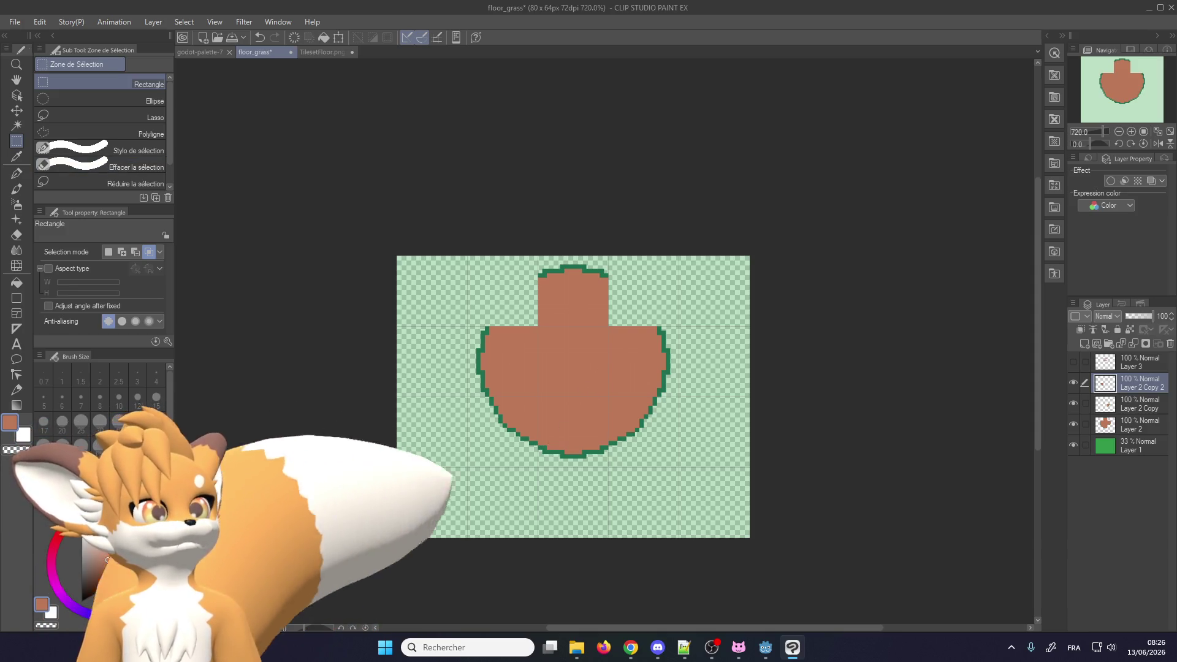
Rotate the pasted shape copy to close the top-right notch
{"action": "left_click_drag", "start_coordinate": [608, 364], "coordinate": [705, 286]}
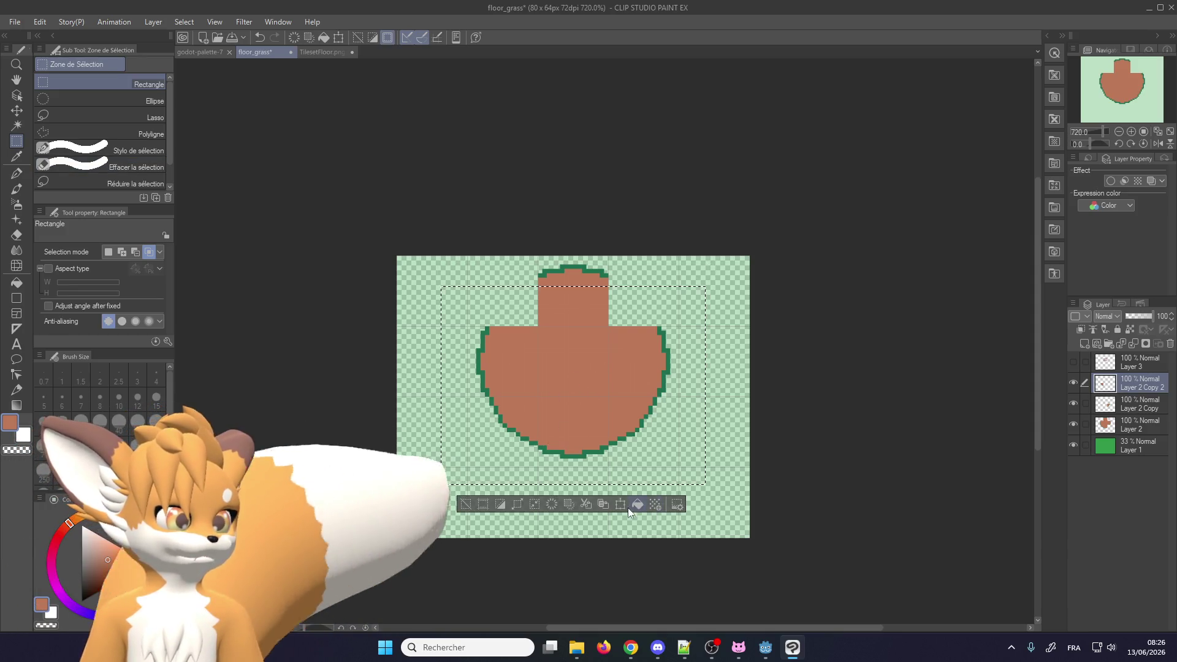
{"action": "key", "text": "ctrl+t"}
{"action": "mouse_move", "coordinate": [620, 206]}
{"action": "left_mouse_down"}
{"action": "mouse_move", "coordinate": [697, 241]}
{"action": "mouse_move", "coordinate": [388, 366]}
{"action": "mouse_move", "coordinate": [368, 420]}
{"action": "left_mouse_up"}
{"action": "scroll", "coordinate": [613, 338], "scroll_direction": "up", "scroll_amount": 2}
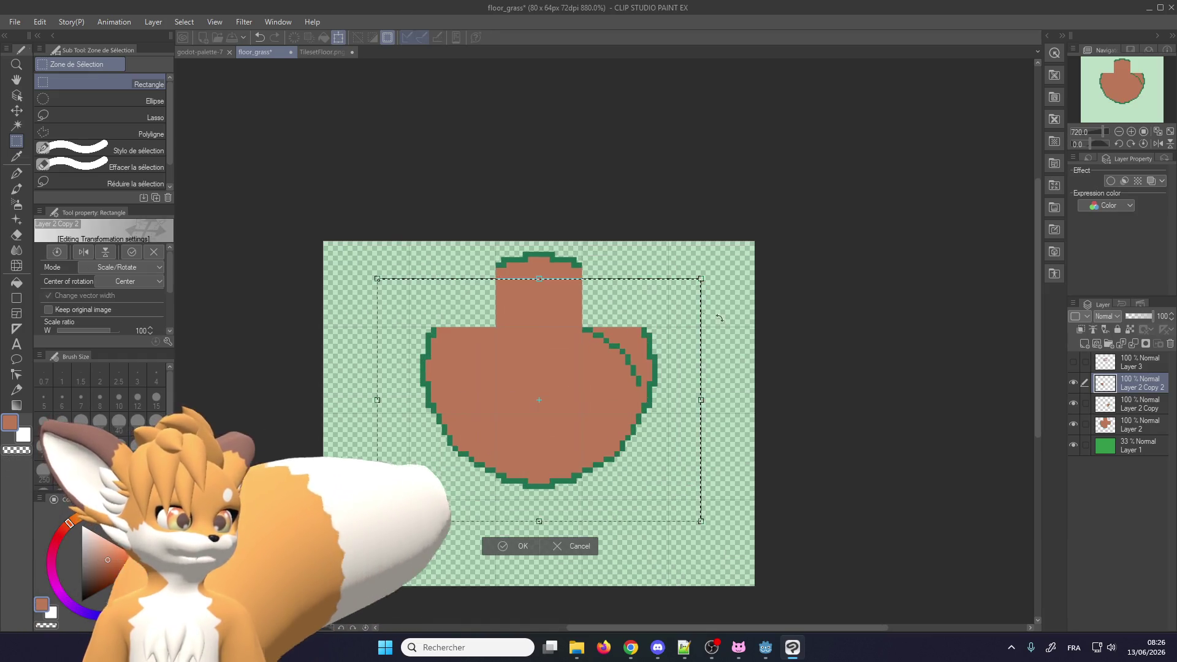
{"action": "scroll", "coordinate": [639, 302], "scroll_direction": "up", "scroll_amount": 2}
{"action": "scroll", "coordinate": [640, 301], "scroll_direction": "up", "scroll_amount": 2}
{"action": "mouse_move", "coordinate": [605, 305]}
{"action": "left_mouse_down"}
{"action": "mouse_move", "coordinate": [573, 286]}
{"action": "mouse_move", "coordinate": [574, 300]}
{"action": "left_mouse_up"}
{"action": "scroll", "coordinate": [539, 368], "scroll_direction": "down", "scroll_amount": 2}
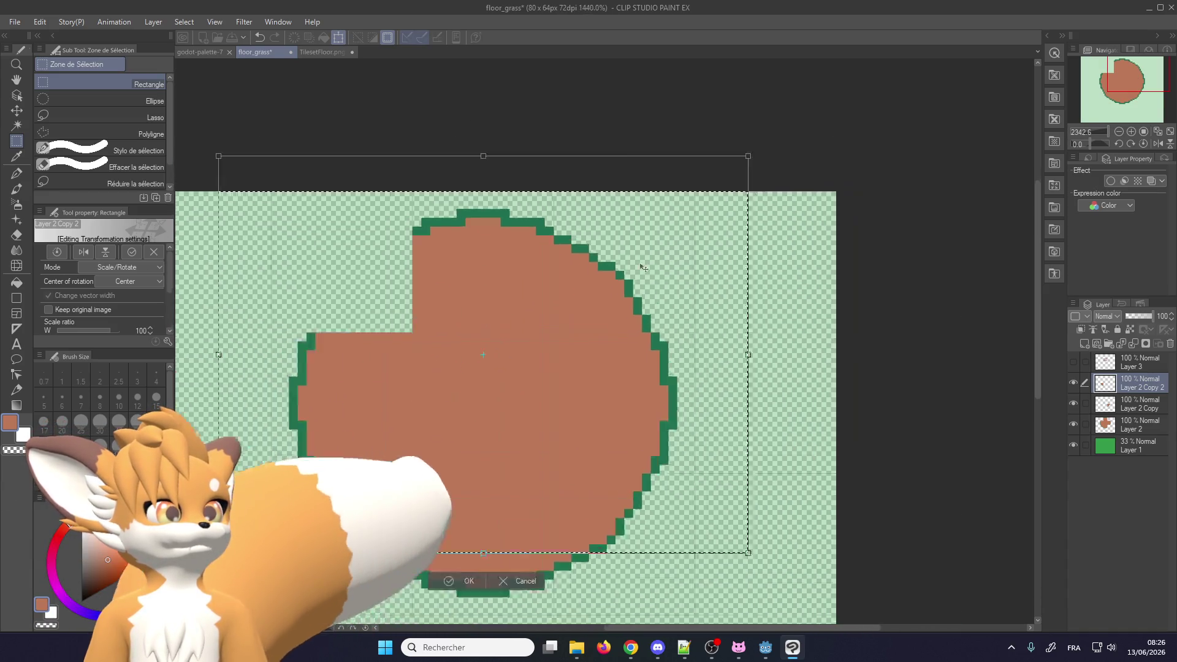
{"action": "scroll", "coordinate": [527, 417], "scroll_direction": "down", "scroll_amount": 1}
{"action": "left_click", "coordinate": [503, 478]}
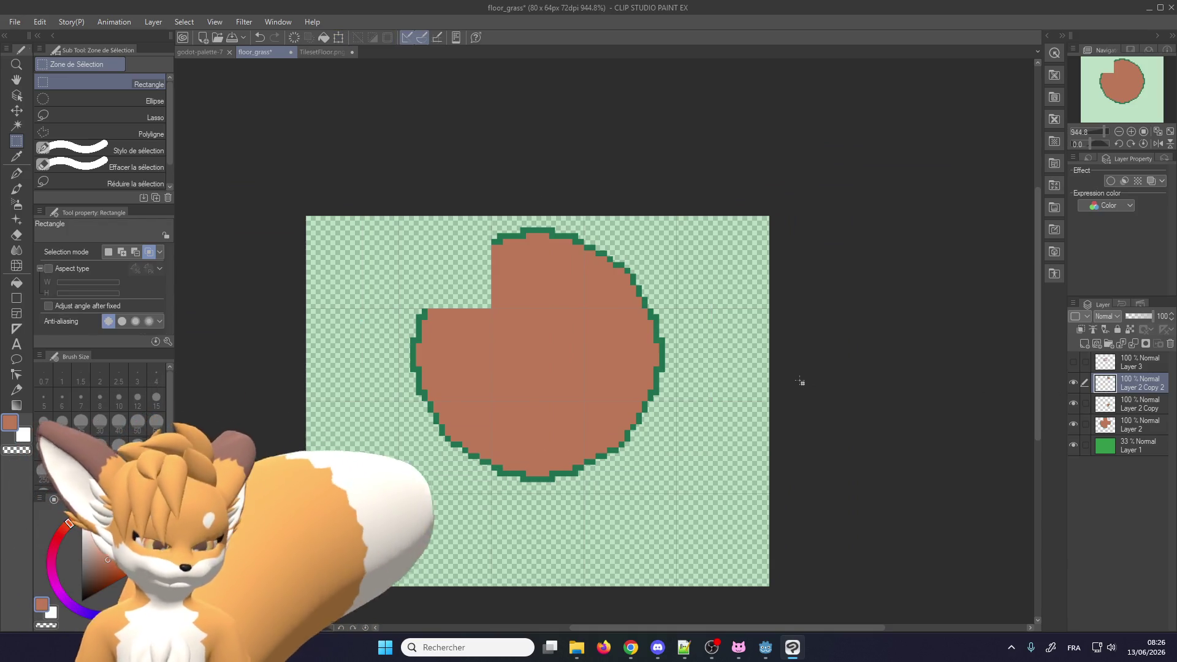
Fill the top-left notch with another rotated copy and raise the green background to 40% opacity
{"action": "key", "text": "ctrl+c"}
{"action": "key", "text": "ctrl+v"}
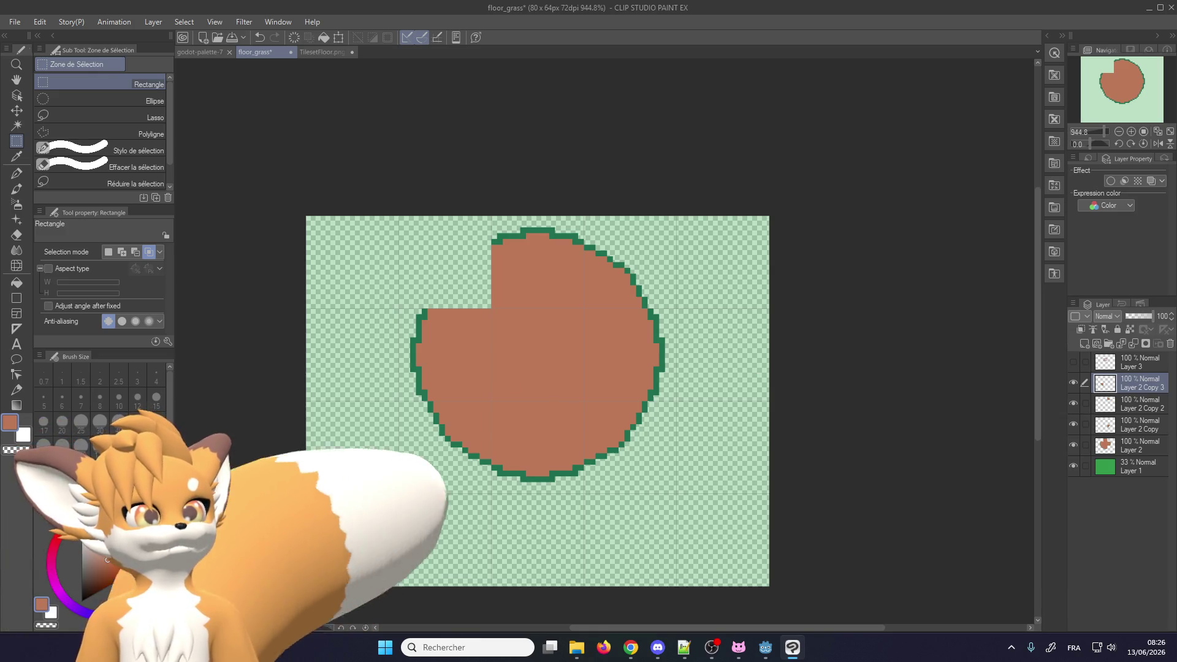
{"action": "left_click_drag", "start_coordinate": [387, 516], "coordinate": [693, 209]}
{"action": "left_click", "coordinate": [592, 537]}
{"action": "left_click_drag", "start_coordinate": [659, 543], "coordinate": [432, 490]}
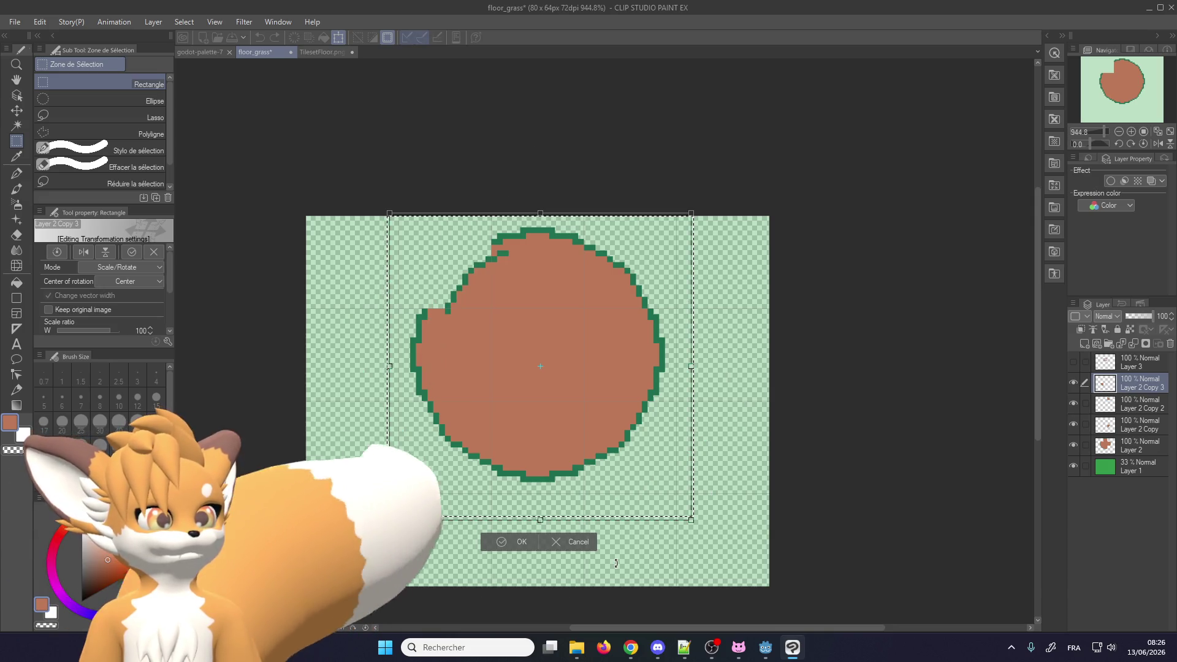
{"action": "scroll", "coordinate": [457, 331], "scroll_direction": "up", "scroll_amount": 2}
{"action": "scroll", "coordinate": [445, 241], "scroll_direction": "up", "scroll_amount": 3}
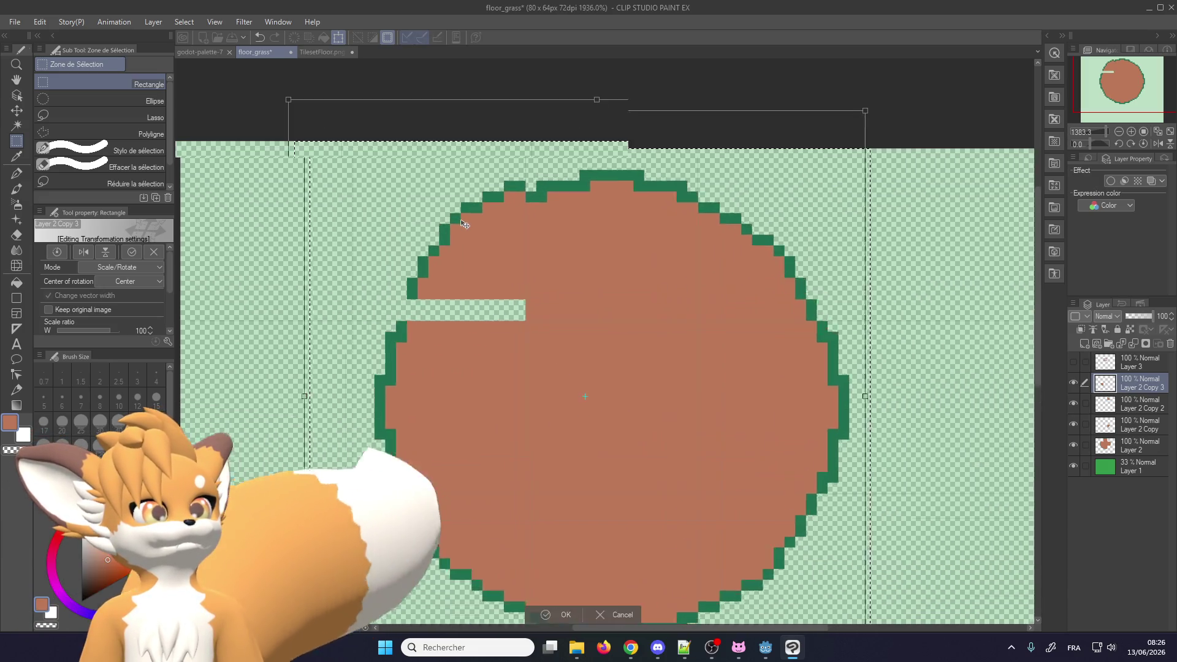
{"action": "mouse_move", "coordinate": [480, 284]}
{"action": "left_mouse_down"}
{"action": "mouse_move", "coordinate": [477, 316]}
{"action": "mouse_move", "coordinate": [488, 315]}
{"action": "left_mouse_up"}
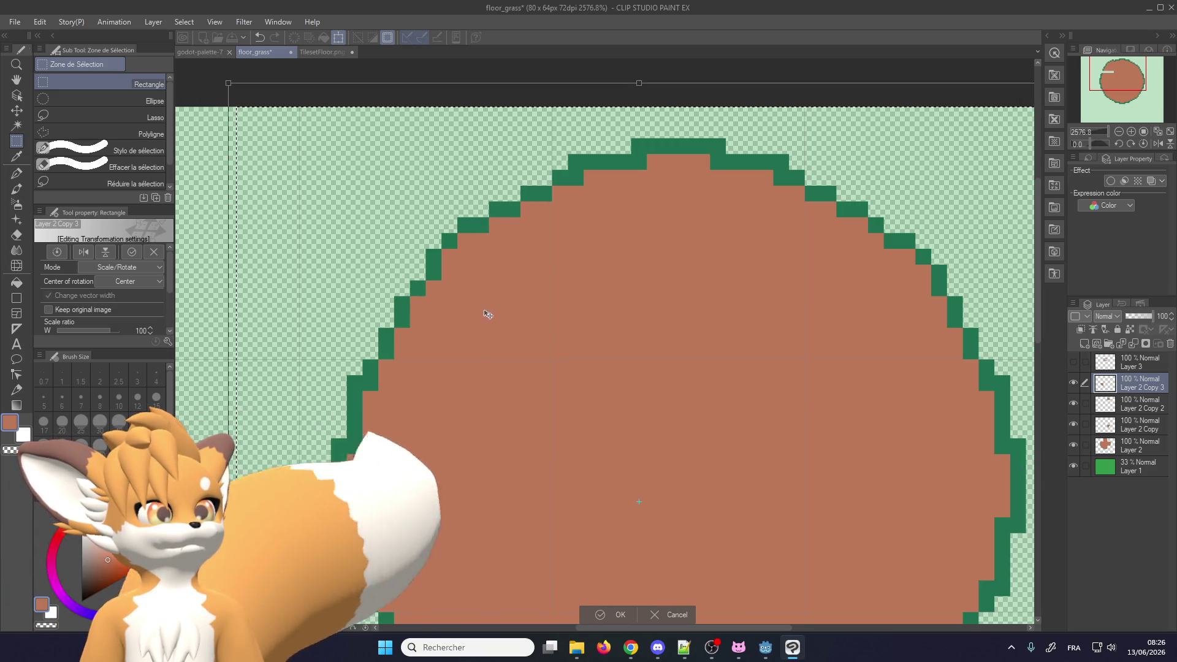
{"action": "scroll", "coordinate": [489, 310], "scroll_direction": "down", "scroll_amount": 4}
{"action": "left_click", "coordinate": [519, 582]}
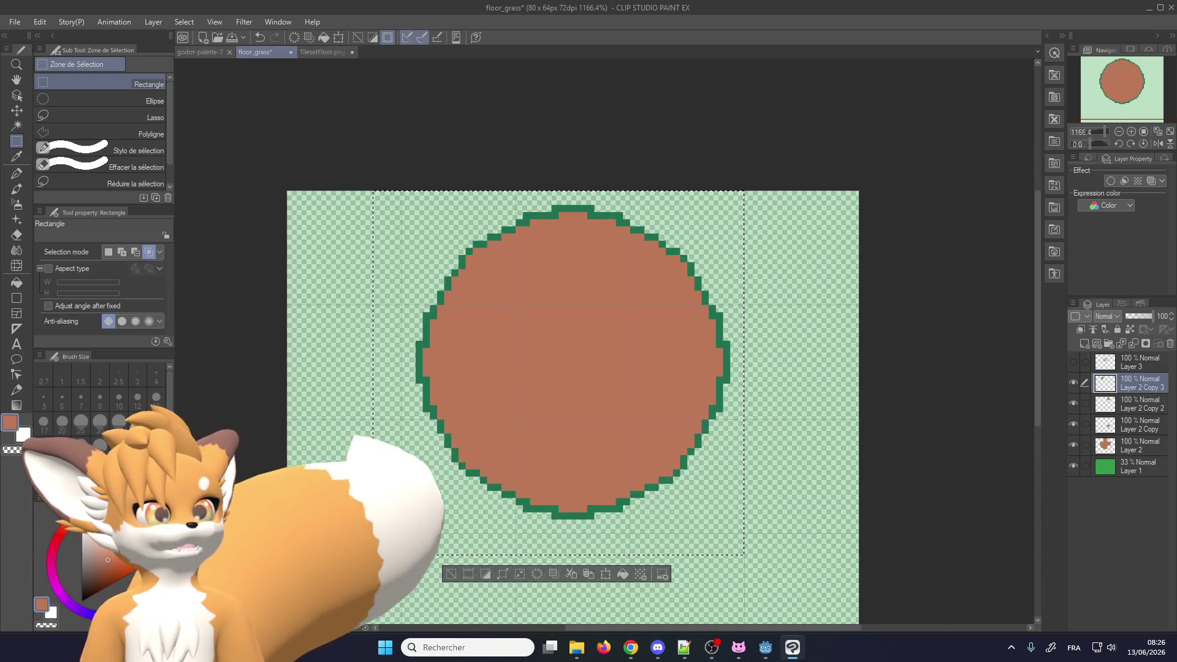
{"action": "scroll", "coordinate": [373, 438], "scroll_direction": "down", "scroll_amount": 1}
{"action": "left_click", "coordinate": [1134, 465]}
{"action": "mouse_move", "coordinate": [1135, 316]}
{"action": "left_mouse_down"}
{"action": "mouse_move", "coordinate": [1153, 315]}
{"action": "mouse_move", "coordinate": [1135, 315]}
{"action": "left_mouse_up"}
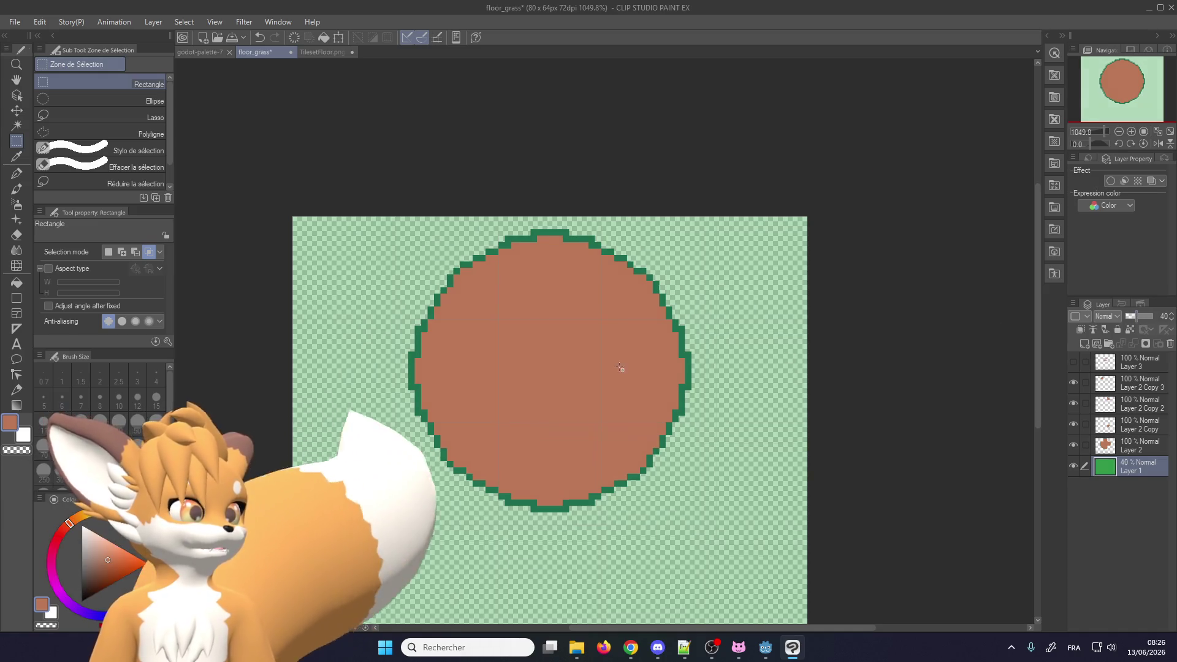
Check the TilesetFloor.png tab, return to floor_grass, and rectangle-select the circle's left edge
{"action": "scroll", "coordinate": [485, 260], "scroll_direction": "up", "scroll_amount": 2}
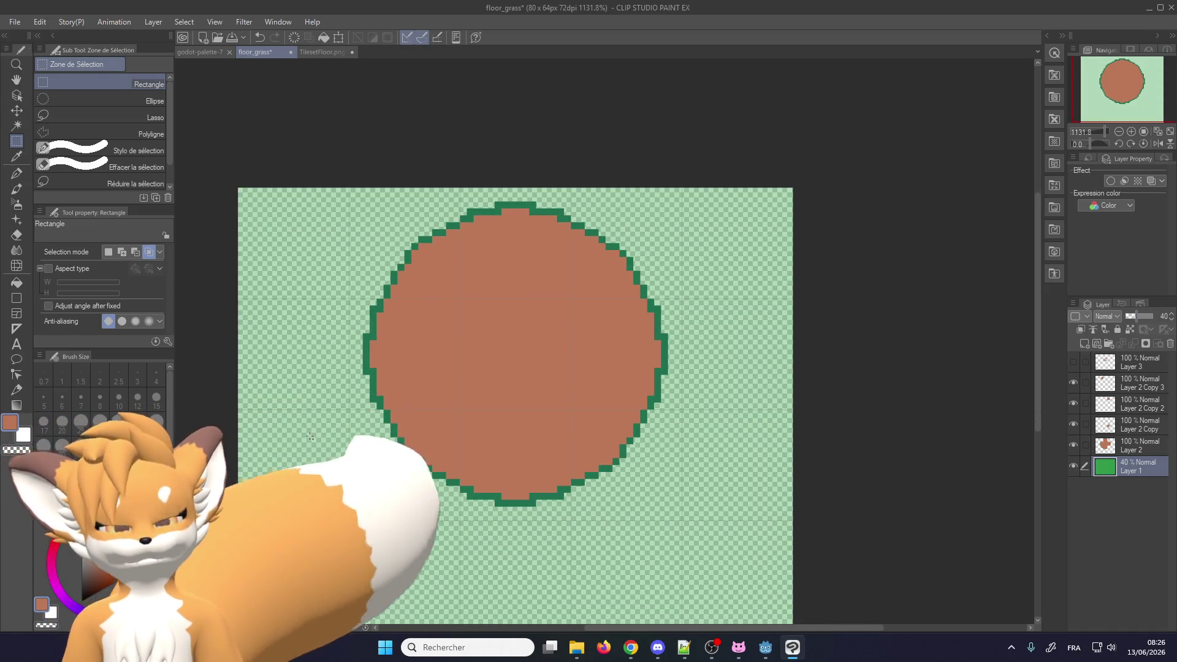
{"action": "left_click", "coordinate": [323, 53]}
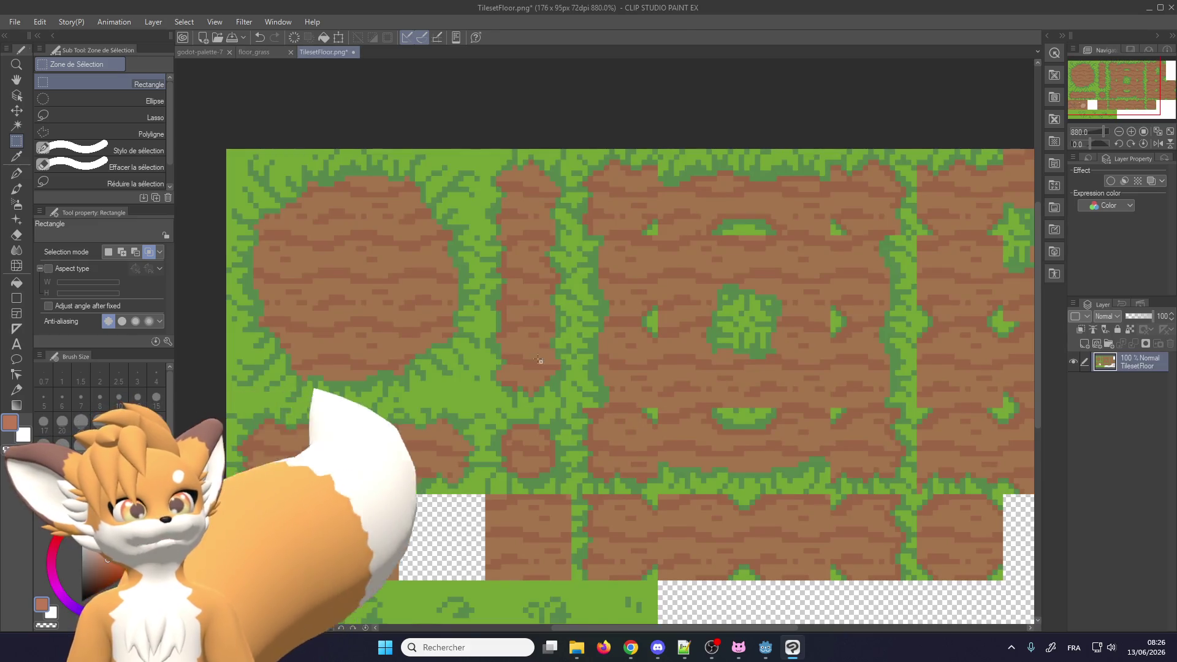
{"action": "scroll", "coordinate": [539, 360], "scroll_direction": "down", "scroll_amount": 1}
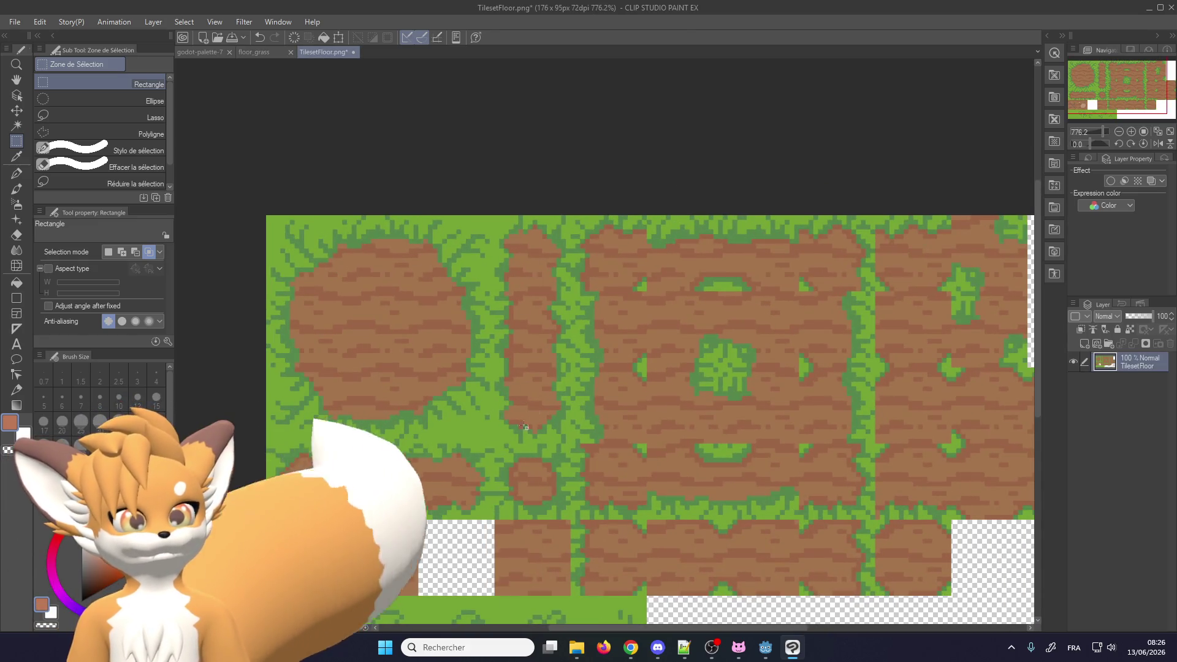
{"action": "left_click", "coordinate": [261, 50]}
{"action": "scroll", "coordinate": [445, 353], "scroll_direction": "down", "scroll_amount": 2}
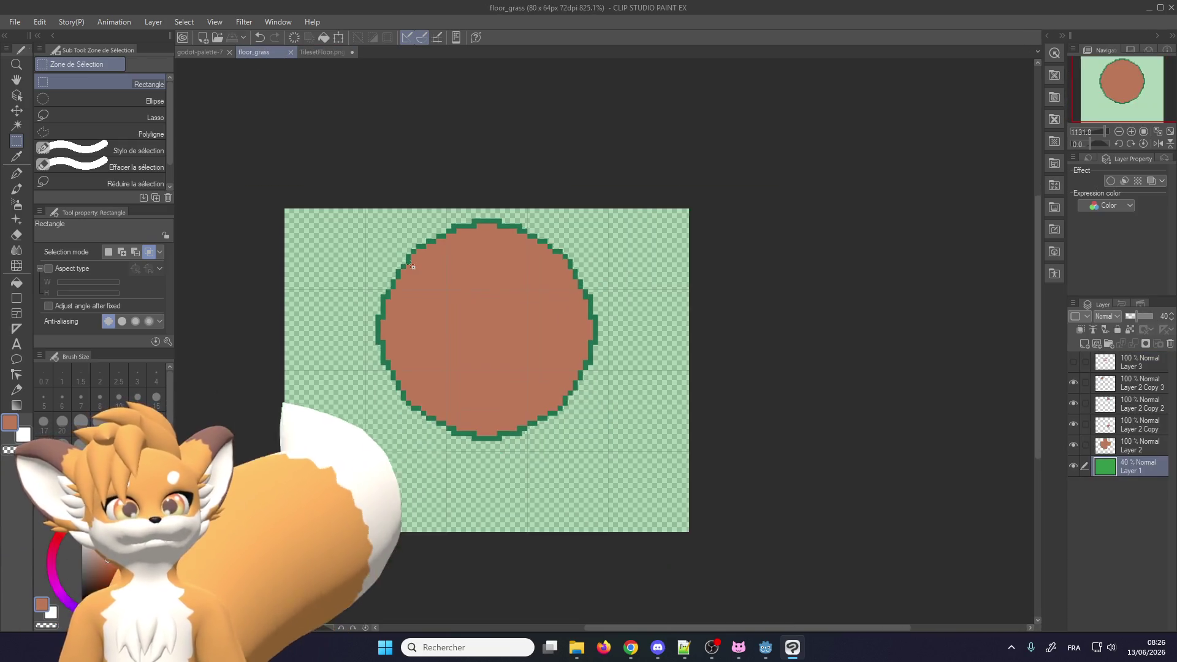
{"action": "scroll", "coordinate": [446, 354], "scroll_direction": "up", "scroll_amount": 2}
{"action": "scroll", "coordinate": [445, 353], "scroll_direction": "down", "scroll_amount": 2}
{"action": "scroll", "coordinate": [373, 374], "scroll_direction": "up", "scroll_amount": 3}
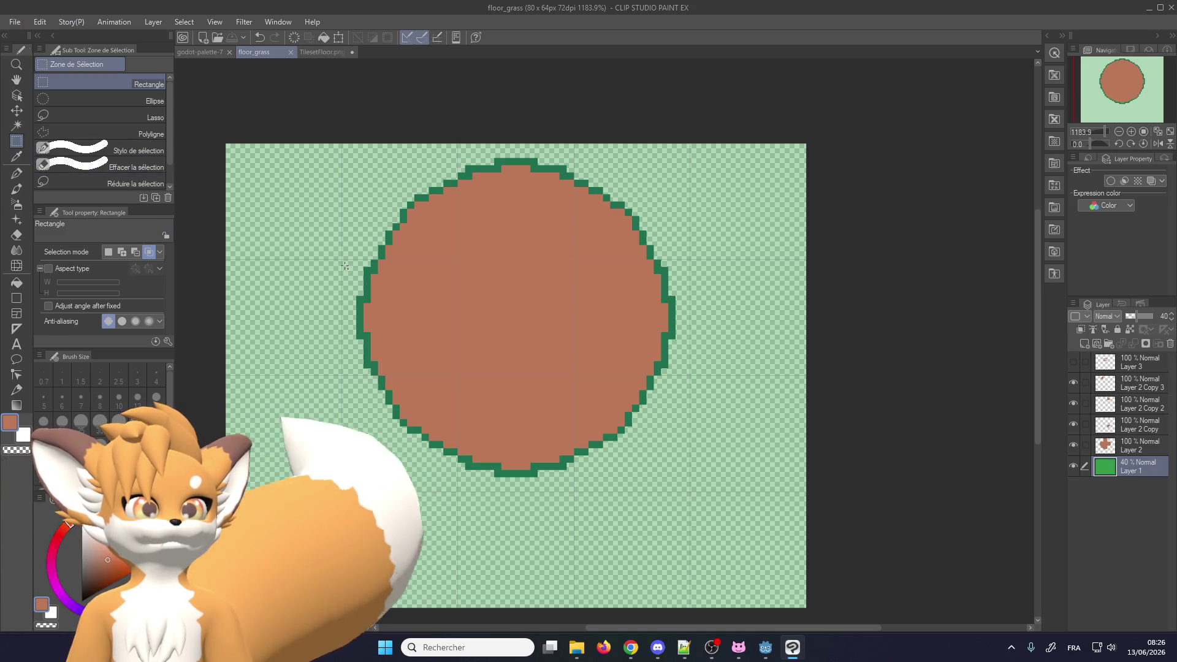
{"action": "scroll", "coordinate": [334, 344], "scroll_direction": "down", "scroll_amount": 1}
{"action": "scroll", "coordinate": [332, 358], "scroll_direction": "up", "scroll_amount": 1}
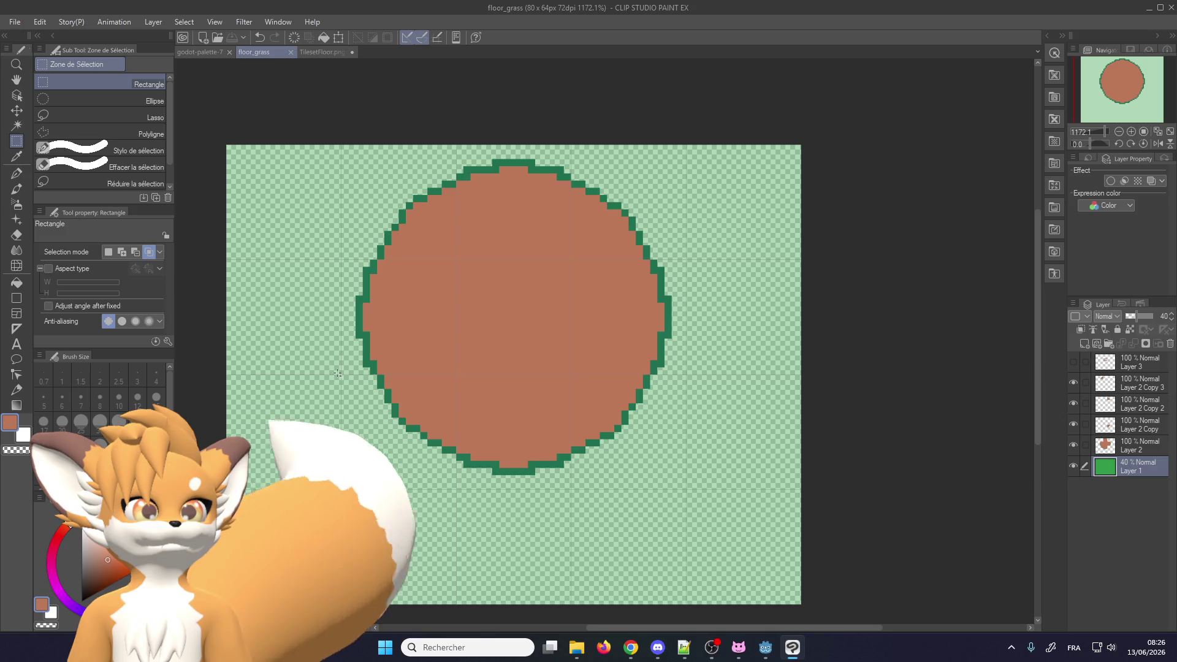
{"action": "left_click_drag", "start_coordinate": [342, 375], "coordinate": [414, 268]}
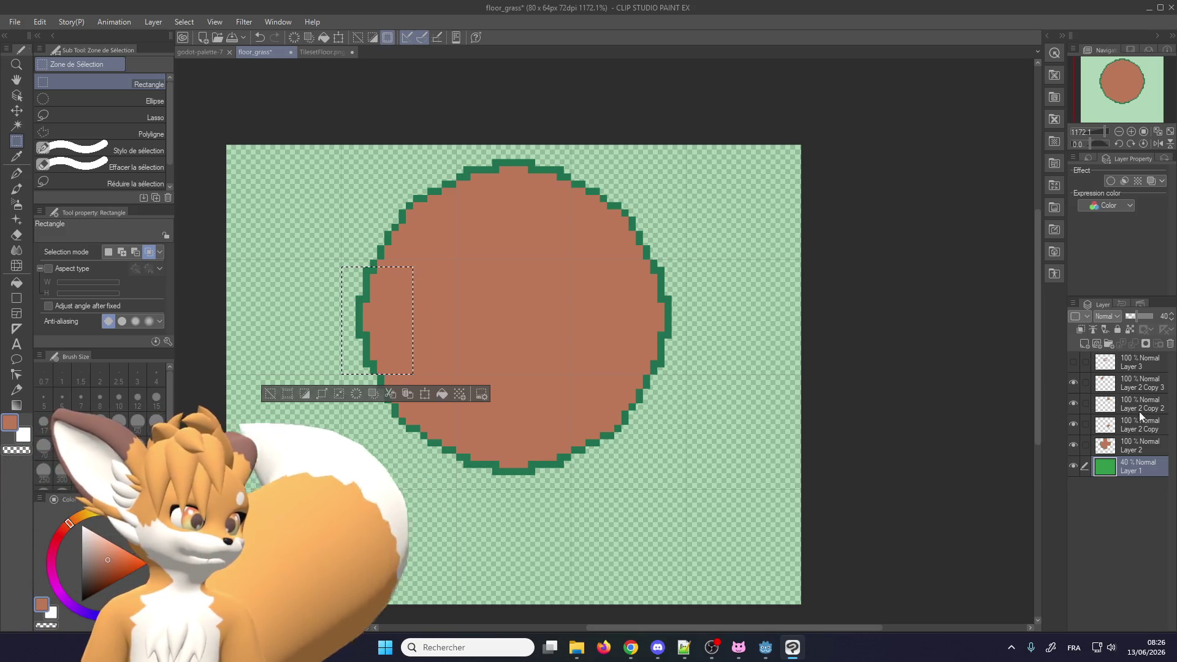
Merge the circle copy layers down into Layer 2
{"action": "left_click", "coordinate": [1140, 383]}
{"action": "left_click", "coordinate": [1132, 343]}
{"action": "left_click", "coordinate": [1132, 343]}
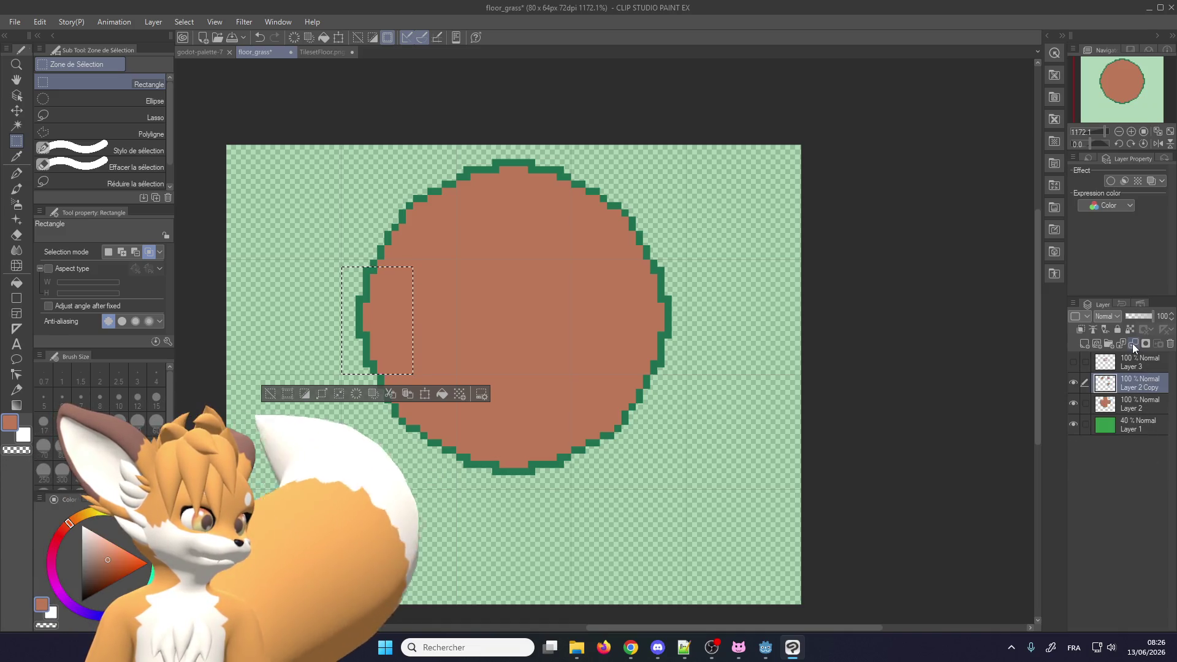
{"action": "left_click", "coordinate": [1132, 343]}
Copy the brown circle's left half to its own layer and slide it to the canvas's left edge
{"action": "left_click", "coordinate": [367, 490]}
{"action": "left_click_drag", "start_coordinate": [342, 489], "coordinate": [457, 145]}
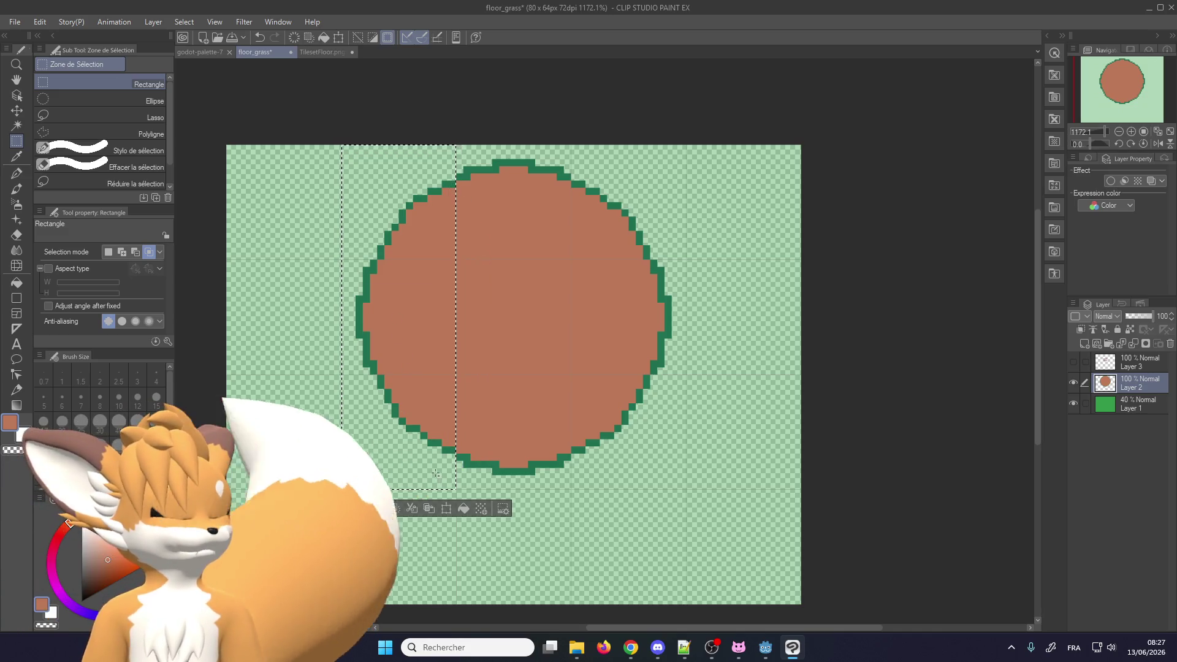
{"action": "left_click", "coordinate": [429, 509]}
{"action": "left_click", "coordinate": [447, 508]}
{"action": "left_click_drag", "start_coordinate": [393, 354], "coordinate": [306, 355]}
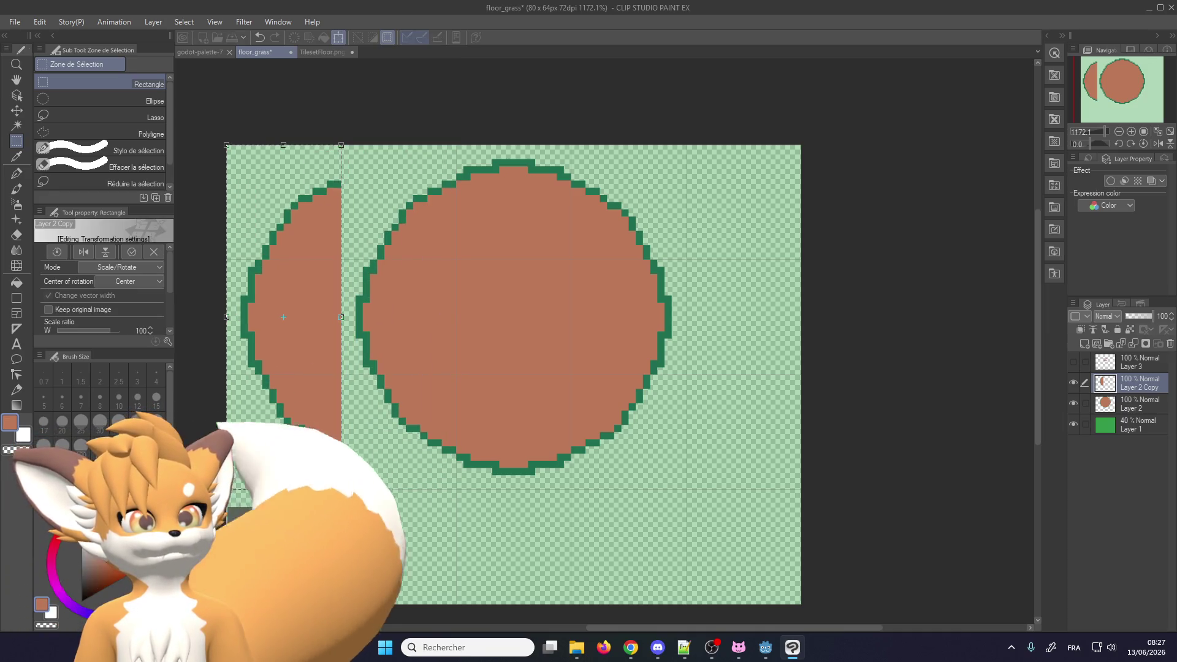
{"action": "left_click", "coordinate": [263, 516]}
{"action": "scroll", "coordinate": [257, 482], "scroll_direction": "down", "scroll_amount": 1}
{"action": "scroll", "coordinate": [337, 423], "scroll_direction": "up", "scroll_amount": 1}
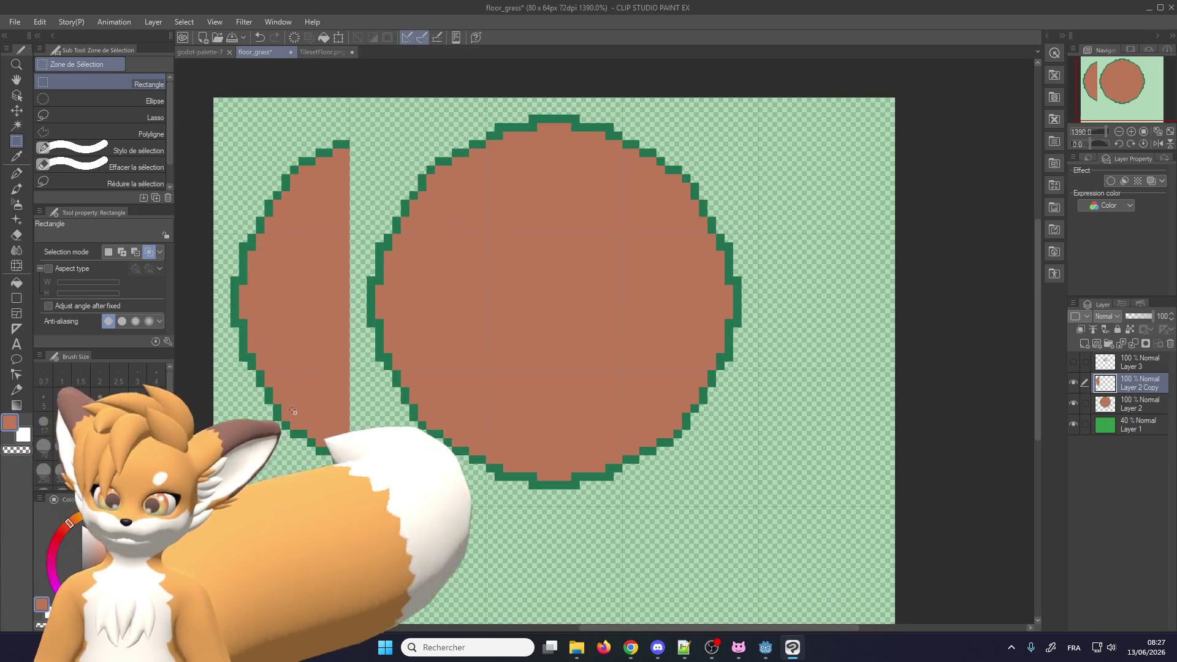
{"action": "scroll", "coordinate": [303, 257], "scroll_direction": "down", "scroll_amount": 1}
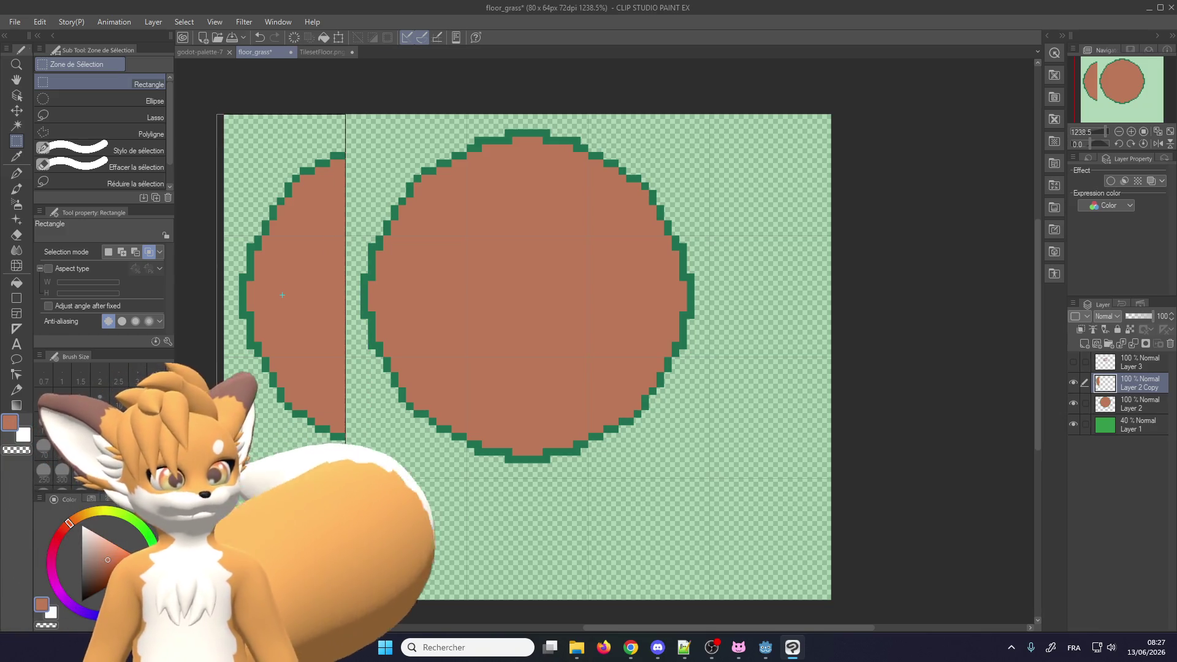
Paste a flipped copy of the left-edge strip over it and add new empty Layer 4
{"action": "left_click_drag", "start_coordinate": [347, 477], "coordinate": [347, 477]}
{"action": "key", "text": "ctrl+c"}
{"action": "key", "text": "ctrl+v"}
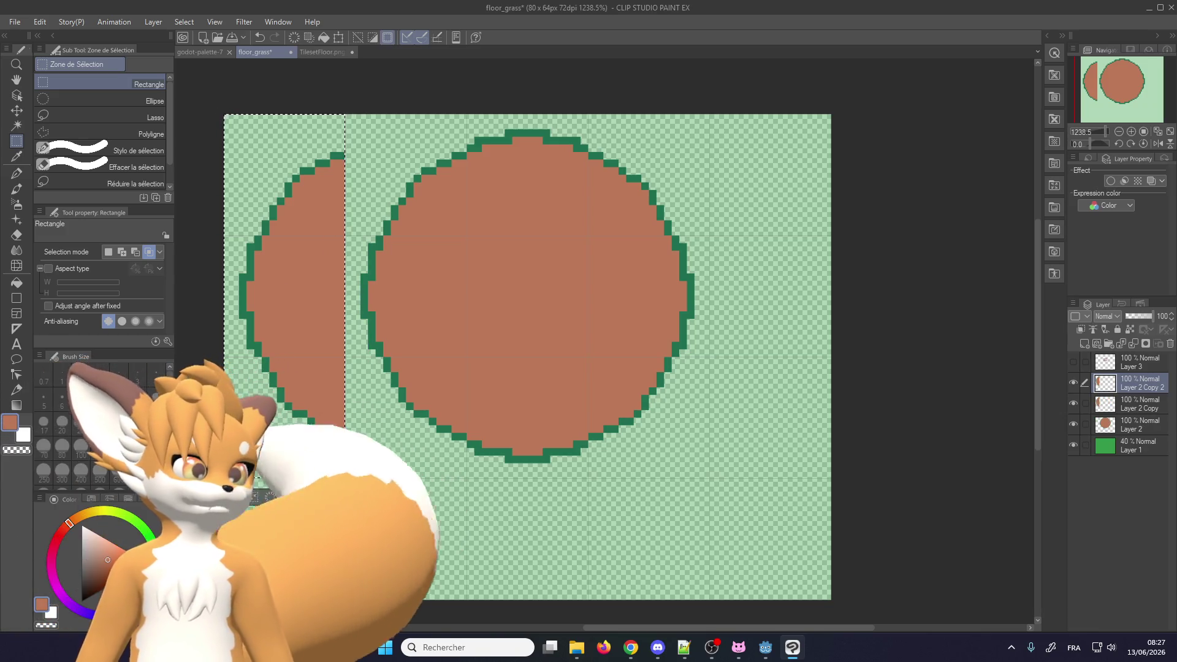
{"action": "key", "text": "ctrl+t"}
{"action": "mouse_move", "coordinate": [357, 154]}
{"action": "left_mouse_down"}
{"action": "mouse_move", "coordinate": [430, 371]}
{"action": "mouse_move", "coordinate": [288, 533]}
{"action": "left_mouse_up"}
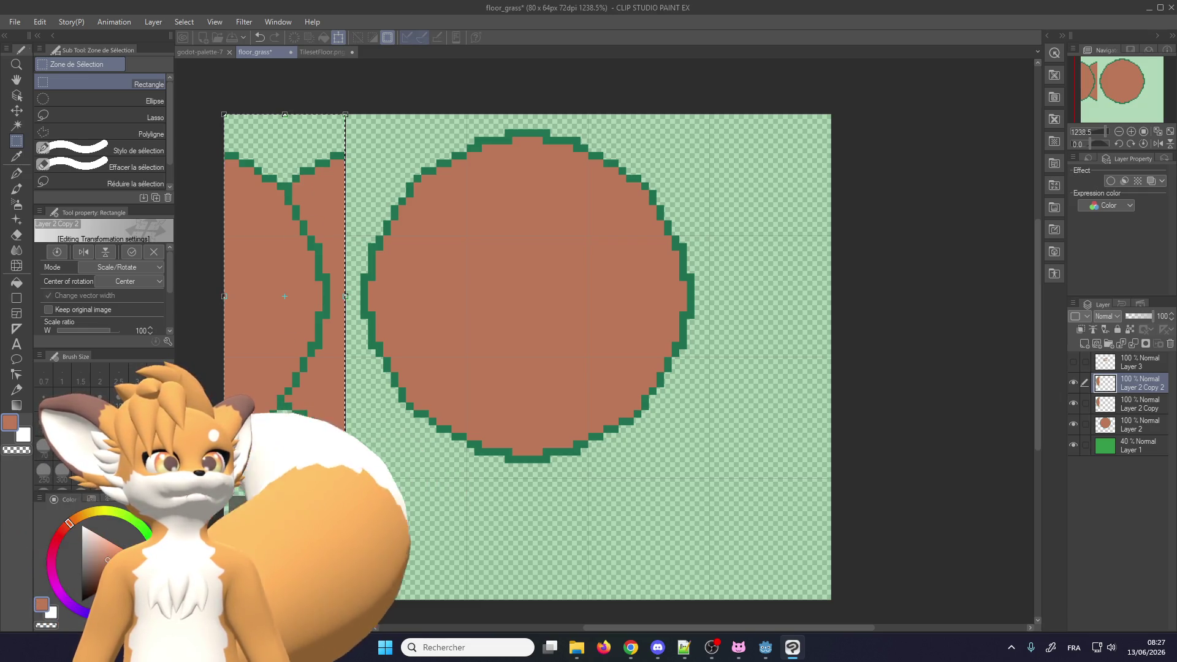
{"action": "key", "text": "Return"}
{"action": "key", "text": "ctrl+d"}
{"action": "scroll", "coordinate": [273, 288], "scroll_direction": "up", "scroll_amount": 1}
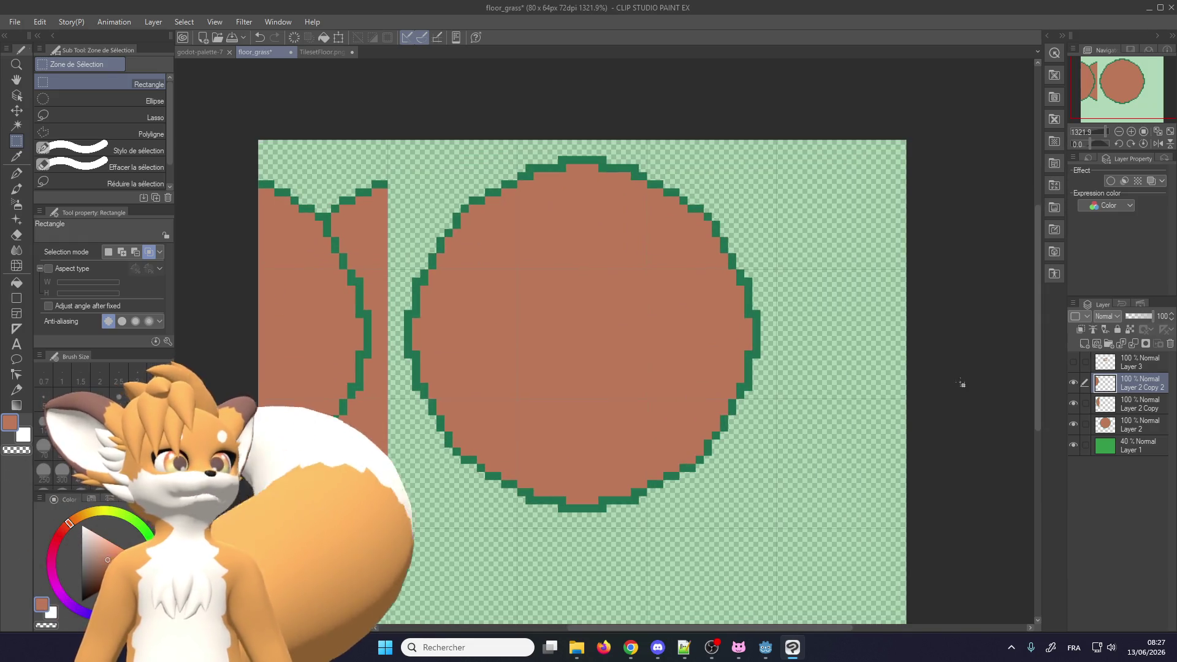
{"action": "left_click", "coordinate": [1086, 341]}
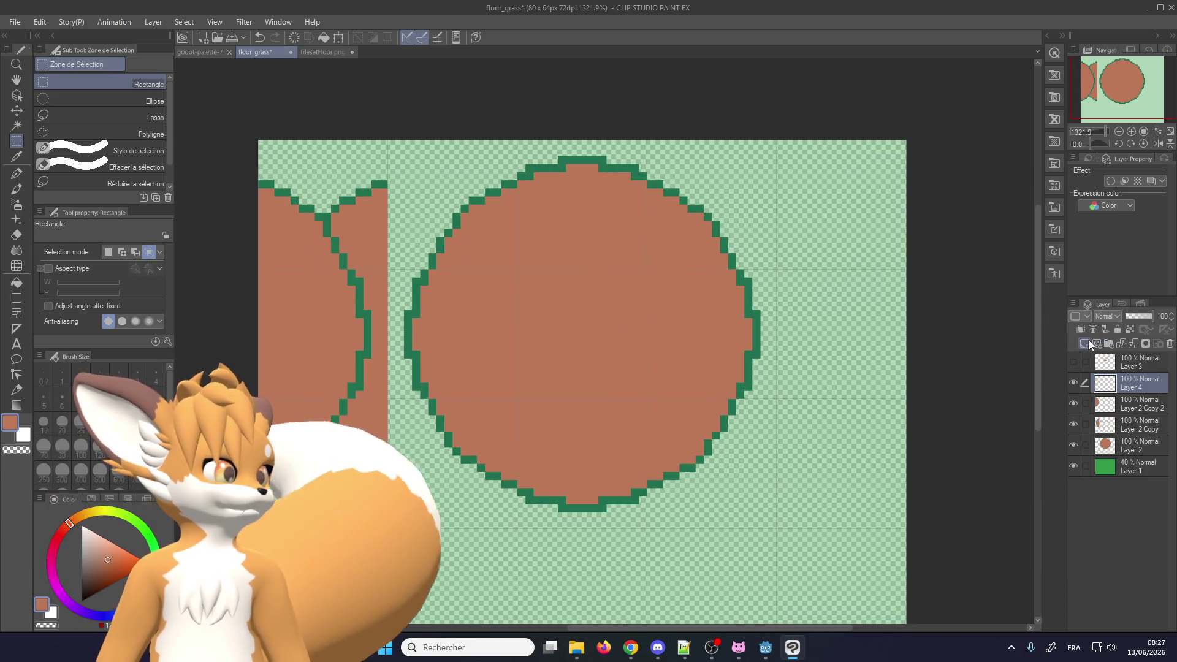
Undo the extra new layers and switch the pen to single-pixel drawing
{"action": "left_click", "coordinate": [1088, 341]}
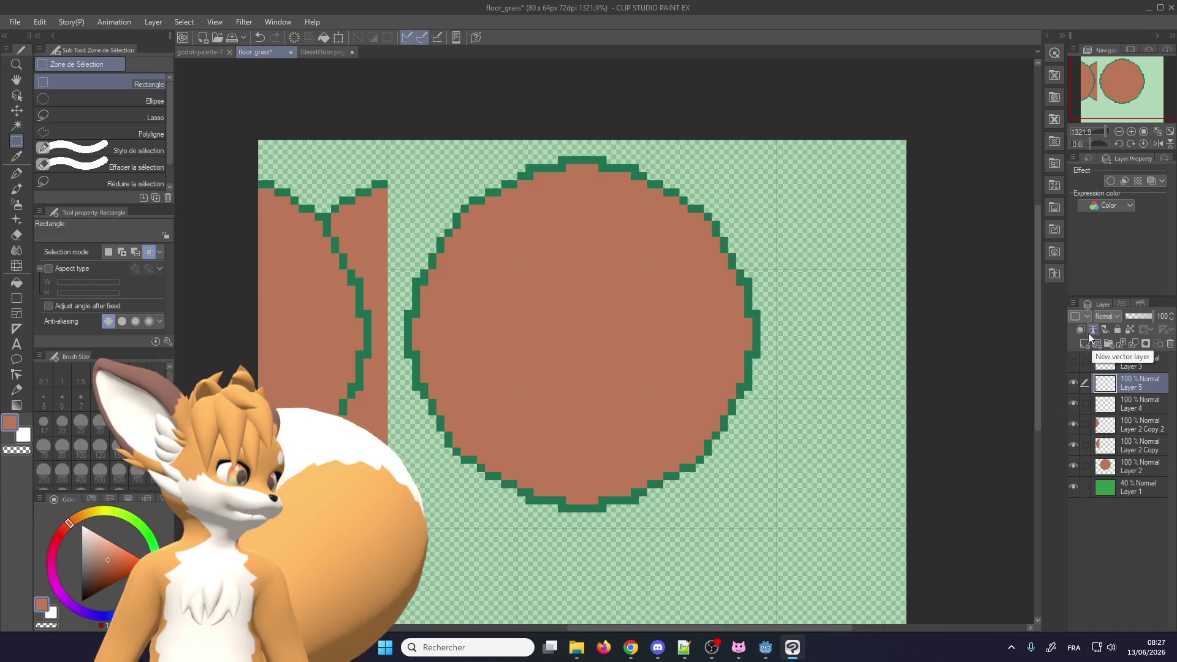
{"action": "key", "text": "ctrl+z"}
{"action": "key", "text": "ctrl+z"}
{"action": "key", "text": "ctrl+z"}
{"action": "scroll", "coordinate": [290, 352], "scroll_direction": "up", "scroll_amount": 1}
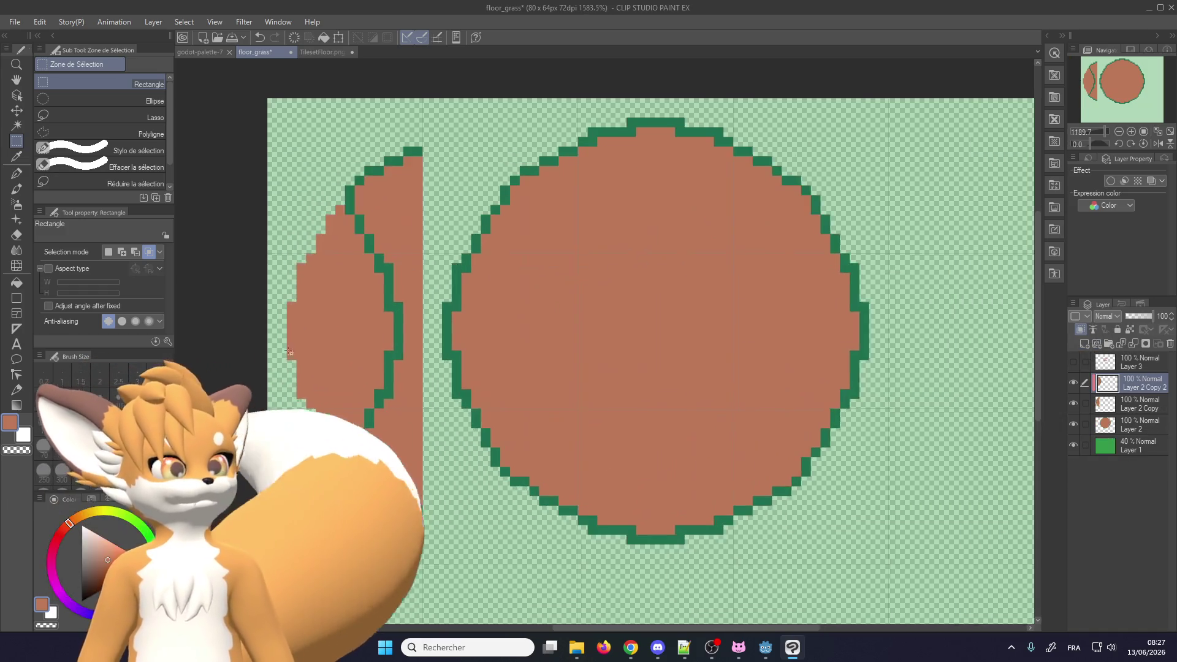
{"action": "left_click", "coordinate": [17, 173]}
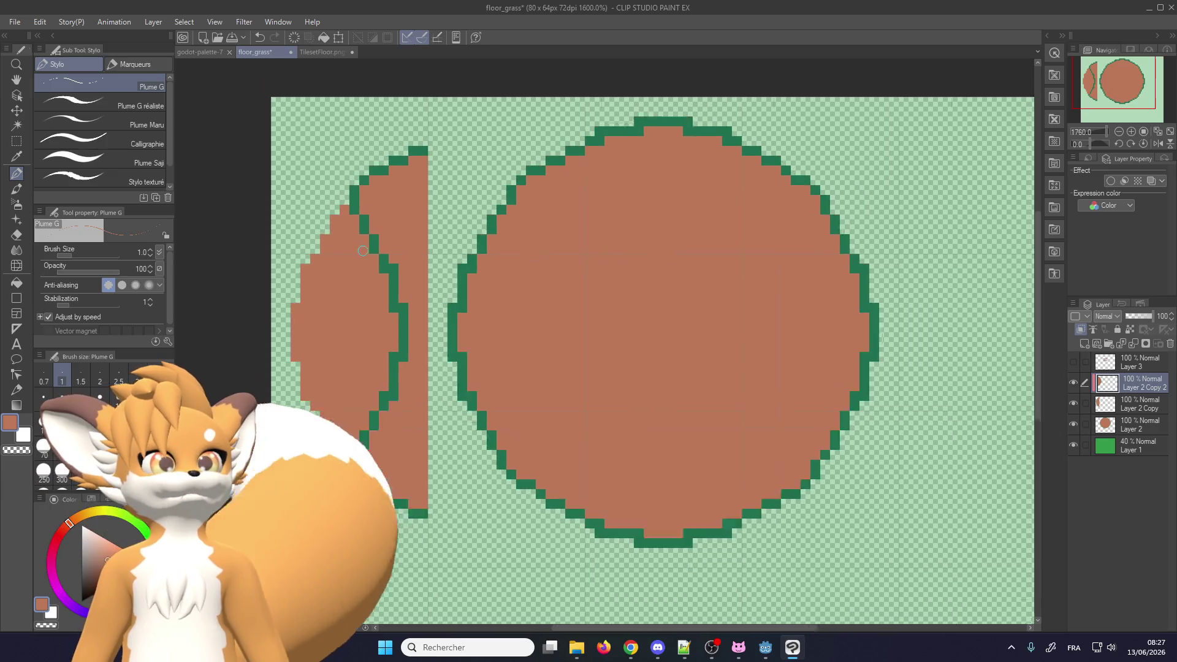
{"action": "scroll", "coordinate": [363, 251], "scroll_direction": "down", "scroll_amount": 2}
{"action": "scroll", "coordinate": [355, 228], "scroll_direction": "up", "scroll_amount": 1}
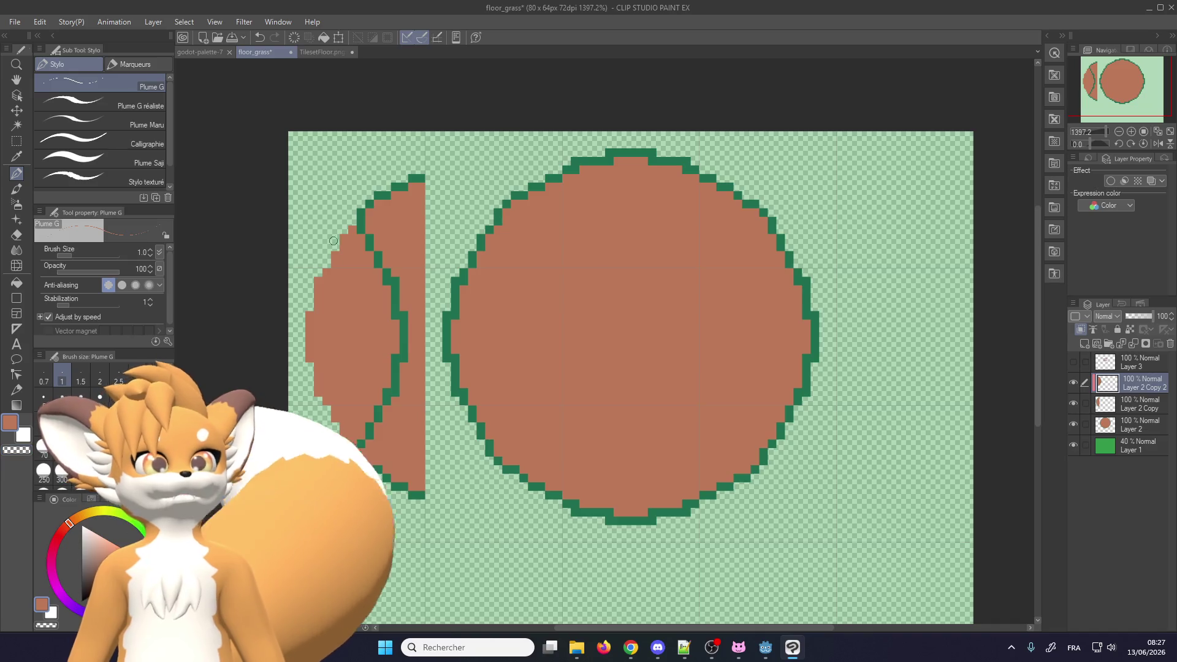
{"action": "scroll", "coordinate": [333, 241], "scroll_direction": "down", "scroll_amount": 1}
{"action": "scroll", "coordinate": [303, 254], "scroll_direction": "up", "scroll_amount": 2}
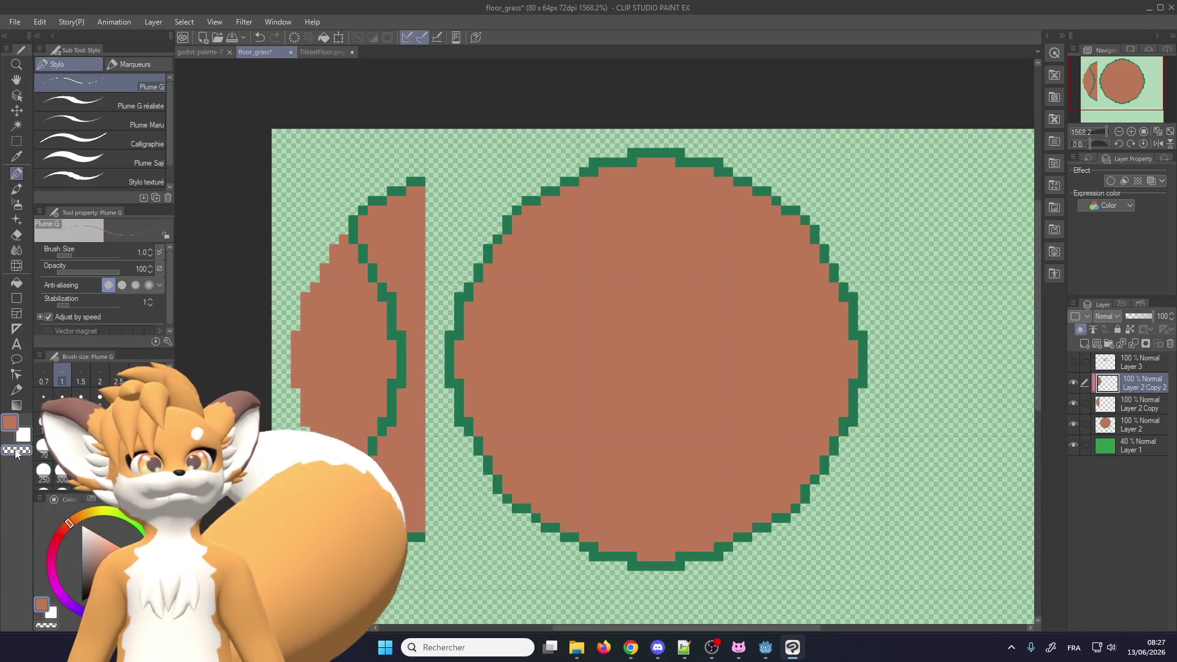
{"action": "scroll", "coordinate": [385, 221], "scroll_direction": "up", "scroll_amount": 1}
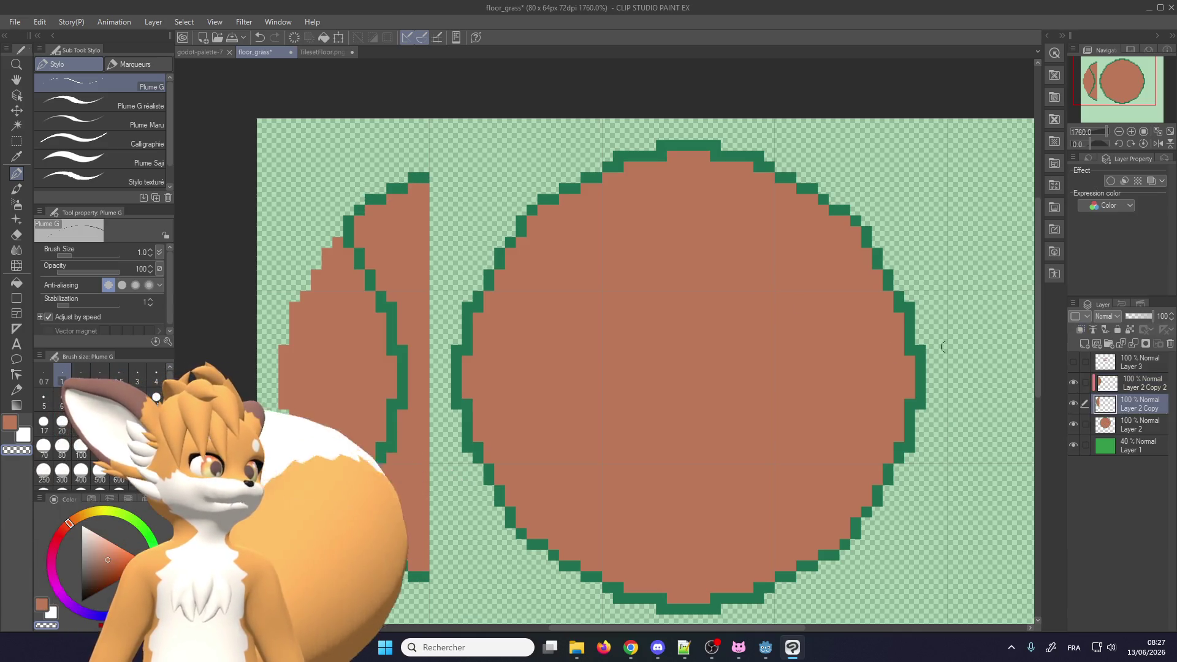
Merge the flipped copy into the half-circle layer and trim its top outline and brown strip into a leaf
{"action": "left_click", "coordinate": [1134, 344]}
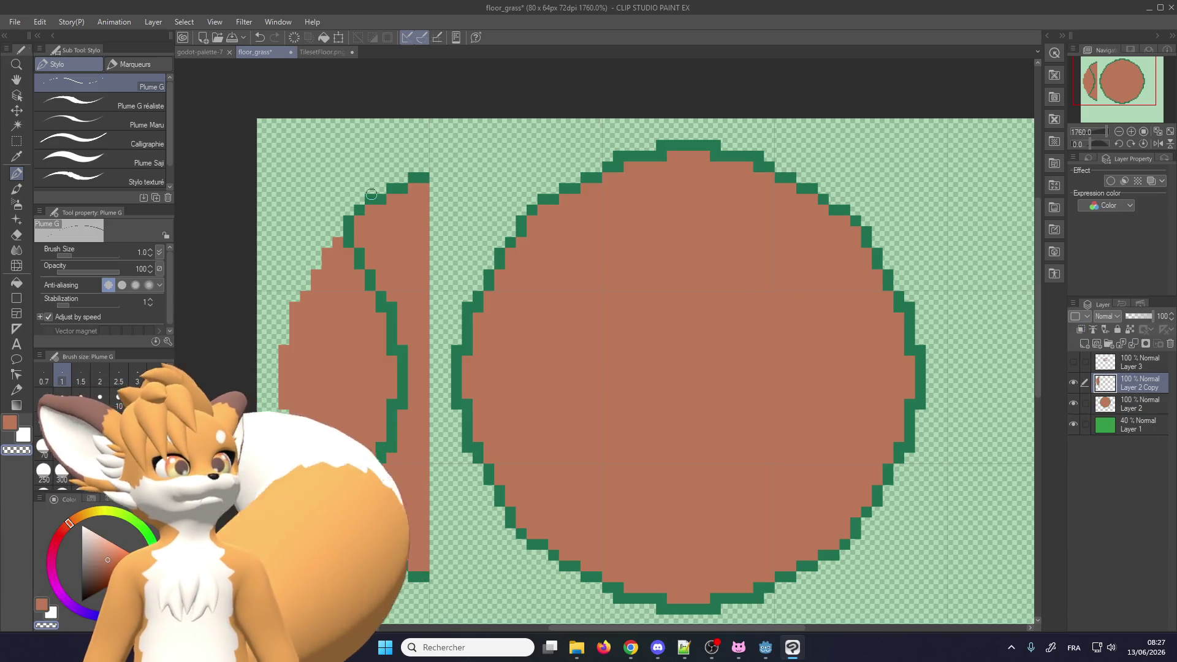
{"action": "left_click_drag", "start_coordinate": [371, 194], "coordinate": [377, 201]}
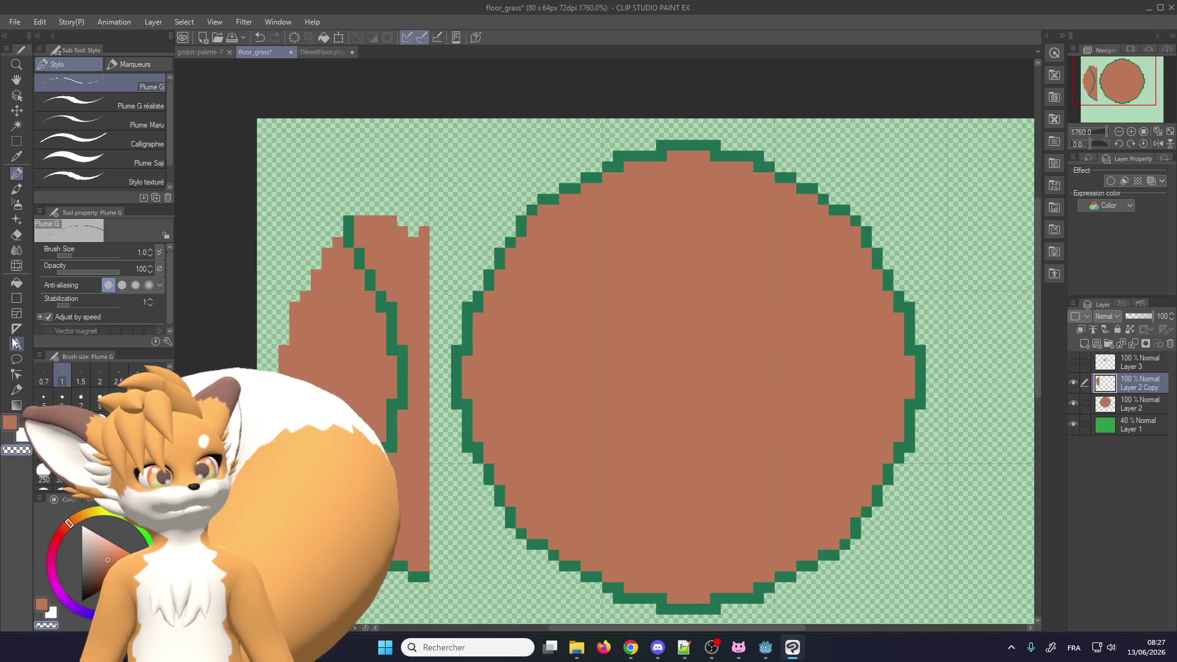
{"action": "key", "text": "g"}
{"action": "left_click", "coordinate": [406, 267]}
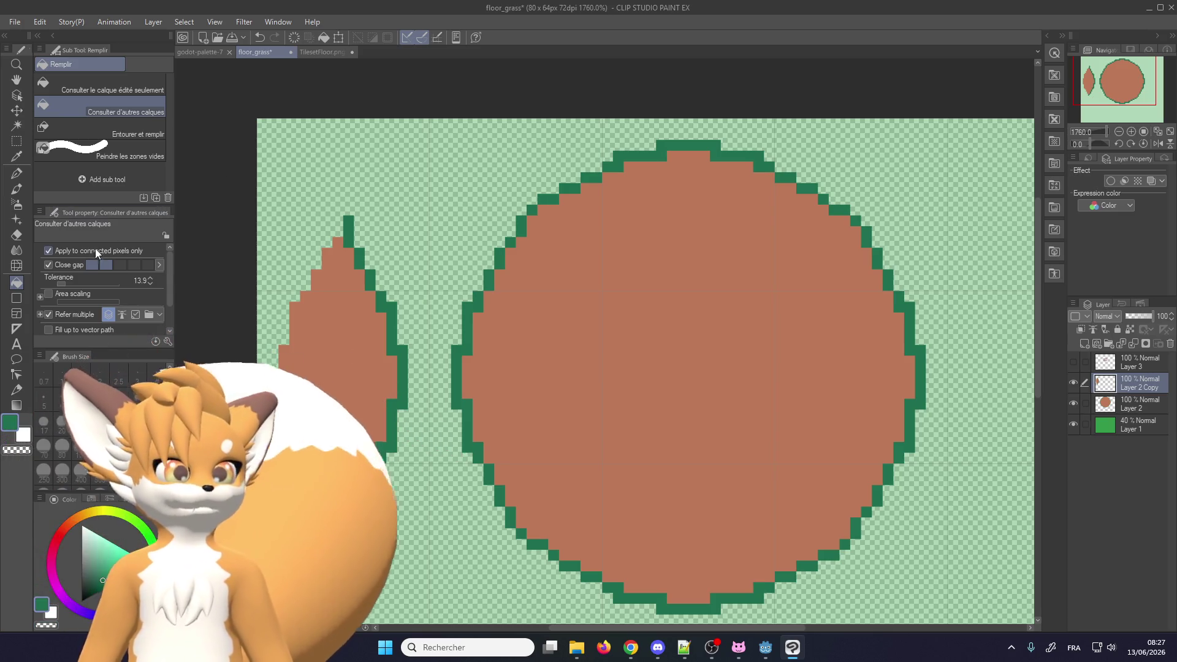
Zoom out until the whole tile with its narrow green-outlined leaf is visible
{"action": "left_click", "coordinate": [17, 173]}
{"action": "scroll", "coordinate": [297, 380], "scroll_direction": "up", "scroll_amount": 2}
{"action": "scroll", "coordinate": [297, 380], "scroll_direction": "down", "scroll_amount": 3}
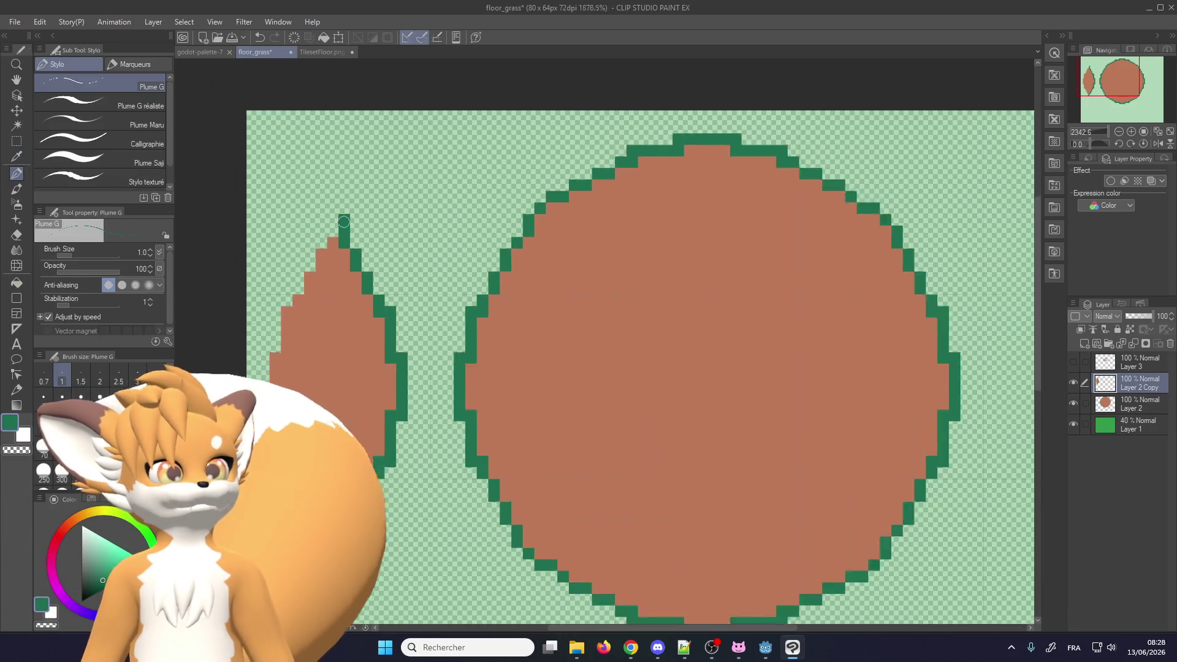
{"action": "scroll", "coordinate": [298, 380], "scroll_direction": "up", "scroll_amount": 1}
{"action": "scroll", "coordinate": [288, 365], "scroll_direction": "up", "scroll_amount": 1}
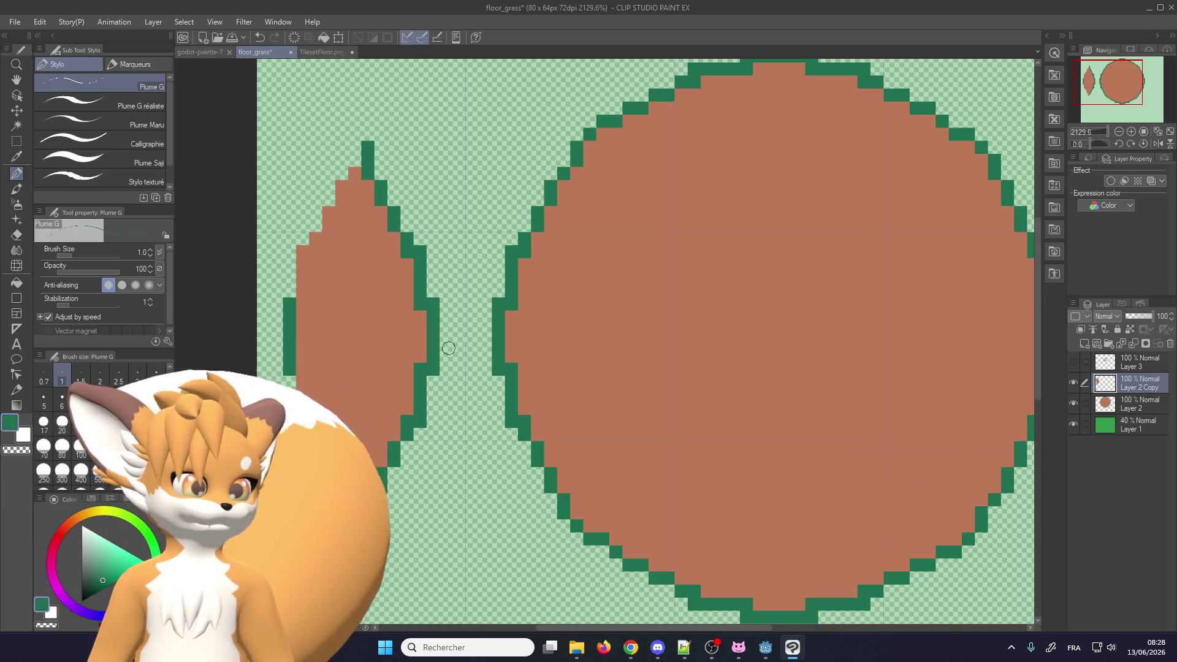
{"action": "scroll", "coordinate": [448, 348], "scroll_direction": "down", "scroll_amount": 2}
{"action": "scroll", "coordinate": [307, 299], "scroll_direction": "up", "scroll_amount": 2}
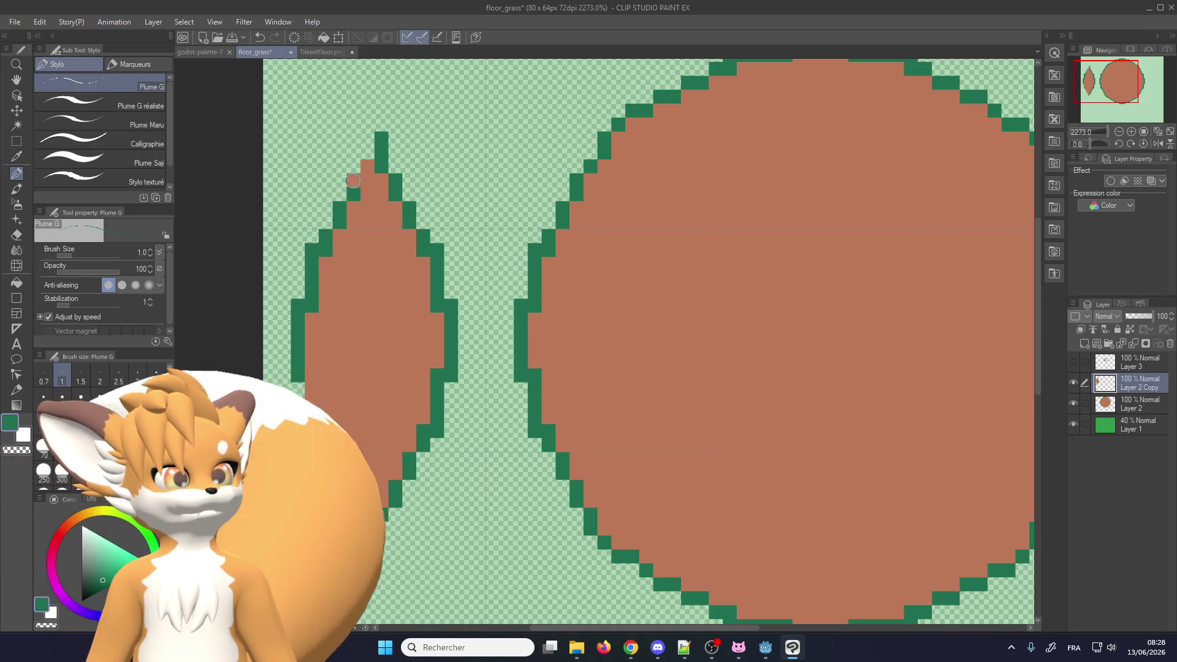
{"action": "scroll", "coordinate": [364, 182], "scroll_direction": "down", "scroll_amount": 3}
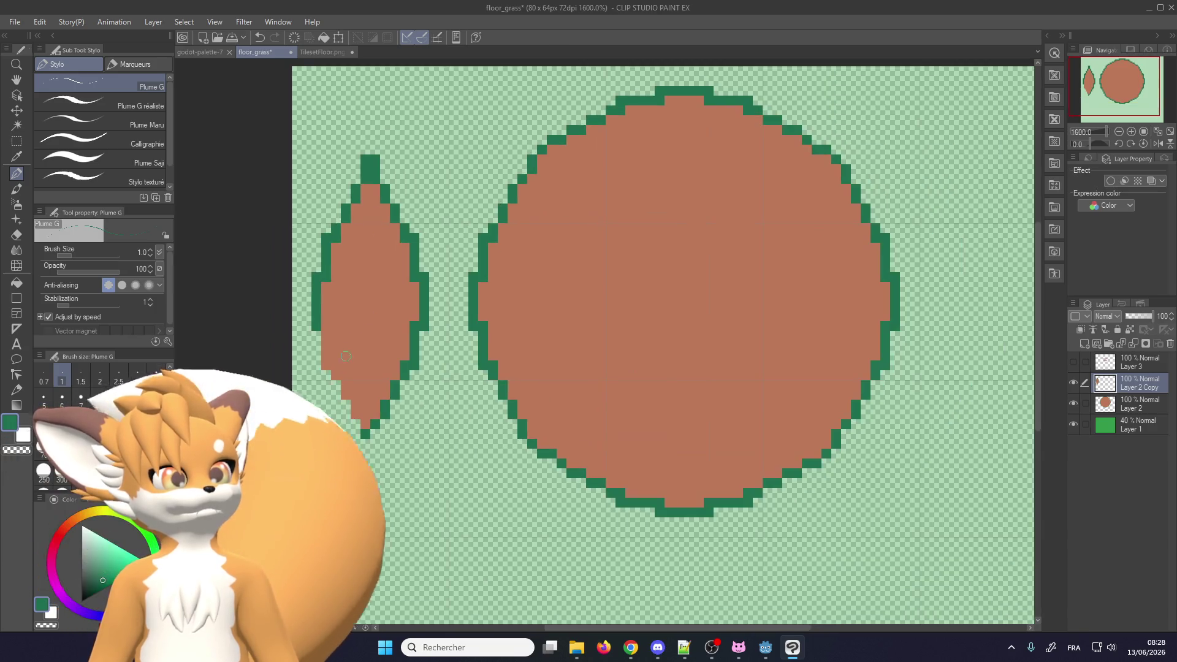
{"action": "scroll", "coordinate": [311, 326], "scroll_direction": "up", "scroll_amount": 2}
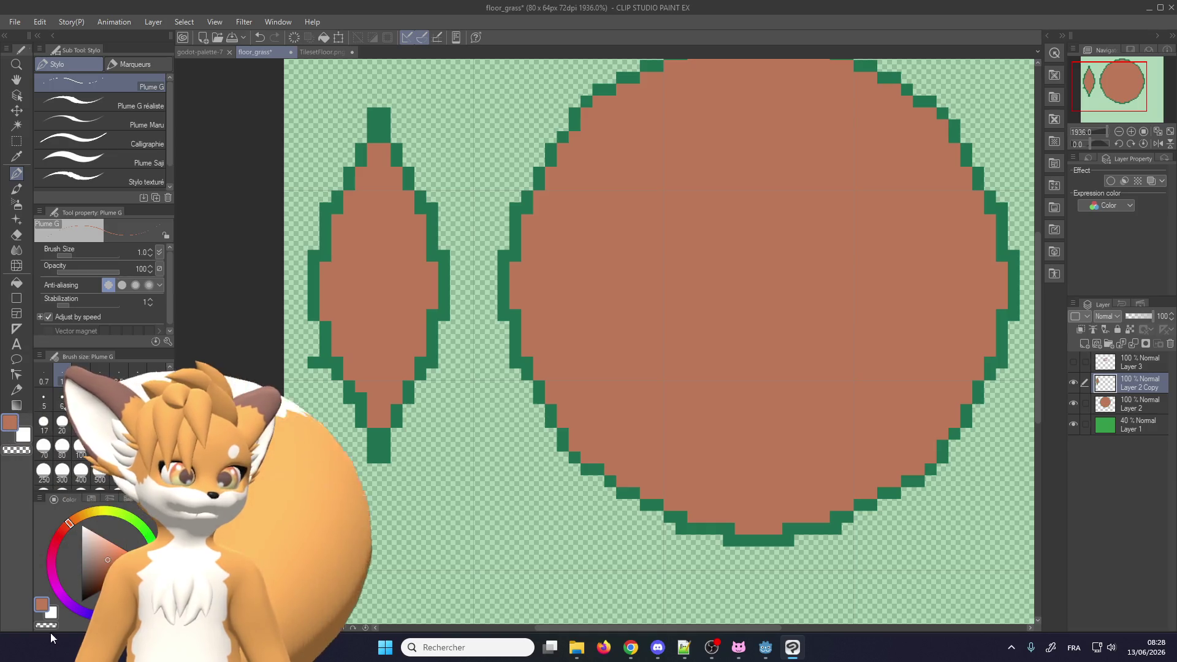
{"action": "scroll", "coordinate": [314, 364], "scroll_direction": "down", "scroll_amount": 1}
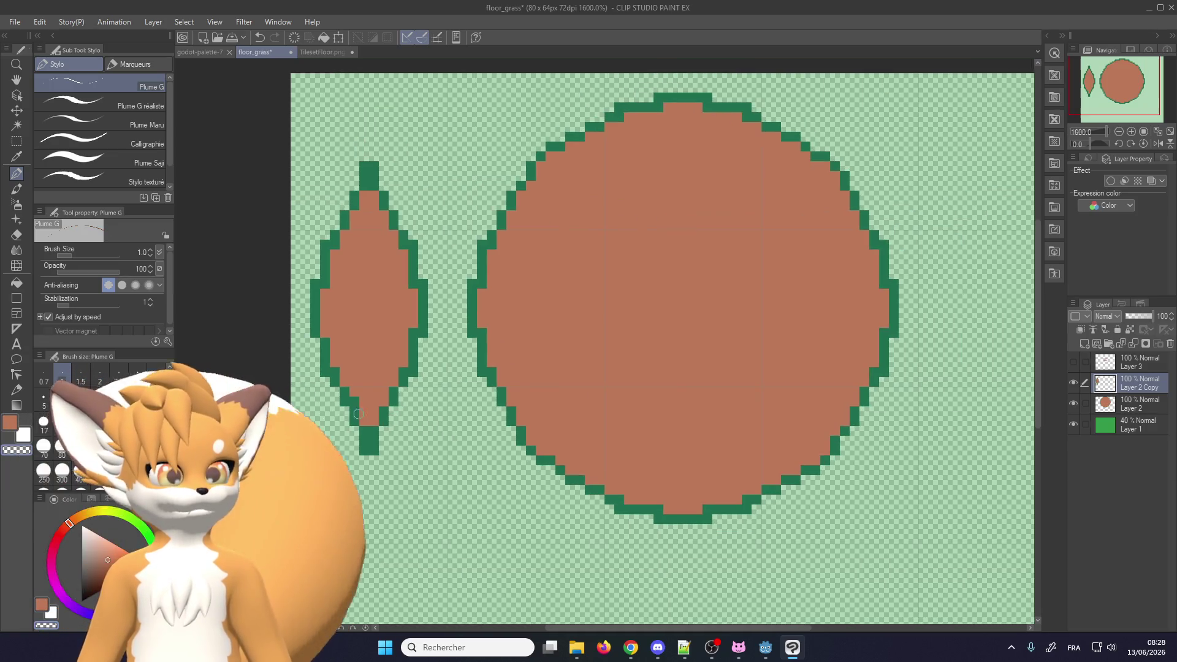
{"action": "scroll", "coordinate": [322, 349], "scroll_direction": "down", "scroll_amount": 1}
{"action": "scroll", "coordinate": [331, 334], "scroll_direction": "down", "scroll_amount": 1}
{"action": "scroll", "coordinate": [340, 320], "scroll_direction": "down", "scroll_amount": 1}
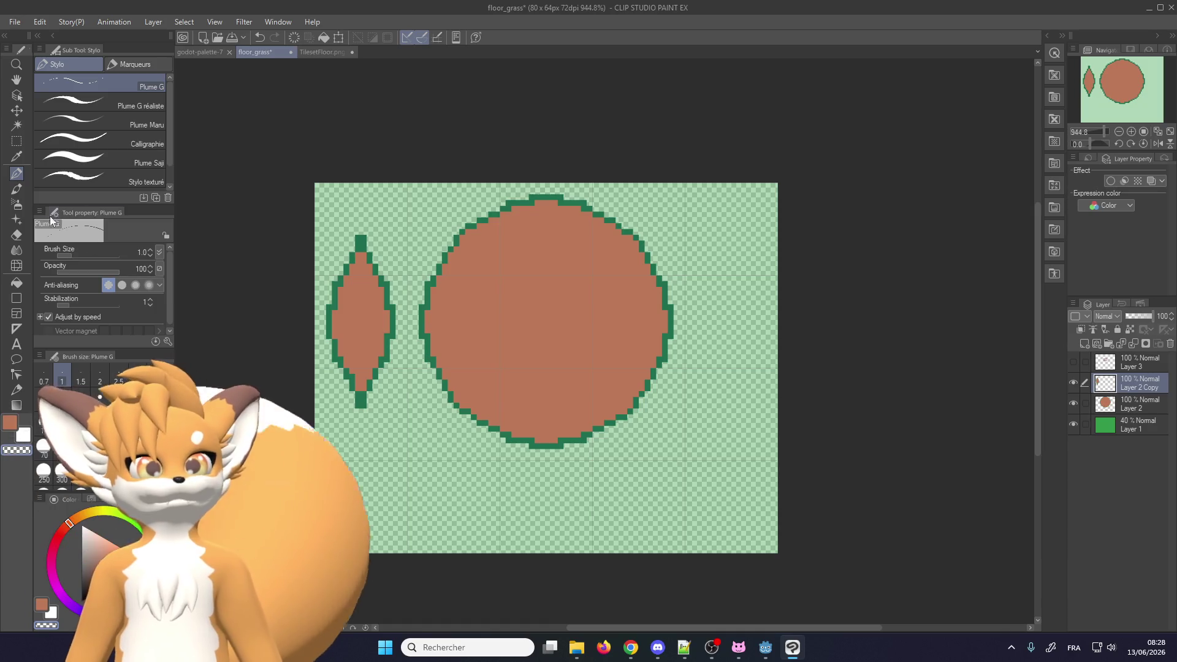
{"action": "left_click", "coordinate": [17, 140]}
Duplicate the leaf, rotate it 90° to horizontal and place it at the tile's bottom centre
{"action": "scroll", "coordinate": [330, 426], "scroll_direction": "up", "scroll_amount": 1}
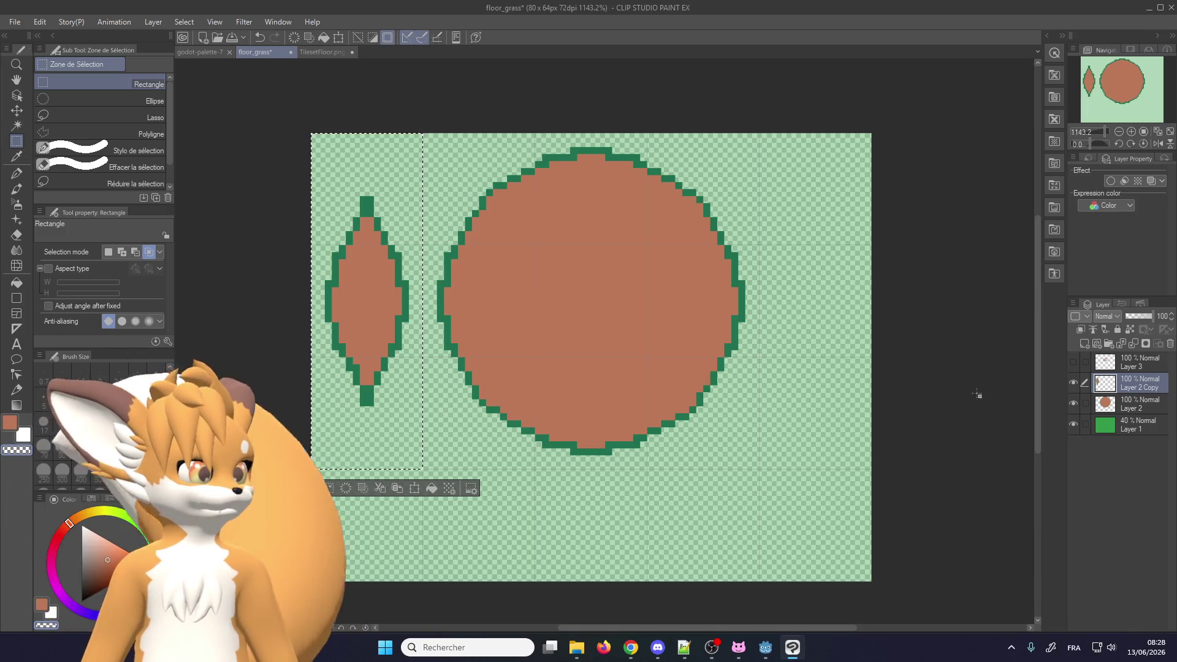
{"action": "left_click", "coordinate": [1130, 343]}
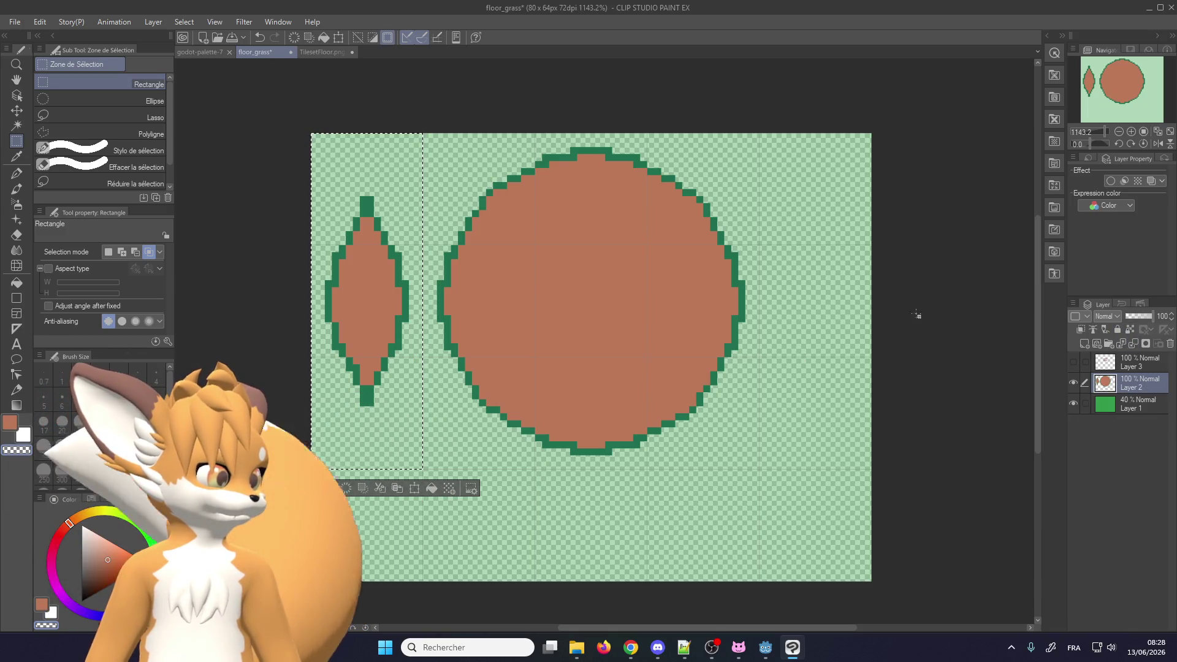
{"action": "left_click", "coordinate": [414, 489]}
{"action": "left_click_drag", "start_coordinate": [604, 144], "coordinate": [578, 562]}
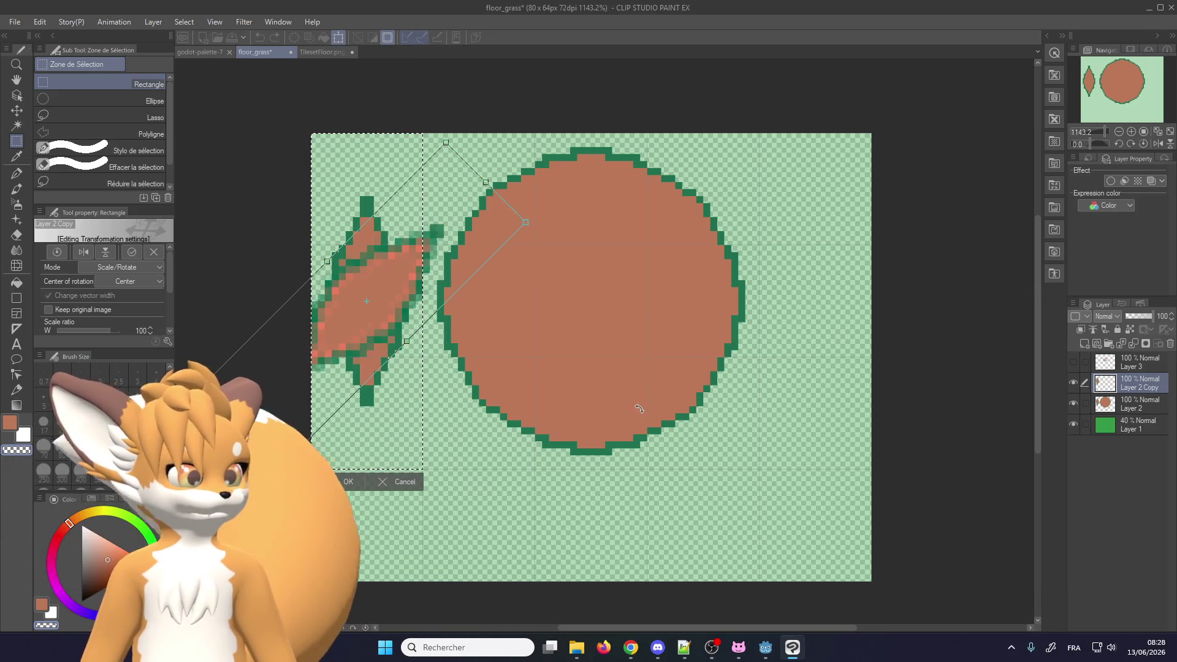
{"action": "left_click_drag", "start_coordinate": [393, 330], "coordinate": [589, 522]}
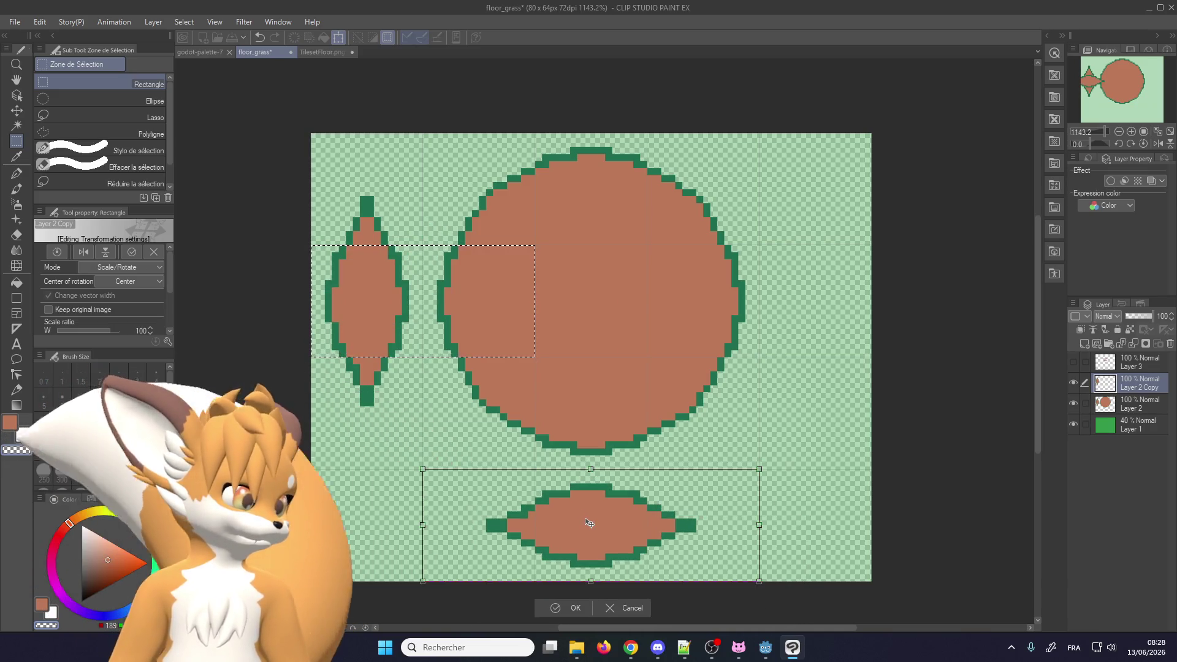
{"action": "left_click", "coordinate": [559, 607]}
{"action": "scroll", "coordinate": [402, 511], "scroll_direction": "down", "scroll_amount": 2}
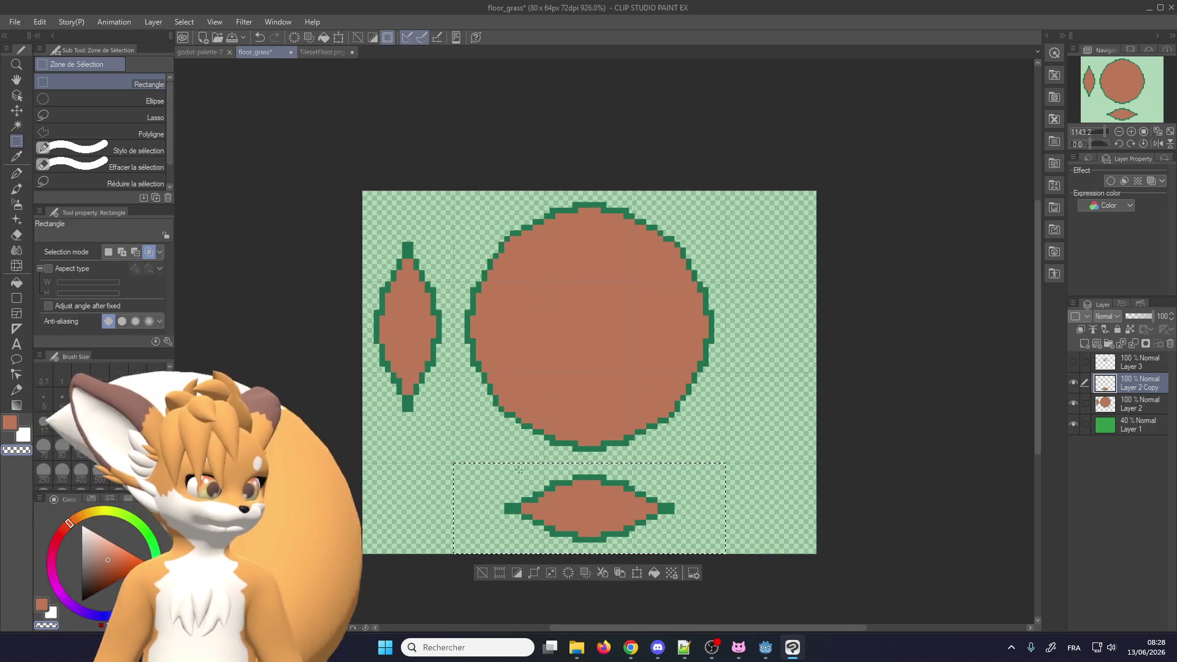
{"action": "scroll", "coordinate": [402, 512], "scroll_direction": "up", "scroll_amount": 1}
{"action": "scroll", "coordinate": [402, 511], "scroll_direction": "up", "scroll_amount": 1}
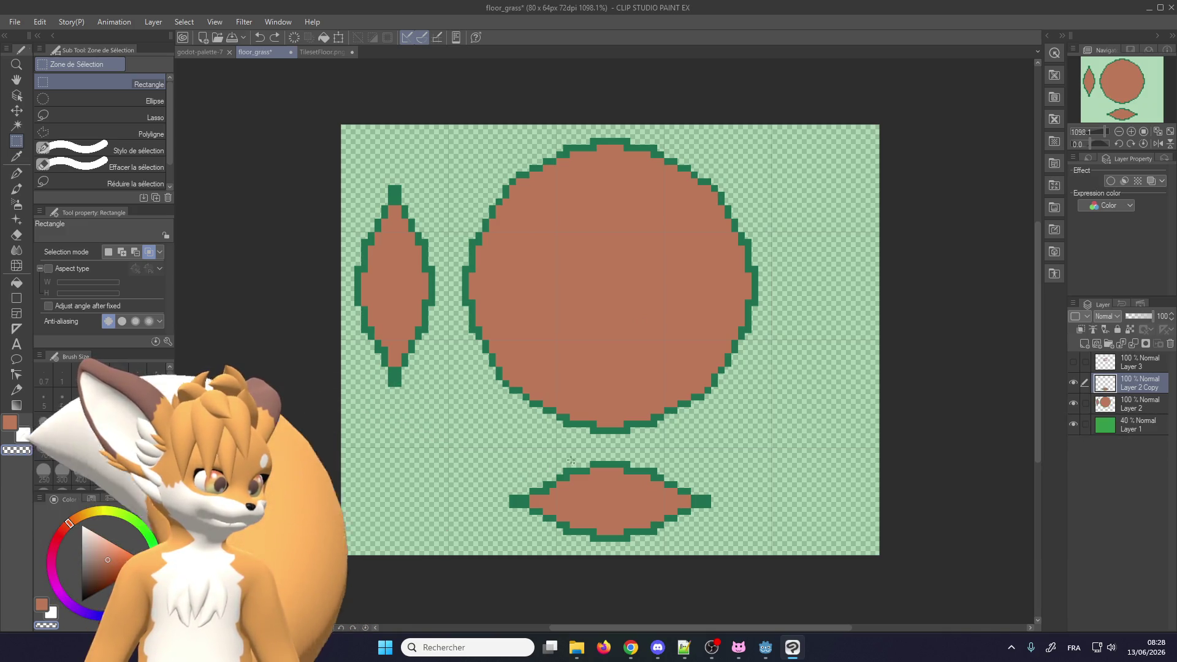
{"action": "scroll", "coordinate": [457, 520], "scroll_direction": "up", "scroll_amount": 1}
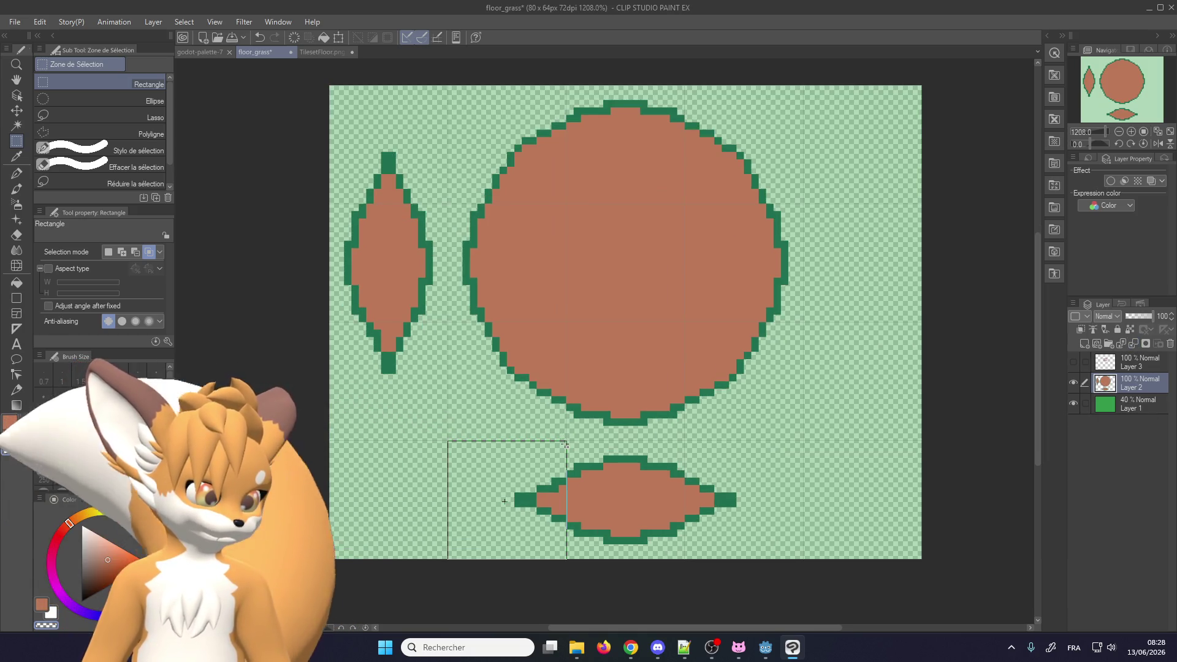
Copy the bottom leaf's middle section onto Layer 2 Copy and move it to the bottom-left edge
{"action": "left_click_drag", "start_coordinate": [676, 441], "coordinate": [797, 441]}
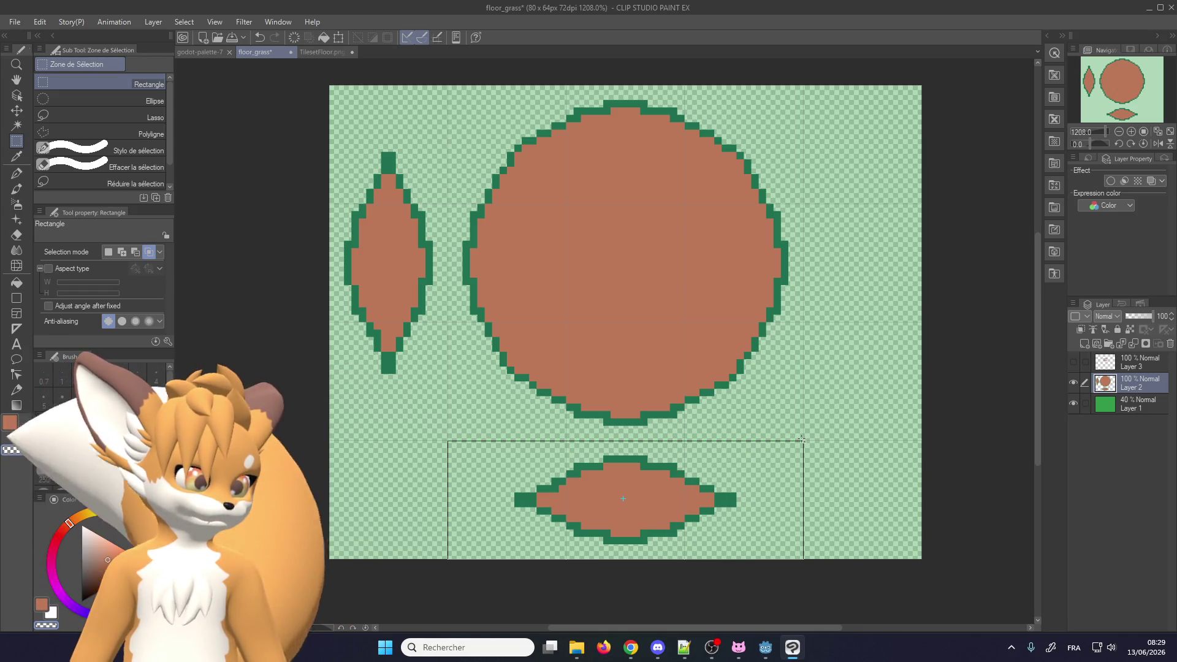
{"action": "mouse_move", "coordinate": [802, 439]}
{"action": "left_mouse_down"}
{"action": "mouse_move", "coordinate": [564, 558]}
{"action": "mouse_move", "coordinate": [448, 441]}
{"action": "left_mouse_up"}
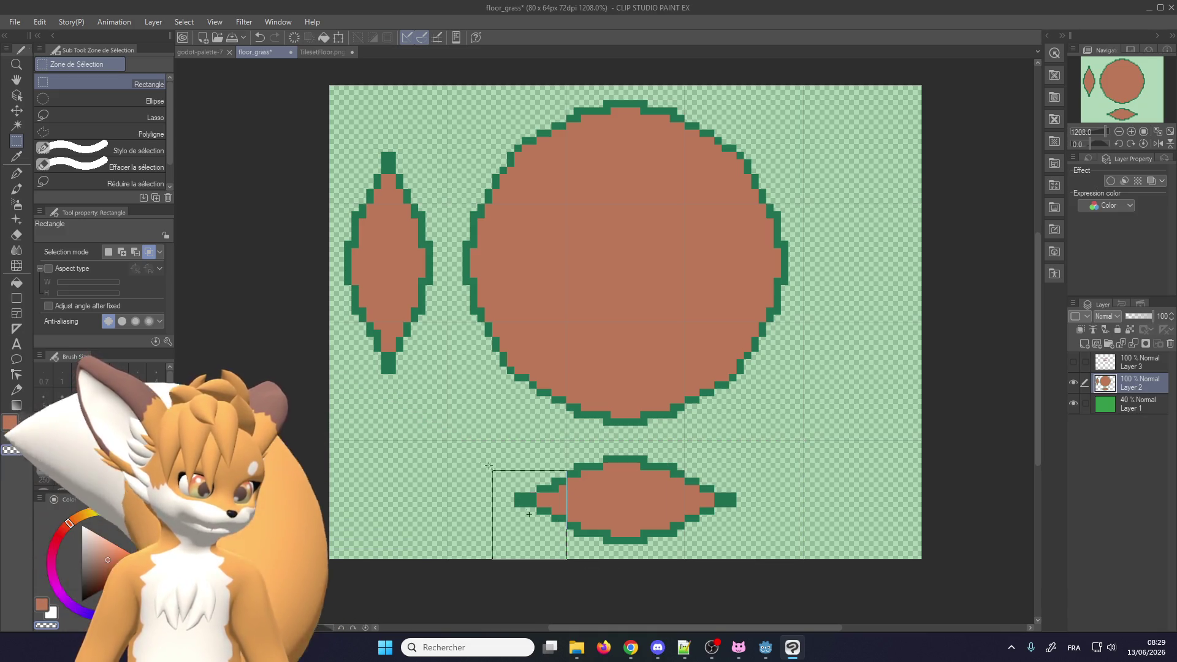
{"action": "left_click_drag", "start_coordinate": [566, 558], "coordinate": [685, 439]}
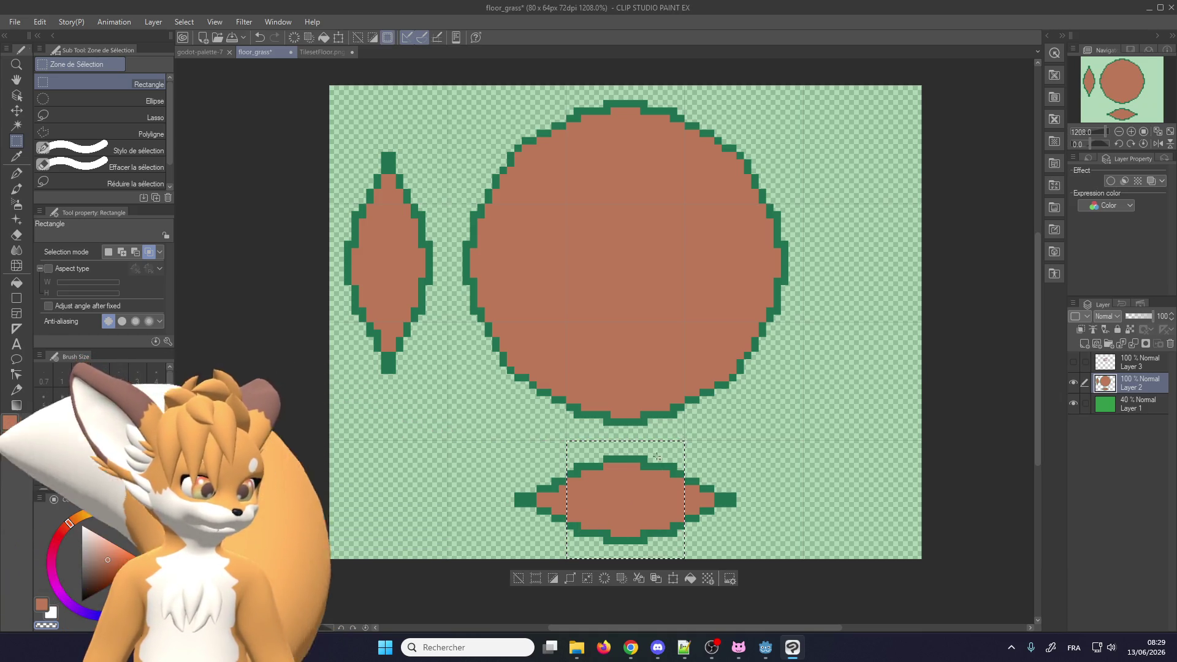
{"action": "left_click", "coordinate": [653, 578]}
{"action": "left_click", "coordinate": [674, 579]}
{"action": "left_click_drag", "start_coordinate": [645, 512], "coordinate": [408, 504]}
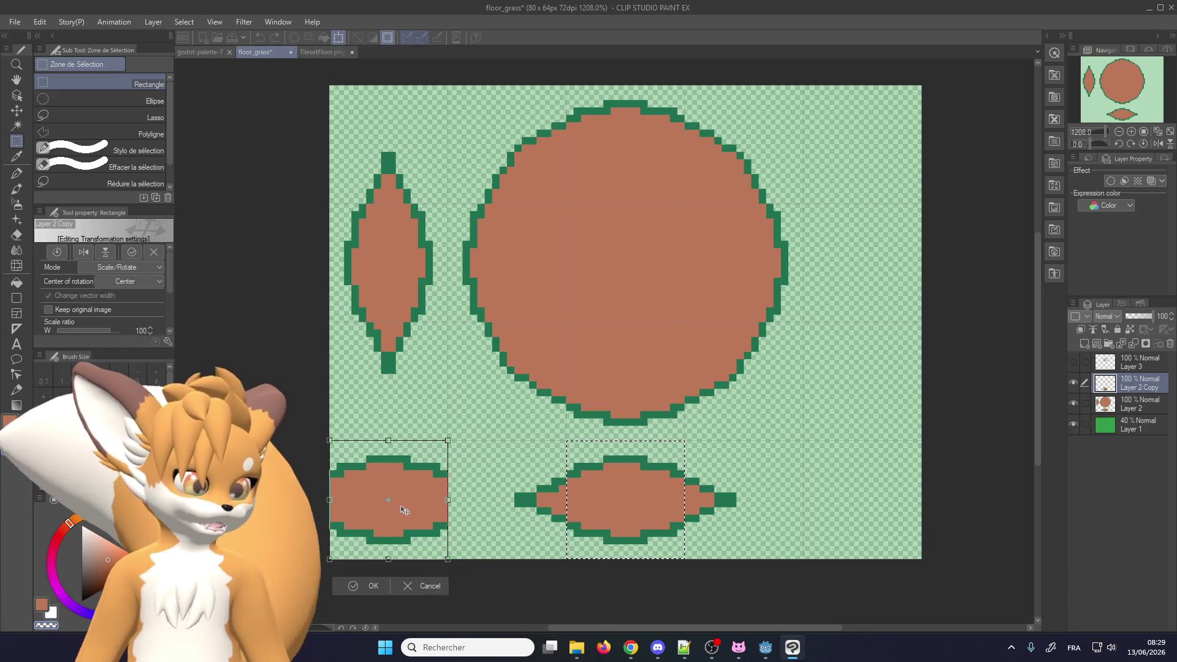
{"action": "left_click", "coordinate": [383, 577]}
{"action": "scroll", "coordinate": [412, 534], "scroll_direction": "up", "scroll_amount": 1}
{"action": "scroll", "coordinate": [393, 533], "scroll_direction": "up", "scroll_amount": 1}
Pick the dark green and paint a two-pixel dash inside the left piece, undoing a misplaced stroke
{"action": "key", "text": "p"}
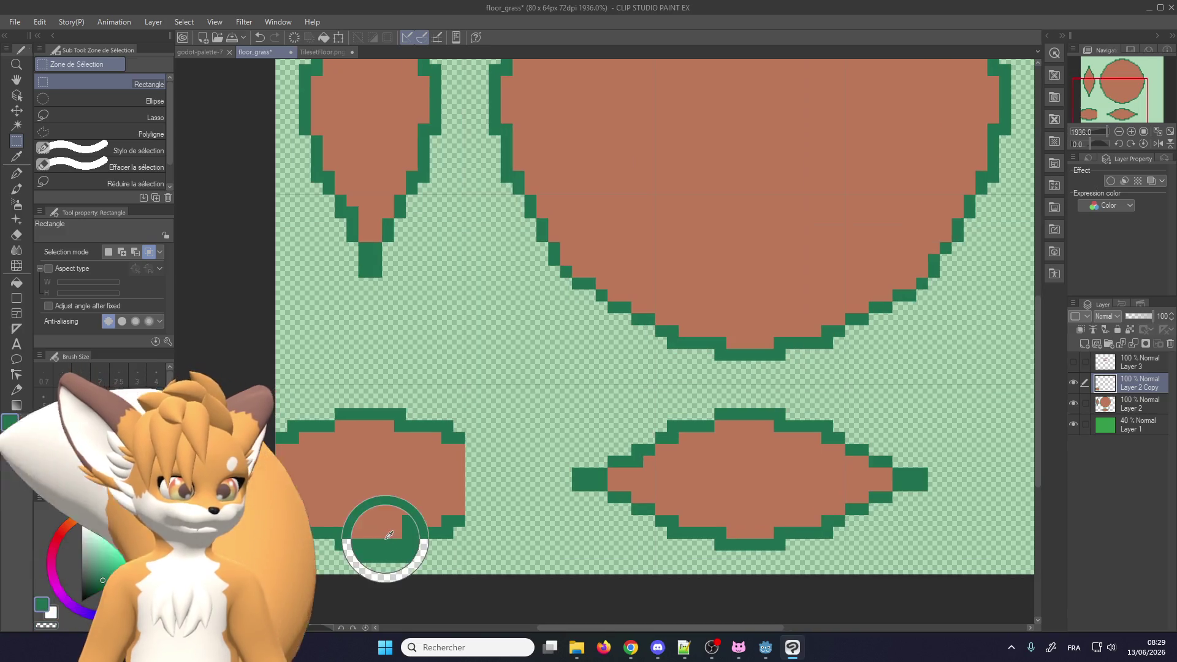
{"action": "scroll", "coordinate": [342, 470], "scroll_direction": "up", "scroll_amount": 1}
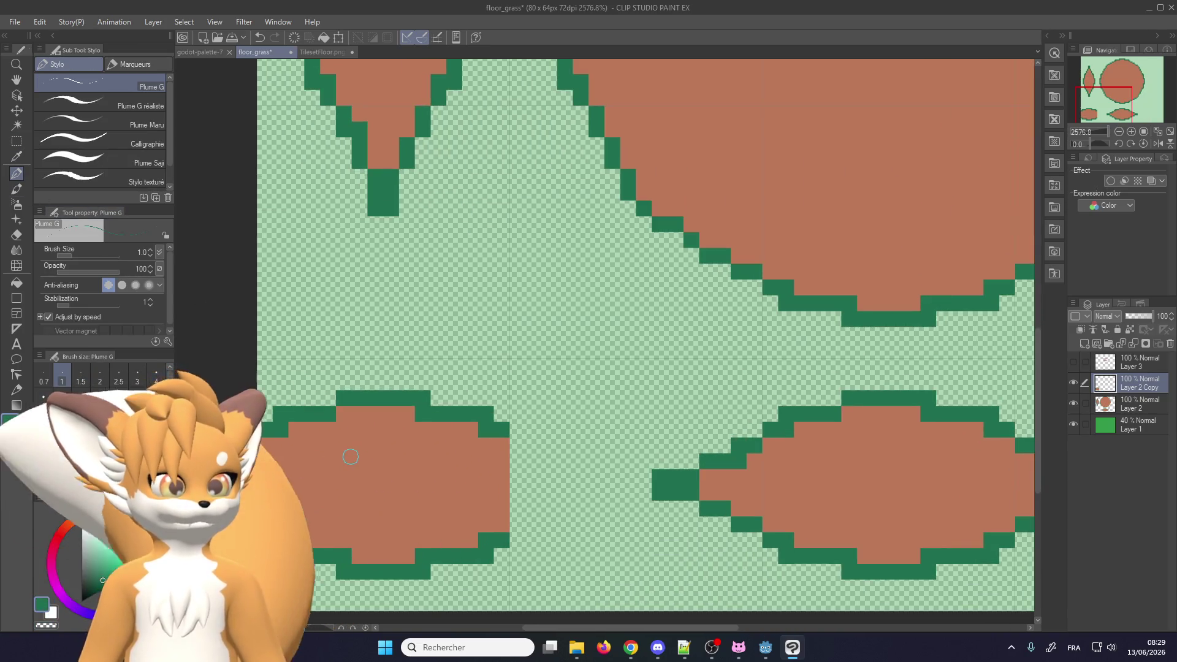
{"action": "left_click_drag", "start_coordinate": [359, 447], "coordinate": [392, 463]}
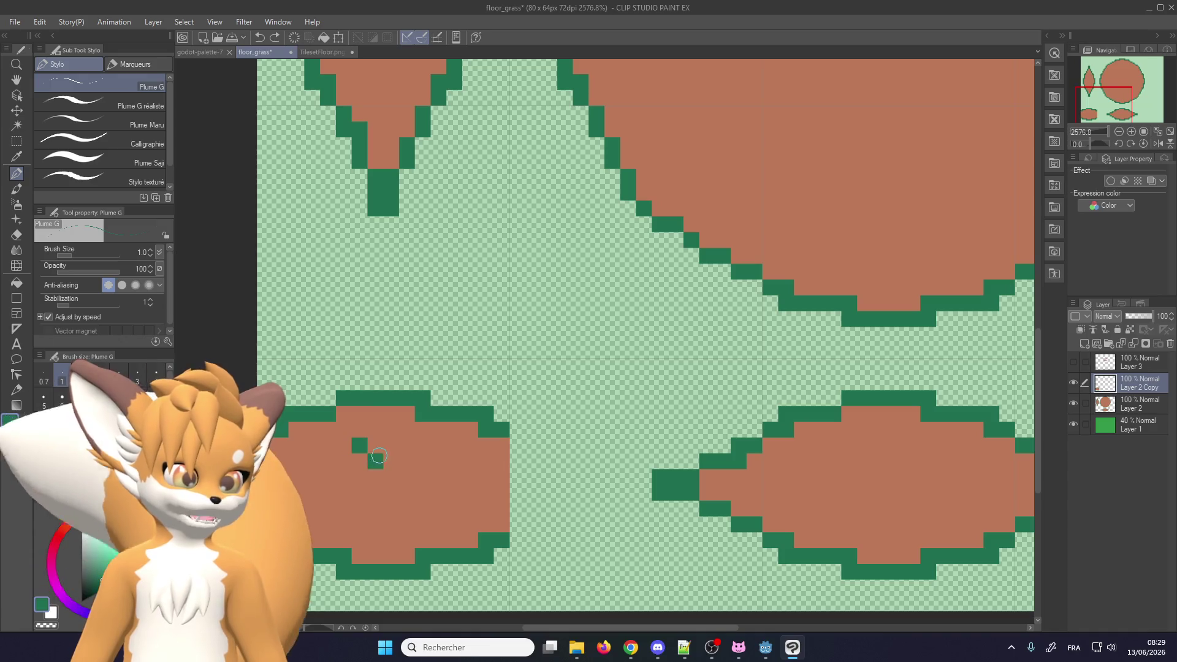
{"action": "key", "text": "ctrl+z"}
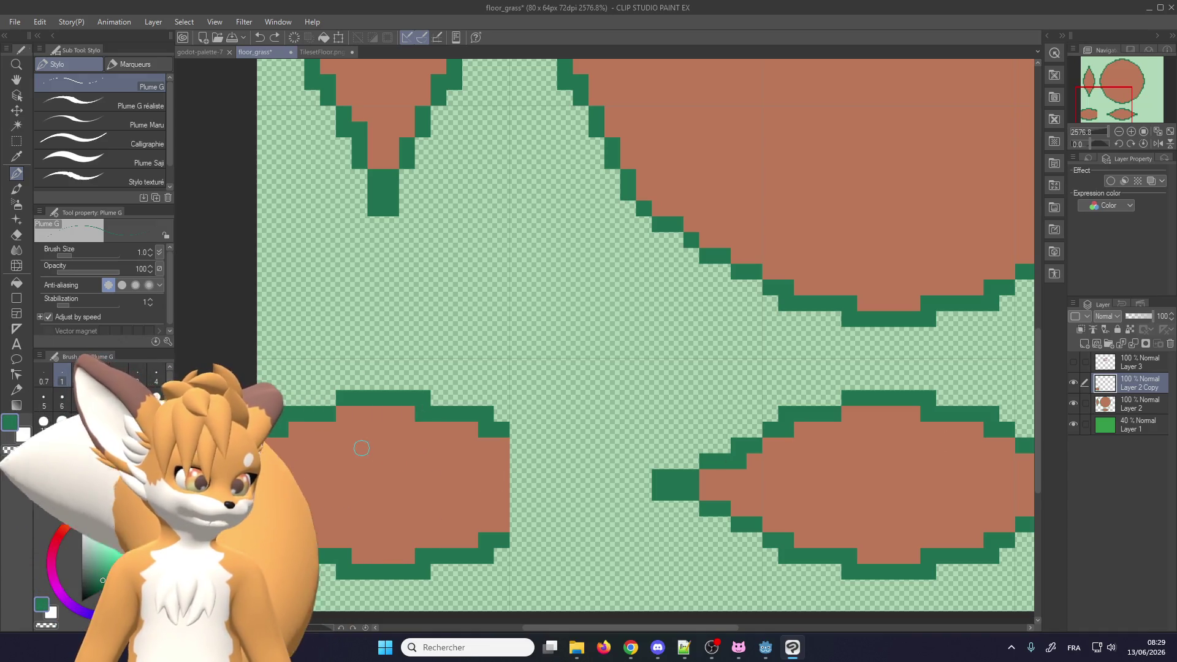
{"action": "left_click_drag", "start_coordinate": [376, 446], "coordinate": [393, 448]}
{"action": "scroll", "coordinate": [392, 450], "scroll_direction": "down", "scroll_amount": 2}
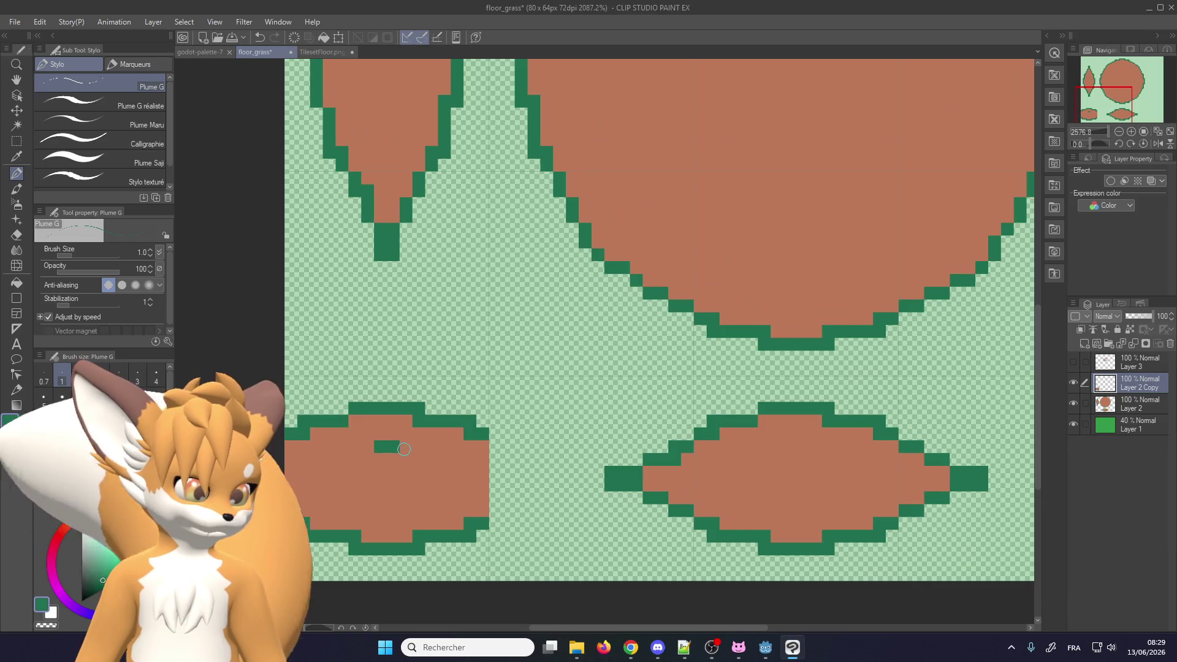
{"action": "scroll", "coordinate": [392, 450], "scroll_direction": "down", "scroll_amount": 1}
{"action": "scroll", "coordinate": [392, 429], "scroll_direction": "down", "scroll_amount": 2}
{"action": "scroll", "coordinate": [391, 125], "scroll_direction": "up", "scroll_amount": 1}
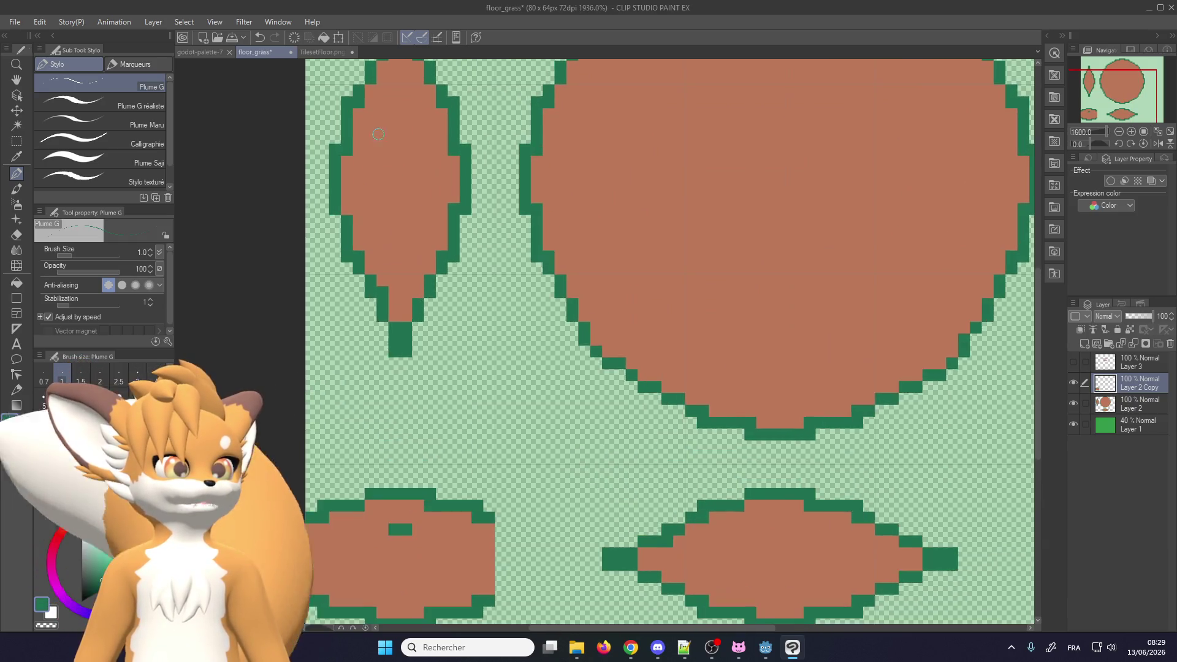
{"action": "scroll", "coordinate": [391, 125], "scroll_direction": "up", "scroll_amount": 2}
Sample the brown dirt colour and zoom around the tile to inspect the new dash
{"action": "left_click", "coordinate": [475, 149], "text": "alt"}
{"action": "scroll", "coordinate": [466, 167], "scroll_direction": "down", "scroll_amount": 2}
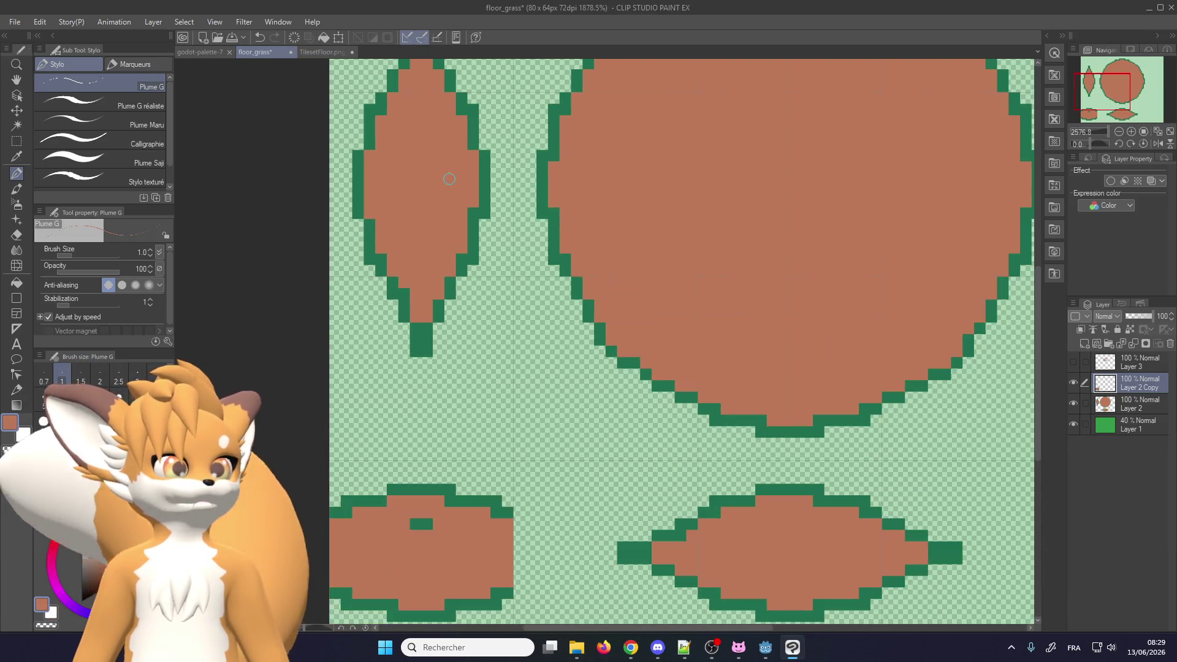
{"action": "scroll", "coordinate": [466, 184], "scroll_direction": "up", "scroll_amount": 1}
{"action": "scroll", "coordinate": [465, 209], "scroll_direction": "down", "scroll_amount": 2}
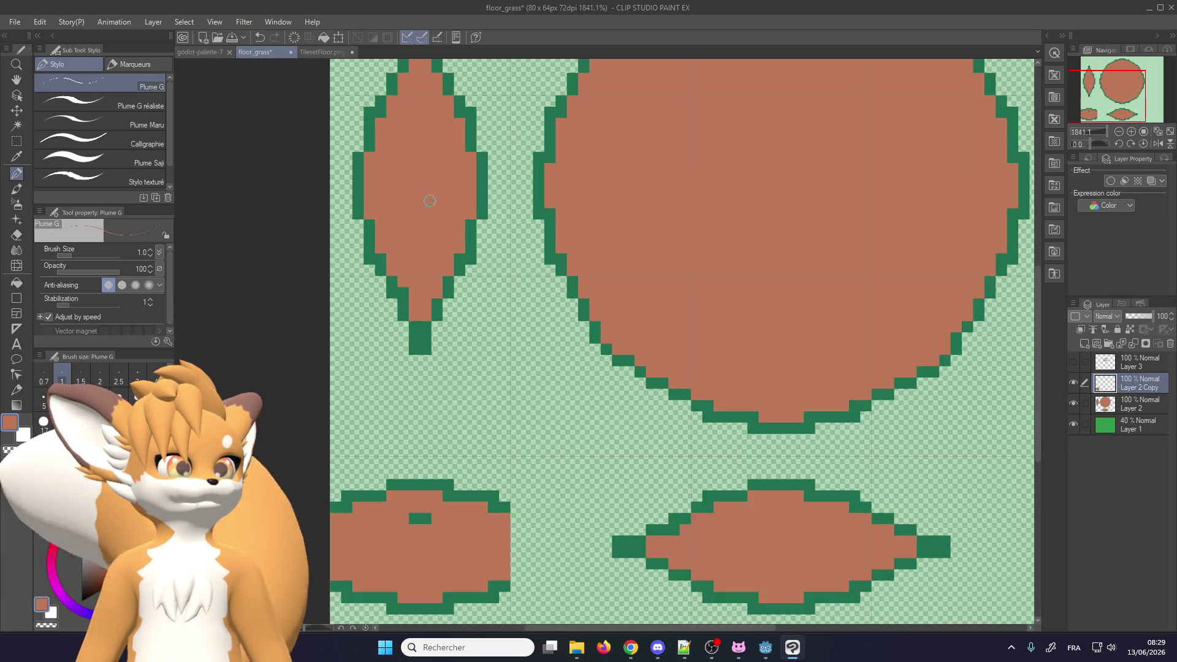
{"action": "scroll", "coordinate": [725, 473], "scroll_direction": "up", "scroll_amount": 2}
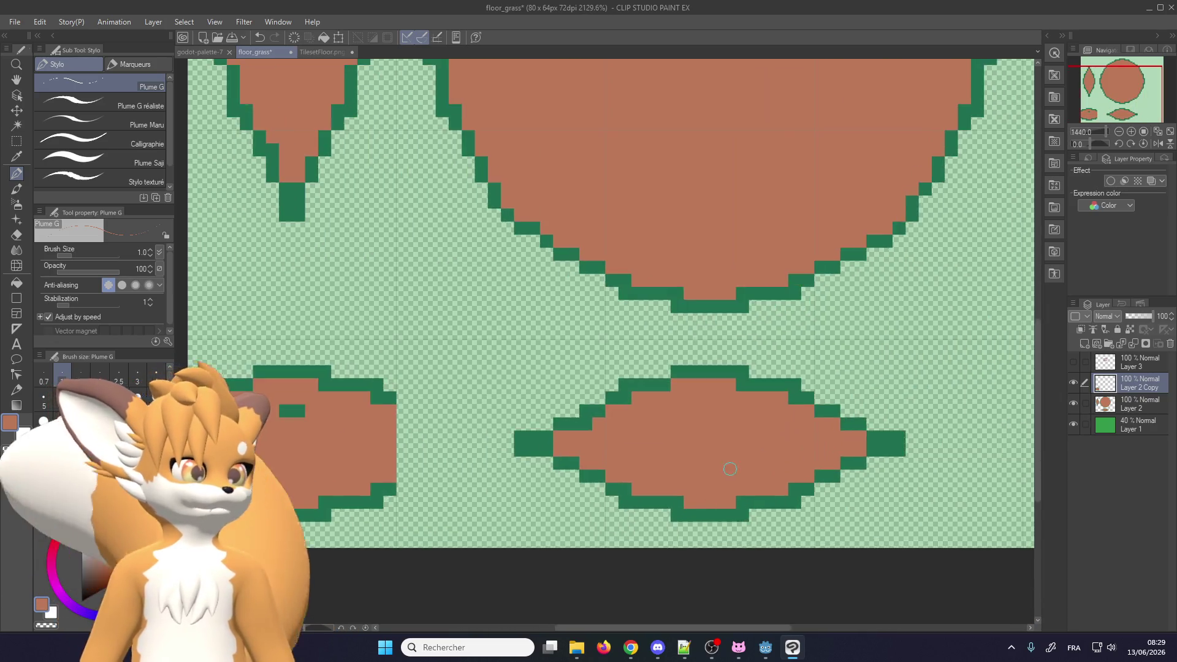
{"action": "scroll", "coordinate": [712, 368], "scroll_direction": "up", "scroll_amount": 1}
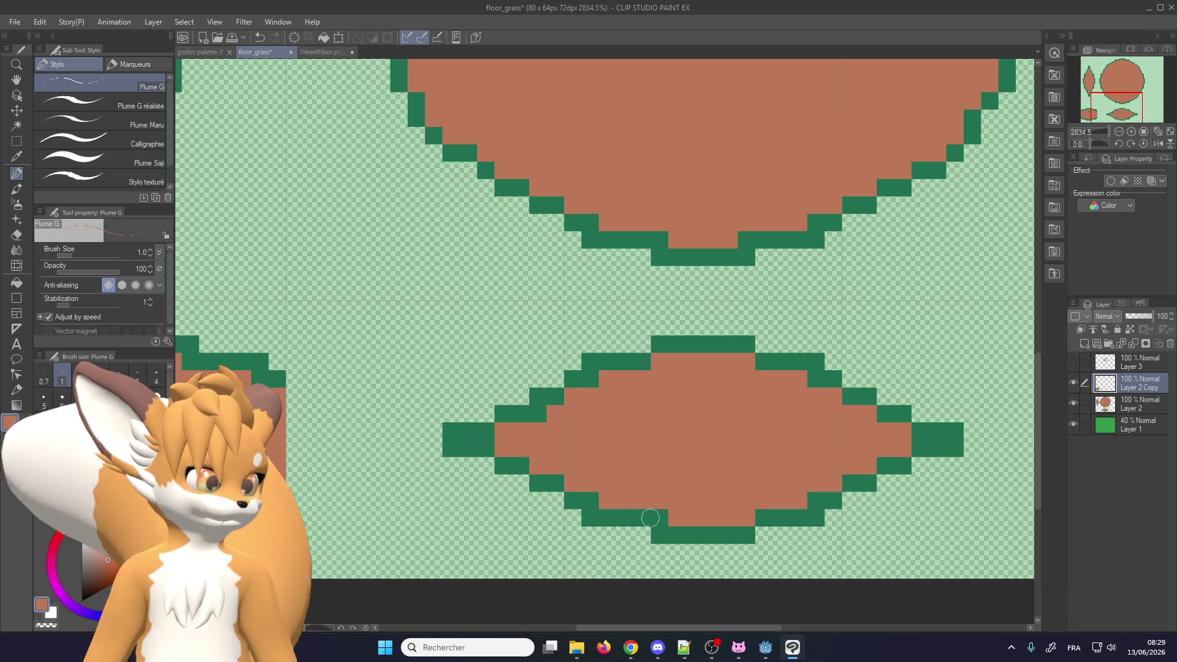
{"action": "scroll", "coordinate": [632, 478], "scroll_direction": "down", "scroll_amount": 2}
{"action": "scroll", "coordinate": [392, 478], "scroll_direction": "up", "scroll_amount": 1}
{"action": "scroll", "coordinate": [385, 477], "scroll_direction": "up", "scroll_amount": 1}
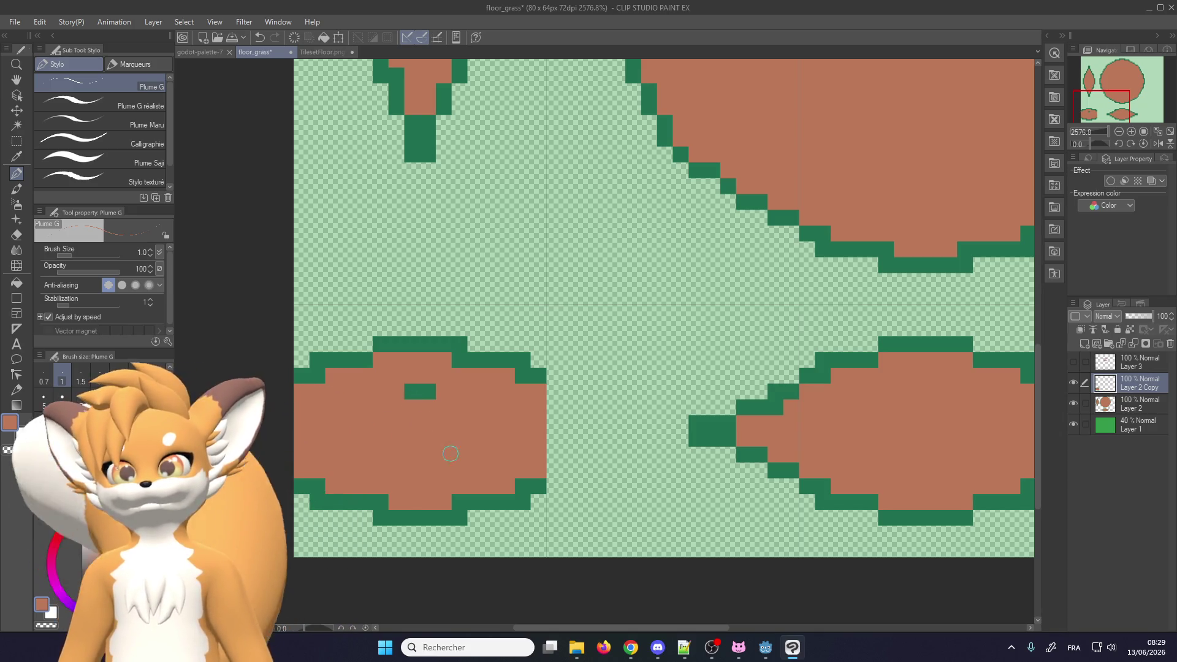
{"action": "scroll", "coordinate": [592, 419], "scroll_direction": "down", "scroll_amount": 1}
{"action": "scroll", "coordinate": [452, 475], "scroll_direction": "up", "scroll_amount": 1}
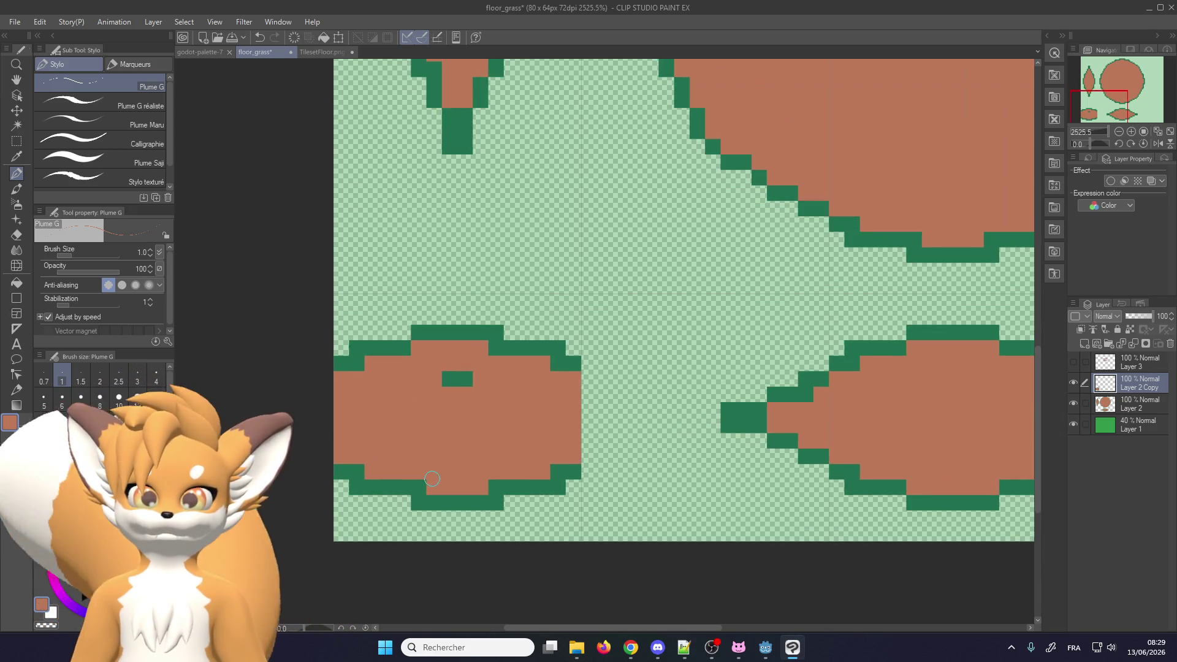
{"action": "scroll", "coordinate": [441, 472], "scroll_direction": "up", "scroll_amount": 1}
{"action": "scroll", "coordinate": [429, 468], "scroll_direction": "up", "scroll_amount": 1}
{"action": "scroll", "coordinate": [429, 468], "scroll_direction": "down", "scroll_amount": 1}
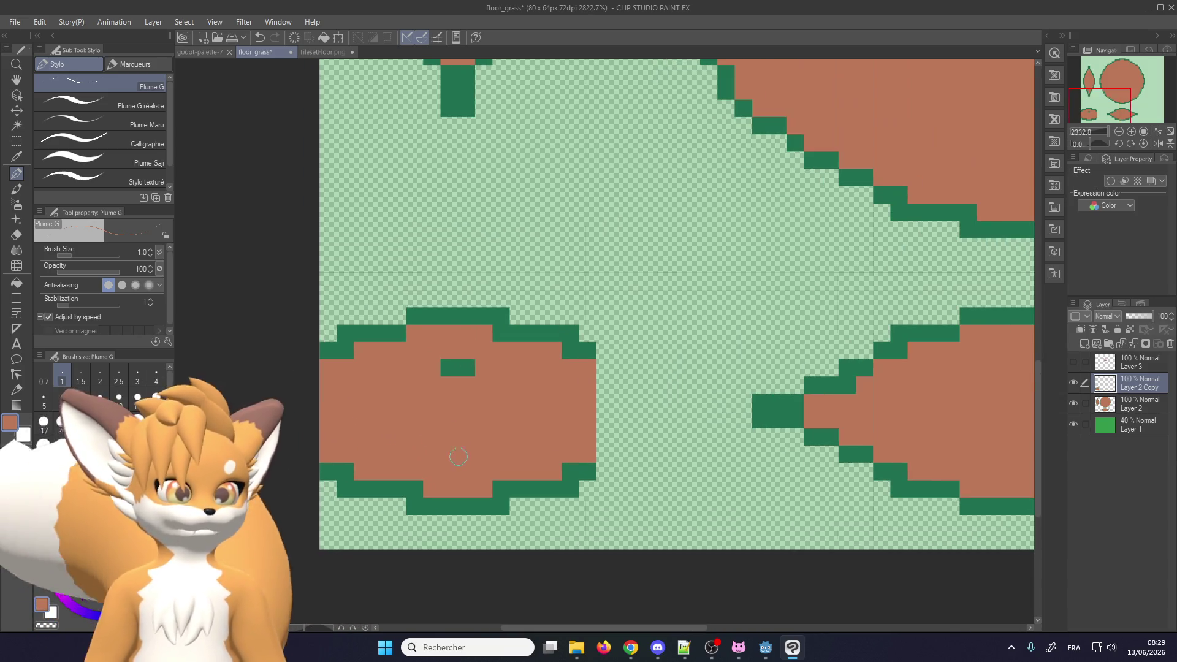
Outline a small green square in the left piece and clear around it with a size-4 brush
{"action": "left_click", "coordinate": [452, 363], "text": "alt"}
{"action": "left_click", "coordinate": [484, 368]}
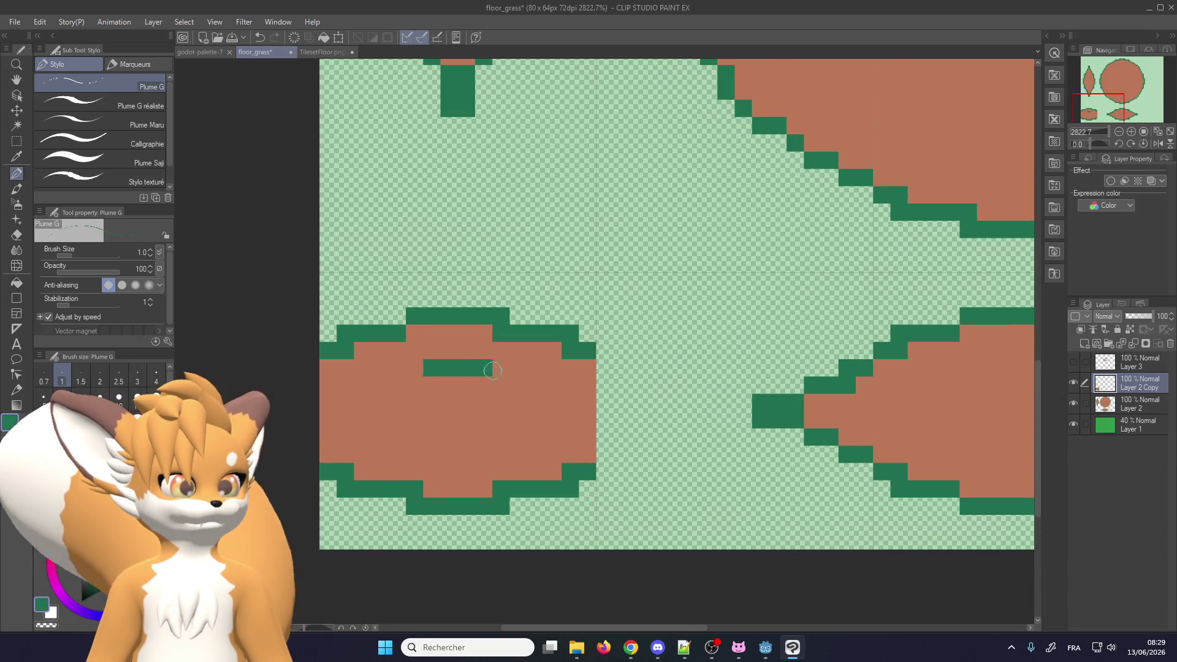
{"action": "mouse_move", "coordinate": [499, 418]}
{"action": "left_mouse_down"}
{"action": "mouse_move", "coordinate": [484, 455]}
{"action": "mouse_move", "coordinate": [432, 454]}
{"action": "mouse_move", "coordinate": [397, 384]}
{"action": "left_mouse_up"}
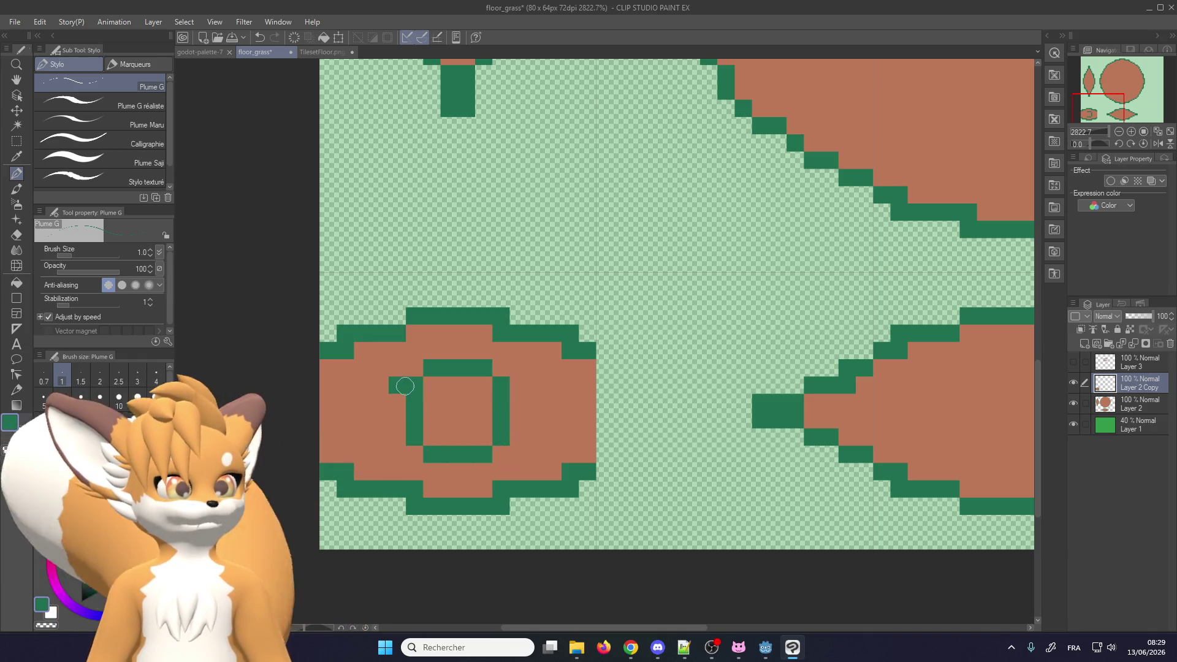
{"action": "left_click", "coordinate": [393, 423], "text": "alt"}
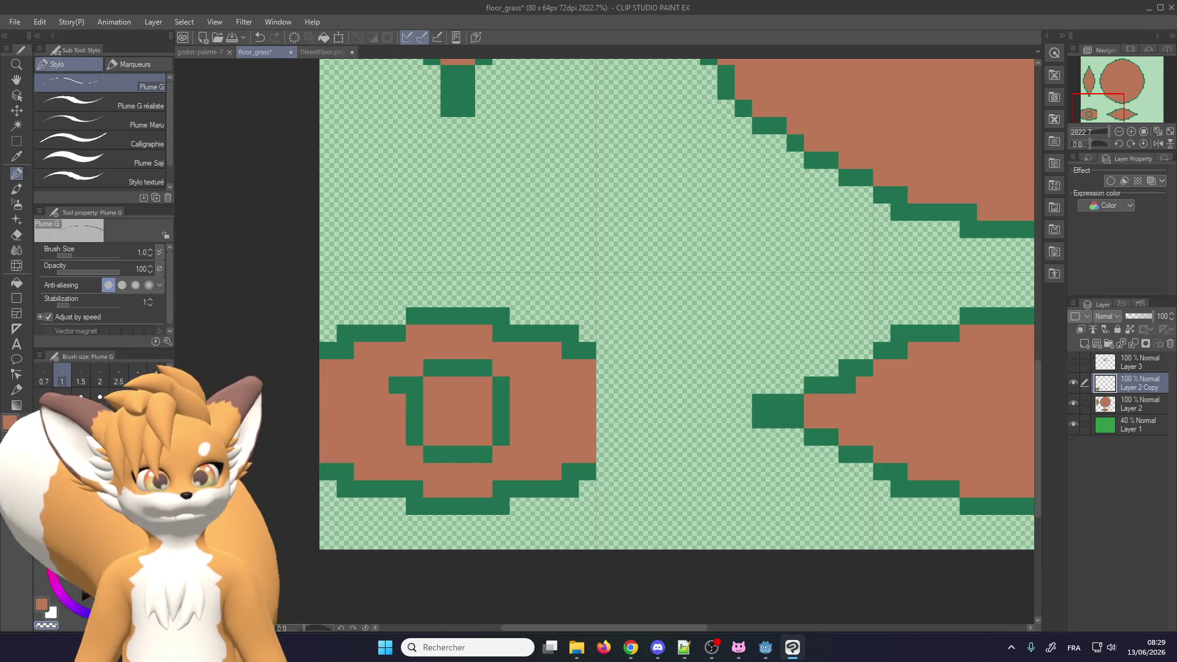
{"action": "left_click", "coordinate": [62, 399]}
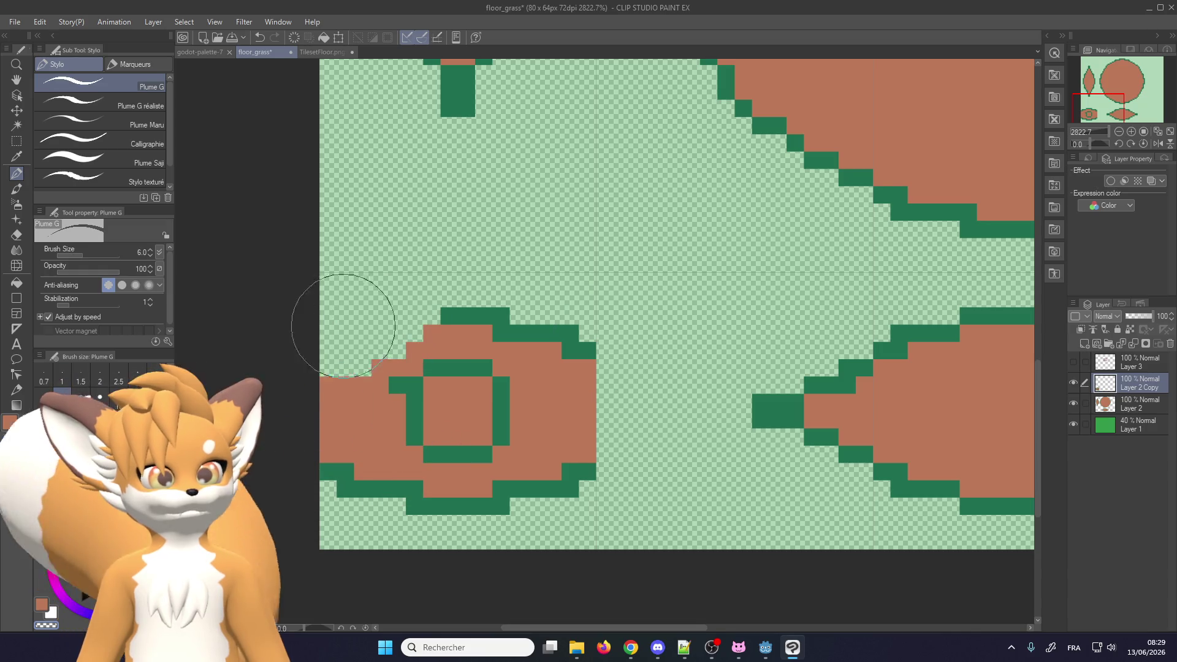
{"action": "left_click_drag", "start_coordinate": [341, 320], "coordinate": [503, 296]}
{"action": "left_click", "coordinate": [156, 373]}
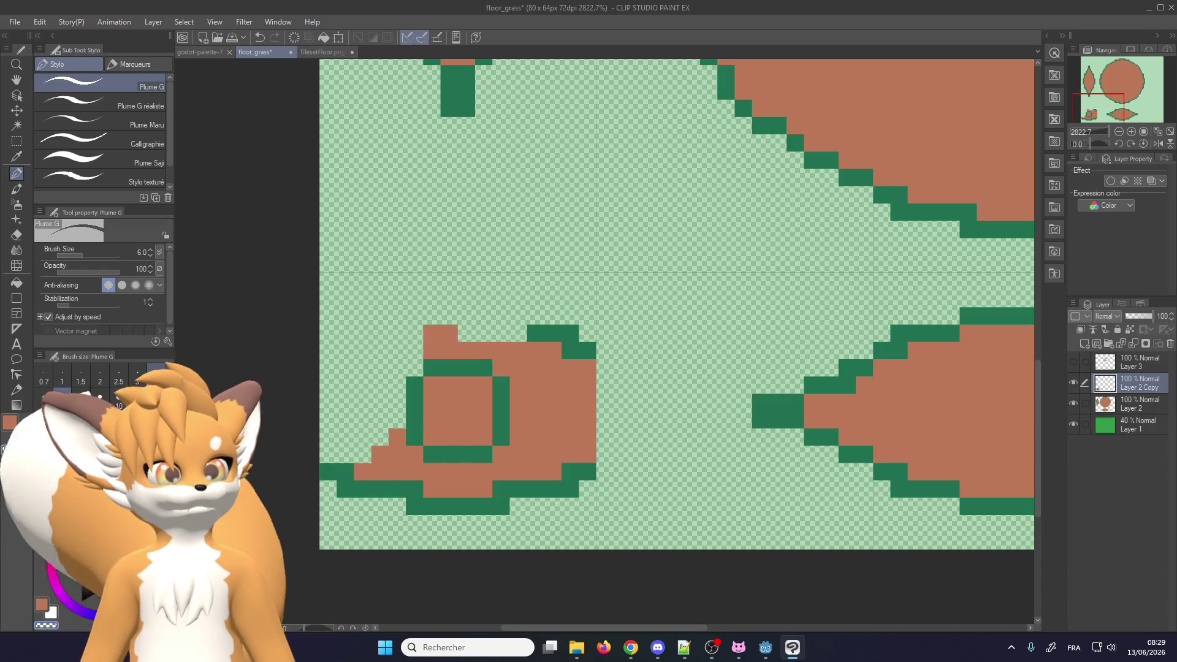
{"action": "left_click", "coordinate": [442, 325]}
{"action": "mouse_move", "coordinate": [573, 316]}
{"action": "left_mouse_down"}
{"action": "mouse_move", "coordinate": [544, 336]}
{"action": "mouse_move", "coordinate": [589, 394]}
{"action": "mouse_move", "coordinate": [353, 497]}
{"action": "left_mouse_up"}
Erase stray pixels around the small square at sizes 3 and 1.5, then redraw its green right edge
{"action": "key", "text": "bracketleft"}
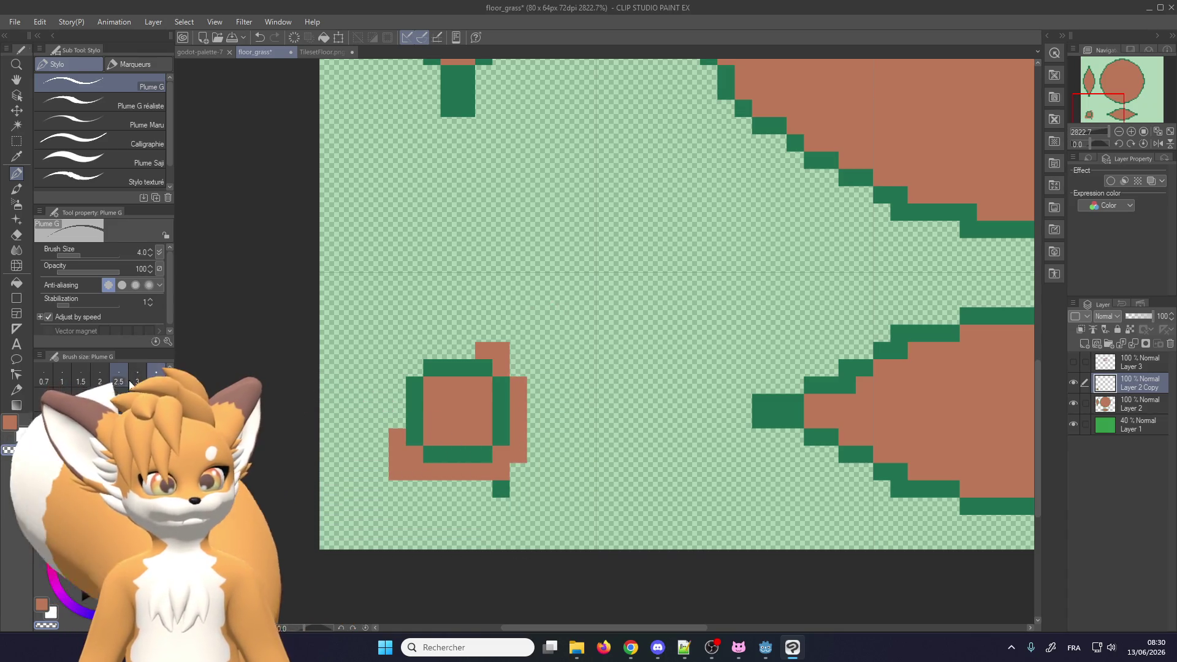
{"action": "left_click_drag", "start_coordinate": [472, 481], "coordinate": [538, 481]}
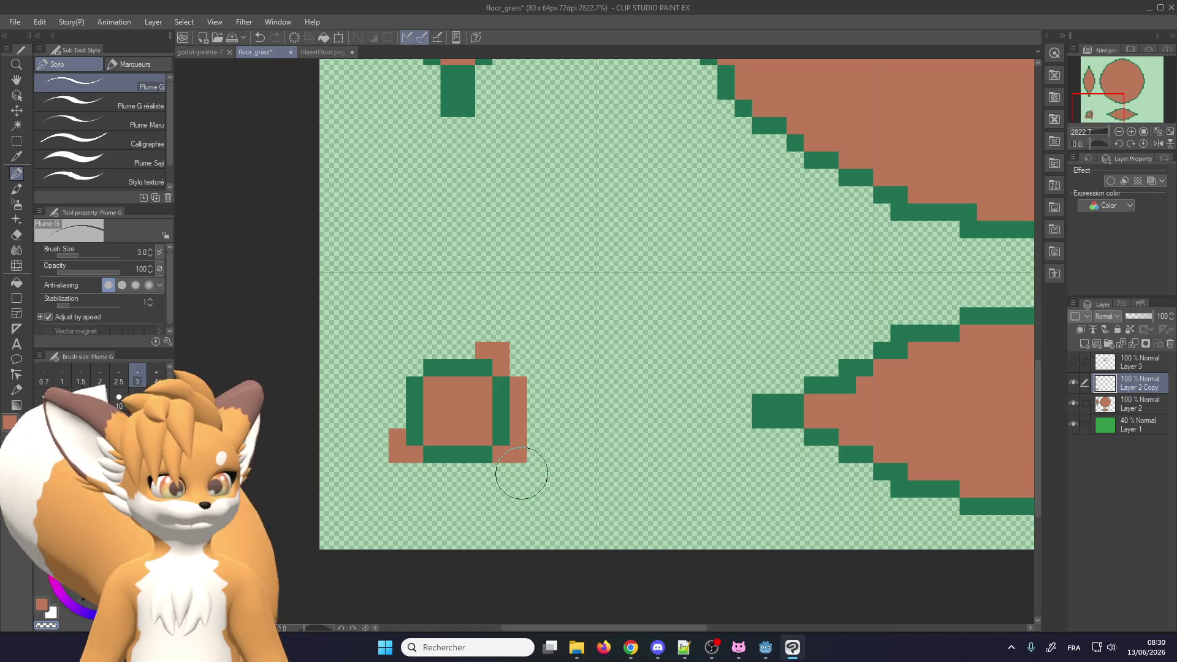
{"action": "left_click", "coordinate": [81, 375]}
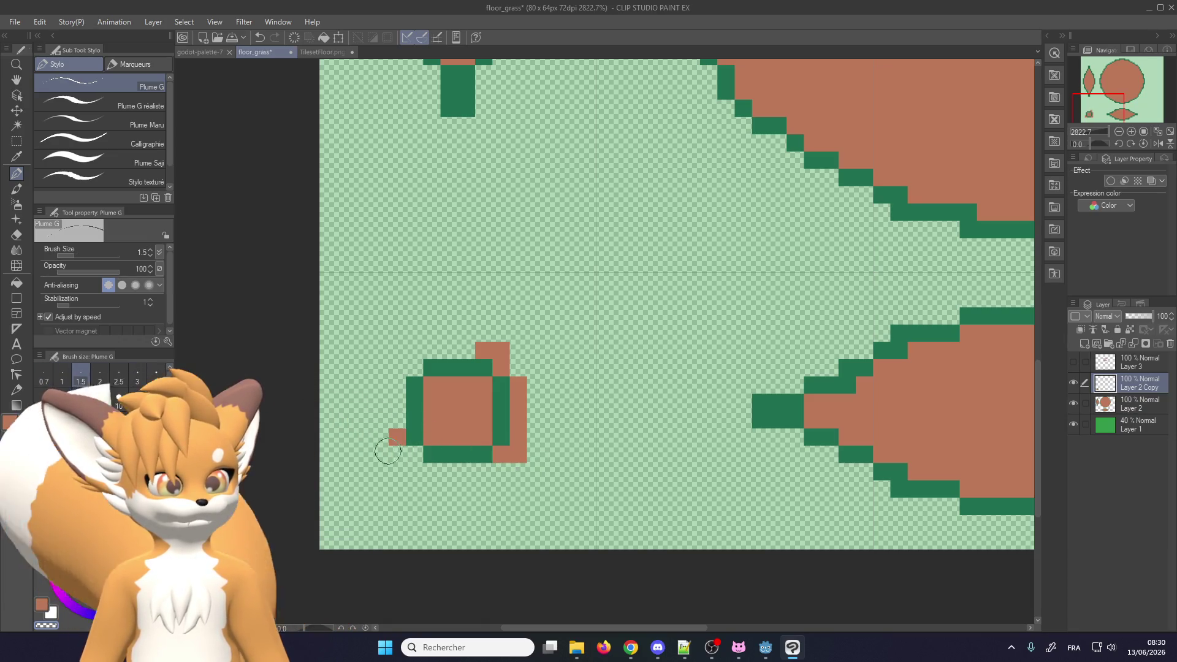
{"action": "left_click_drag", "start_coordinate": [477, 345], "coordinate": [510, 443]}
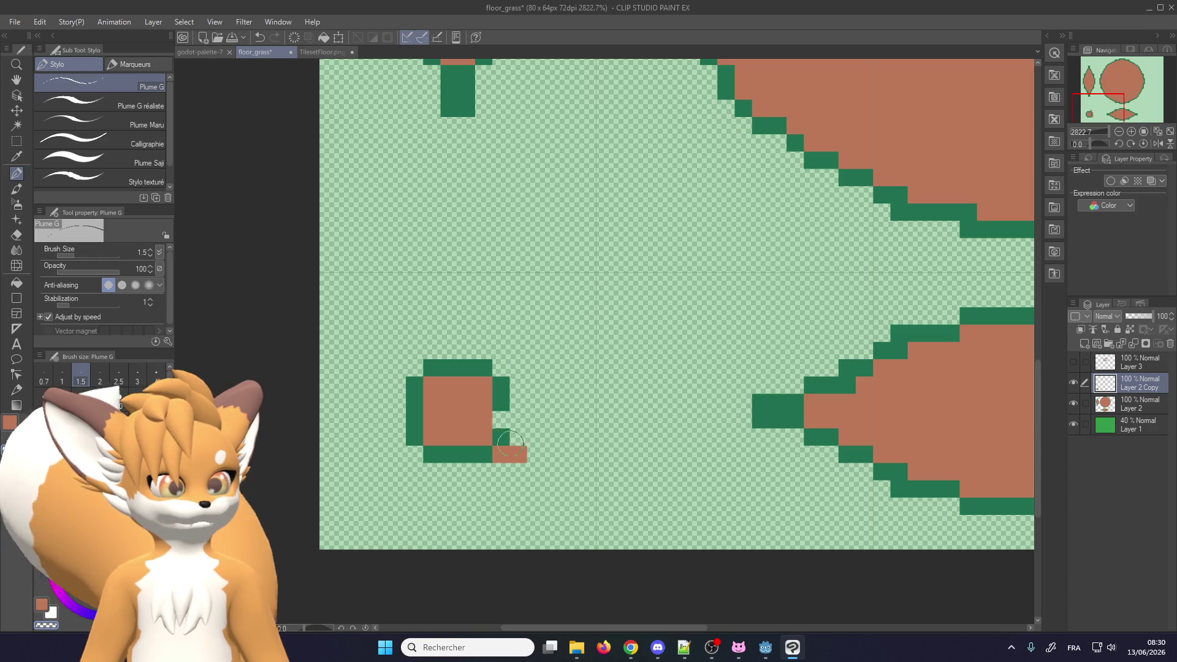
{"action": "left_click", "coordinate": [499, 392], "text": "alt"}
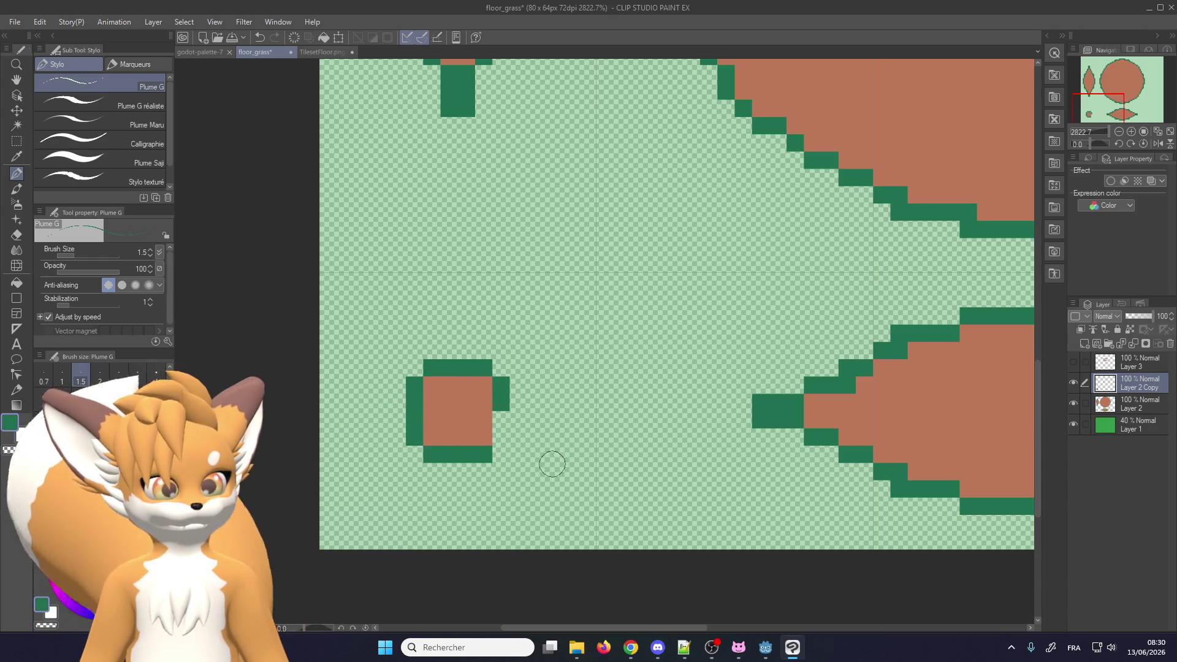
{"action": "left_click_drag", "start_coordinate": [508, 435], "coordinate": [518, 420]}
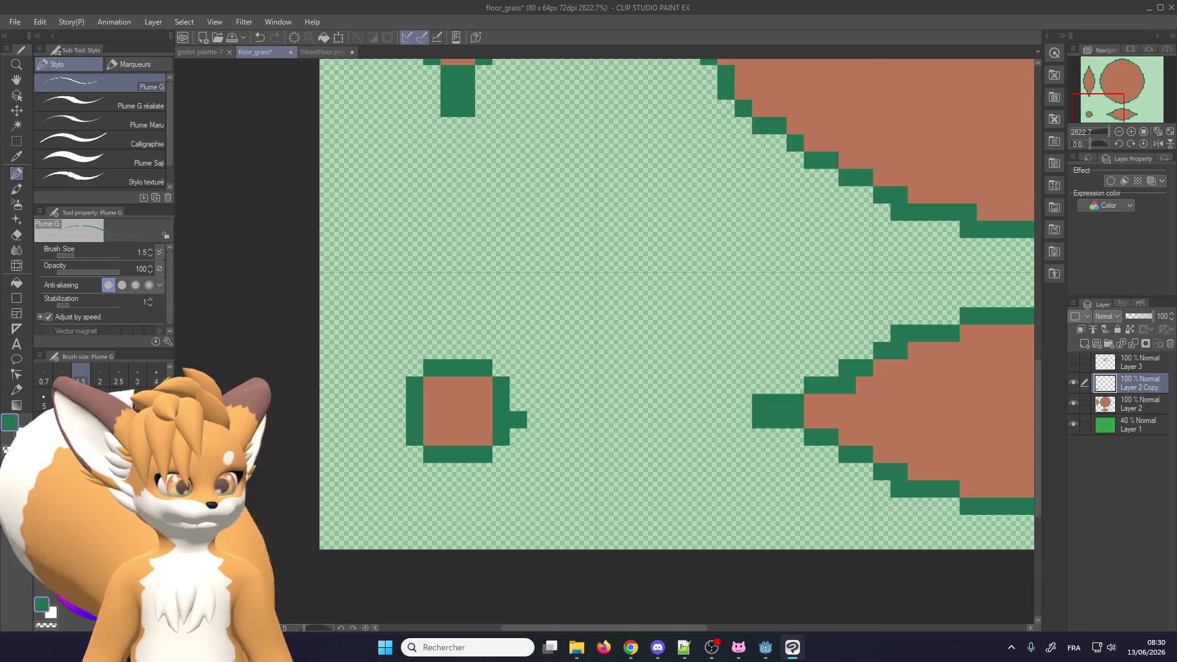
{"action": "scroll", "coordinate": [521, 415], "scroll_direction": "down", "scroll_amount": 4}
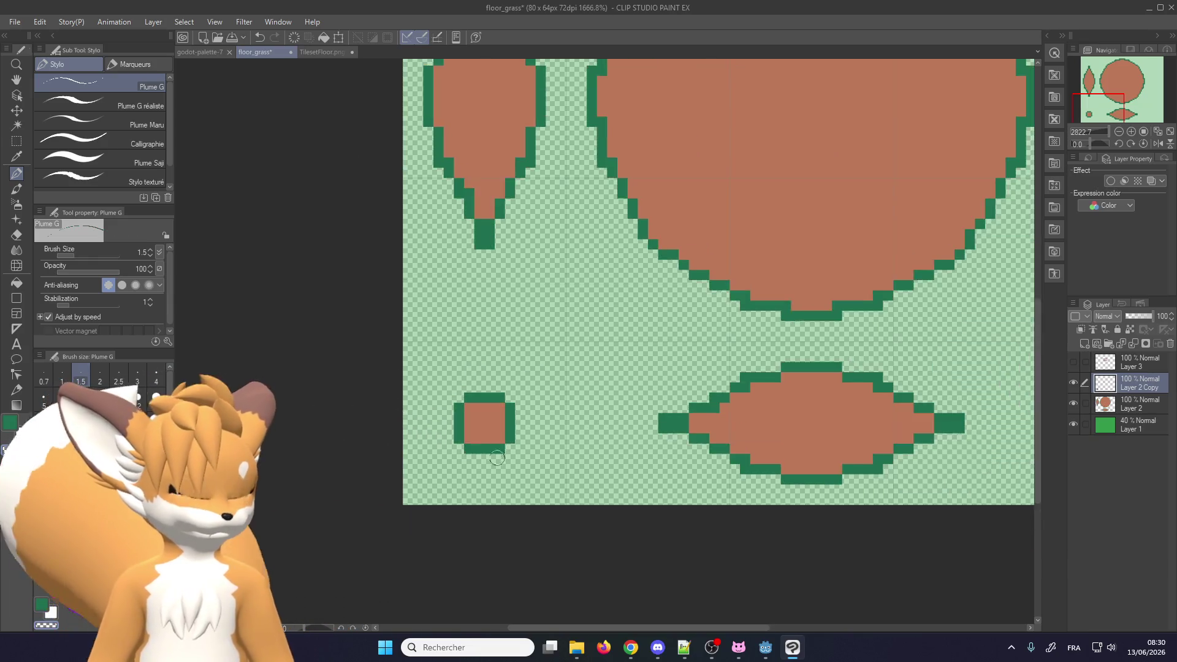
{"action": "scroll", "coordinate": [675, 368], "scroll_direction": "up", "scroll_amount": 1}
{"action": "scroll", "coordinate": [675, 368], "scroll_direction": "up", "scroll_amount": 2}
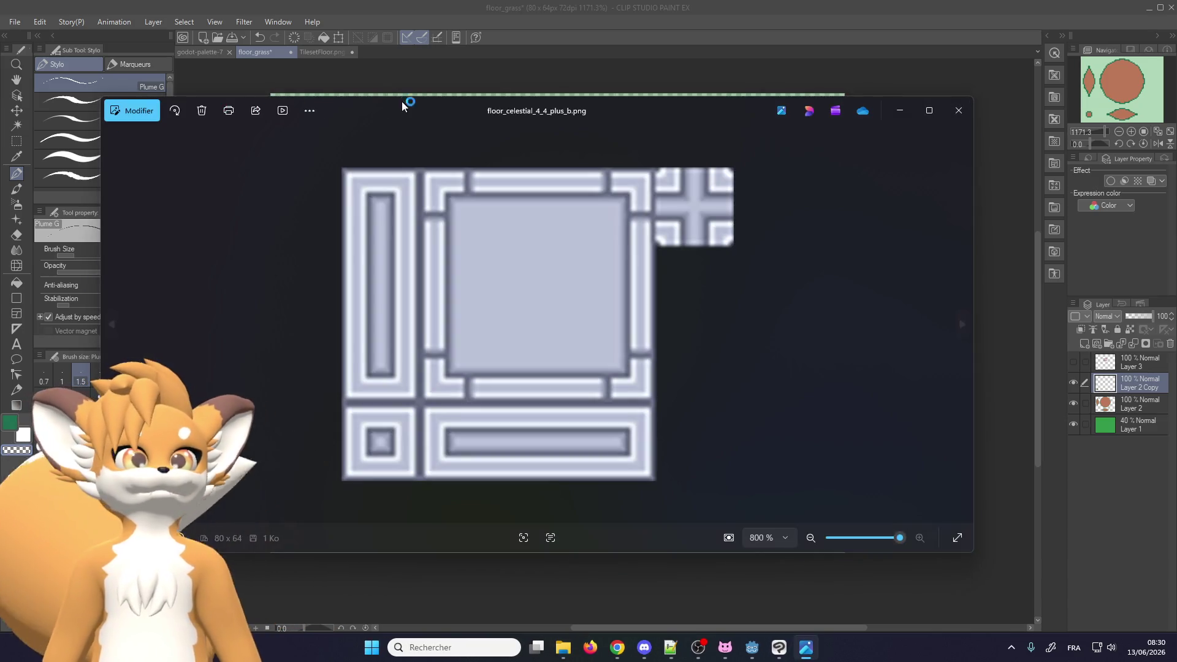
Close the Photos reference viewer and pick the dirt's brown back in Clip Studio
{"action": "left_click_drag", "start_coordinate": [429, 103], "coordinate": [308, 157]}
{"action": "key", "text": "alt+F4"}
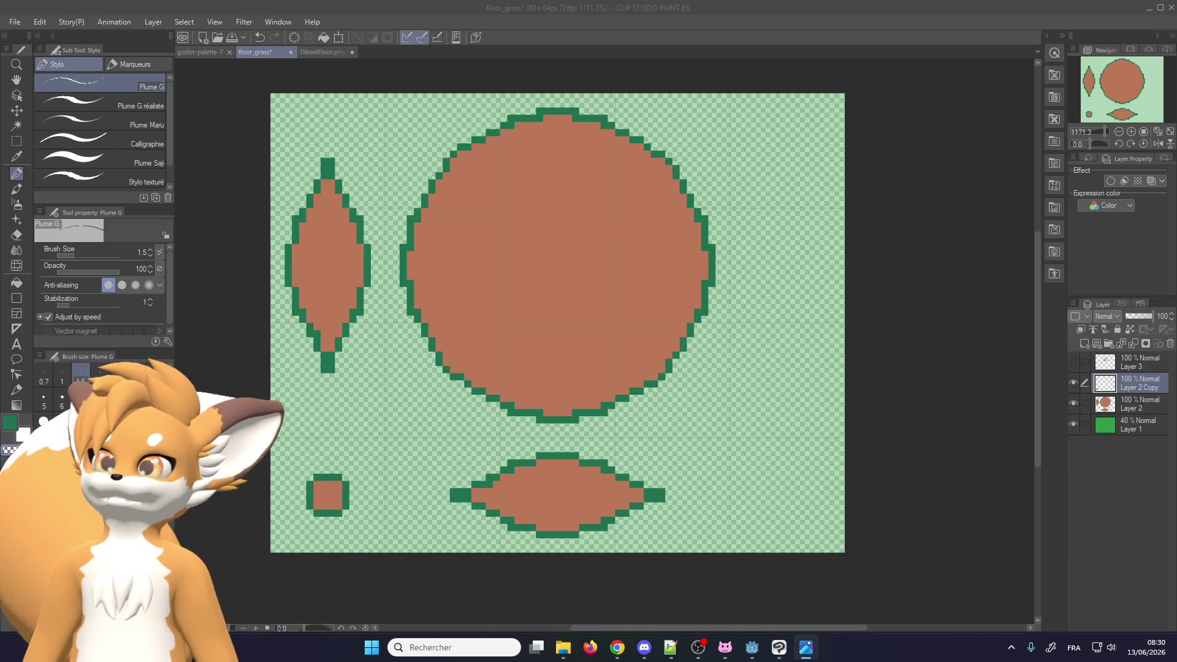
{"action": "scroll", "coordinate": [517, 496], "scroll_direction": "up", "scroll_amount": 2}
{"action": "left_click", "coordinate": [517, 495], "text": "alt"}
Apply a 16-pixel grid through View > Grid/Ruler Bar Settings
{"action": "scroll", "coordinate": [654, 237], "scroll_direction": "down", "scroll_amount": 1}
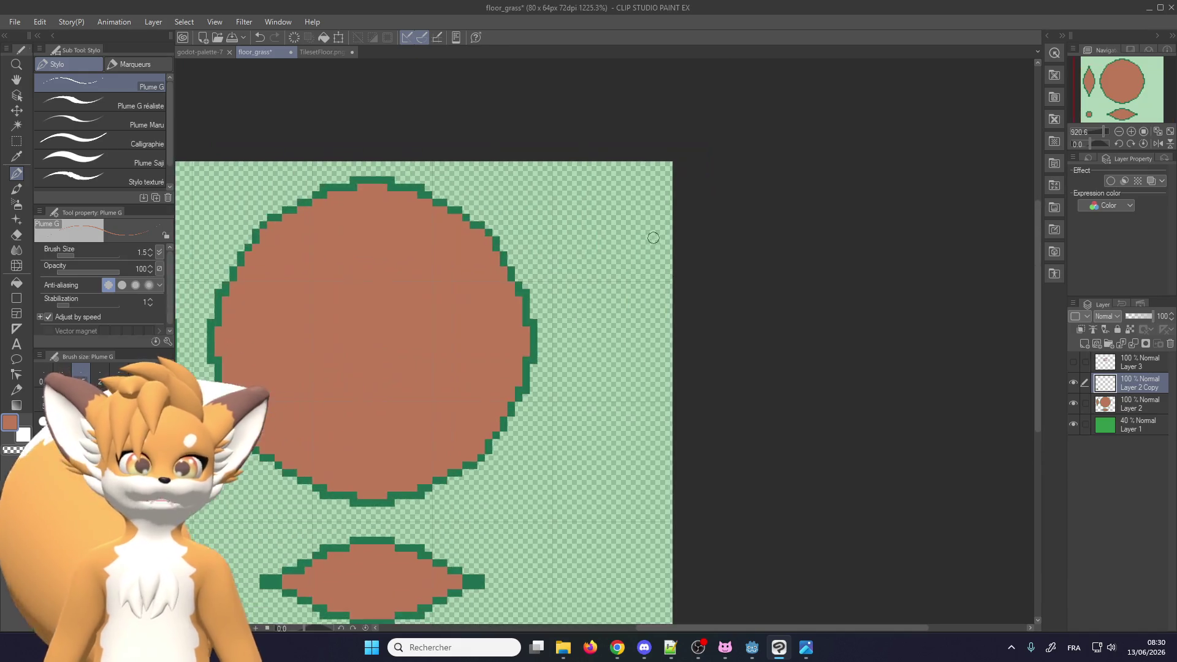
{"action": "scroll", "coordinate": [654, 237], "scroll_direction": "up", "scroll_amount": 3}
{"action": "scroll", "coordinate": [610, 192], "scroll_direction": "up", "scroll_amount": 3}
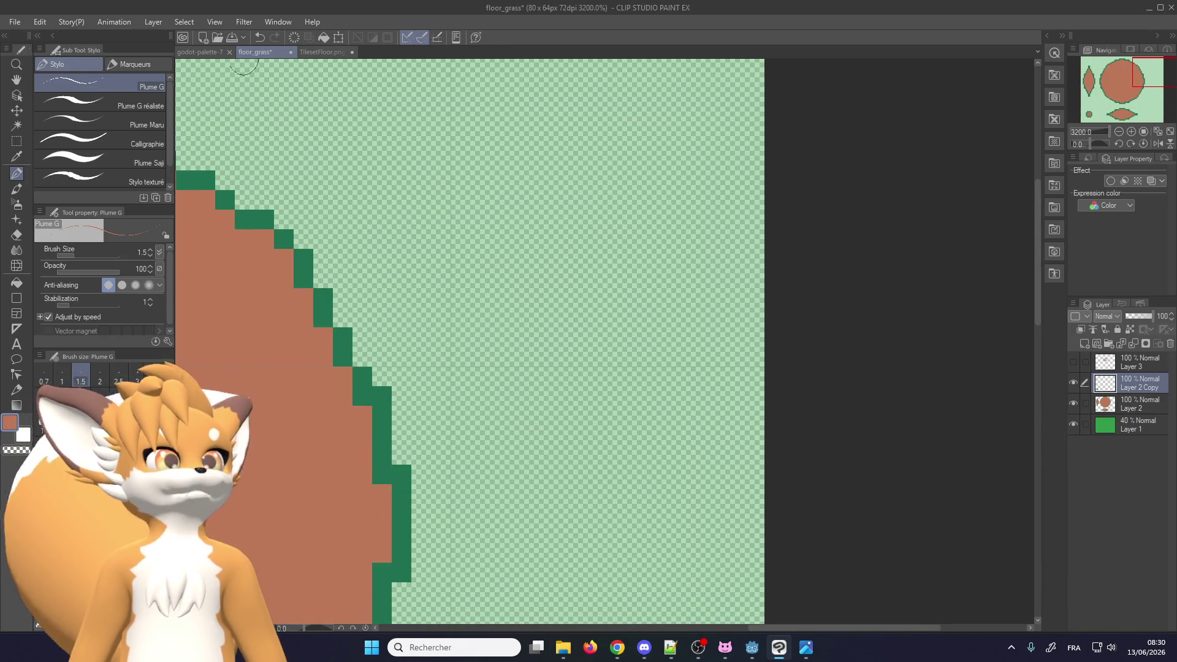
{"action": "left_click", "coordinate": [148, 25]}
{"action": "mouse_move", "coordinate": [191, 23]}
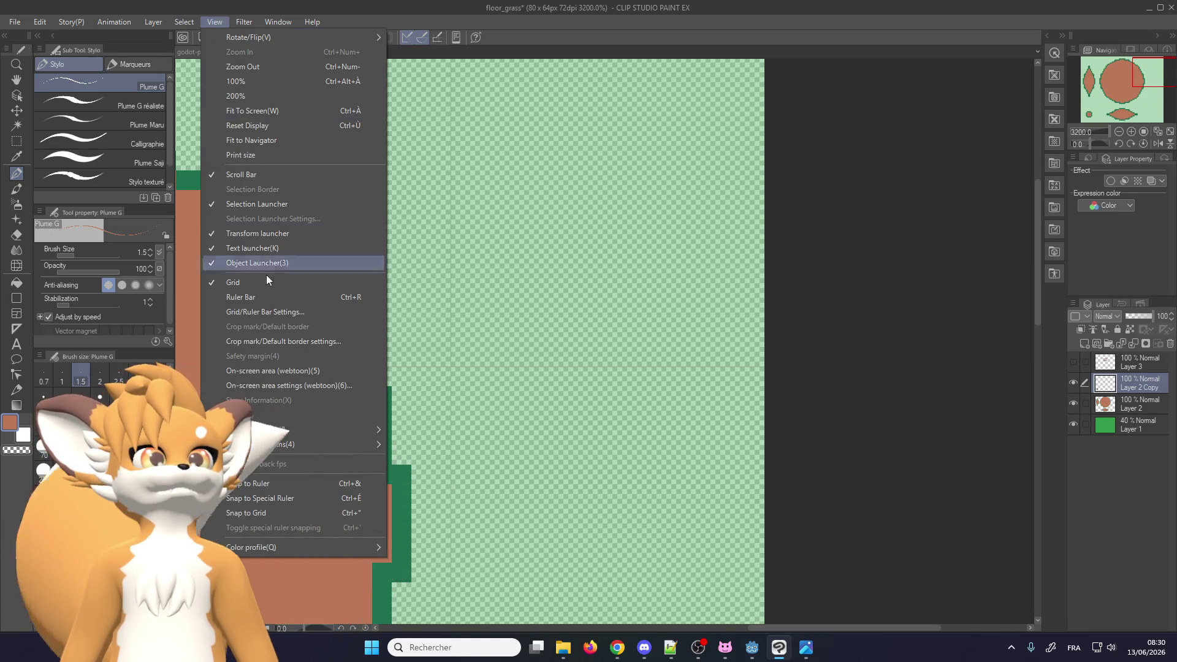
{"action": "left_click", "coordinate": [274, 310]}
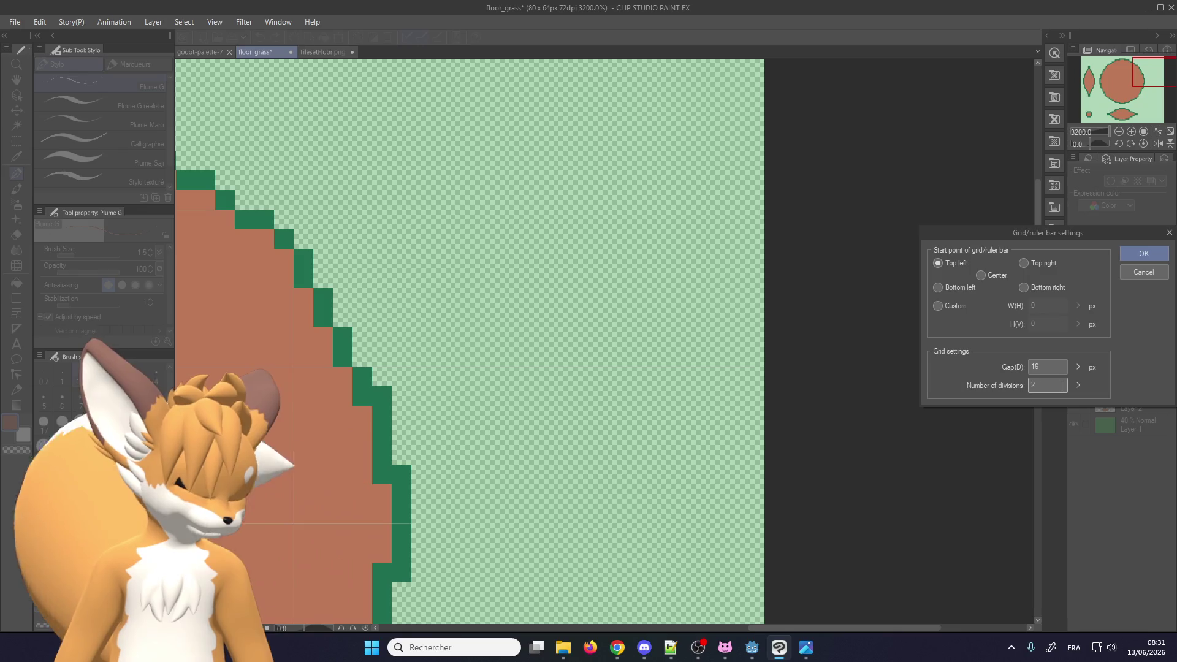
{"action": "left_click", "coordinate": [1125, 253]}
Change the grid to an 8 px gap with one division, then dot a brown pixel in the corner
{"action": "scroll", "coordinate": [634, 293], "scroll_direction": "down", "scroll_amount": 1}
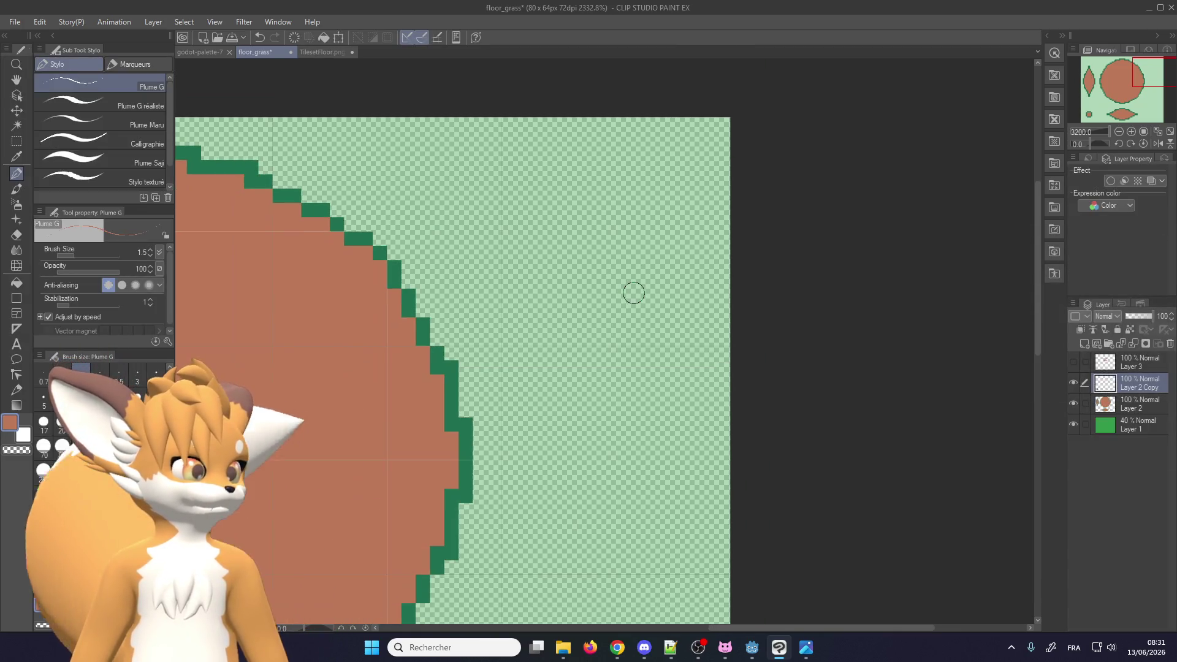
{"action": "left_click", "coordinate": [182, 23]}
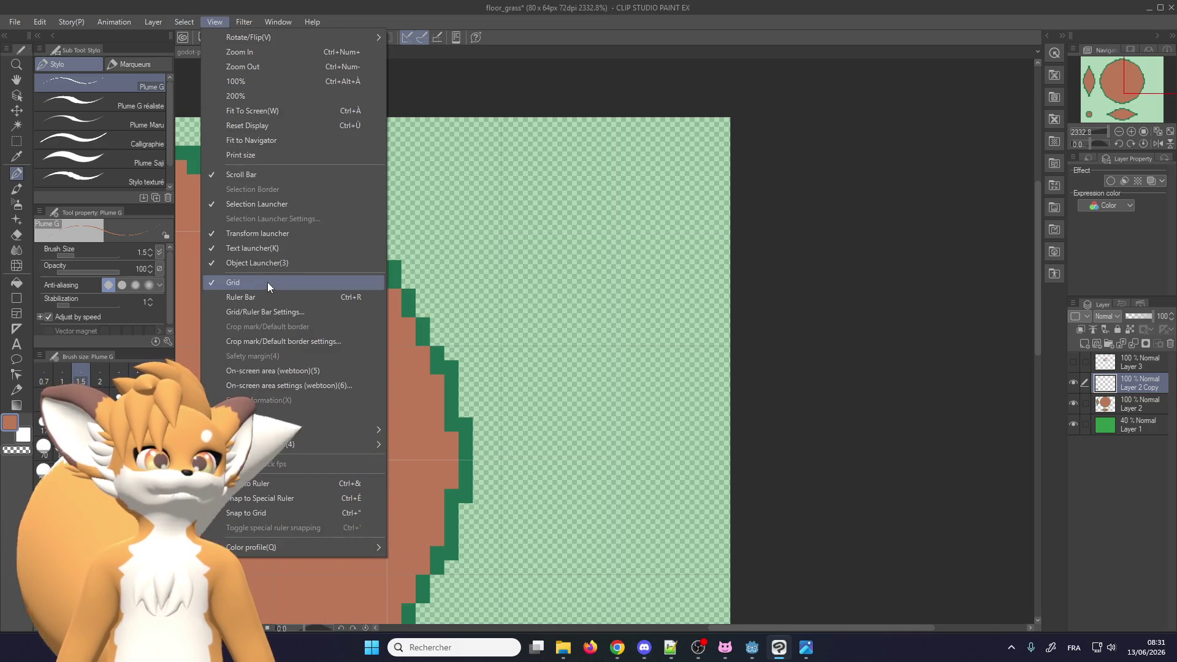
{"action": "left_click", "coordinate": [271, 311]}
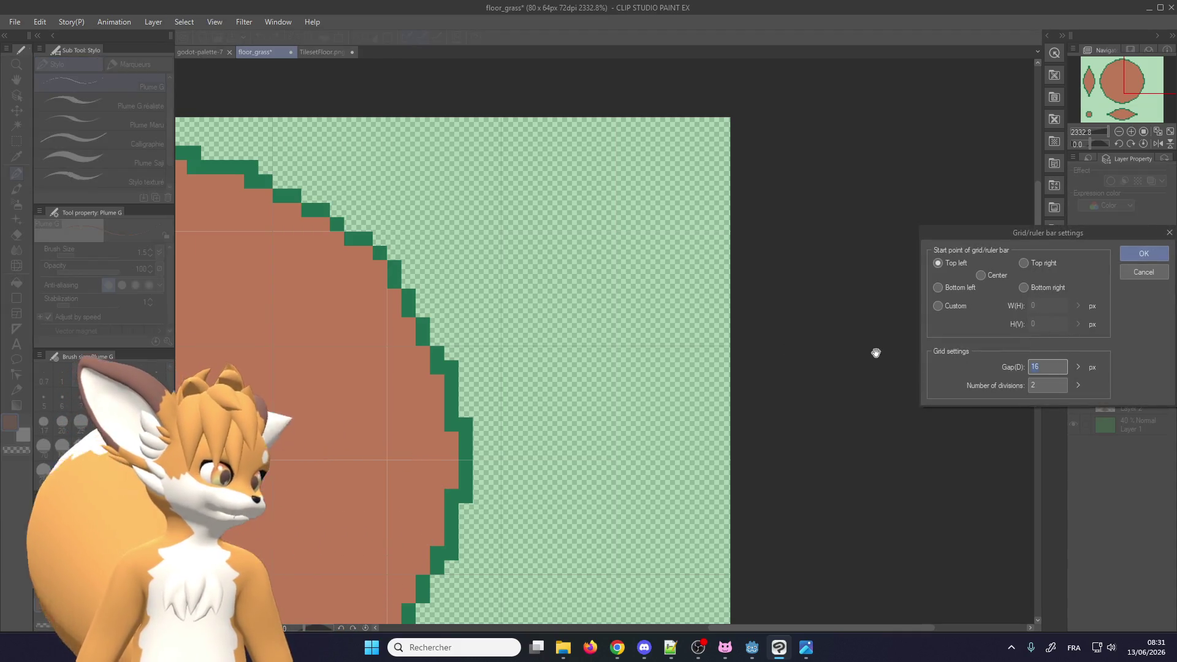
{"action": "type", "text": "8"}
{"action": "left_click", "coordinate": [1043, 386]}
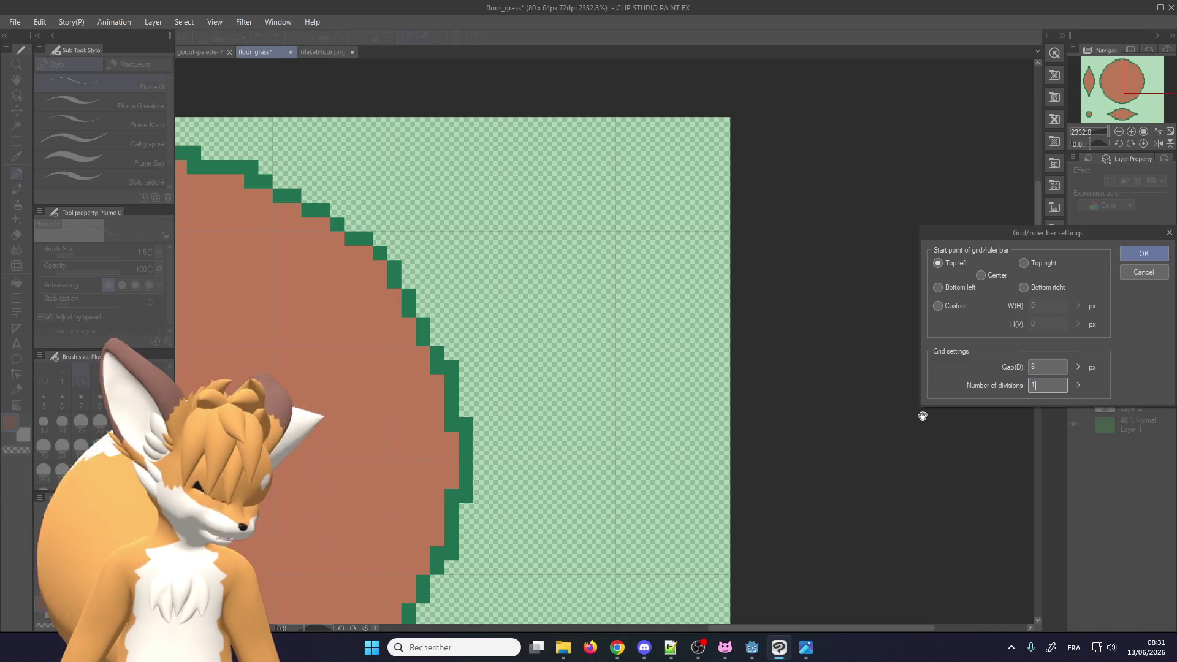
{"action": "key", "text": "Return"}
{"action": "scroll", "coordinate": [653, 156], "scroll_direction": "up", "scroll_amount": 1}
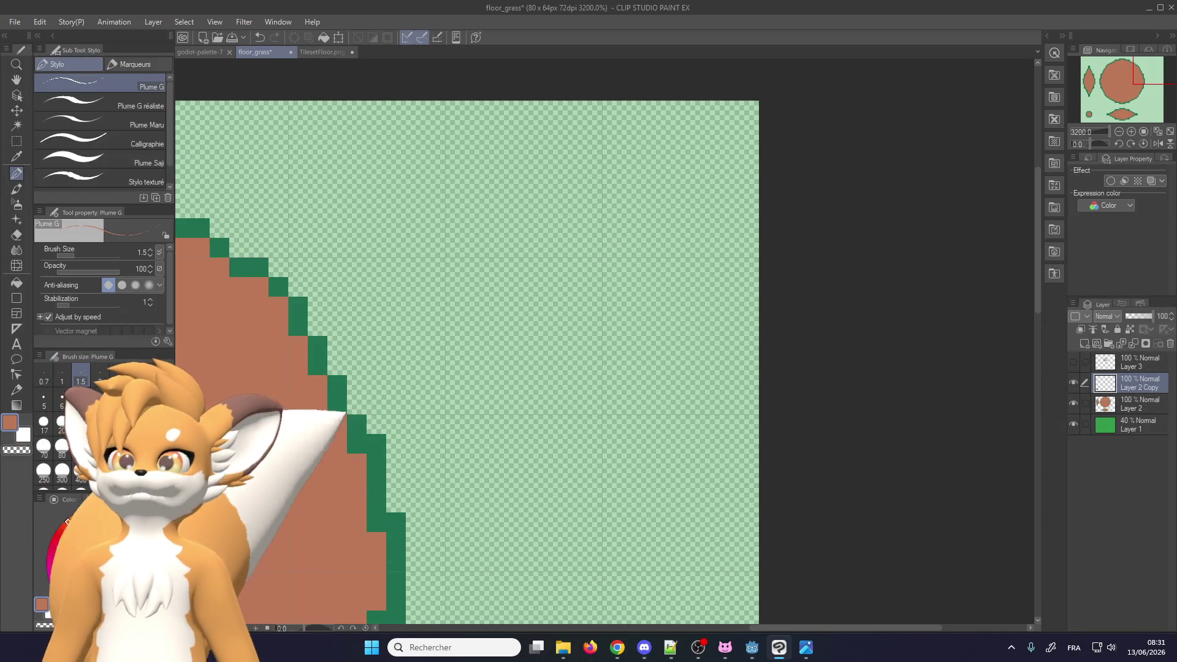
{"action": "key", "text": "alt+Tab"}
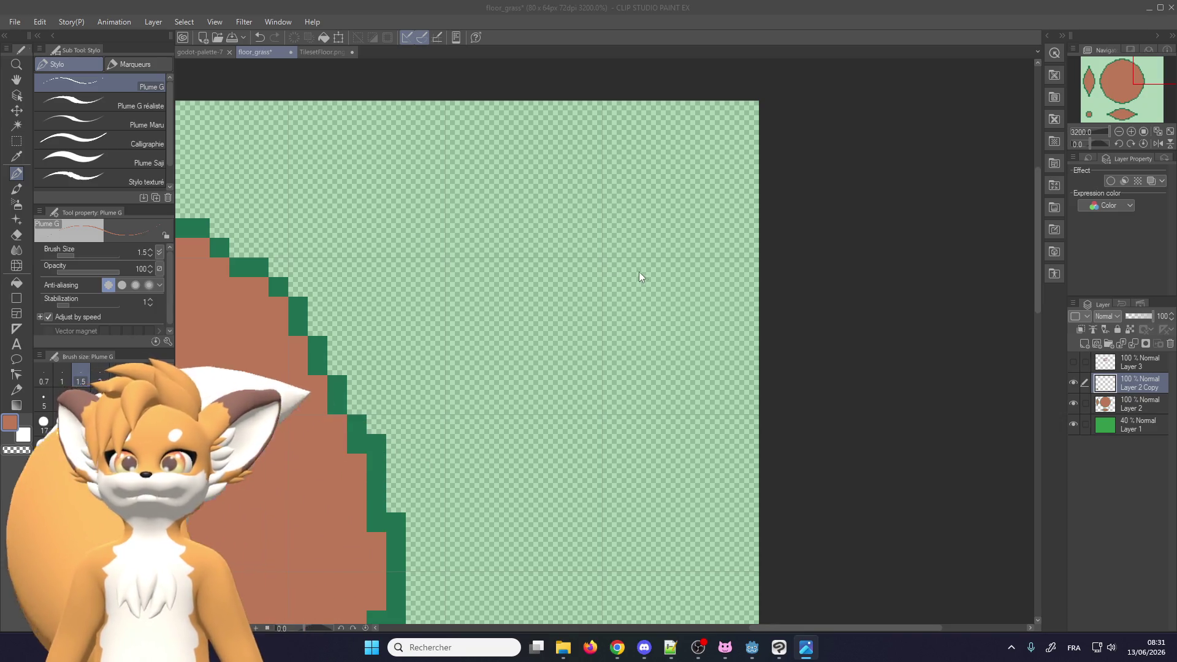
{"action": "left_click", "coordinate": [592, 266]}
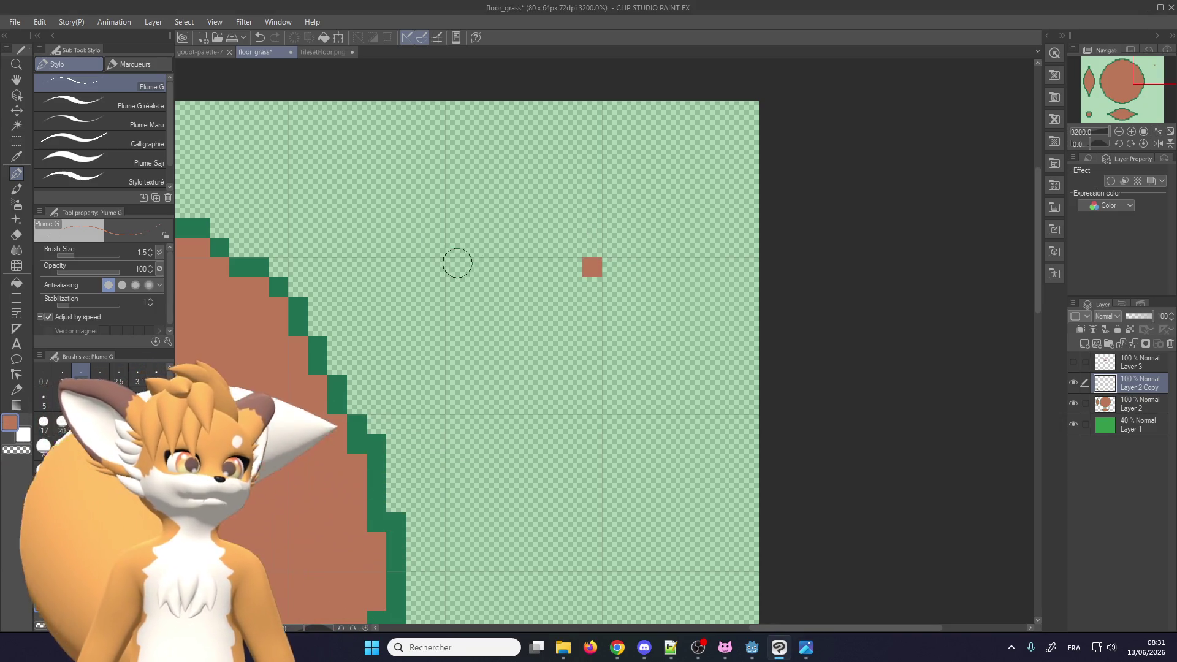
Paint a brown cross in the top-right corner: a two-pixel band to the right edge and an arm up to the top
{"action": "left_click_drag", "start_coordinate": [458, 263], "coordinate": [746, 258]}
{"action": "left_click_drag", "start_coordinate": [463, 260], "coordinate": [753, 243]}
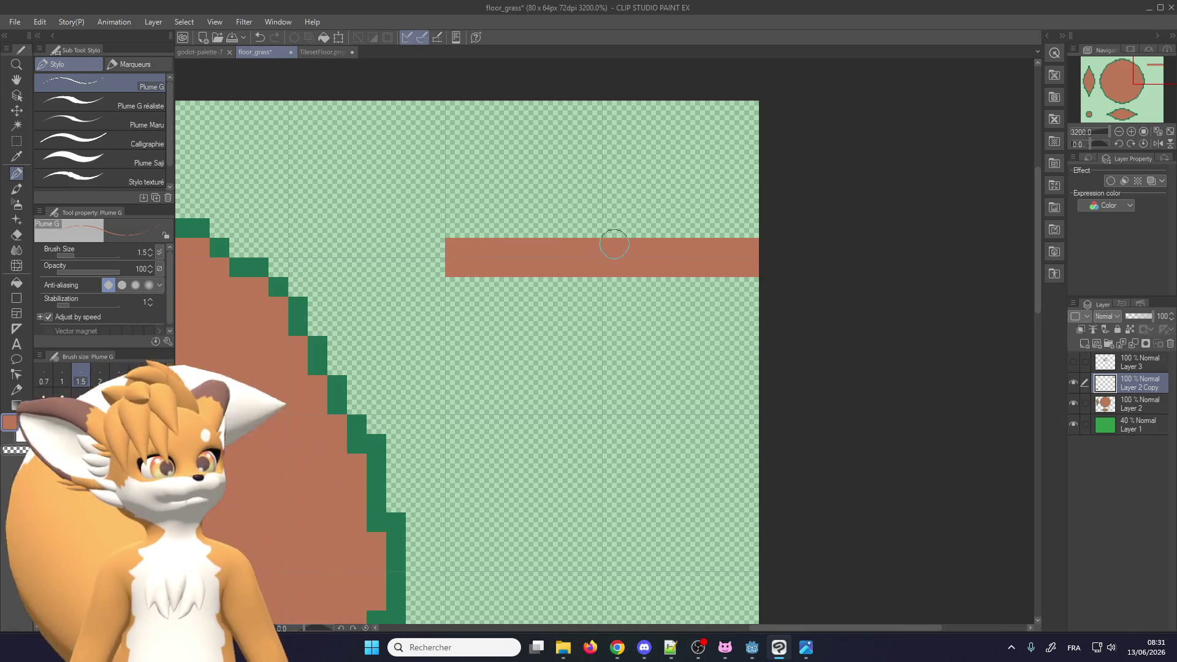
{"action": "left_click_drag", "start_coordinate": [614, 245], "coordinate": [598, 94]}
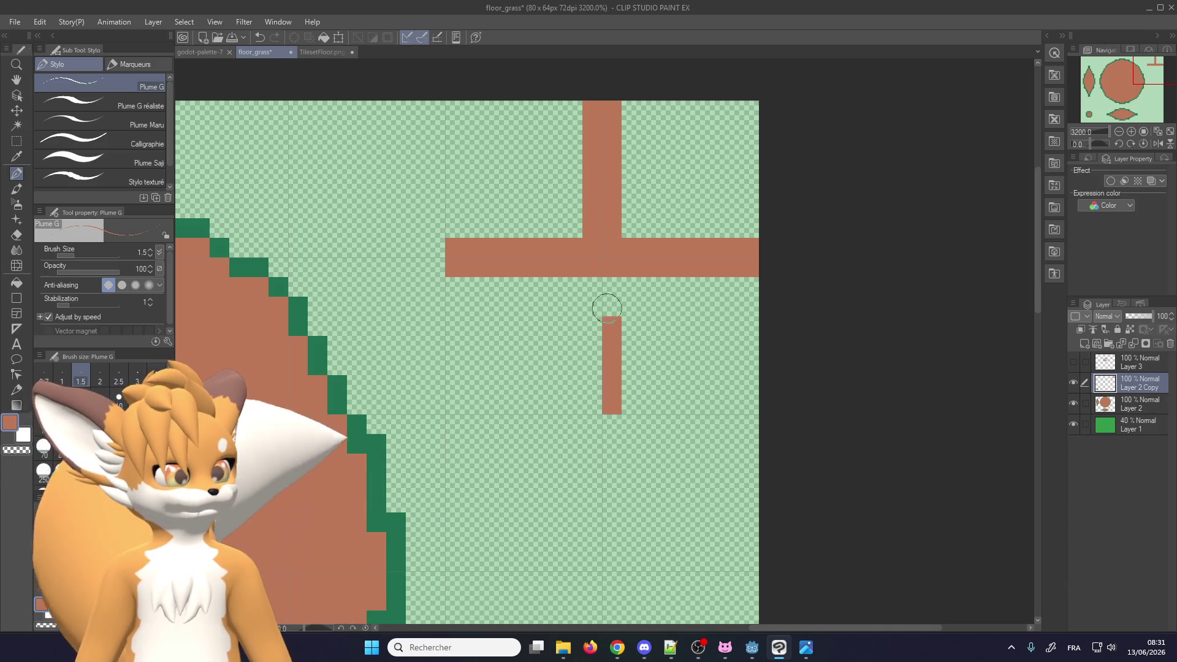
{"action": "scroll", "coordinate": [573, 207], "scroll_direction": "down", "scroll_amount": 5}
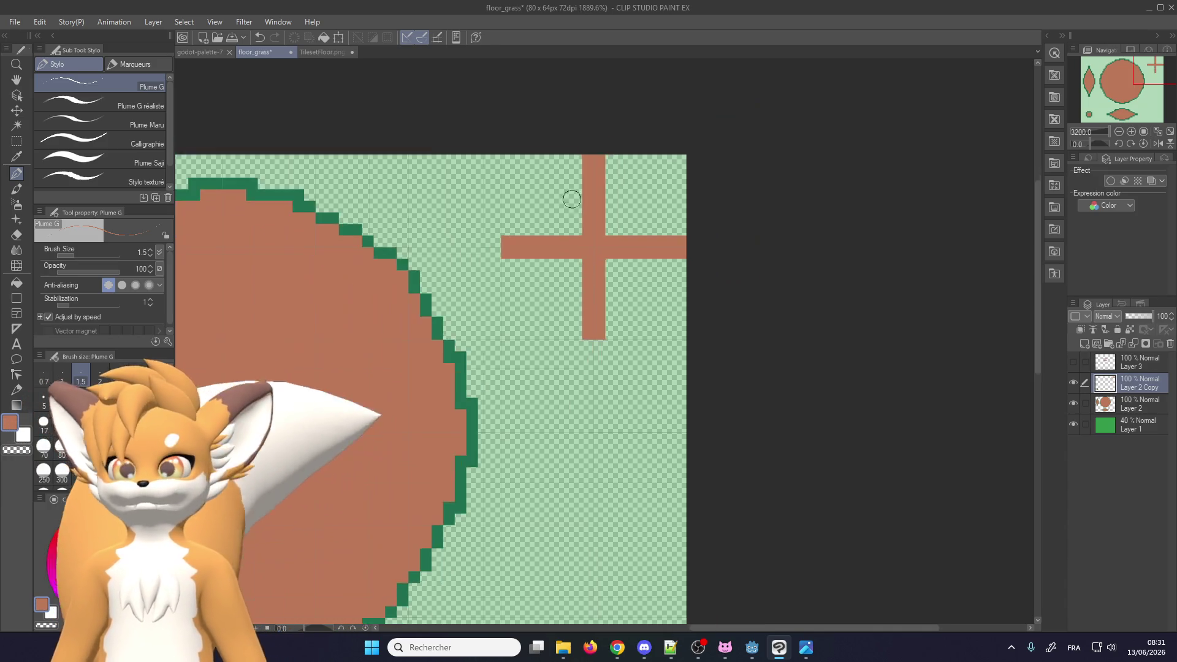
{"action": "scroll", "coordinate": [571, 280], "scroll_direction": "down", "scroll_amount": 2}
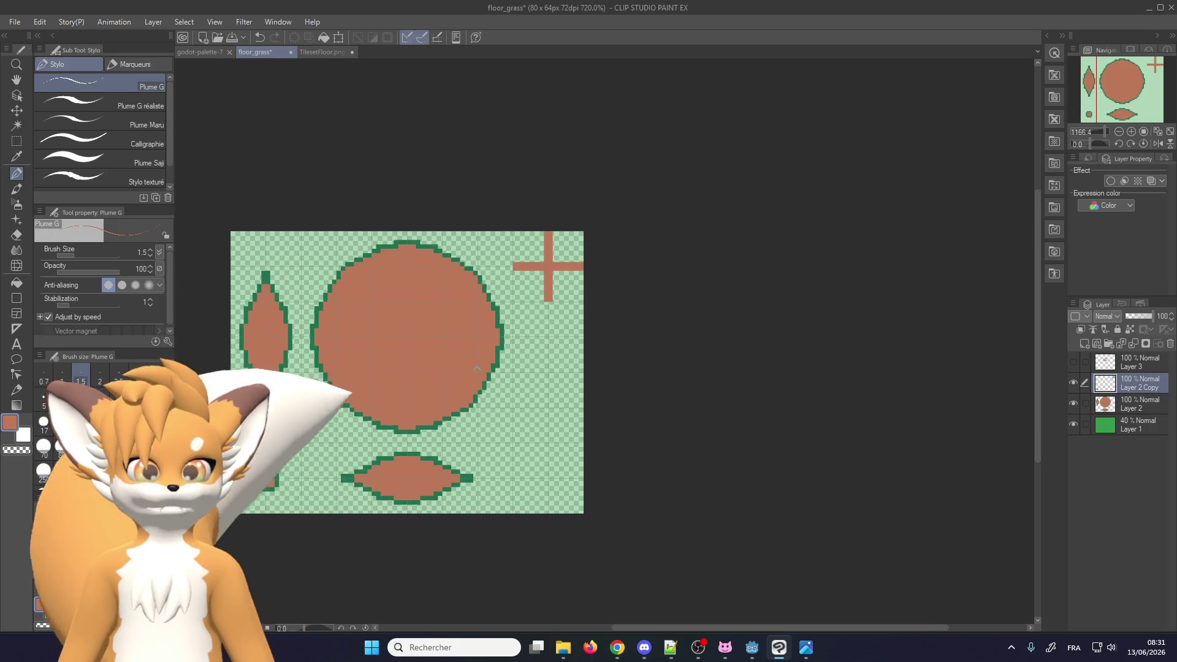
{"action": "scroll", "coordinate": [274, 514], "scroll_direction": "up", "scroll_amount": 2}
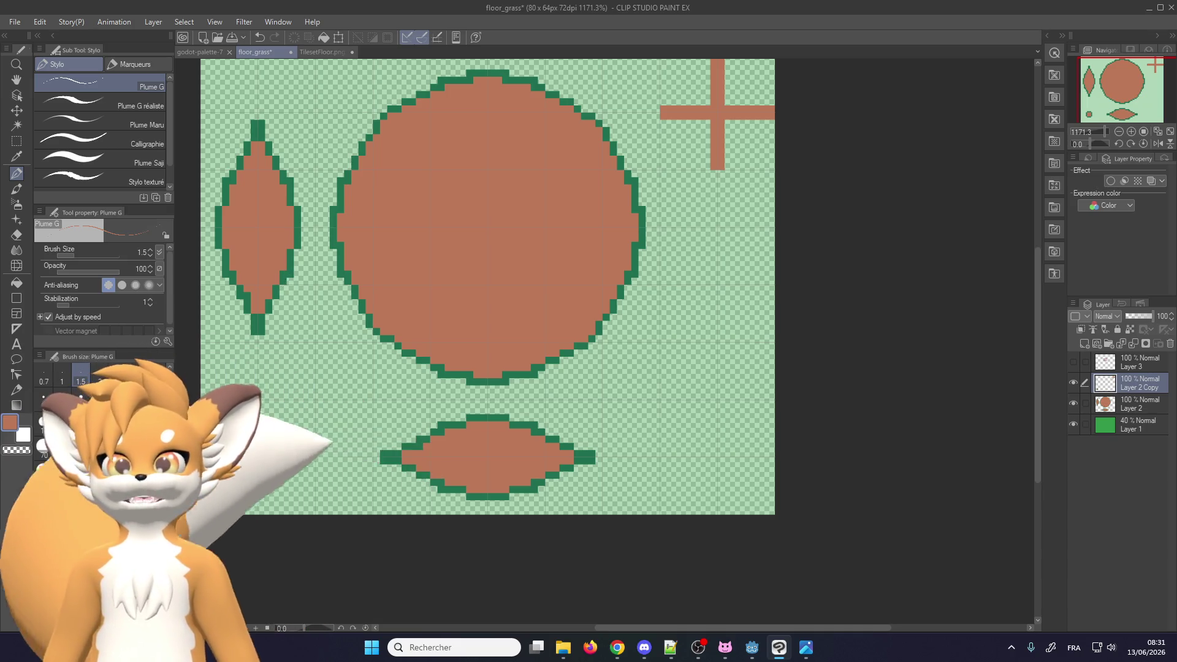
{"action": "scroll", "coordinate": [401, 377], "scroll_direction": "up", "scroll_amount": 3}
{"action": "scroll", "coordinate": [402, 378], "scroll_direction": "down", "scroll_amount": 2}
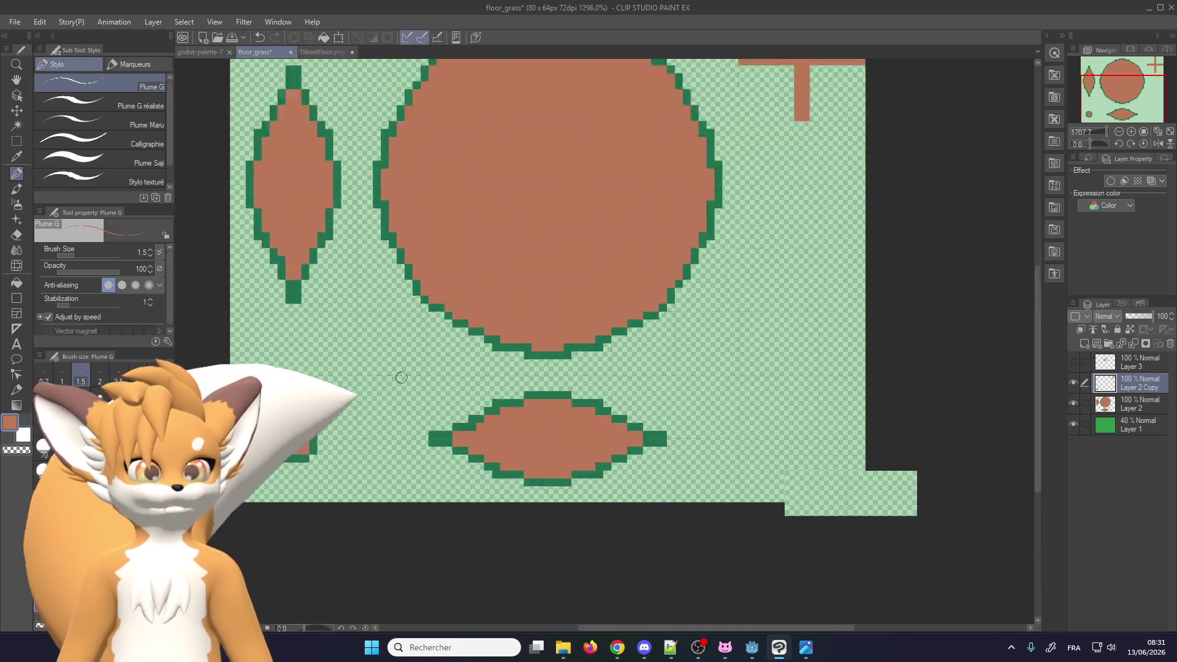
{"action": "scroll", "coordinate": [401, 377], "scroll_direction": "down", "scroll_amount": 3}
{"action": "scroll", "coordinate": [638, 211], "scroll_direction": "up", "scroll_amount": 3}
{"action": "scroll", "coordinate": [640, 211], "scroll_direction": "up", "scroll_amount": 2}
{"action": "scroll", "coordinate": [631, 245], "scroll_direction": "up", "scroll_amount": 2}
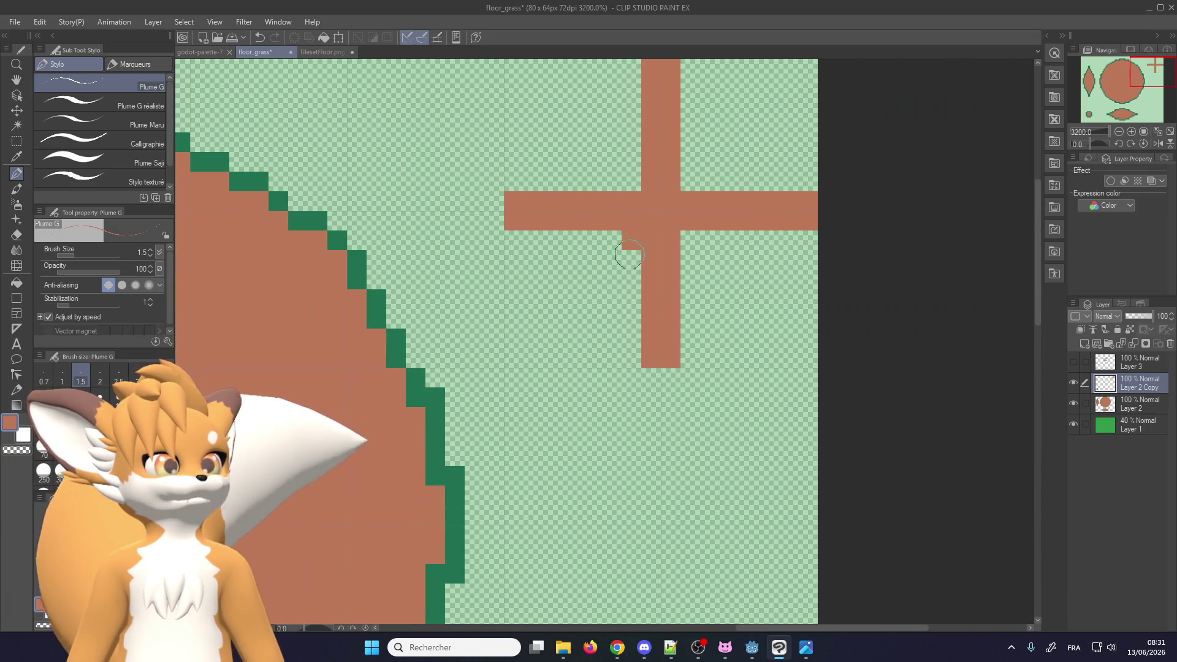
Widen the cross's lower, upper and left arms with stepped brown blocks, then sample the dark-green colour
{"action": "left_click_drag", "start_coordinate": [630, 254], "coordinate": [631, 342]}
{"action": "left_click_drag", "start_coordinate": [691, 239], "coordinate": [690, 359]}
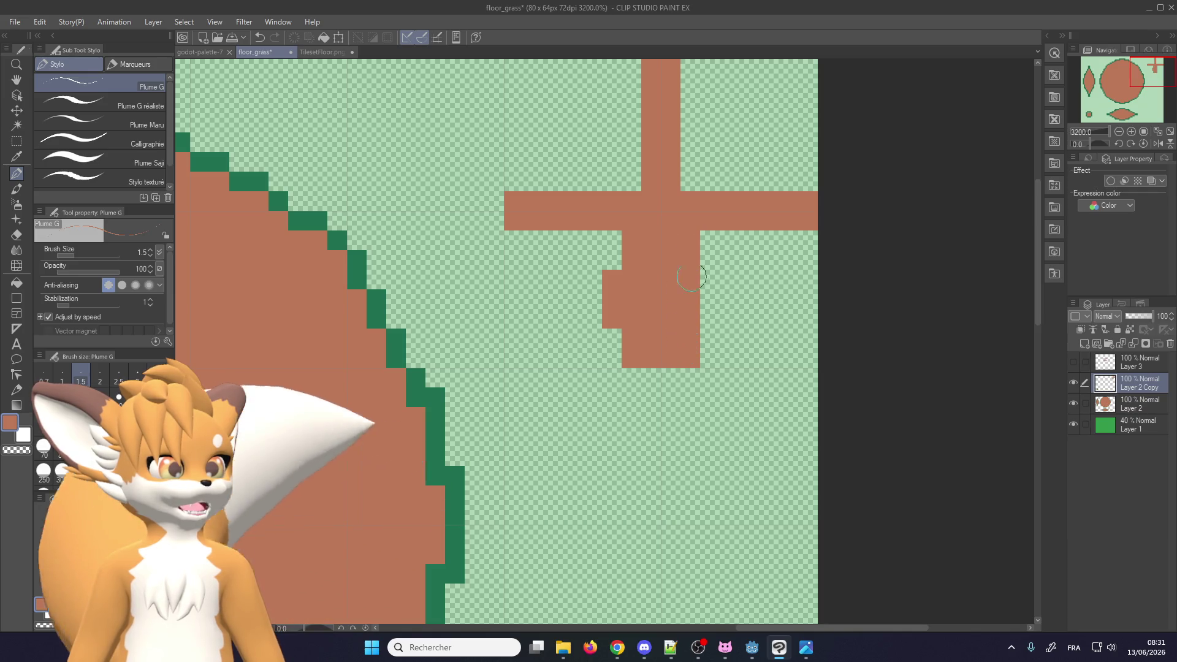
{"action": "left_click_drag", "start_coordinate": [690, 241], "coordinate": [807, 226]}
{"action": "mouse_move", "coordinate": [707, 190]}
{"action": "left_mouse_down"}
{"action": "mouse_move", "coordinate": [690, 73]}
{"action": "mouse_move", "coordinate": [631, 70]}
{"action": "mouse_move", "coordinate": [626, 197]}
{"action": "left_mouse_up"}
{"action": "left_click_drag", "start_coordinate": [599, 242], "coordinate": [525, 238]}
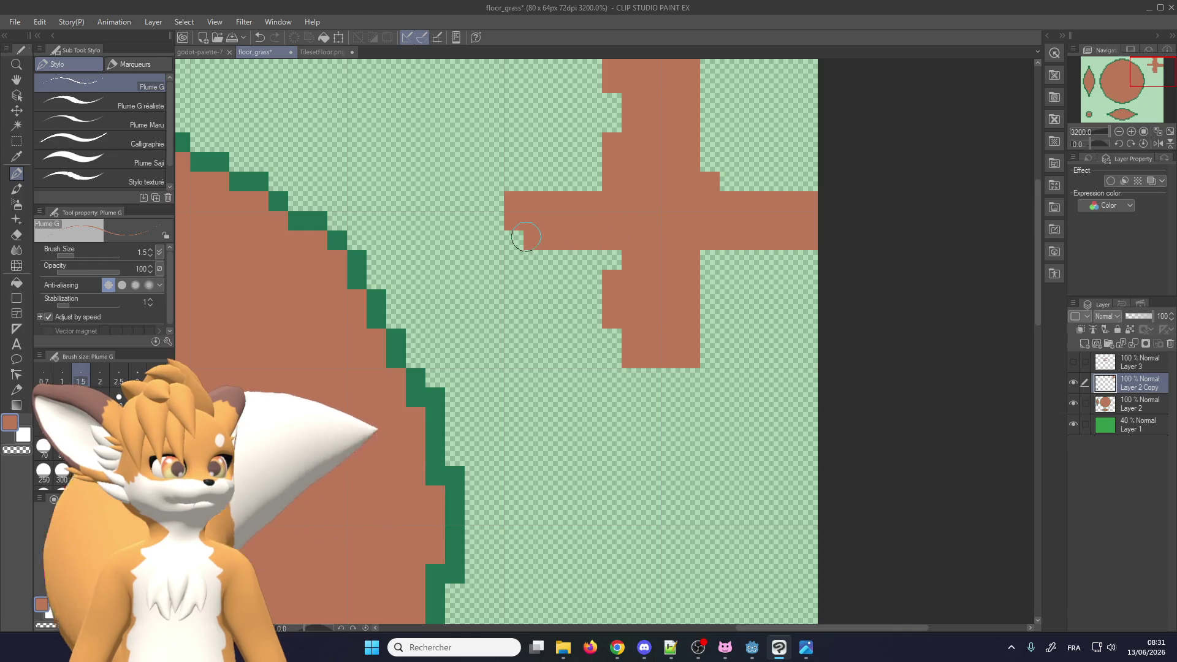
{"action": "scroll", "coordinate": [506, 237], "scroll_direction": "down", "scroll_amount": 3}
{"action": "scroll", "coordinate": [502, 329], "scroll_direction": "up", "scroll_amount": 1}
{"action": "left_click", "coordinate": [502, 329], "text": "alt"}
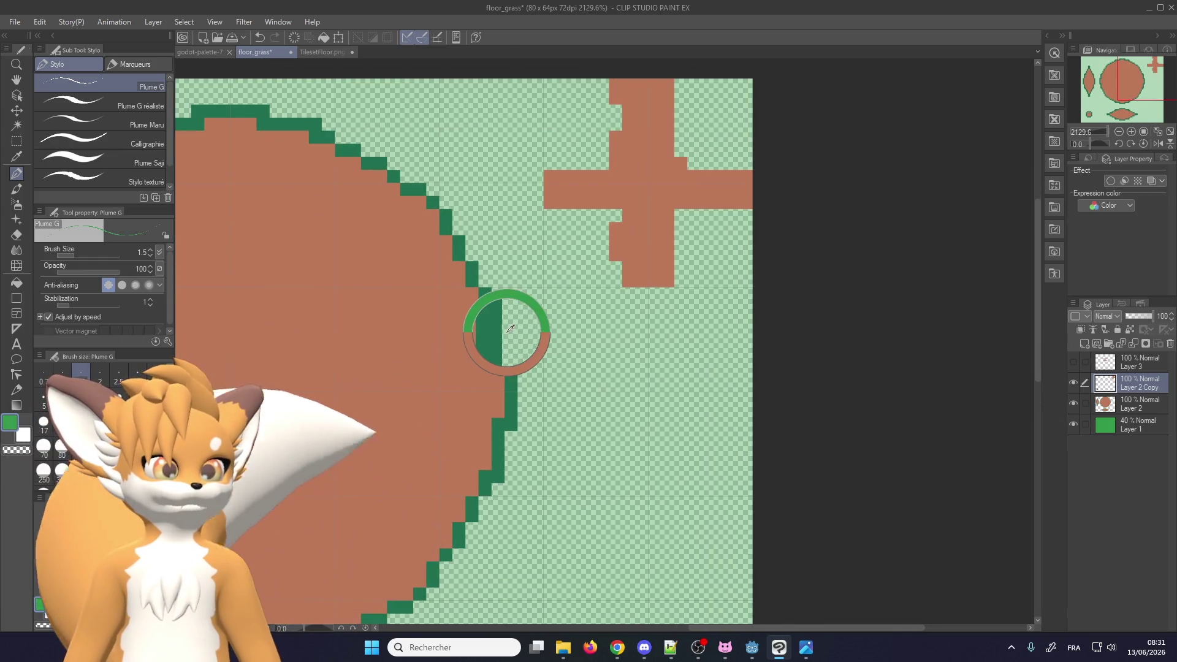
Outline the cross's left arm, both sides of its upper arm and the top of its right arm in 1 px dark green
{"action": "scroll", "coordinate": [502, 328], "scroll_direction": "down", "scroll_amount": 1}
{"action": "left_click_drag", "start_coordinate": [569, 263], "coordinate": [564, 300]}
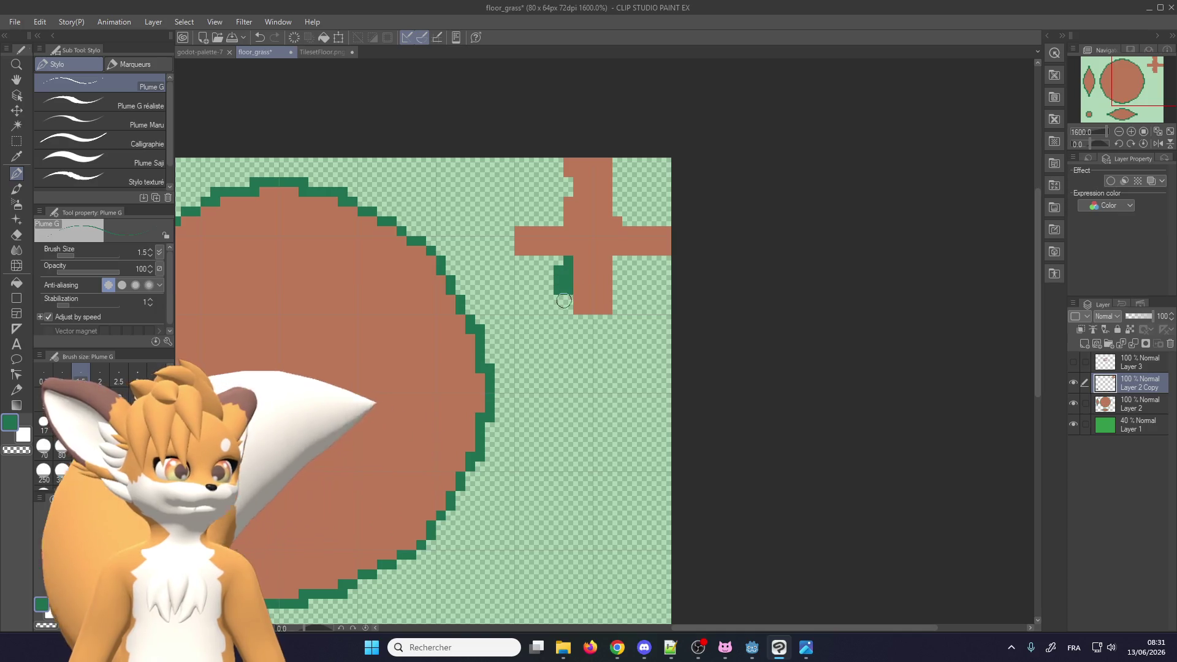
{"action": "mouse_move", "coordinate": [573, 260]}
{"action": "left_mouse_down"}
{"action": "mouse_move", "coordinate": [506, 261]}
{"action": "mouse_move", "coordinate": [574, 202]}
{"action": "left_mouse_up"}
{"action": "scroll", "coordinate": [541, 236], "scroll_direction": "up", "scroll_amount": 2}
{"action": "scroll", "coordinate": [582, 201], "scroll_direction": "up", "scroll_amount": 1}
{"action": "key", "text": "bracketleft"}
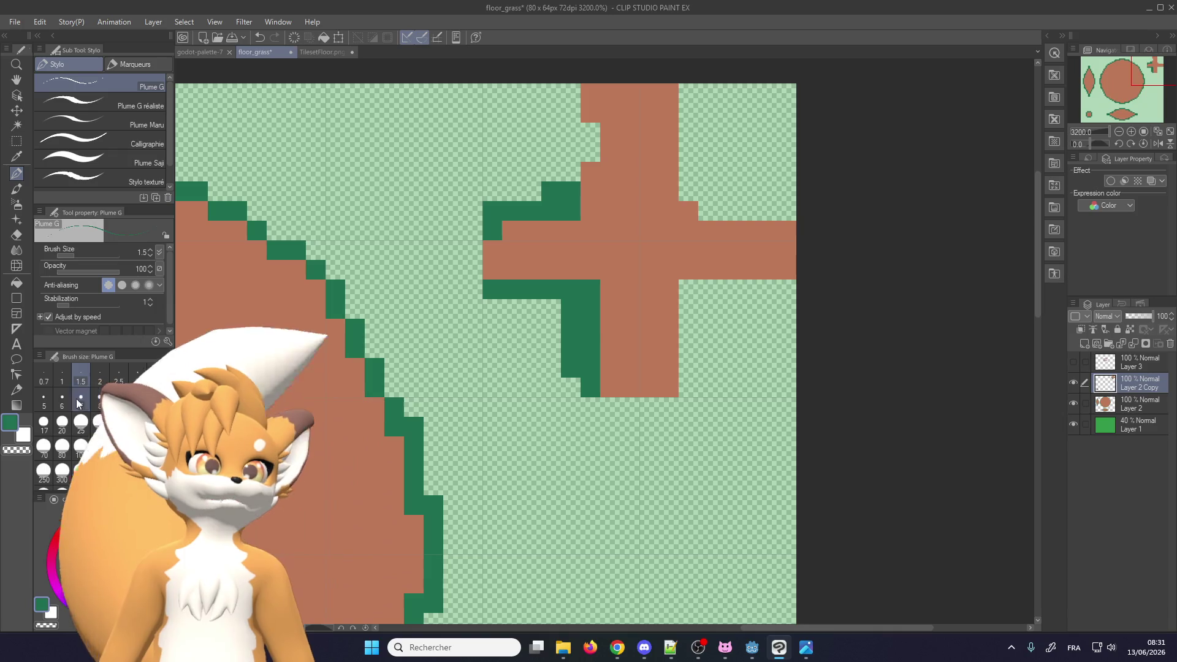
{"action": "key", "text": "ctrl+z"}
{"action": "left_click_drag", "start_coordinate": [489, 211], "coordinate": [587, 211]}
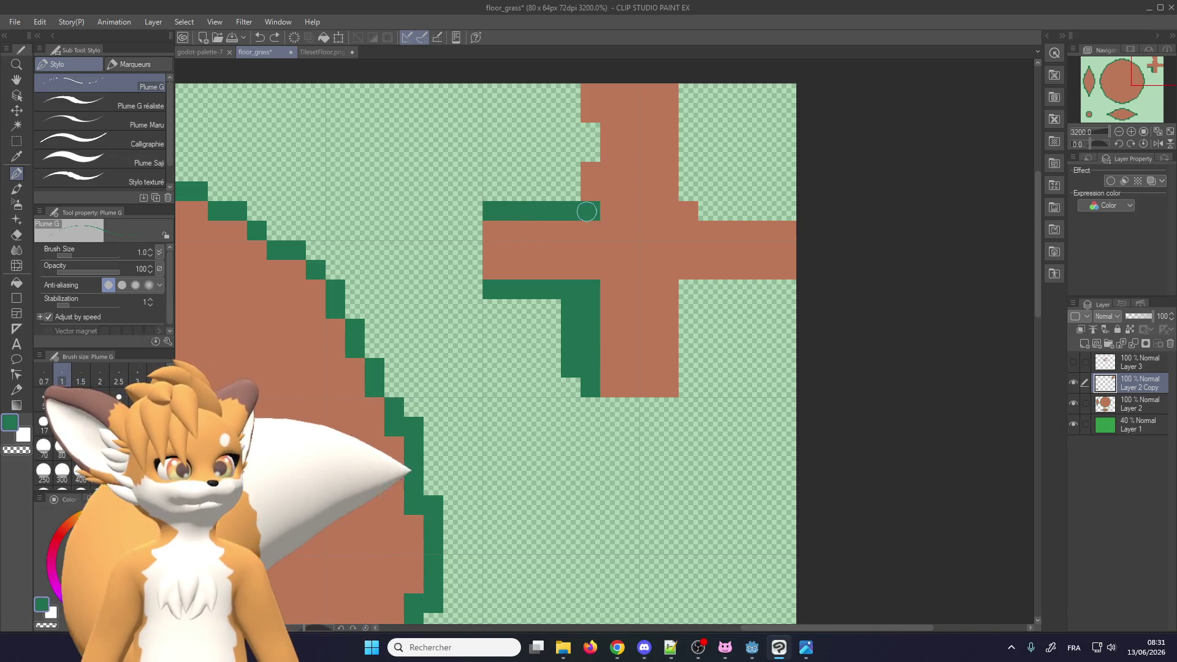
{"action": "left_click_drag", "start_coordinate": [597, 81], "coordinate": [590, 203]}
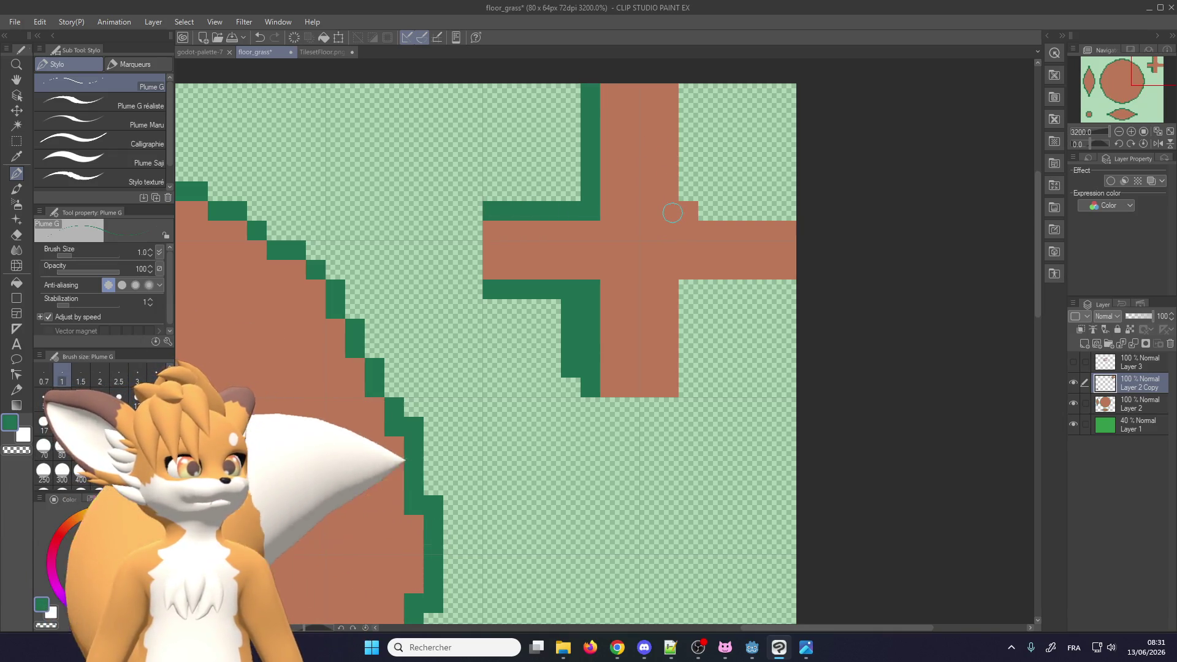
{"action": "left_click_drag", "start_coordinate": [689, 212], "coordinate": [690, 82]}
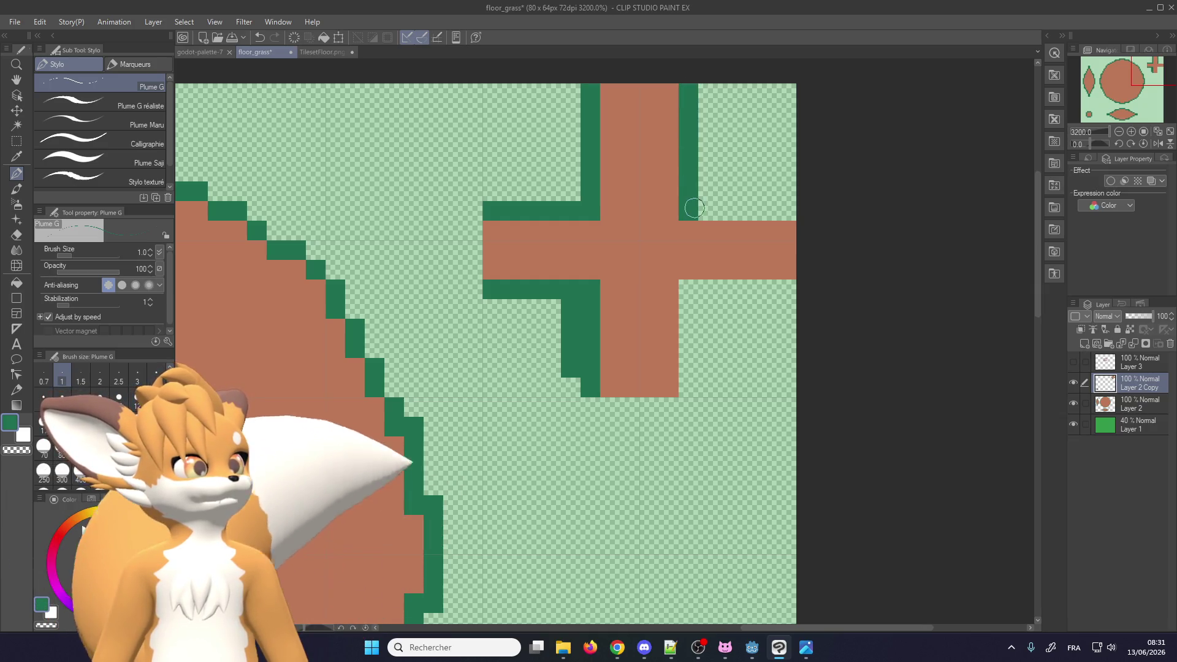
{"action": "left_click_drag", "start_coordinate": [708, 195], "coordinate": [793, 191]}
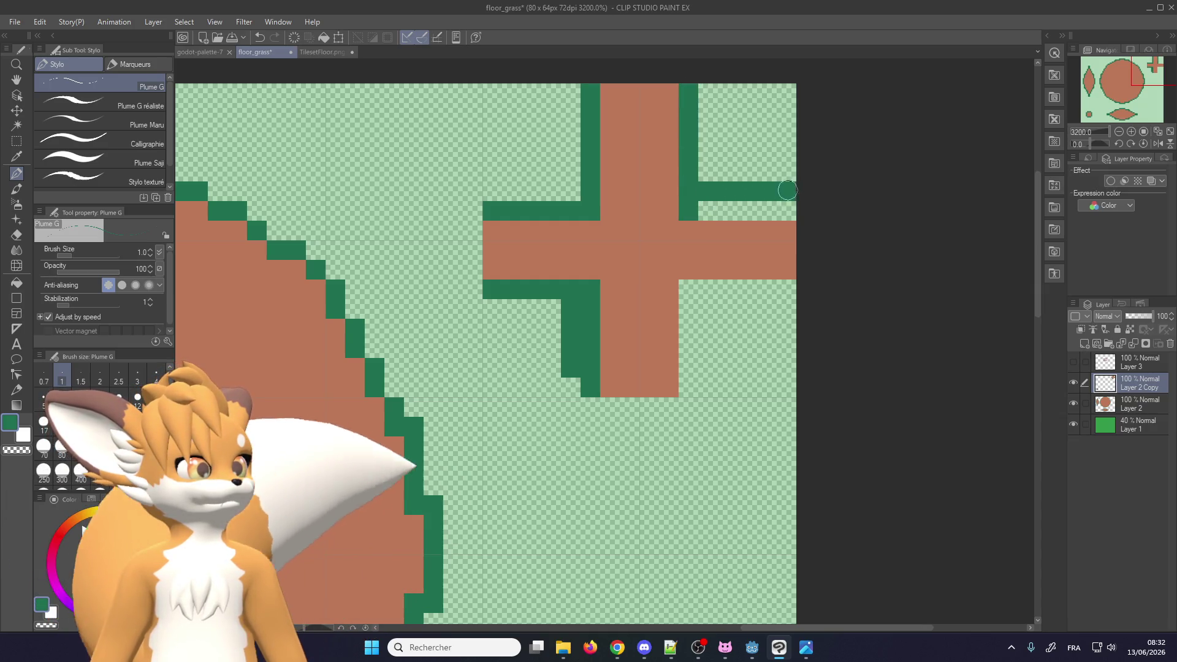
Repaint a mistaken row brown, then outline the lower arm and the right arm's underside, cleaning stray green pixels
{"action": "left_click", "coordinate": [573, 252], "text": "alt"}
{"action": "left_click_drag", "start_coordinate": [490, 211], "coordinate": [809, 209]}
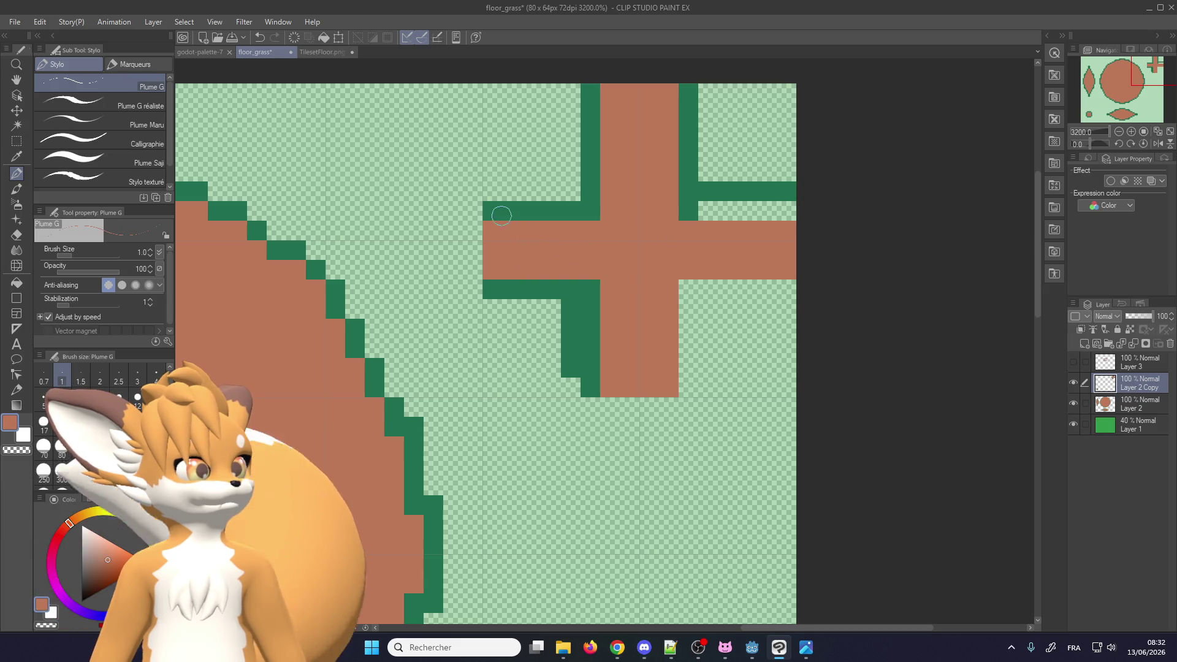
{"action": "left_click", "coordinate": [576, 192], "text": "alt"}
{"action": "left_click_drag", "start_coordinate": [585, 191], "coordinate": [481, 195]}
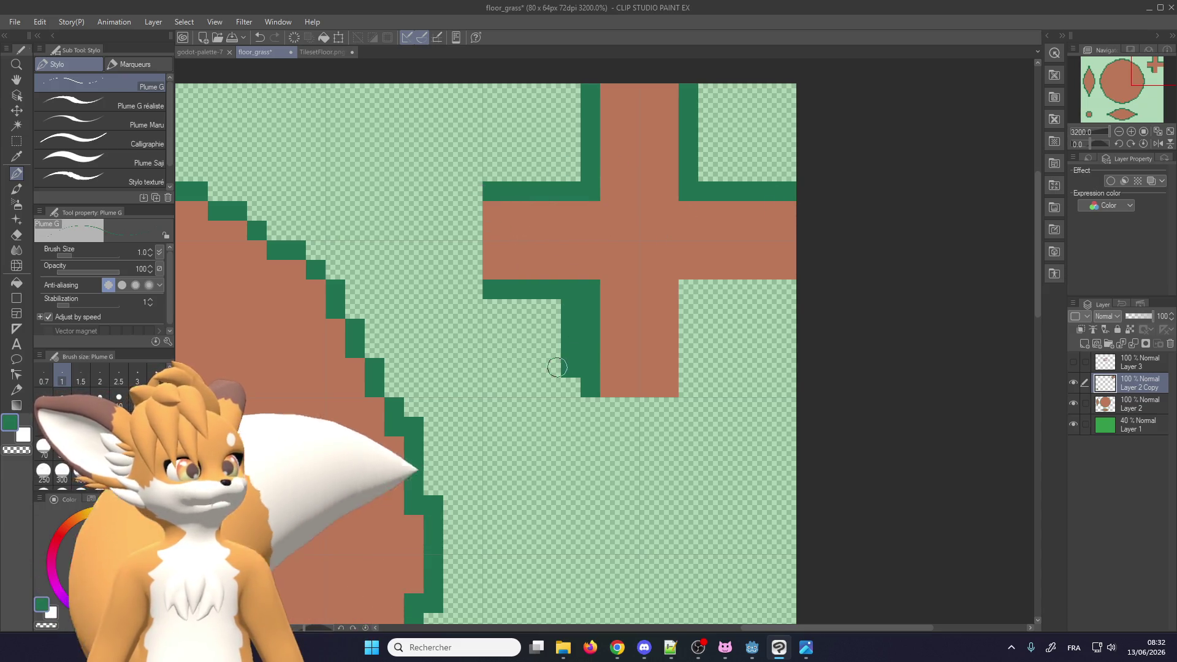
{"action": "left_click_drag", "start_coordinate": [693, 294], "coordinate": [689, 377]}
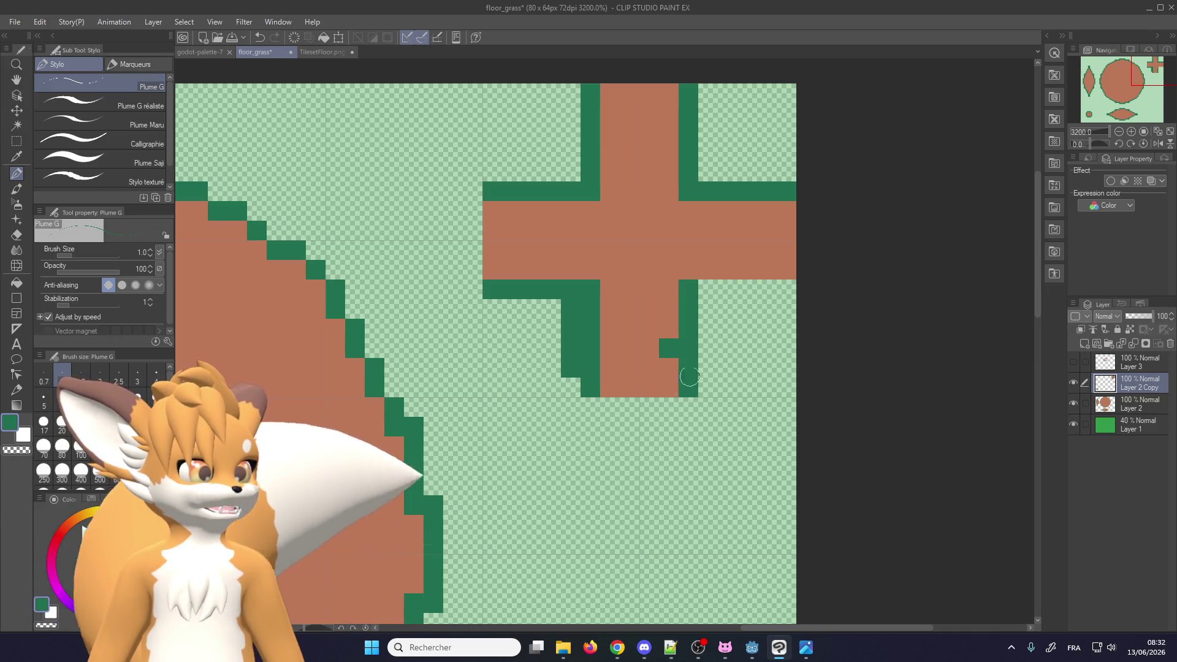
{"action": "left_click_drag", "start_coordinate": [712, 289], "coordinate": [799, 289]}
{"action": "left_click", "coordinate": [675, 328], "text": "alt"}
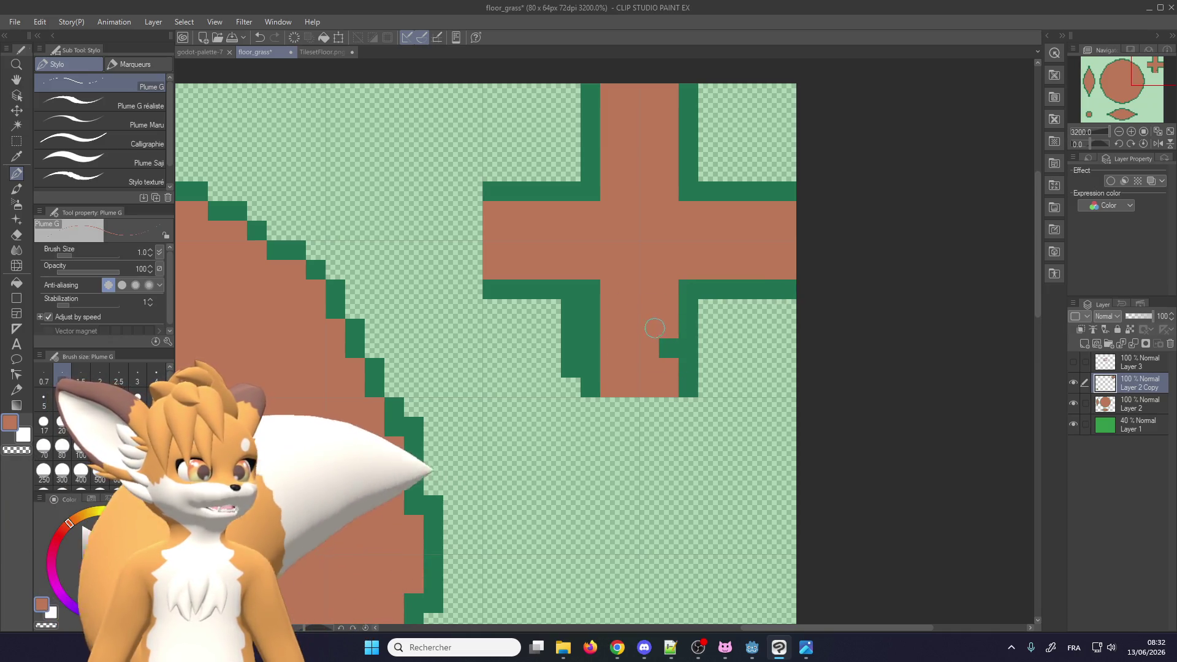
{"action": "left_click", "coordinate": [662, 347]}
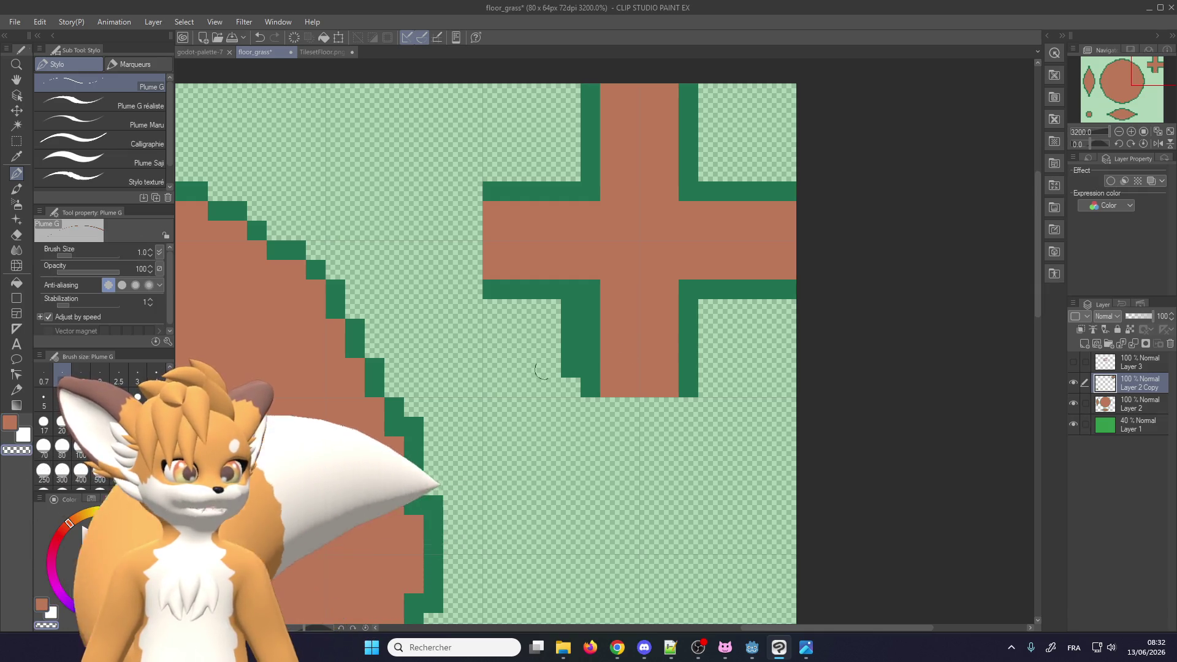
{"action": "mouse_move", "coordinate": [566, 316]}
{"action": "left_mouse_down"}
{"action": "mouse_move", "coordinate": [555, 384]}
{"action": "mouse_move", "coordinate": [565, 329]}
{"action": "left_mouse_up"}
{"action": "scroll", "coordinate": [566, 329], "scroll_direction": "down", "scroll_amount": 2}
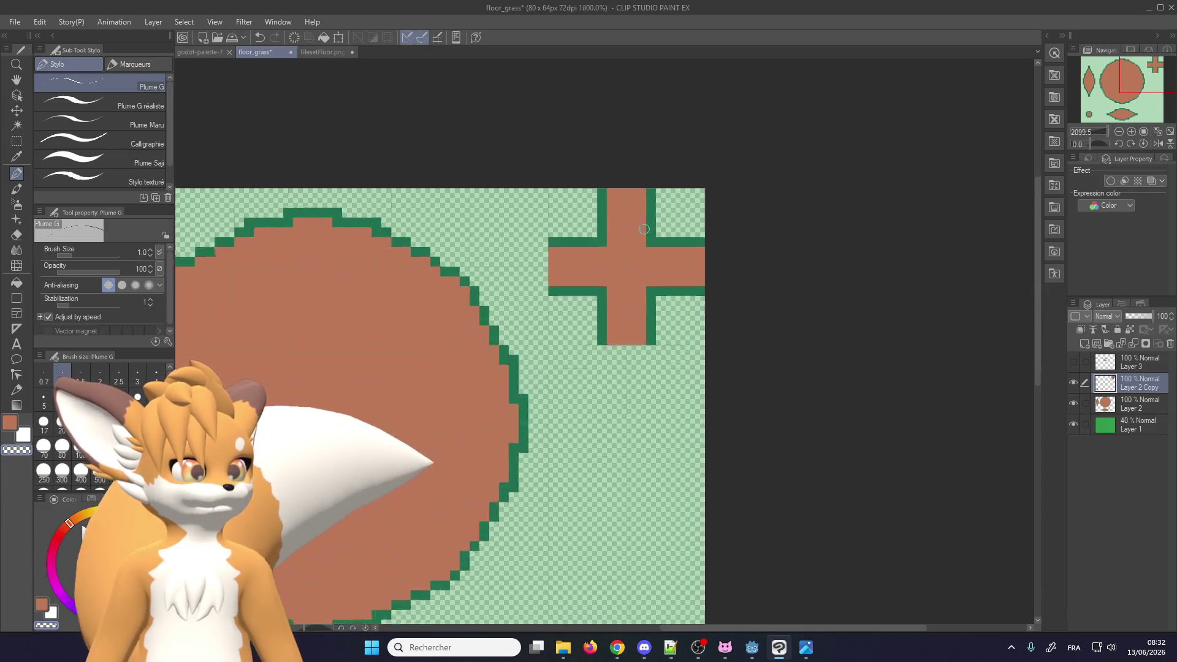
{"action": "scroll", "coordinate": [613, 276], "scroll_direction": "down", "scroll_amount": 1}
{"action": "scroll", "coordinate": [673, 213], "scroll_direction": "down", "scroll_amount": 2}
{"action": "scroll", "coordinate": [588, 539], "scroll_direction": "up", "scroll_amount": 1}
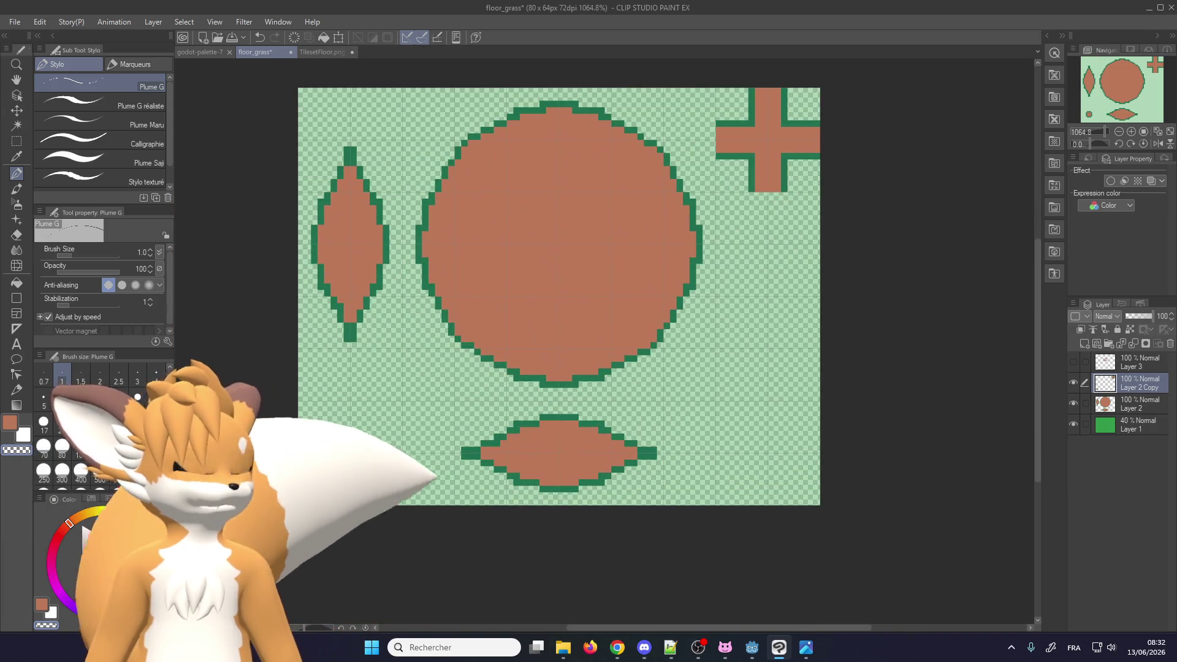
Merge Layer 2 Copy down into Layer 2, then briefly show and hide Layer 3
{"action": "left_click", "coordinate": [1132, 344]}
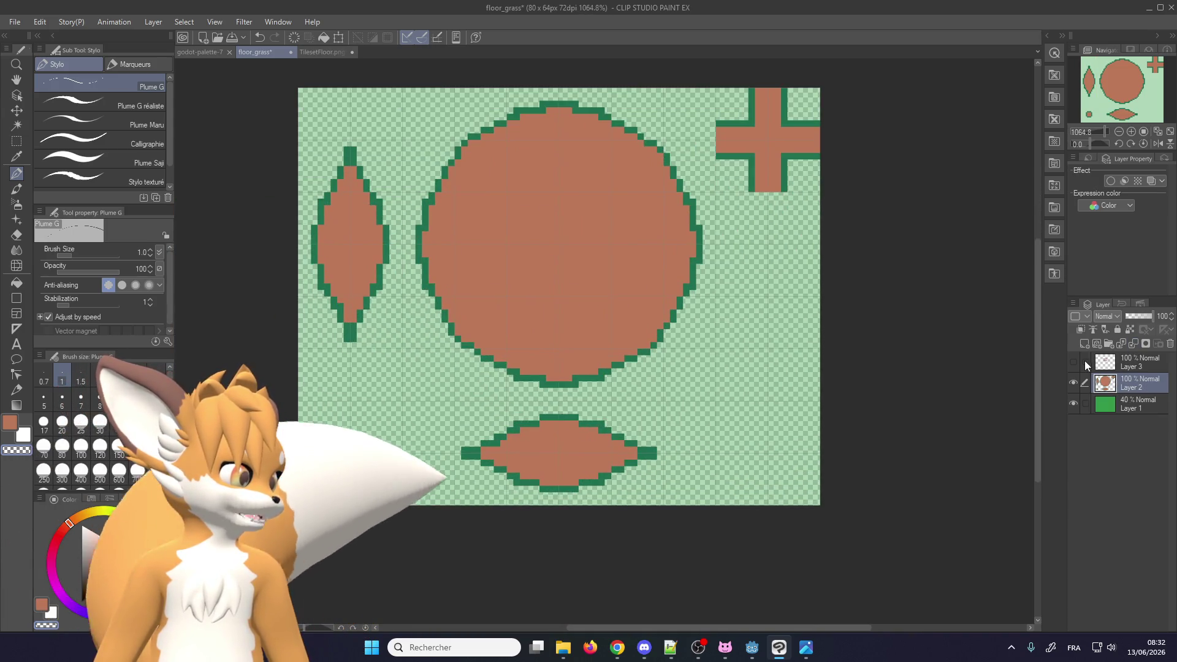
{"action": "left_click", "coordinate": [1073, 363]}
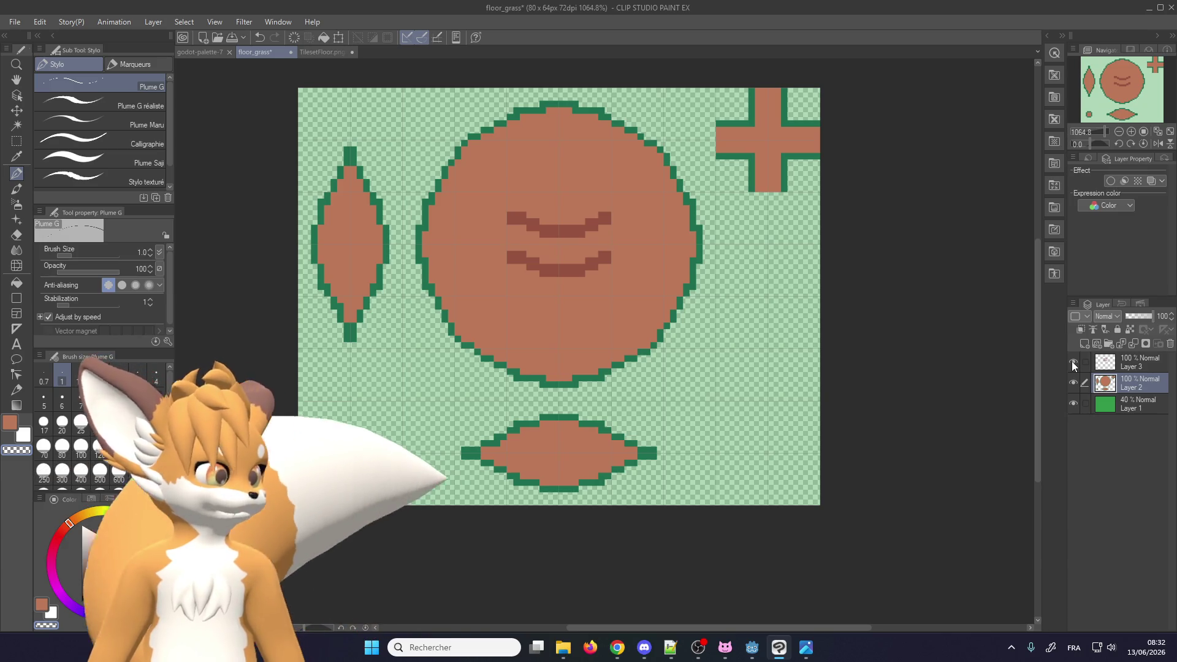
{"action": "left_click", "coordinate": [1072, 364]}
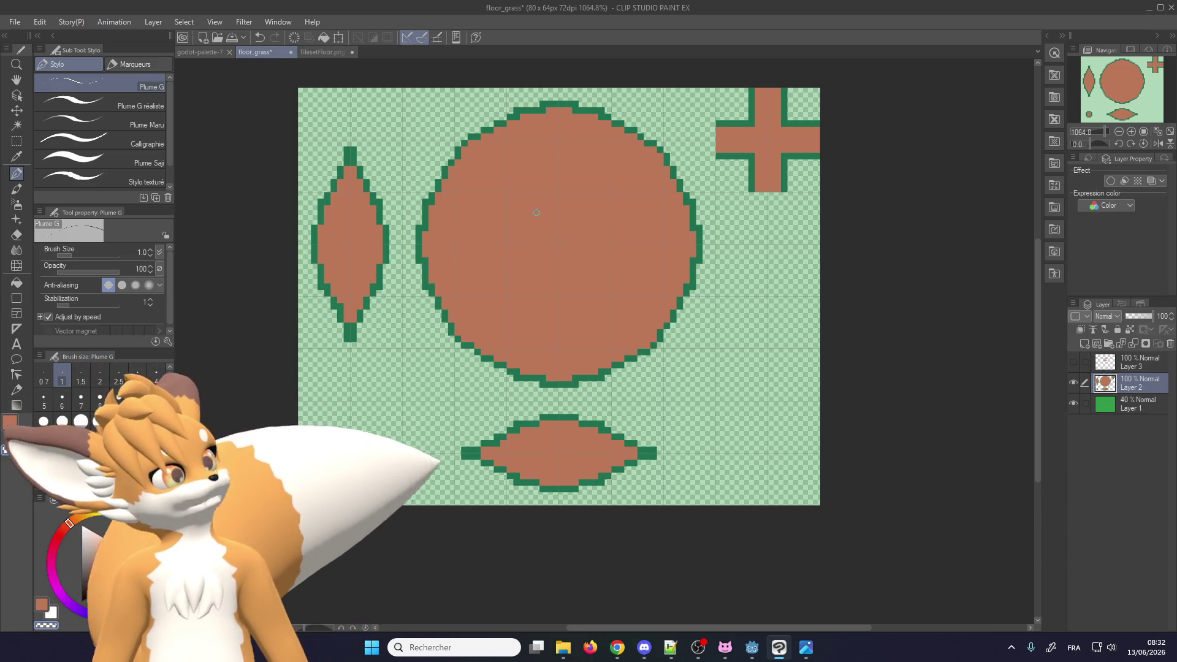
Set Layer 1's green background to 100% opacity and switch to the TilesetFloor.png document
{"action": "scroll", "coordinate": [536, 212], "scroll_direction": "up", "scroll_amount": 2}
{"action": "left_click", "coordinate": [1142, 405]}
{"action": "left_click_drag", "start_coordinate": [1141, 320], "coordinate": [1164, 319]}
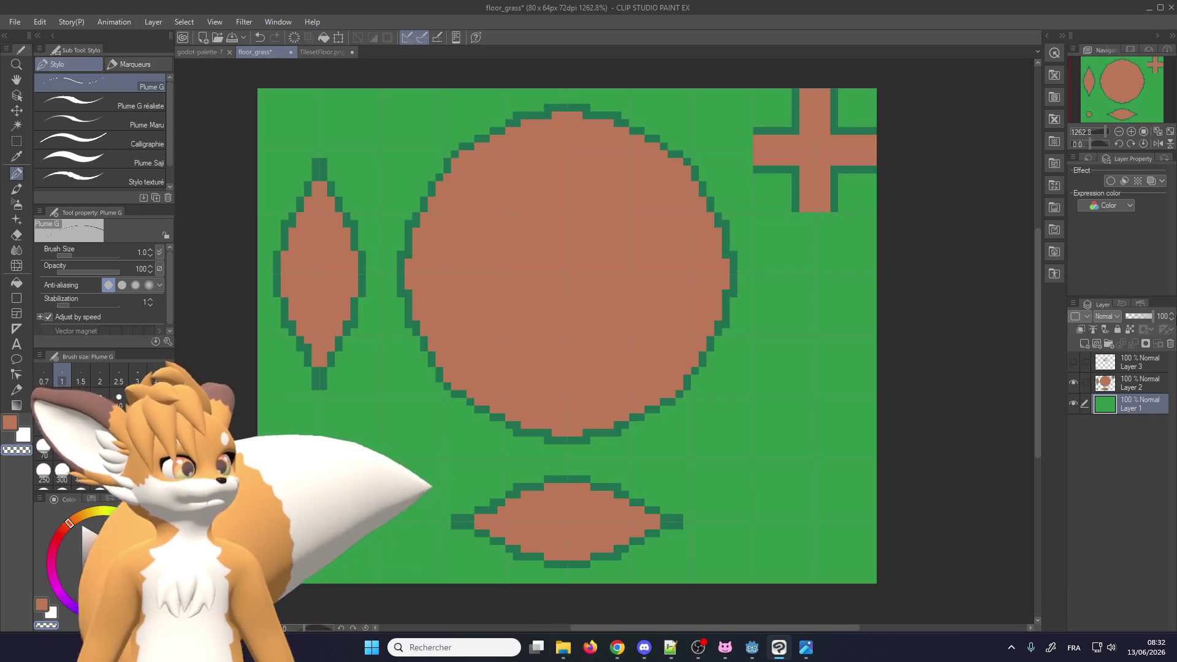
{"action": "scroll", "coordinate": [367, 328], "scroll_direction": "down", "scroll_amount": 2}
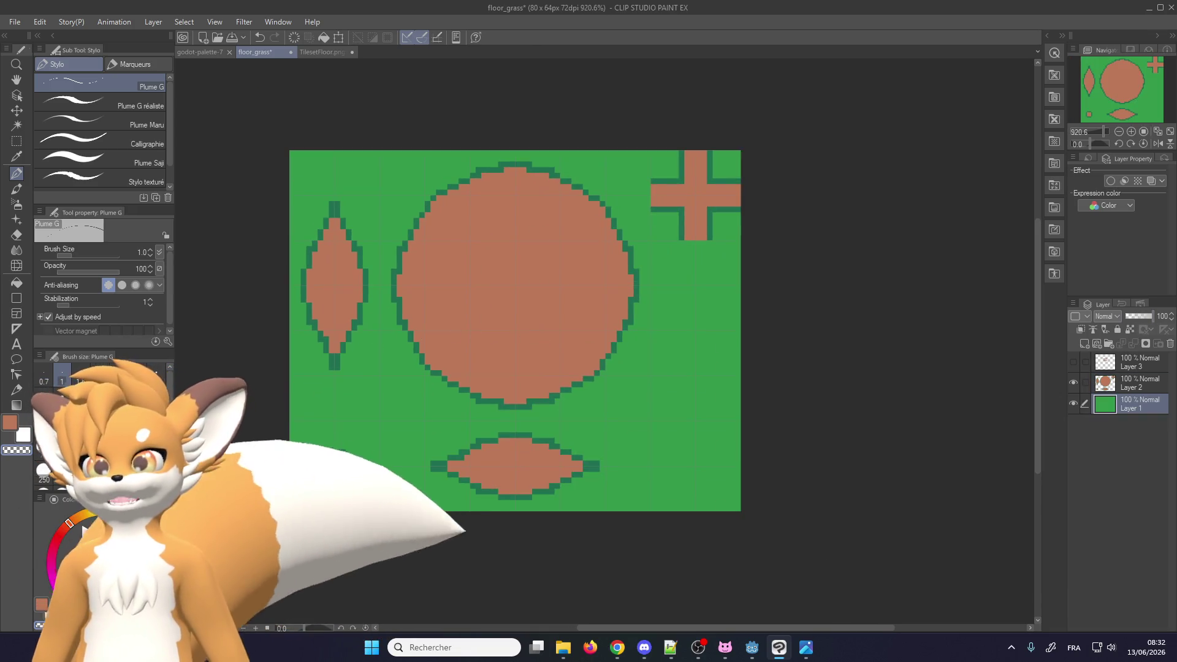
{"action": "left_click", "coordinate": [321, 52]}
{"action": "scroll", "coordinate": [398, 314], "scroll_direction": "down", "scroll_amount": 2}
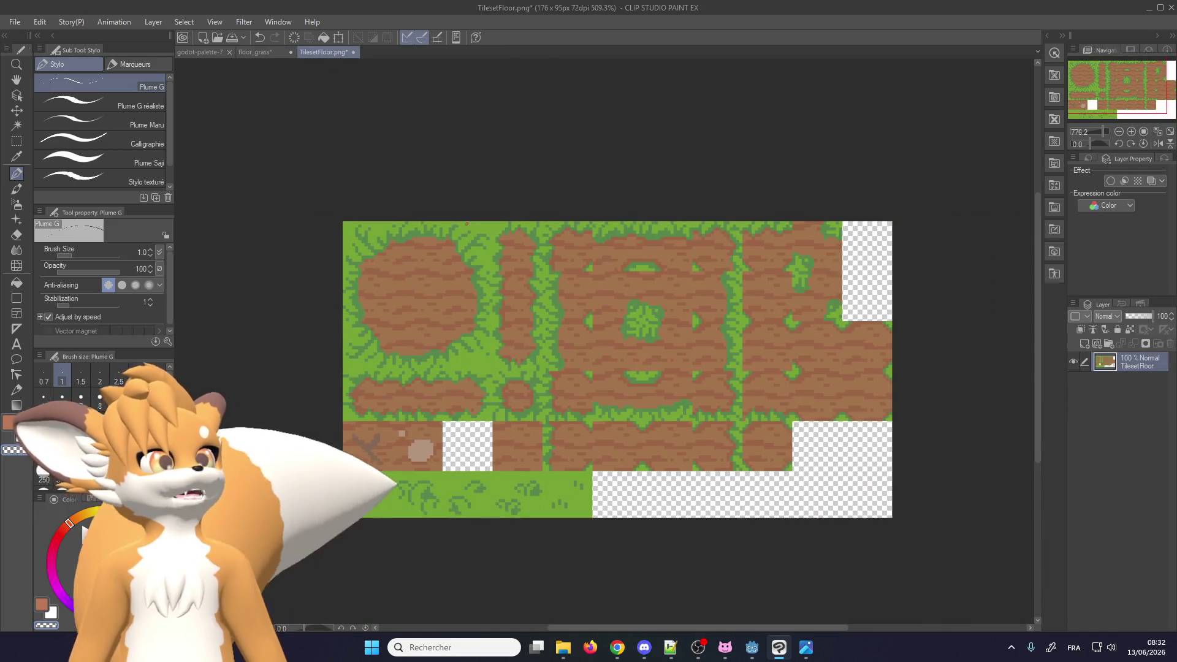
Switch back to the floor_grass document and adjust the zoom
{"action": "scroll", "coordinate": [398, 314], "scroll_direction": "up", "scroll_amount": 1}
{"action": "left_click", "coordinate": [279, 52]}
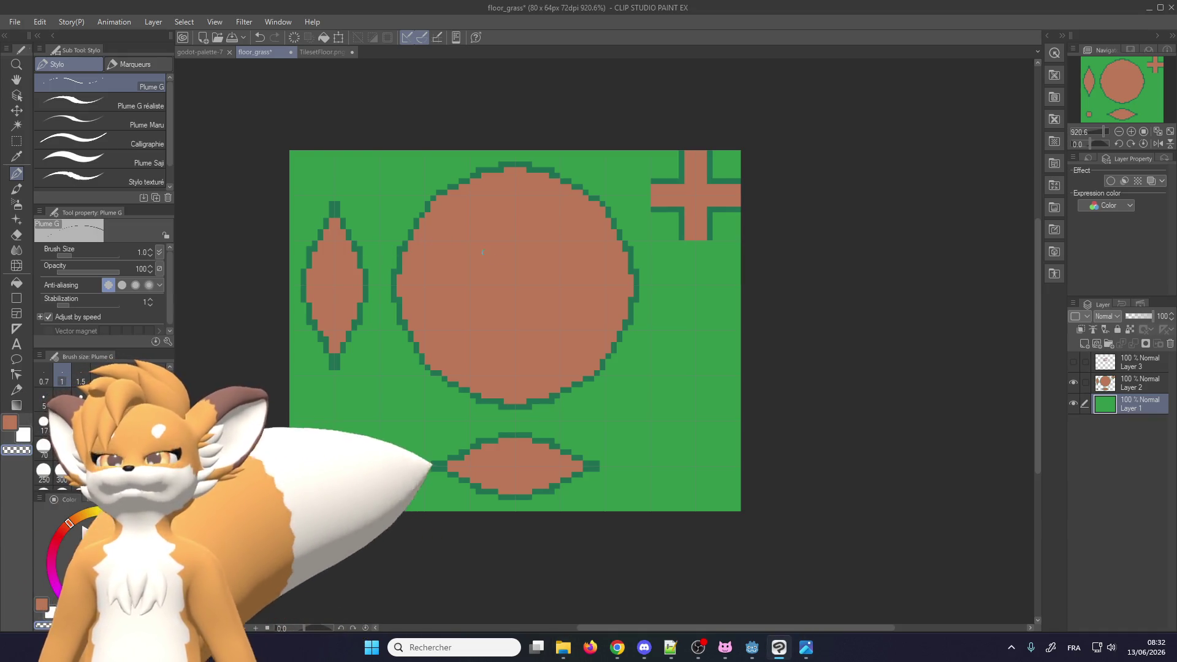
{"action": "scroll", "coordinate": [482, 252], "scroll_direction": "down", "scroll_amount": 2}
{"action": "scroll", "coordinate": [360, 267], "scroll_direction": "up", "scroll_amount": 2}
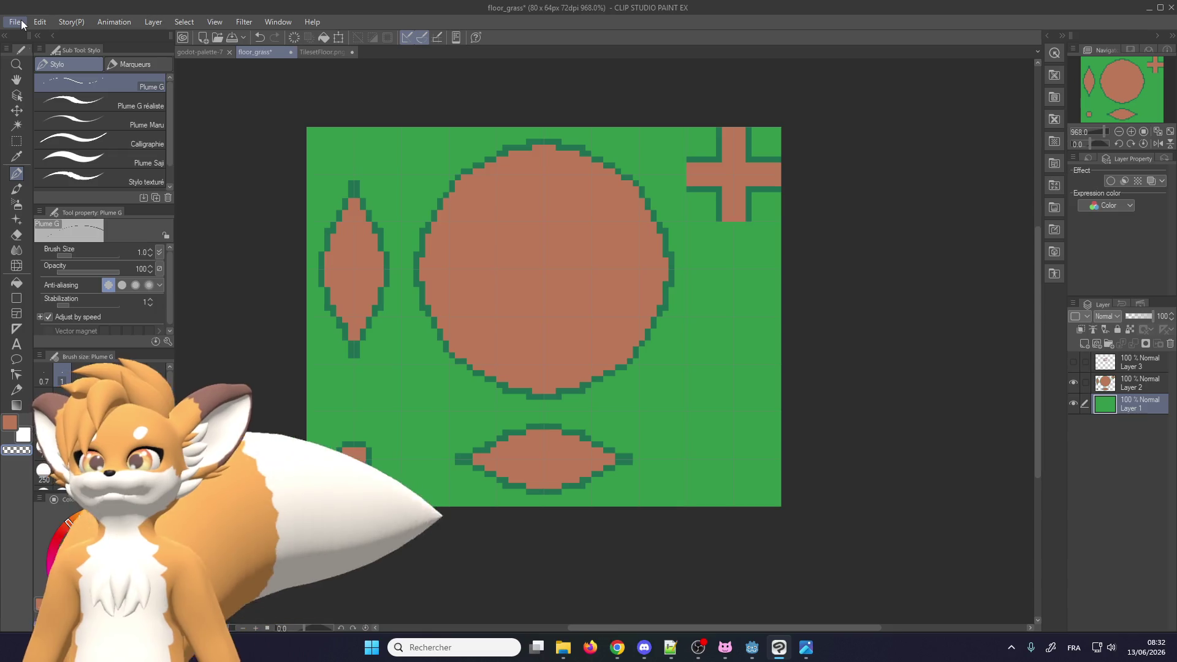
{"action": "left_click", "coordinate": [21, 22]}
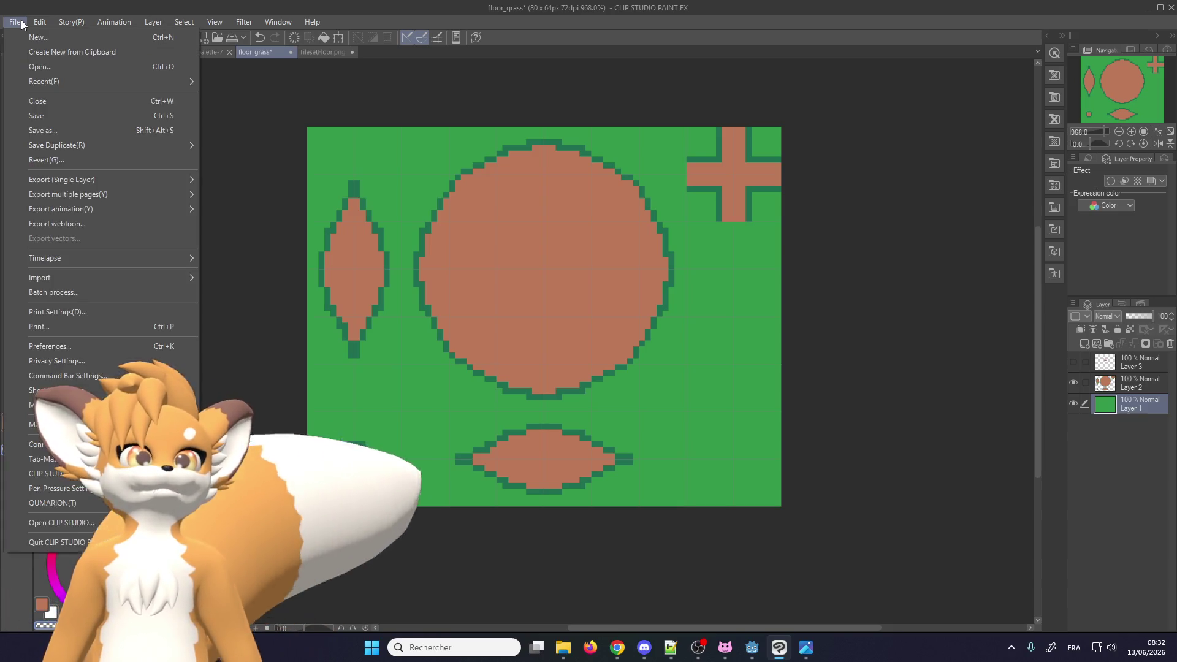
Save floor_grass, then export it as a 100% floor_grass PNG into the wip folder
{"action": "left_click", "coordinate": [43, 118]}
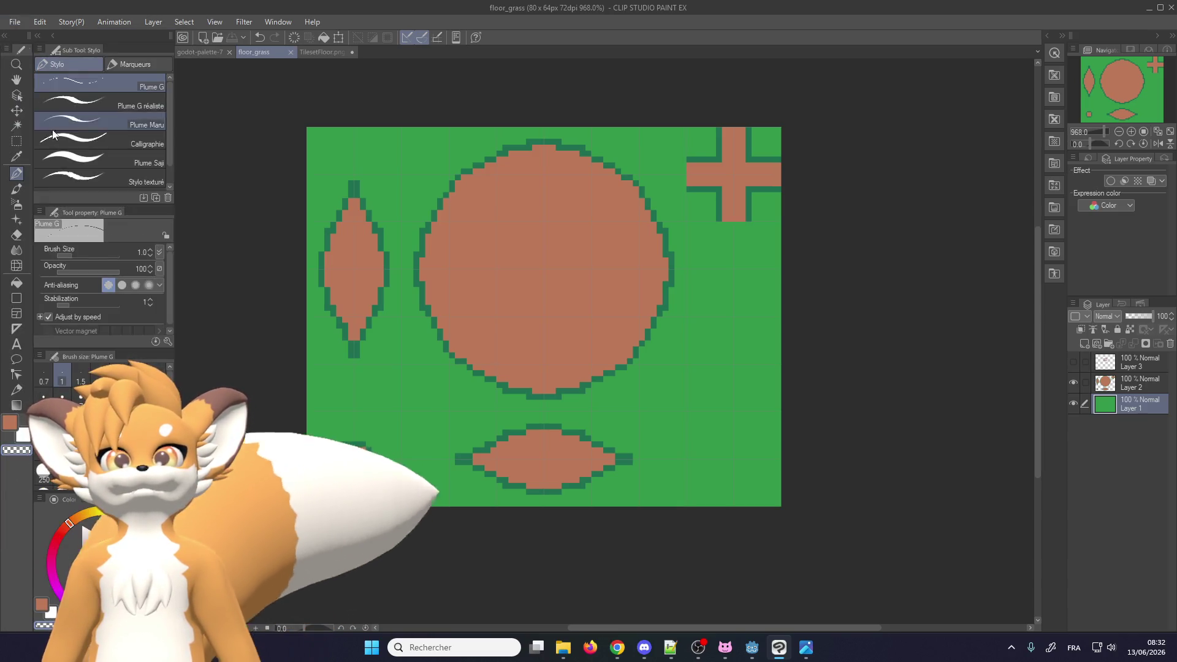
{"action": "left_click", "coordinate": [15, 22]}
{"action": "mouse_move", "coordinate": [63, 182]}
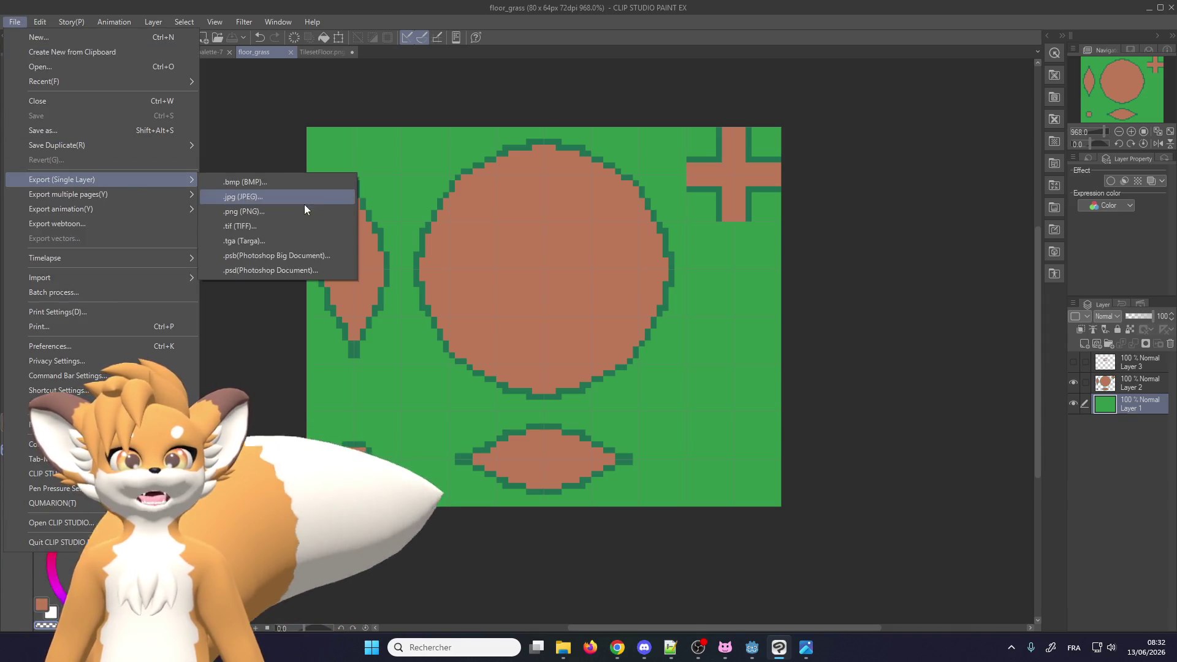
{"action": "left_click", "coordinate": [282, 209]}
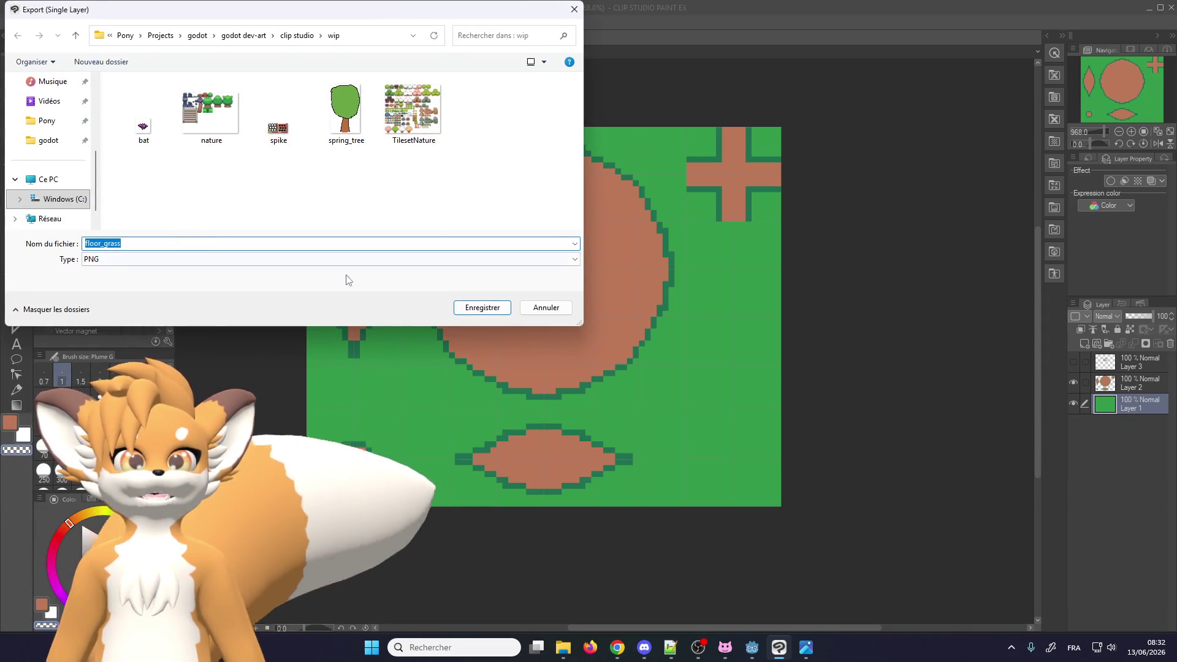
{"action": "left_click", "coordinate": [468, 308]}
{"action": "left_click", "coordinate": [562, 222]}
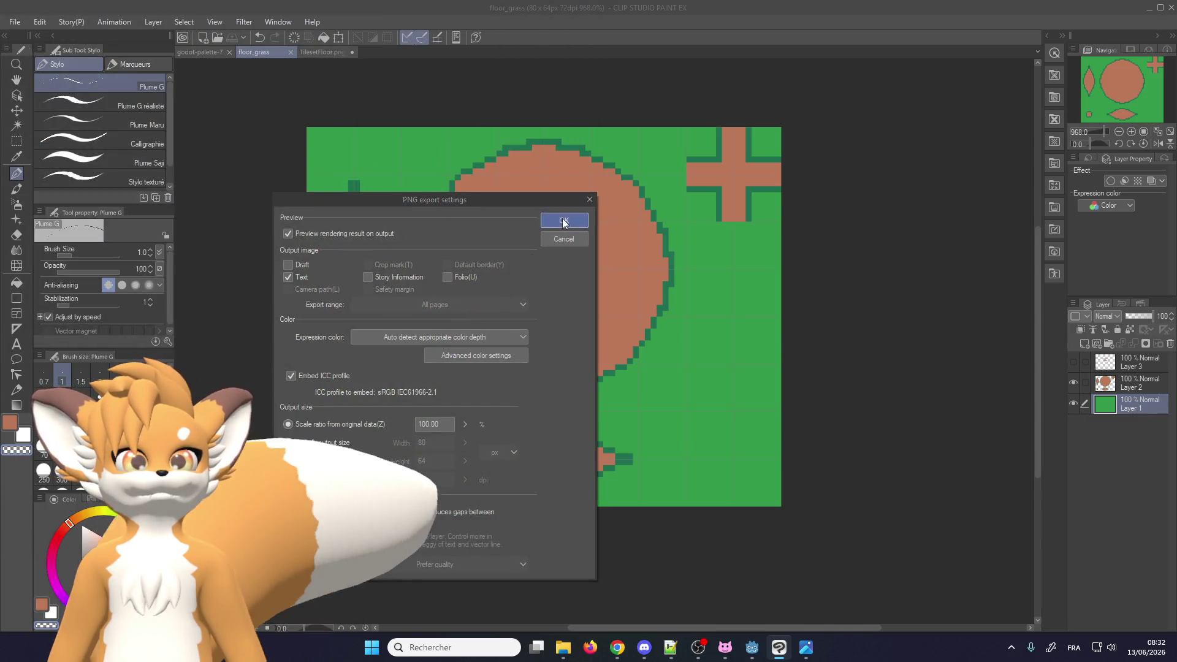
{"action": "left_click", "coordinate": [480, 283]}
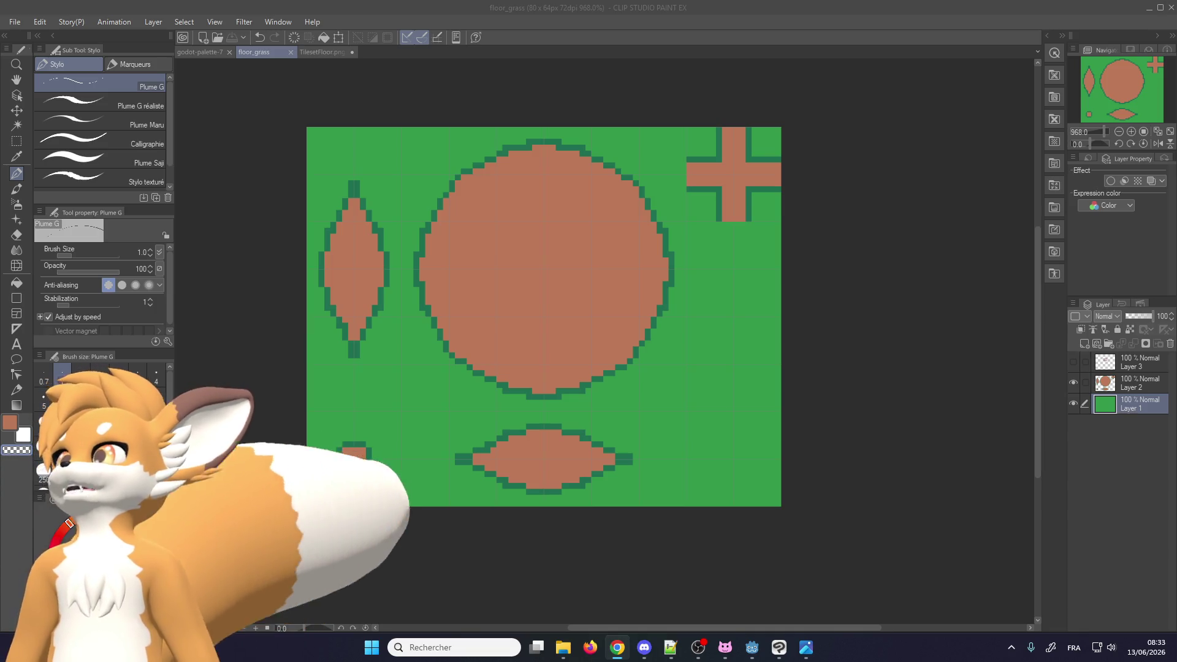
Load the exported floor_grass PNG into a maximised Webtyler as a 4x4plus autotile with 16×16 tiles
{"action": "key", "text": "alt+Tab"}
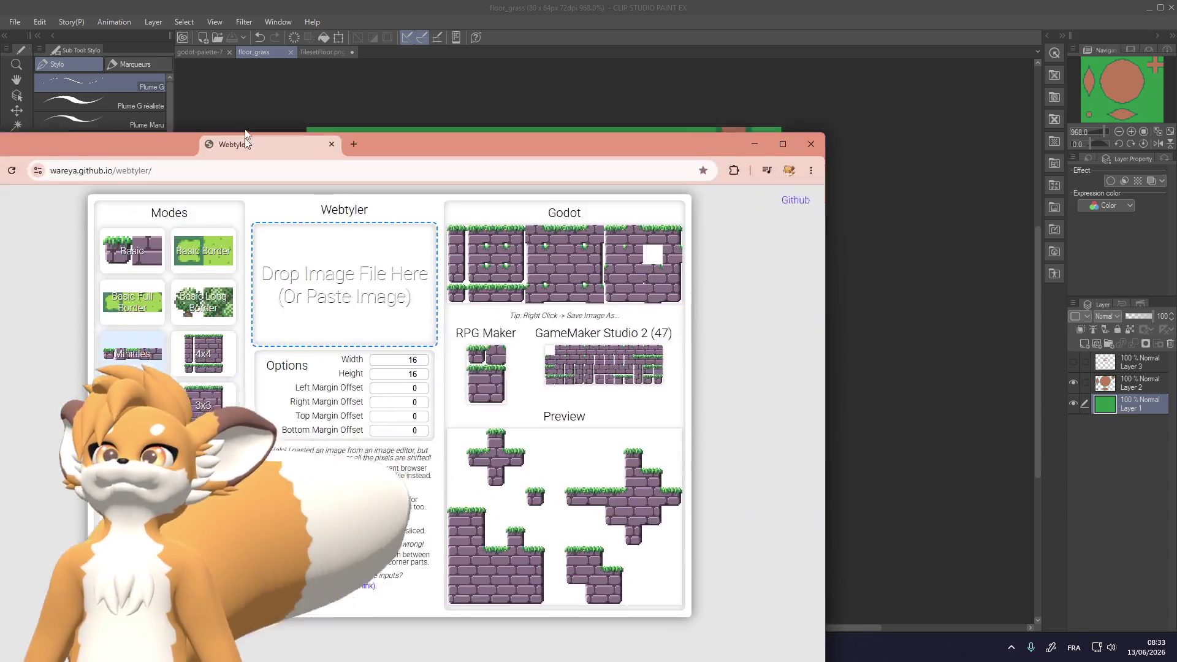
{"action": "double_click", "coordinate": [444, 20]}
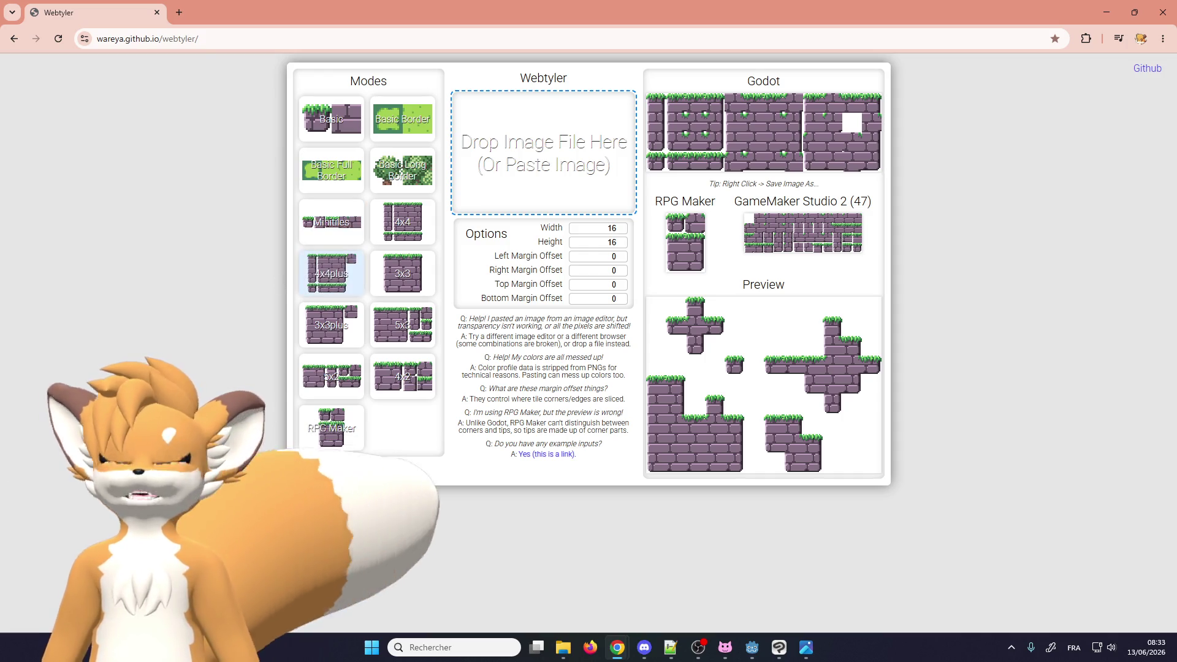
{"action": "key", "text": "alt+Tab"}
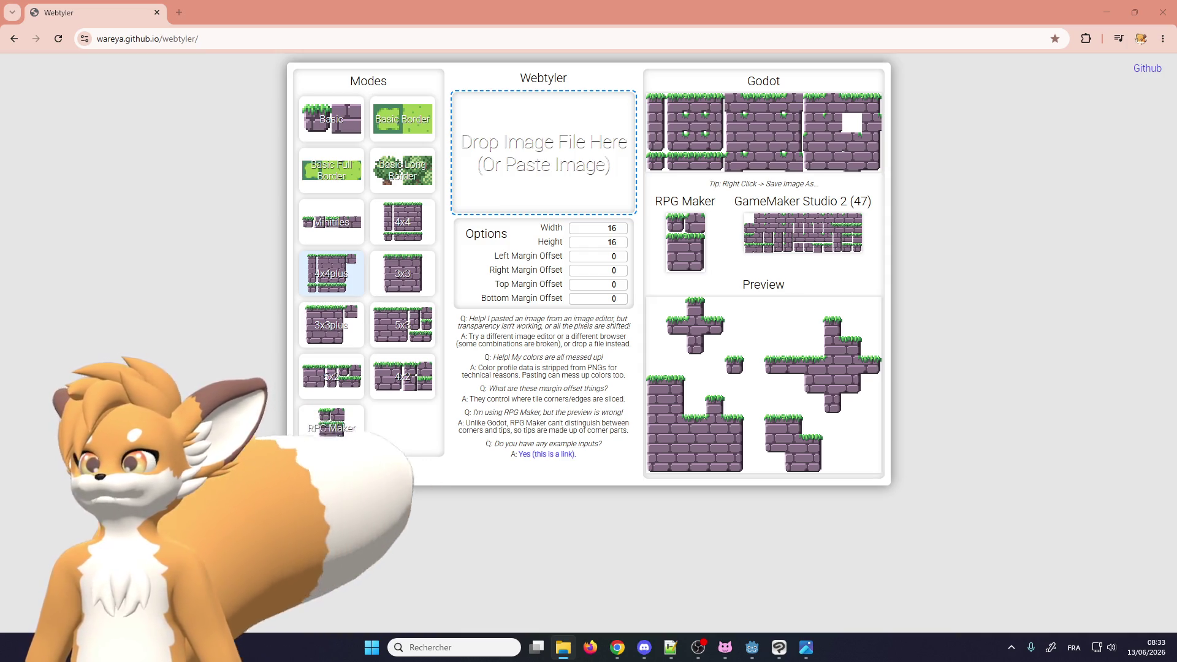
{"action": "left_click_drag", "start_coordinate": [539, 98], "coordinate": [540, 140]}
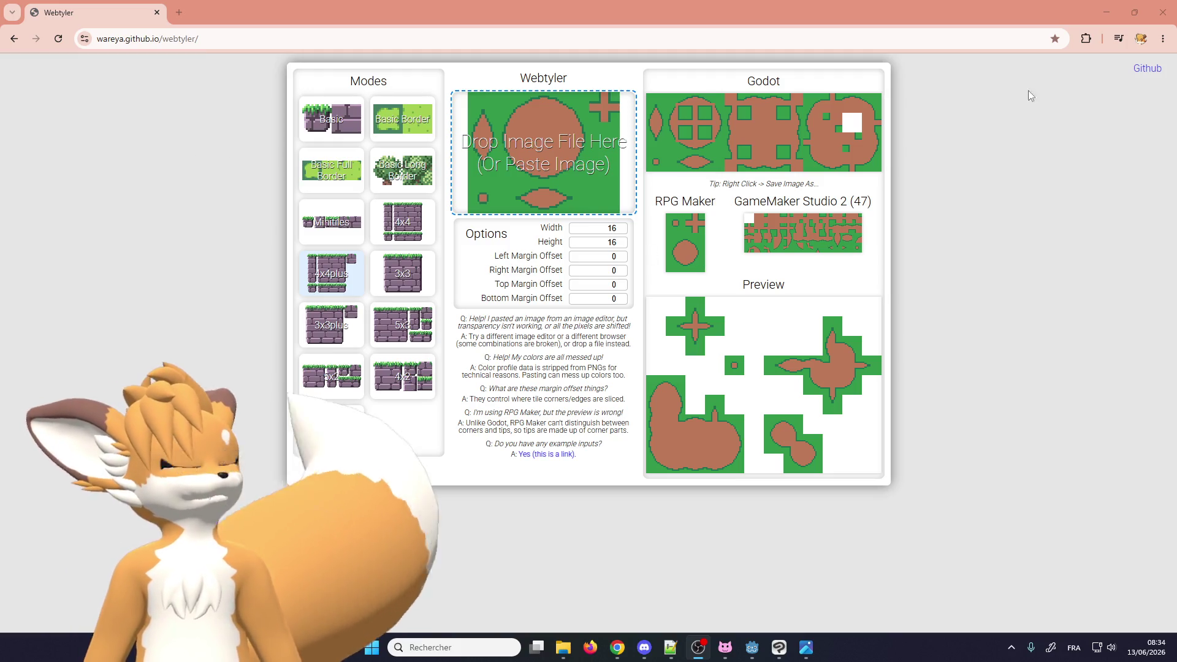
{"action": "left_click", "coordinate": [1107, 15]}
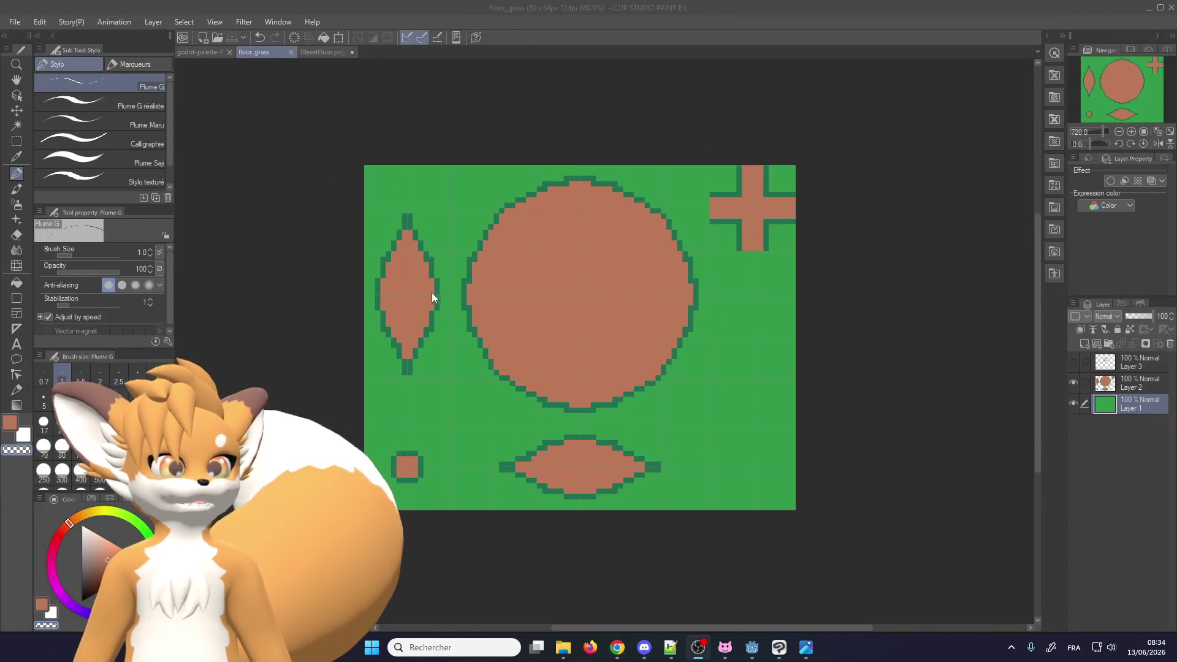
Take the dark-green outline colour, drop Layer 1's opacity to 20%, and resume drawing on Layer 2
{"action": "scroll", "coordinate": [412, 318], "scroll_direction": "up", "scroll_amount": 1}
{"action": "scroll", "coordinate": [724, 324], "scroll_direction": "up", "scroll_amount": 1}
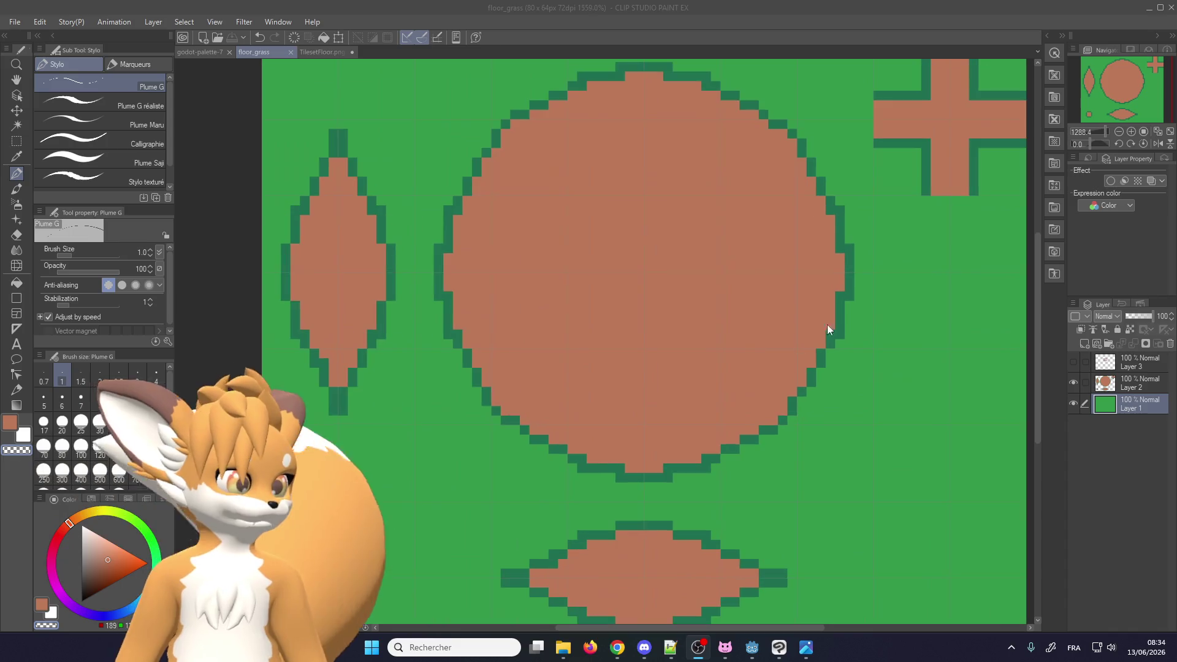
{"action": "left_click", "coordinate": [843, 317], "text": "alt"}
{"action": "scroll", "coordinate": [858, 368], "scroll_direction": "up", "scroll_amount": 1}
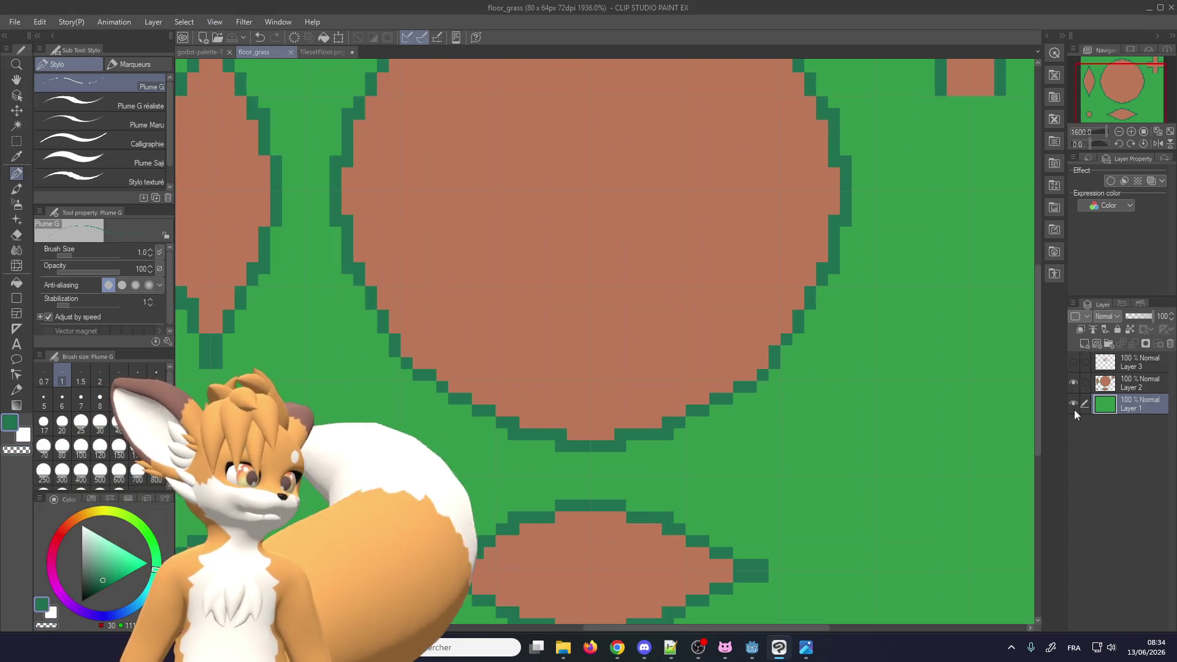
{"action": "left_click", "coordinate": [1140, 383]}
{"action": "scroll", "coordinate": [722, 404], "scroll_direction": "up", "scroll_amount": 1}
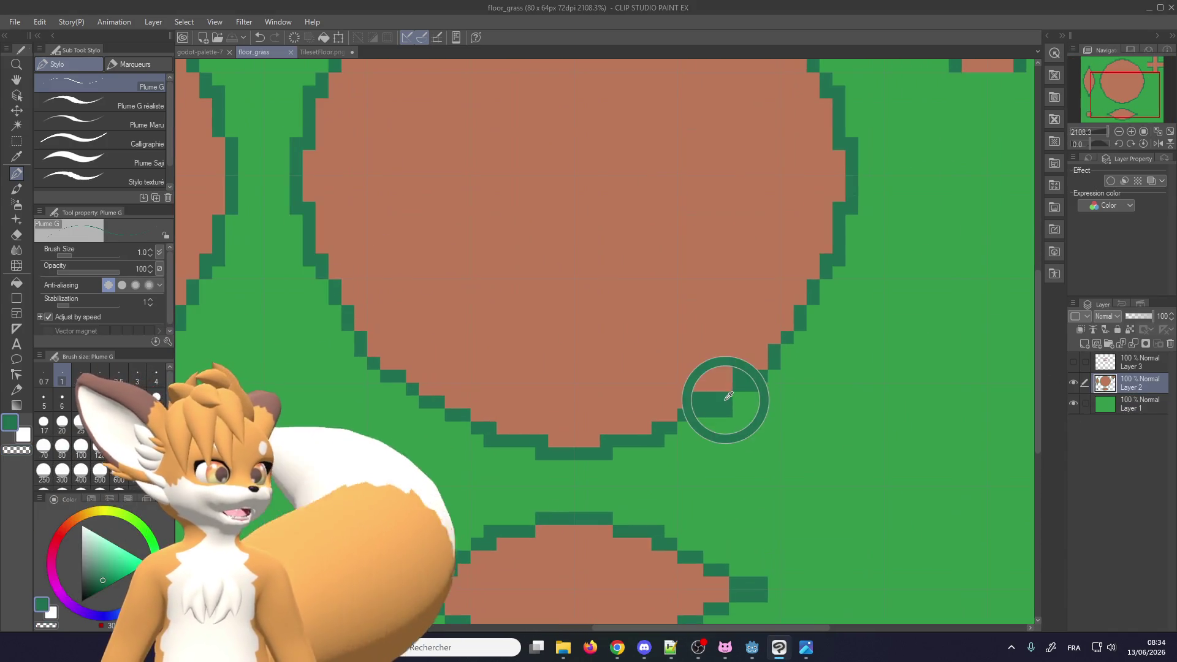
{"action": "left_click", "coordinate": [1147, 406]}
{"action": "left_click", "coordinate": [1130, 318]}
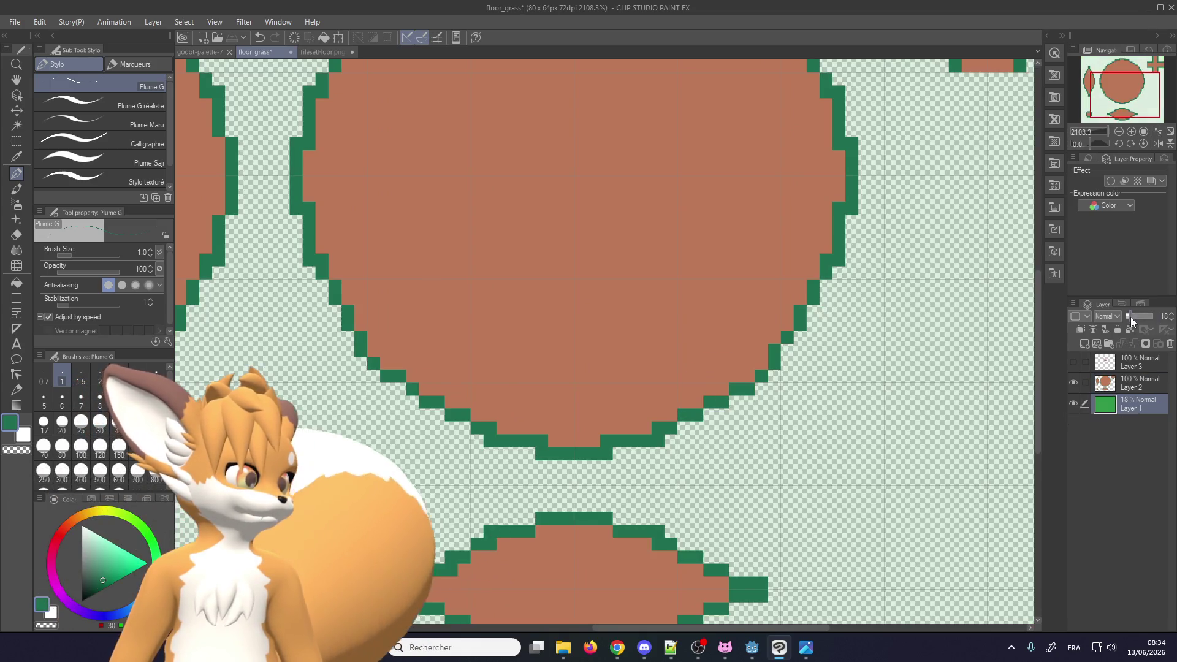
{"action": "left_click", "coordinate": [1125, 385]}
{"action": "scroll", "coordinate": [698, 411], "scroll_direction": "down", "scroll_amount": 1}
{"action": "scroll", "coordinate": [698, 410], "scroll_direction": "up", "scroll_amount": 2}
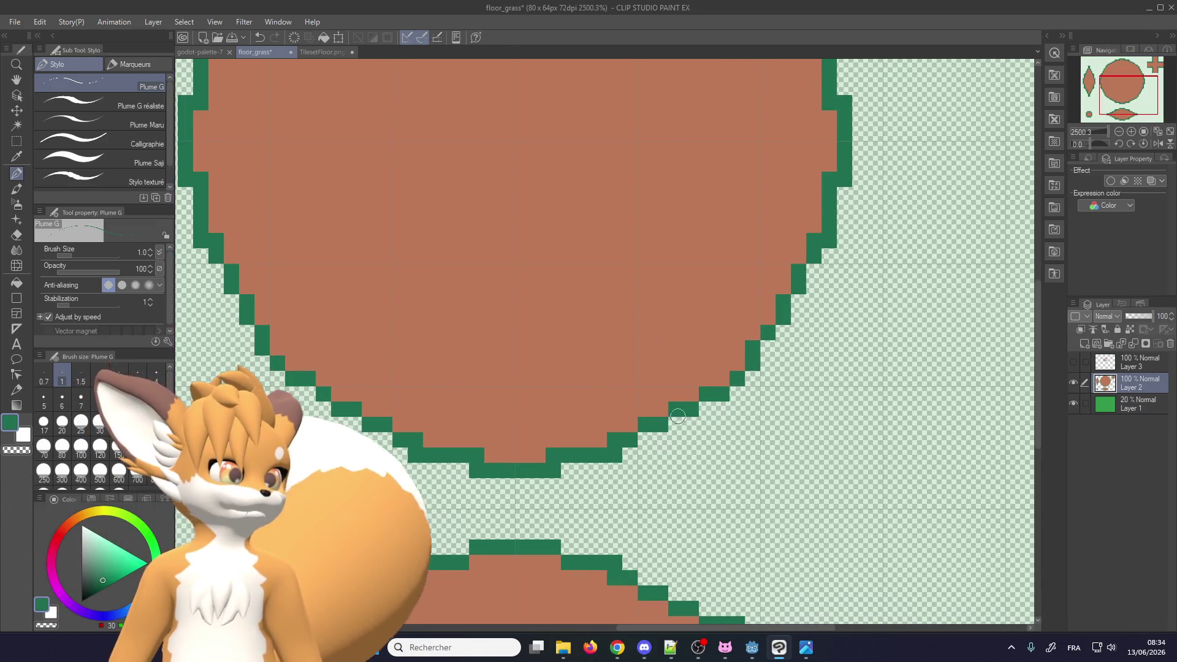
{"action": "scroll", "coordinate": [678, 417], "scroll_direction": "down", "scroll_amount": 1}
{"action": "scroll", "coordinate": [681, 423], "scroll_direction": "up", "scroll_amount": 2}
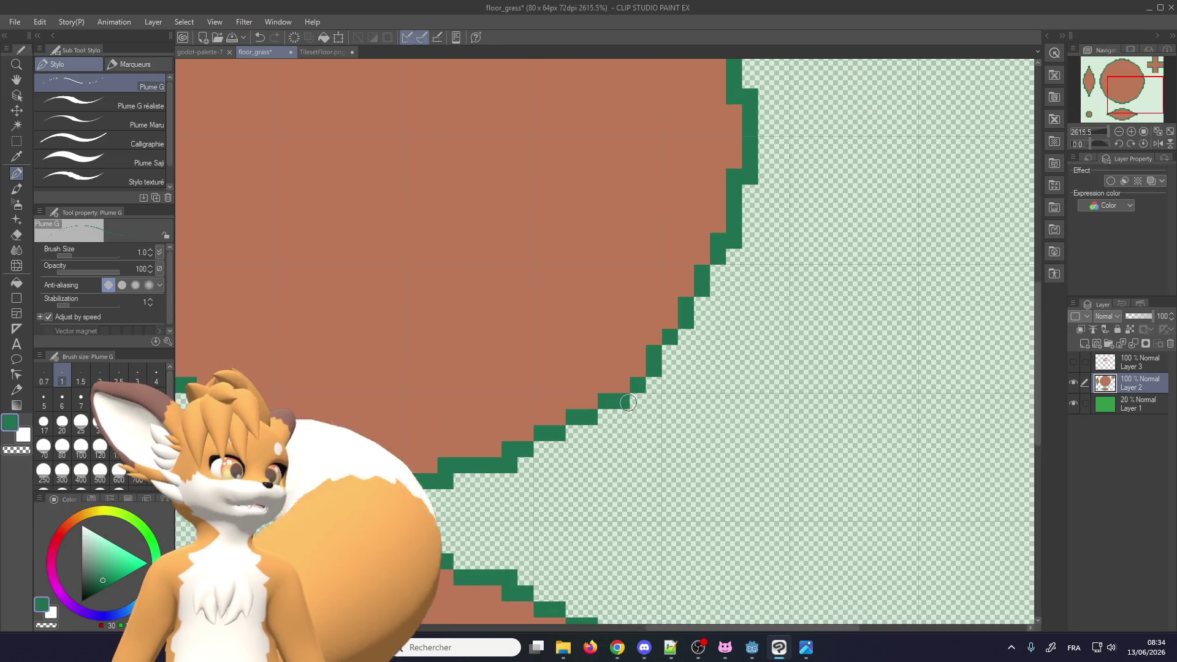
{"action": "scroll", "coordinate": [597, 435], "scroll_direction": "down", "scroll_amount": 1}
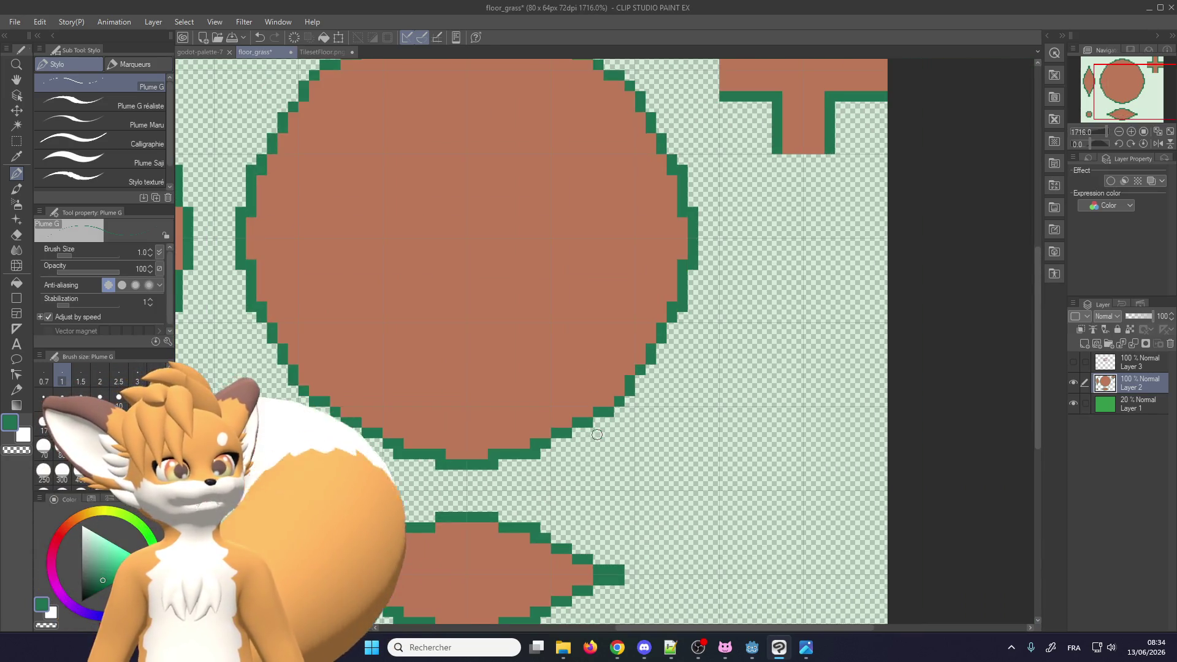
{"action": "scroll", "coordinate": [597, 435], "scroll_direction": "up", "scroll_amount": 1}
{"action": "scroll", "coordinate": [597, 435], "scroll_direction": "down", "scroll_amount": 1}
{"action": "scroll", "coordinate": [597, 434], "scroll_direction": "down", "scroll_amount": 2}
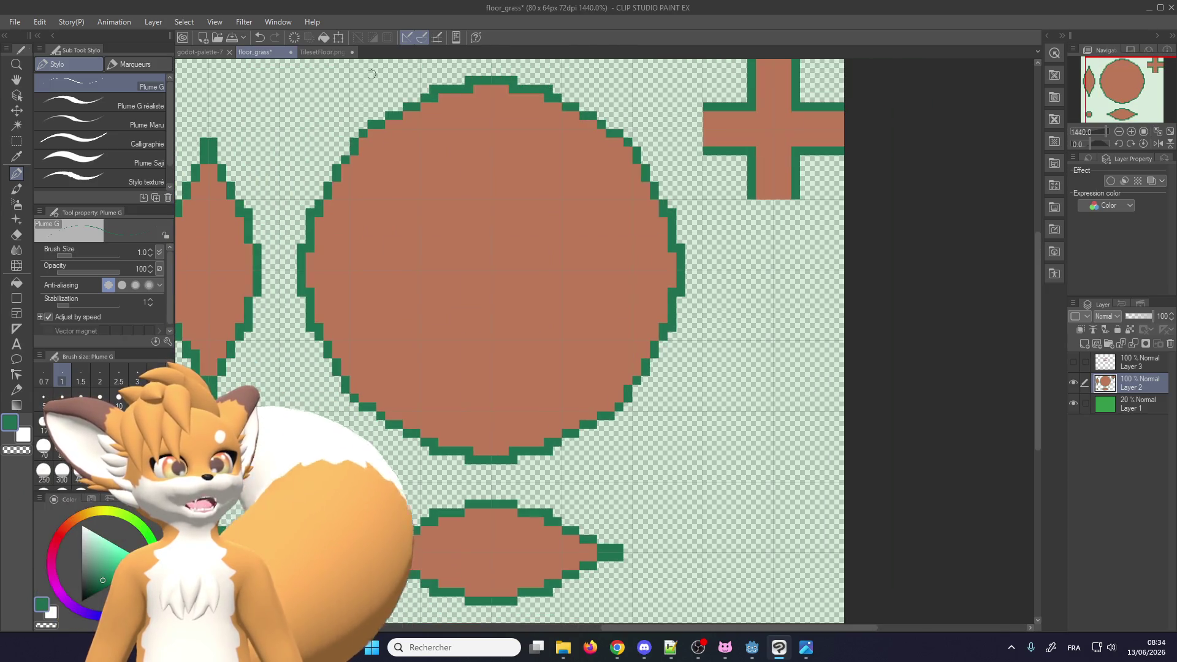
{"action": "scroll", "coordinate": [601, 366], "scroll_direction": "up", "scroll_amount": 1}
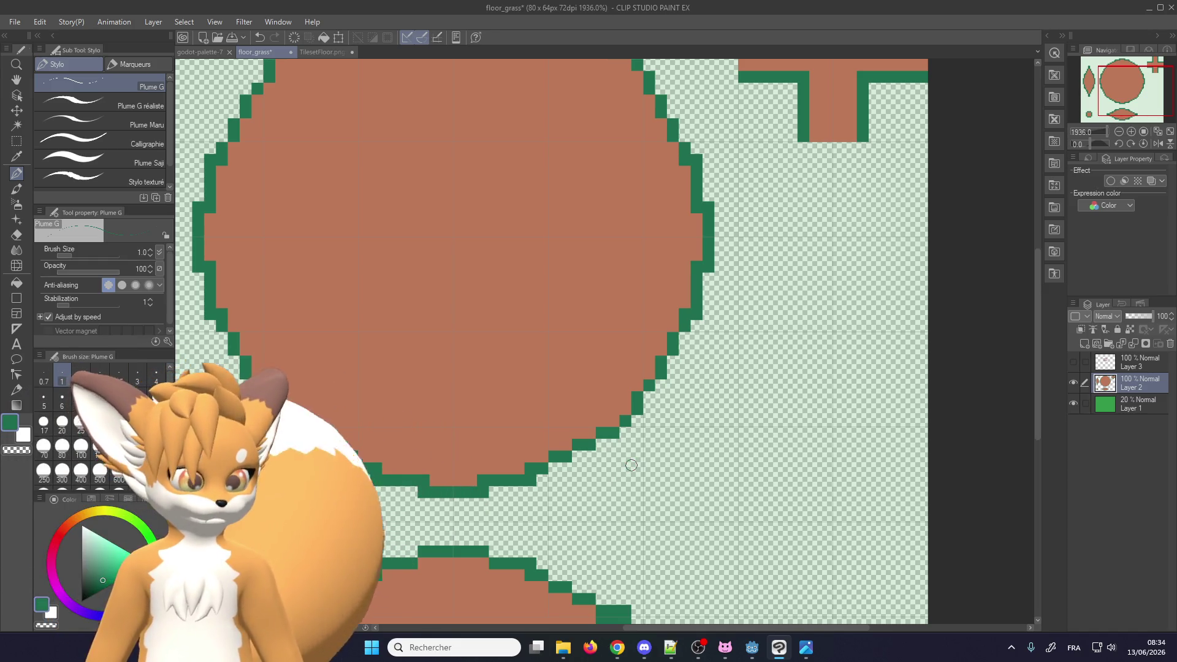
{"action": "scroll", "coordinate": [538, 437], "scroll_direction": "up", "scroll_amount": 1}
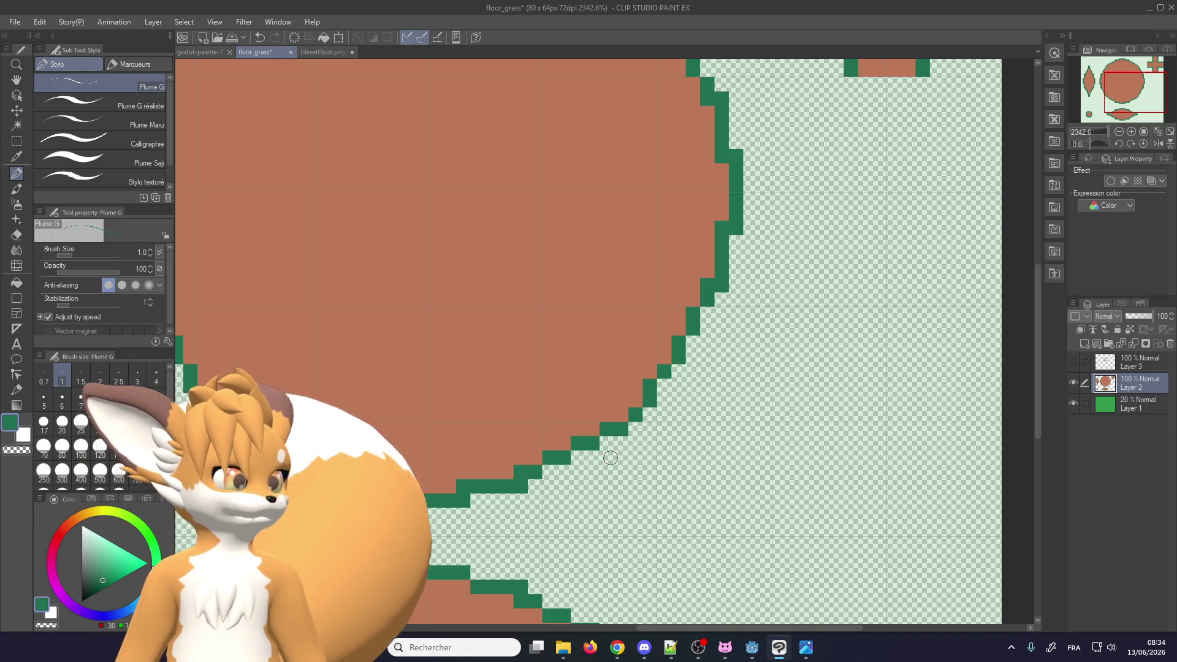
Touch up the circle's stepped lower-right edge, swapping individual pixels between brown and dark green
{"action": "left_click", "coordinate": [607, 414], "text": "alt"}
{"action": "left_click", "coordinate": [614, 430]}
{"action": "left_click", "coordinate": [596, 441], "text": "alt"}
{"action": "left_click", "coordinate": [621, 442]}
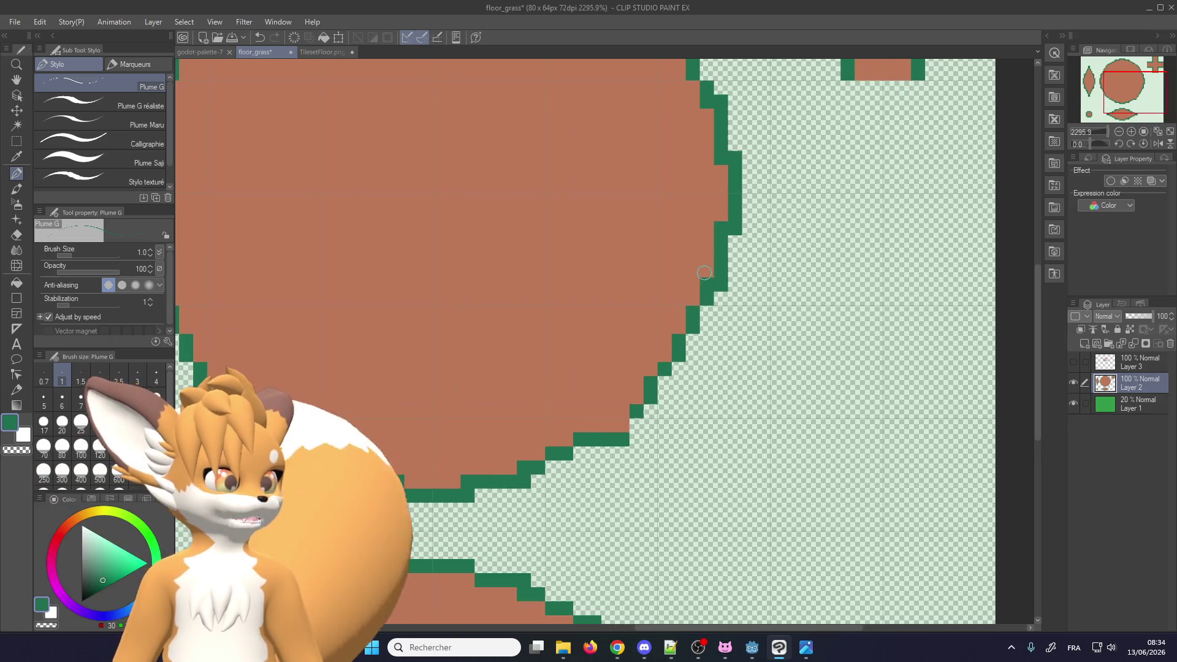
{"action": "left_click", "coordinate": [711, 268], "text": "alt"}
{"action": "left_click", "coordinate": [705, 294]}
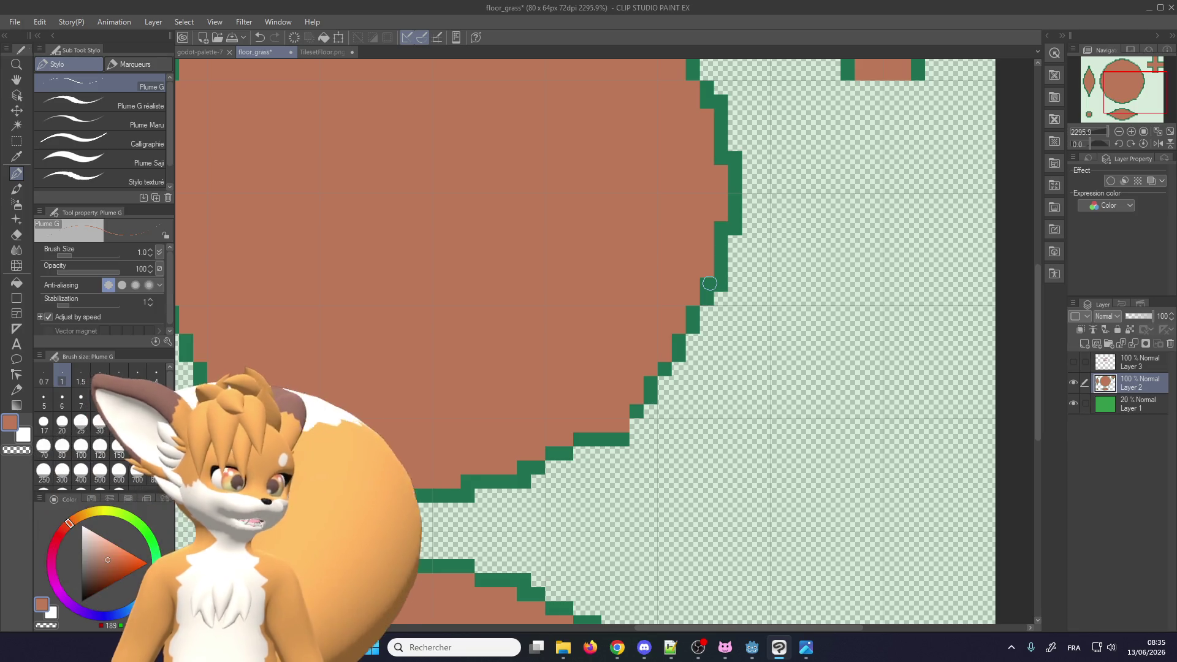
{"action": "left_click", "coordinate": [616, 439]}
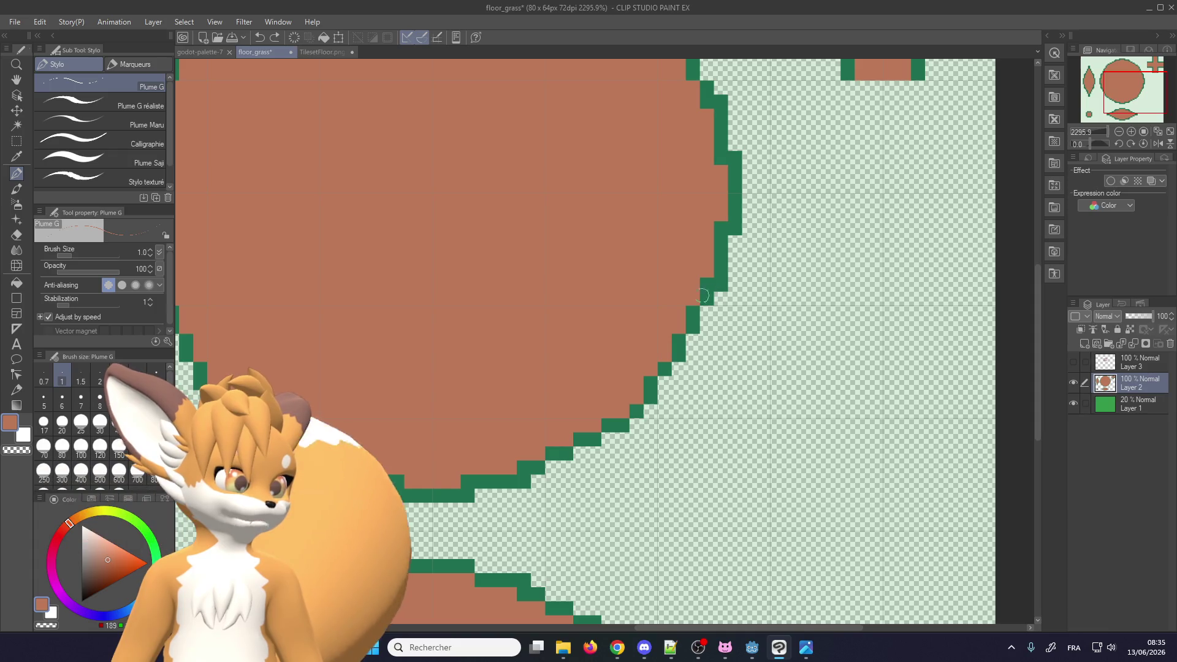
{"action": "scroll", "coordinate": [589, 422], "scroll_direction": "down", "scroll_amount": 1}
{"action": "scroll", "coordinate": [589, 422], "scroll_direction": "up", "scroll_amount": 2}
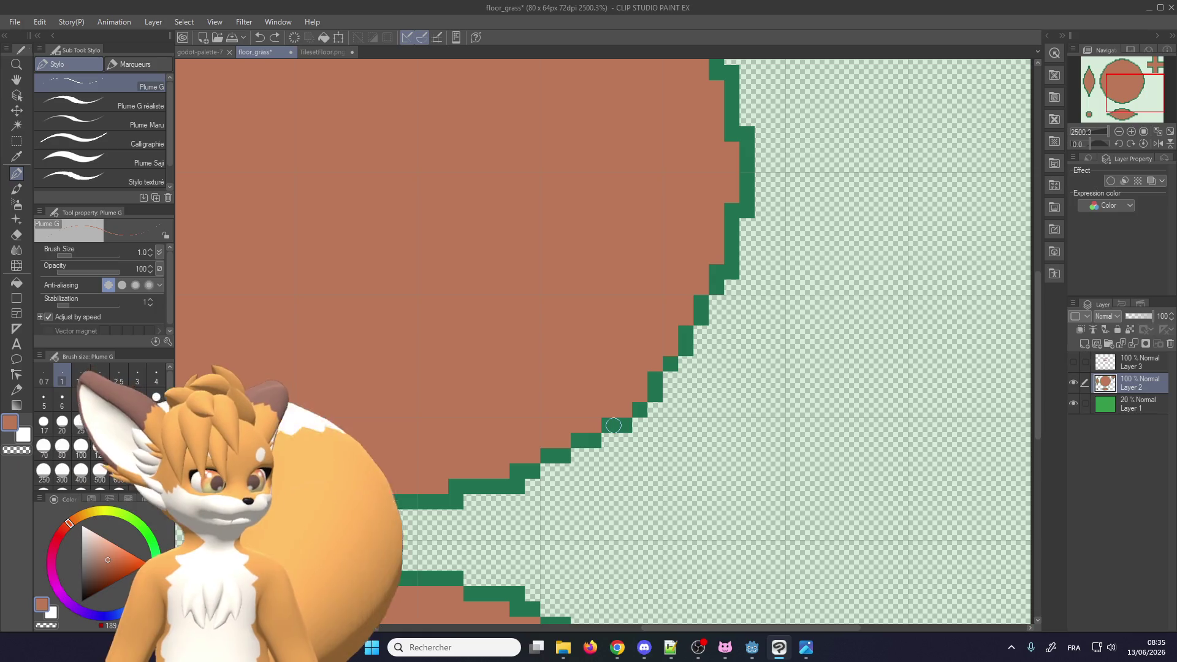
Draw a straight vertical green outline down the circle's right side joined by a horizontal line at the bottom
{"action": "mouse_move", "coordinate": [571, 458]}
{"action": "left_mouse_down"}
{"action": "mouse_move", "coordinate": [673, 457]}
{"action": "mouse_move", "coordinate": [747, 378]}
{"action": "mouse_move", "coordinate": [755, 285]}
{"action": "mouse_move", "coordinate": [736, 352]}
{"action": "left_mouse_up"}
{"action": "key", "text": "ctrl+z"}
{"action": "key", "text": "ctrl+z"}
{"action": "left_click_drag", "start_coordinate": [732, 288], "coordinate": [729, 434]}
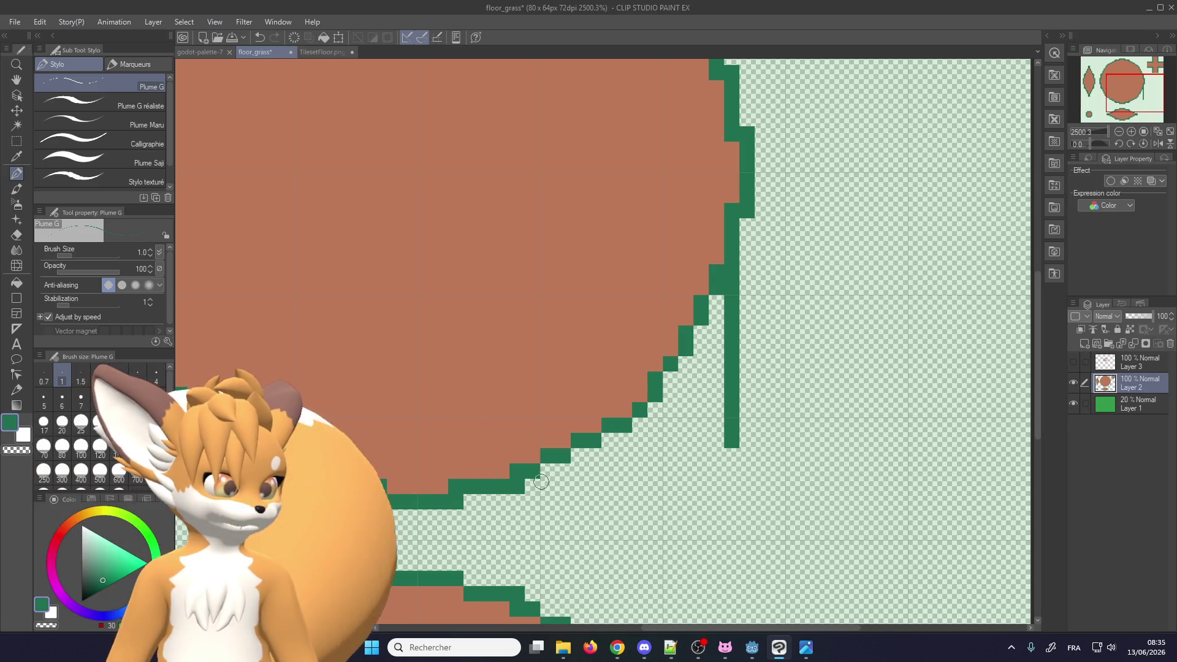
{"action": "key", "text": "ctrl+z"}
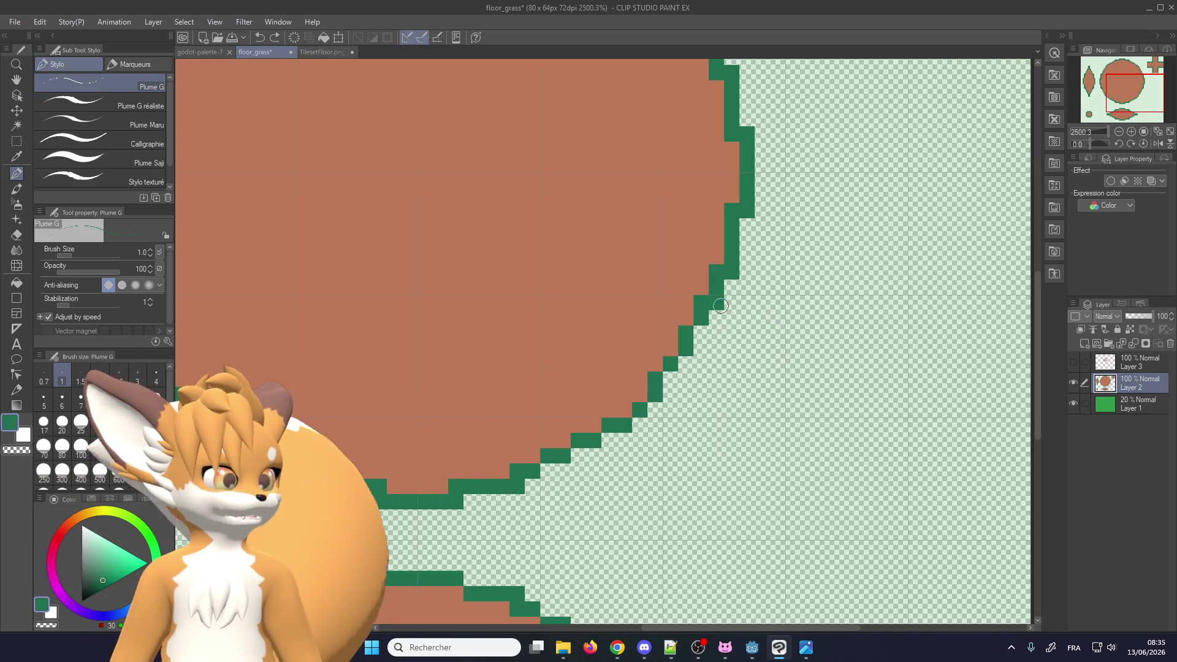
{"action": "left_click_drag", "start_coordinate": [717, 301], "coordinate": [722, 471]}
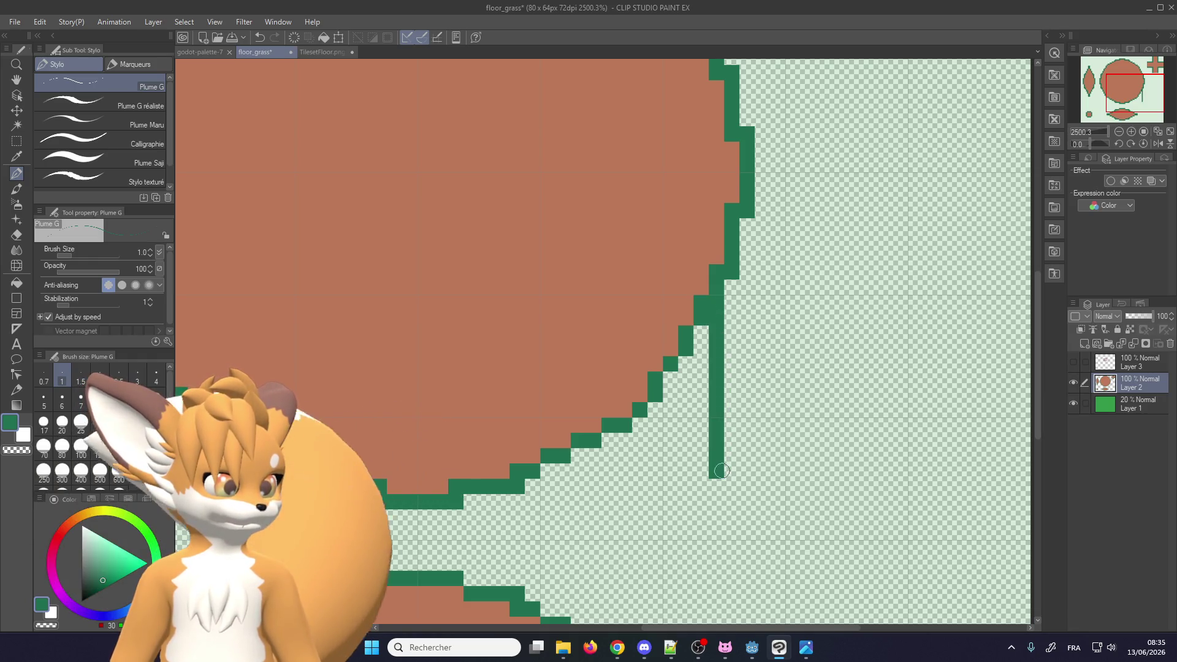
{"action": "left_click_drag", "start_coordinate": [548, 473], "coordinate": [714, 472]}
{"action": "scroll", "coordinate": [671, 464], "scroll_direction": "down", "scroll_amount": 1}
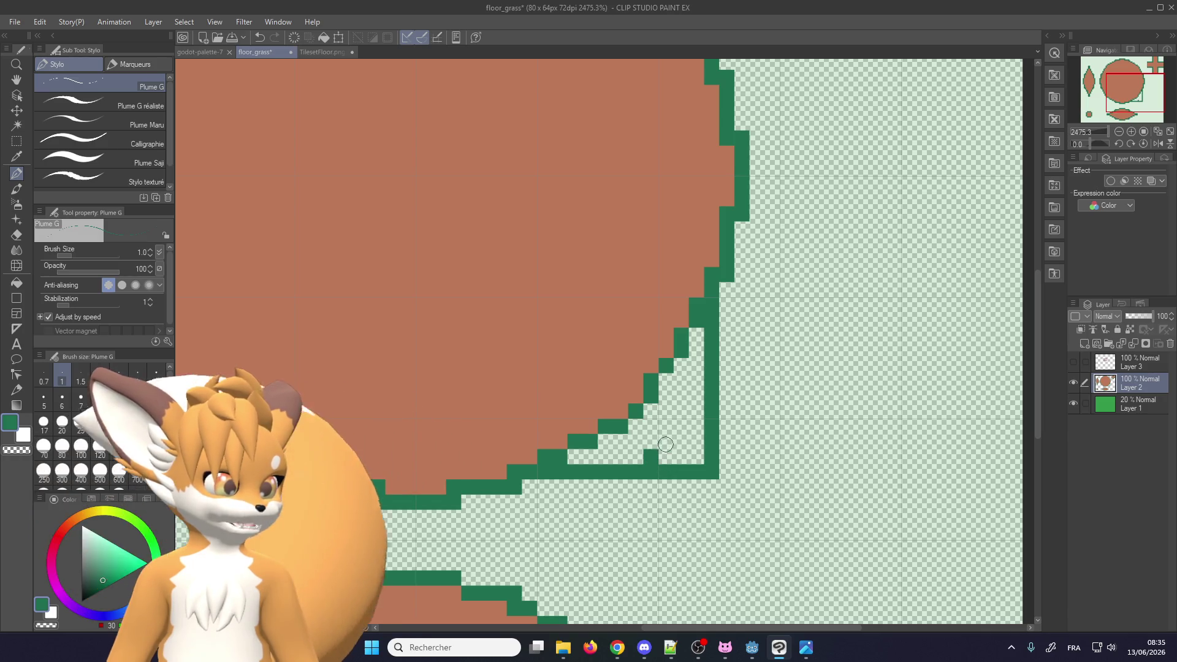
{"action": "key", "text": "ctrl+z"}
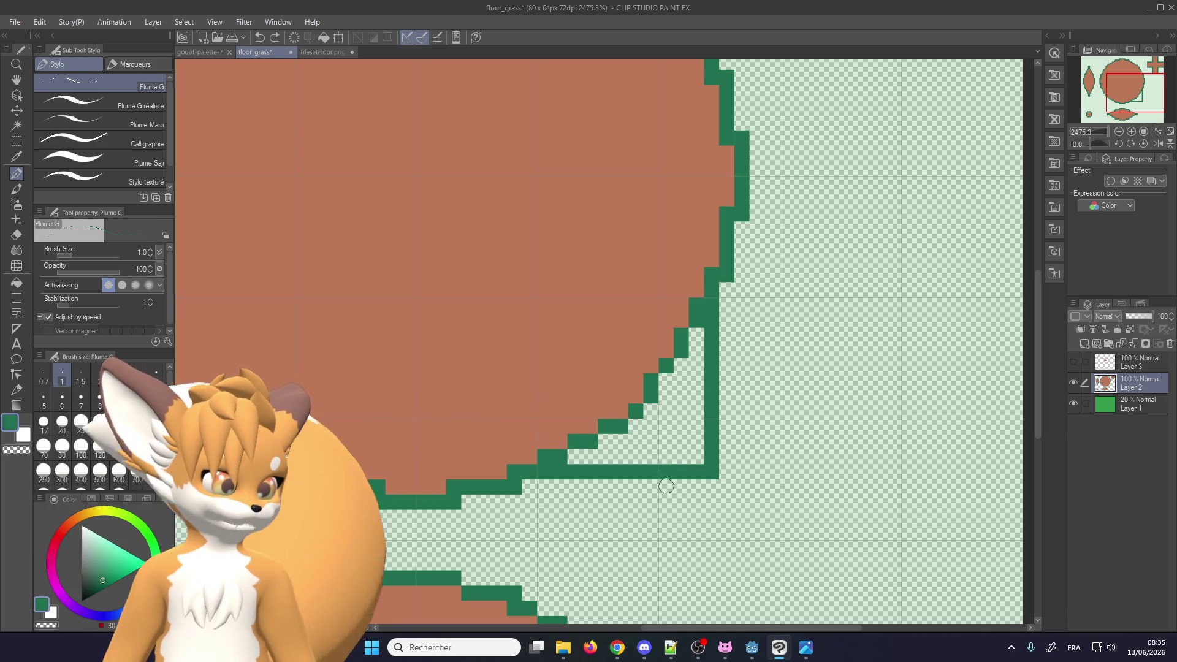
{"action": "left_click", "coordinate": [1074, 404]}
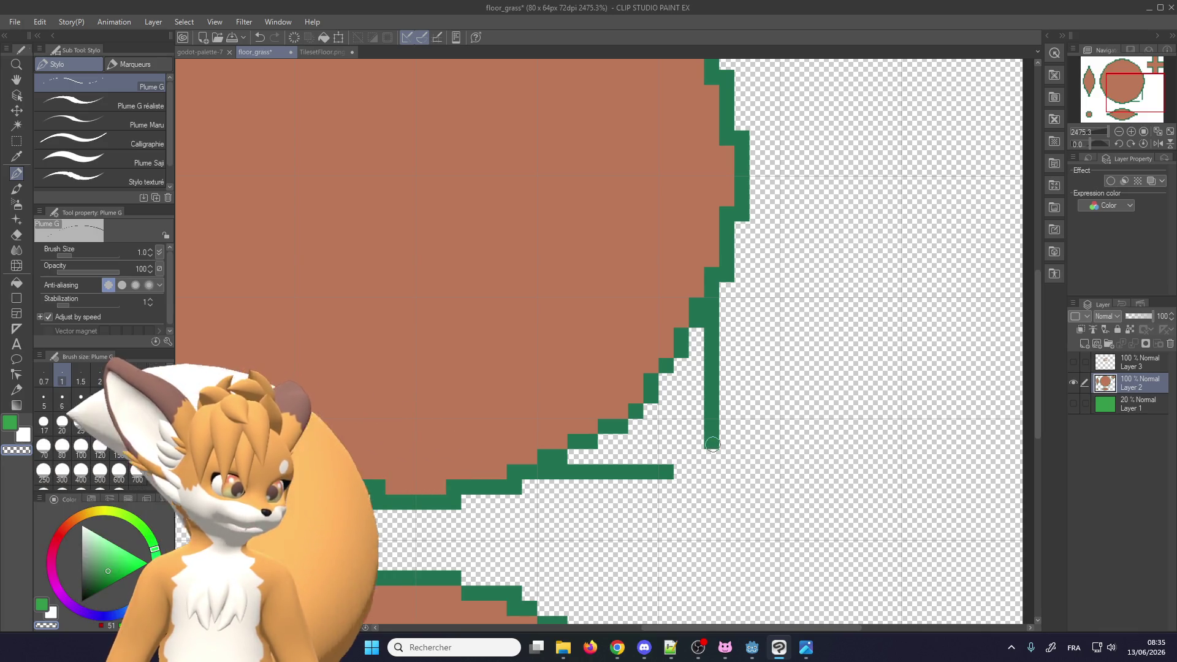
{"action": "left_click", "coordinate": [671, 471], "text": "alt"}
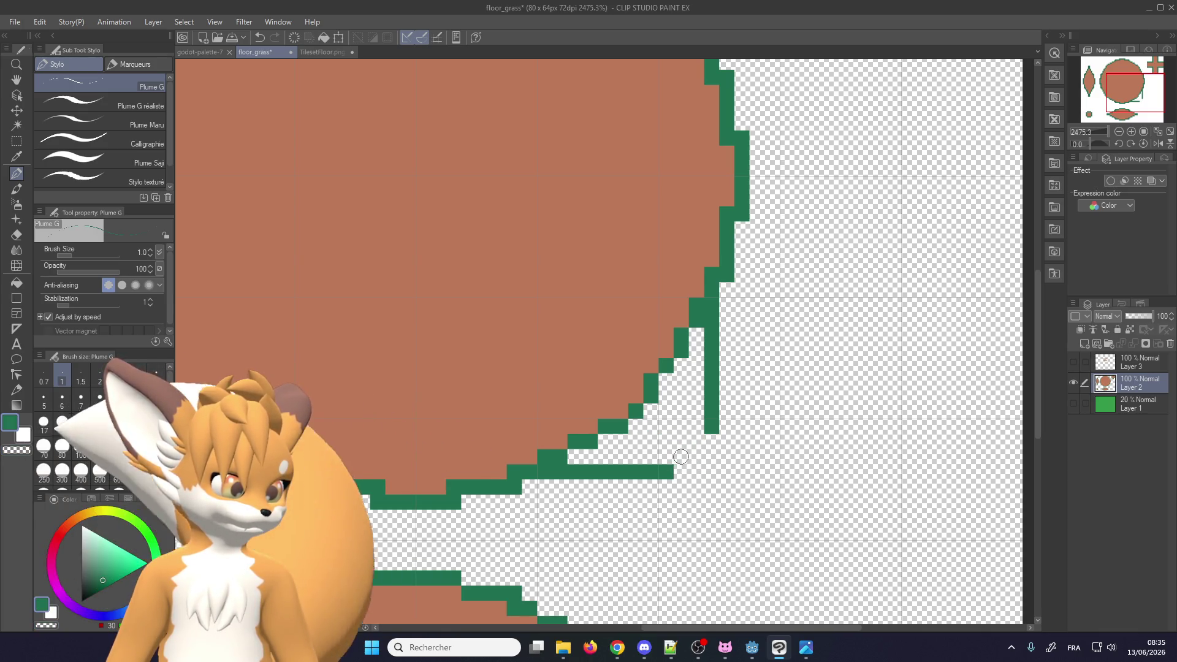
{"action": "left_click_drag", "start_coordinate": [546, 448], "coordinate": [553, 439]}
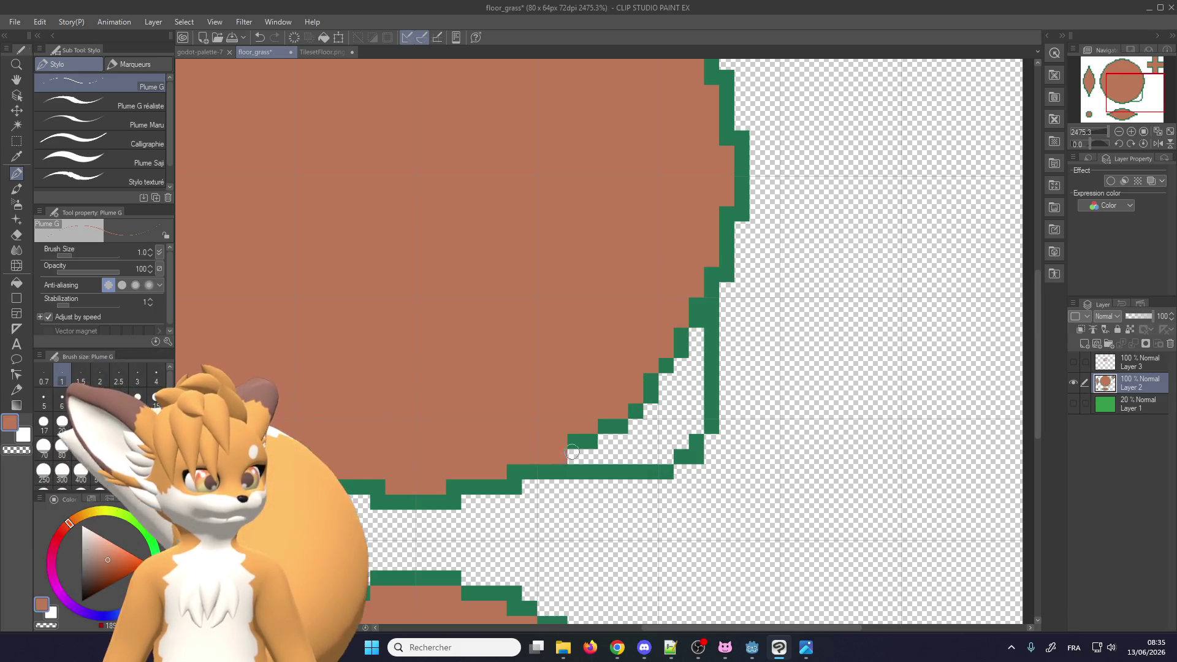
{"action": "mouse_move", "coordinate": [670, 451]}
{"action": "left_mouse_down"}
{"action": "mouse_move", "coordinate": [614, 426]}
{"action": "mouse_move", "coordinate": [668, 363]}
{"action": "left_mouse_up"}
{"action": "left_click_drag", "start_coordinate": [684, 432], "coordinate": [657, 384]}
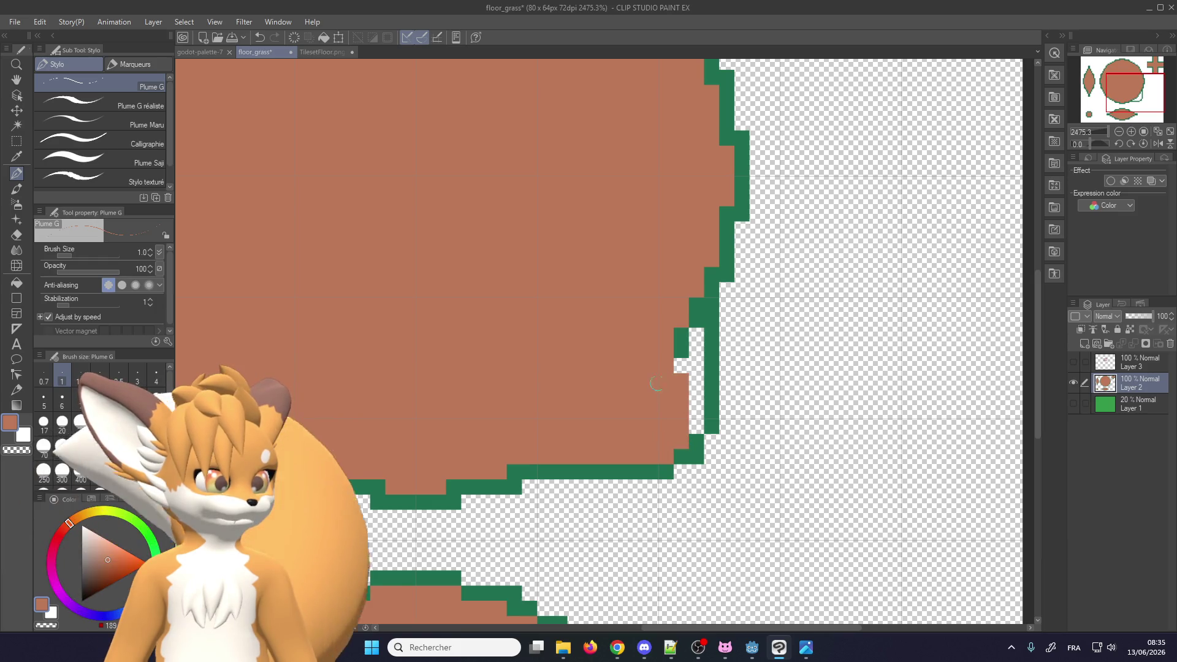
{"action": "left_click_drag", "start_coordinate": [679, 334], "coordinate": [693, 397]}
{"action": "left_click", "coordinate": [694, 427]}
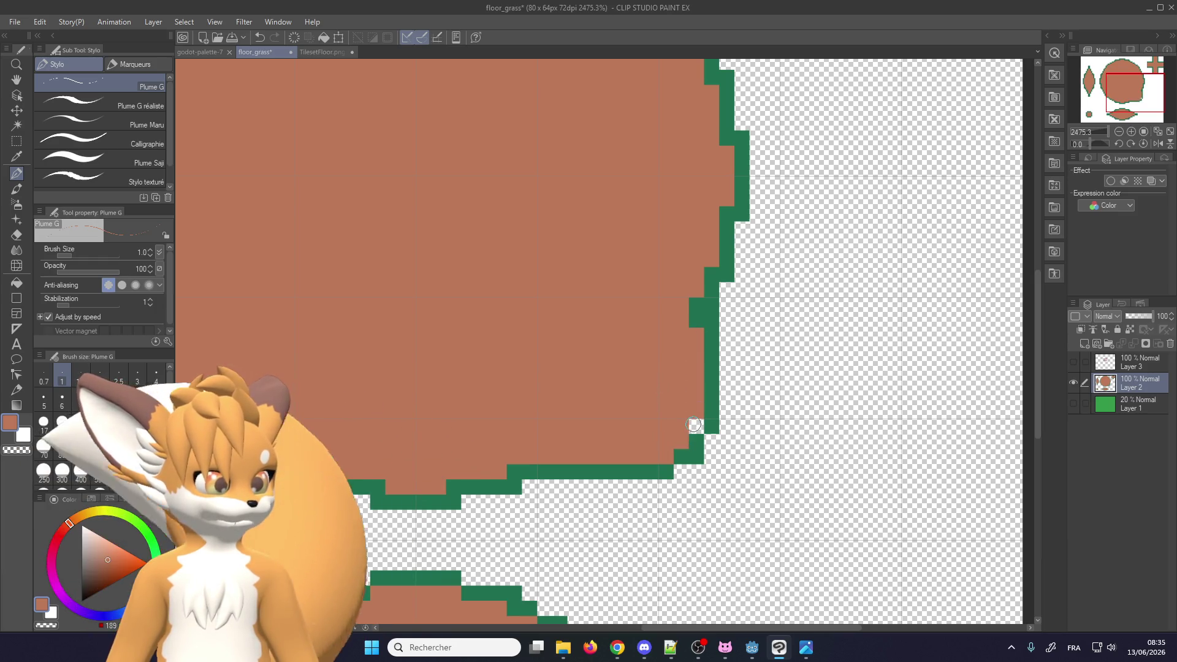
{"action": "left_click_drag", "start_coordinate": [696, 325], "coordinate": [696, 301]}
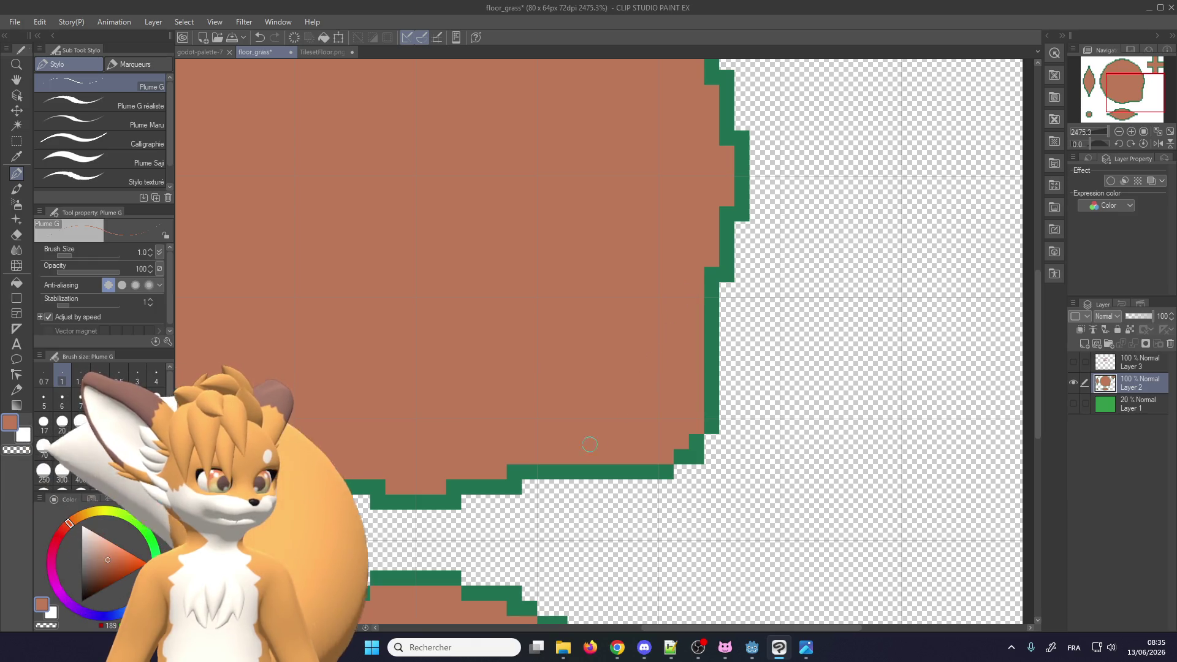
{"action": "left_click", "coordinate": [518, 469]}
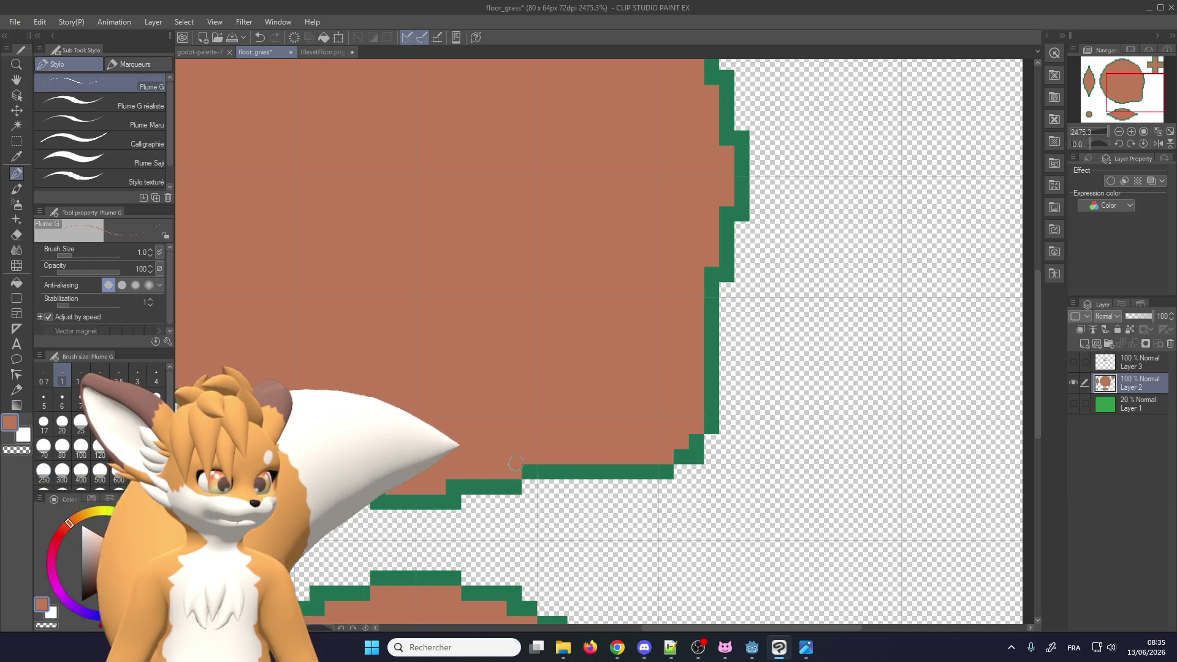
{"action": "left_click", "coordinate": [712, 275]}
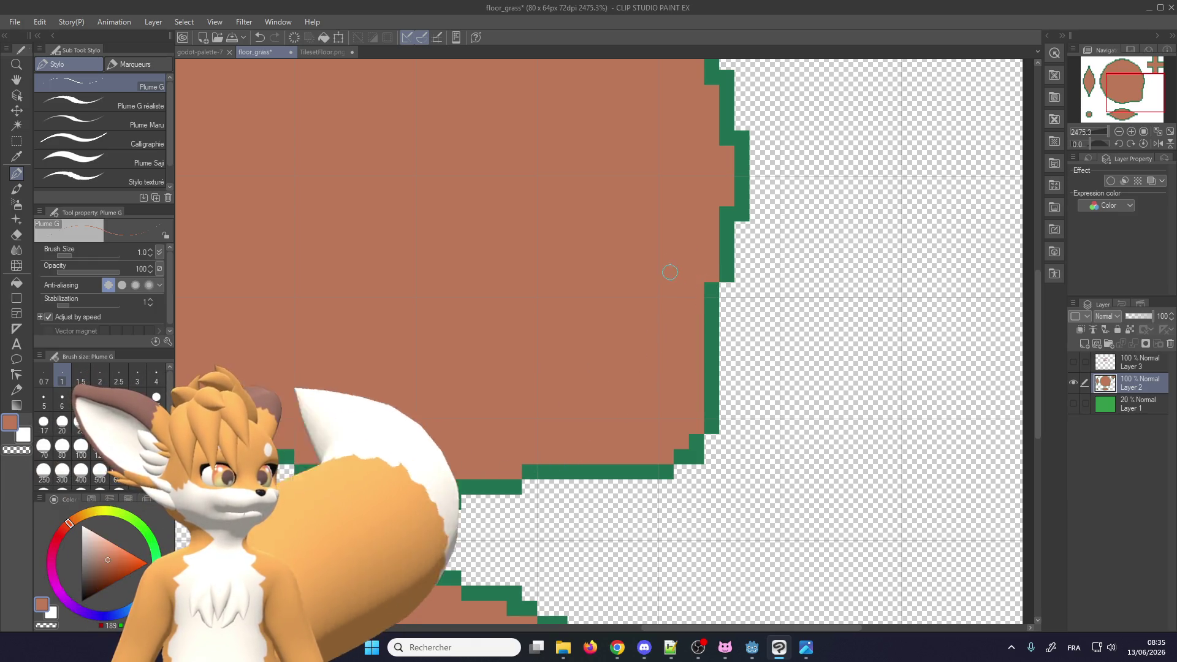
{"action": "left_click", "coordinate": [729, 140]}
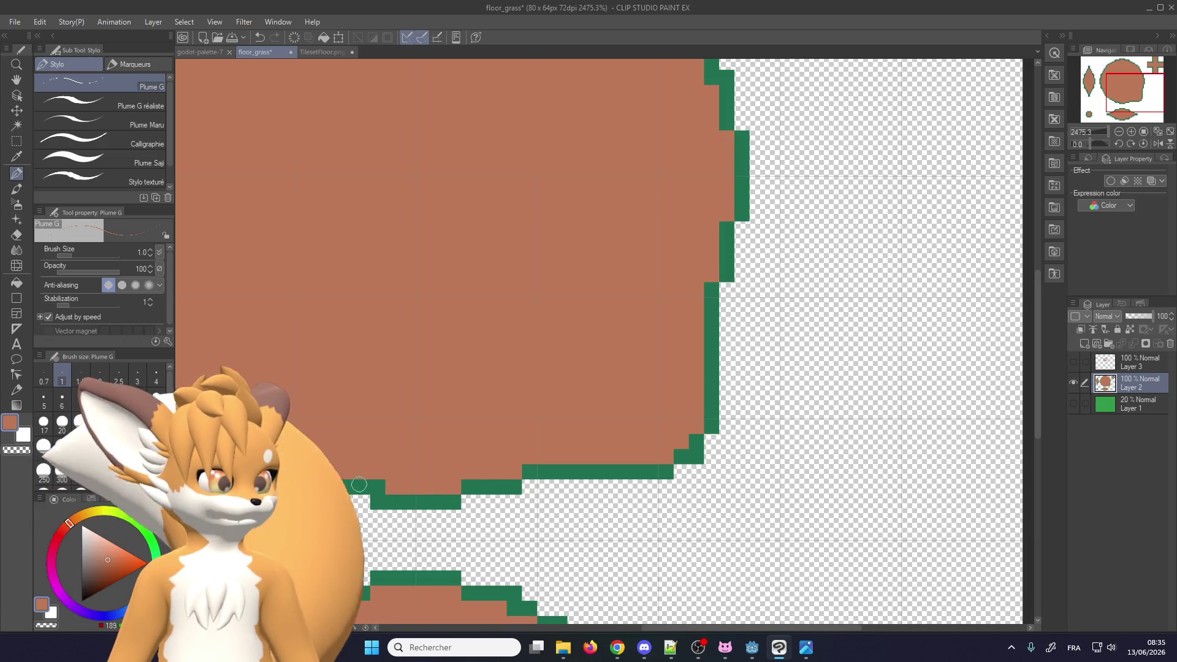
{"action": "scroll", "coordinate": [617, 453], "scroll_direction": "down", "scroll_amount": 2}
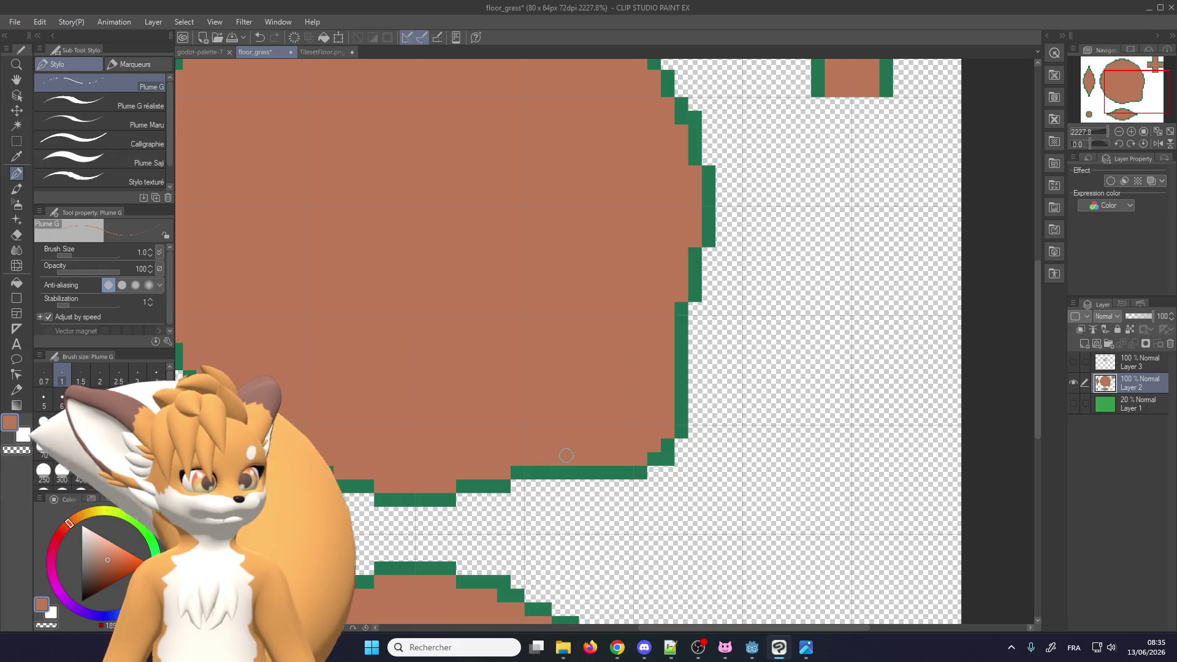
{"action": "scroll", "coordinate": [617, 453], "scroll_direction": "down", "scroll_amount": 1}
{"action": "scroll", "coordinate": [618, 454], "scroll_direction": "up", "scroll_amount": 3}
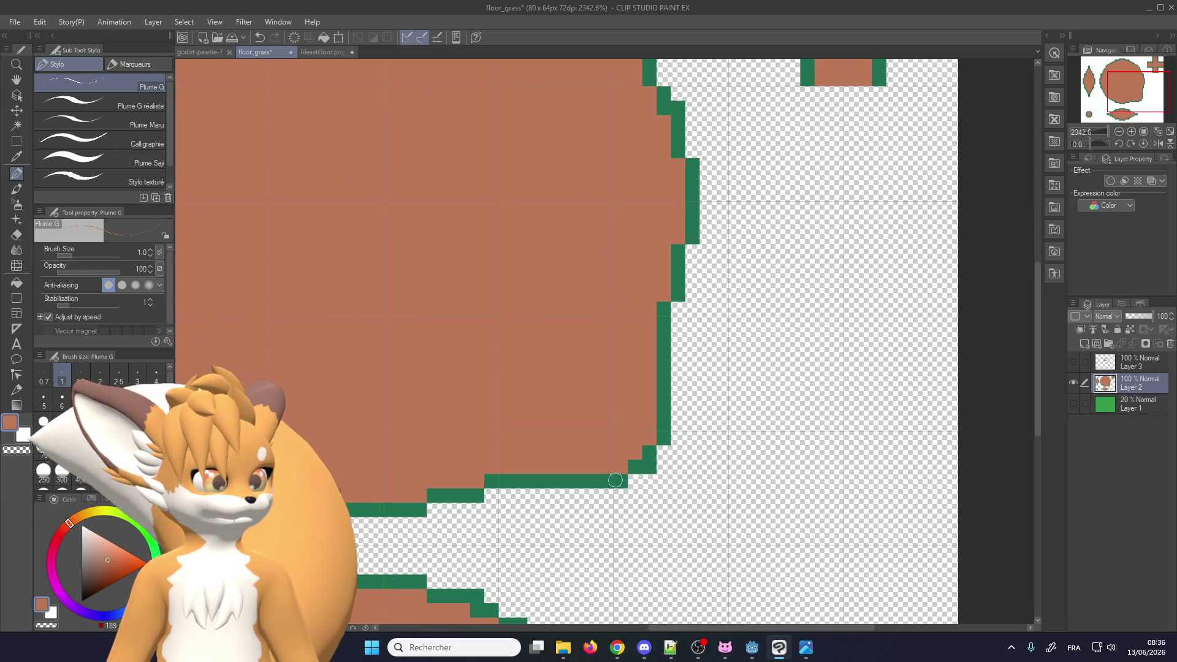
{"action": "scroll", "coordinate": [616, 480], "scroll_direction": "down", "scroll_amount": 1}
{"action": "scroll", "coordinate": [616, 480], "scroll_direction": "down", "scroll_amount": 1}
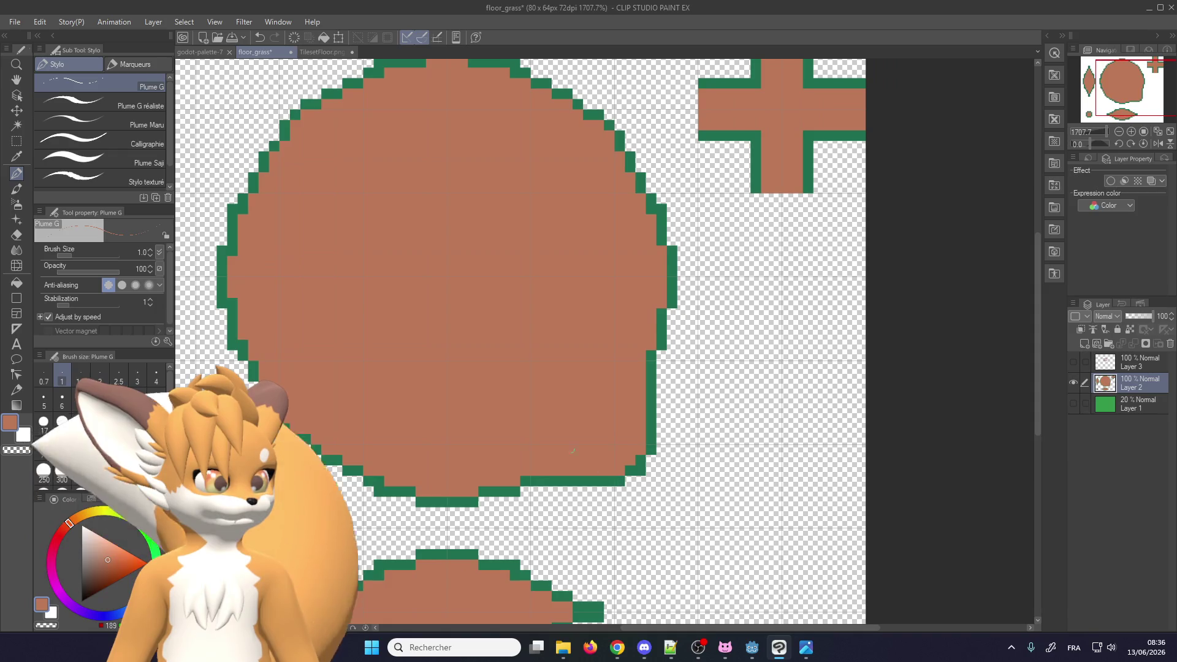
{"action": "left_click", "coordinate": [155, 22]}
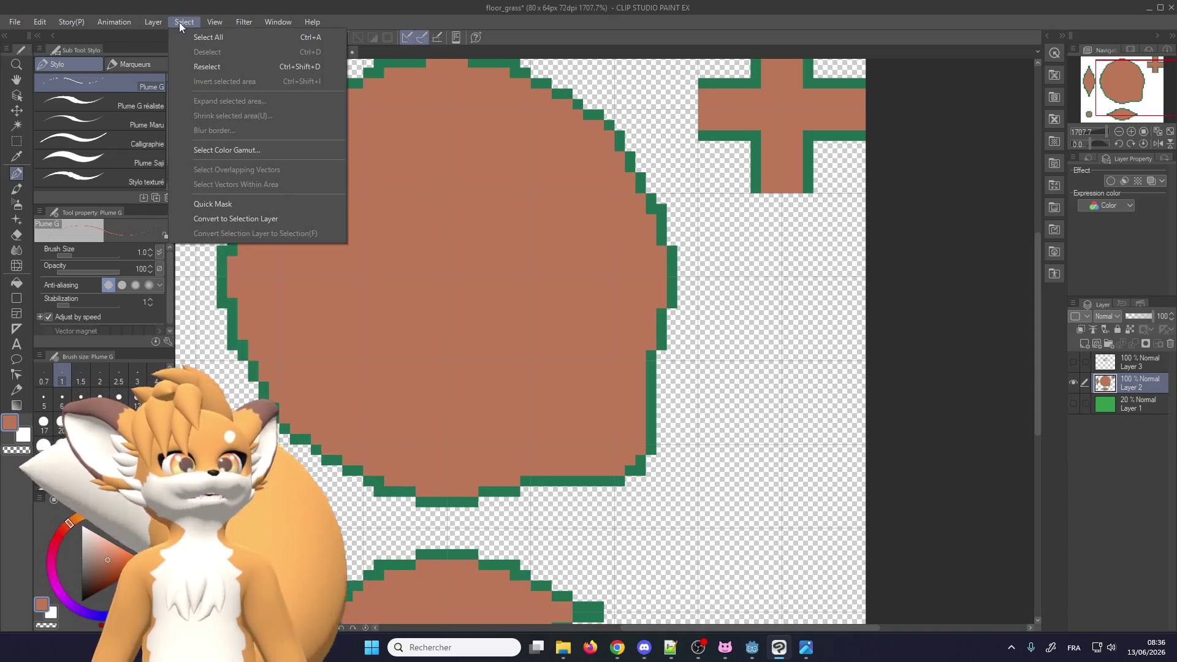
Check the Grid/Ruler Bar Settings and keep the grid gap at 8 px
{"action": "mouse_move", "coordinate": [212, 21]}
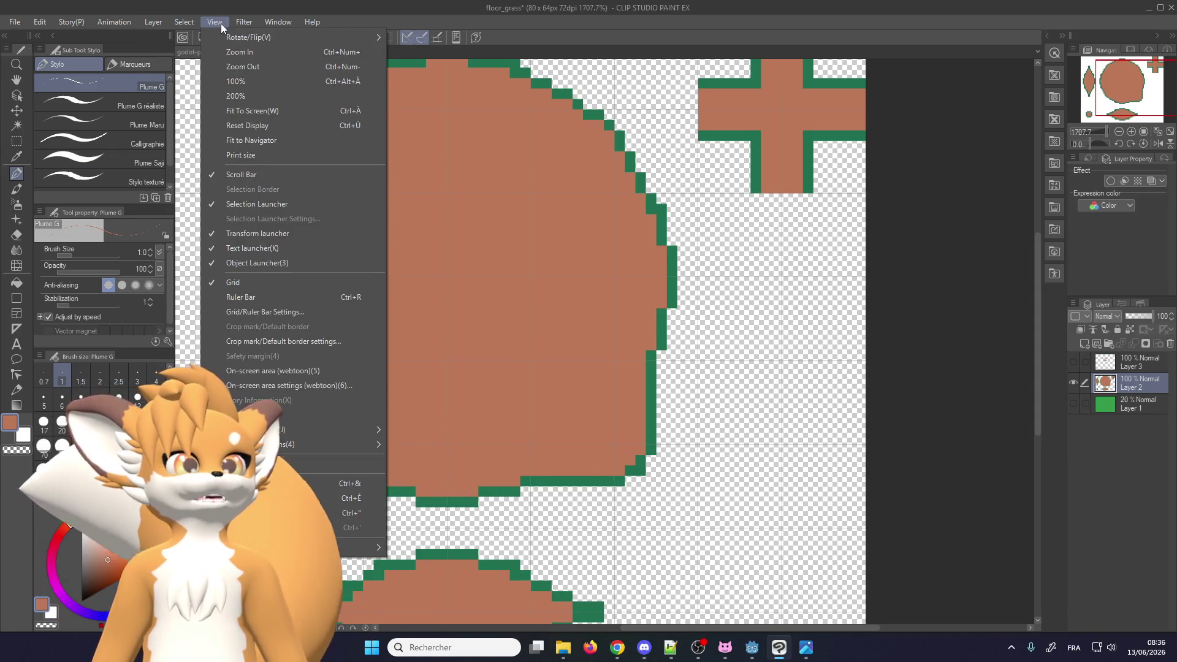
{"action": "left_click", "coordinate": [260, 311]}
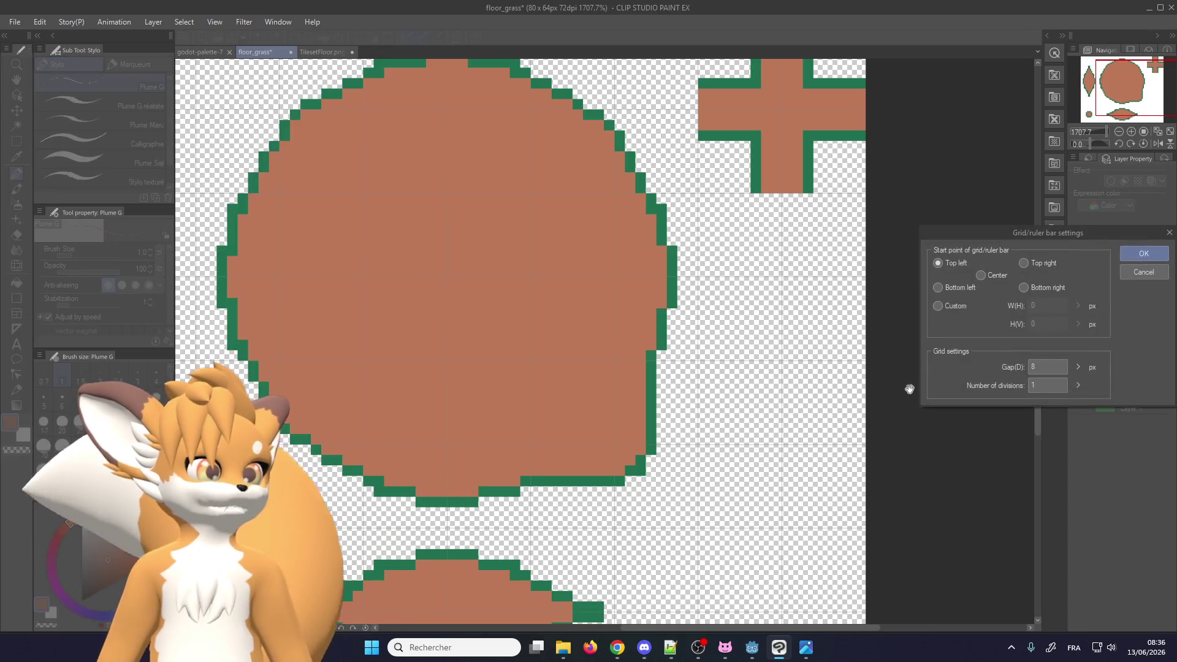
{"action": "key", "text": "Return"}
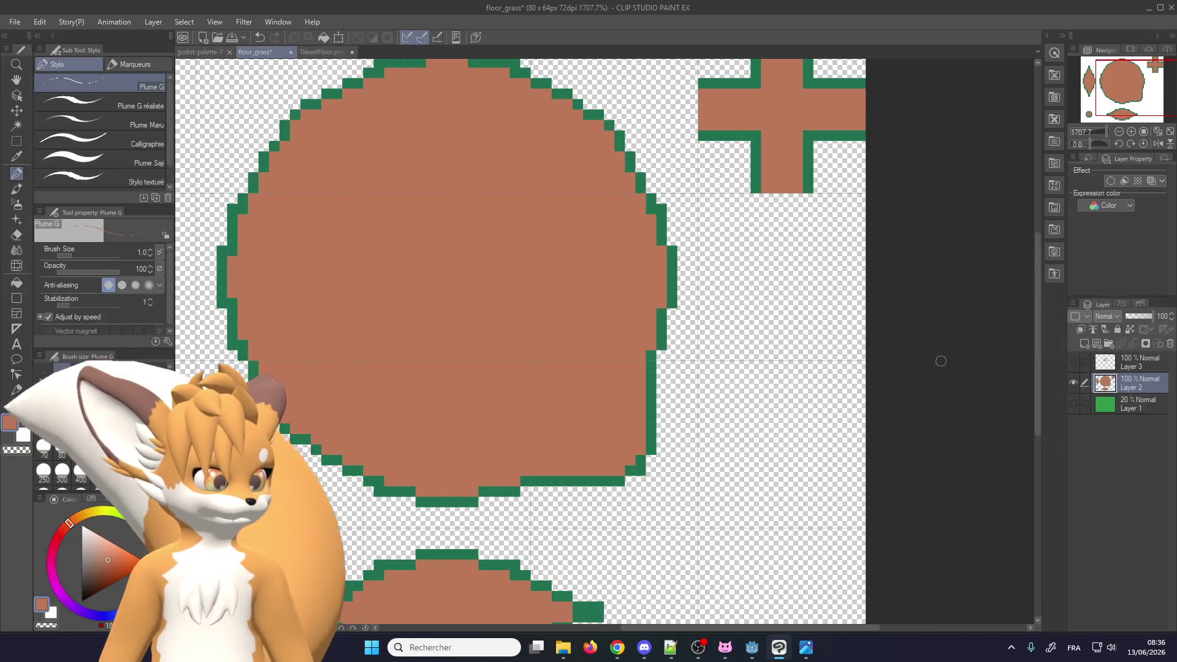
Switch to rectangle selection and select the lower-right quarter of the dirt circle
{"action": "key", "text": "m"}
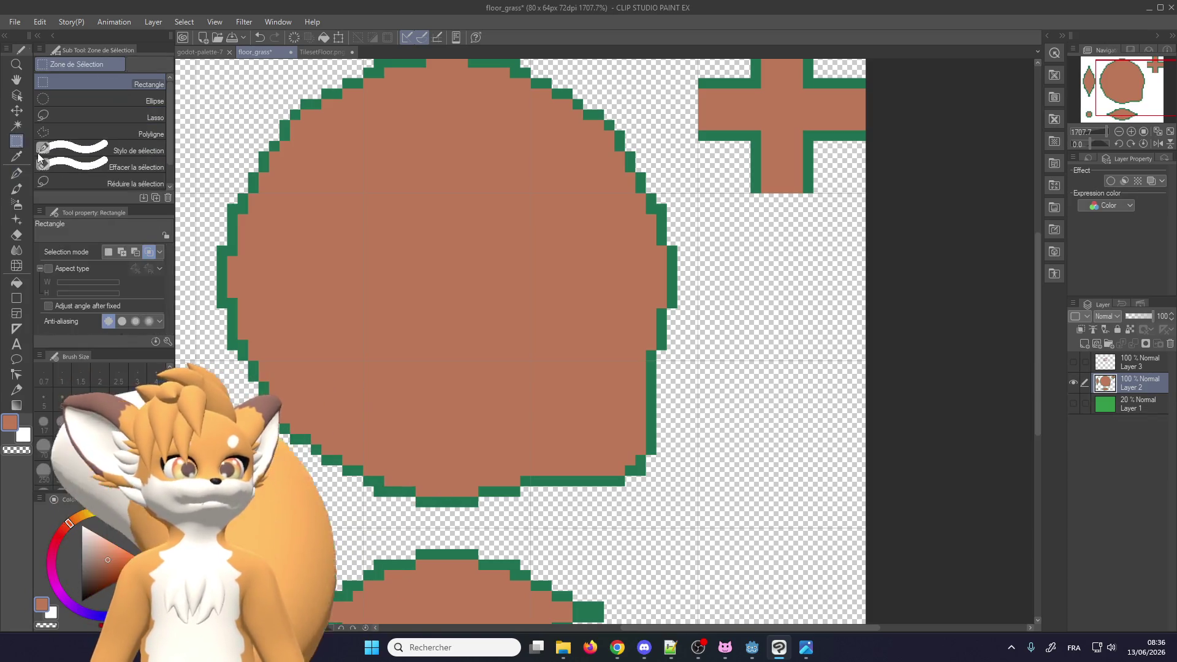
{"action": "key", "text": "ctrl+minus"}
{"action": "scroll", "coordinate": [648, 514], "scroll_direction": "up", "scroll_amount": 1}
{"action": "scroll", "coordinate": [648, 513], "scroll_direction": "up", "scroll_amount": 1}
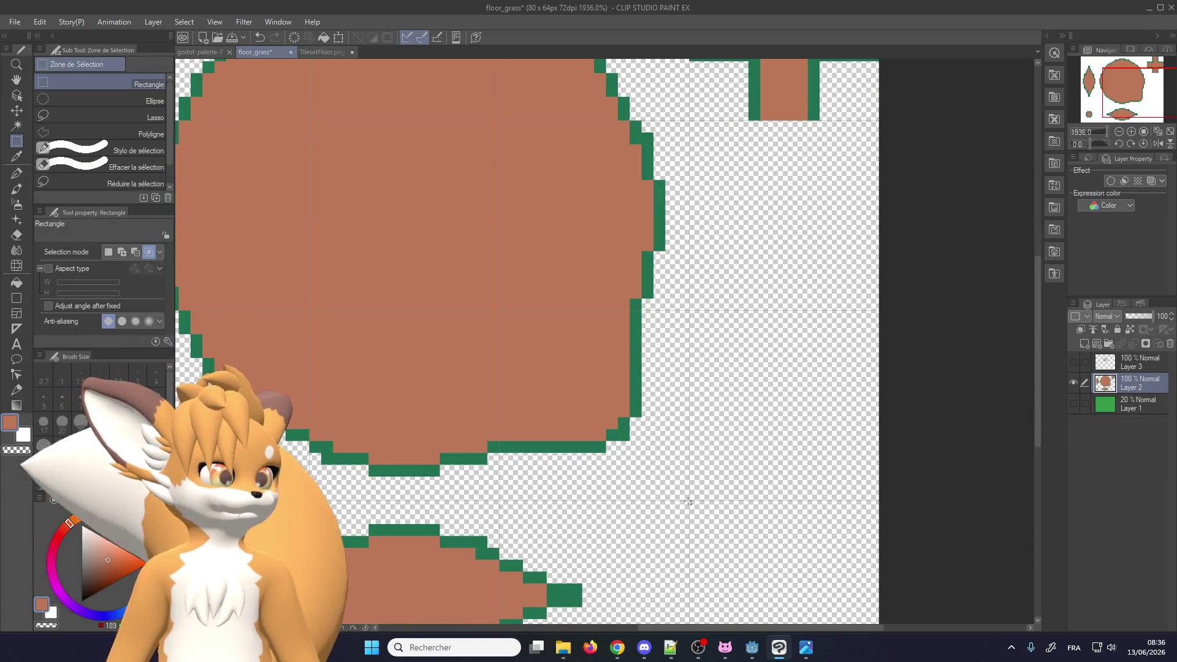
{"action": "scroll", "coordinate": [557, 284], "scroll_direction": "down", "scroll_amount": 2}
{"action": "scroll", "coordinate": [438, 458], "scroll_direction": "up", "scroll_amount": 1}
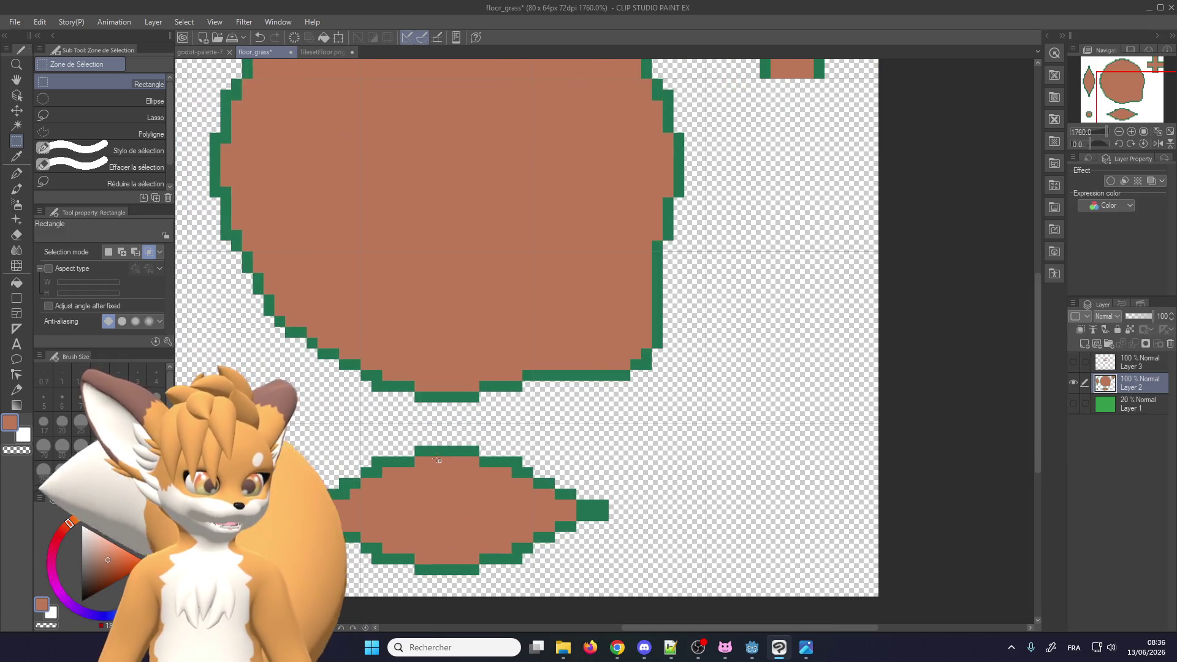
{"action": "scroll", "coordinate": [595, 446], "scroll_direction": "down", "scroll_amount": 3}
{"action": "scroll", "coordinate": [689, 423], "scroll_direction": "up", "scroll_amount": 2}
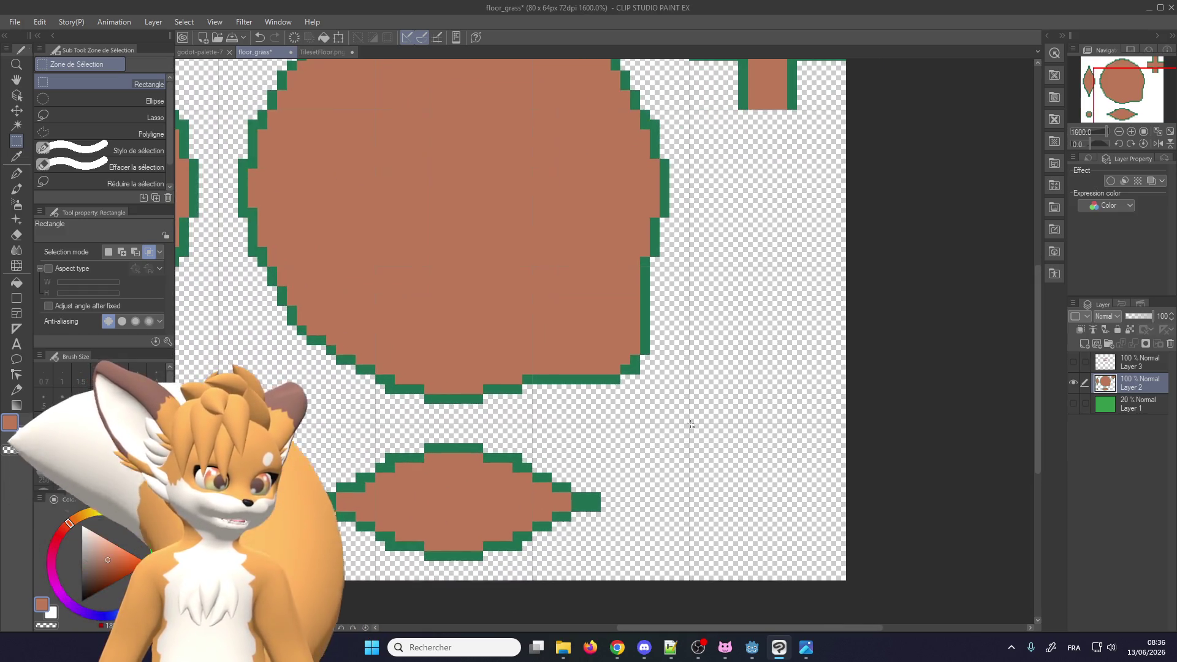
{"action": "left_click_drag", "start_coordinate": [689, 423], "coordinate": [532, 267]}
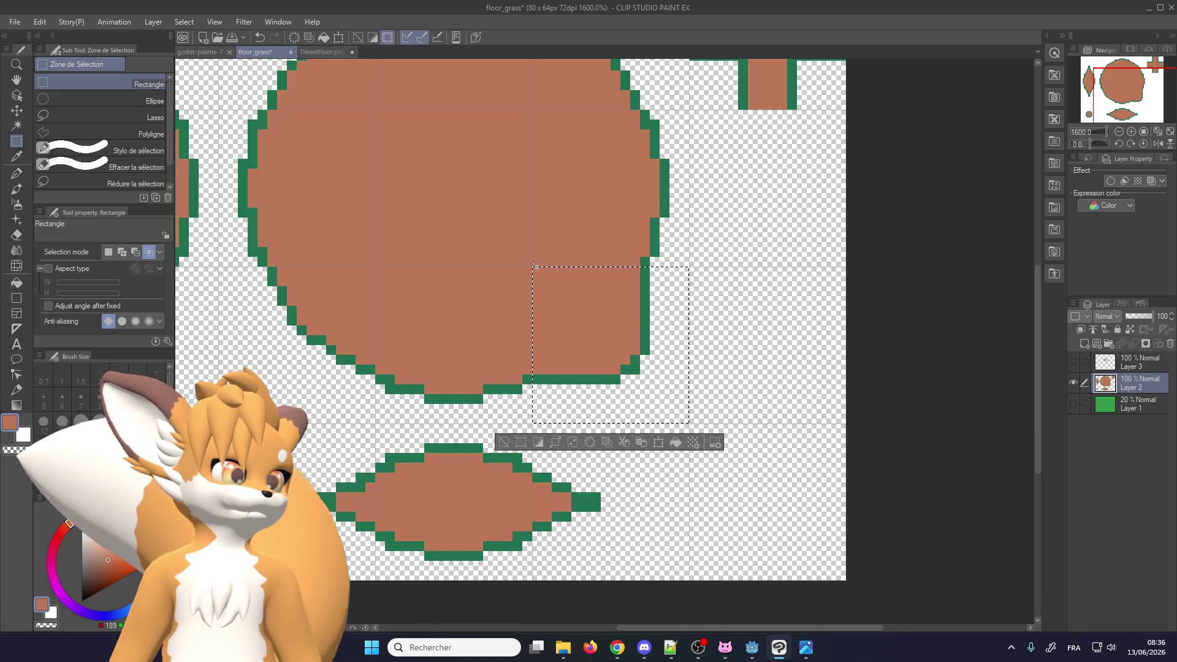
Copy the selected circle quarter, rotate it, and place it on the circle's left side
{"action": "key", "text": "ctrl+c"}
{"action": "key", "text": "ctrl+v"}
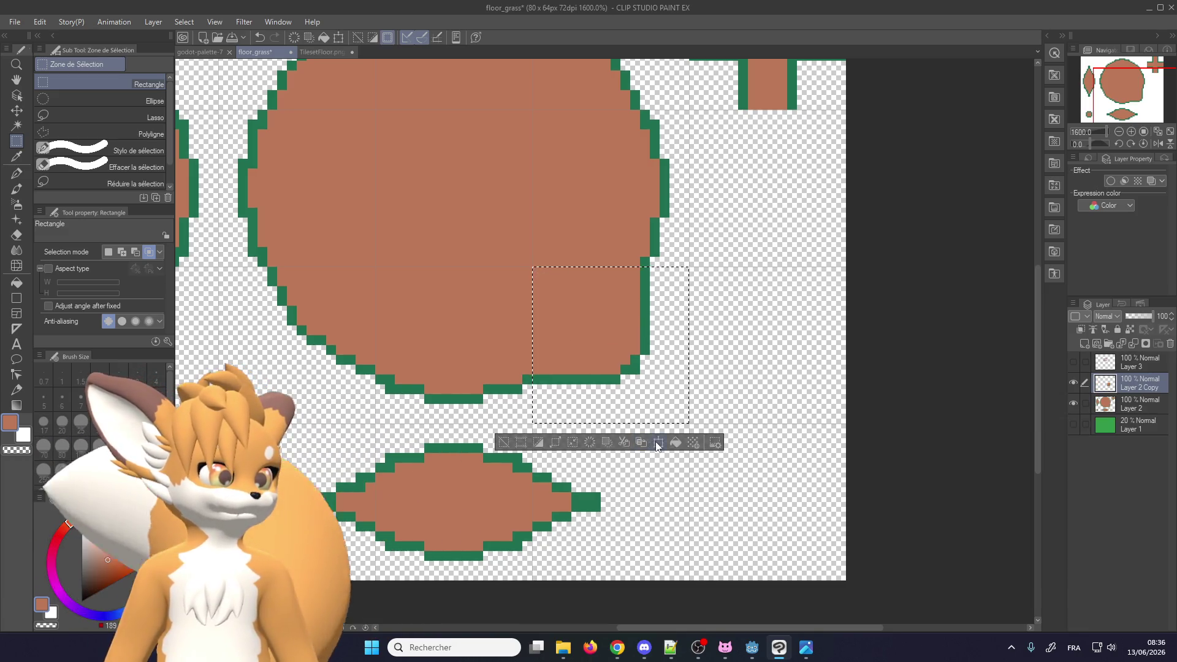
{"action": "key", "text": "ctrl+t"}
{"action": "left_click_drag", "start_coordinate": [722, 249], "coordinate": [528, 349]}
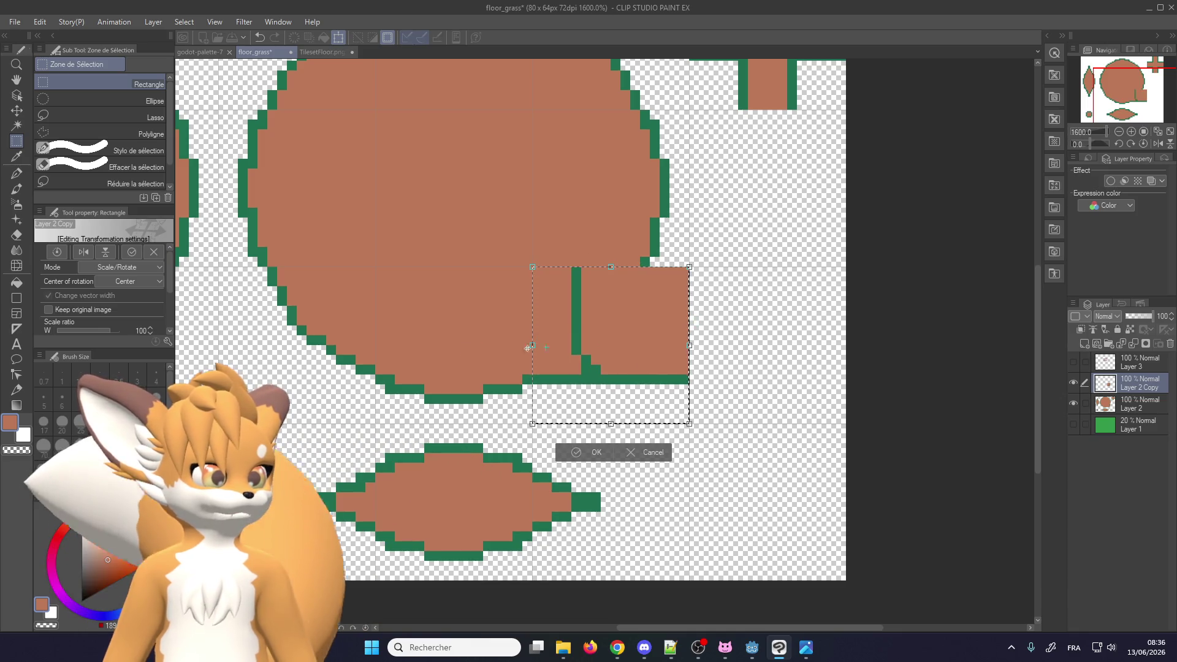
{"action": "left_click_drag", "start_coordinate": [658, 367], "coordinate": [344, 367]}
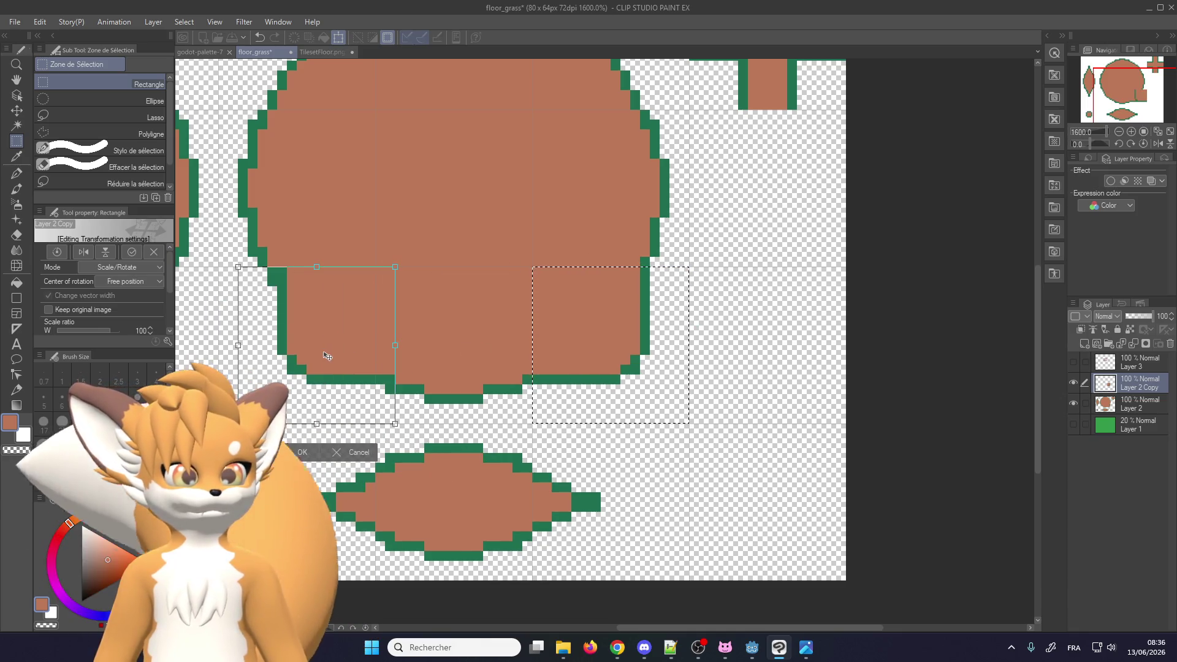
{"action": "key", "text": "Return"}
{"action": "scroll", "coordinate": [499, 295], "scroll_direction": "down", "scroll_amount": 2}
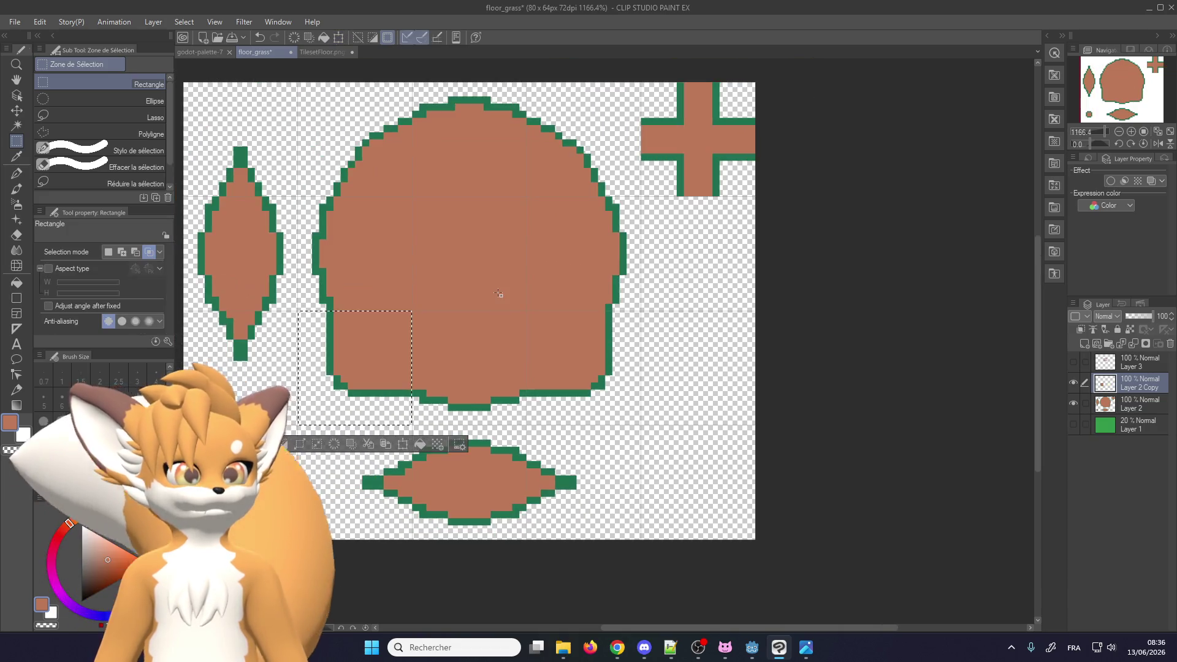
Paste a second copy layer and try a 45° rotation of the whole shape, then undo it
{"action": "key", "text": "ctrl+v"}
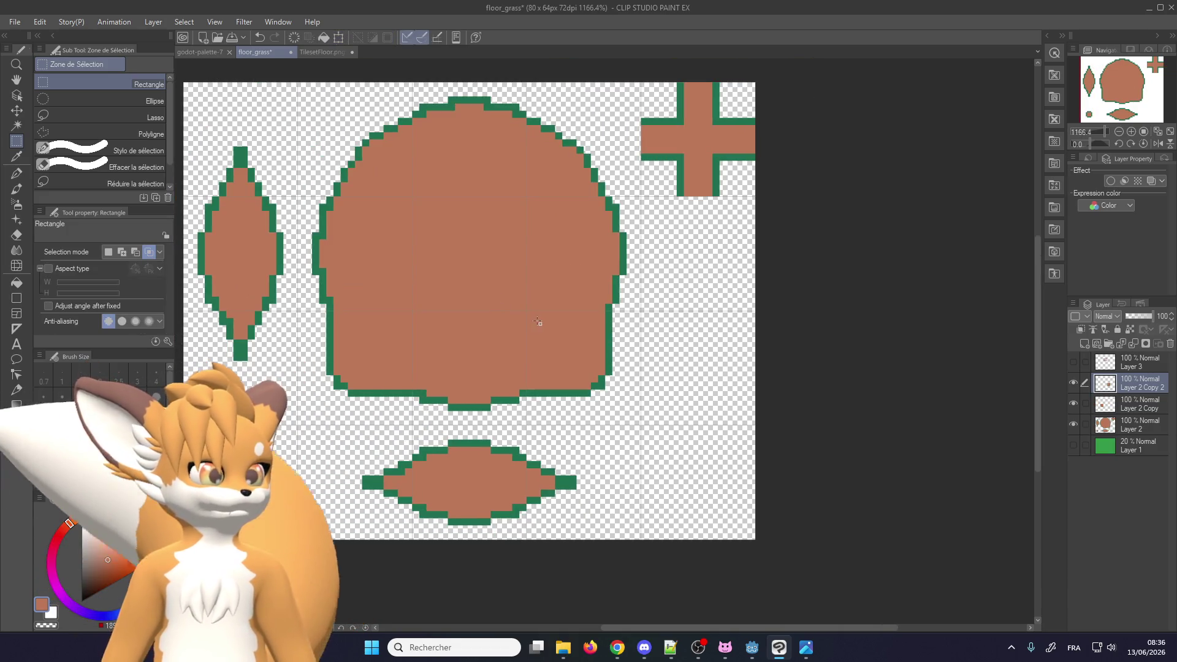
{"action": "scroll", "coordinate": [525, 362], "scroll_direction": "down", "scroll_amount": 2}
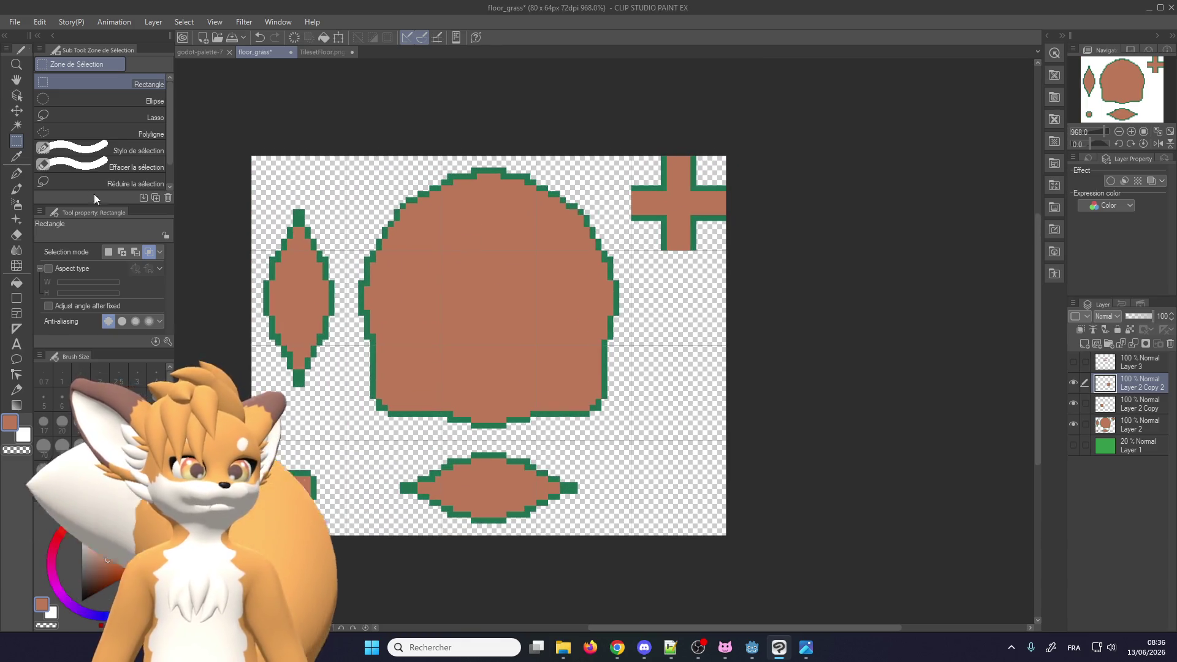
{"action": "left_click_drag", "start_coordinate": [382, 446], "coordinate": [660, 191]}
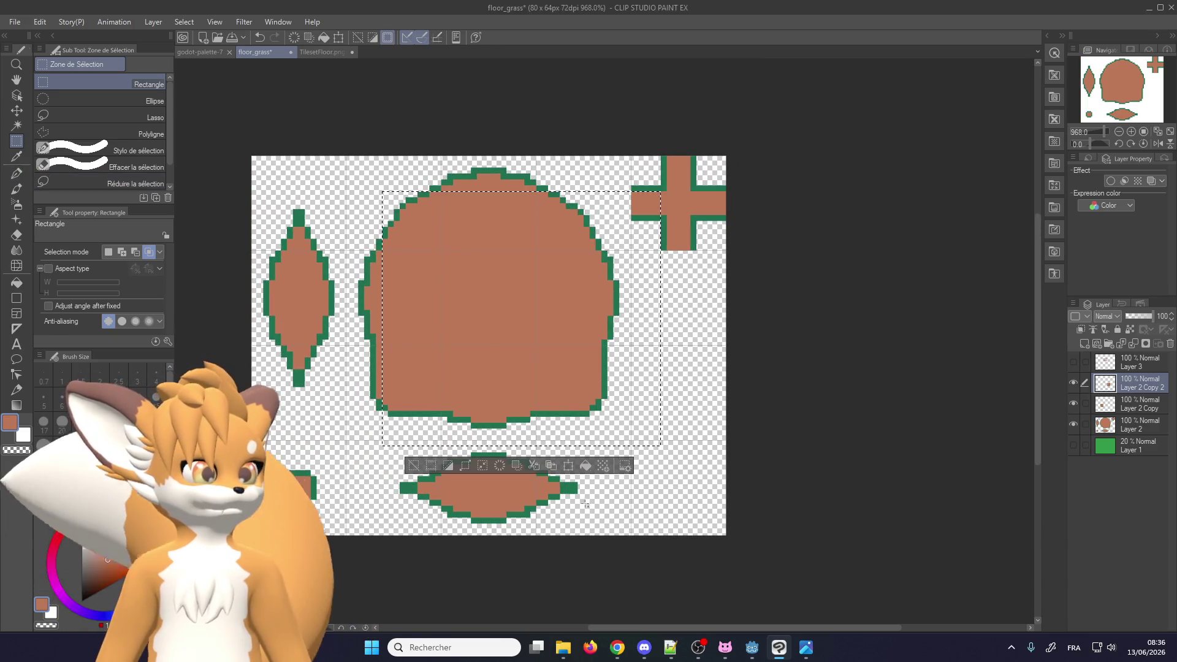
{"action": "key", "text": "ctrl+t"}
{"action": "left_click_drag", "start_coordinate": [653, 347], "coordinate": [468, 444]}
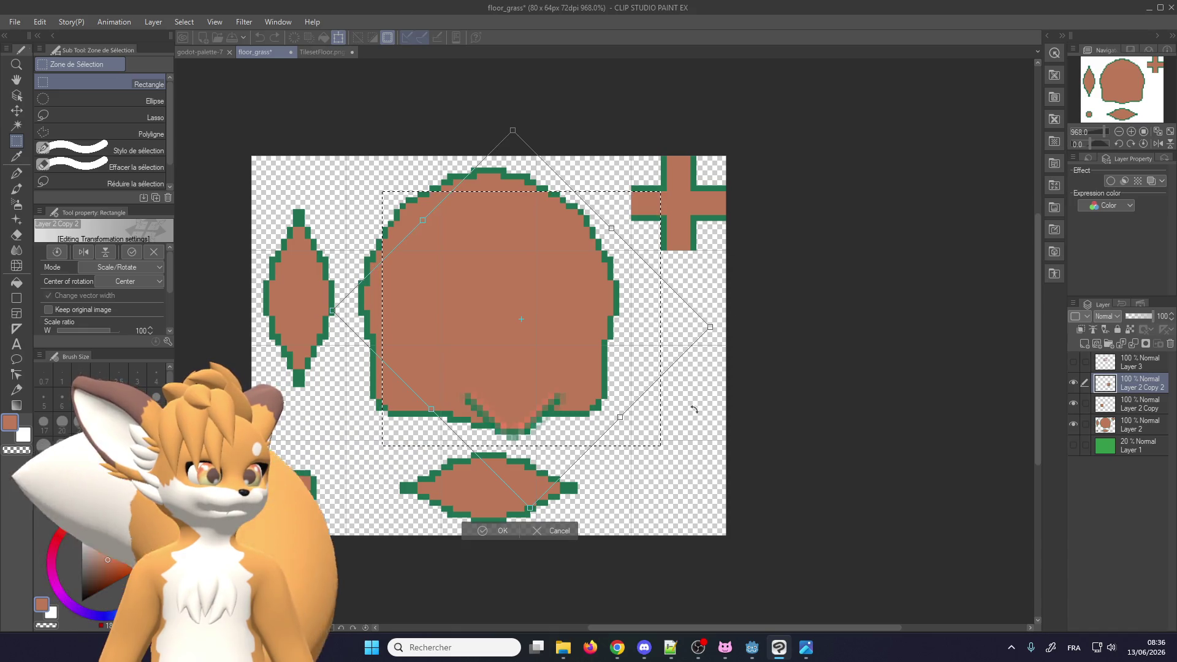
{"action": "key", "text": "ctrl+z"}
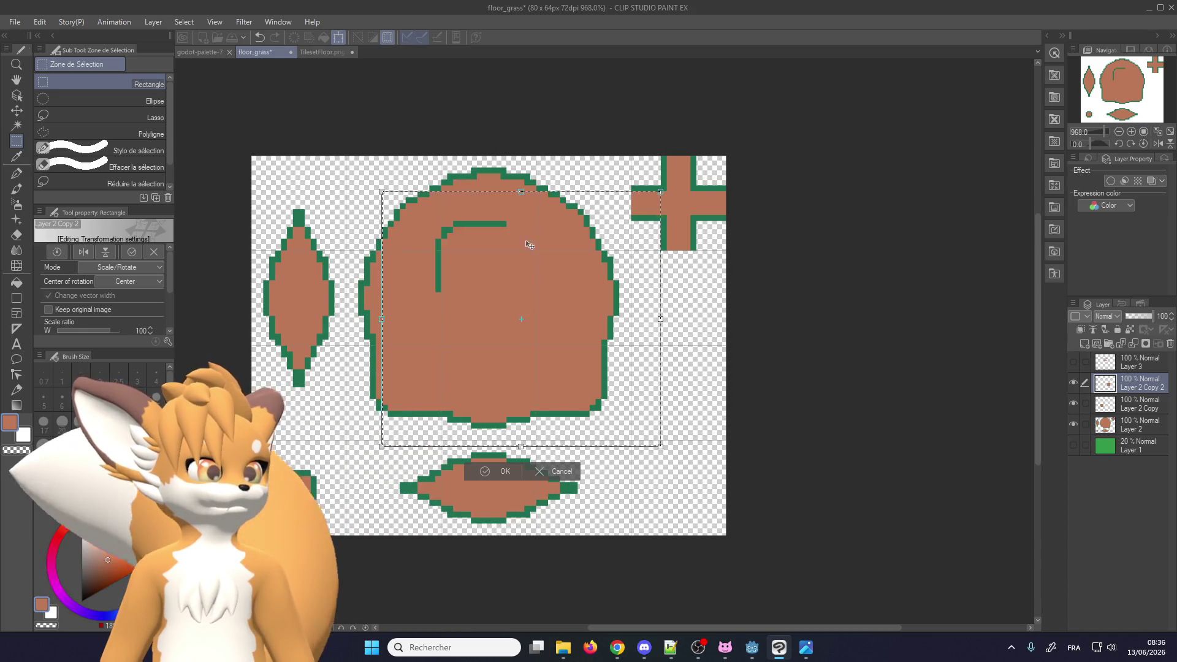
{"action": "scroll", "coordinate": [425, 213], "scroll_direction": "up", "scroll_amount": 4}
{"action": "scroll", "coordinate": [424, 213], "scroll_direction": "down", "scroll_amount": 2}
{"action": "scroll", "coordinate": [359, 216], "scroll_direction": "up", "scroll_amount": 3}
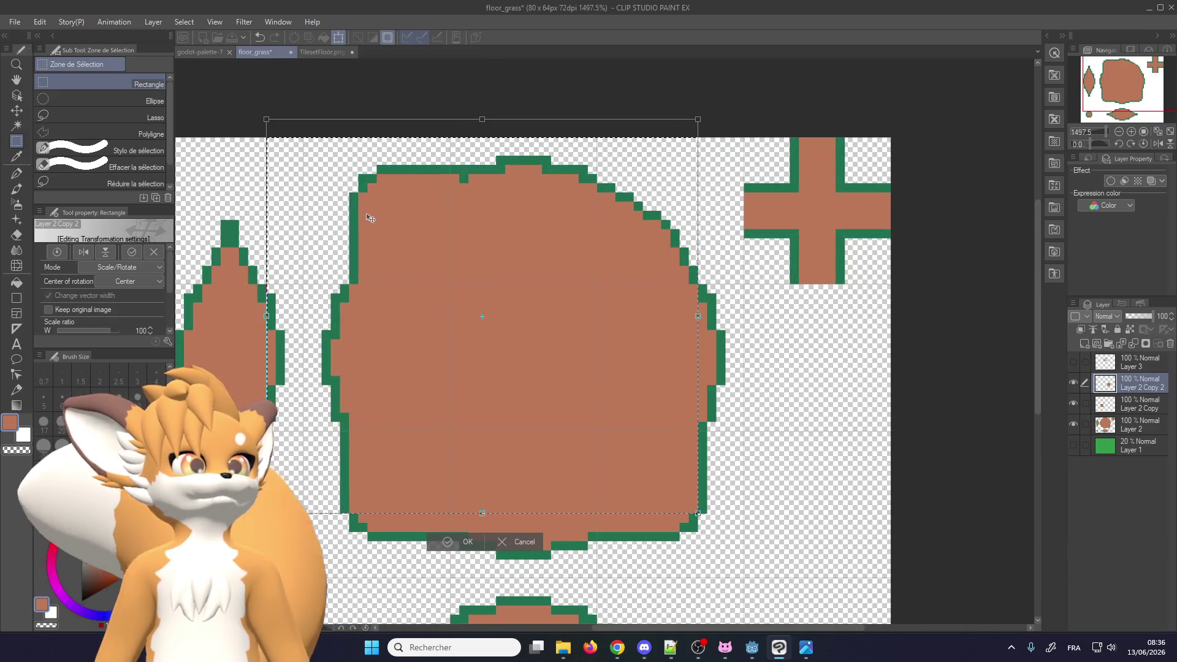
{"action": "scroll", "coordinate": [368, 276], "scroll_direction": "down", "scroll_amount": 2}
{"action": "left_click", "coordinate": [433, 516]}
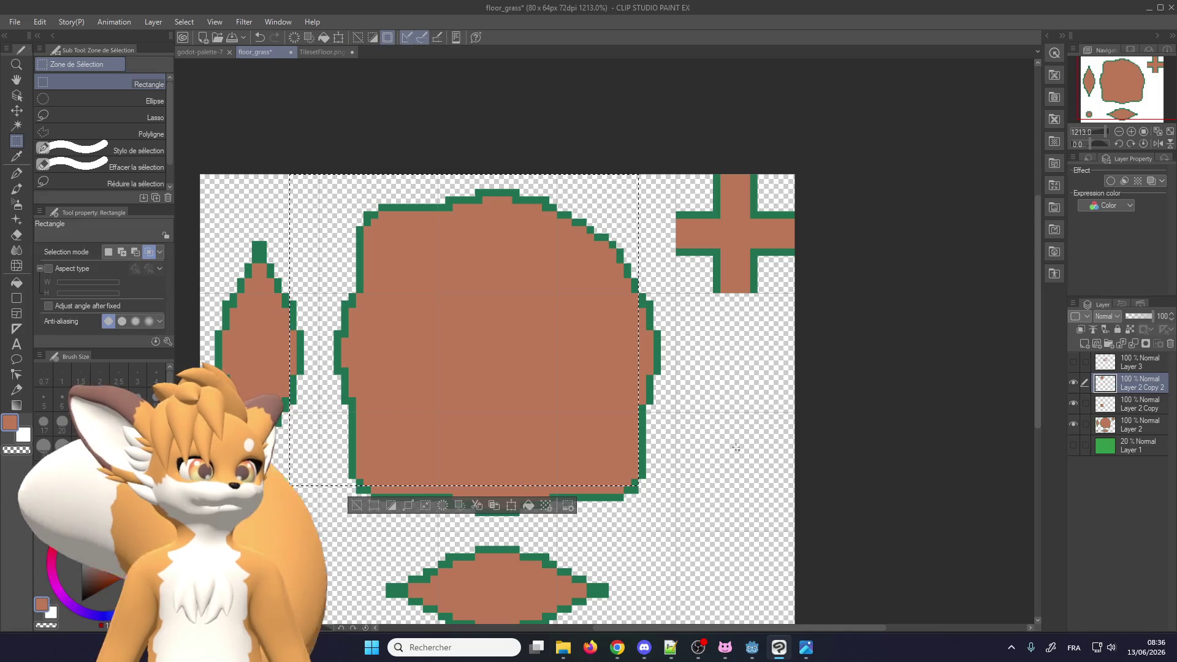
On a third copy layer, move the lower-right piece to the shape's upper right and deselect
{"action": "key", "text": "ctrl+v"}
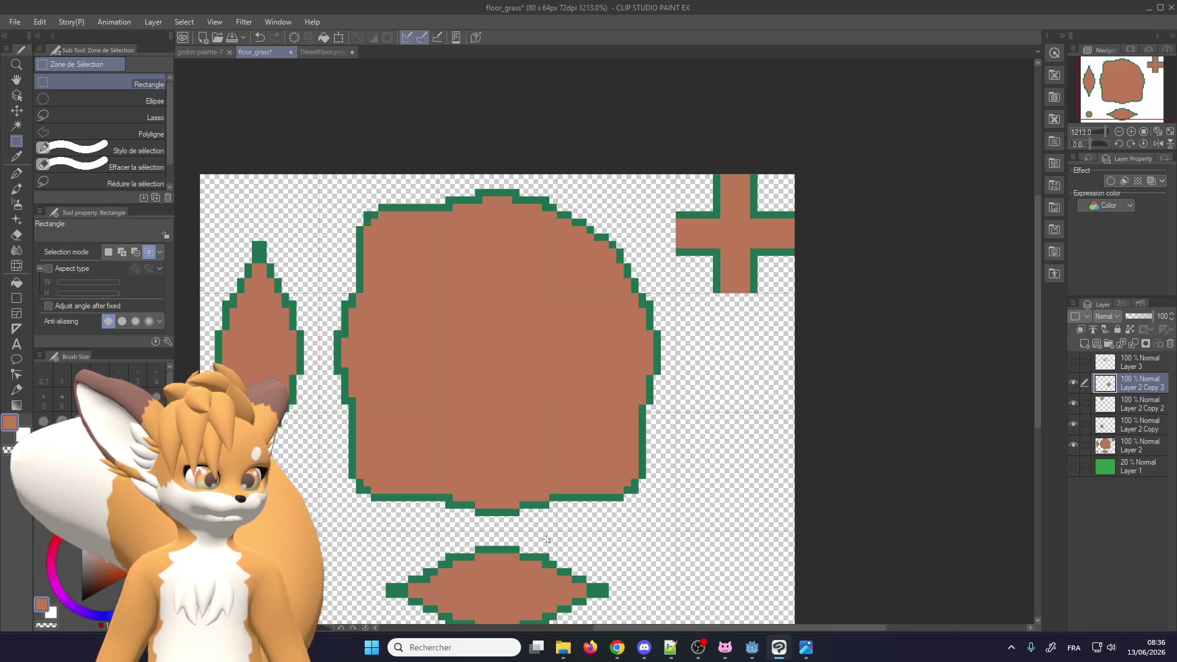
{"action": "left_click_drag", "start_coordinate": [550, 537], "coordinate": [727, 353]}
{"action": "left_click", "coordinate": [687, 557]}
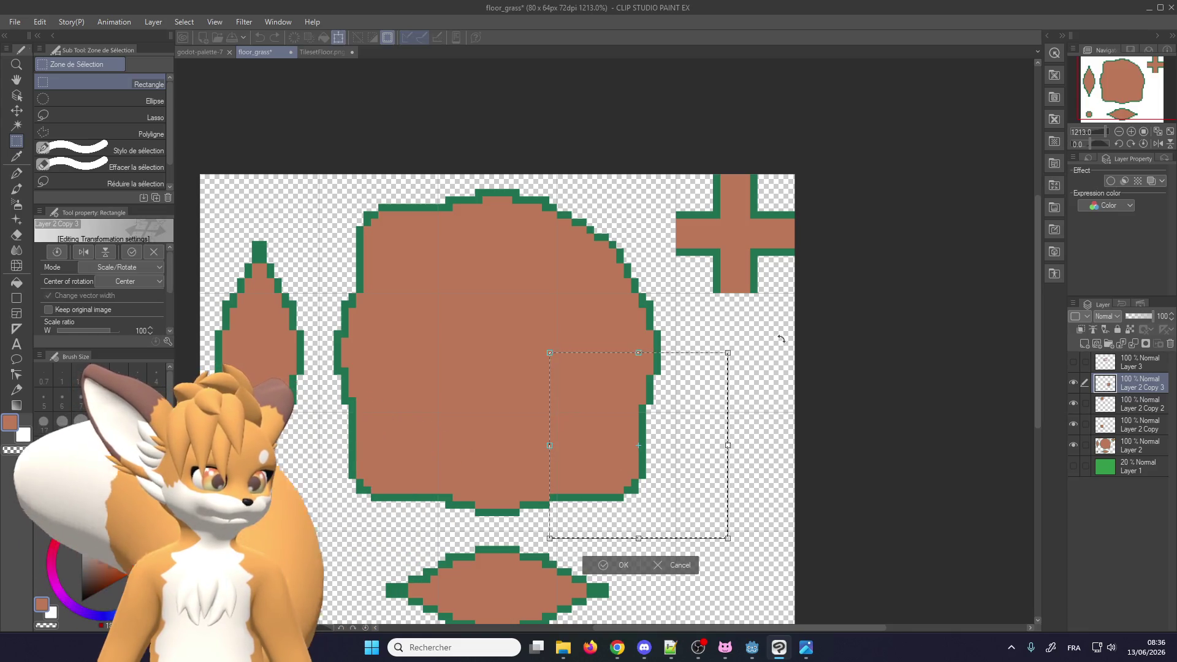
{"action": "mouse_move", "coordinate": [760, 453]}
{"action": "left_mouse_down"}
{"action": "mouse_move", "coordinate": [655, 303]}
{"action": "mouse_move", "coordinate": [633, 220]}
{"action": "left_mouse_up"}
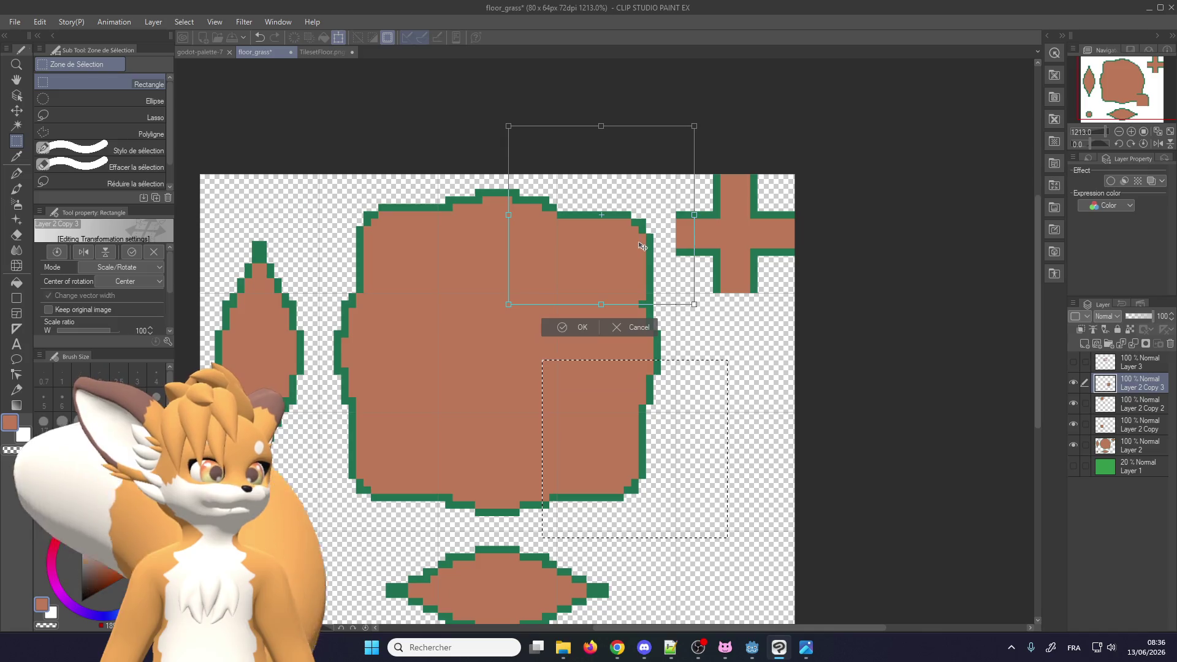
{"action": "scroll", "coordinate": [639, 233], "scroll_direction": "up", "scroll_amount": 2}
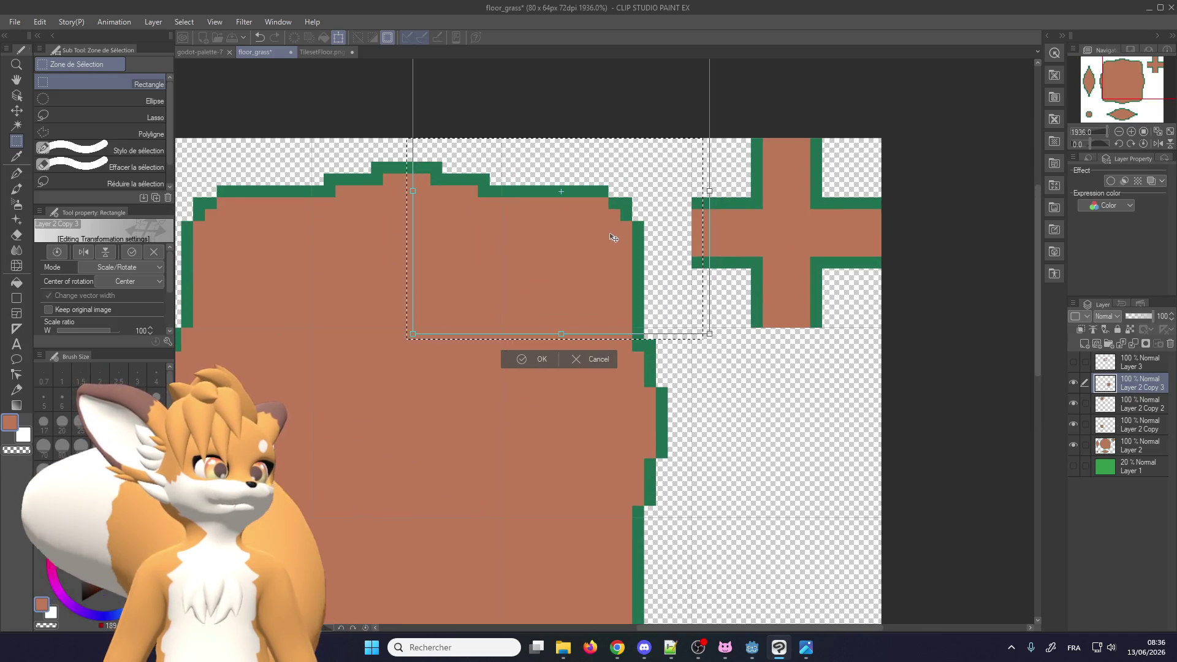
{"action": "scroll", "coordinate": [612, 237], "scroll_direction": "down", "scroll_amount": 2}
{"action": "left_click", "coordinate": [552, 319]}
{"action": "key", "text": "ctrl+d"}
Pick the dark-green outline colour
{"action": "scroll", "coordinate": [509, 343], "scroll_direction": "down", "scroll_amount": 2}
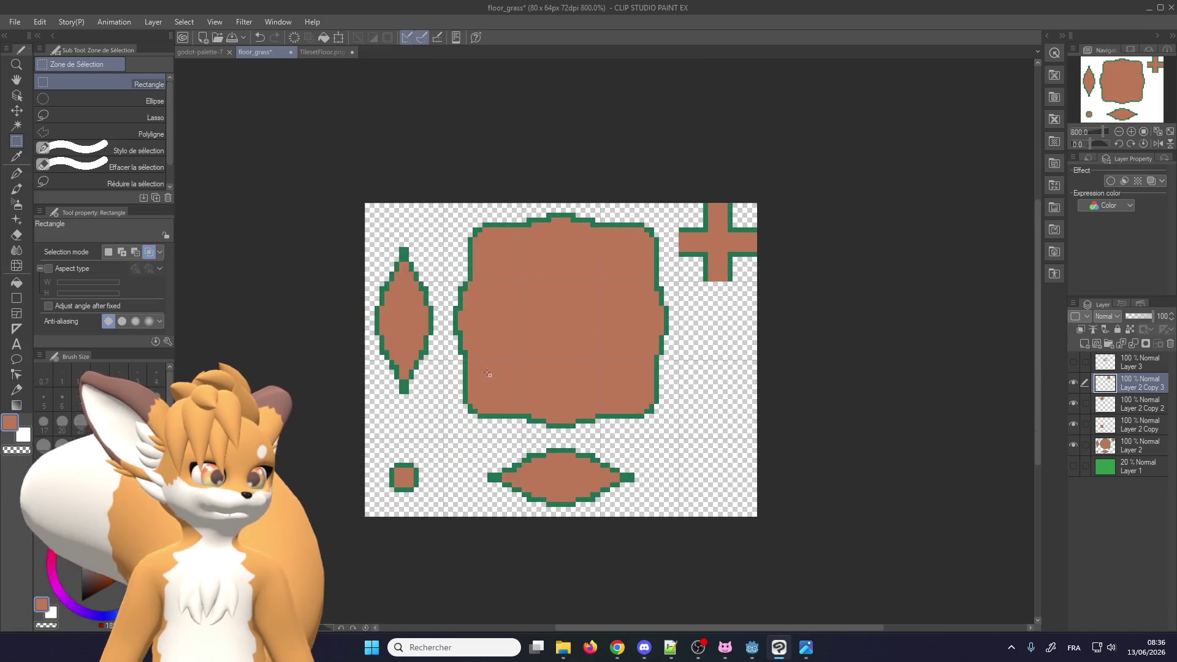
{"action": "scroll", "coordinate": [528, 409], "scroll_direction": "up", "scroll_amount": 3}
{"action": "left_click", "coordinate": [528, 409], "text": "alt"}
{"action": "scroll", "coordinate": [466, 405], "scroll_direction": "up", "scroll_amount": 1}
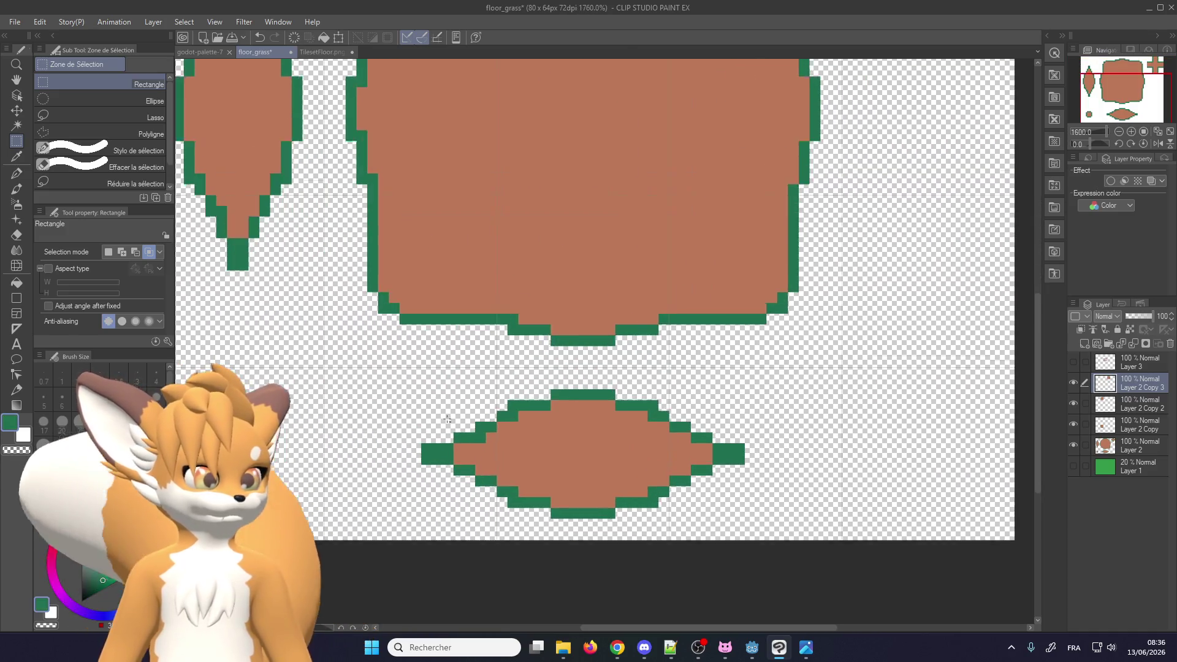
Extend the green outline across the shape's top and fill the lower-left notch brown
{"action": "left_click", "coordinate": [14, 175]}
{"action": "scroll", "coordinate": [395, 411], "scroll_direction": "up", "scroll_amount": 2}
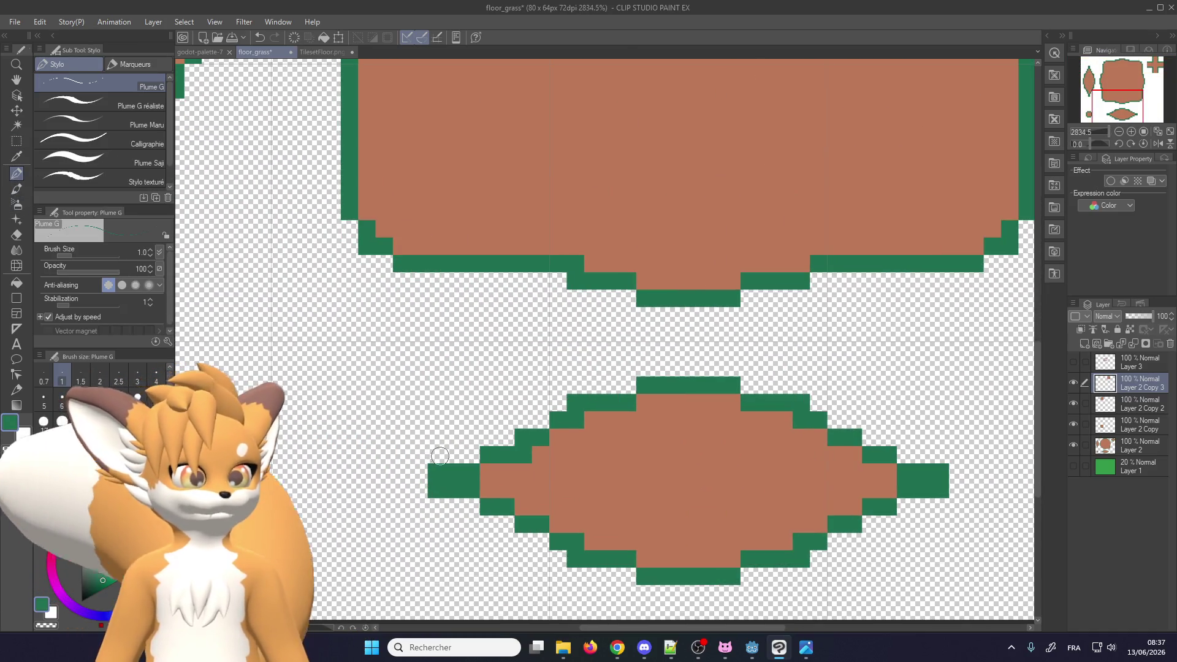
{"action": "left_click_drag", "start_coordinate": [465, 408], "coordinate": [592, 401]}
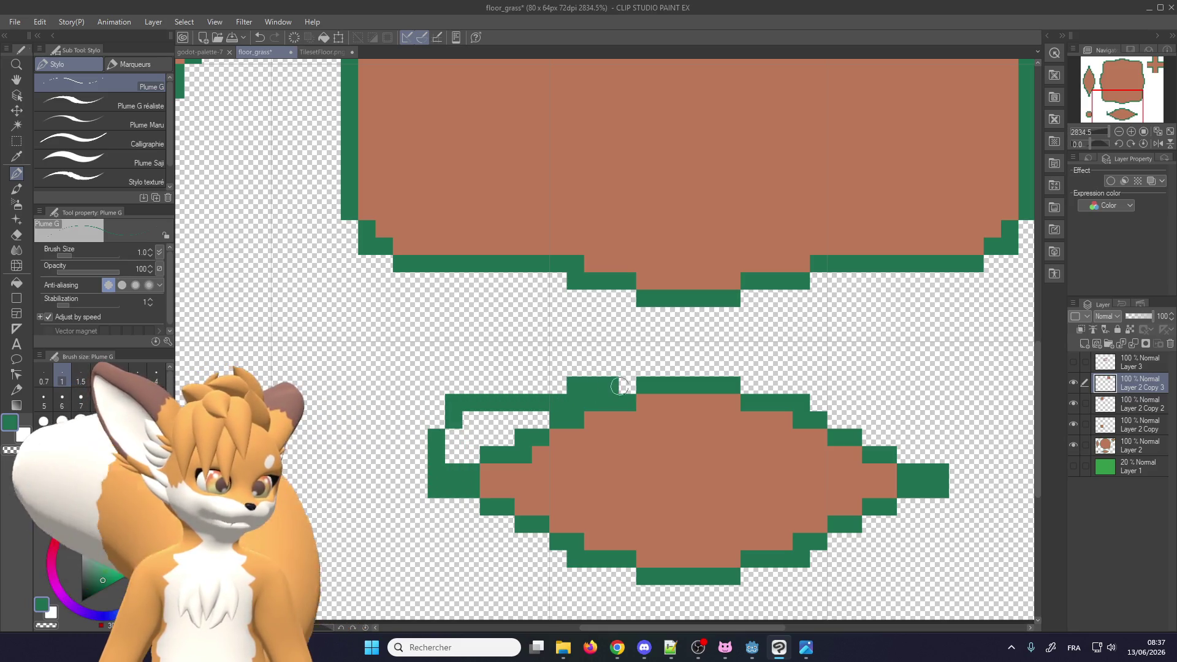
{"action": "left_click", "coordinate": [515, 488], "text": "alt"}
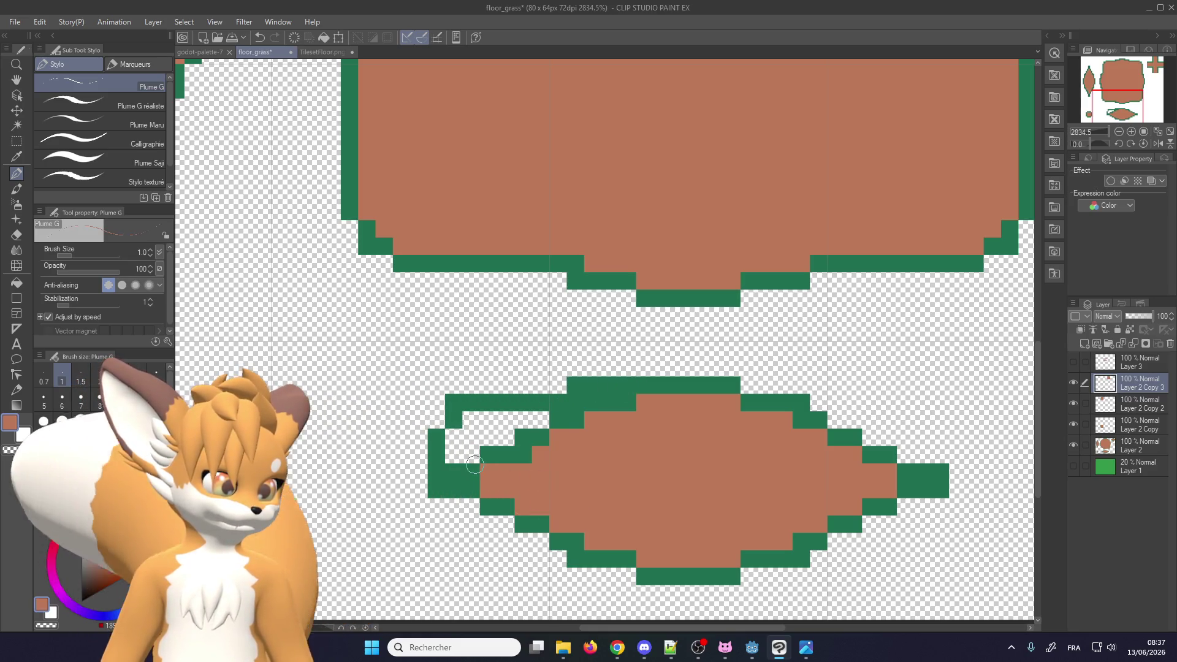
{"action": "left_click_drag", "start_coordinate": [463, 472], "coordinate": [515, 420]}
{"action": "left_click", "coordinate": [601, 383], "text": "alt"}
{"action": "left_click_drag", "start_coordinate": [591, 402], "coordinate": [752, 403]}
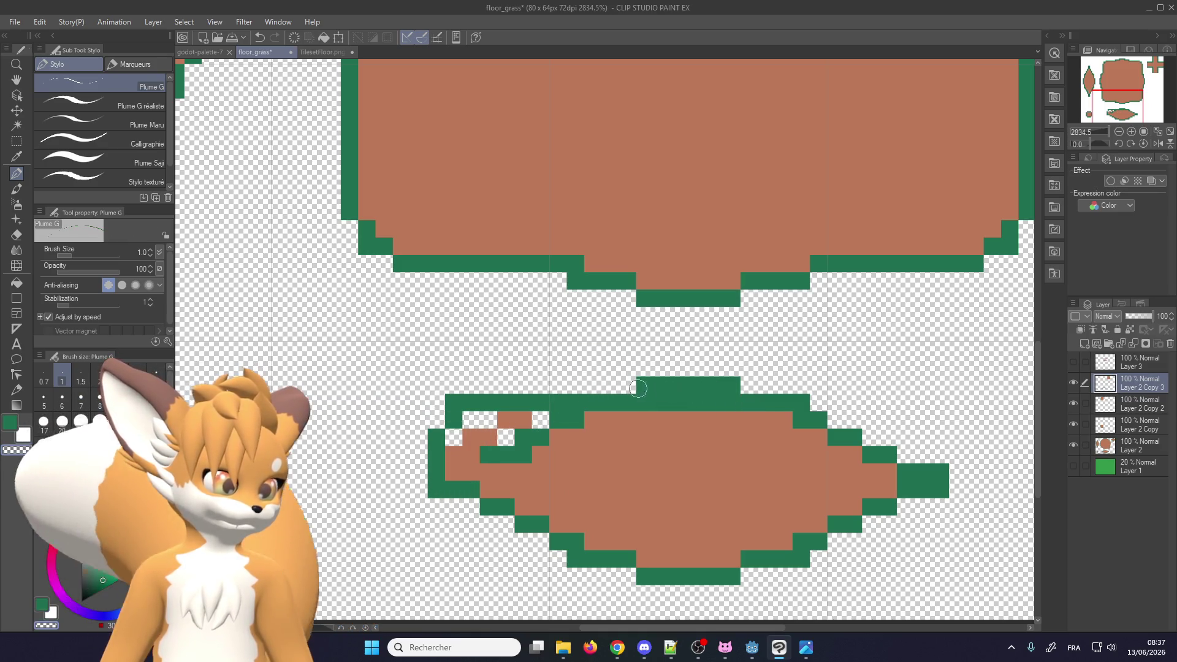
Merge the three copy layers down into Layer 2
{"action": "left_click", "coordinate": [1135, 344]}
{"action": "left_click", "coordinate": [1135, 342]}
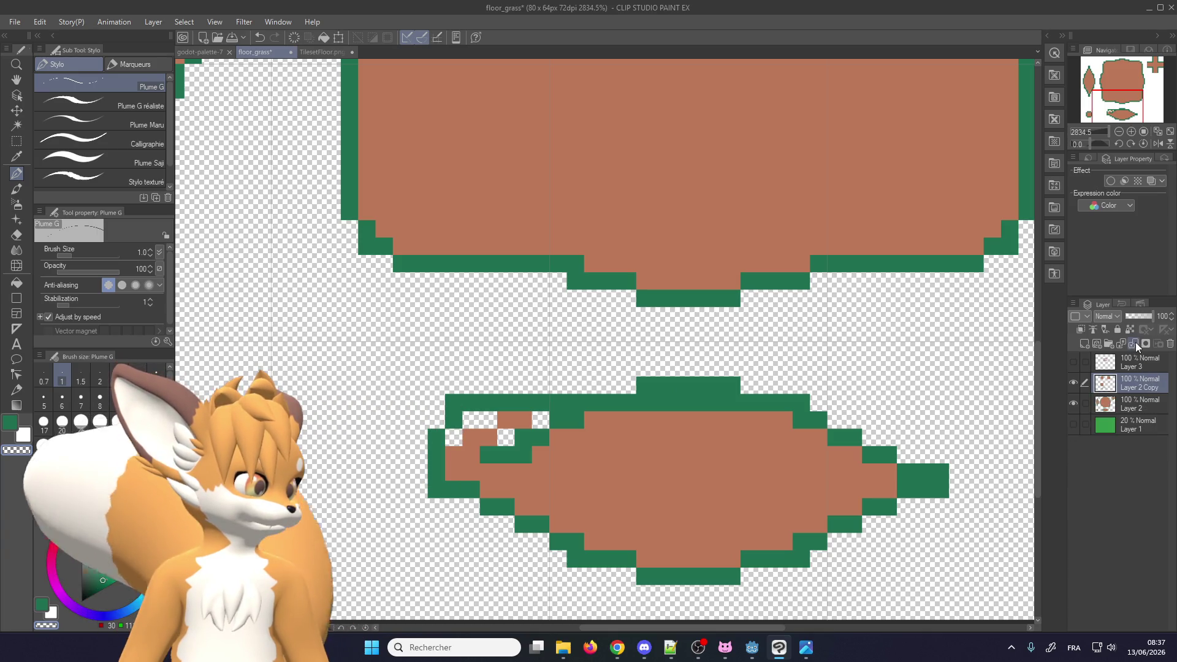
{"action": "left_click", "coordinate": [1135, 342]}
{"action": "scroll", "coordinate": [572, 349], "scroll_direction": "down", "scroll_amount": 1}
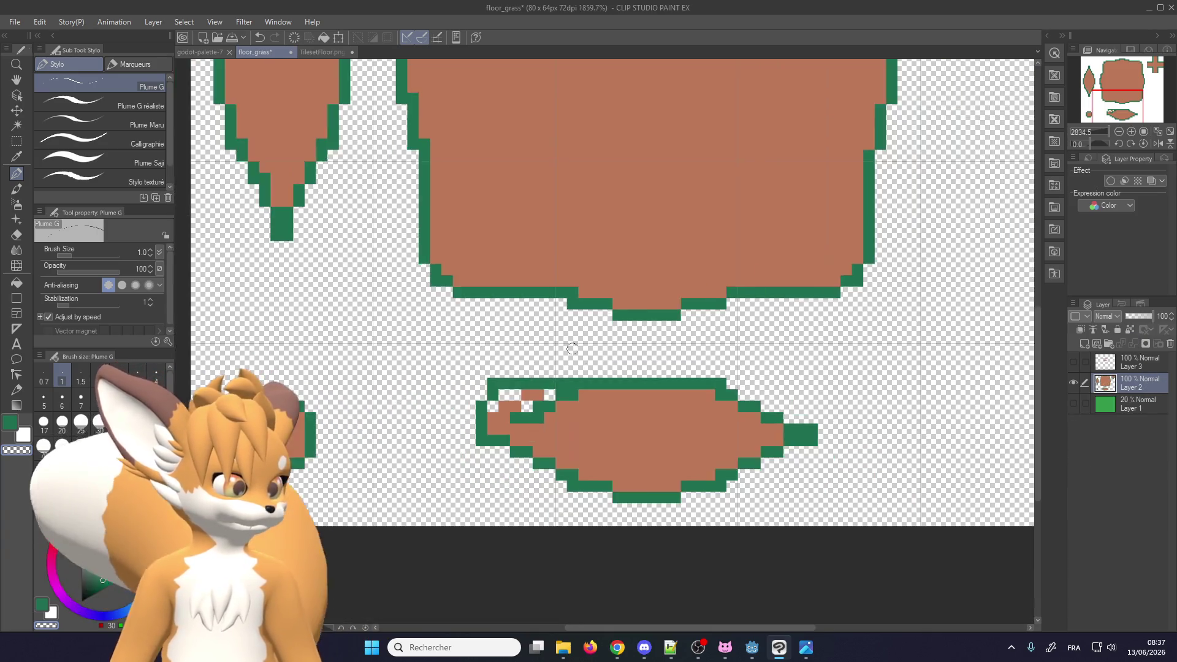
Erase the right half of the lower shape with transparent colour
{"action": "scroll", "coordinate": [650, 386], "scroll_direction": "up", "scroll_amount": 1}
{"action": "mouse_move", "coordinate": [656, 367]}
{"action": "left_mouse_down"}
{"action": "mouse_move", "coordinate": [670, 542]}
{"action": "mouse_move", "coordinate": [689, 361]}
{"action": "mouse_move", "coordinate": [715, 528]}
{"action": "left_mouse_up"}
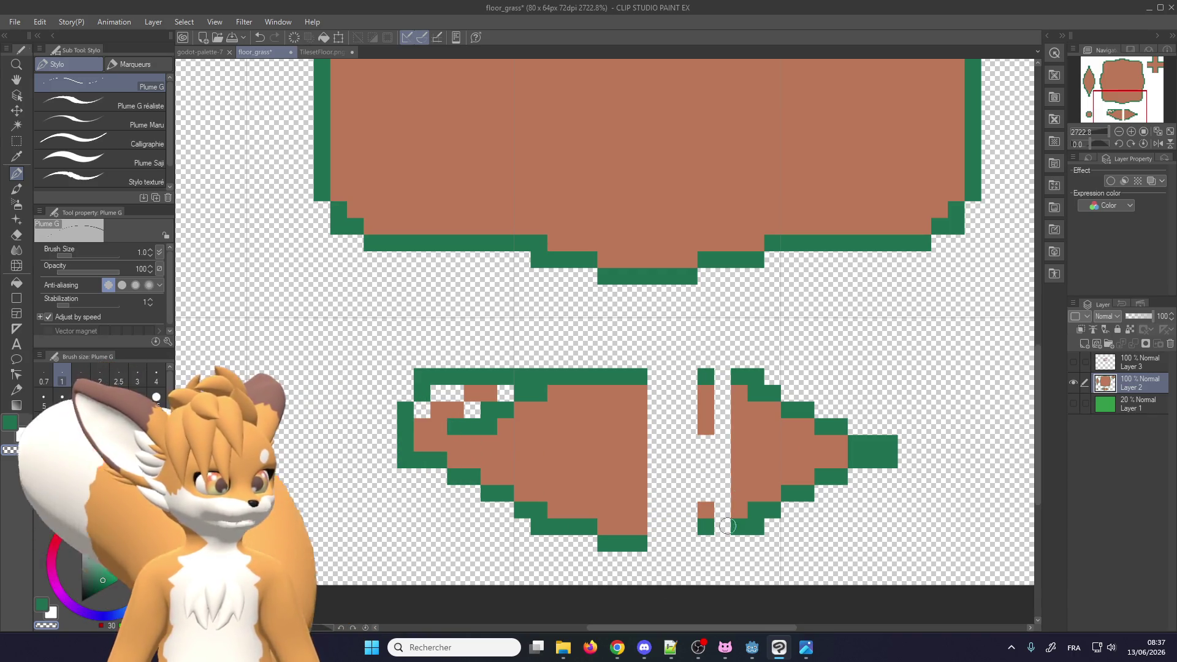
{"action": "left_click_drag", "start_coordinate": [706, 374], "coordinate": [714, 416]}
{"action": "left_click_drag", "start_coordinate": [707, 526], "coordinate": [738, 432]}
{"action": "left_click_drag", "start_coordinate": [739, 392], "coordinate": [739, 521]}
{"action": "mouse_move", "coordinate": [755, 423]}
{"action": "left_mouse_down"}
{"action": "mouse_move", "coordinate": [755, 405]}
{"action": "mouse_move", "coordinate": [752, 443]}
{"action": "mouse_move", "coordinate": [773, 387]}
{"action": "left_mouse_up"}
{"action": "mouse_move", "coordinate": [788, 496]}
{"action": "left_mouse_down"}
{"action": "mouse_move", "coordinate": [895, 453]}
{"action": "mouse_move", "coordinate": [791, 459]}
{"action": "left_mouse_up"}
{"action": "mouse_move", "coordinate": [883, 448]}
{"action": "left_mouse_down"}
{"action": "mouse_move", "coordinate": [781, 387]}
{"action": "mouse_move", "coordinate": [807, 445]}
{"action": "mouse_move", "coordinate": [807, 409]}
{"action": "mouse_move", "coordinate": [803, 423]}
{"action": "left_mouse_up"}
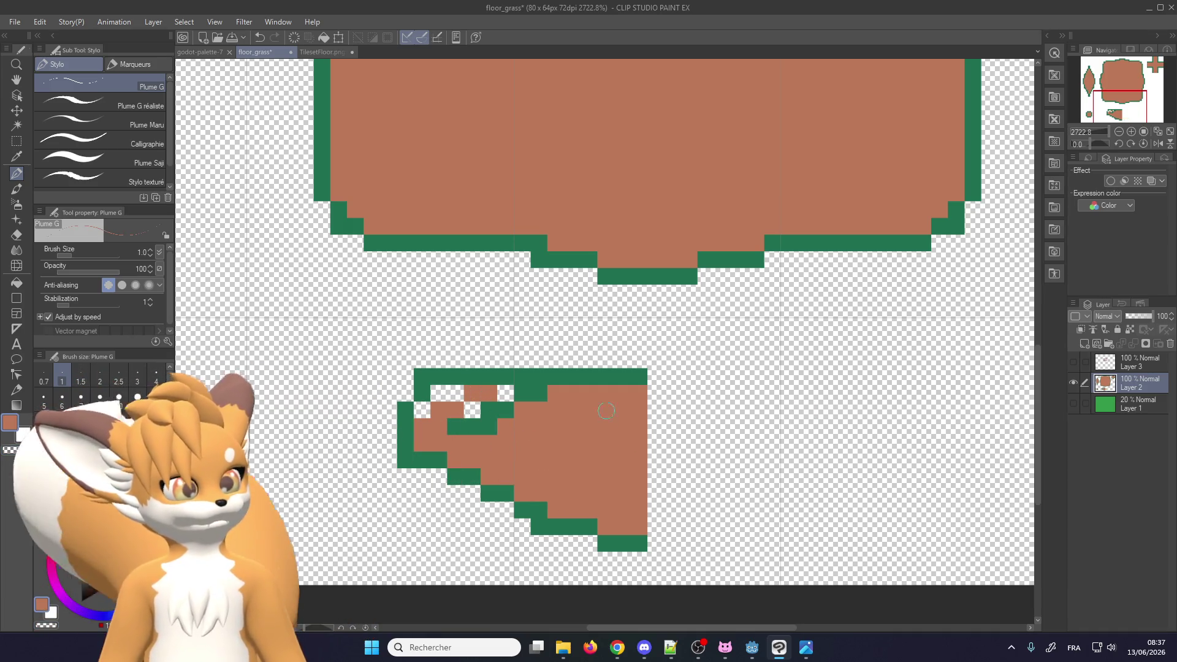
Redraw the left end's top green outline row and brown step pixels beneath it
{"action": "left_click", "coordinate": [600, 377], "text": "alt"}
{"action": "left_click", "coordinate": [555, 544]}
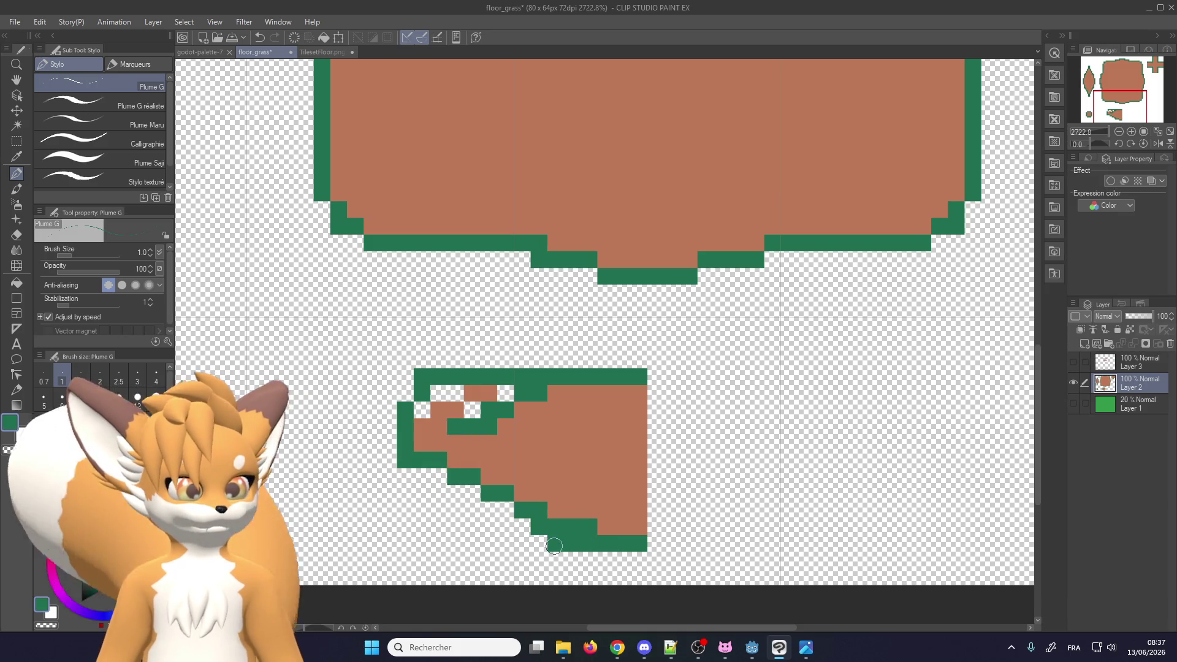
{"action": "left_click_drag", "start_coordinate": [566, 526], "coordinate": [590, 526]}
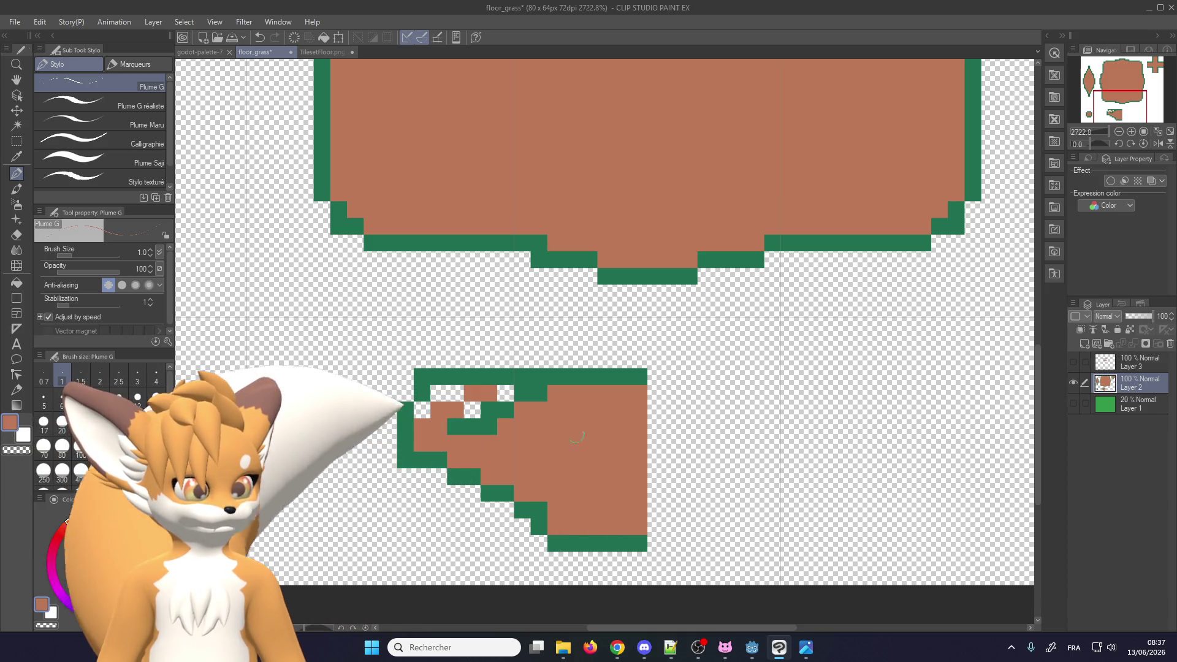
{"action": "key", "text": "c"}
{"action": "left_click_drag", "start_coordinate": [539, 376], "coordinate": [459, 375]}
{"action": "left_click", "coordinate": [537, 392], "text": "alt"}
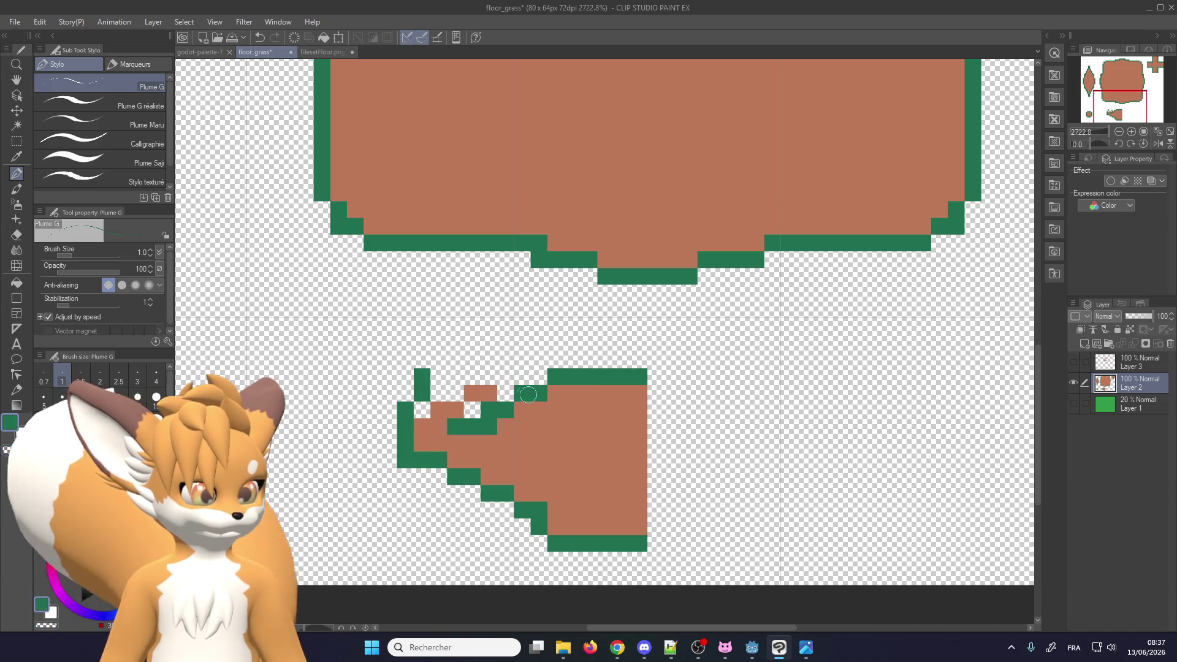
{"action": "left_click_drag", "start_coordinate": [537, 393], "coordinate": [435, 393]}
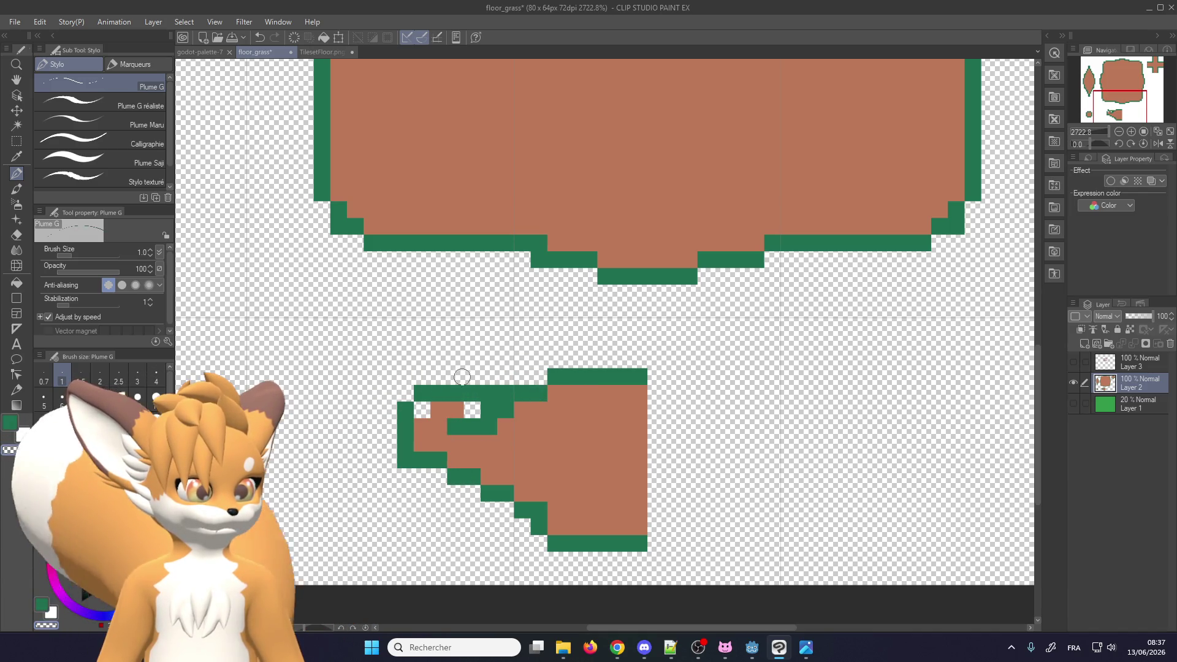
{"action": "left_click_drag", "start_coordinate": [514, 410], "coordinate": [459, 410]}
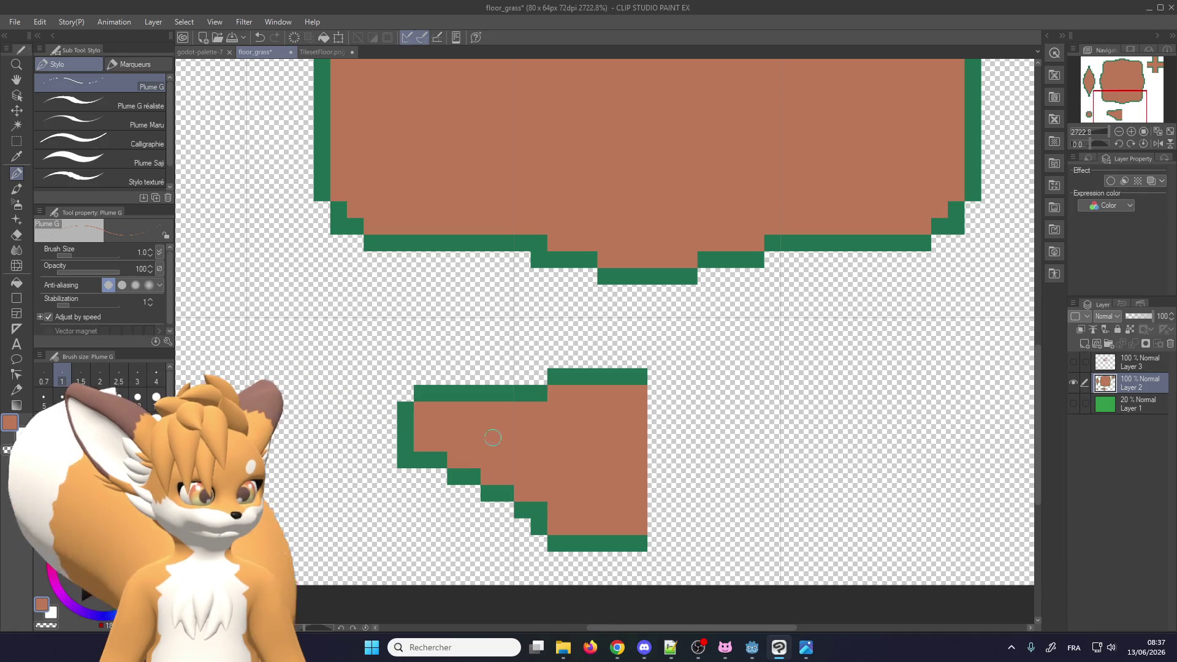
{"action": "left_click", "coordinate": [441, 392], "text": "alt"}
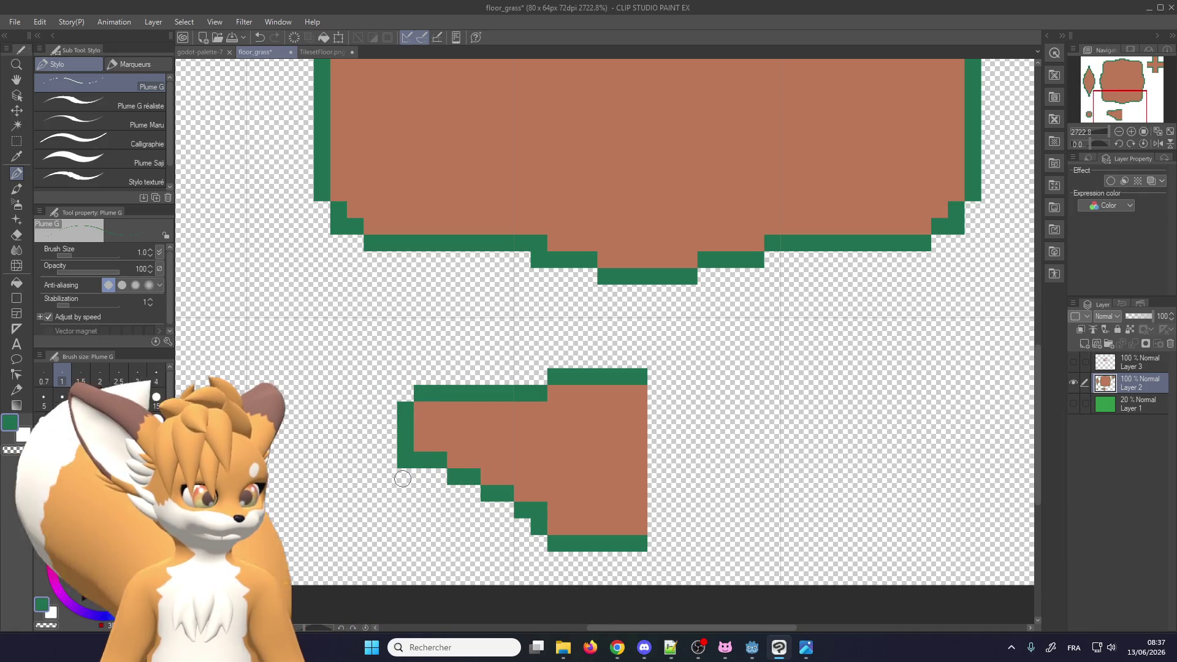
Draw a green outline row along the bottom and fill the lower inner row brown
{"action": "left_click_drag", "start_coordinate": [428, 533], "coordinate": [542, 542]}
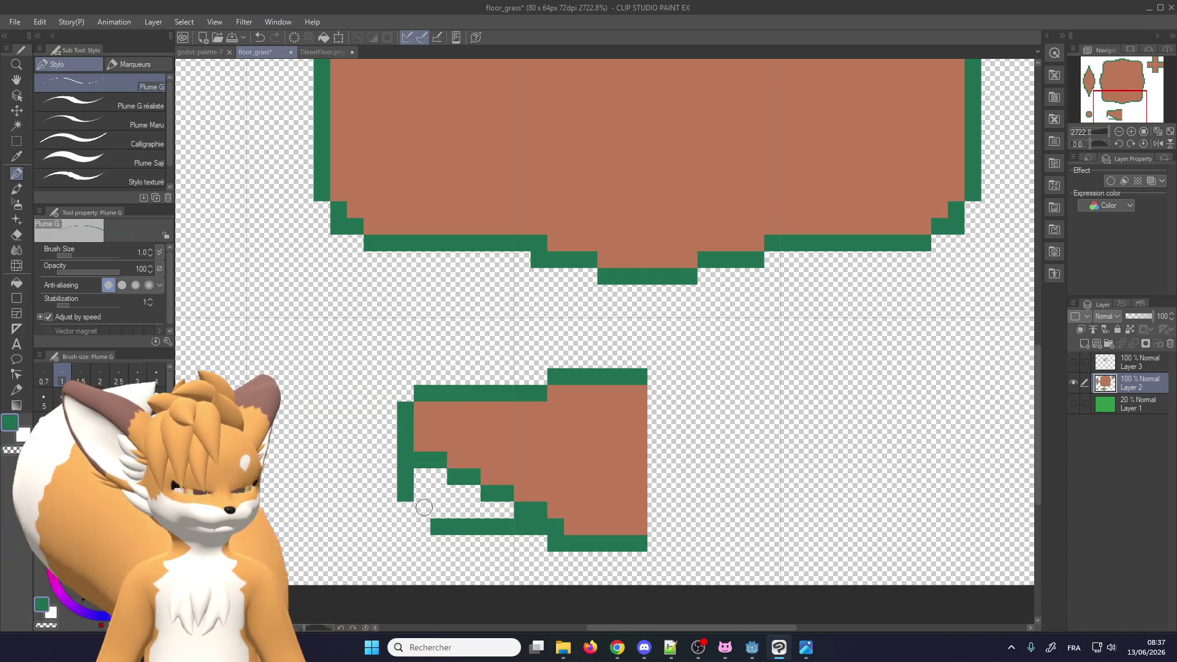
{"action": "left_click", "coordinate": [410, 380], "text": "alt"}
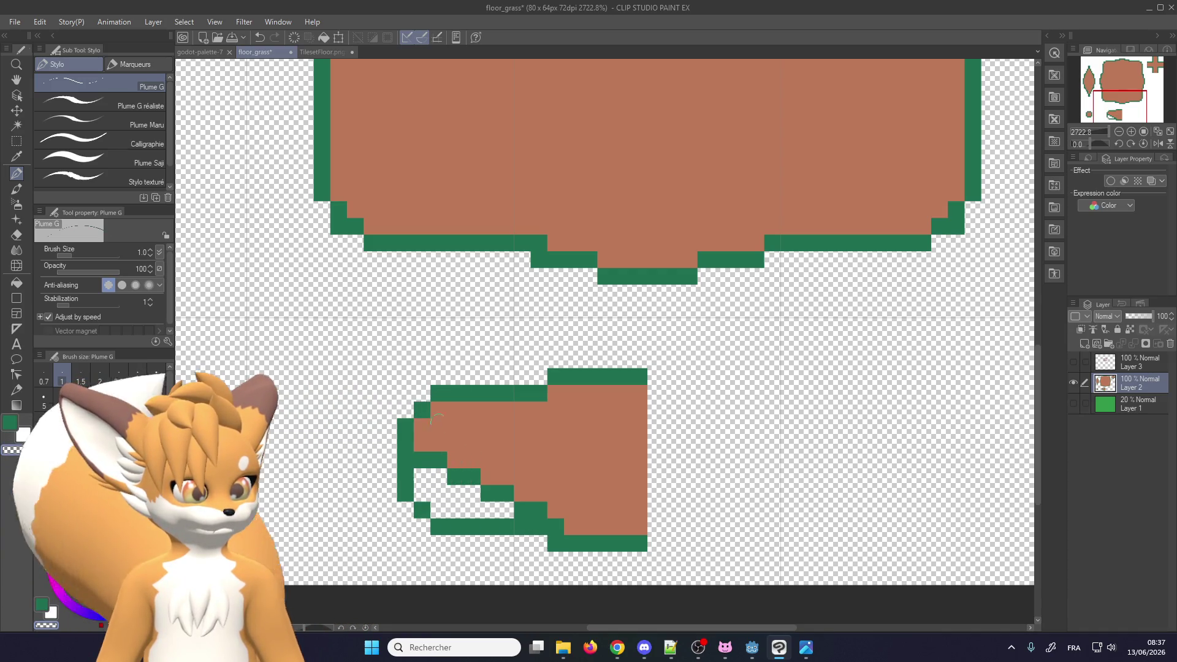
{"action": "left_click", "coordinate": [439, 420], "text": "alt"}
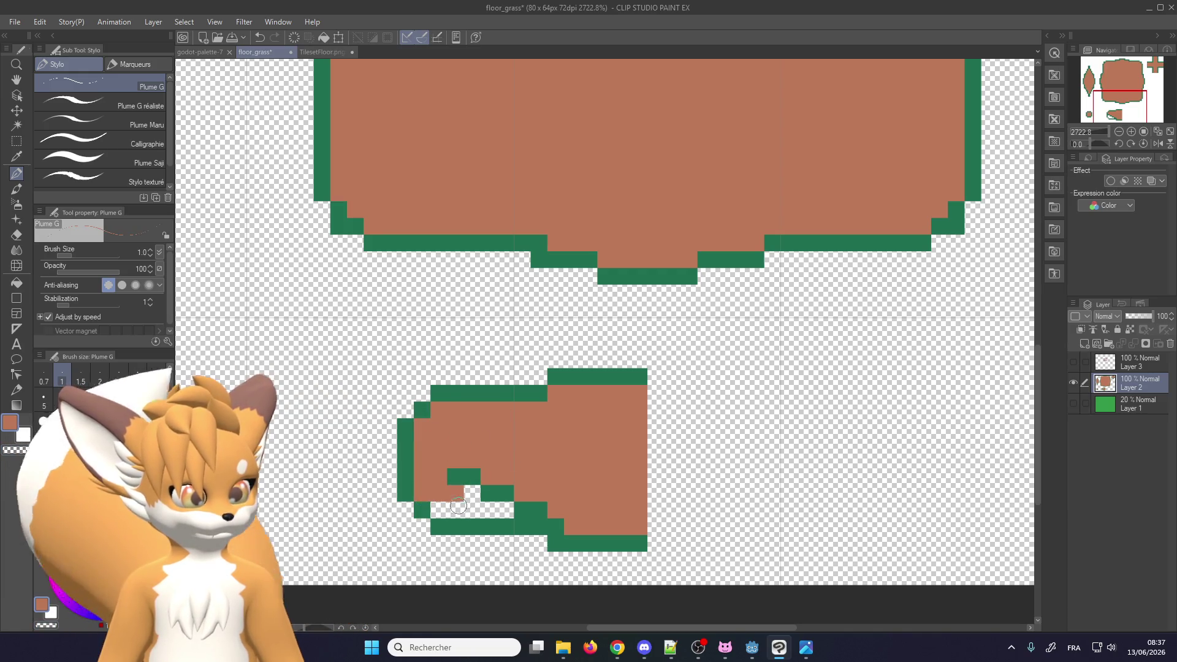
{"action": "left_click_drag", "start_coordinate": [458, 506], "coordinate": [553, 506]}
{"action": "scroll", "coordinate": [482, 495], "scroll_direction": "down", "scroll_amount": 2}
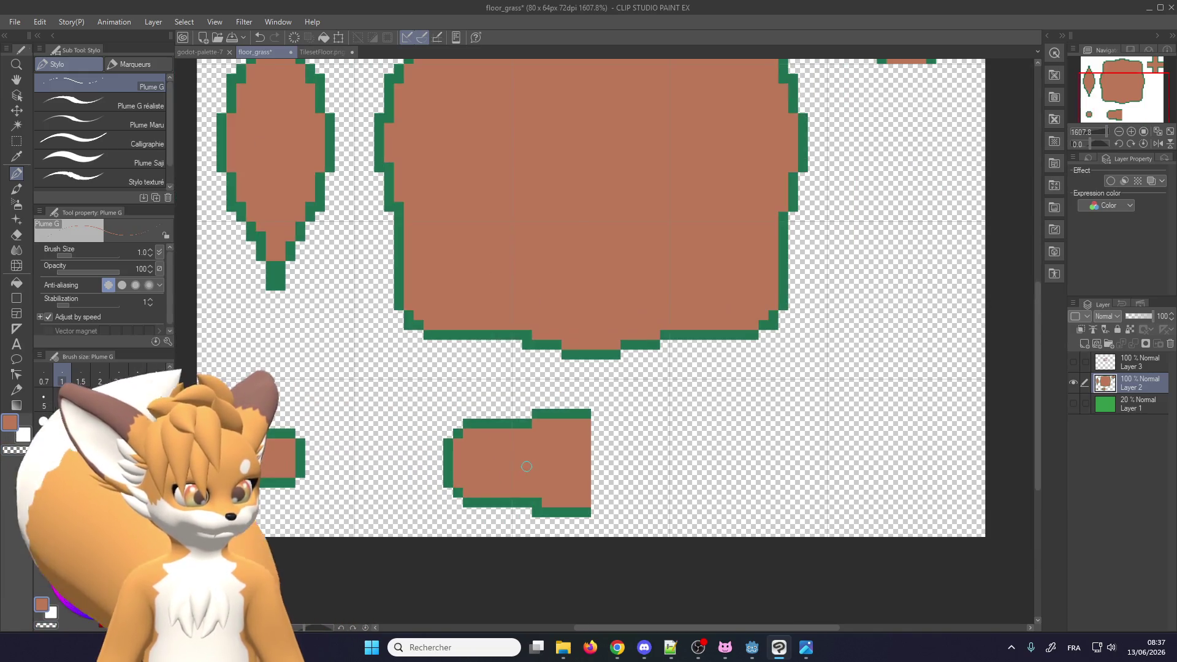
{"action": "scroll", "coordinate": [530, 452], "scroll_direction": "up", "scroll_amount": 1}
{"action": "scroll", "coordinate": [533, 501], "scroll_direction": "down", "scroll_amount": 2}
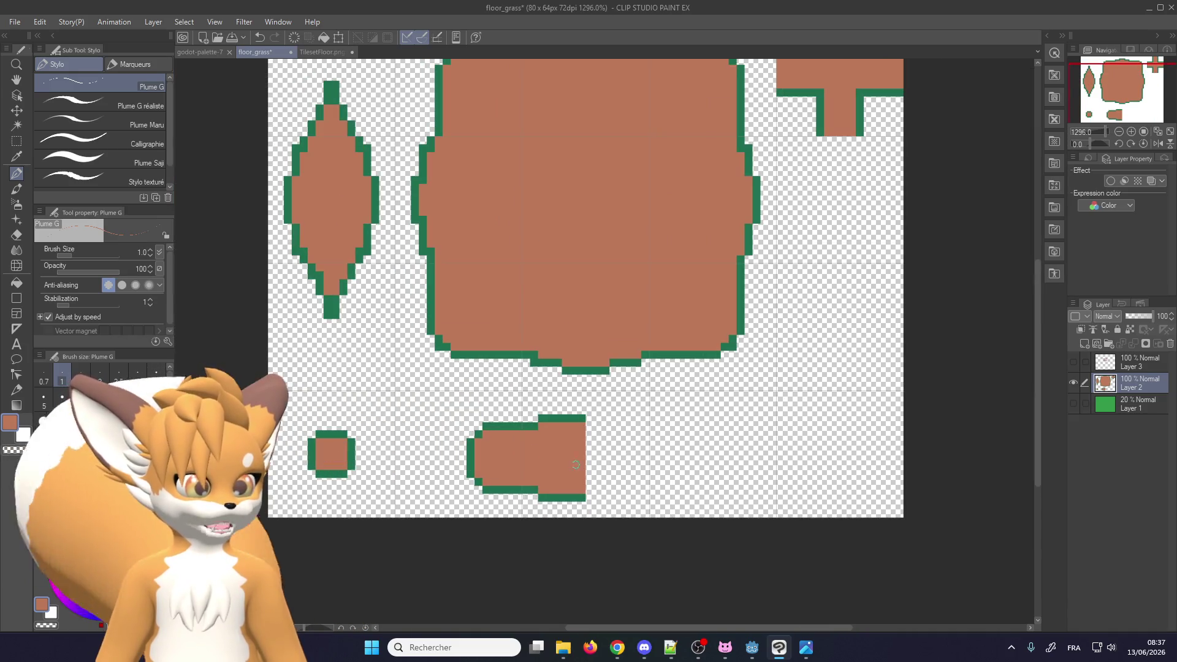
{"action": "left_click", "coordinate": [17, 142]}
{"action": "scroll", "coordinate": [452, 494], "scroll_direction": "up", "scroll_amount": 1}
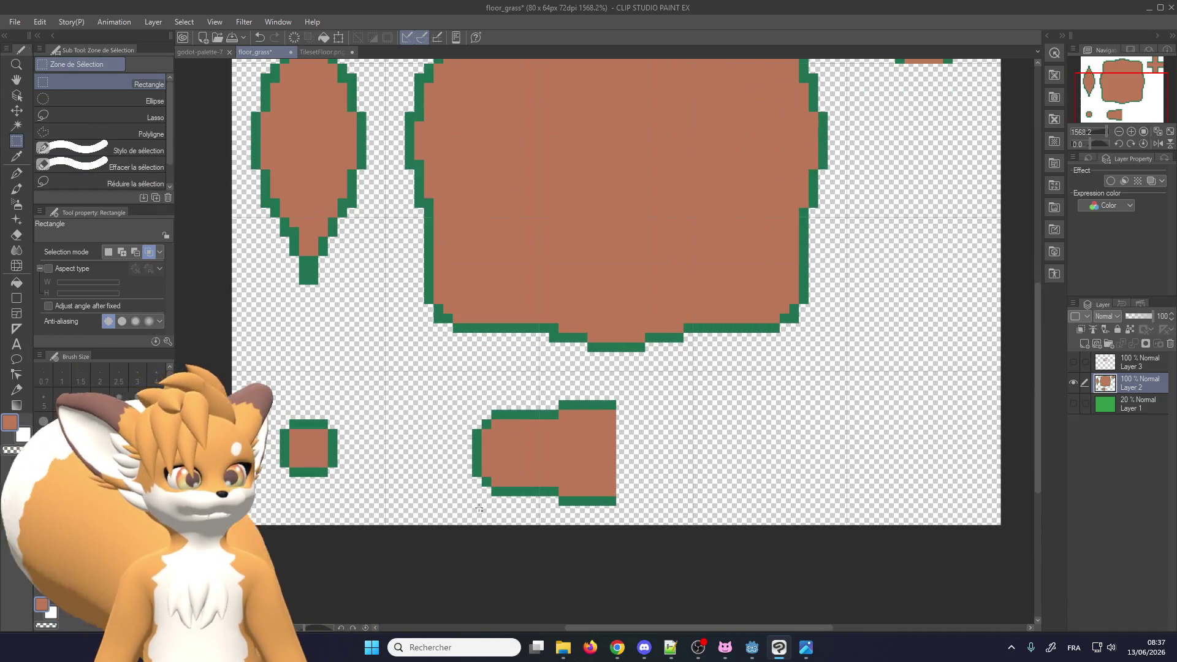
Mirror a copy of the half shape by 180° to close the right side and merge it
{"action": "left_click_drag", "start_coordinate": [387, 372], "coordinate": [694, 526]}
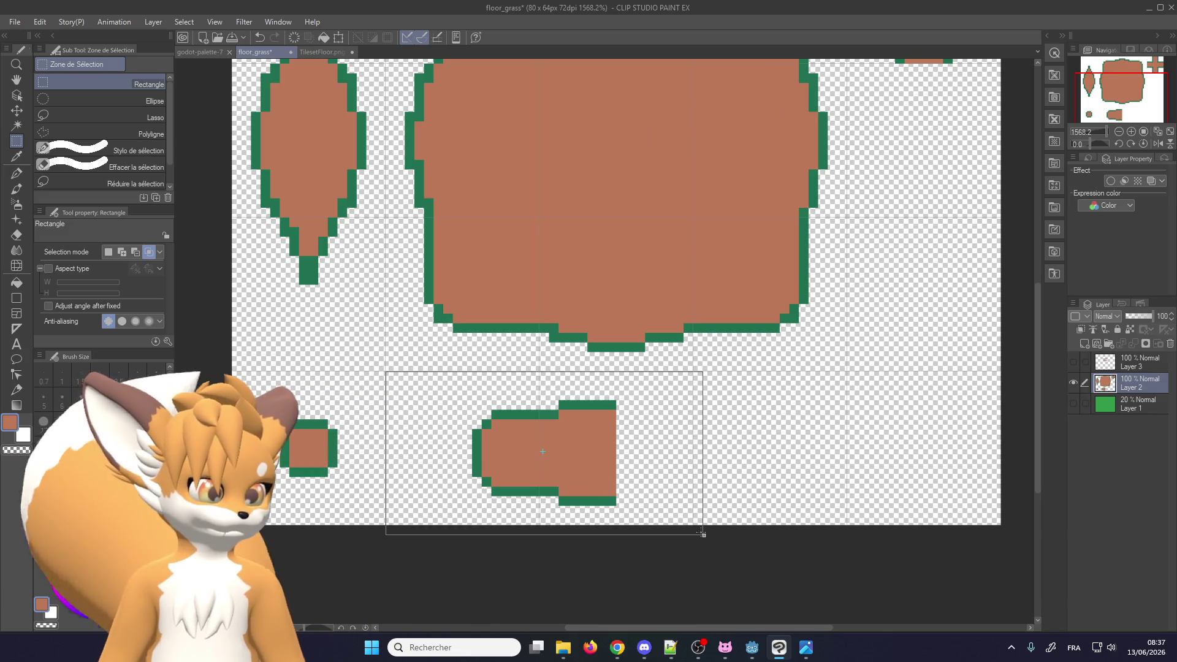
{"action": "key", "text": "ctrl+c"}
{"action": "key", "text": "ctrl+v"}
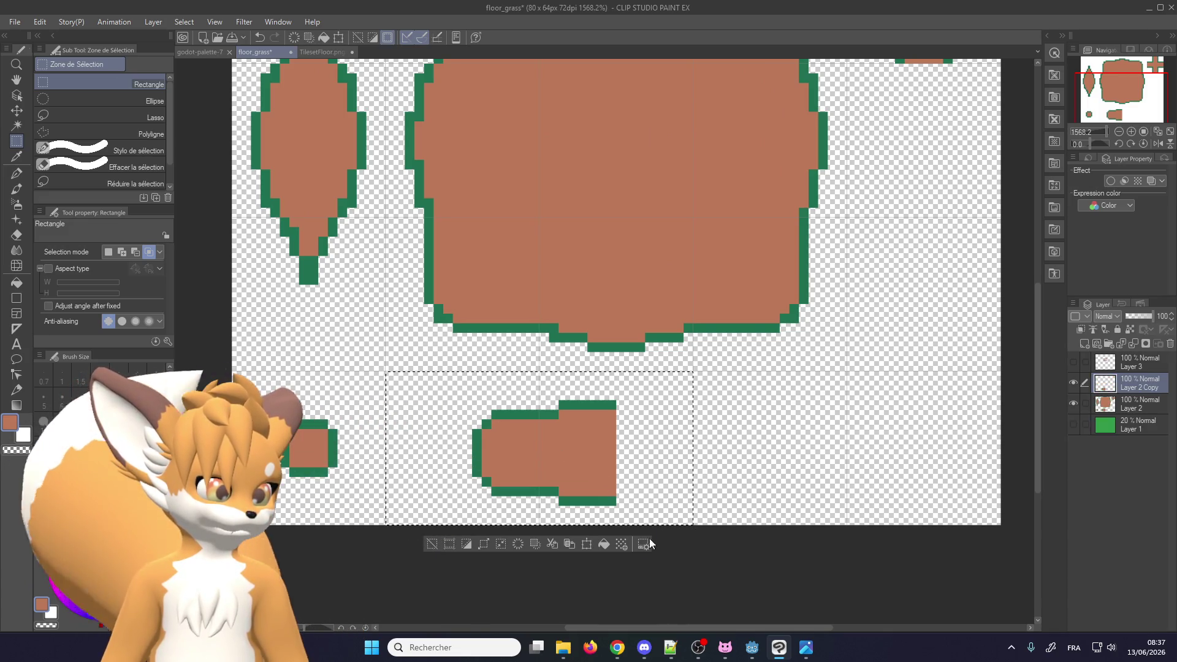
{"action": "left_click", "coordinate": [593, 548]}
{"action": "left_click_drag", "start_coordinate": [705, 539], "coordinate": [360, 552]}
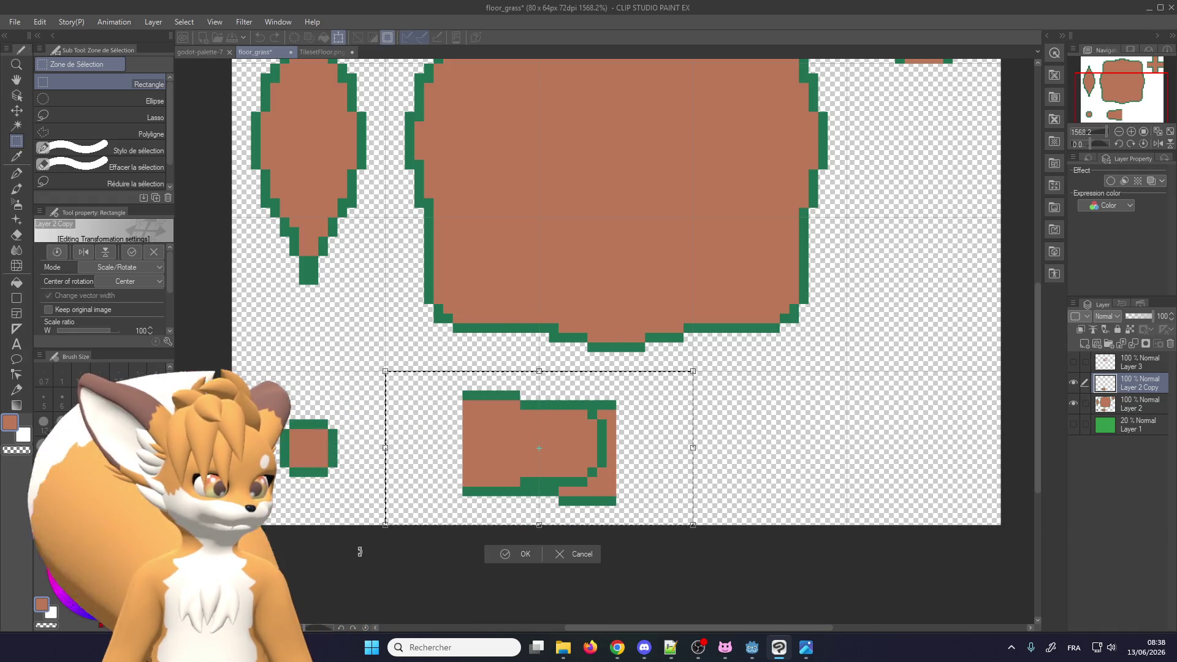
{"action": "left_click_drag", "start_coordinate": [539, 449], "coordinate": [718, 449]}
{"action": "key", "text": "Return"}
{"action": "key", "text": "ctrl+e"}
{"action": "scroll", "coordinate": [1008, 333], "scroll_direction": "down", "scroll_amount": 1}
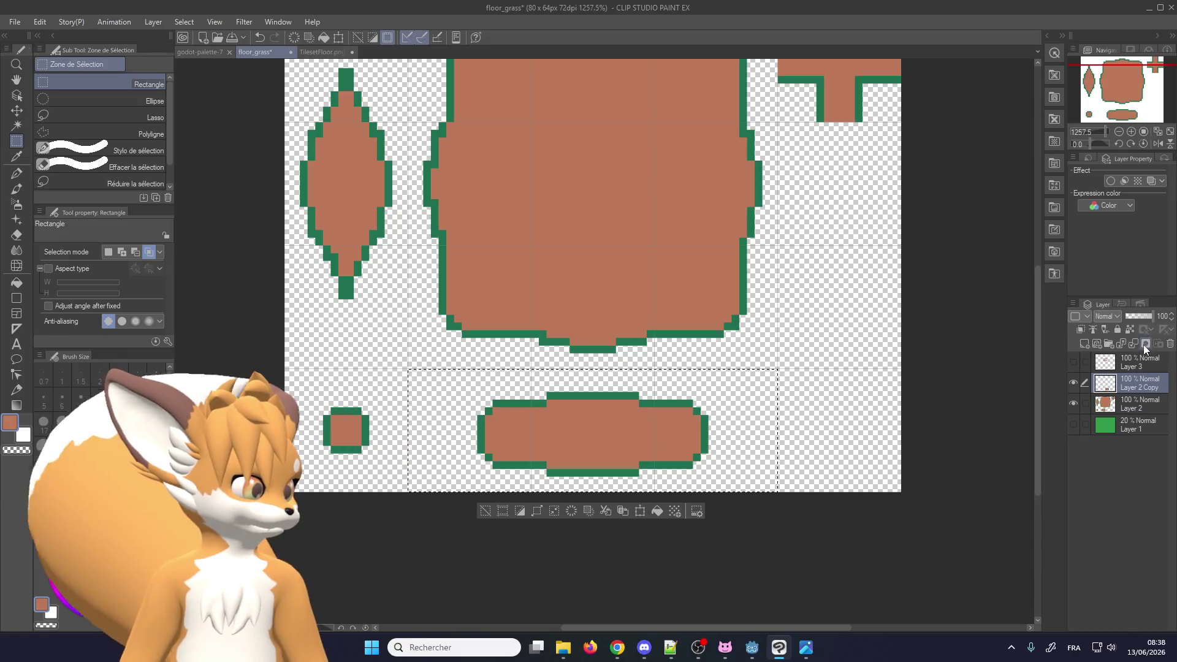
Rotate a copy of the capsule 90° into a vertical capsule and merge it into Layer 2
{"action": "key", "text": "ctrl+c"}
{"action": "key", "text": "ctrl+v"}
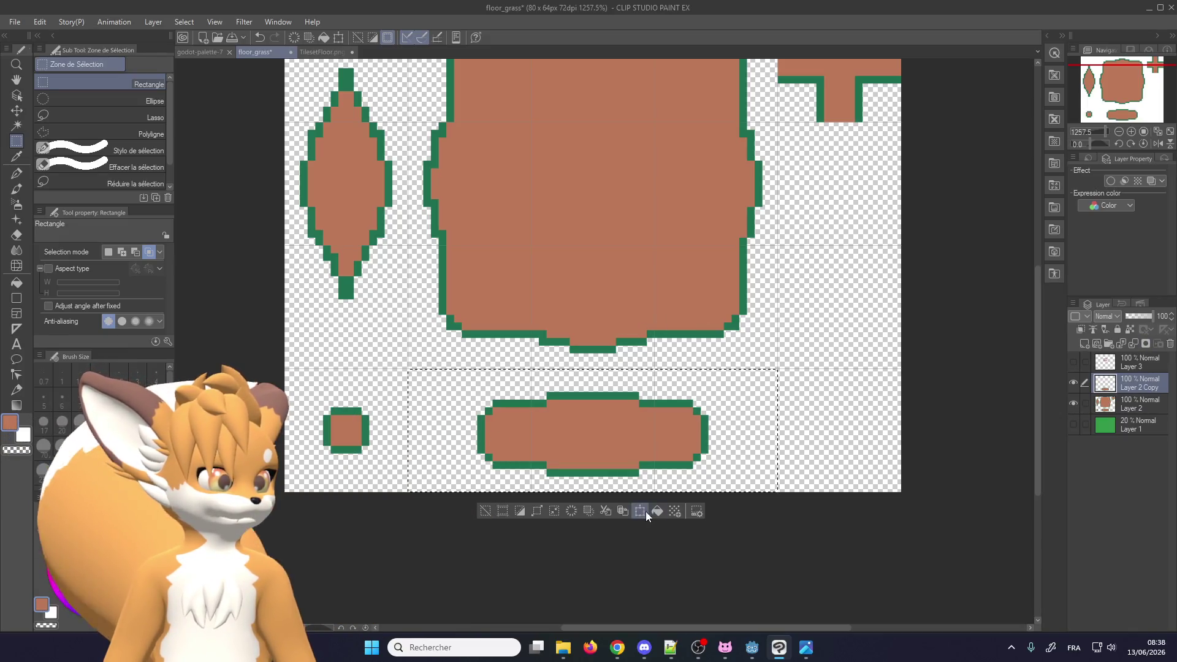
{"action": "left_click", "coordinate": [646, 513]}
{"action": "left_click_drag", "start_coordinate": [800, 377], "coordinate": [338, 140]}
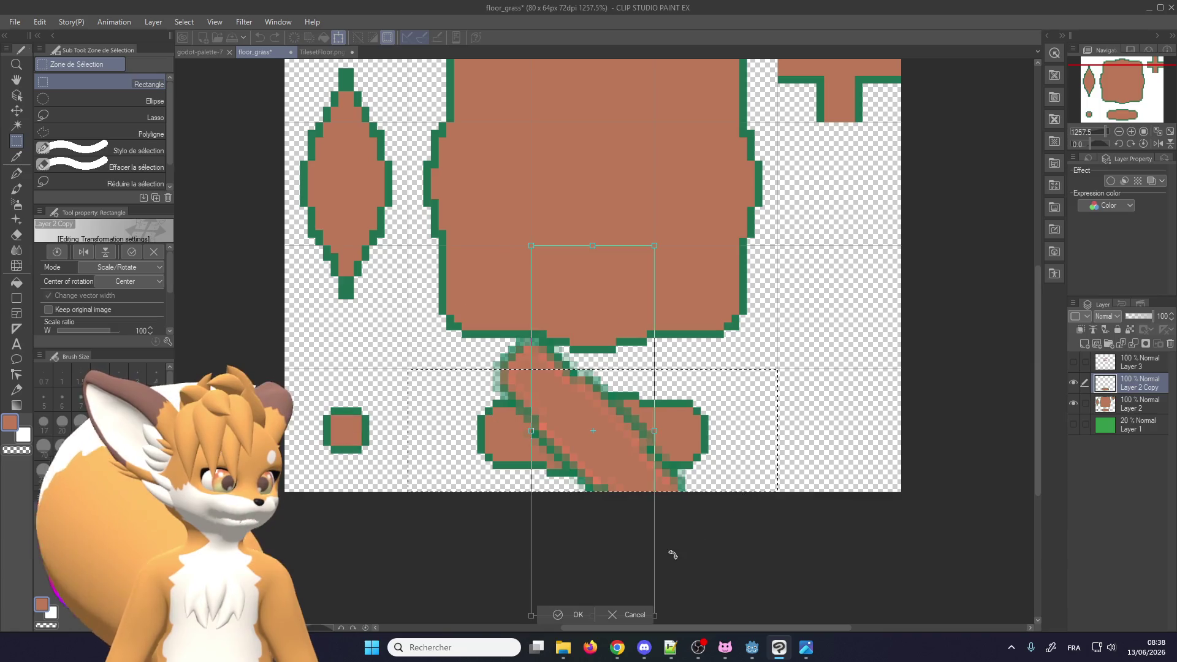
{"action": "scroll", "coordinate": [355, 211], "scroll_direction": "up", "scroll_amount": 3}
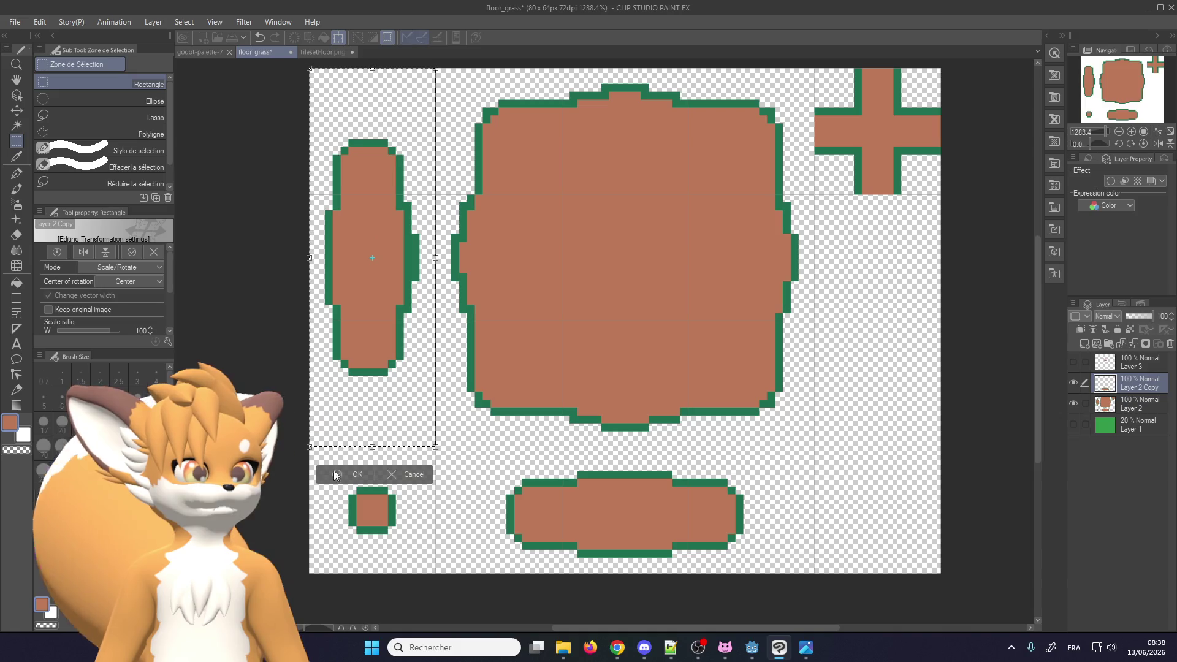
{"action": "left_click", "coordinate": [344, 479]}
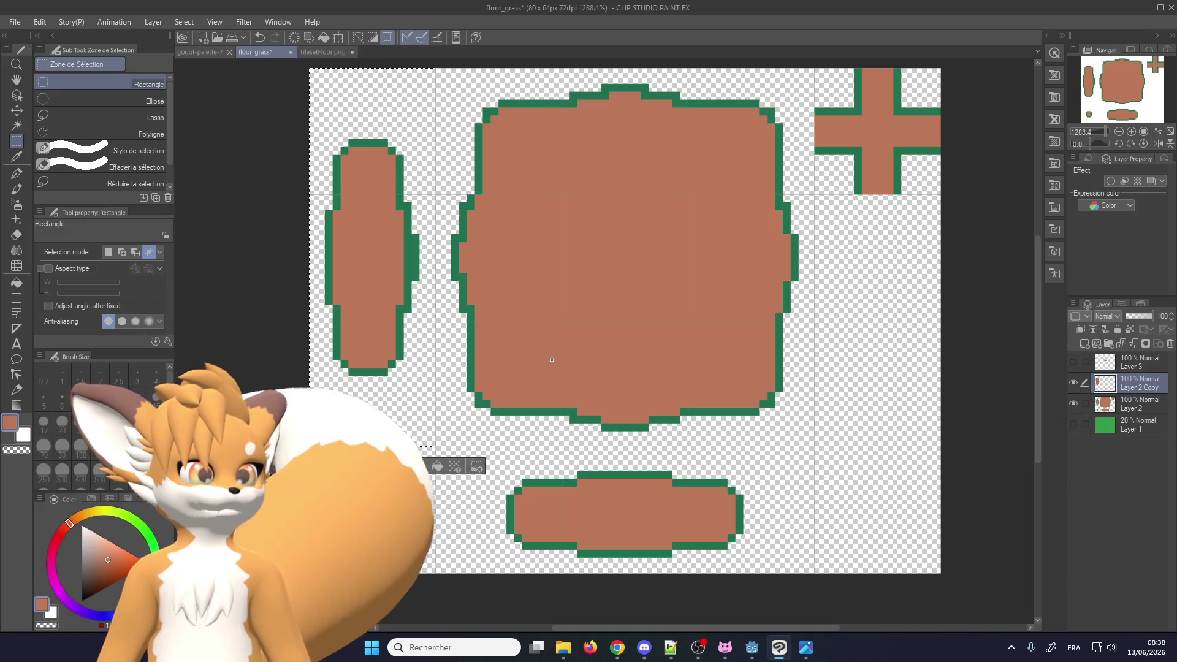
{"action": "left_click", "coordinate": [1117, 404]}
{"action": "left_click", "coordinate": [16, 174]}
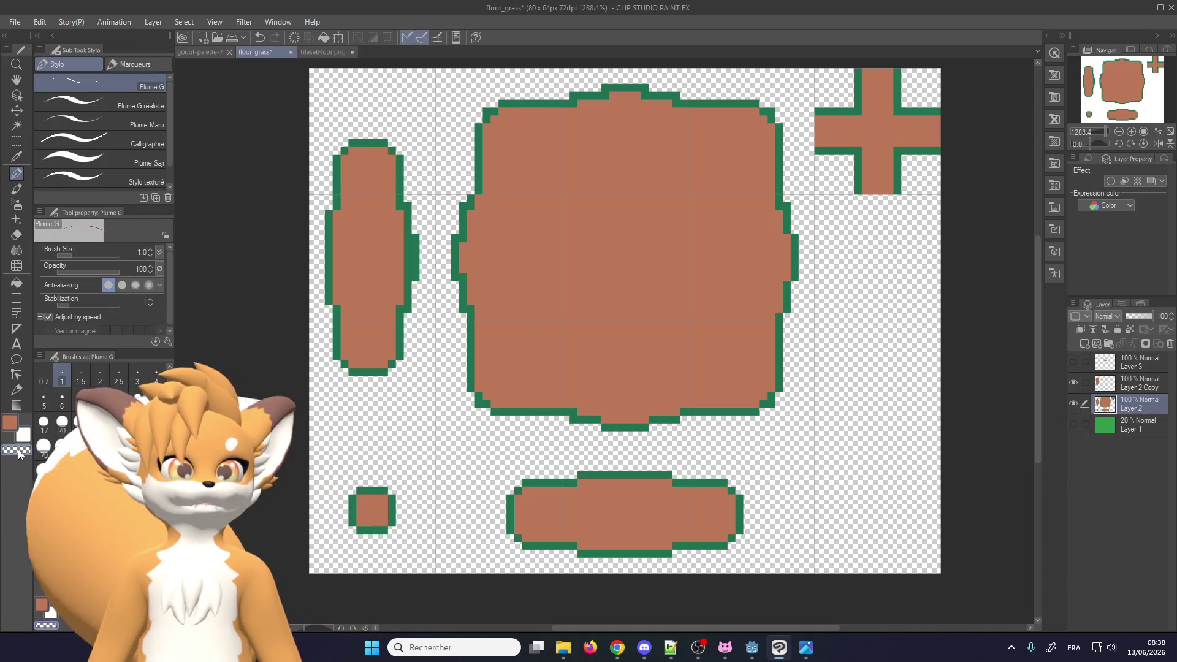
{"action": "left_click", "coordinate": [62, 422]}
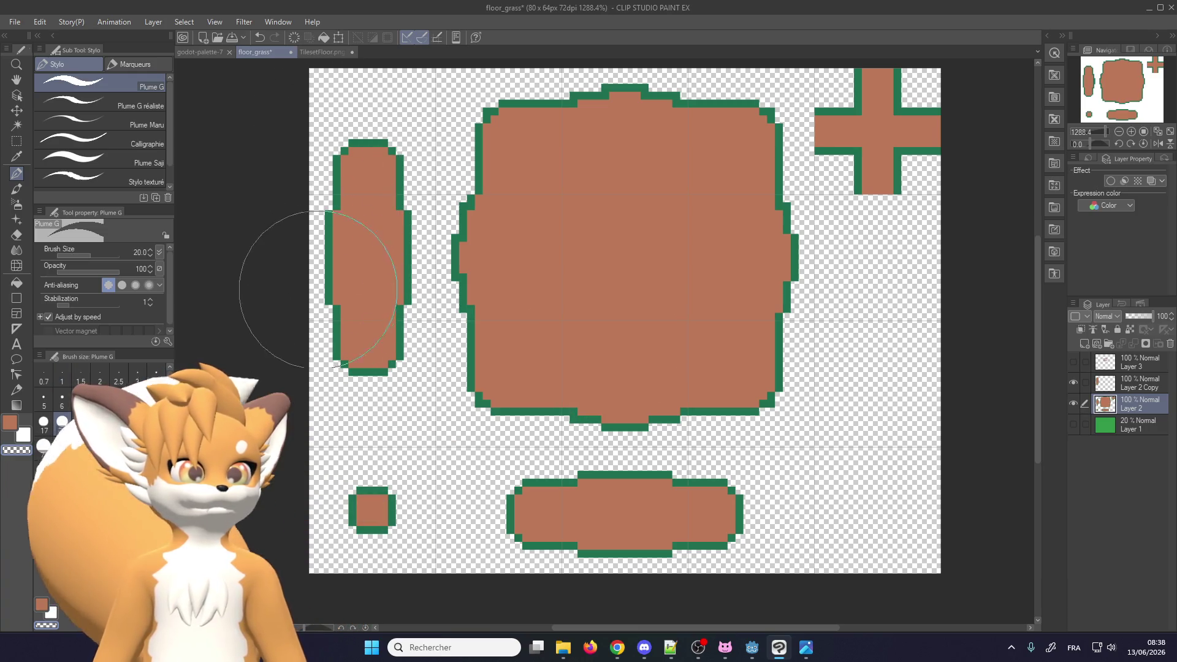
{"action": "left_click", "coordinate": [1140, 384]}
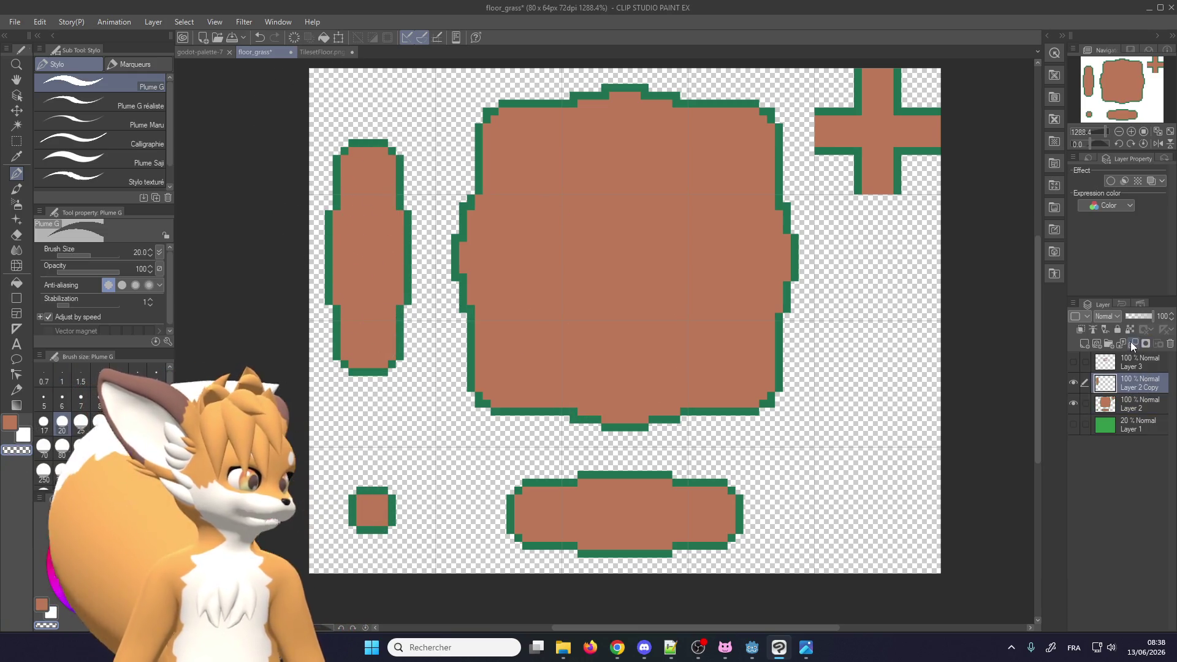
{"action": "left_click", "coordinate": [1170, 344]}
{"action": "scroll", "coordinate": [750, 214], "scroll_direction": "down", "scroll_amount": 1}
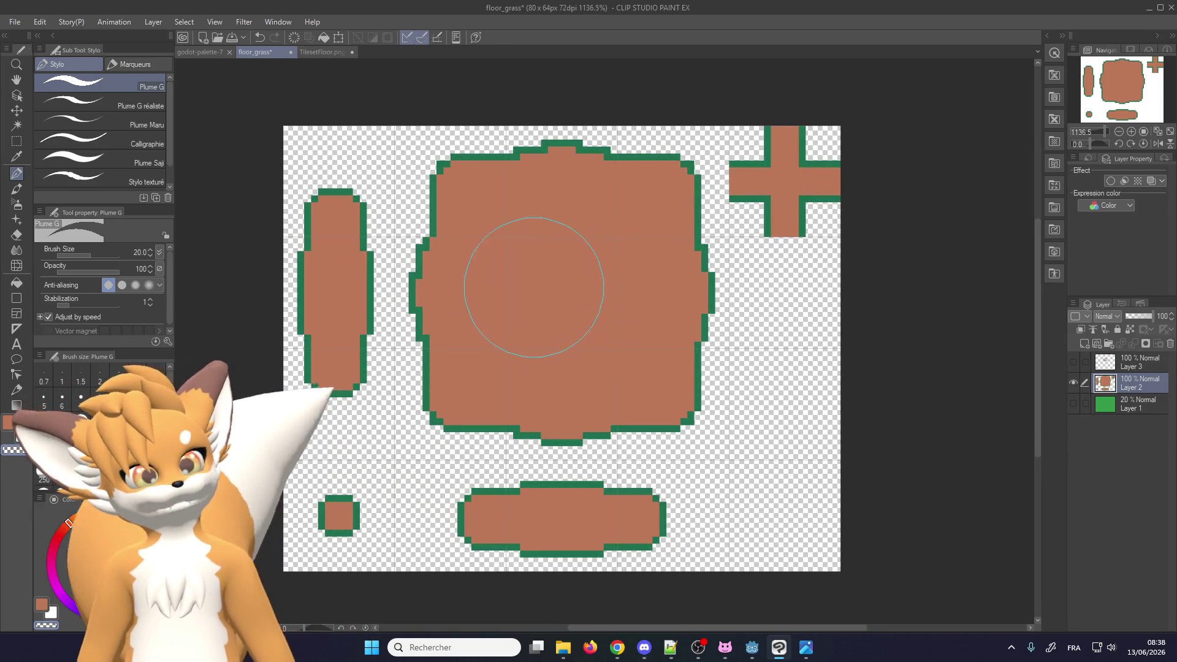
Save the sheet and export it as a transparent PNG named floor_grass_2
{"action": "left_click", "coordinate": [17, 24]}
{"action": "left_click", "coordinate": [49, 116]}
{"action": "left_click", "coordinate": [12, 24]}
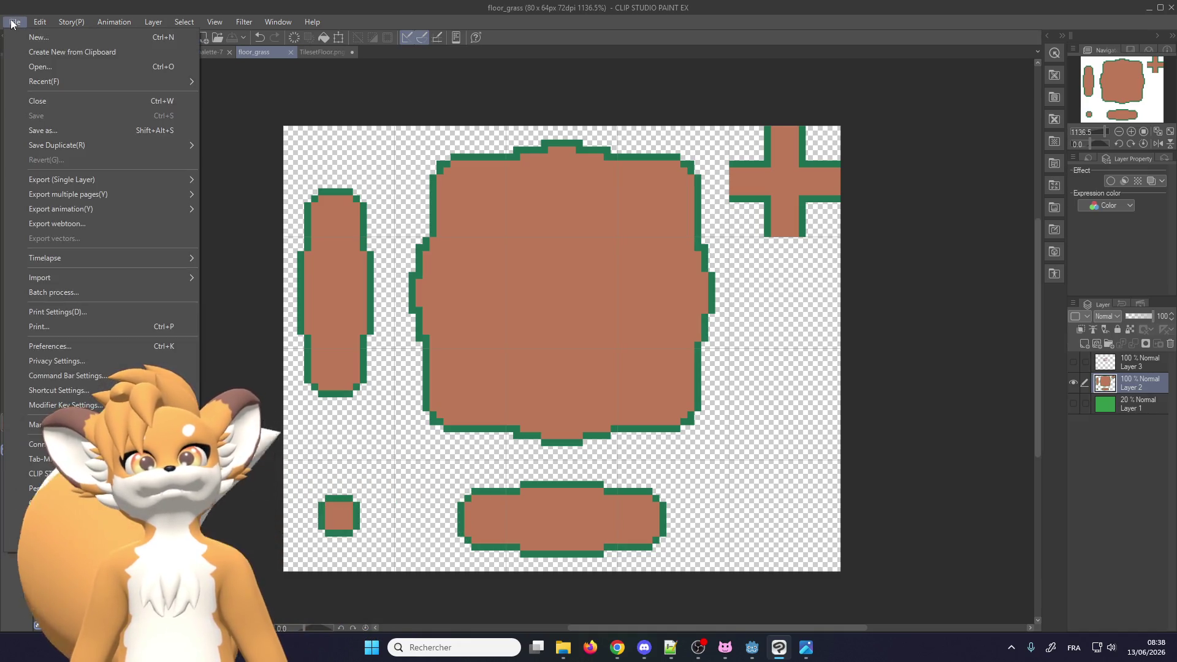
{"action": "mouse_move", "coordinate": [70, 181]}
{"action": "left_click", "coordinate": [246, 211]}
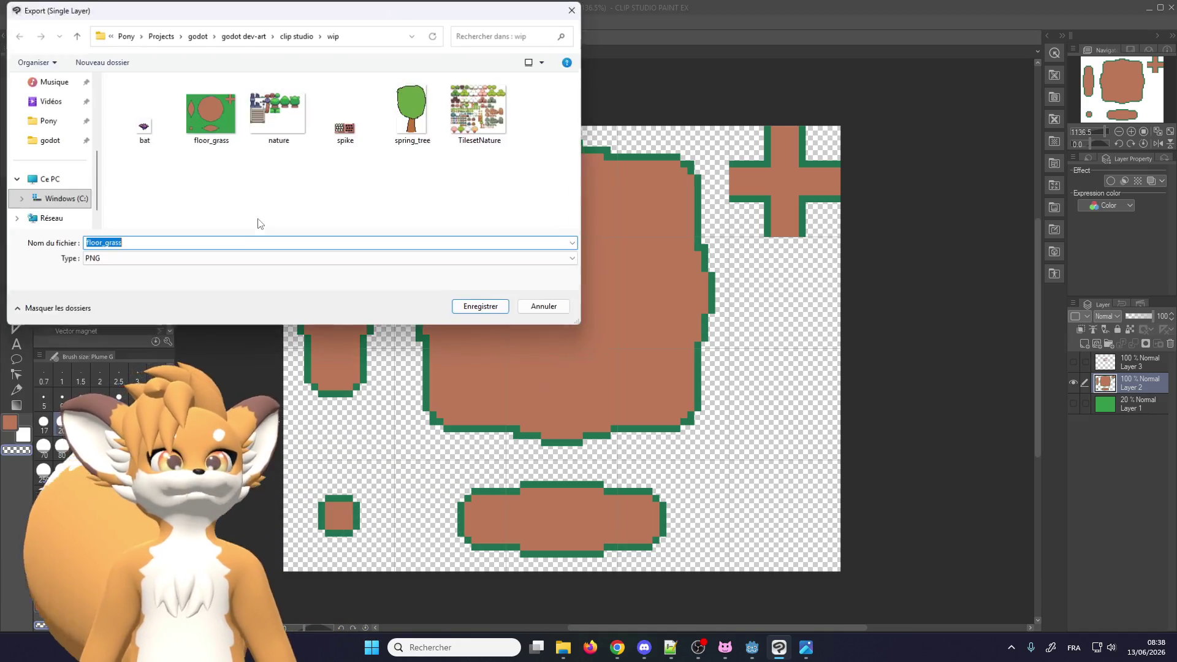
{"action": "left_click", "coordinate": [178, 240]}
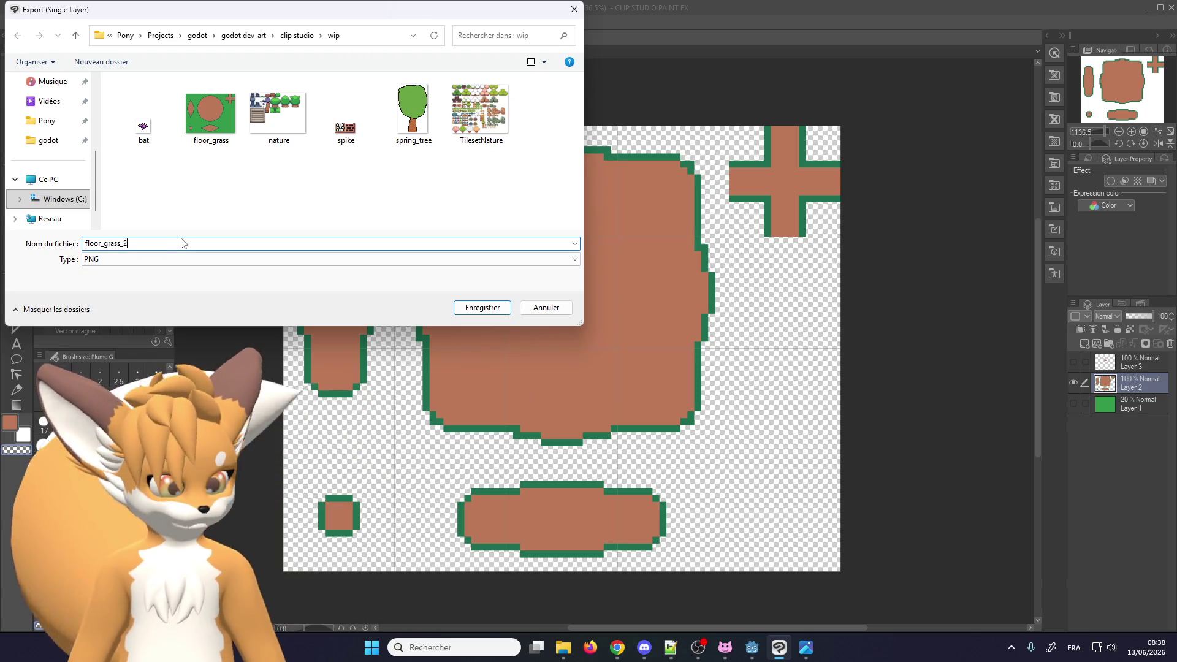
{"action": "key", "text": "Return"}
{"action": "key", "text": "Return"}
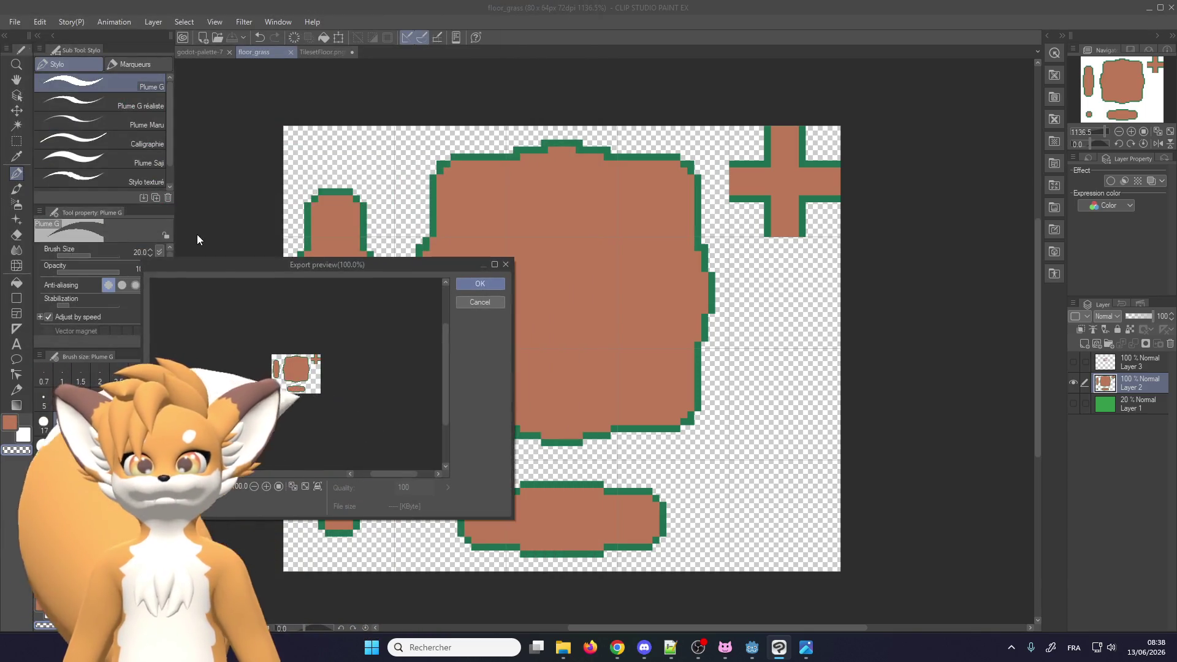
{"action": "left_click", "coordinate": [474, 285]}
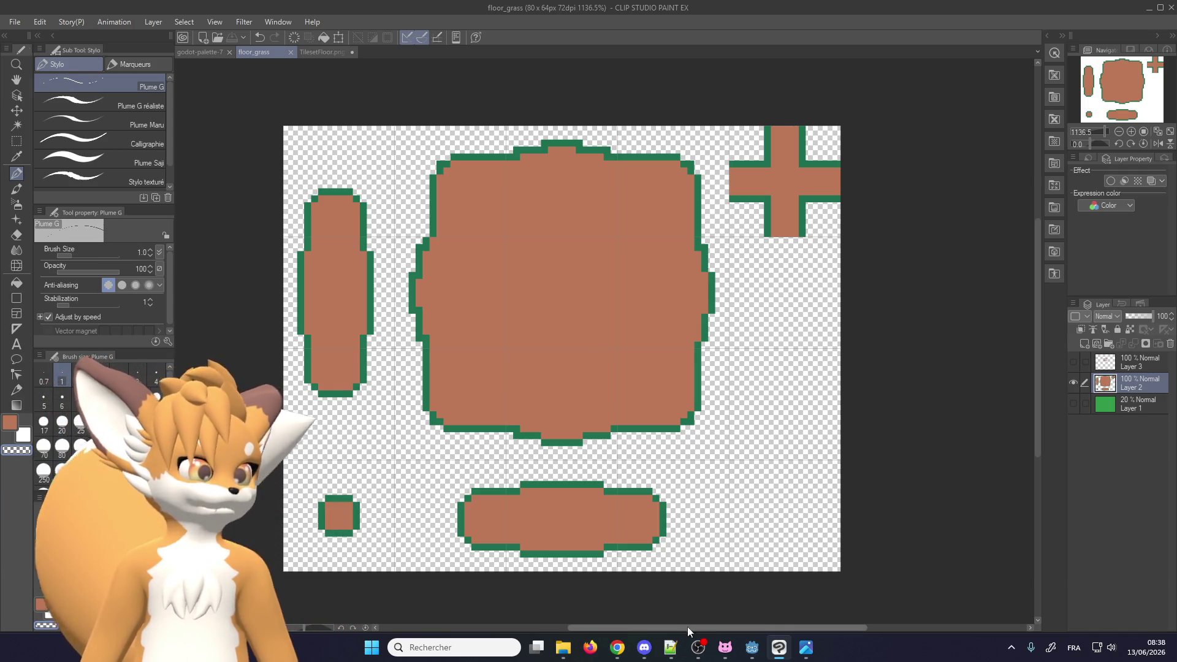
After checking Webtyler, make Layer 1 visible and set its opacity to 100%
{"action": "mouse_move", "coordinate": [618, 648]}
{"action": "left_click", "coordinate": [657, 562]}
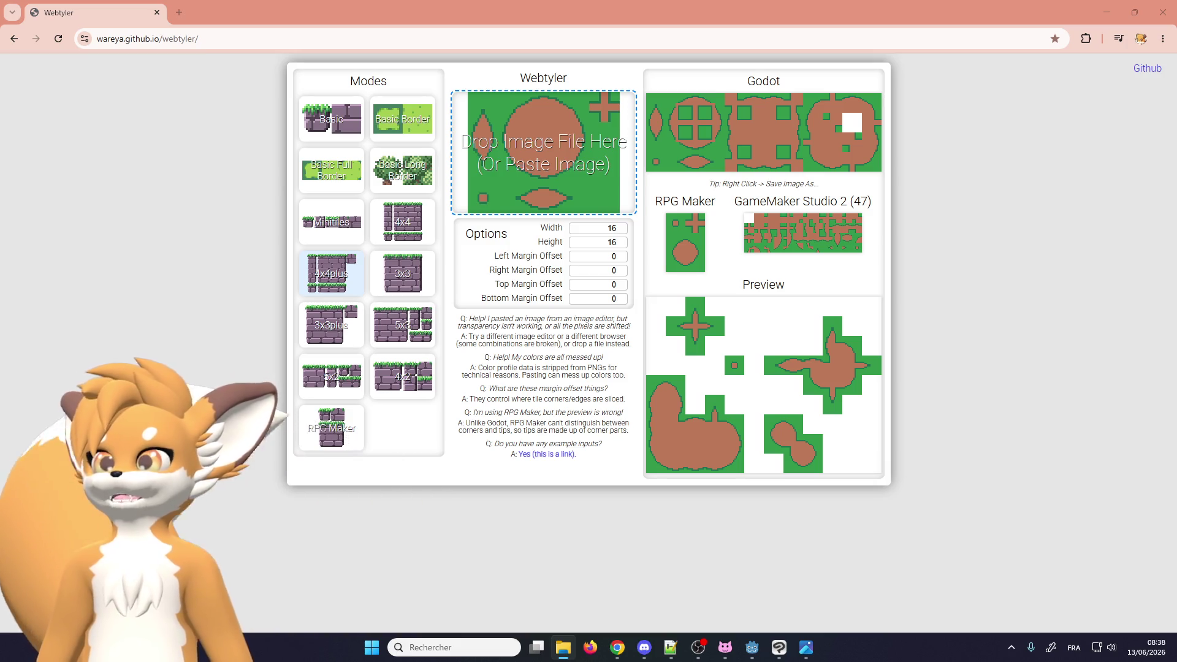
{"action": "left_click", "coordinate": [779, 648]}
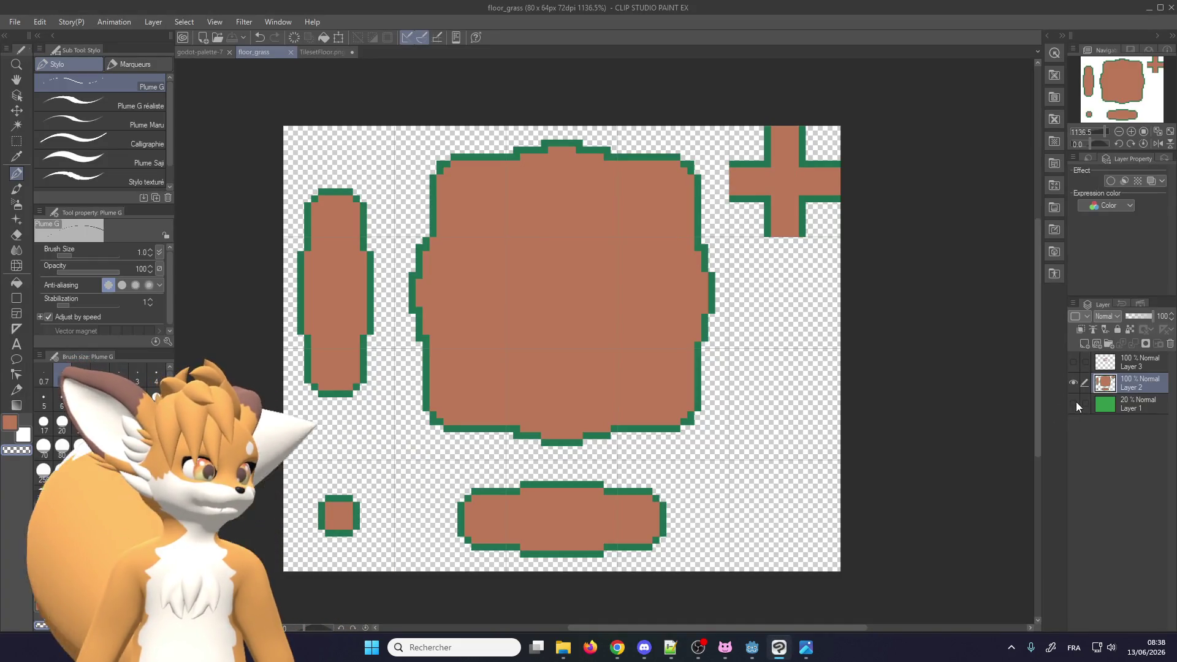
{"action": "left_click", "coordinate": [1074, 404]}
{"action": "left_click", "coordinate": [1141, 401]}
{"action": "left_click_drag", "start_coordinate": [1140, 315], "coordinate": [1153, 316]}
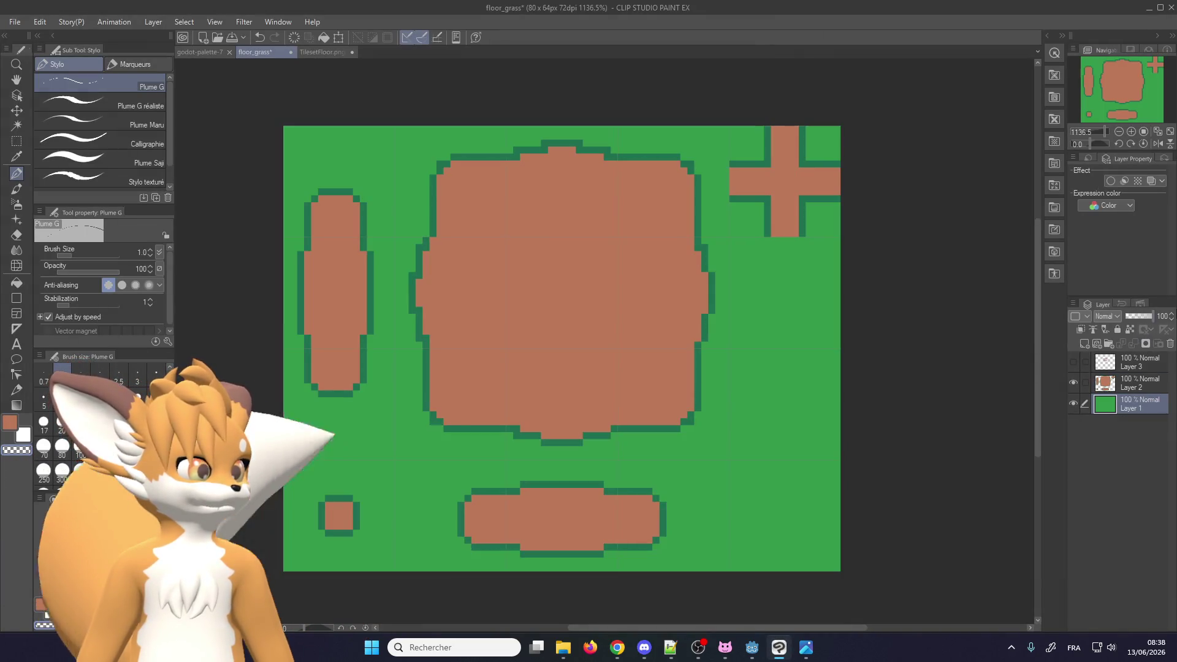
Save and re-export the sheet, overwriting floor_grass_2.png, then minimize to Webtyler
{"action": "left_click", "coordinate": [15, 22]}
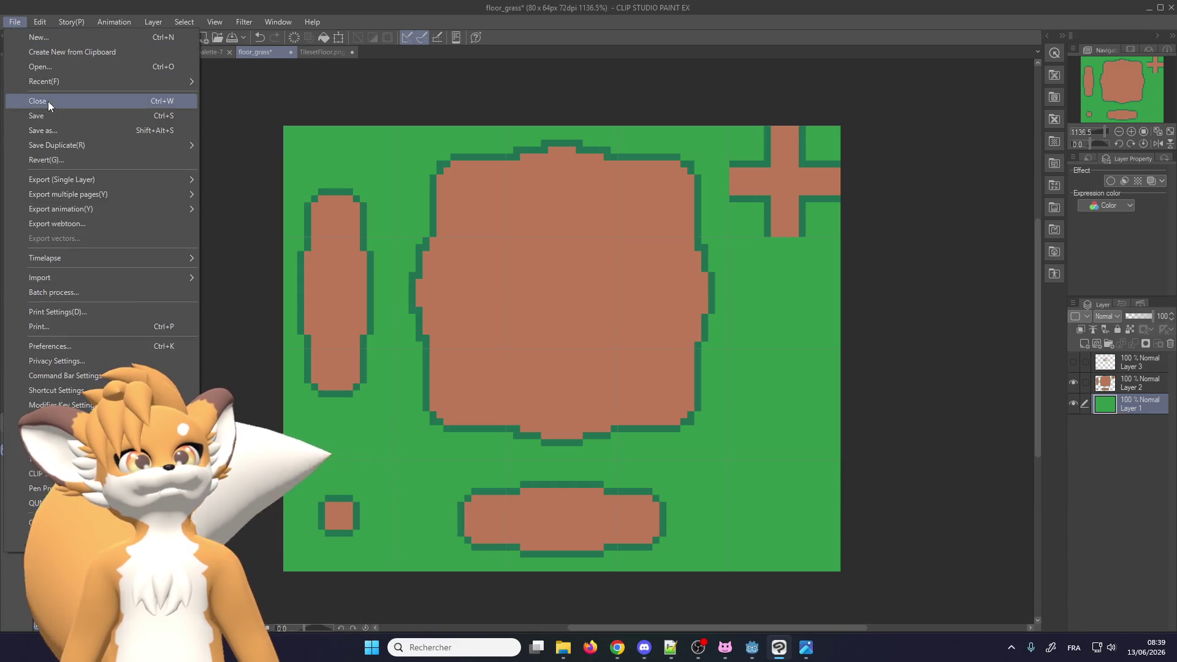
{"action": "left_click", "coordinate": [14, 22]}
{"action": "left_click", "coordinate": [15, 22]}
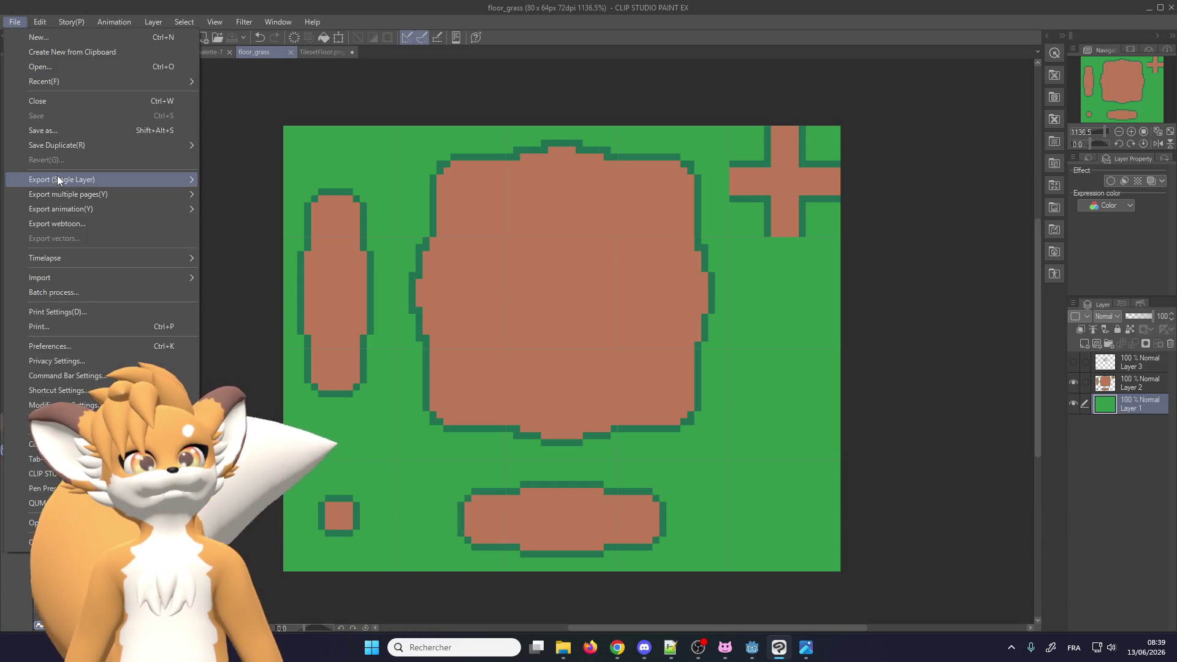
{"action": "mouse_move", "coordinate": [63, 179]}
{"action": "left_click", "coordinate": [257, 212]}
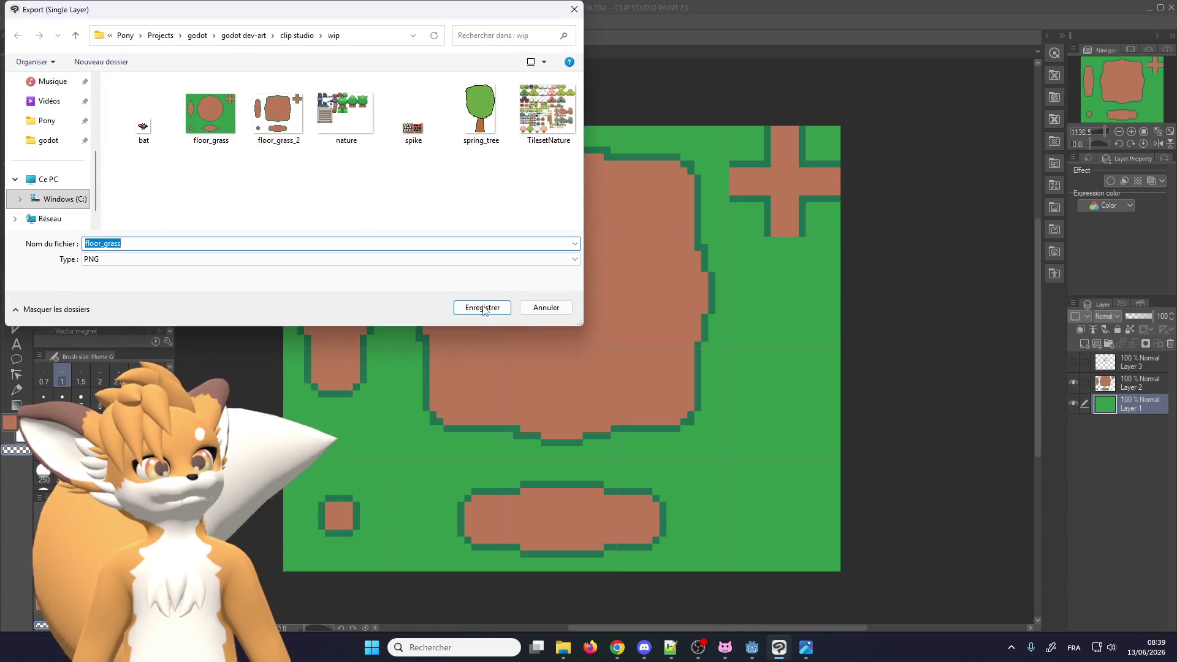
{"action": "double_click", "coordinate": [278, 114]}
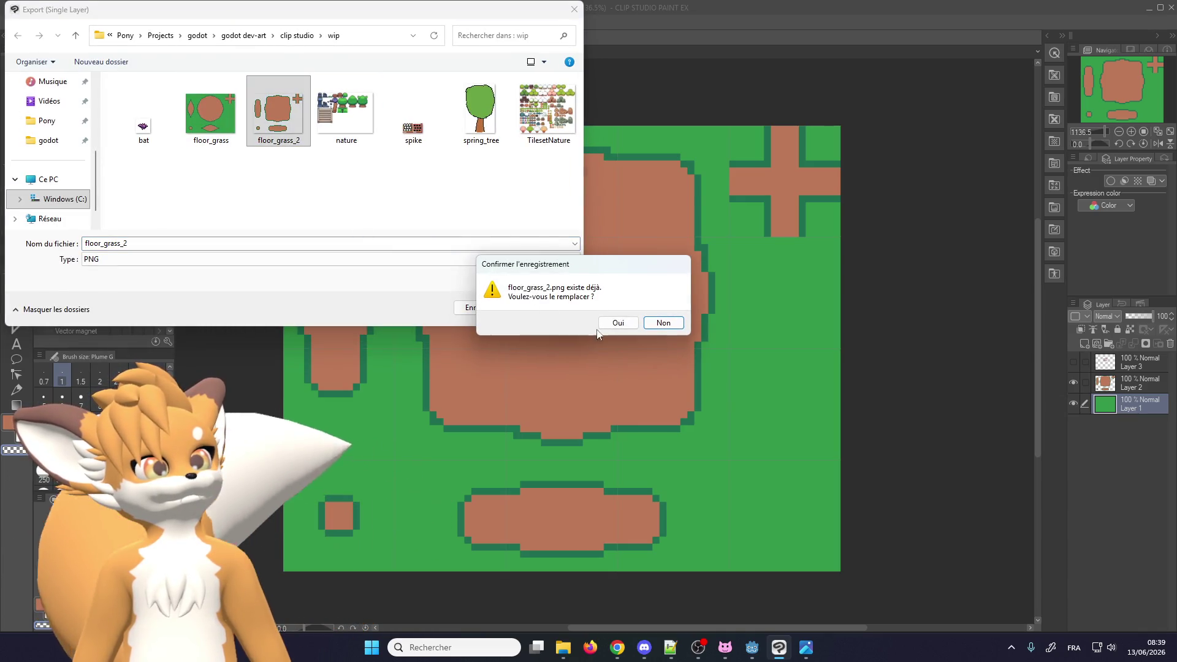
{"action": "left_click", "coordinate": [613, 320]}
{"action": "left_click", "coordinate": [559, 227]}
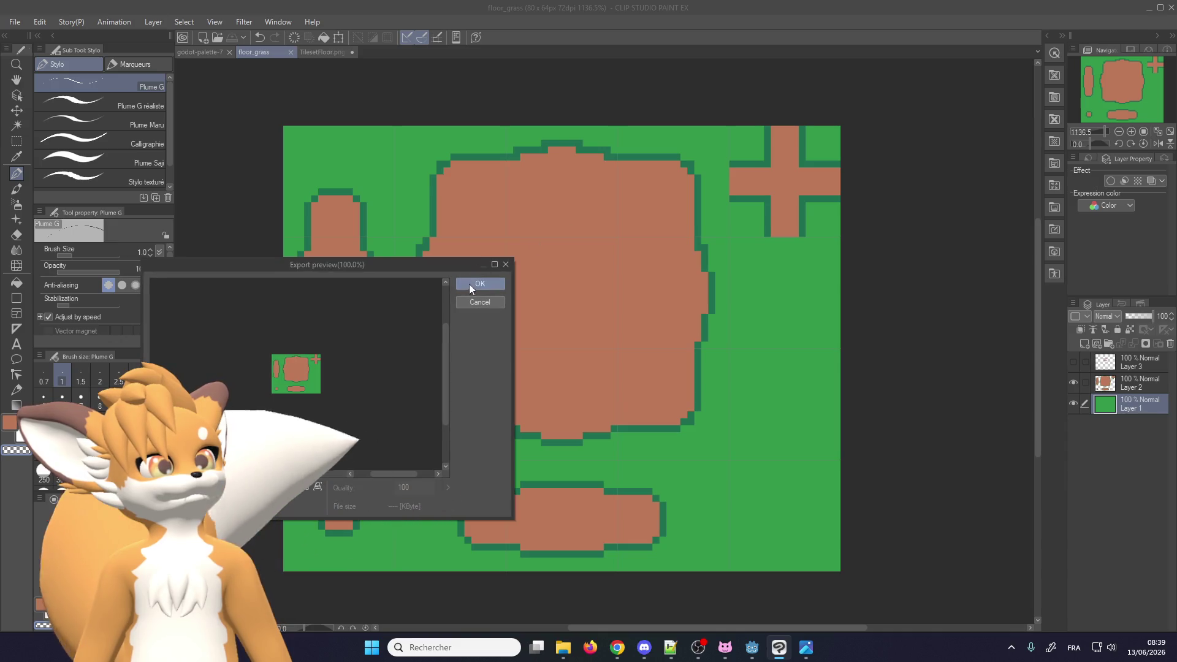
{"action": "left_click", "coordinate": [1151, 8]}
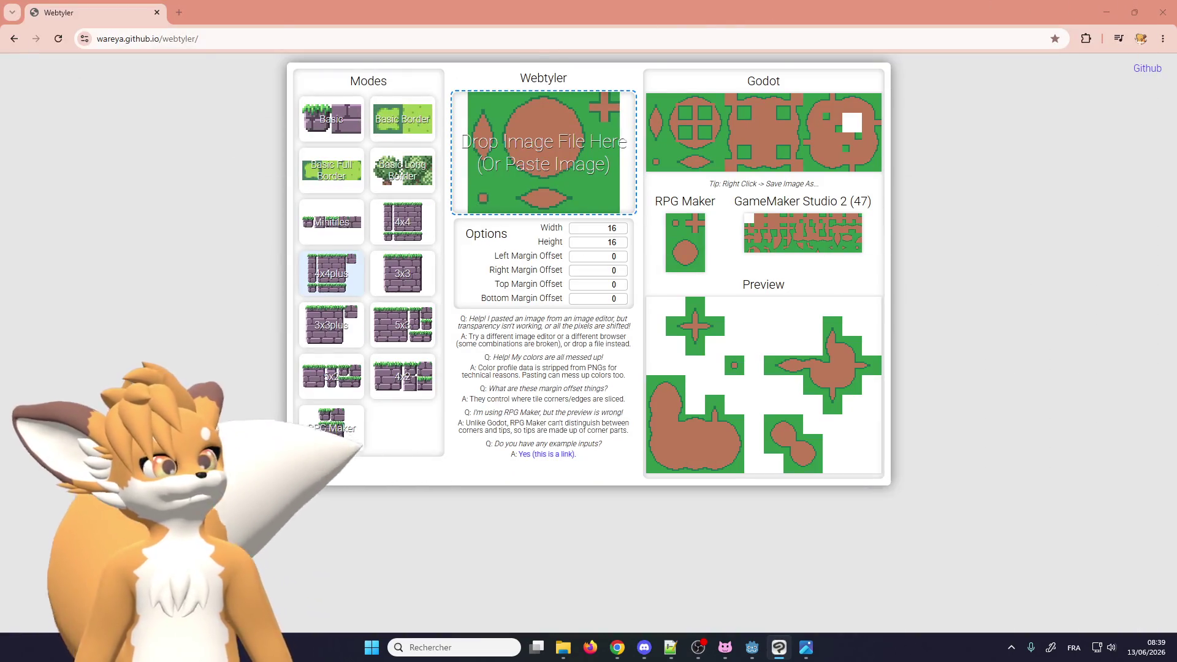
Load floor_grass_2.png into Webtyler and save the generated Godot tileset image
{"action": "left_click_drag", "start_coordinate": [392, 166], "coordinate": [511, 156]}
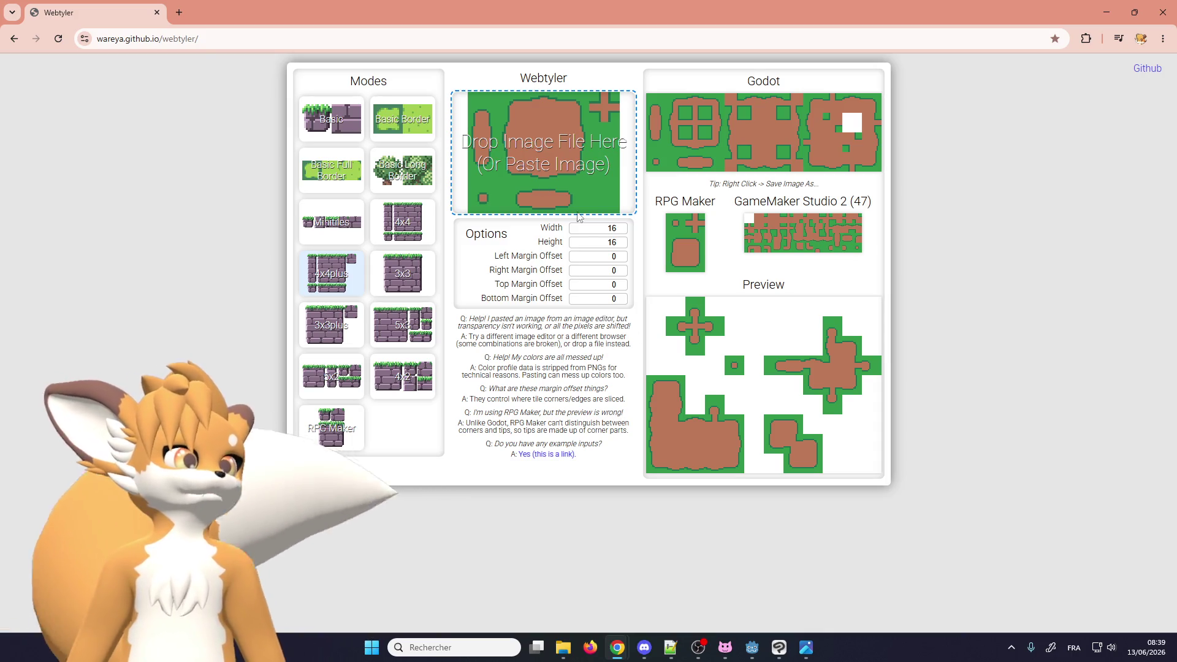
{"action": "right_click", "coordinate": [715, 120]}
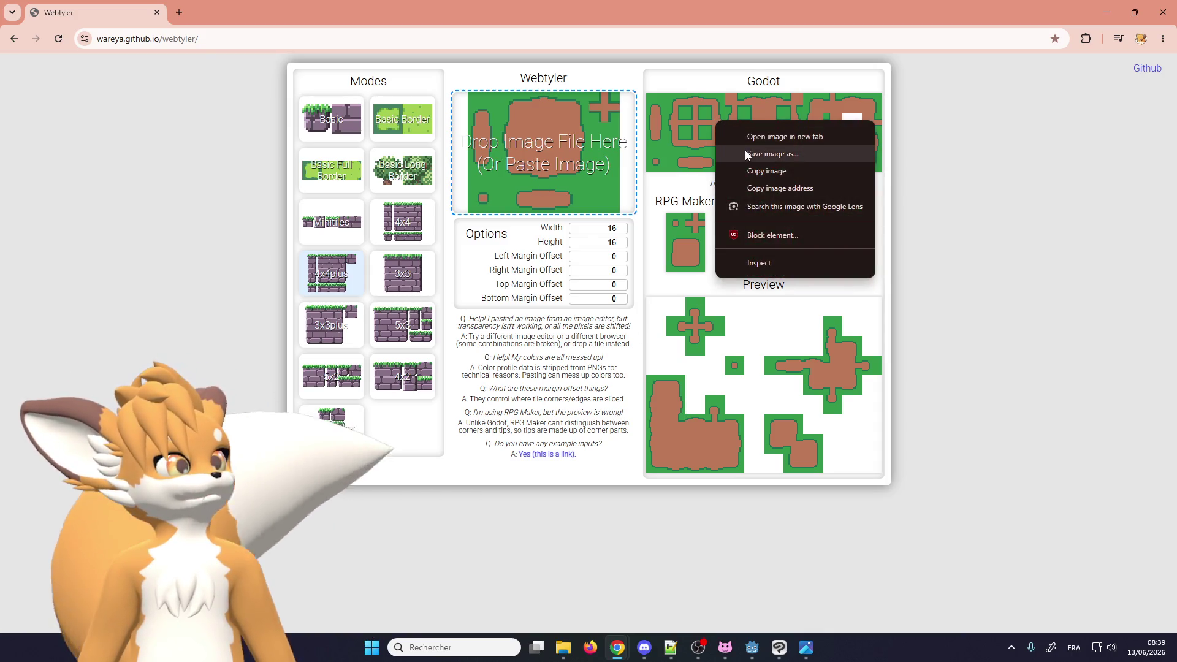
{"action": "left_click", "coordinate": [747, 154]}
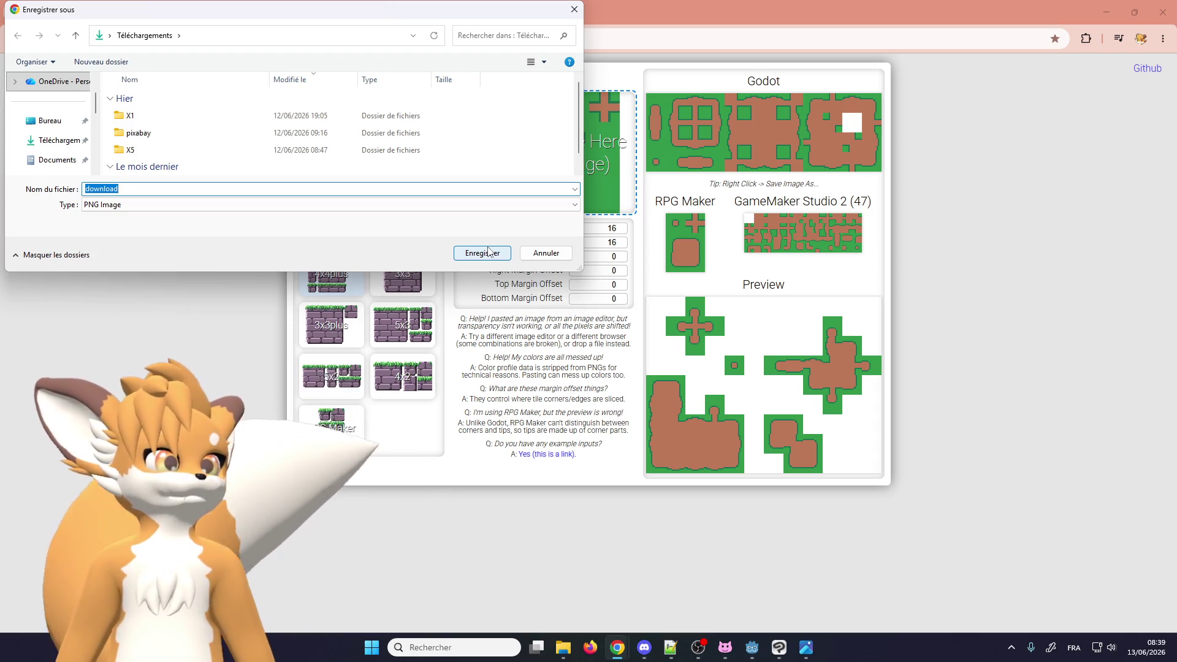
Name the tileset file grass_dirt and save it
{"action": "type", "text": "grass_eart"}
{"action": "key", "text": "BackSpace"}
{"action": "key", "text": "BackSpace"}
{"action": "key", "text": "BackSpace"}
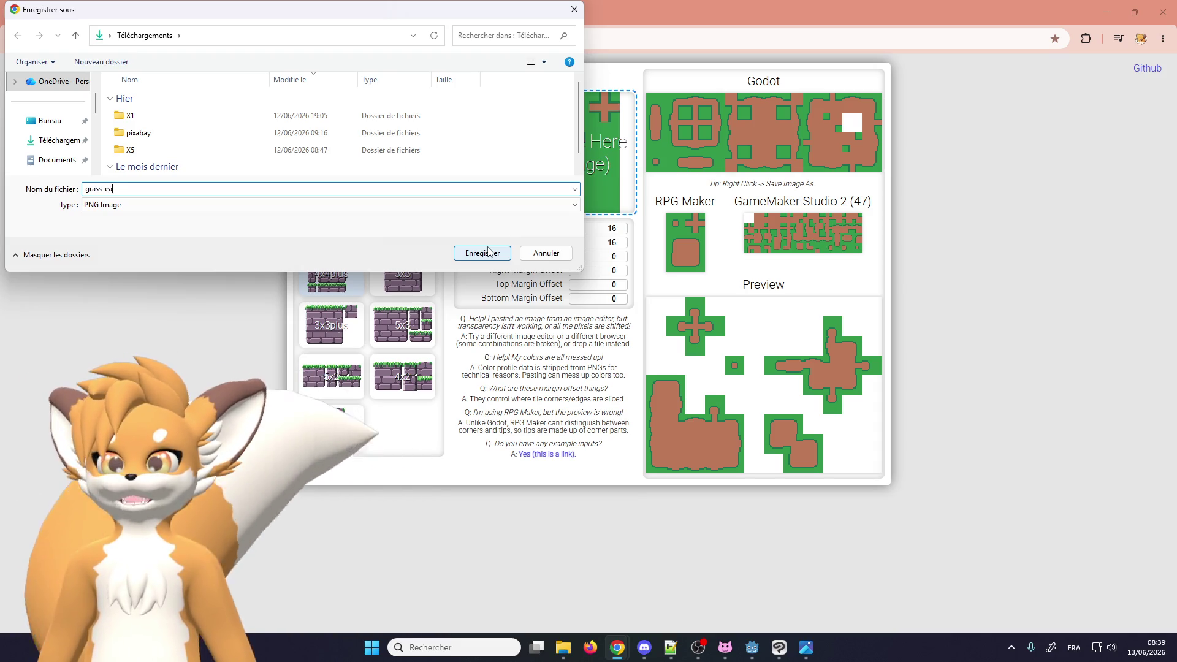
{"action": "key", "text": "BackSpace"}
{"action": "type", "text": "dirt"}
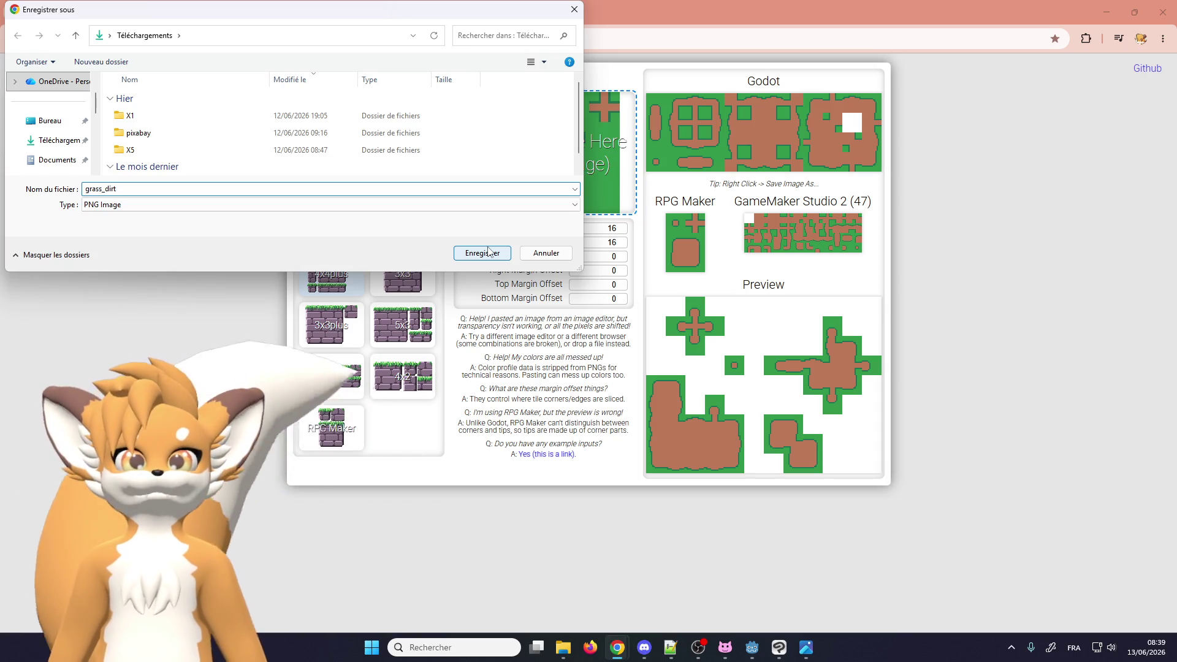
{"action": "left_click", "coordinate": [488, 251]}
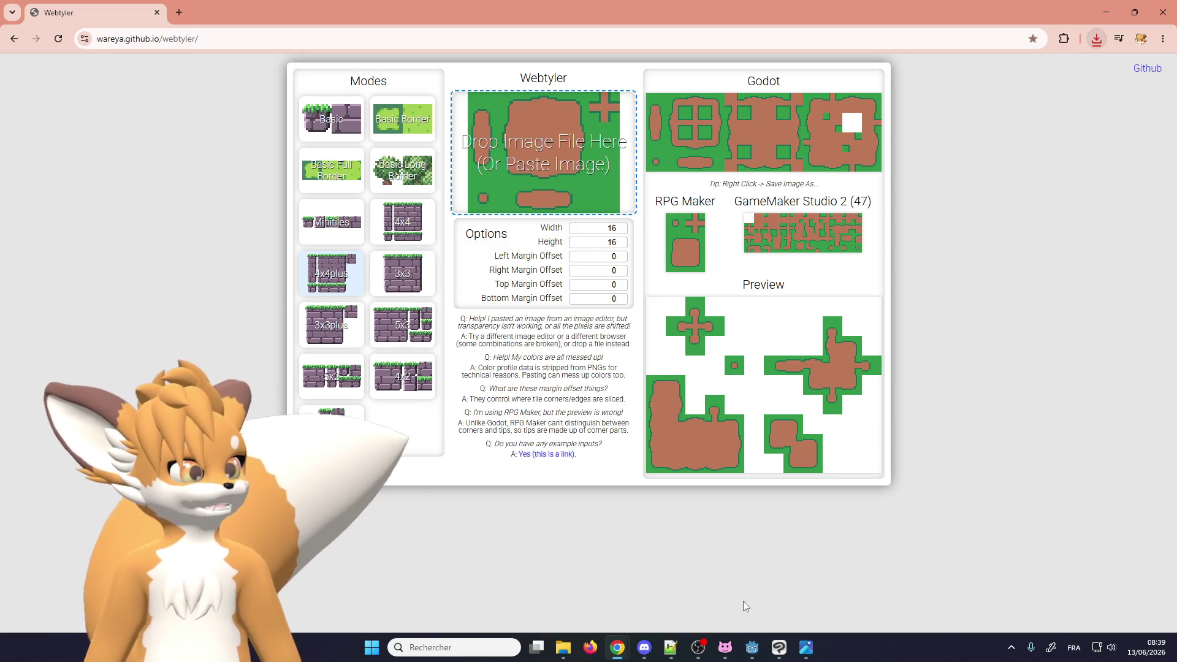
In Godot, filter the FileSystem by 'tiles' to expand the art/tilesets folder, then clear it
{"action": "left_click", "coordinate": [753, 648]}
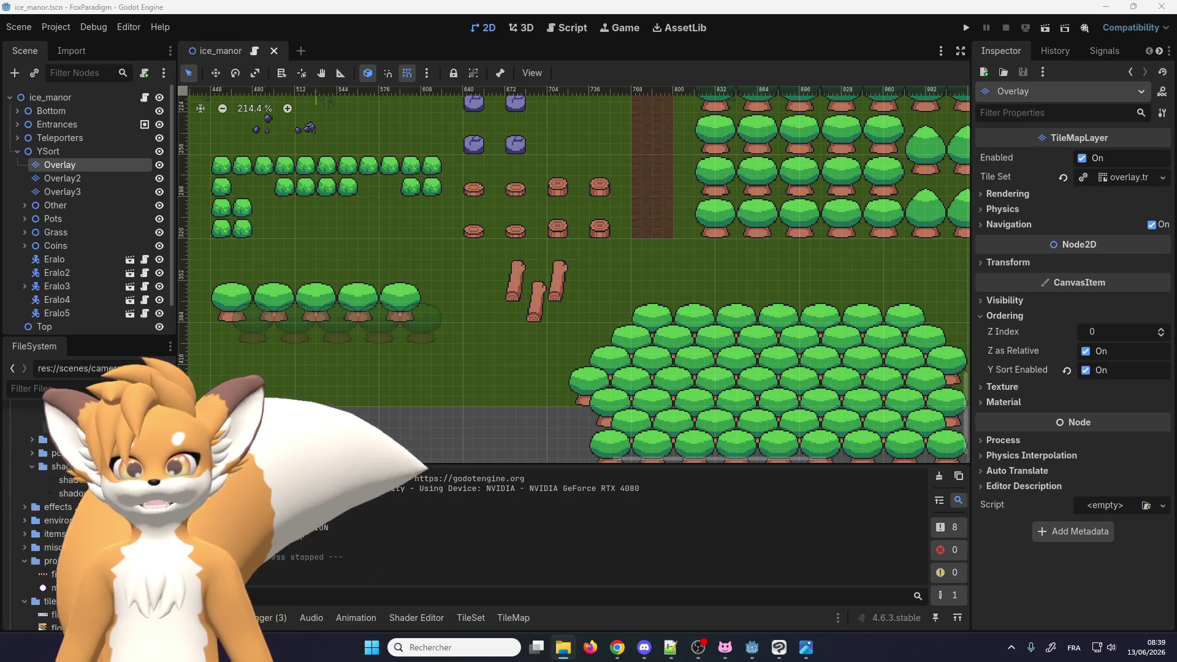
{"action": "scroll", "coordinate": [86, 522], "scroll_direction": "down", "scroll_amount": 3}
{"action": "left_click", "coordinate": [24, 389]}
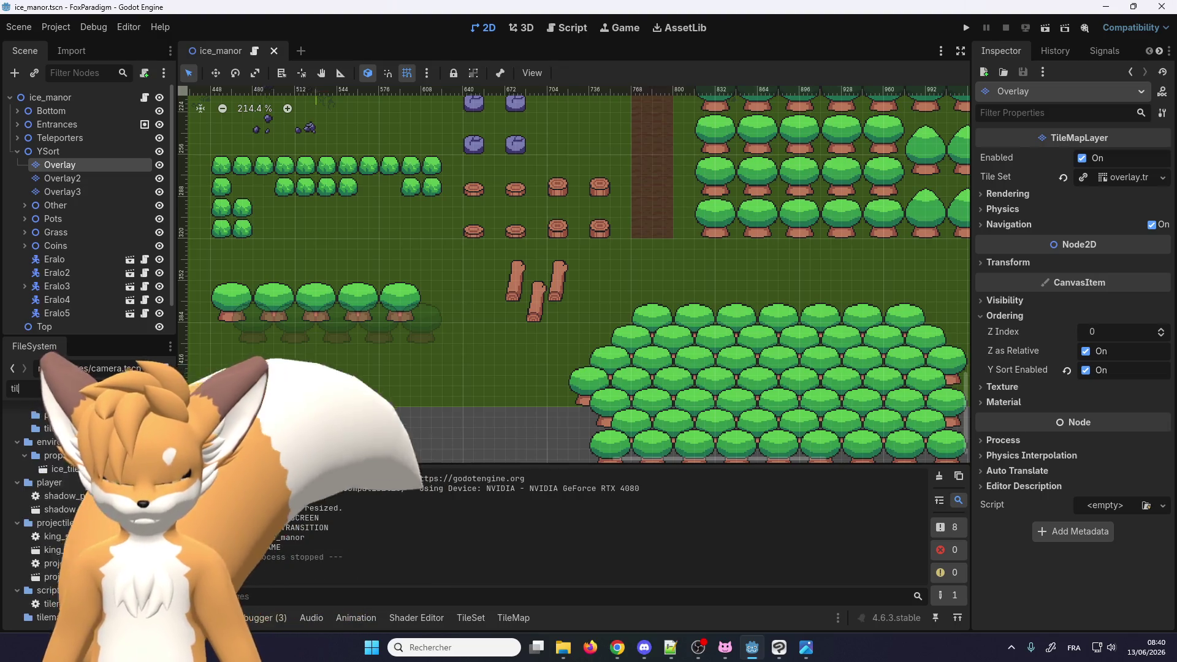
{"action": "type", "text": "tiles"}
{"action": "left_click", "coordinate": [54, 468]}
{"action": "double_click", "coordinate": [54, 468]}
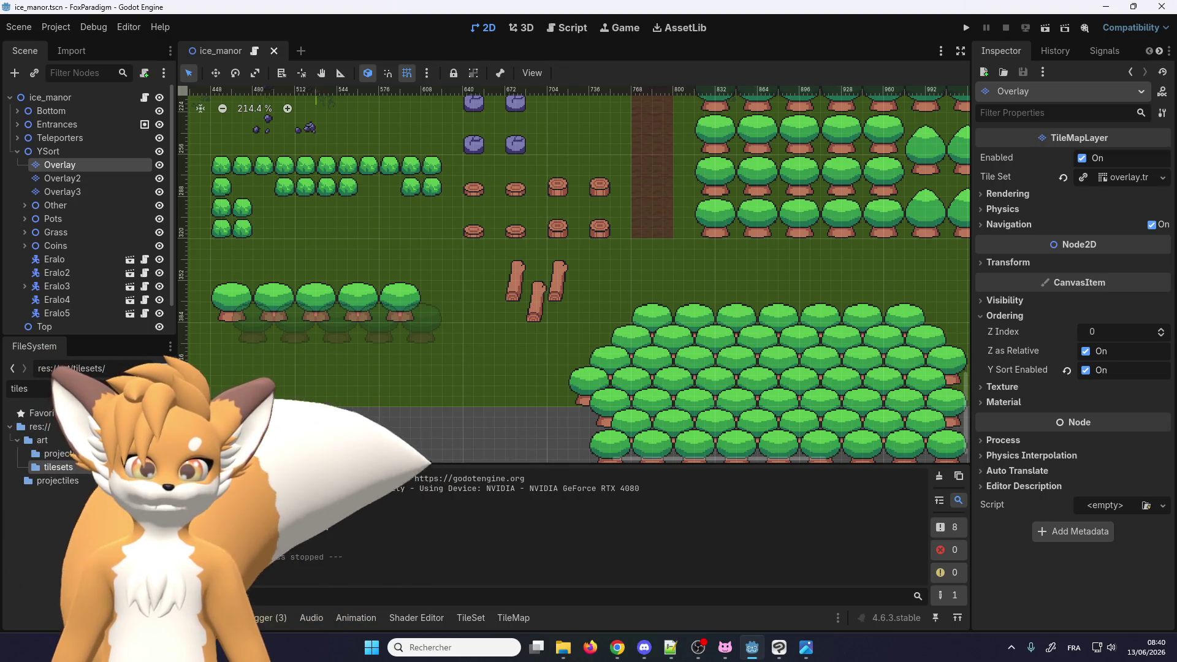
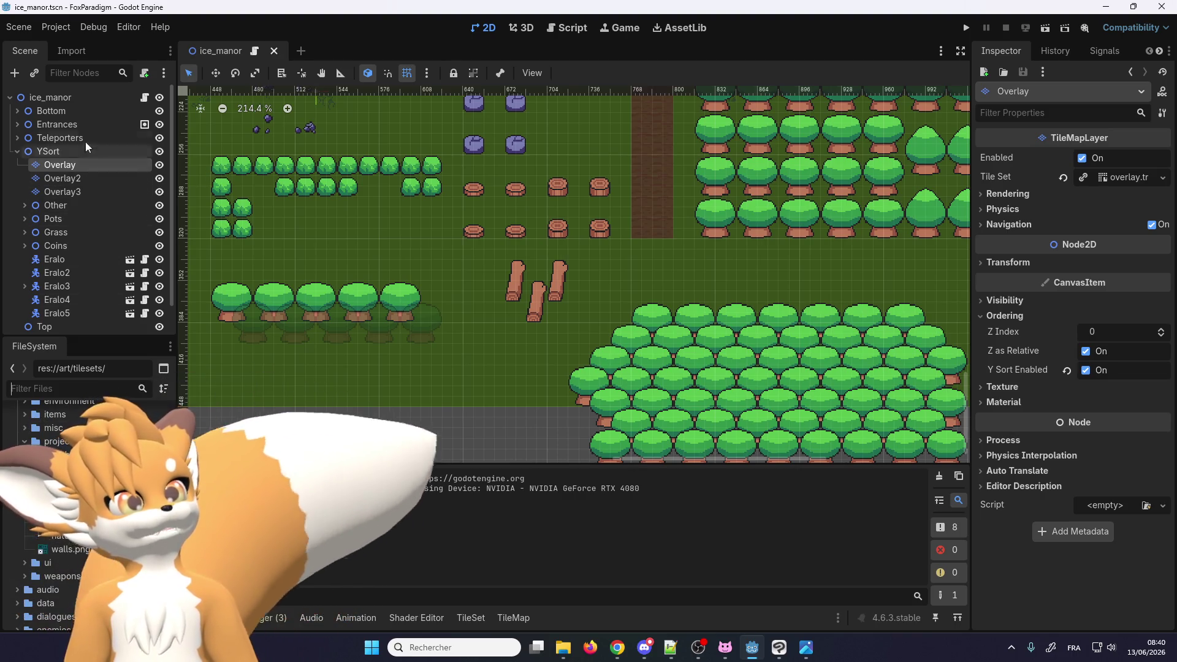
Expand the Bottom layer group and select the Ground tile layer
{"action": "left_click", "coordinate": [51, 110]}
{"action": "left_click", "coordinate": [16, 111]}
{"action": "left_click", "coordinate": [47, 126]}
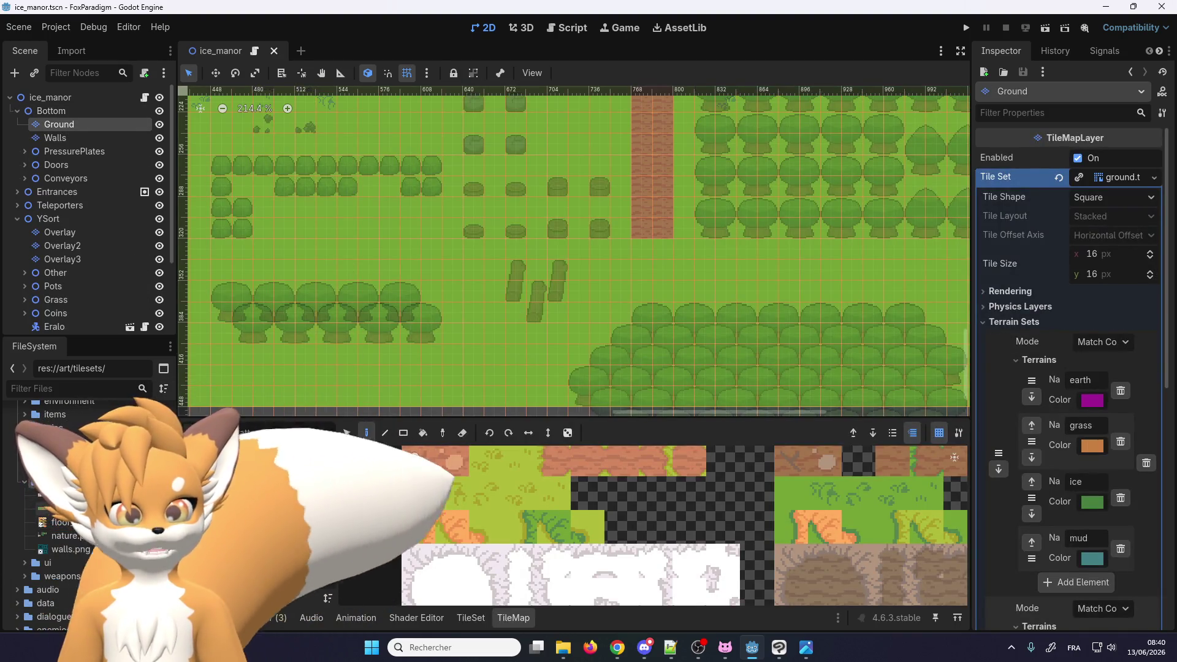
Add floor_grass_dirt.png to the tile set as a new atlas with auto-created tiles
{"action": "left_click_drag", "start_coordinate": [61, 509], "coordinate": [276, 550]}
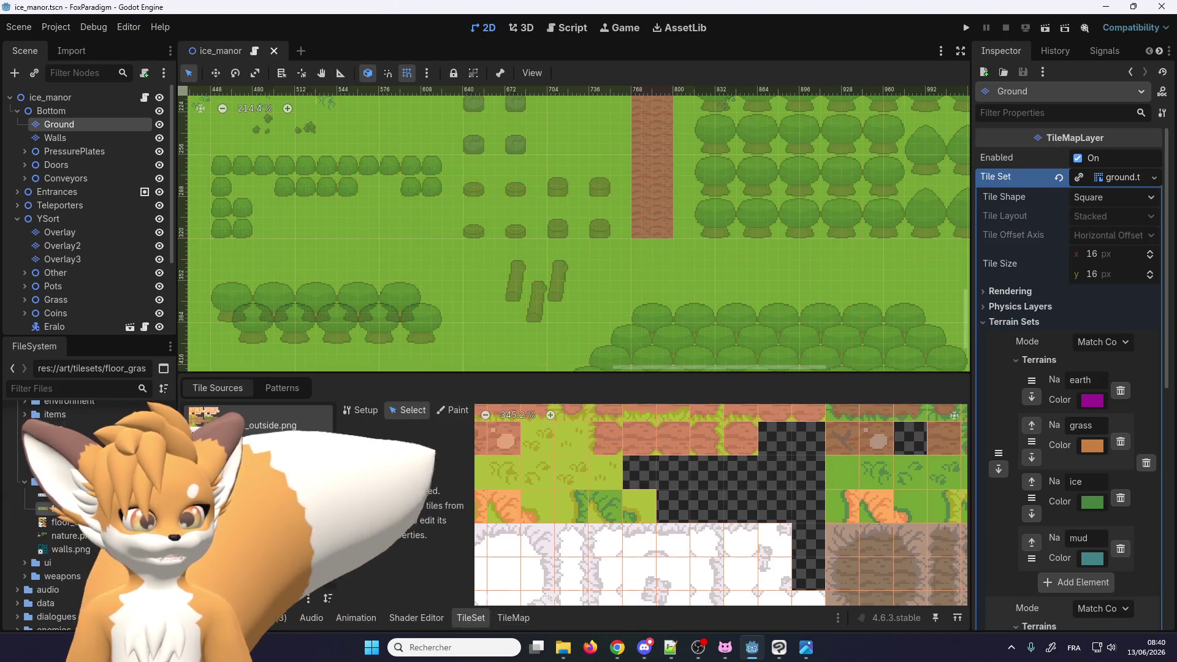
{"action": "left_click_drag", "start_coordinate": [464, 620], "coordinate": [256, 509]}
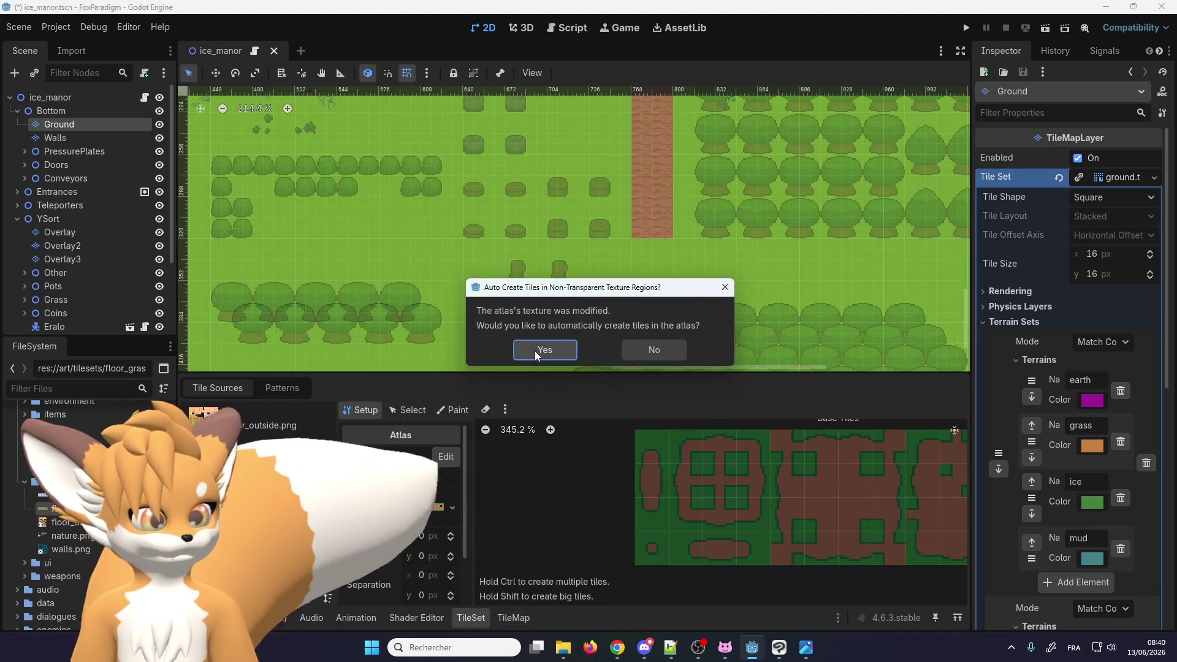
{"action": "left_click", "coordinate": [542, 350]}
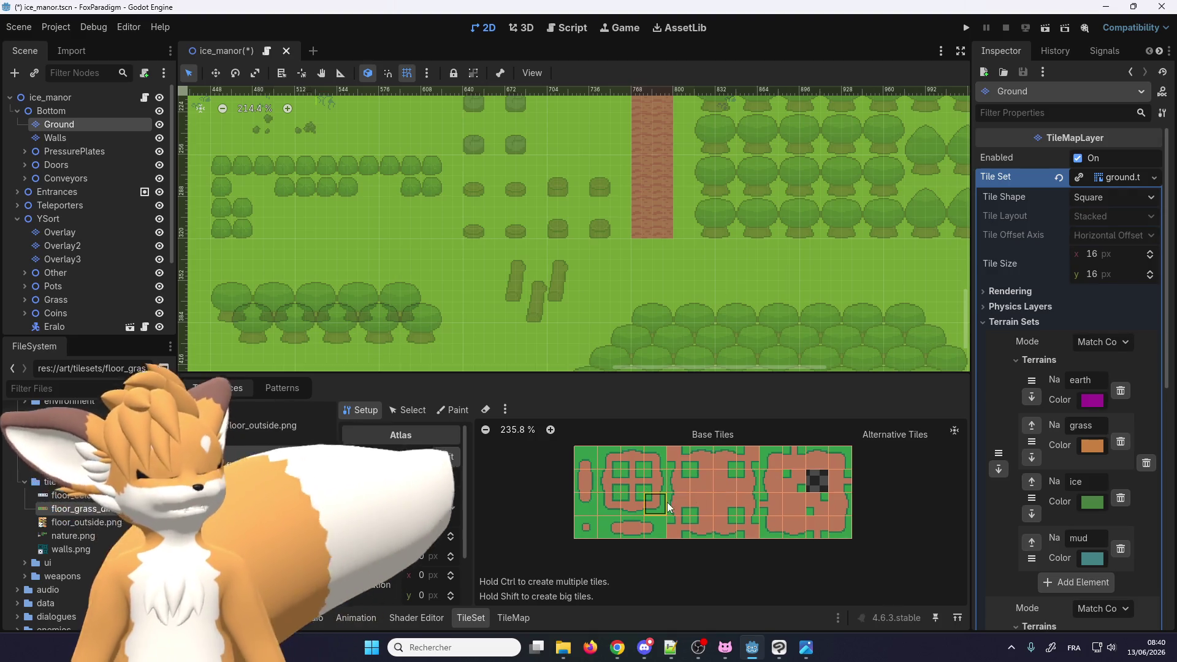
{"action": "scroll", "coordinate": [655, 502], "scroll_direction": "up", "scroll_amount": 1}
{"action": "scroll", "coordinate": [655, 501], "scroll_direction": "up", "scroll_amount": 1}
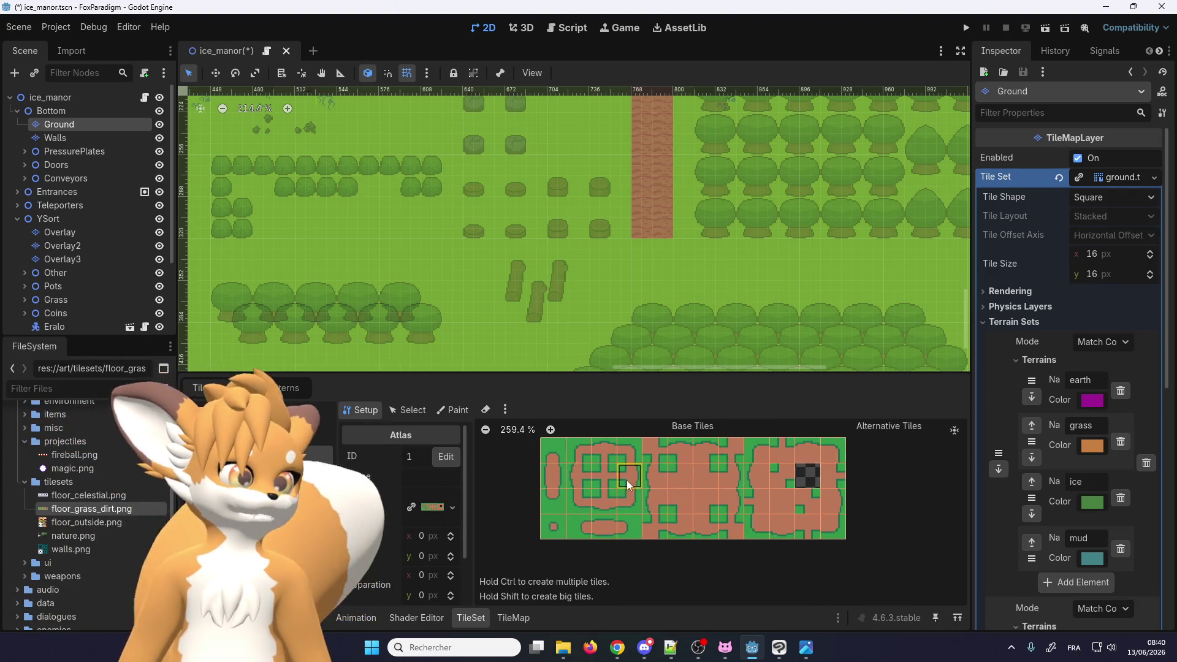
{"action": "scroll", "coordinate": [662, 496], "scroll_direction": "down", "scroll_amount": 1}
{"action": "scroll", "coordinate": [671, 488], "scroll_direction": "down", "scroll_amount": 1}
{"action": "scroll", "coordinate": [466, 306], "scroll_direction": "down", "scroll_amount": 4}
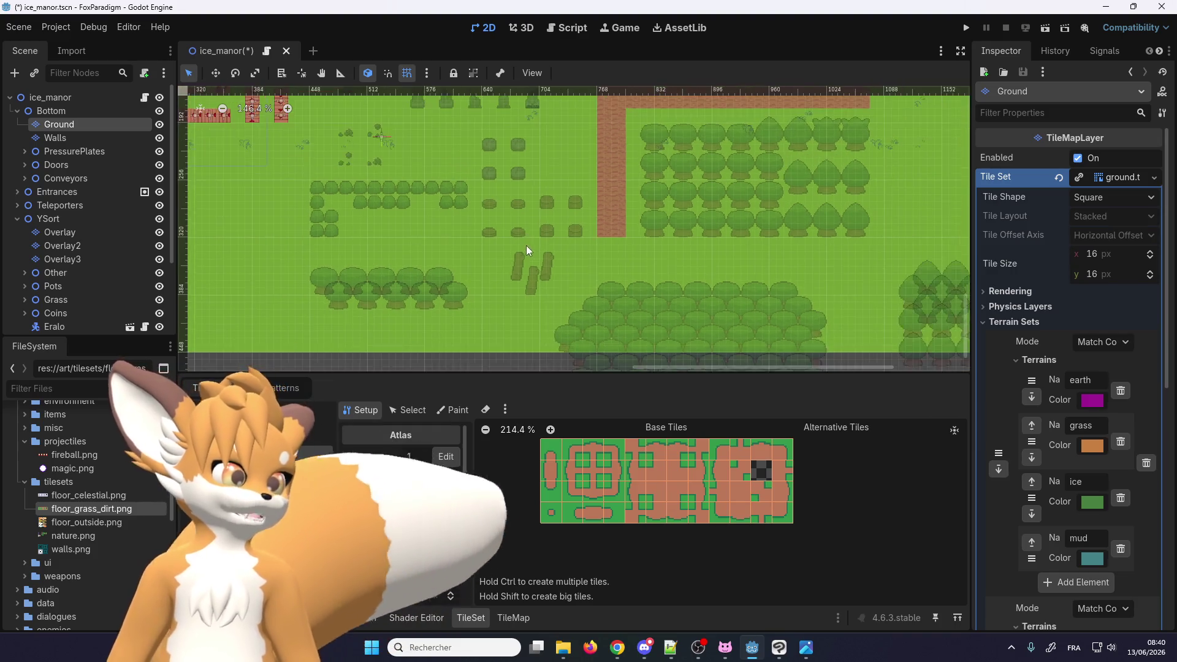
{"action": "scroll", "coordinate": [468, 315], "scroll_direction": "up", "scroll_amount": 3}
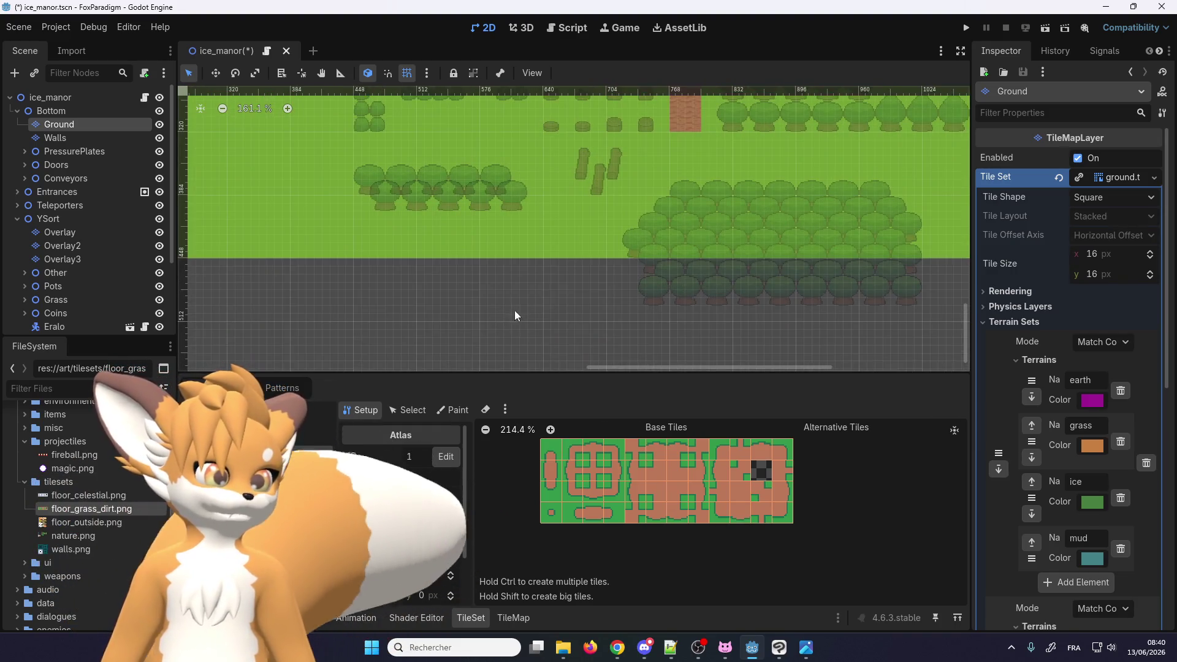
{"action": "scroll", "coordinate": [517, 316], "scroll_direction": "up", "scroll_amount": 3}
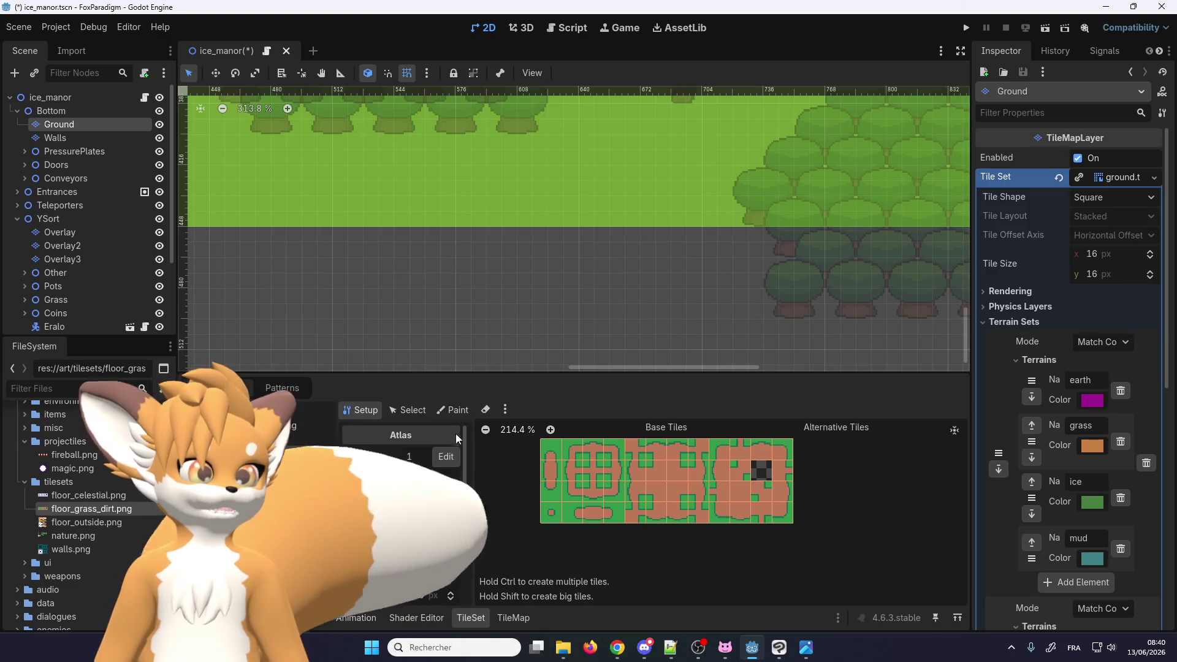
{"action": "left_click", "coordinate": [513, 617]}
Paint a trial vertical strip of grass-dirt atlas tiles below the trees, turning right at the bottom
{"action": "left_click", "coordinate": [496, 467]}
{"action": "left_click", "coordinate": [440, 274]}
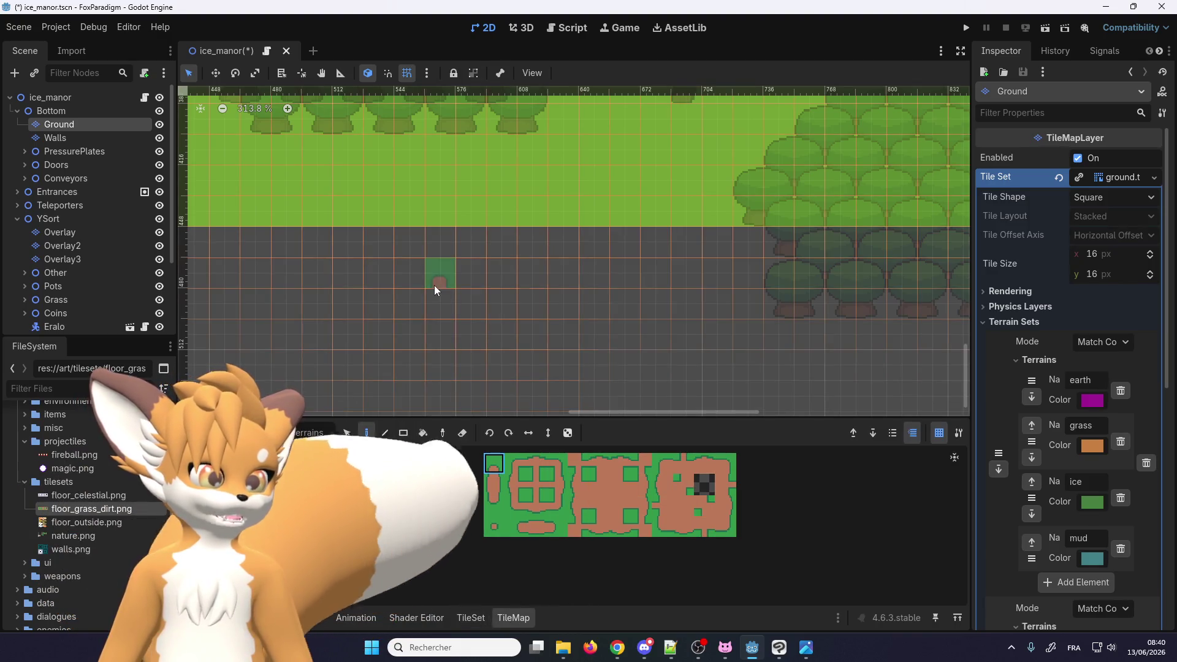
{"action": "left_click", "coordinate": [498, 484]}
{"action": "left_click_drag", "start_coordinate": [440, 304], "coordinate": [440, 368]}
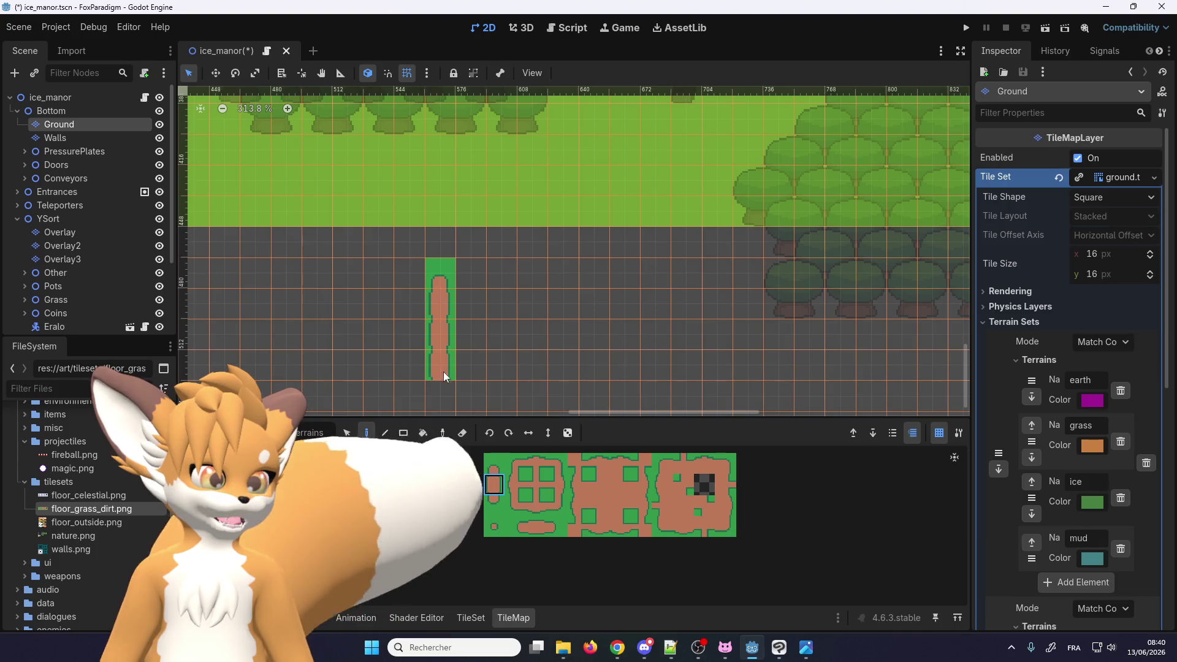
{"action": "scroll", "coordinate": [454, 392], "scroll_direction": "up", "scroll_amount": 1}
{"action": "left_click", "coordinate": [500, 512]}
{"action": "left_click", "coordinate": [424, 336]}
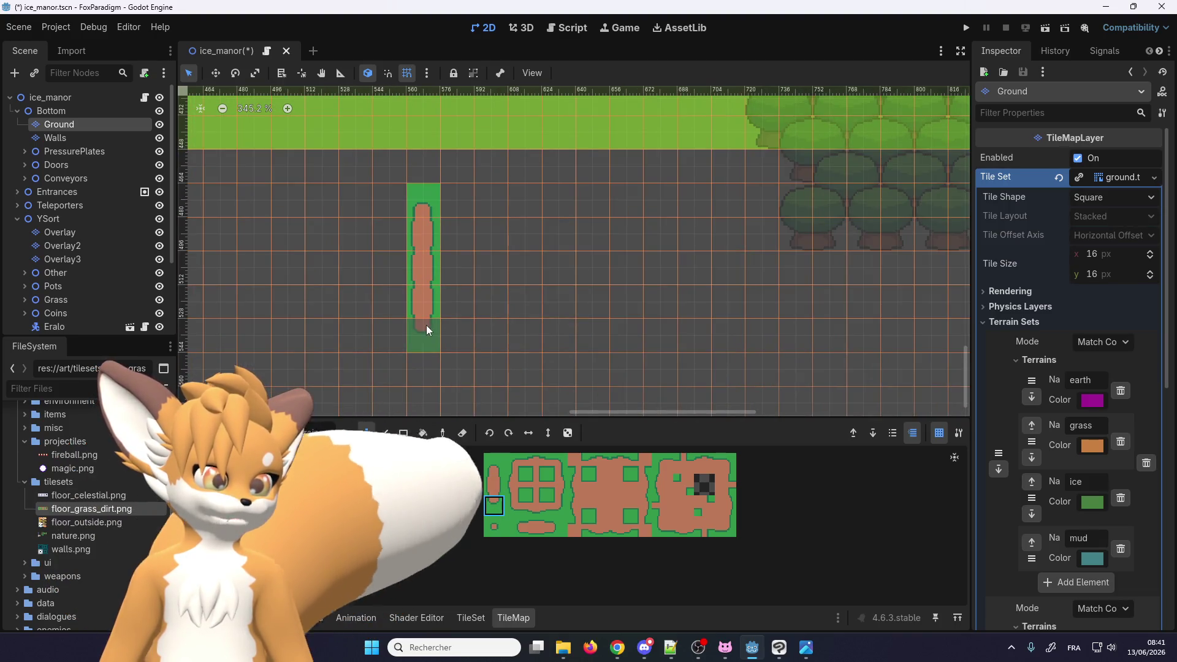
{"action": "left_click", "coordinate": [515, 506]}
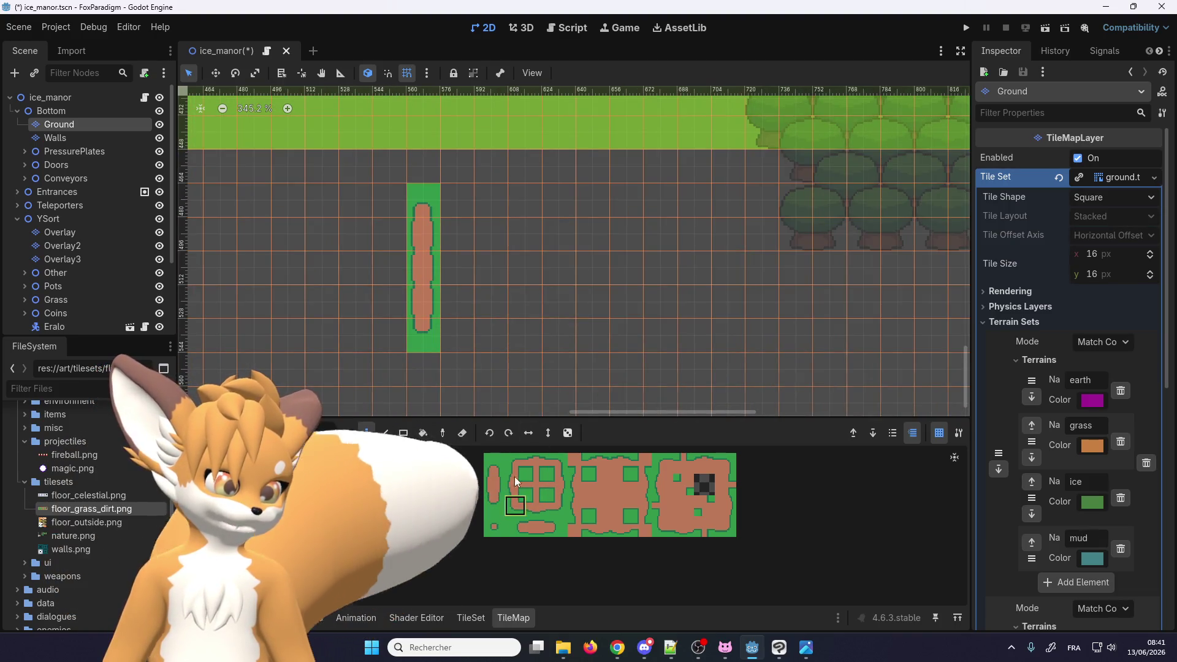
{"action": "left_click", "coordinate": [424, 337]}
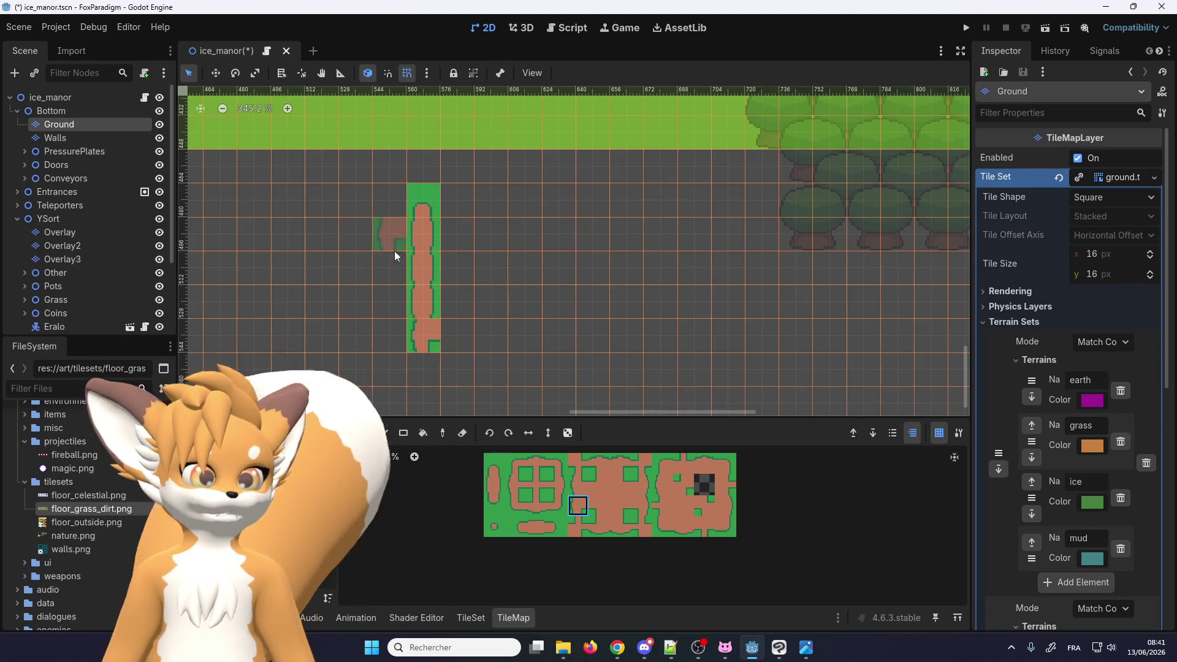
Erase the trial strip with the Eraser tool
{"action": "left_click", "coordinate": [463, 433]}
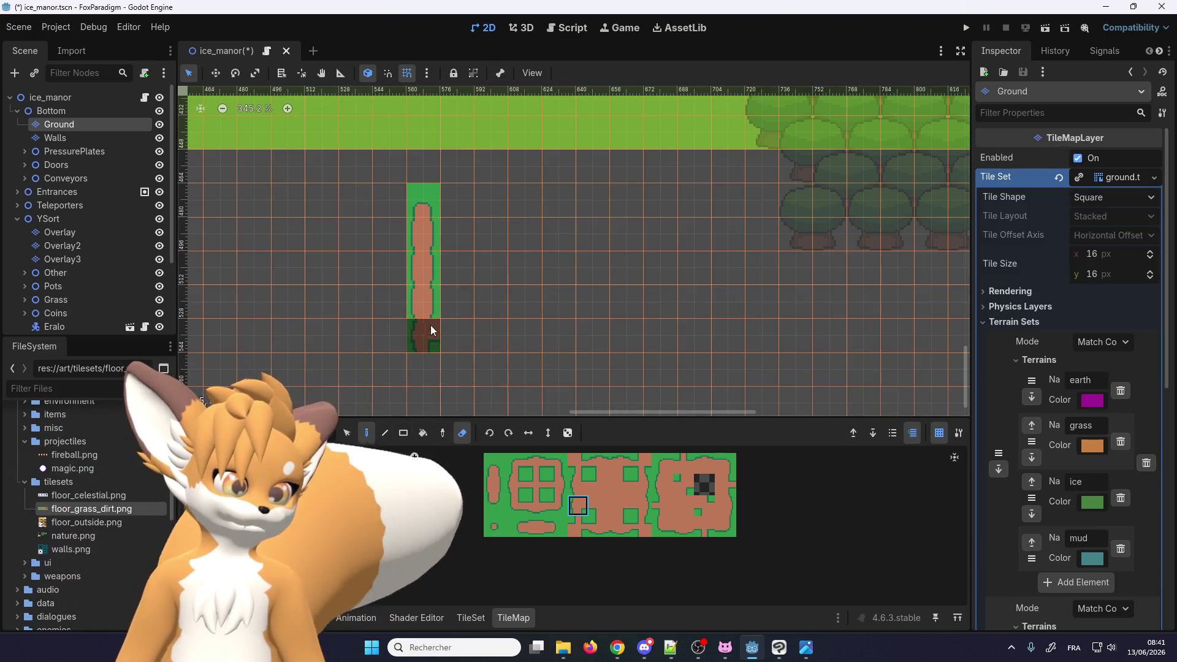
{"action": "left_click_drag", "start_coordinate": [423, 336], "coordinate": [423, 214]}
{"action": "key", "text": "e"}
{"action": "scroll", "coordinate": [494, 123], "scroll_direction": "up", "scroll_amount": 1}
{"action": "scroll", "coordinate": [509, 184], "scroll_direction": "up", "scroll_amount": 1}
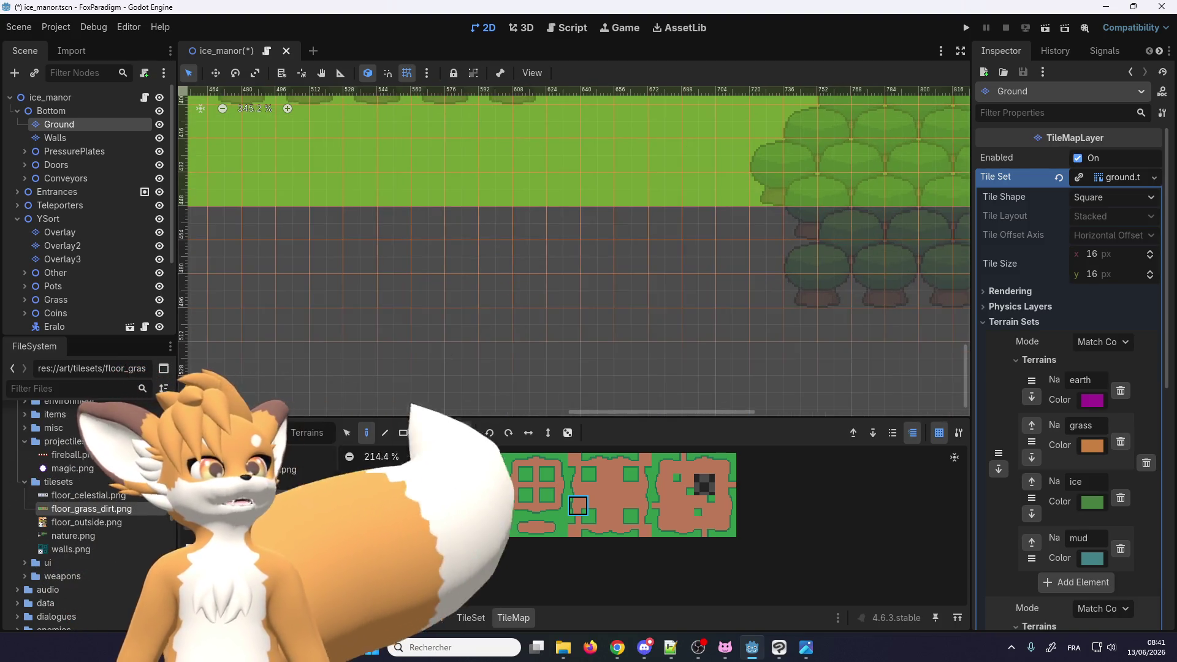
{"action": "scroll", "coordinate": [520, 211], "scroll_direction": "up", "scroll_amount": 2}
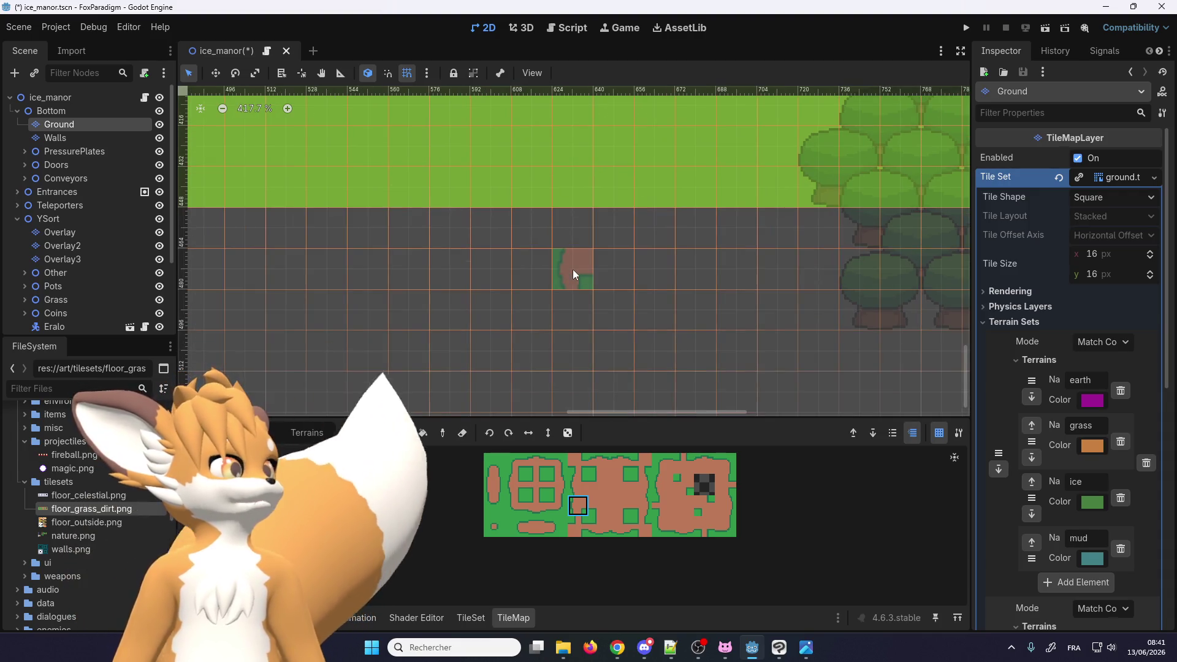
{"action": "left_click", "coordinate": [470, 619]}
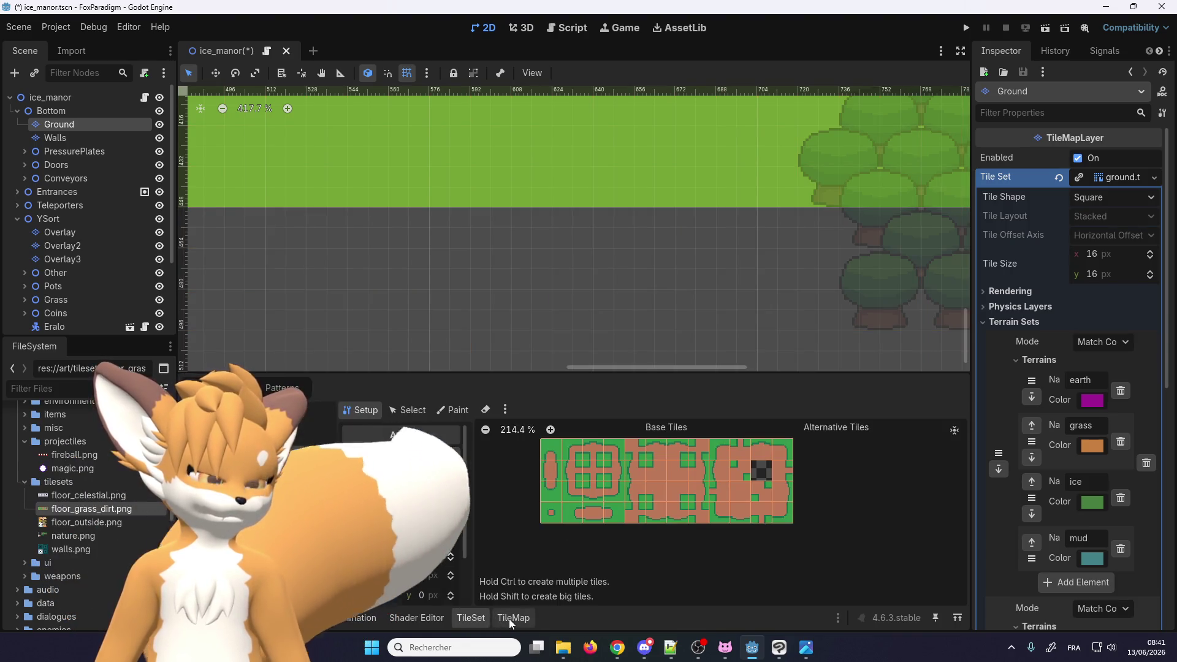
Set the TileSet Paint properties to Terrains, choosing the terrain set and the earth terrain
{"action": "left_click", "coordinate": [452, 411]}
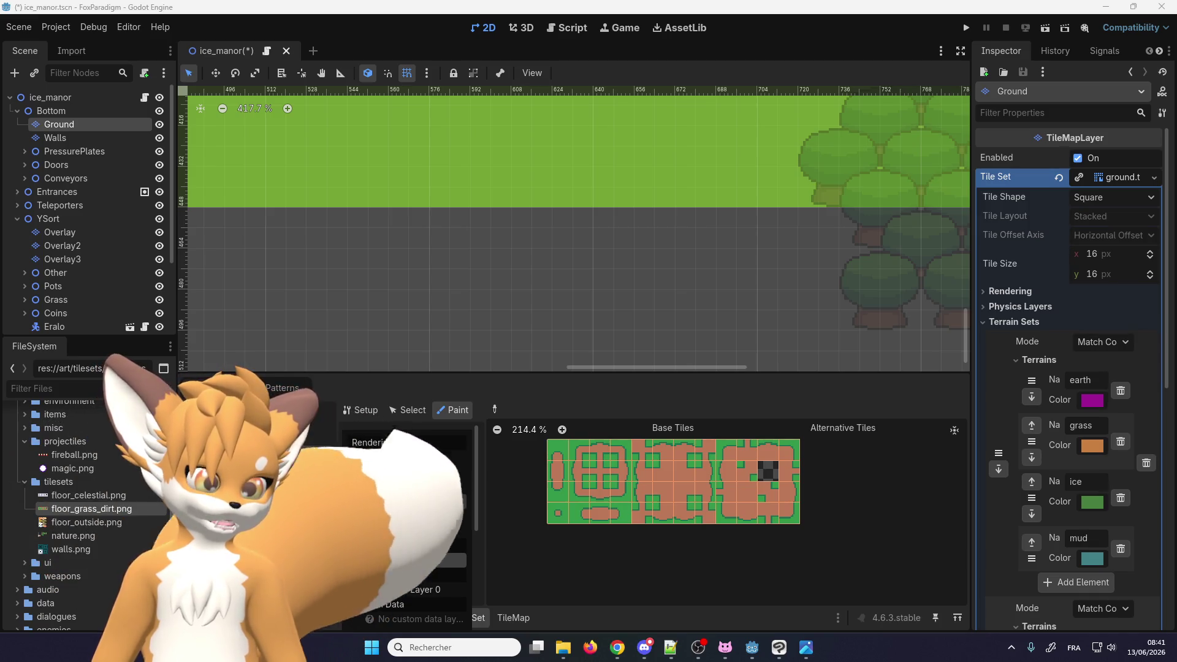
{"action": "left_click", "coordinate": [423, 560]}
{"action": "left_click", "coordinate": [439, 496]}
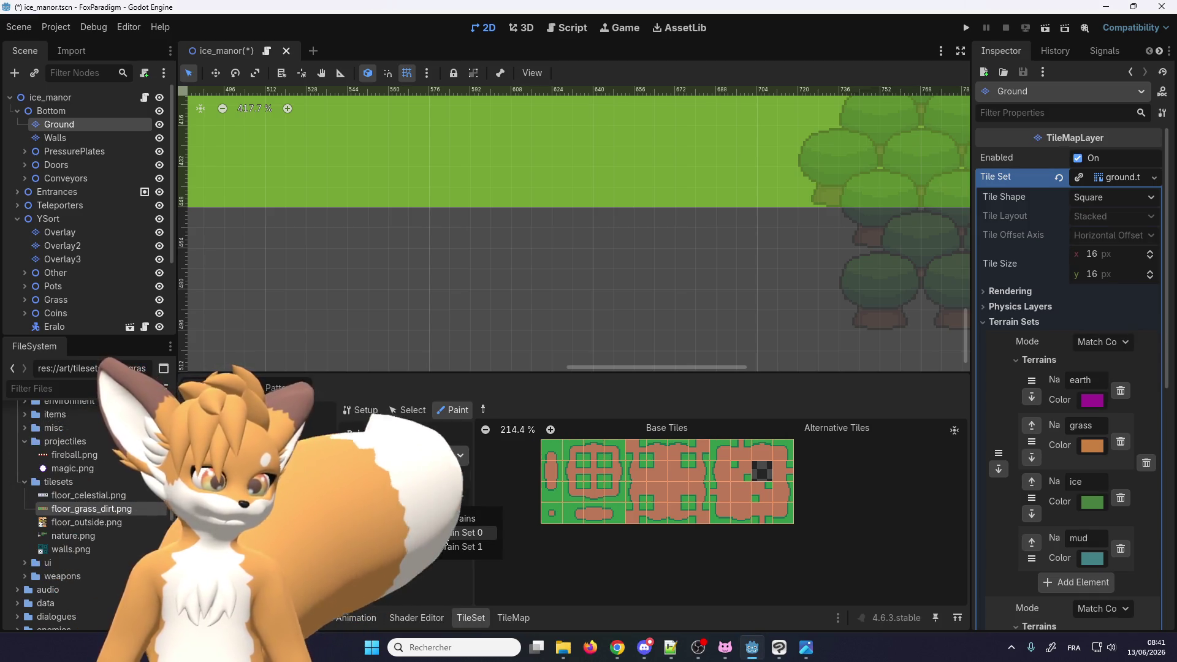
{"action": "left_click", "coordinate": [446, 539]}
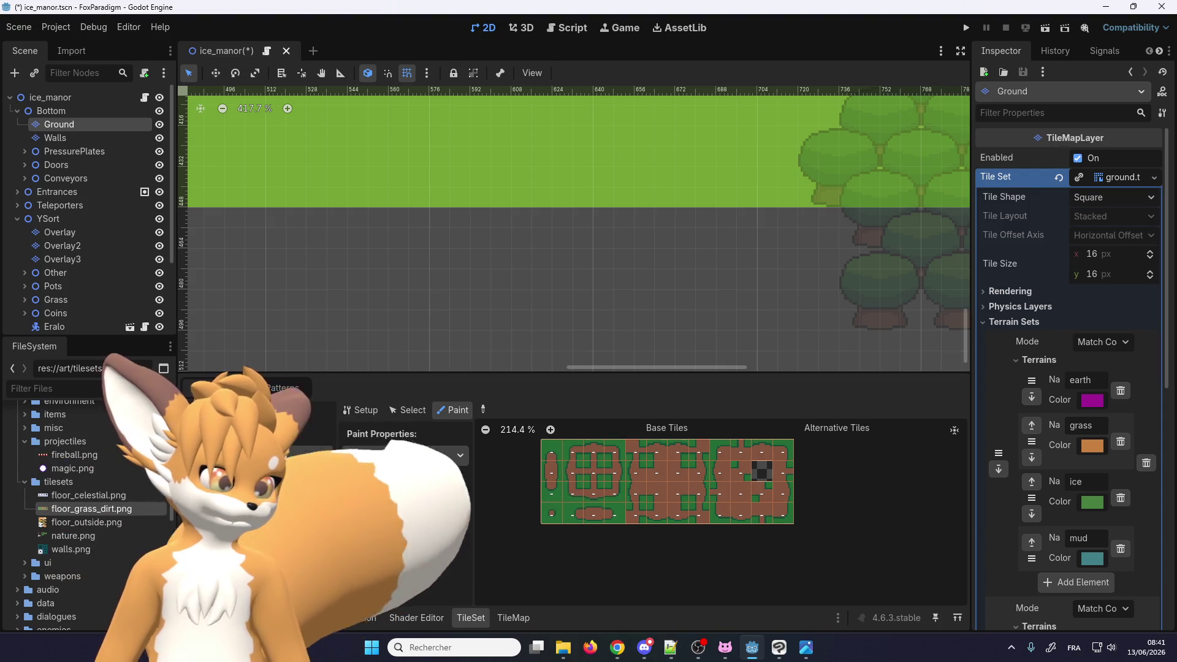
{"action": "left_click", "coordinate": [435, 518]}
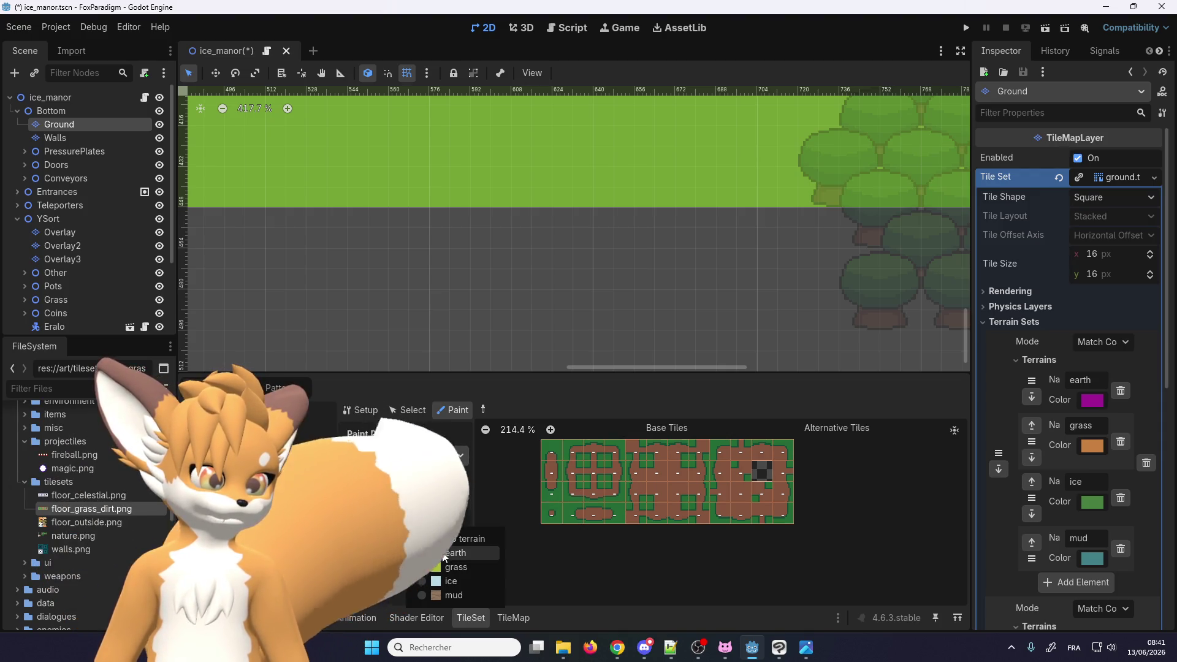
{"action": "left_click", "coordinate": [445, 554]}
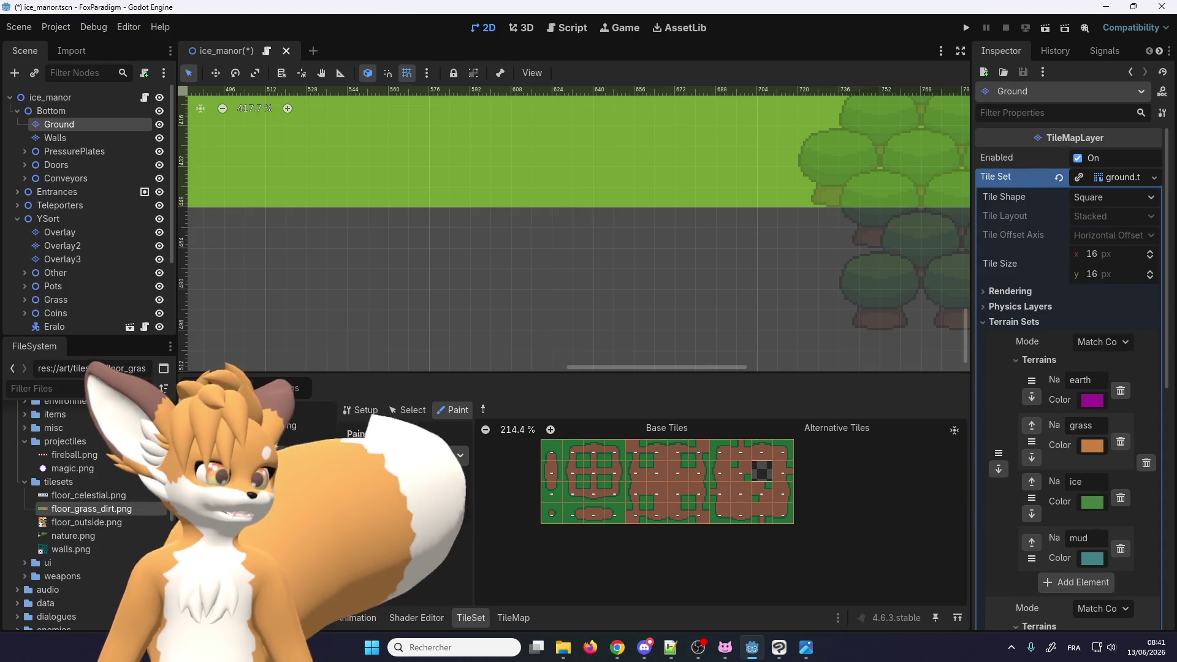
Paint earth onto the lower-left atlas tiles and the tall oval tile, then bring up out bitmask.png
{"action": "scroll", "coordinate": [594, 494], "scroll_direction": "up", "scroll_amount": 3}
{"action": "scroll", "coordinate": [570, 458], "scroll_direction": "up", "scroll_amount": 2}
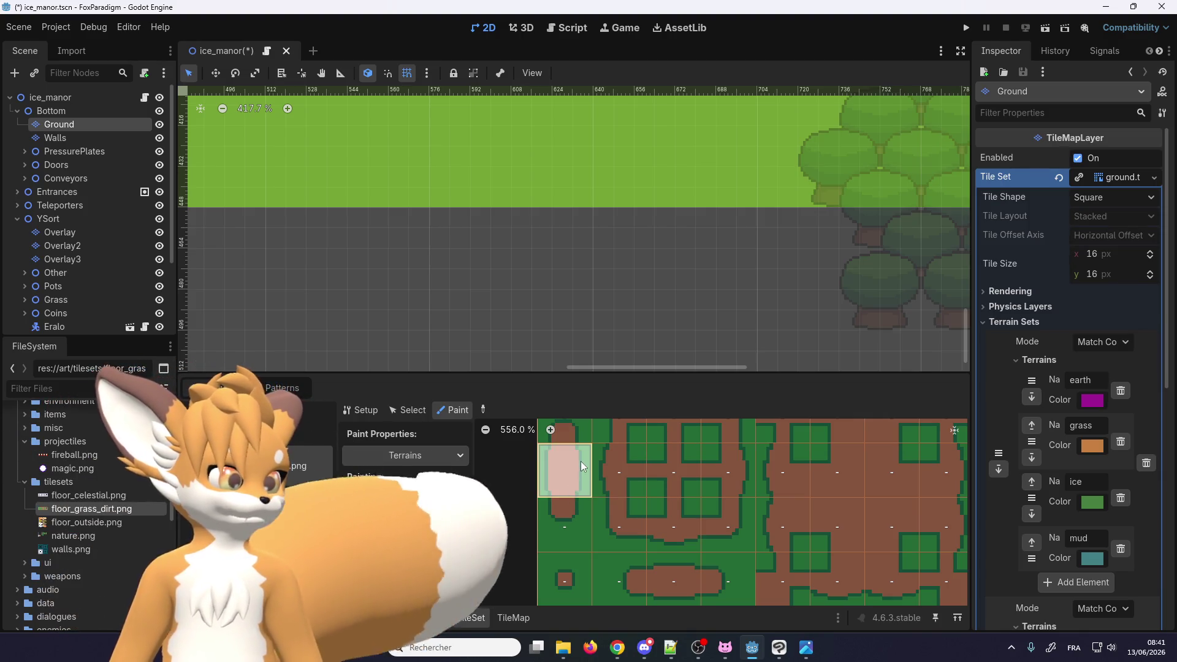
{"action": "scroll", "coordinate": [580, 461], "scroll_direction": "down", "scroll_amount": 3}
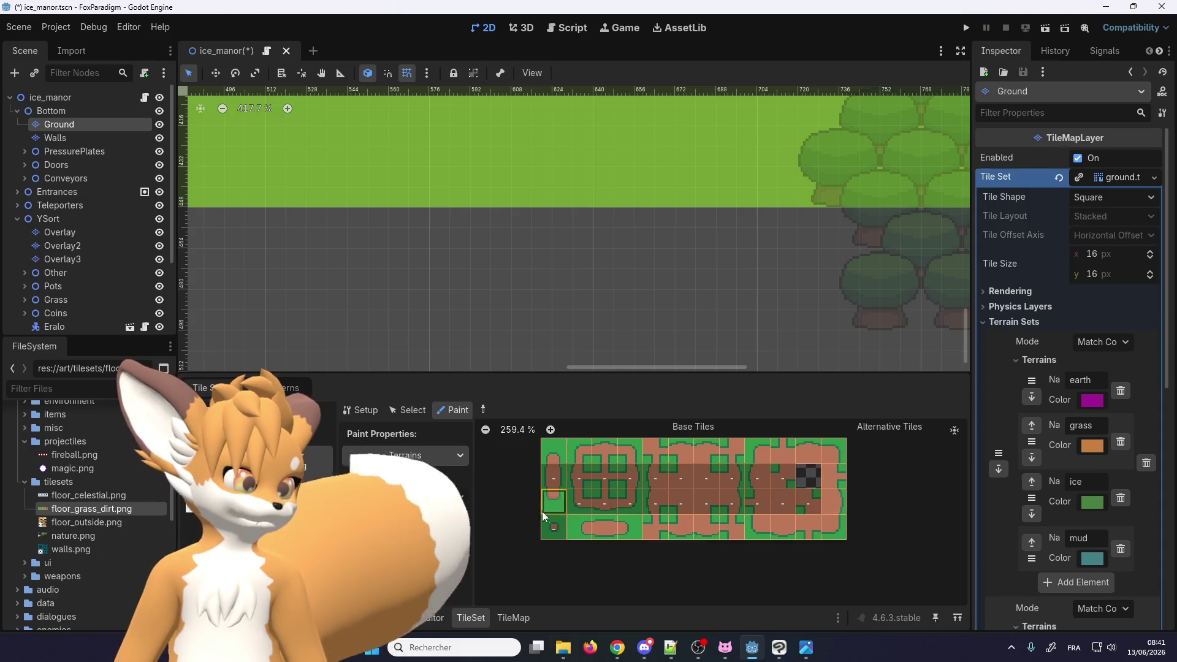
{"action": "left_click_drag", "start_coordinate": [554, 526], "coordinate": [579, 503]}
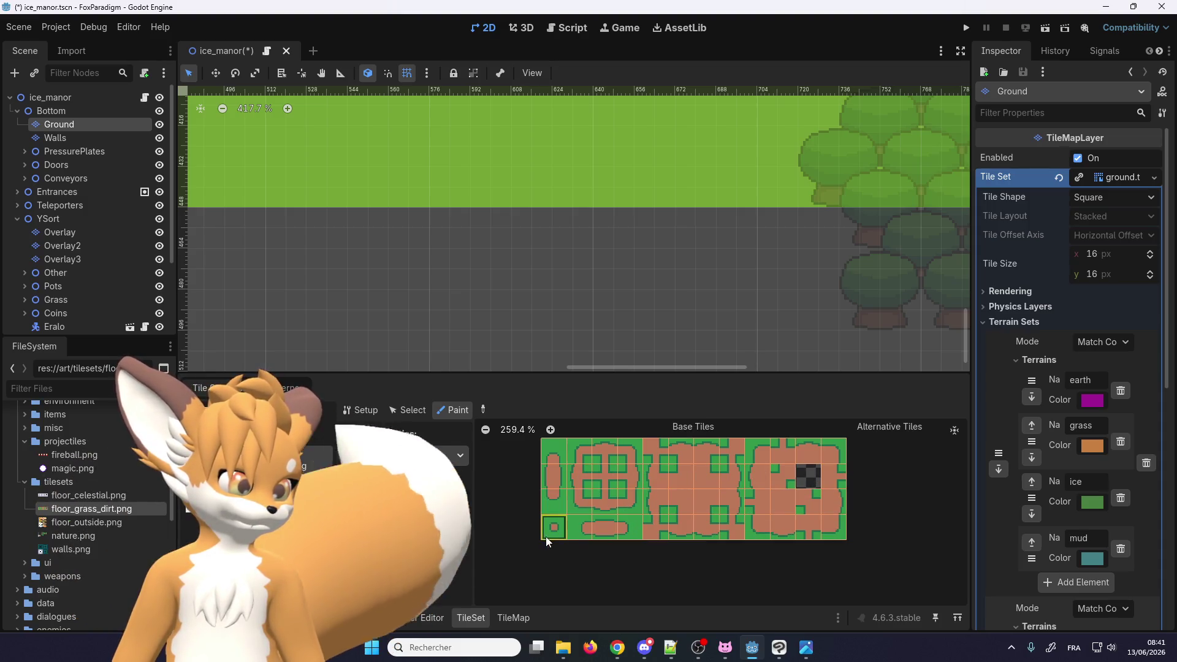
{"action": "scroll", "coordinate": [573, 495], "scroll_direction": "up", "scroll_amount": 4}
{"action": "scroll", "coordinate": [588, 548], "scroll_direction": "down", "scroll_amount": 3}
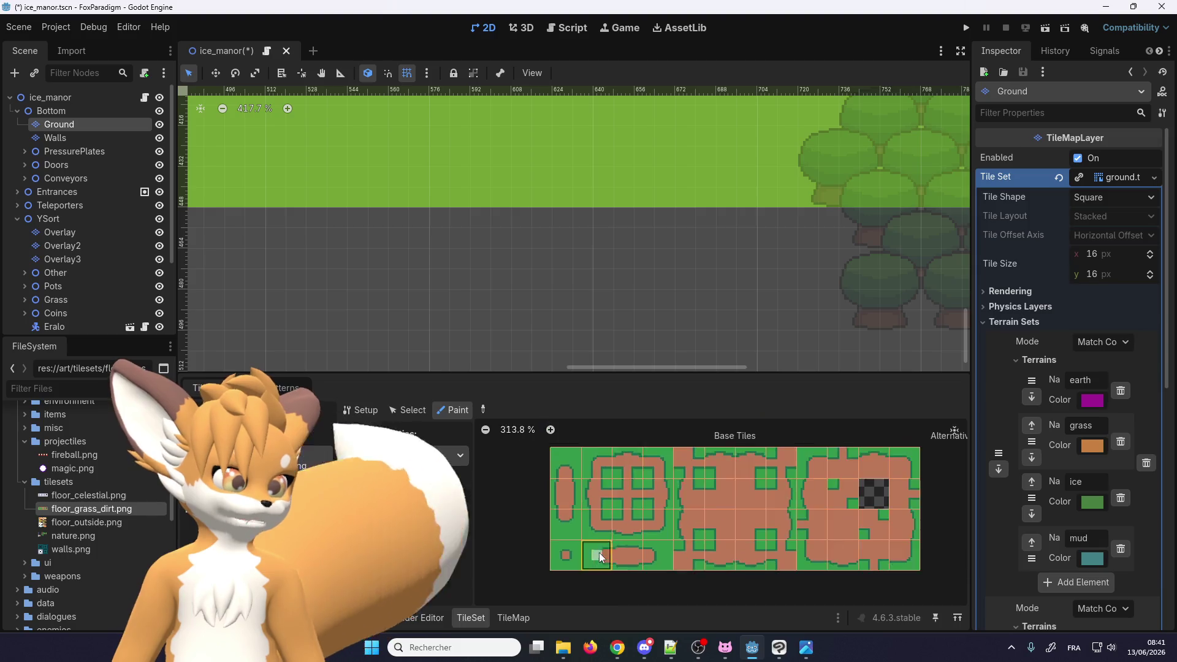
{"action": "scroll", "coordinate": [583, 521], "scroll_direction": "up", "scroll_amount": 4}
{"action": "left_click_drag", "start_coordinate": [547, 469], "coordinate": [548, 544]}
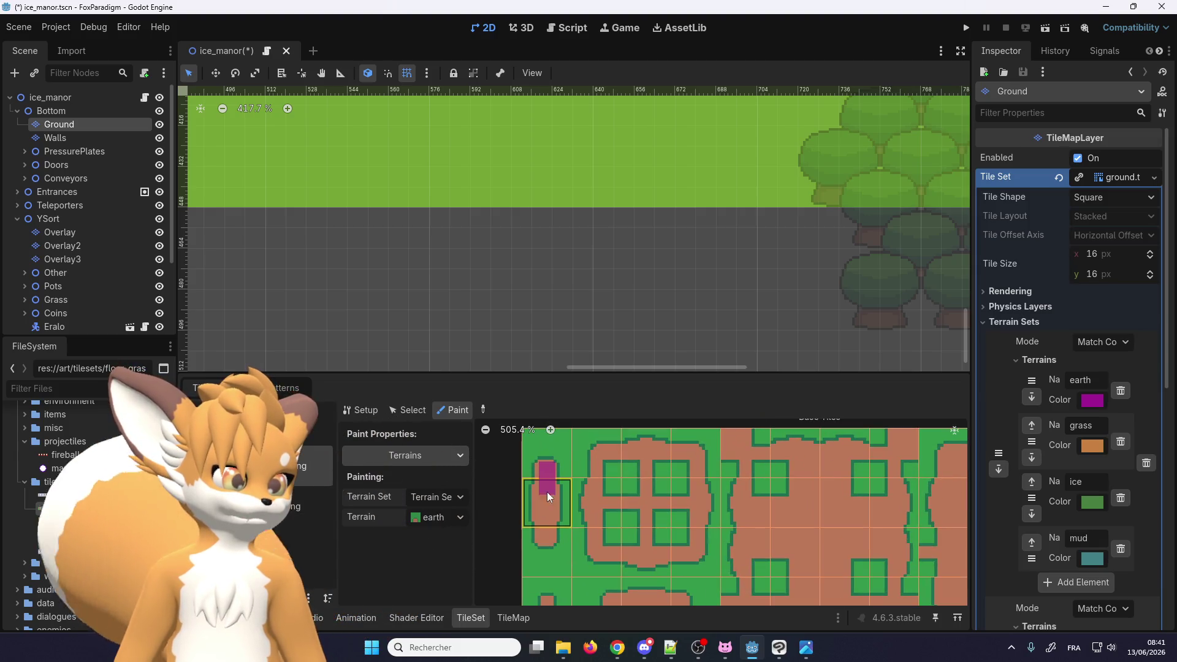
{"action": "left_click", "coordinate": [544, 536]}
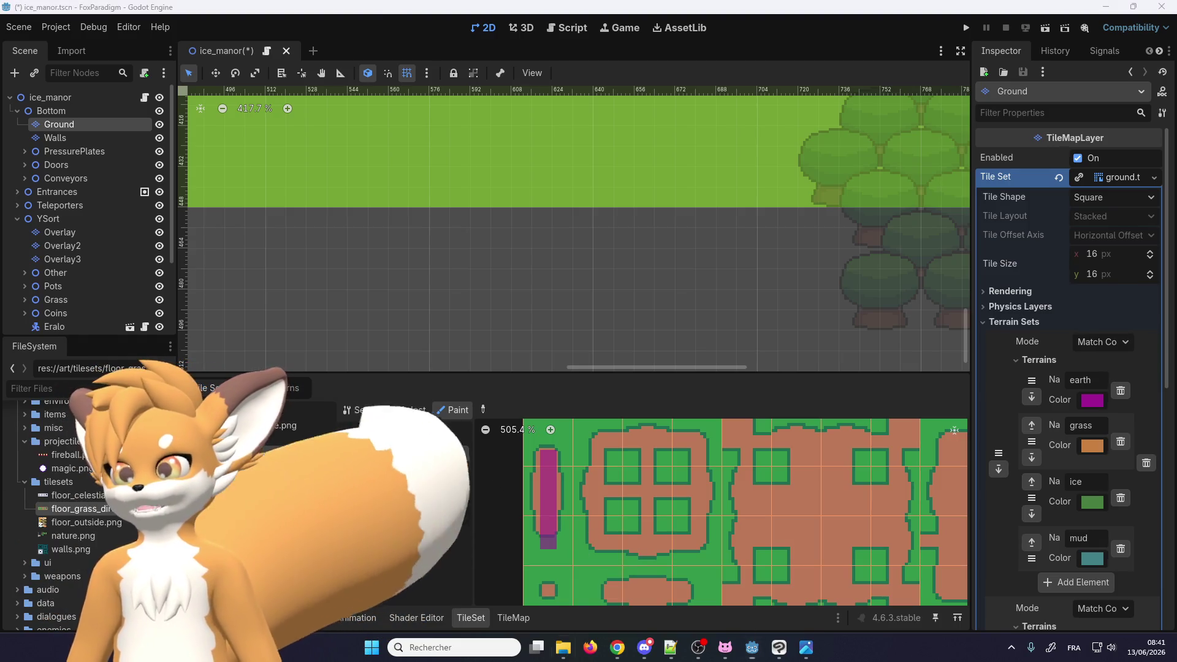
{"action": "key", "text": "alt+Tab"}
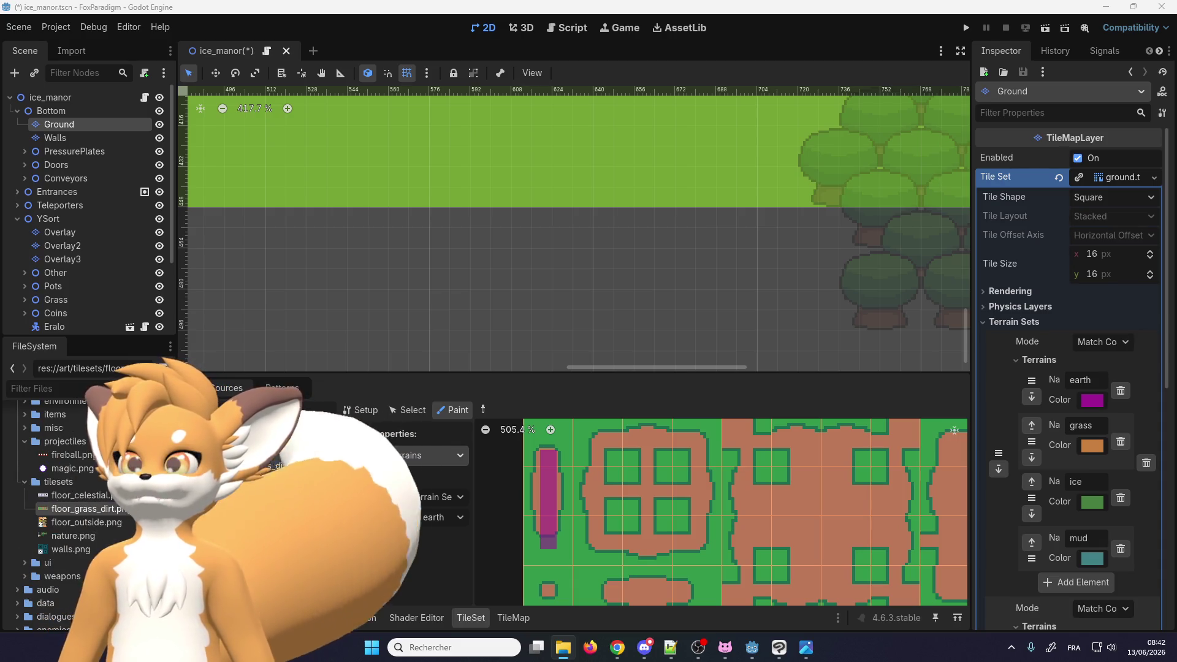
{"action": "key", "text": "alt+Tab"}
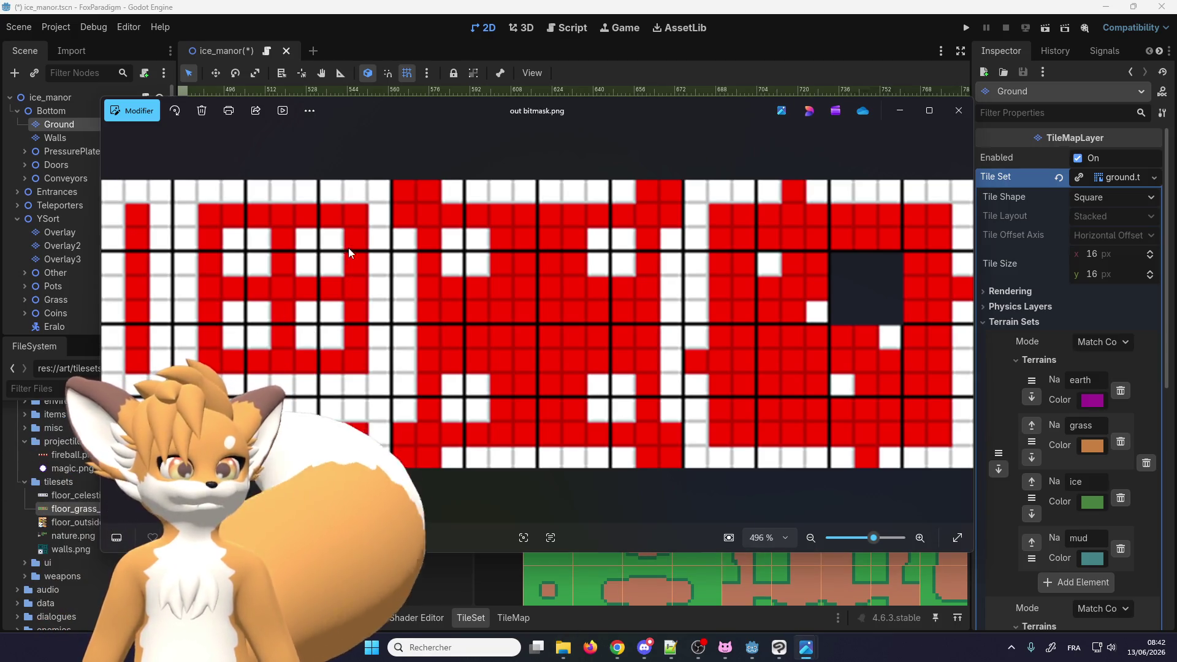
Move and zoom the out bitmask.png viewer, compare it with Godot, then close it
{"action": "left_click_drag", "start_coordinate": [458, 116], "coordinate": [577, 99]}
{"action": "scroll", "coordinate": [514, 281], "scroll_direction": "down", "scroll_amount": 3}
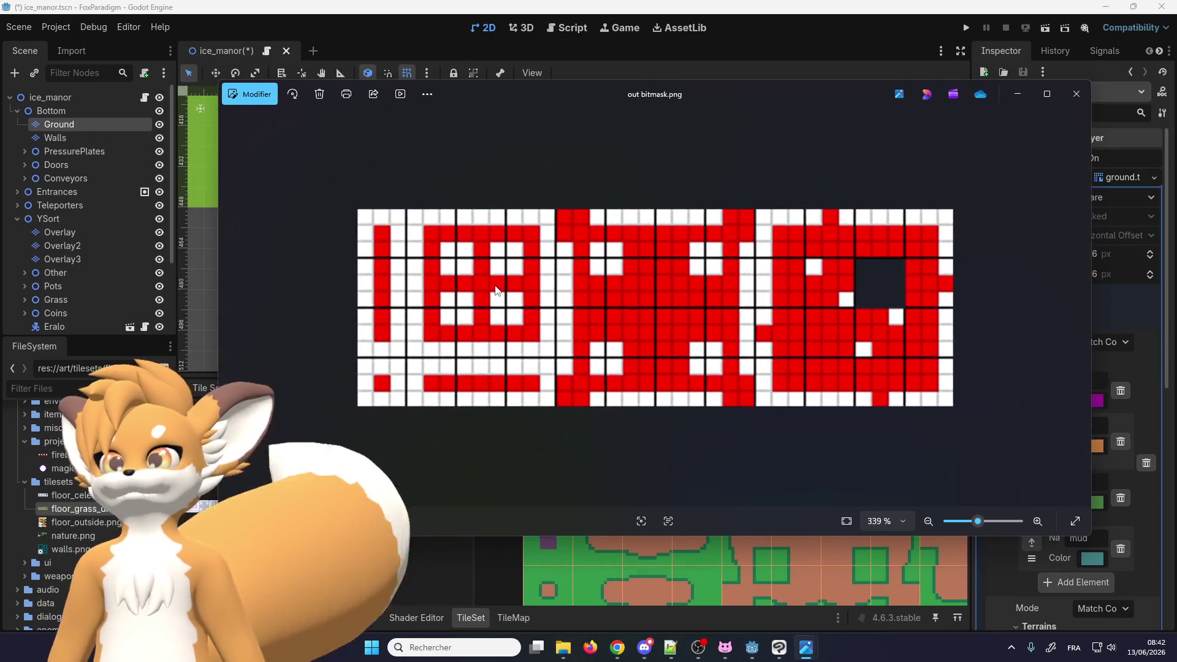
{"action": "scroll", "coordinate": [496, 291], "scroll_direction": "down", "scroll_amount": 1}
{"action": "scroll", "coordinate": [496, 290], "scroll_direction": "down", "scroll_amount": 1}
{"action": "scroll", "coordinate": [497, 288], "scroll_direction": "up", "scroll_amount": 1}
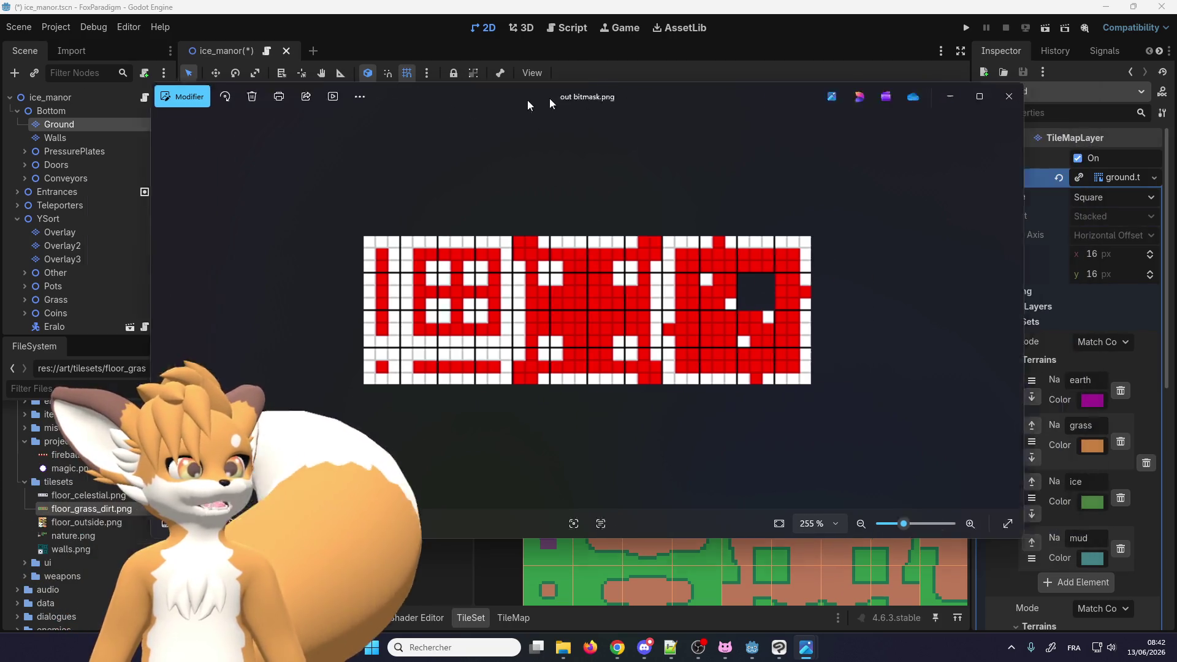
{"action": "key", "text": "alt+F4"}
{"action": "key", "text": "alt+Tab"}
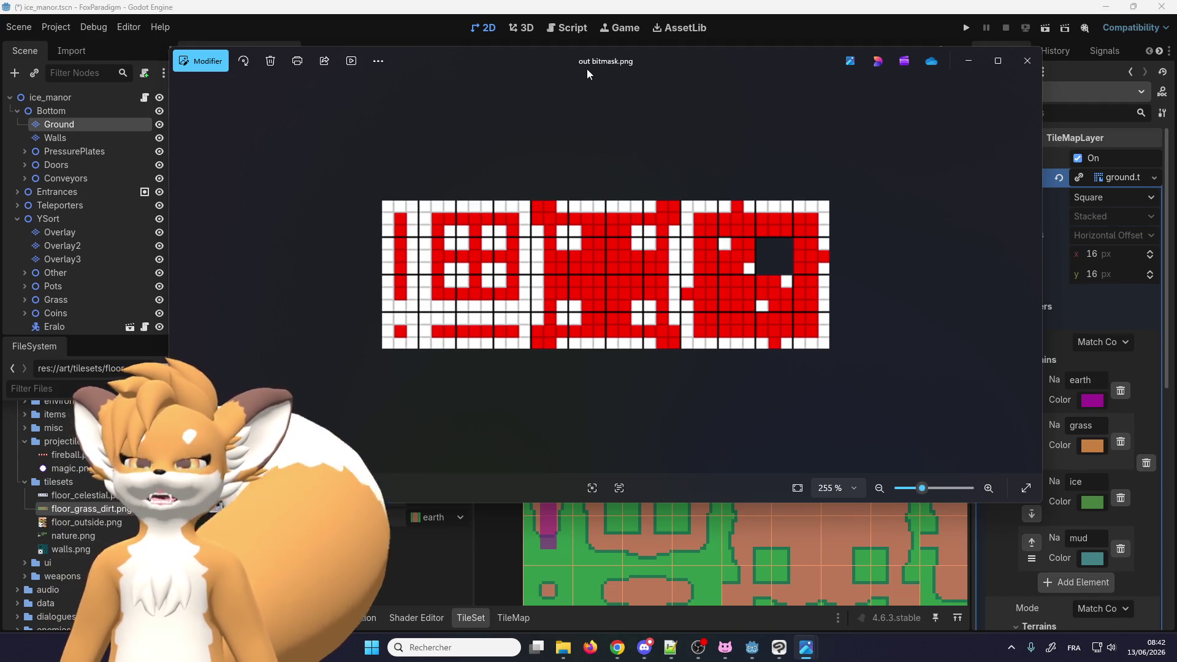
{"action": "key", "text": "alt+F4"}
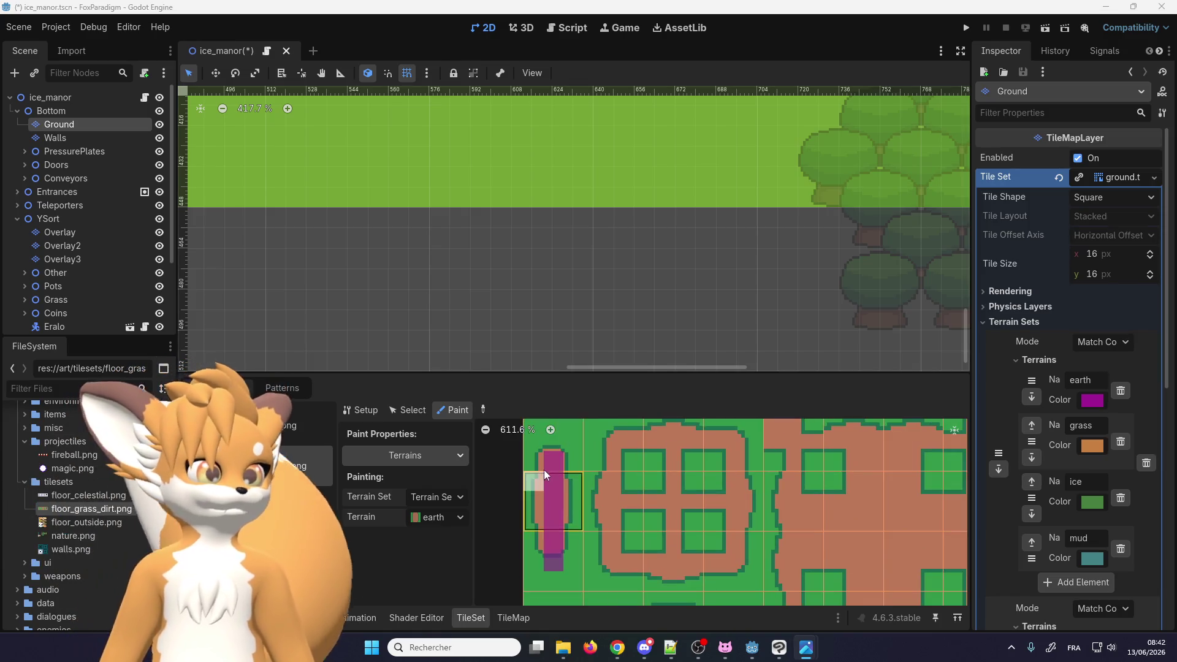
Mark the small path tiles, a horizontal strip, the dirt block border and top row as earth
{"action": "scroll", "coordinate": [552, 447], "scroll_direction": "down", "scroll_amount": 1}
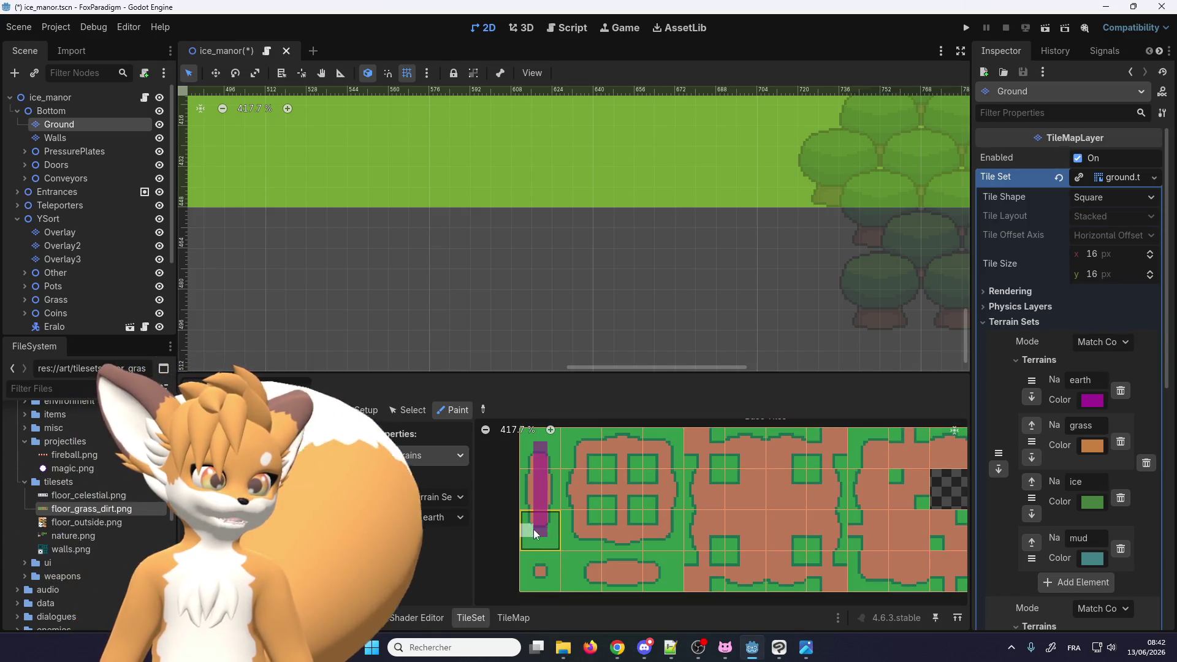
{"action": "left_click_drag", "start_coordinate": [544, 573], "coordinate": [661, 574]}
{"action": "scroll", "coordinate": [597, 570], "scroll_direction": "up", "scroll_amount": 1}
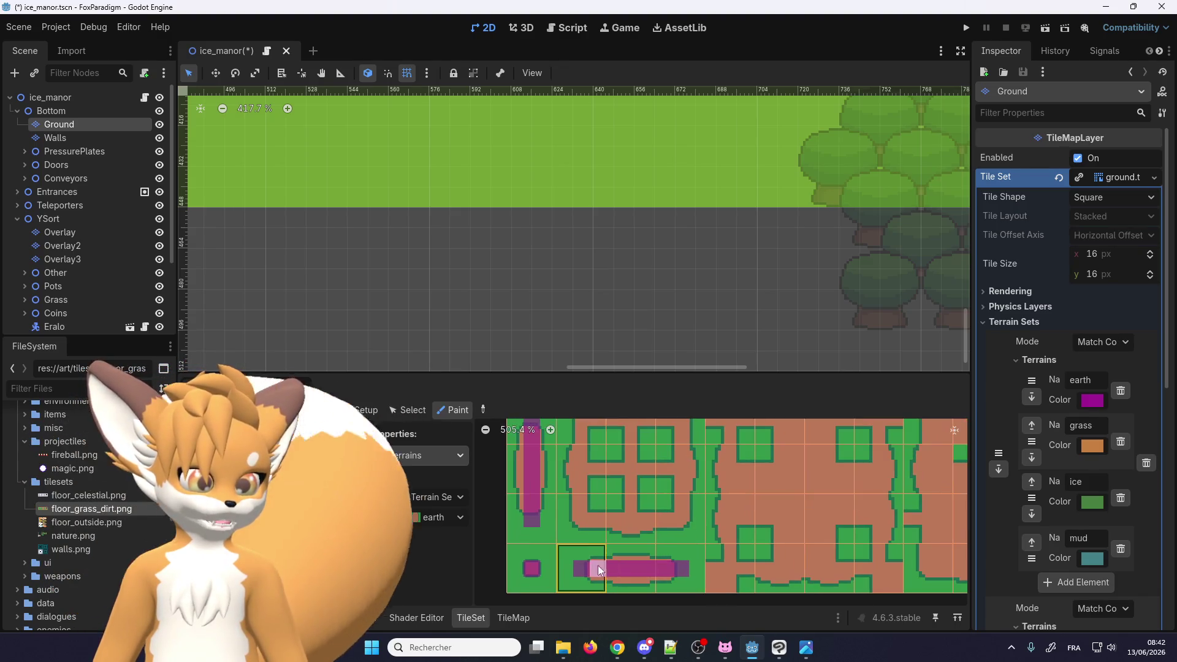
{"action": "scroll", "coordinate": [583, 569], "scroll_direction": "down", "scroll_amount": 1}
{"action": "scroll", "coordinate": [578, 532], "scroll_direction": "up", "scroll_amount": 1}
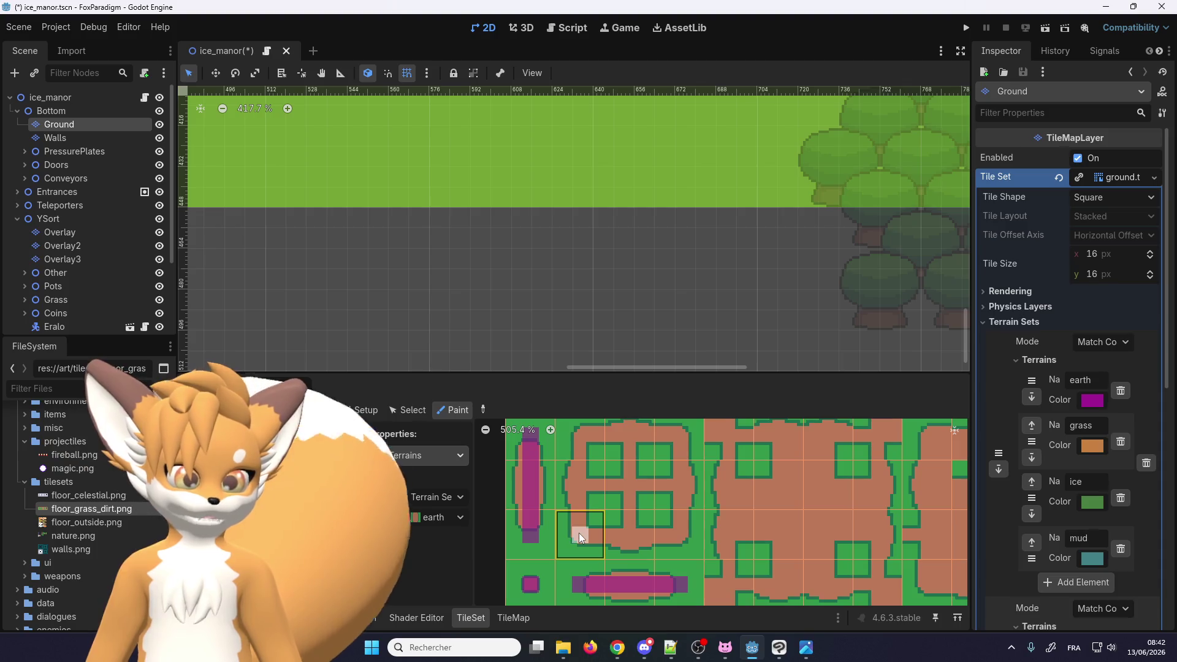
{"action": "left_click_drag", "start_coordinate": [576, 533], "coordinate": [639, 534]}
{"action": "mouse_move", "coordinate": [684, 492]}
{"action": "left_mouse_down"}
{"action": "mouse_move", "coordinate": [680, 436]}
{"action": "mouse_move", "coordinate": [578, 436]}
{"action": "mouse_move", "coordinate": [580, 525]}
{"action": "mouse_move", "coordinate": [580, 488]}
{"action": "mouse_move", "coordinate": [672, 484]}
{"action": "left_mouse_up"}
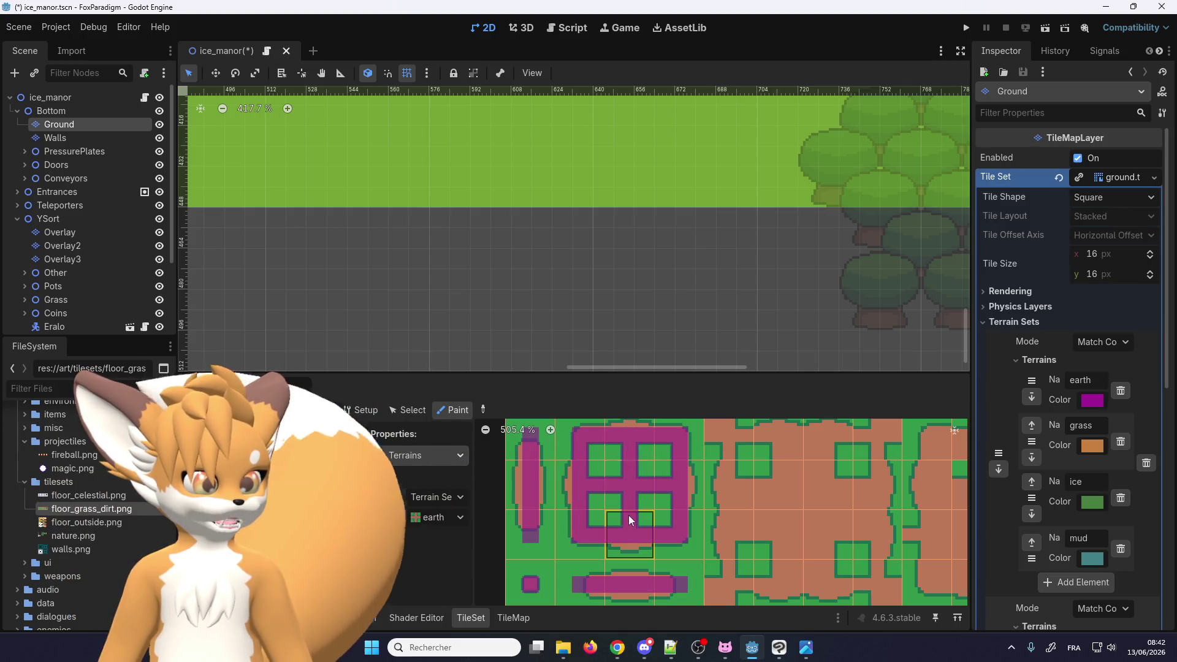
{"action": "scroll", "coordinate": [546, 501], "scroll_direction": "down", "scroll_amount": 2}
{"action": "scroll", "coordinate": [669, 454], "scroll_direction": "up", "scroll_amount": 2}
{"action": "mouse_move", "coordinate": [618, 447]}
{"action": "left_mouse_down"}
{"action": "mouse_move", "coordinate": [635, 466]}
{"action": "mouse_move", "coordinate": [737, 467]}
{"action": "mouse_move", "coordinate": [786, 449]}
{"action": "left_mouse_up"}
Paint earth over the bottom row, the middle block's dirt tiles, and the right block's tiles
{"action": "scroll", "coordinate": [784, 466], "scroll_direction": "down", "scroll_amount": 1}
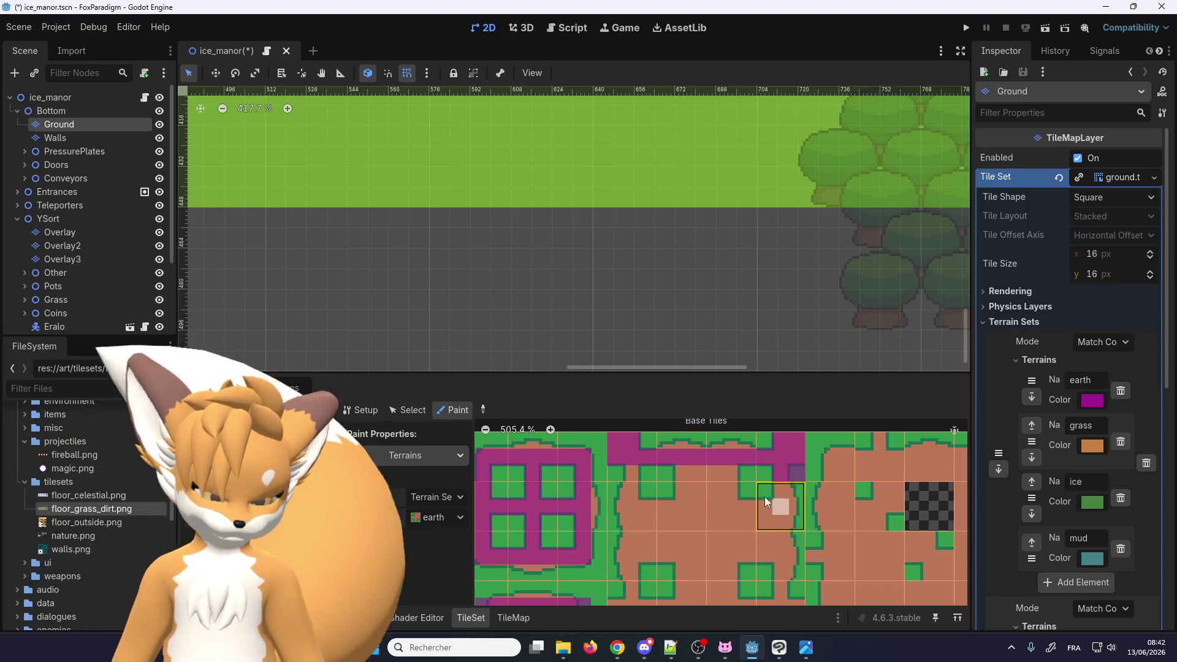
{"action": "scroll", "coordinate": [780, 561], "scroll_direction": "down", "scroll_amount": 2}
{"action": "scroll", "coordinate": [775, 558], "scroll_direction": "up", "scroll_amount": 1}
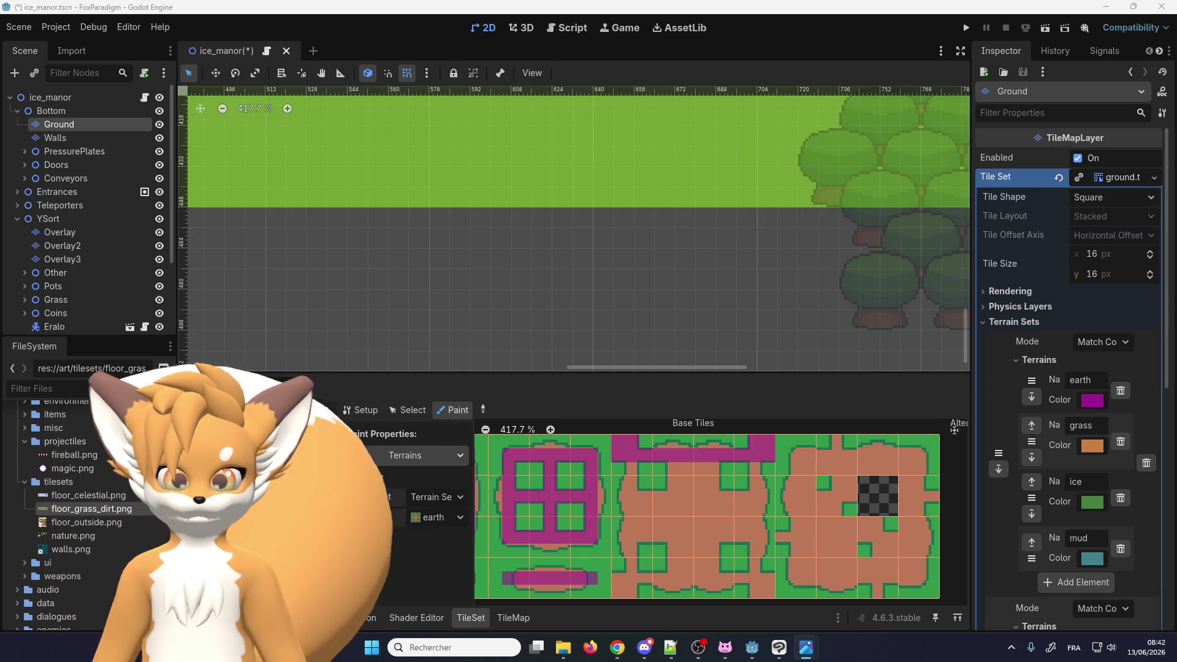
{"action": "scroll", "coordinate": [678, 452], "scroll_direction": "down", "scroll_amount": 2}
{"action": "scroll", "coordinate": [771, 495], "scroll_direction": "up", "scroll_amount": 1}
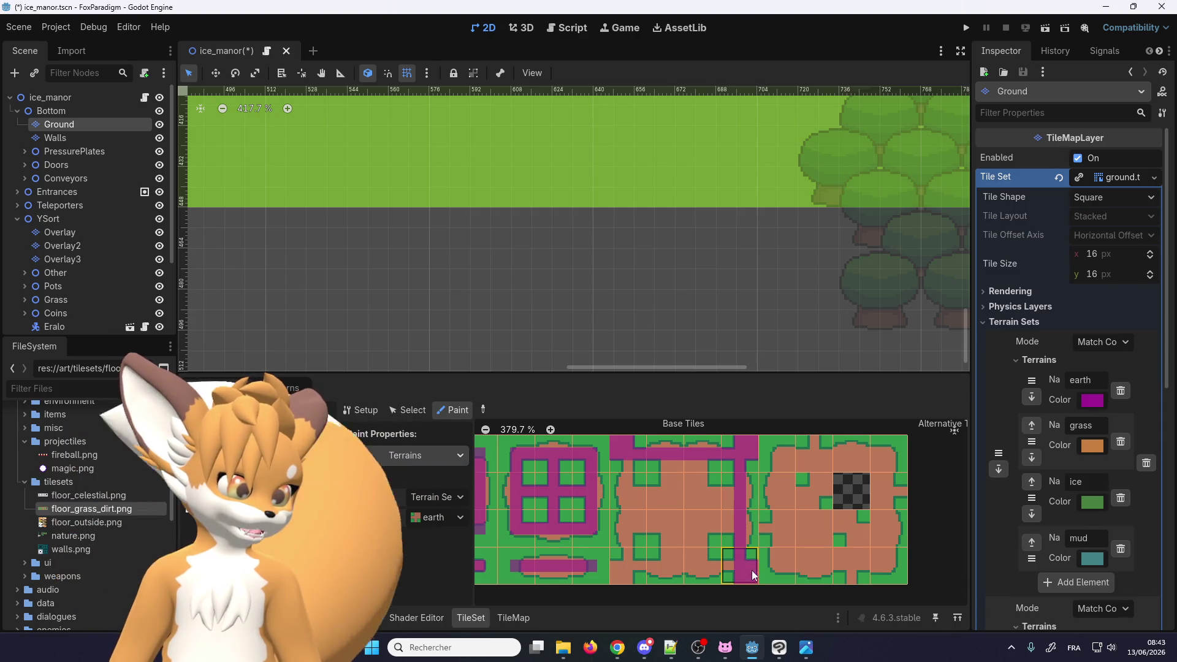
{"action": "mouse_move", "coordinate": [737, 562]}
{"action": "left_mouse_down"}
{"action": "mouse_move", "coordinate": [675, 567]}
{"action": "mouse_move", "coordinate": [629, 531]}
{"action": "left_mouse_up"}
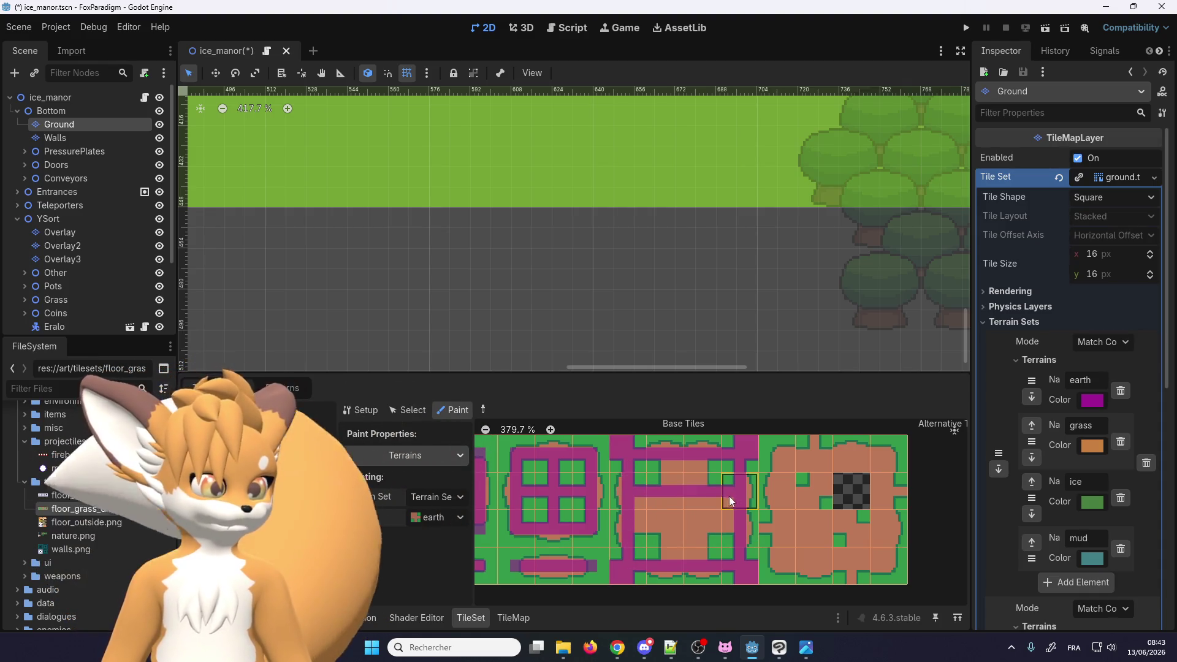
{"action": "left_click_drag", "start_coordinate": [730, 496], "coordinate": [669, 524]}
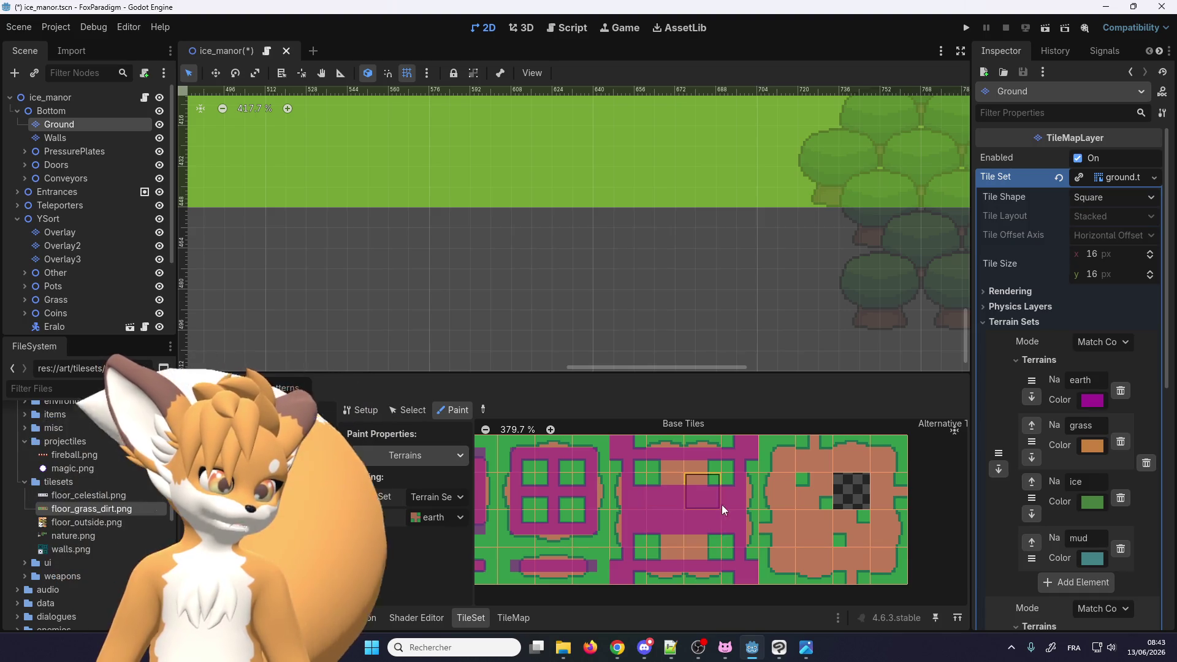
{"action": "left_click", "coordinate": [698, 473]}
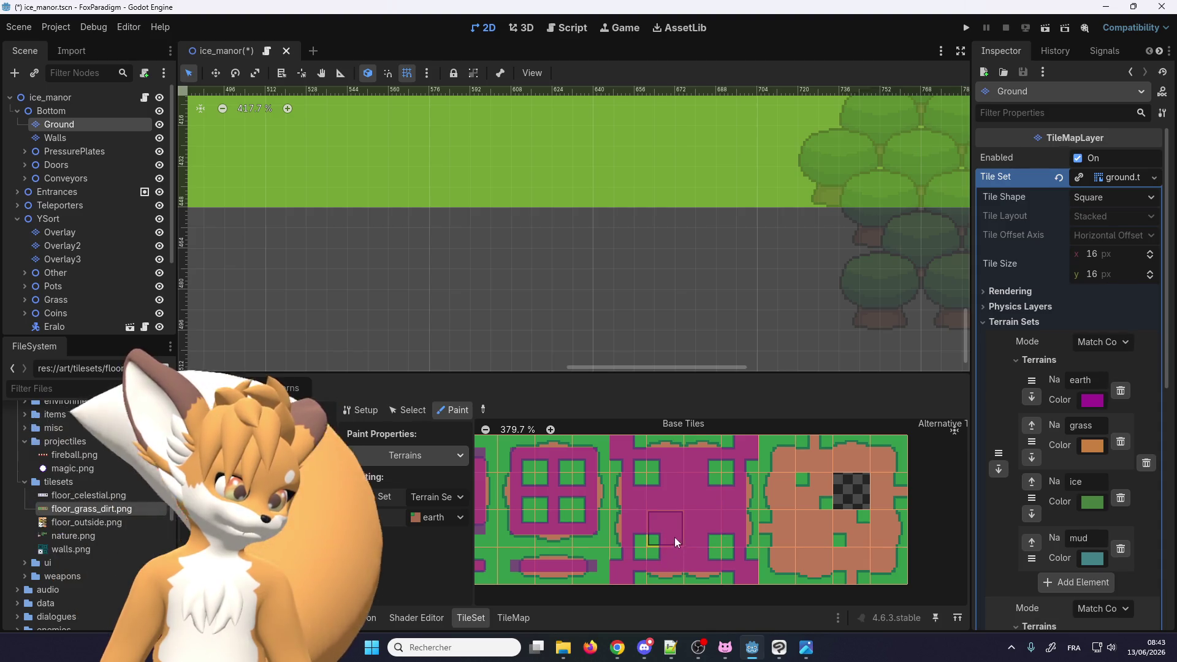
{"action": "scroll", "coordinate": [669, 528], "scroll_direction": "down", "scroll_amount": 2}
{"action": "scroll", "coordinate": [756, 526], "scroll_direction": "up", "scroll_amount": 3}
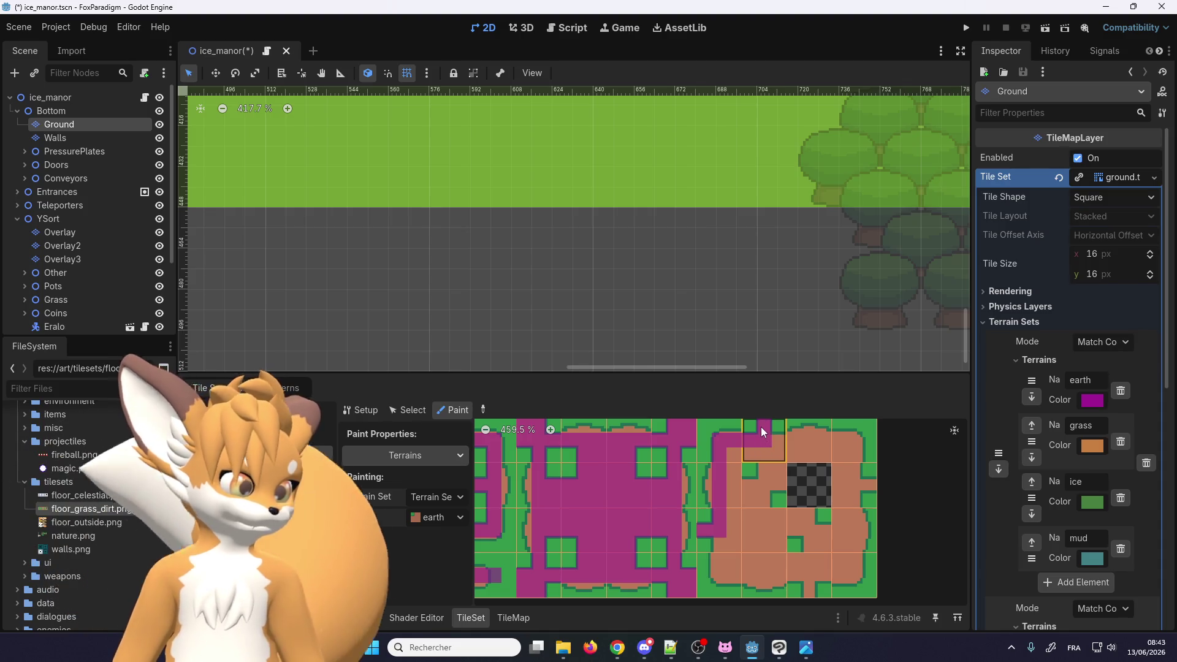
{"action": "left_click_drag", "start_coordinate": [775, 448], "coordinate": [870, 487]}
{"action": "mouse_move", "coordinate": [840, 538]}
{"action": "left_mouse_down"}
{"action": "mouse_move", "coordinate": [848, 573]}
{"action": "mouse_move", "coordinate": [850, 487]}
{"action": "mouse_move", "coordinate": [808, 579]}
{"action": "mouse_move", "coordinate": [806, 519]}
{"action": "mouse_move", "coordinate": [716, 518]}
{"action": "mouse_move", "coordinate": [785, 517]}
{"action": "mouse_move", "coordinate": [761, 498]}
{"action": "mouse_move", "coordinate": [771, 449]}
{"action": "mouse_move", "coordinate": [786, 464]}
{"action": "mouse_move", "coordinate": [730, 473]}
{"action": "mouse_move", "coordinate": [723, 543]}
{"action": "mouse_move", "coordinate": [767, 545]}
{"action": "mouse_move", "coordinate": [785, 565]}
{"action": "left_mouse_up"}
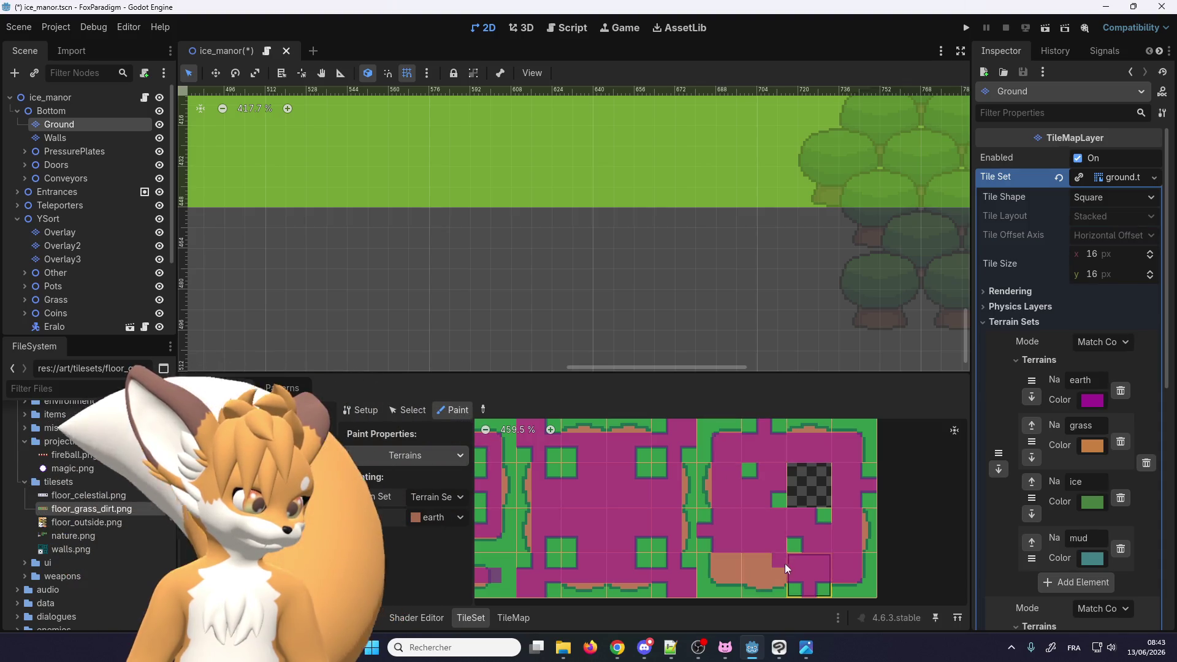
{"action": "scroll", "coordinate": [786, 572], "scroll_direction": "down", "scroll_amount": 4}
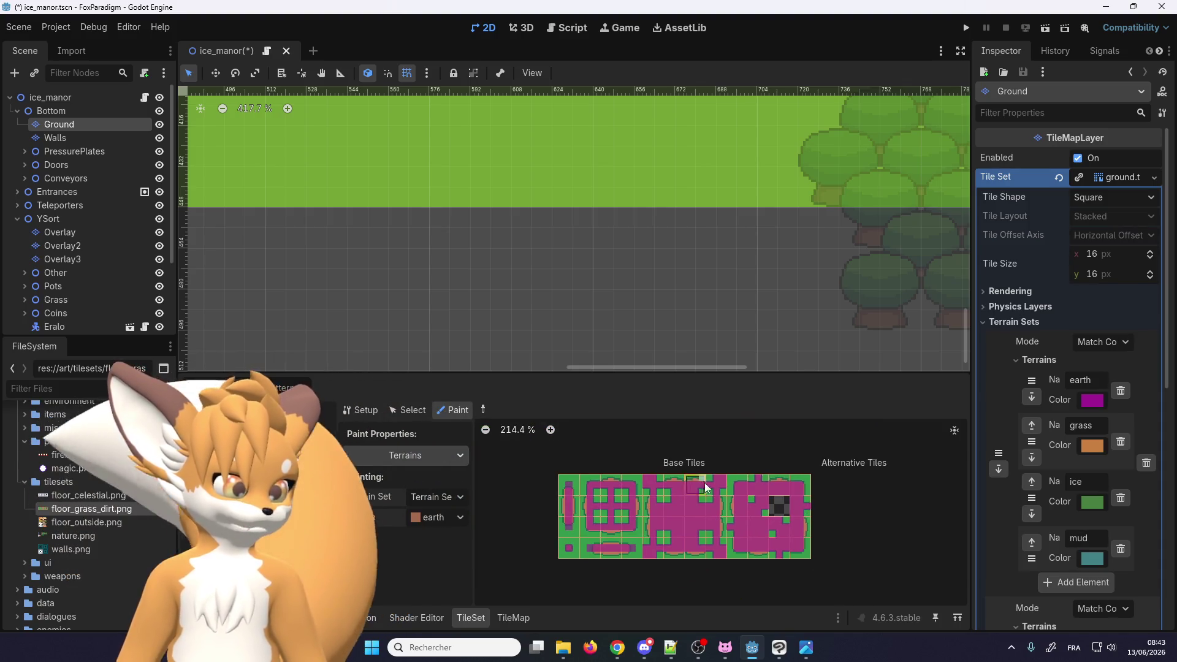
{"action": "scroll", "coordinate": [705, 487], "scroll_direction": "up", "scroll_amount": 2}
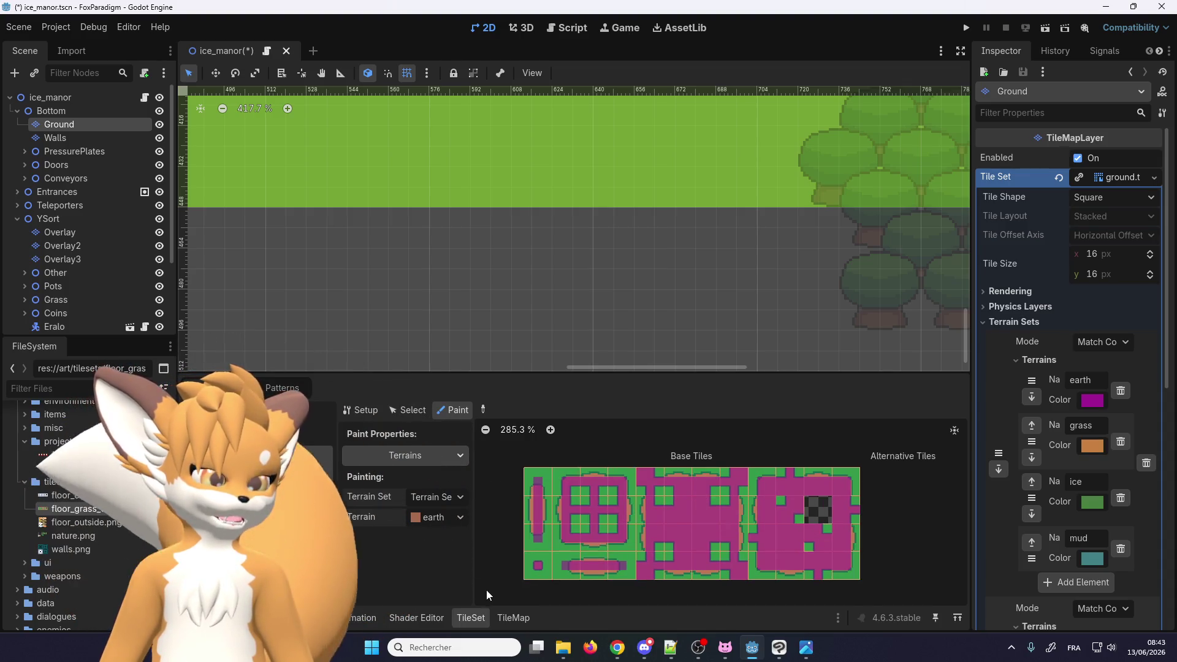
Switch the TileMap to terrain painting and choose the earth terrain
{"action": "left_click", "coordinate": [514, 618]}
{"action": "left_click", "coordinate": [304, 433]}
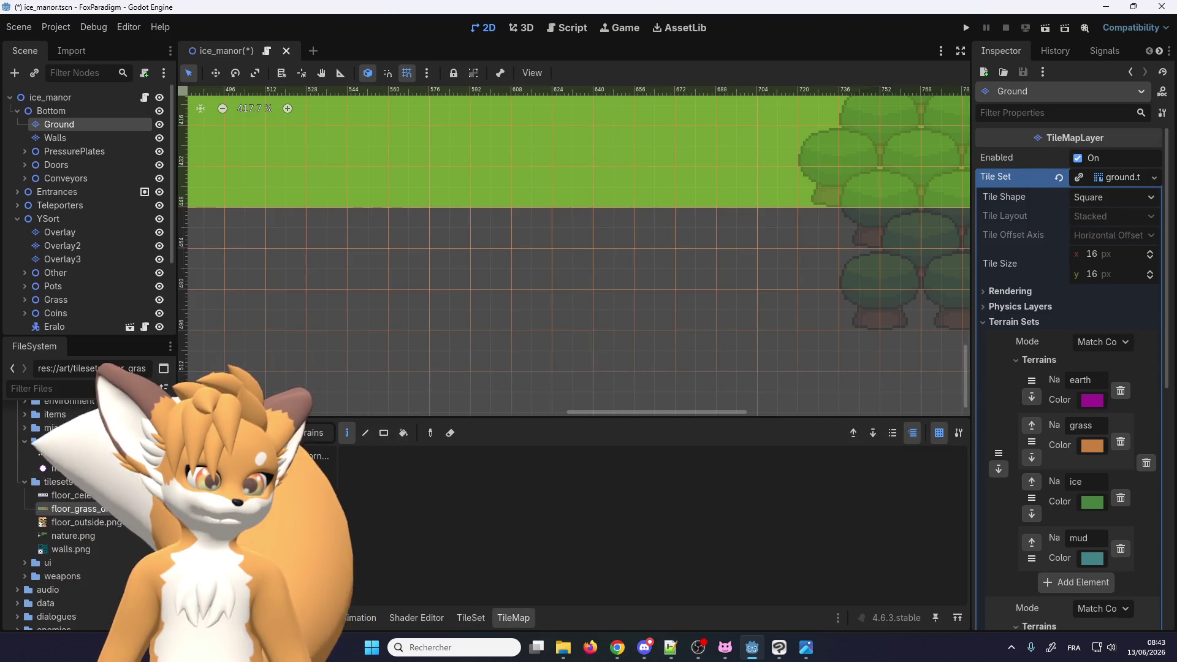
{"action": "left_click", "coordinate": [307, 469]}
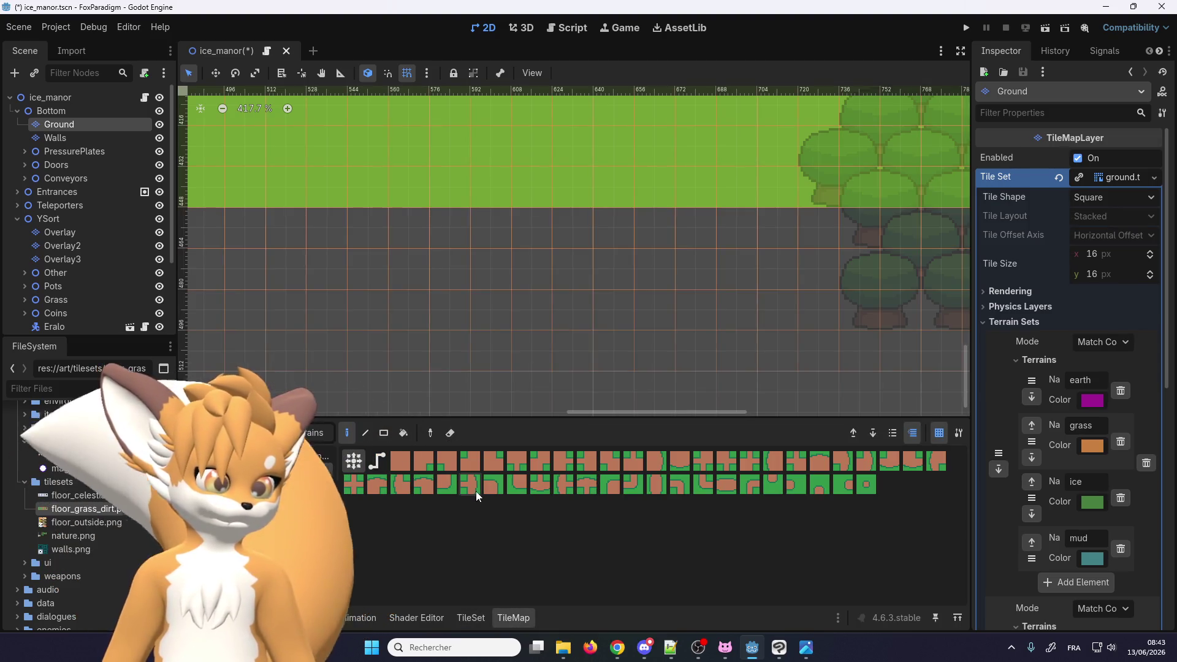
{"action": "scroll", "coordinate": [554, 322], "scroll_direction": "down", "scroll_amount": 3}
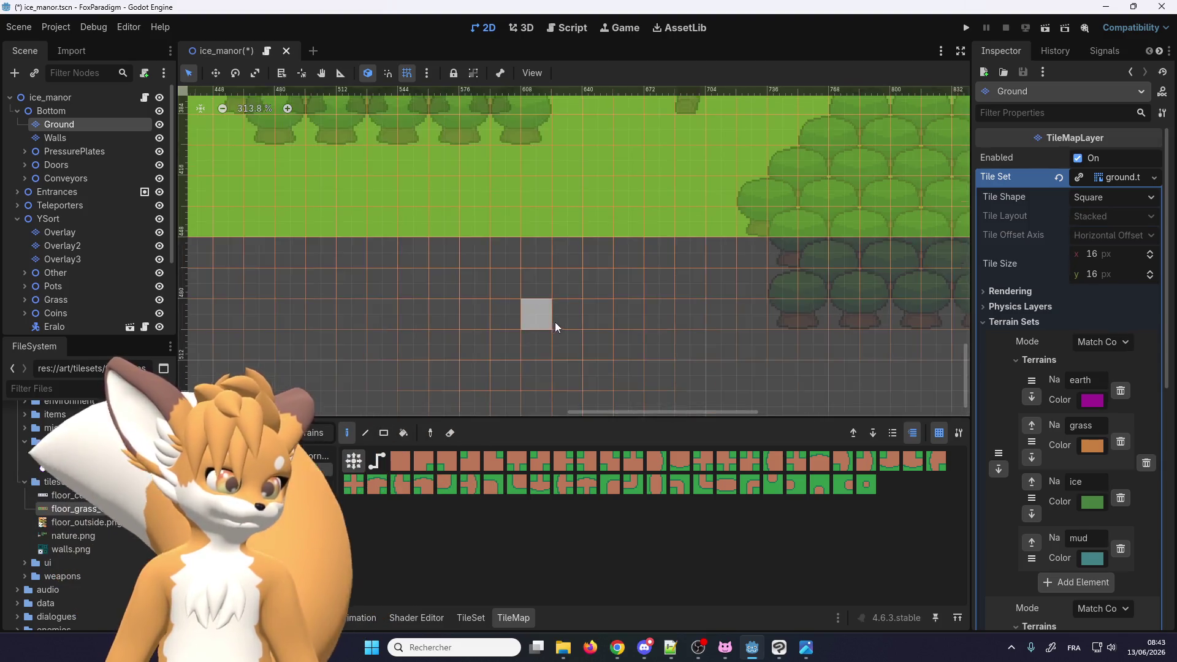
{"action": "scroll", "coordinate": [554, 322], "scroll_direction": "down", "scroll_amount": 3}
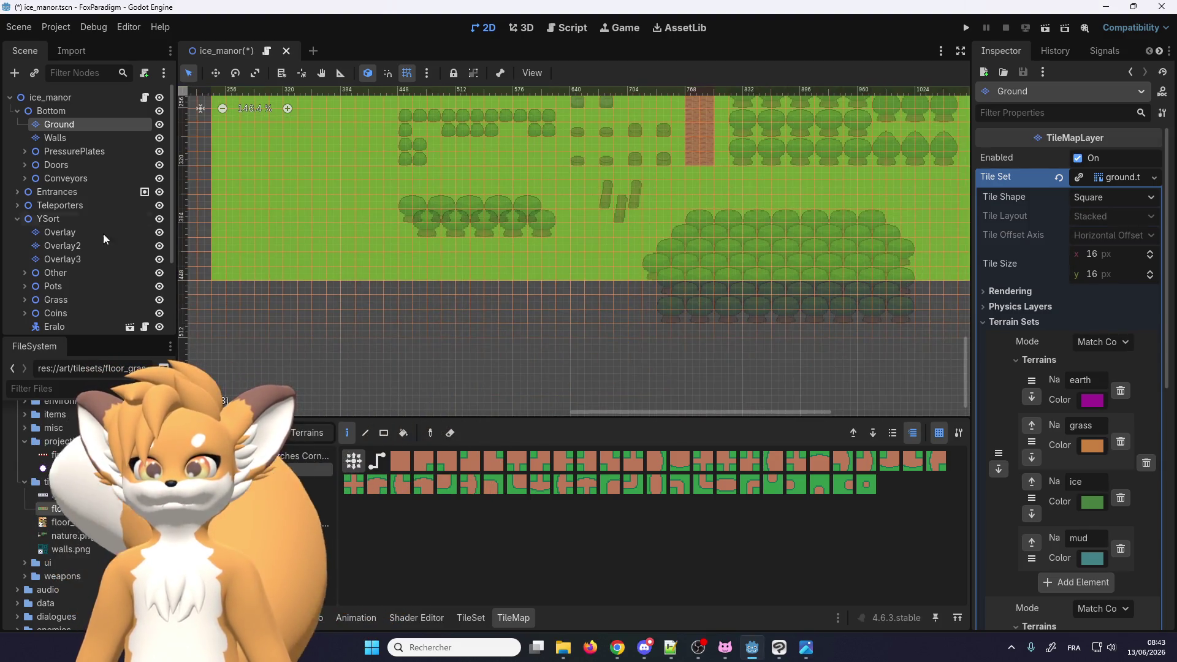
{"action": "scroll", "coordinate": [465, 308], "scroll_direction": "down", "scroll_amount": 1}
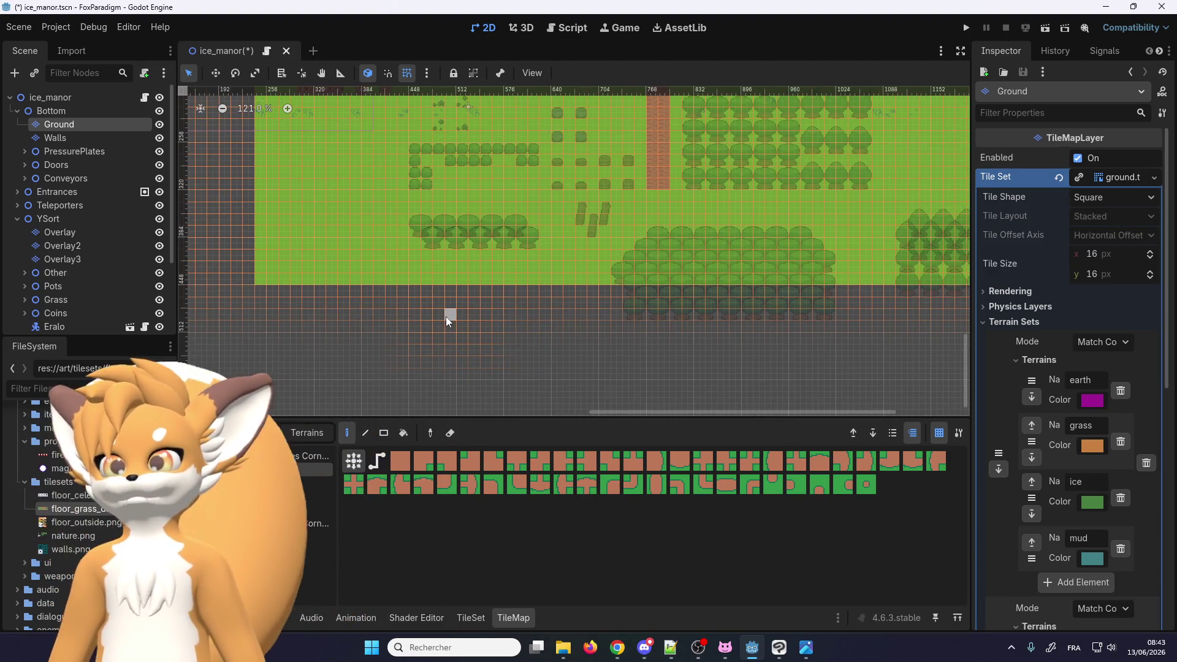
{"action": "scroll", "coordinate": [444, 318], "scroll_direction": "up", "scroll_amount": 1}
Paint a large earth patch on the Ground layer with dirt strips extending right and upward
{"action": "left_click_drag", "start_coordinate": [396, 328], "coordinate": [458, 341]}
{"action": "scroll", "coordinate": [481, 361], "scroll_direction": "up", "scroll_amount": 1}
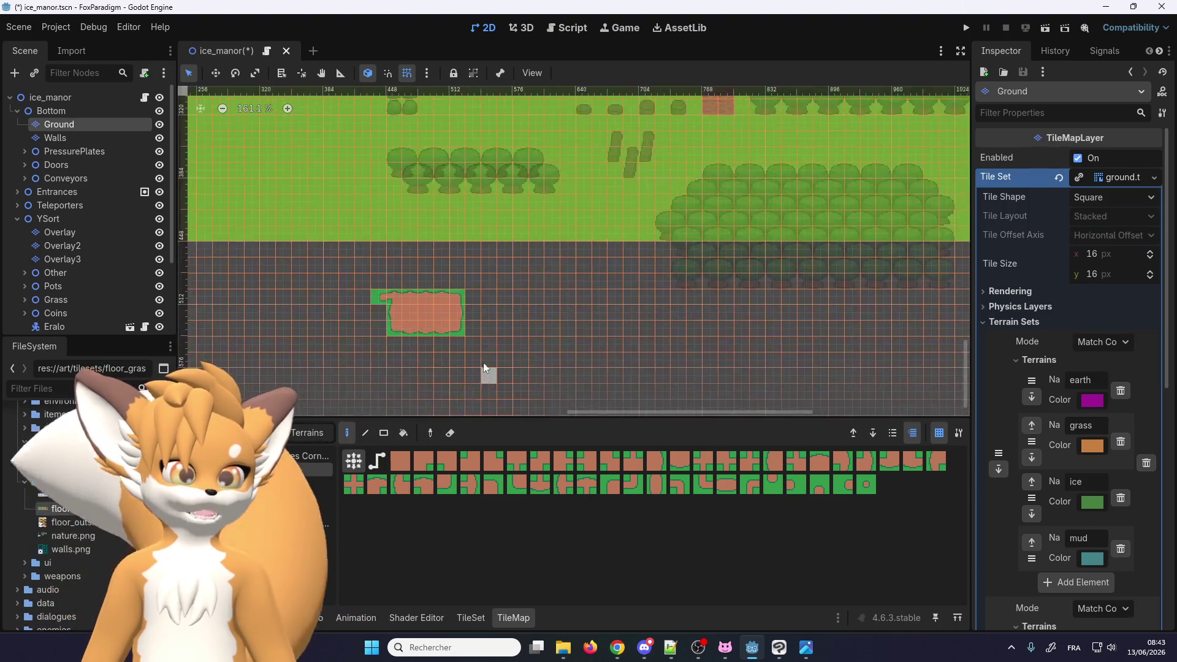
{"action": "scroll", "coordinate": [484, 363], "scroll_direction": "up", "scroll_amount": 9}
{"action": "mouse_move", "coordinate": [457, 285]}
{"action": "left_mouse_down"}
{"action": "mouse_move", "coordinate": [535, 297]}
{"action": "mouse_move", "coordinate": [521, 342]}
{"action": "left_mouse_up"}
{"action": "mouse_move", "coordinate": [440, 317]}
{"action": "left_mouse_down"}
{"action": "mouse_move", "coordinate": [598, 318]}
{"action": "mouse_move", "coordinate": [723, 216]}
{"action": "mouse_move", "coordinate": [647, 212]}
{"action": "mouse_move", "coordinate": [719, 141]}
{"action": "left_mouse_up"}
{"action": "scroll", "coordinate": [601, 243], "scroll_direction": "down", "scroll_amount": 5}
{"action": "scroll", "coordinate": [661, 162], "scroll_direction": "up", "scroll_amount": 4}
{"action": "scroll", "coordinate": [520, 280], "scroll_direction": "down", "scroll_amount": 1}
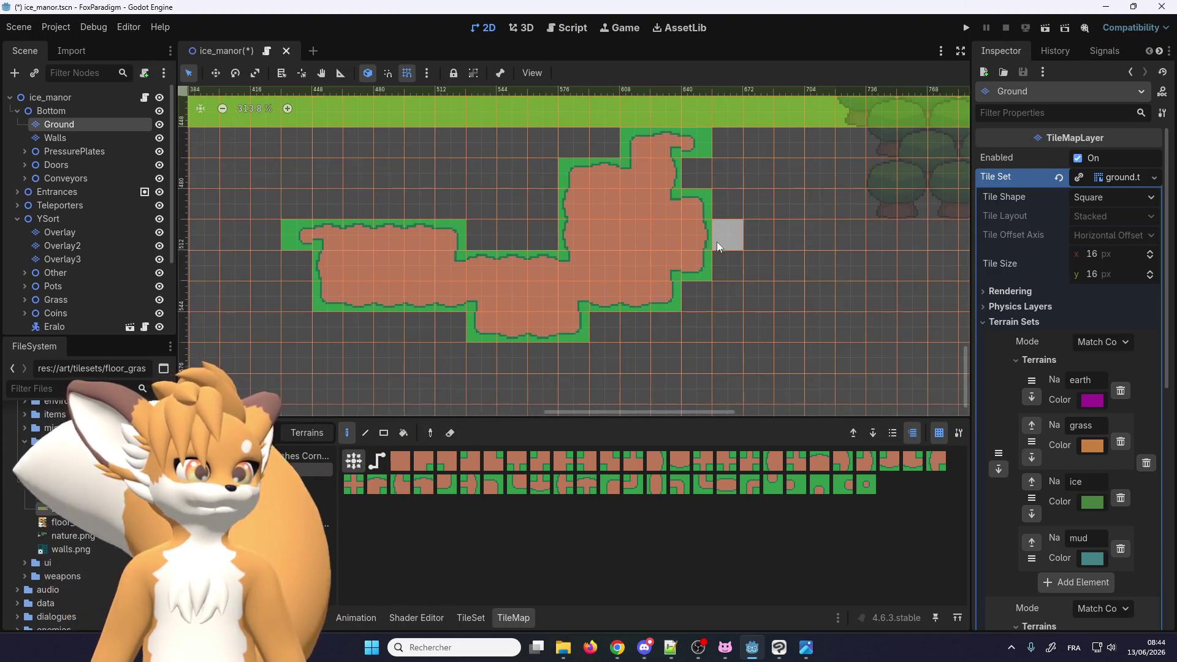
{"action": "left_click_drag", "start_coordinate": [717, 245], "coordinate": [796, 283]}
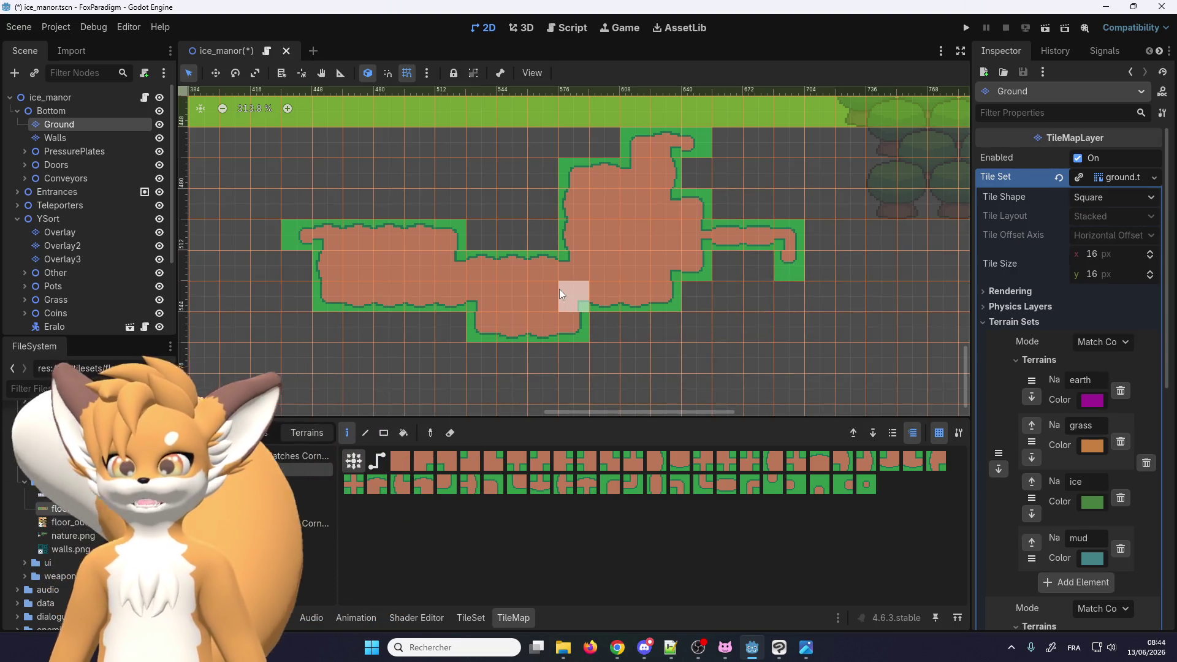
{"action": "scroll", "coordinate": [429, 285], "scroll_direction": "right", "scroll_amount": 1}
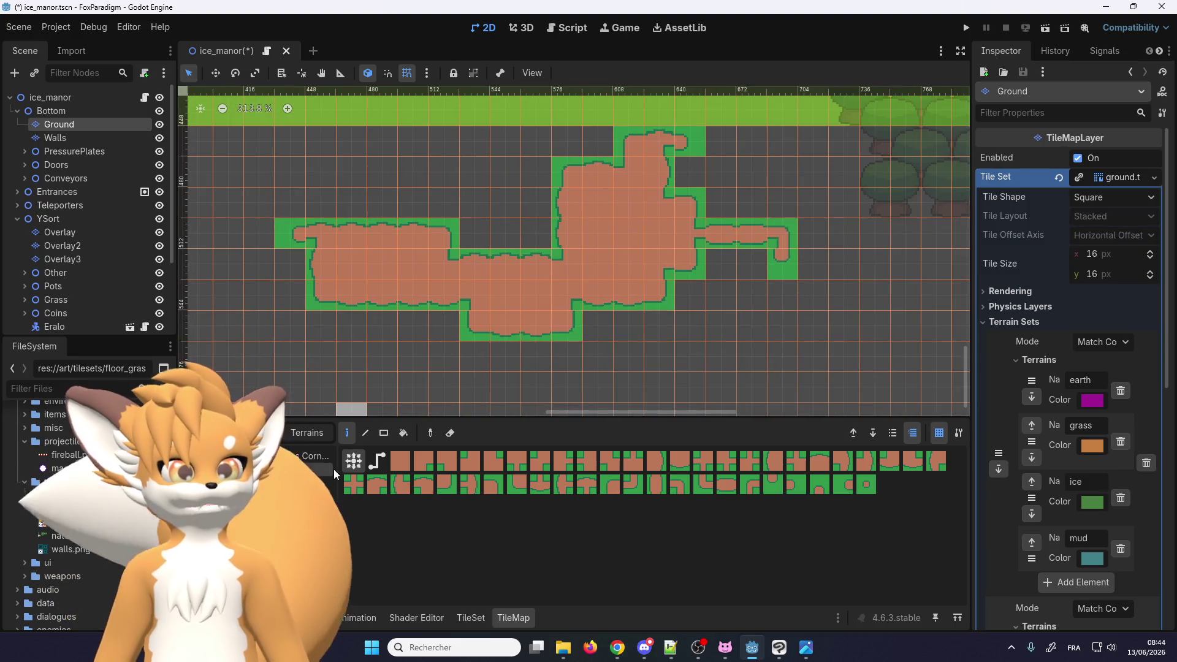
Switch to Path mode and paint a short earth path in the empty area to the right
{"action": "left_click", "coordinate": [379, 461]}
{"action": "scroll", "coordinate": [376, 246], "scroll_direction": "down", "scroll_amount": 2}
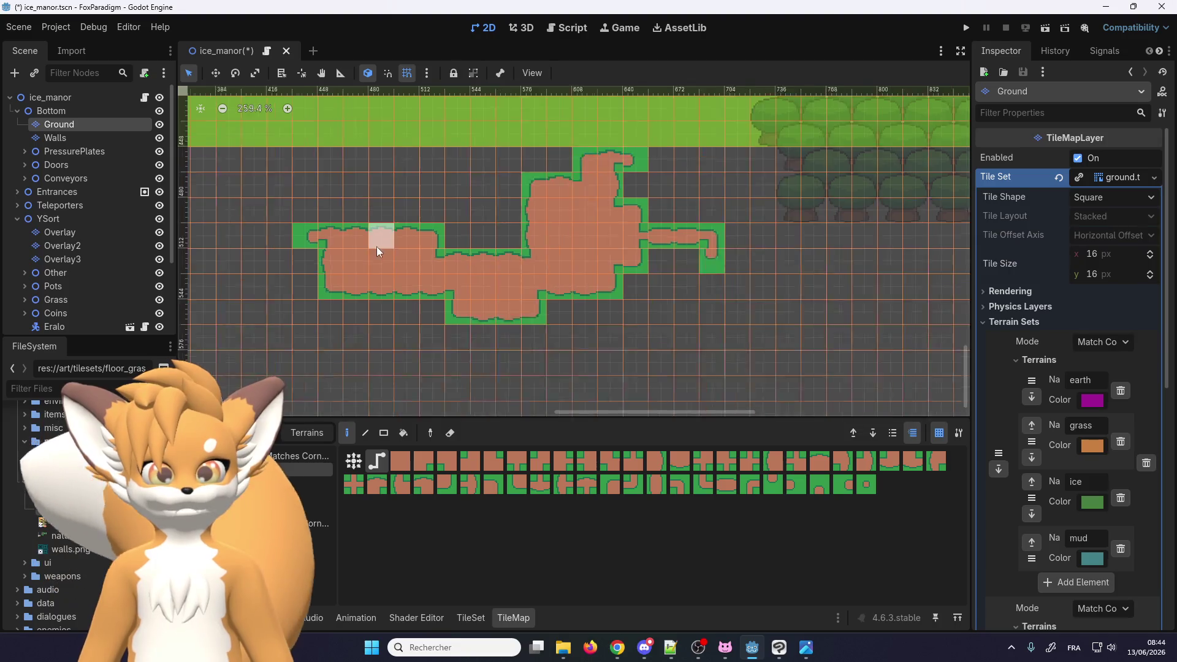
{"action": "scroll", "coordinate": [590, 301], "scroll_direction": "right", "scroll_amount": 1}
{"action": "scroll", "coordinate": [653, 321], "scroll_direction": "right", "scroll_amount": 4}
{"action": "scroll", "coordinate": [522, 311], "scroll_direction": "up", "scroll_amount": 1}
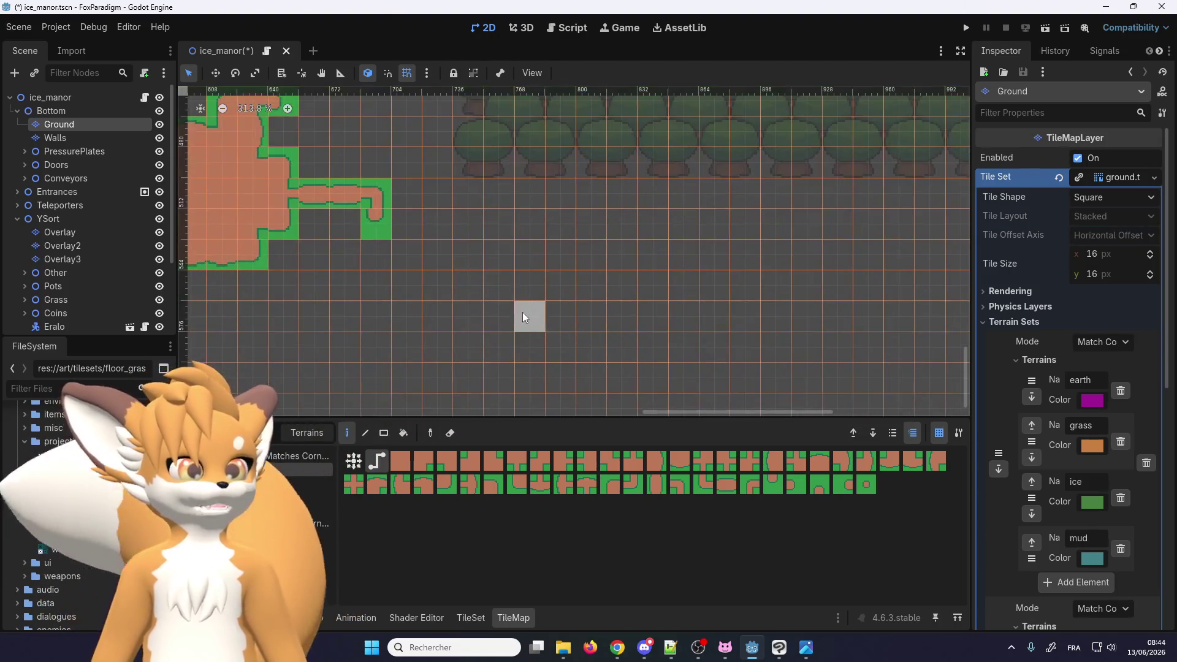
{"action": "scroll", "coordinate": [525, 311], "scroll_direction": "down", "scroll_amount": 5}
{"action": "scroll", "coordinate": [527, 304], "scroll_direction": "up", "scroll_amount": 5}
{"action": "mouse_move", "coordinate": [513, 318]}
{"action": "left_mouse_down"}
{"action": "mouse_move", "coordinate": [517, 260]}
{"action": "mouse_move", "coordinate": [687, 193]}
{"action": "left_mouse_up"}
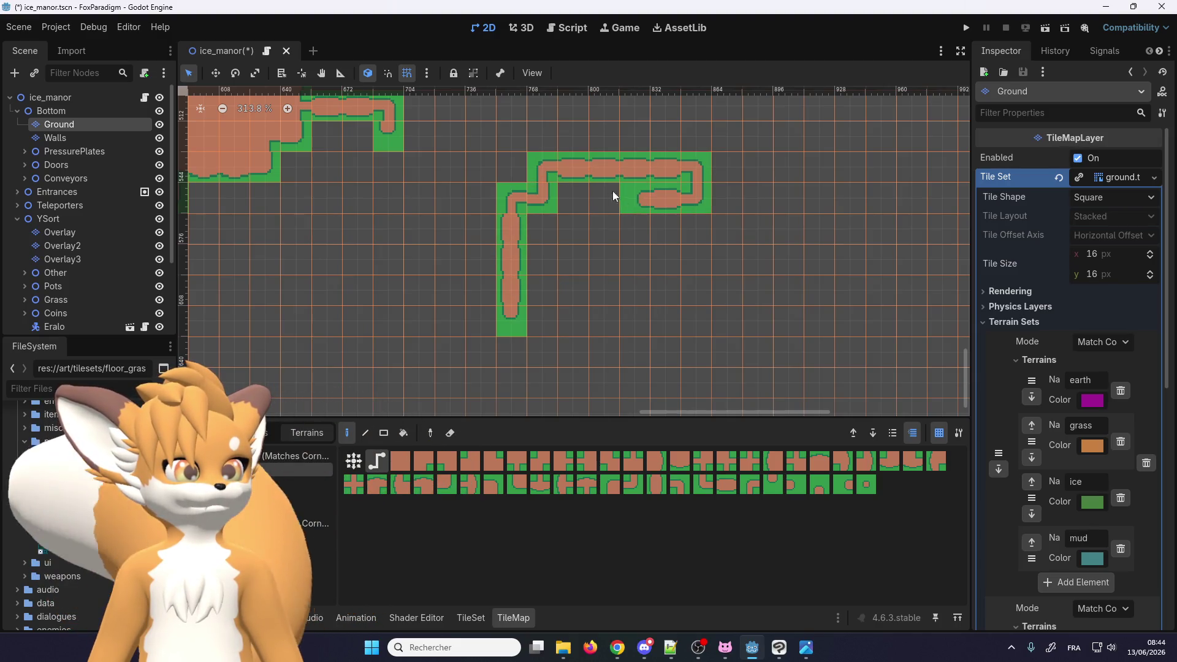
Paint winding earth paths left, down and spiralling into an inner square
{"action": "left_click_drag", "start_coordinate": [613, 192], "coordinate": [539, 323]}
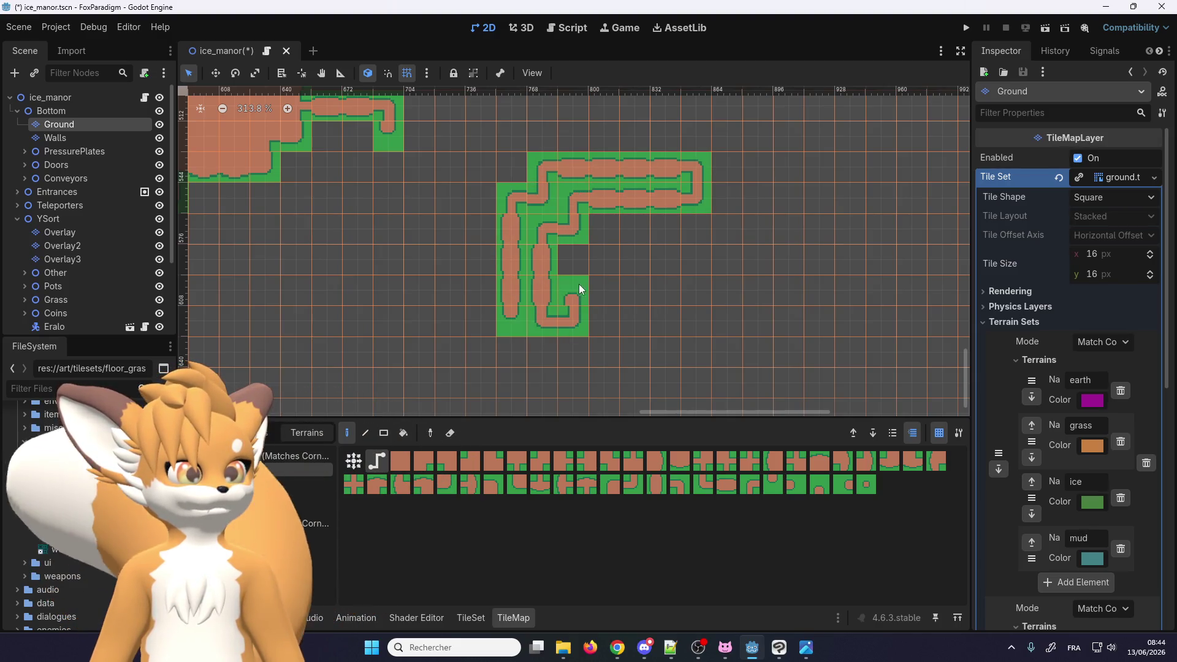
{"action": "left_click_drag", "start_coordinate": [579, 285], "coordinate": [703, 311]}
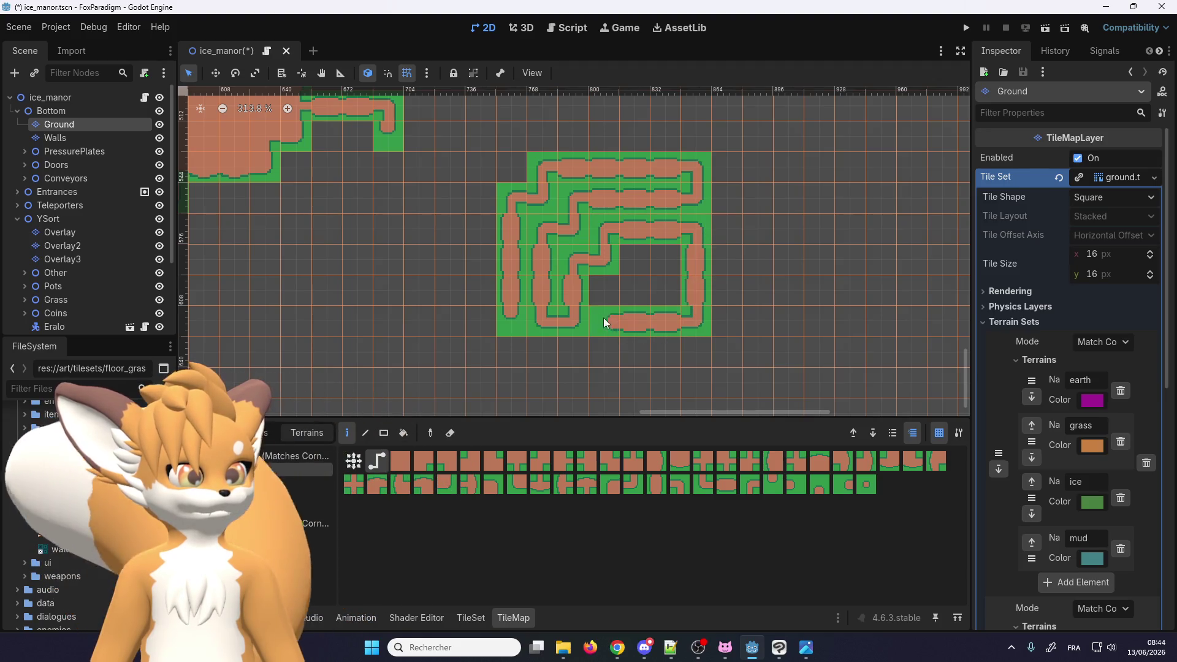
{"action": "left_click_drag", "start_coordinate": [603, 317], "coordinate": [645, 271]}
{"action": "scroll", "coordinate": [653, 322], "scroll_direction": "down", "scroll_amount": 2}
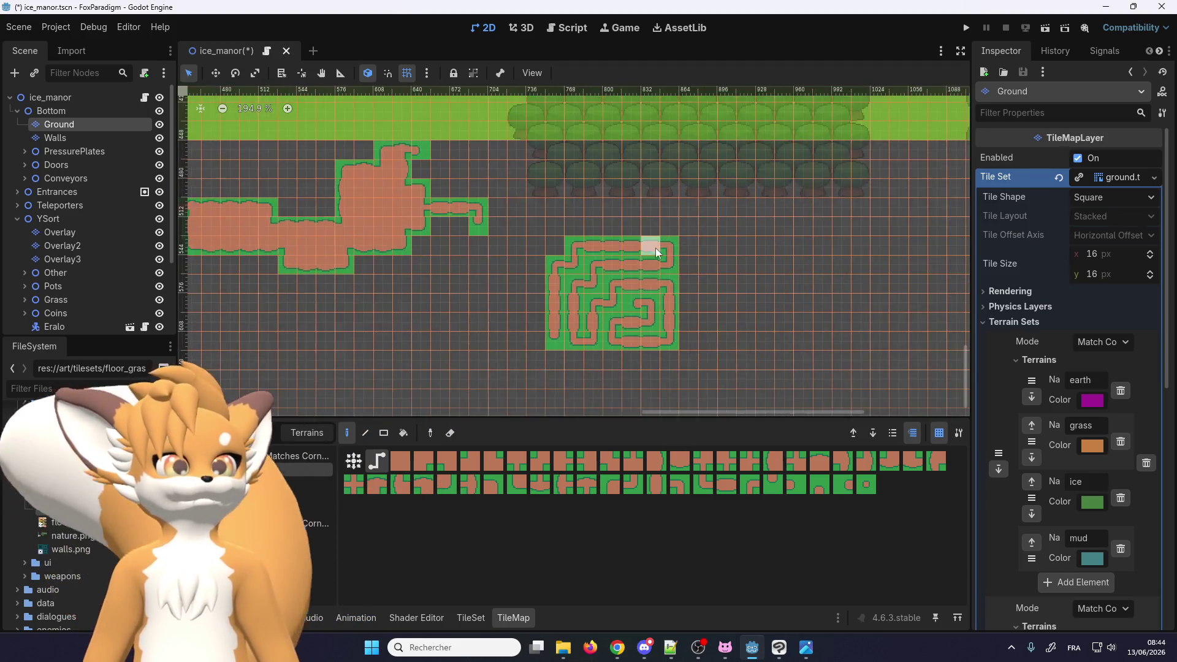
{"action": "scroll", "coordinate": [598, 242], "scroll_direction": "up", "scroll_amount": 3}
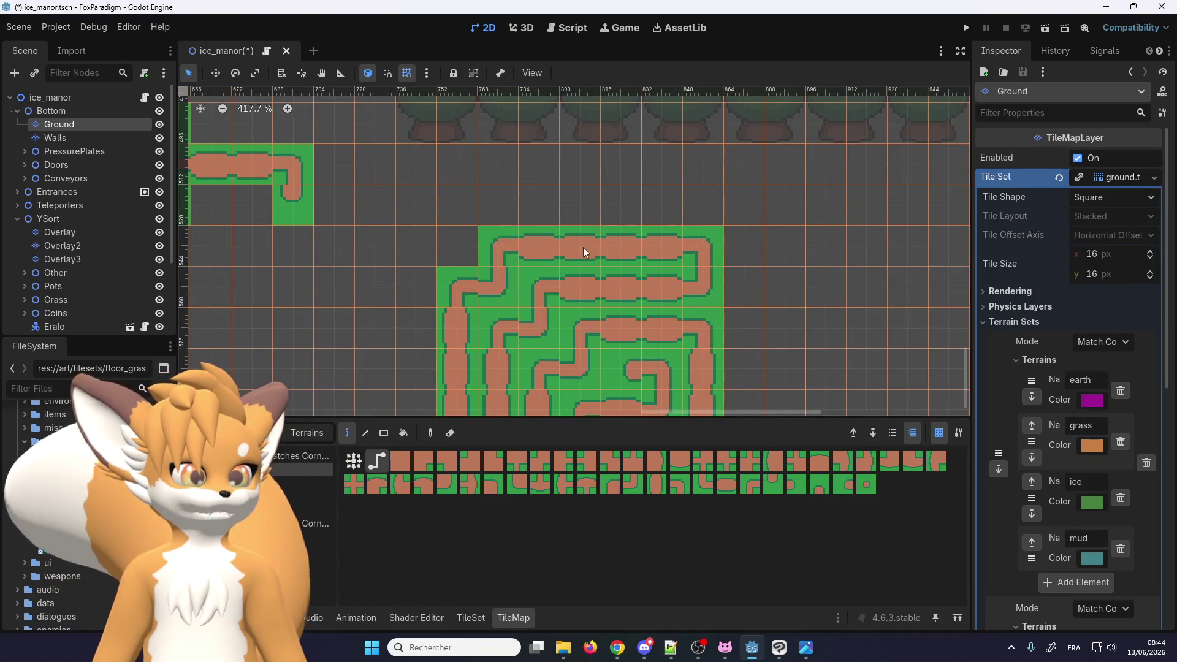
{"action": "scroll", "coordinate": [587, 206], "scroll_direction": "down", "scroll_amount": 1}
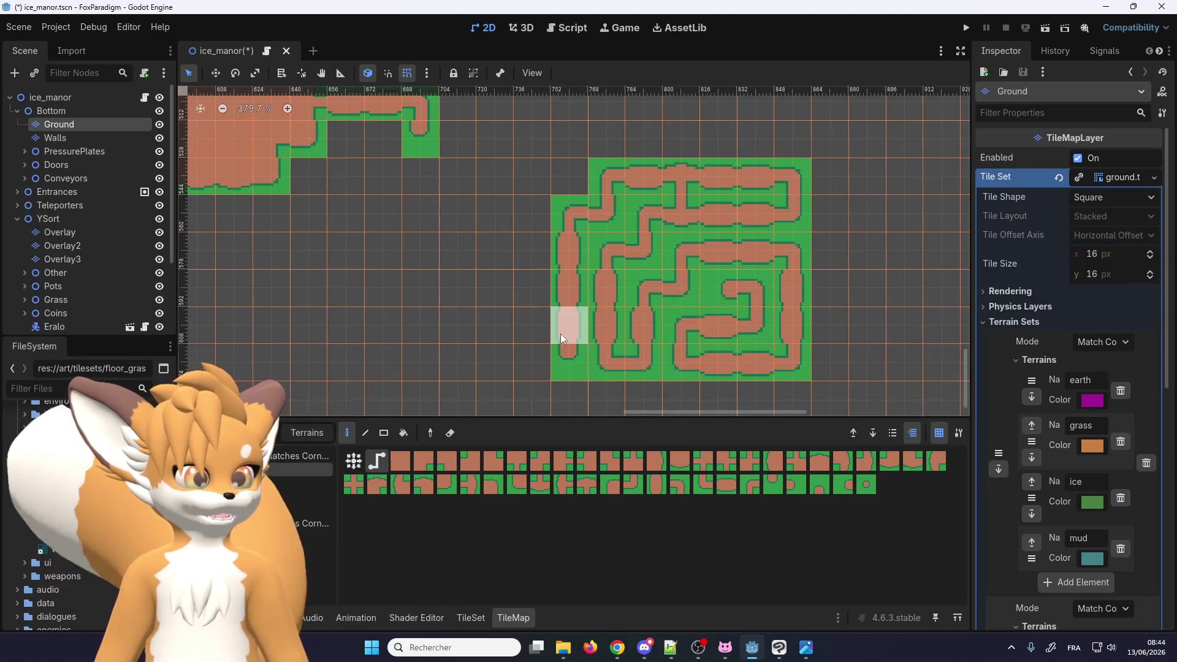
{"action": "scroll", "coordinate": [638, 319], "scroll_direction": "up", "scroll_amount": 2}
Join the vertical path segments and add branches leftward and down to the spiral
{"action": "left_click", "coordinate": [562, 283]}
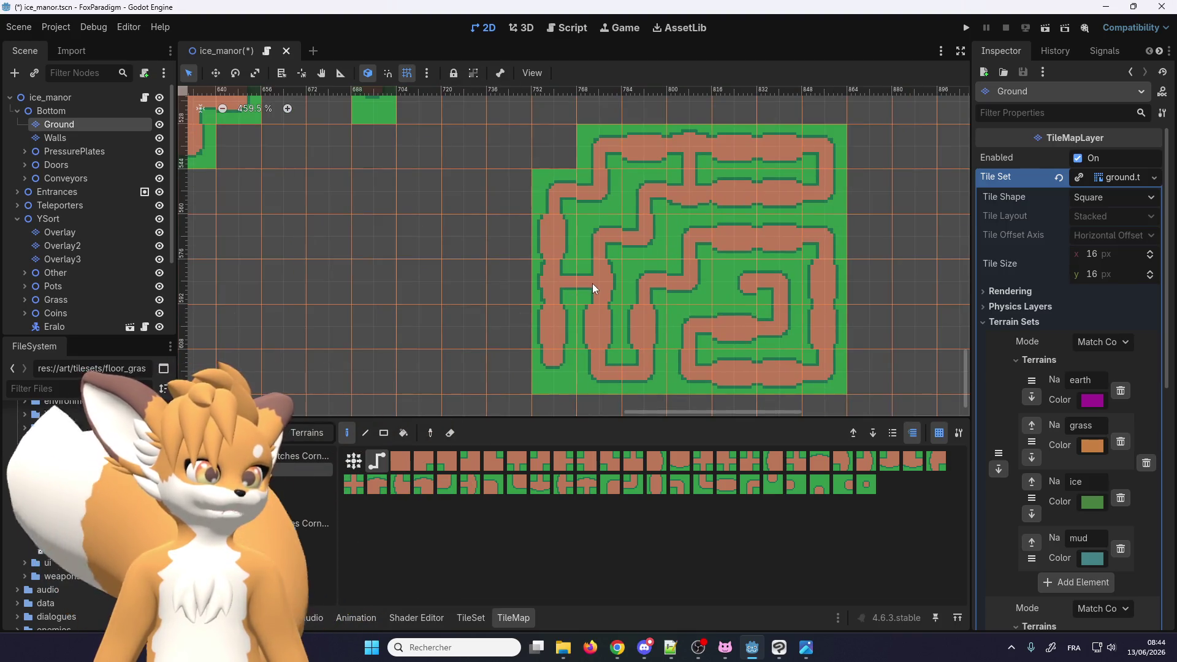
{"action": "left_click_drag", "start_coordinate": [592, 283], "coordinate": [514, 285]}
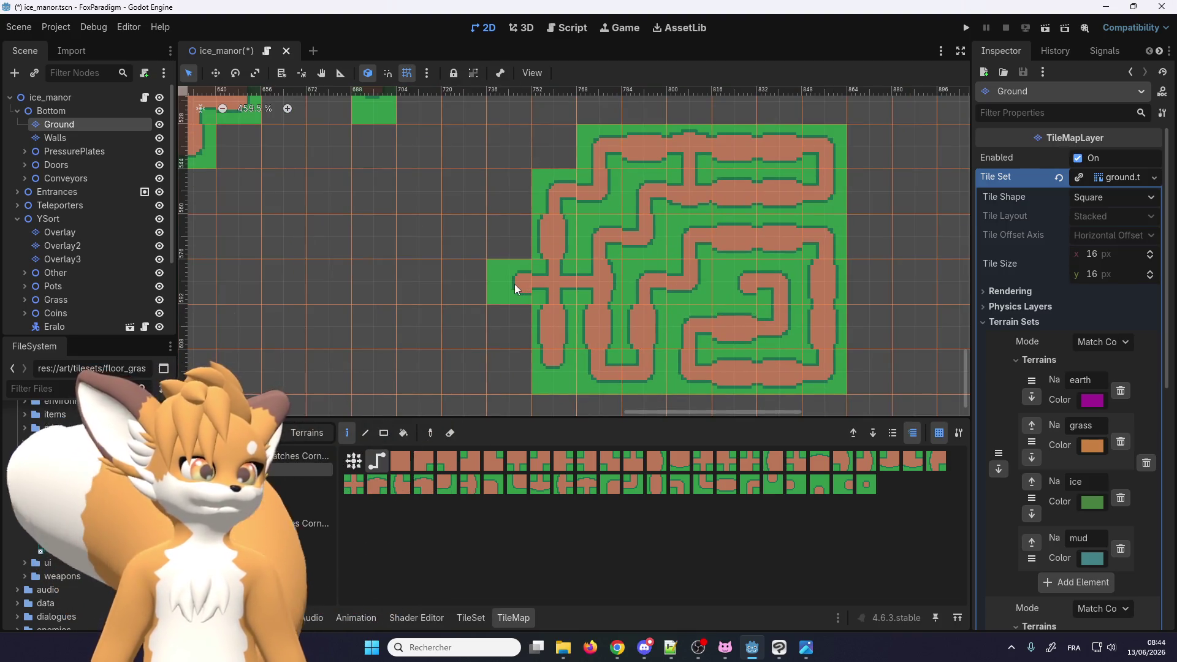
{"action": "scroll", "coordinate": [552, 285], "scroll_direction": "down", "scroll_amount": 3}
{"action": "scroll", "coordinate": [757, 273], "scroll_direction": "up", "scroll_amount": 3}
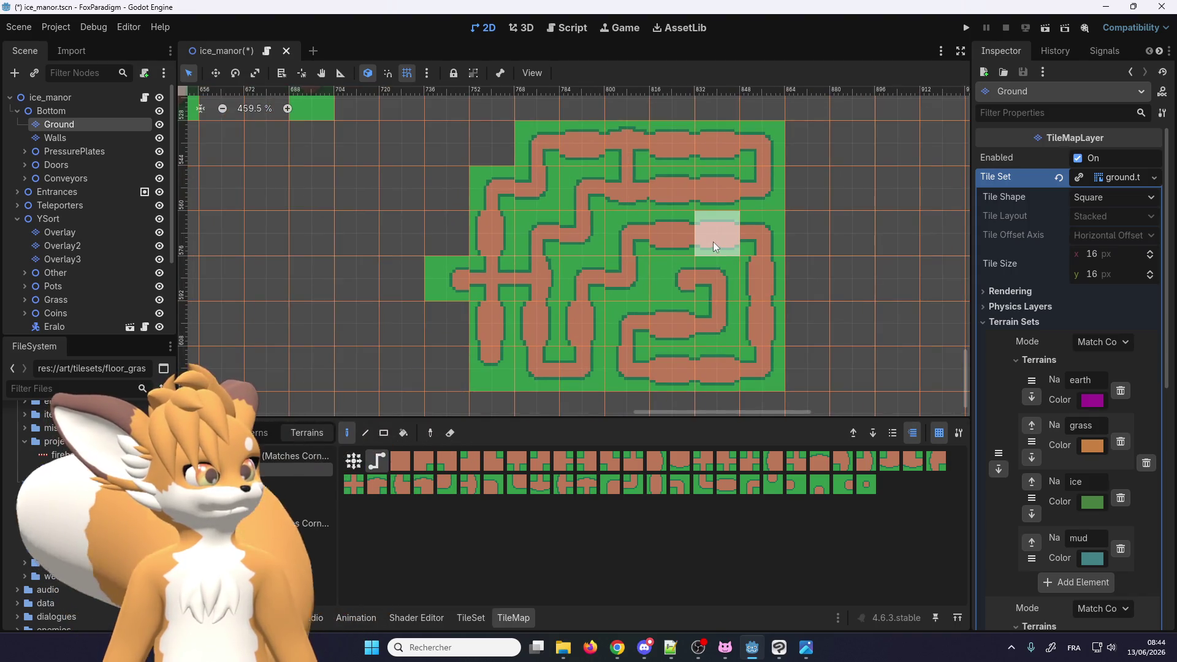
{"action": "left_click_drag", "start_coordinate": [713, 241], "coordinate": [719, 304]}
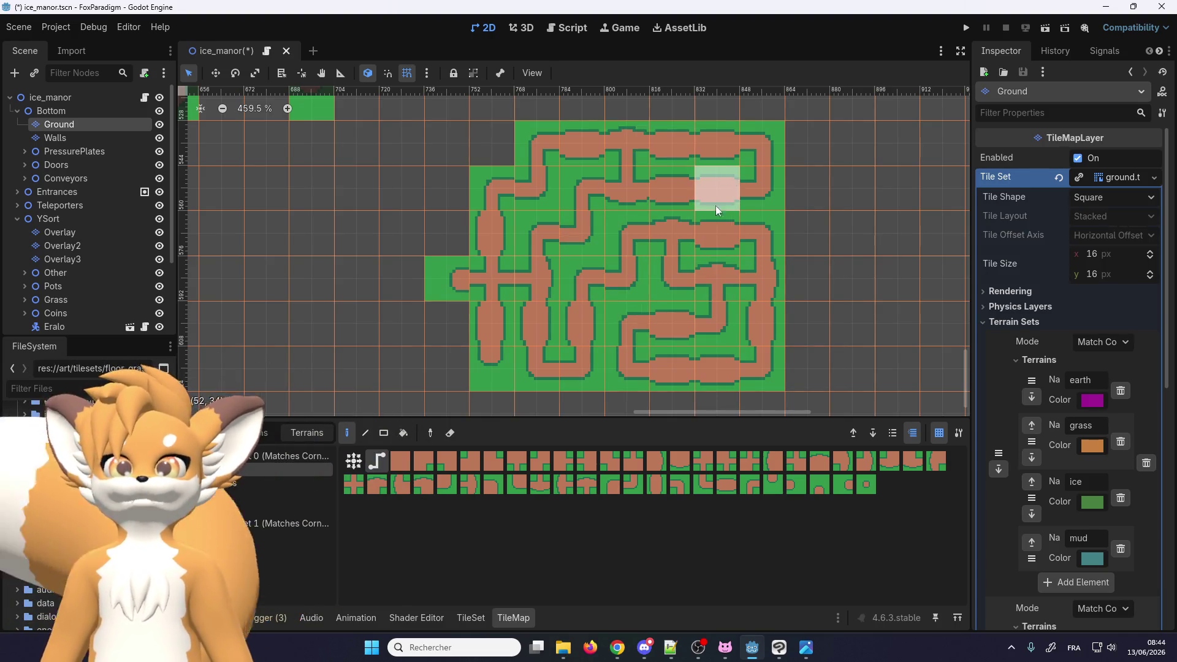
{"action": "scroll", "coordinate": [701, 251], "scroll_direction": "down", "scroll_amount": 3}
{"action": "scroll", "coordinate": [559, 327], "scroll_direction": "down", "scroll_amount": 2}
{"action": "scroll", "coordinate": [436, 296], "scroll_direction": "left", "scroll_amount": 3}
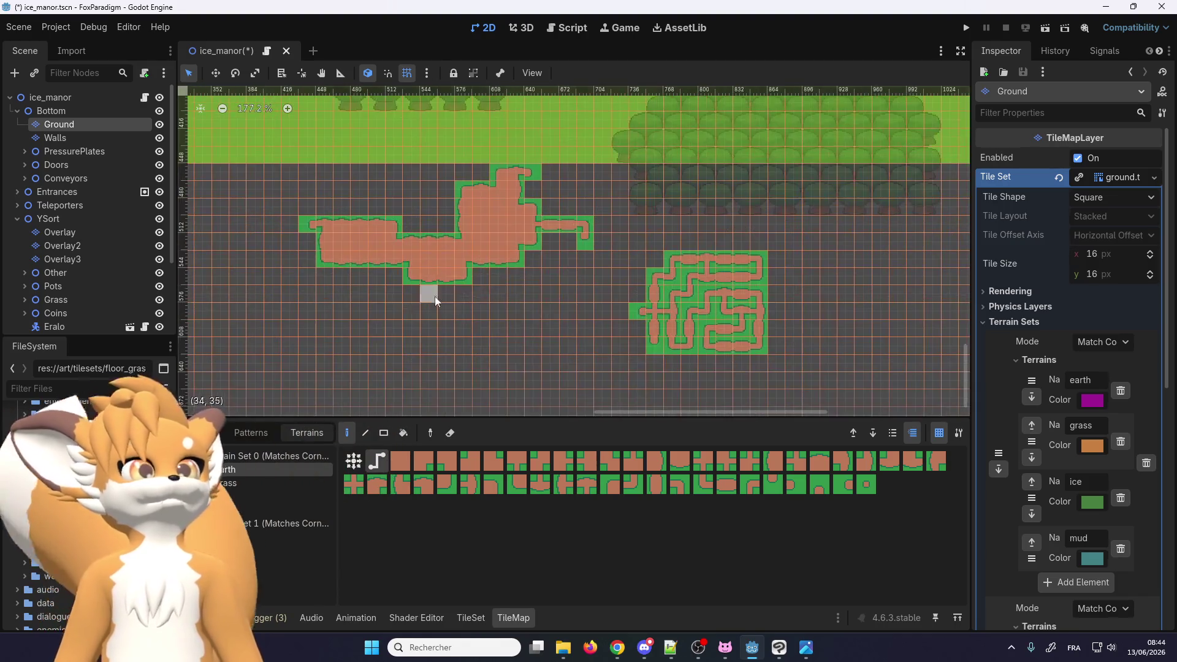
{"action": "scroll", "coordinate": [517, 284], "scroll_direction": "up", "scroll_amount": 1}
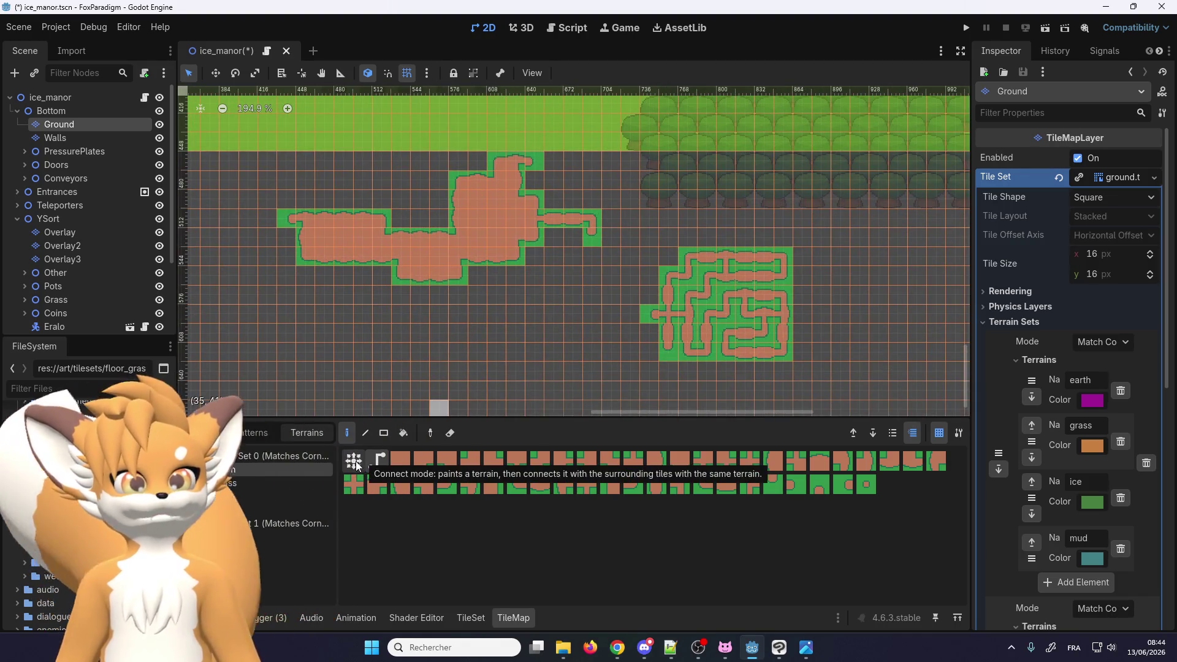
Extend the earth patch downward in Connect mode, then enable rectangle erasing
{"action": "left_click", "coordinate": [355, 461]}
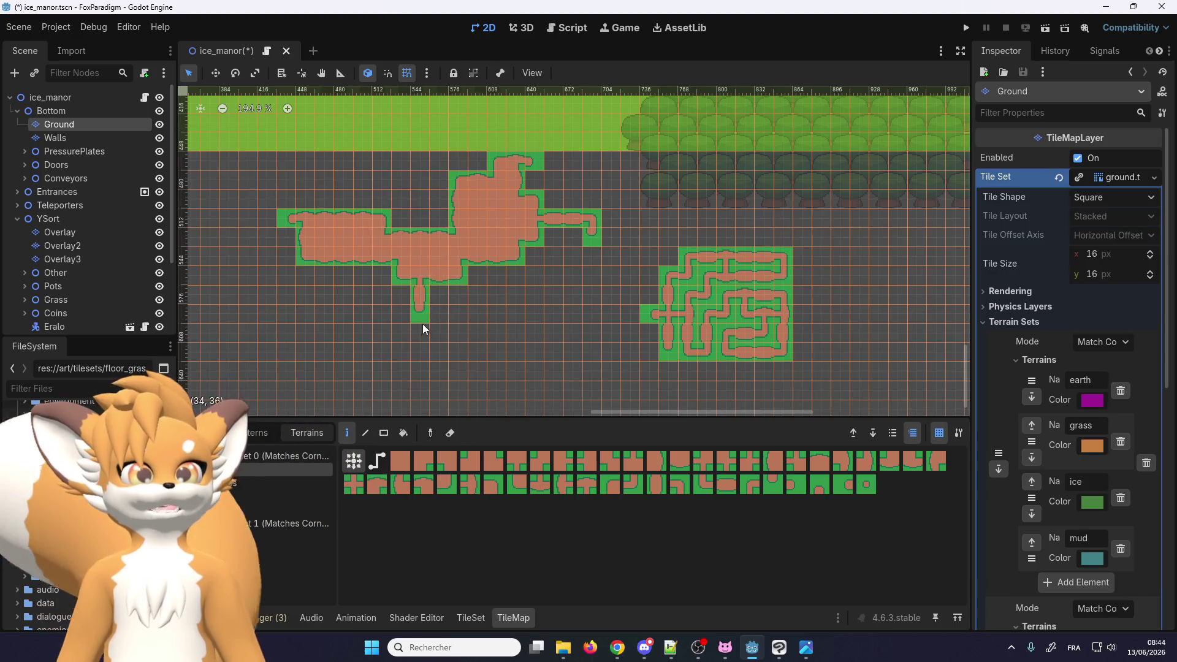
{"action": "left_click_drag", "start_coordinate": [414, 289], "coordinate": [369, 262]}
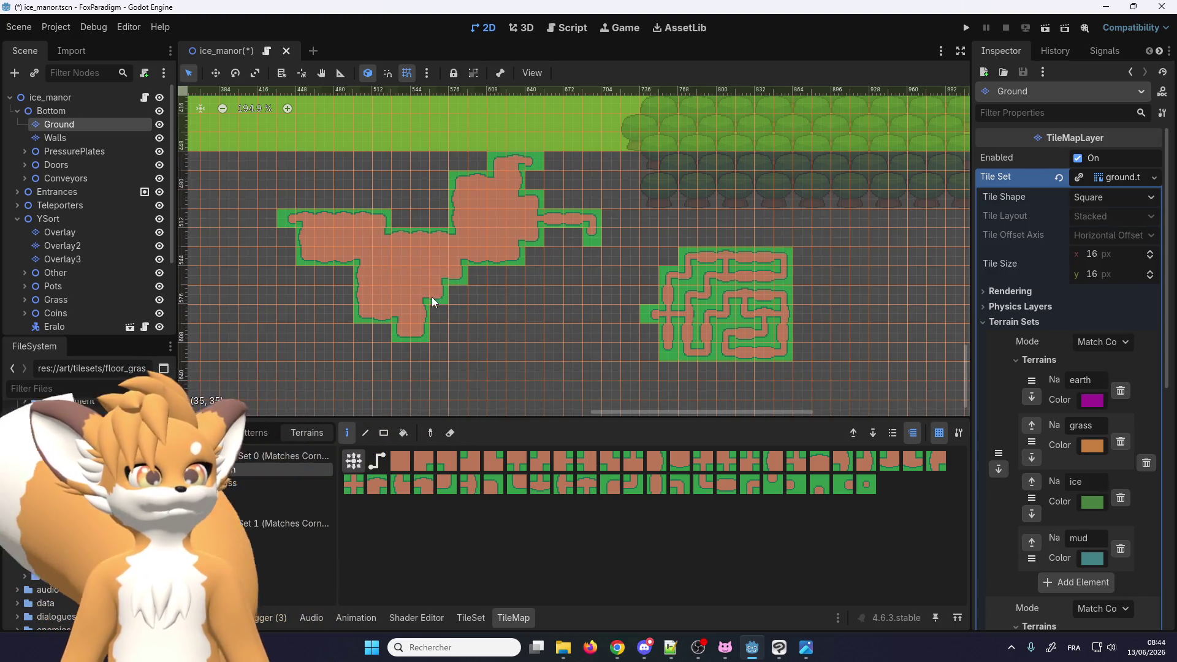
{"action": "scroll", "coordinate": [472, 247], "scroll_direction": "up", "scroll_amount": 2}
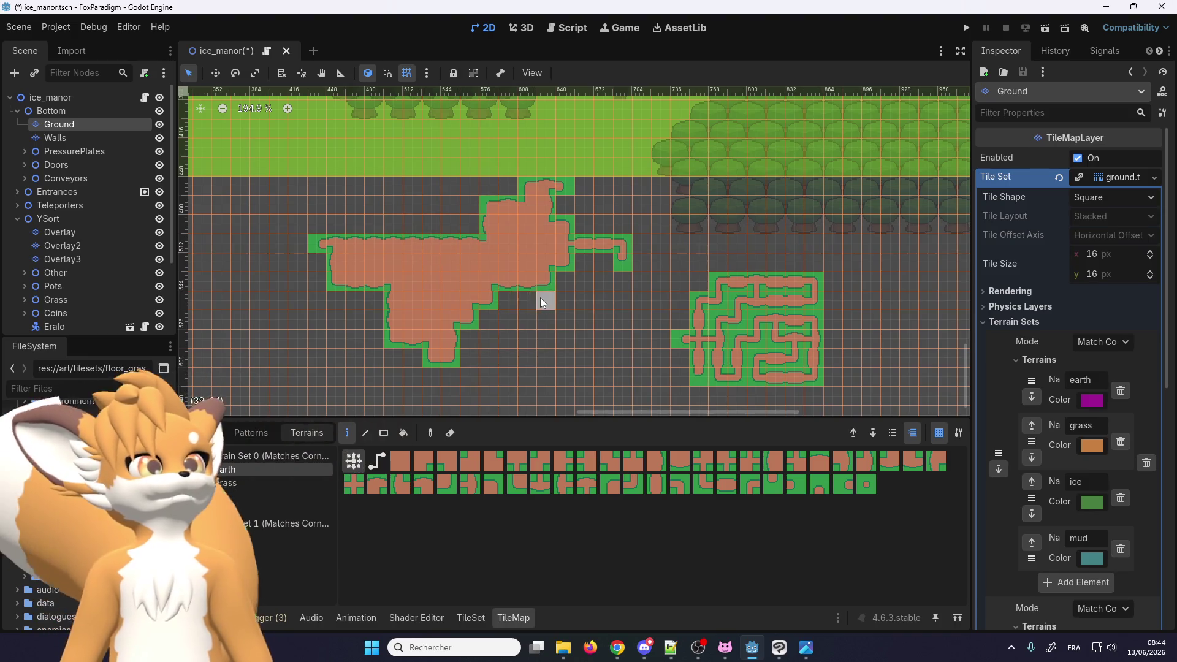
{"action": "scroll", "coordinate": [551, 294], "scroll_direction": "down", "scroll_amount": 3}
{"action": "scroll", "coordinate": [491, 263], "scroll_direction": "up", "scroll_amount": 6}
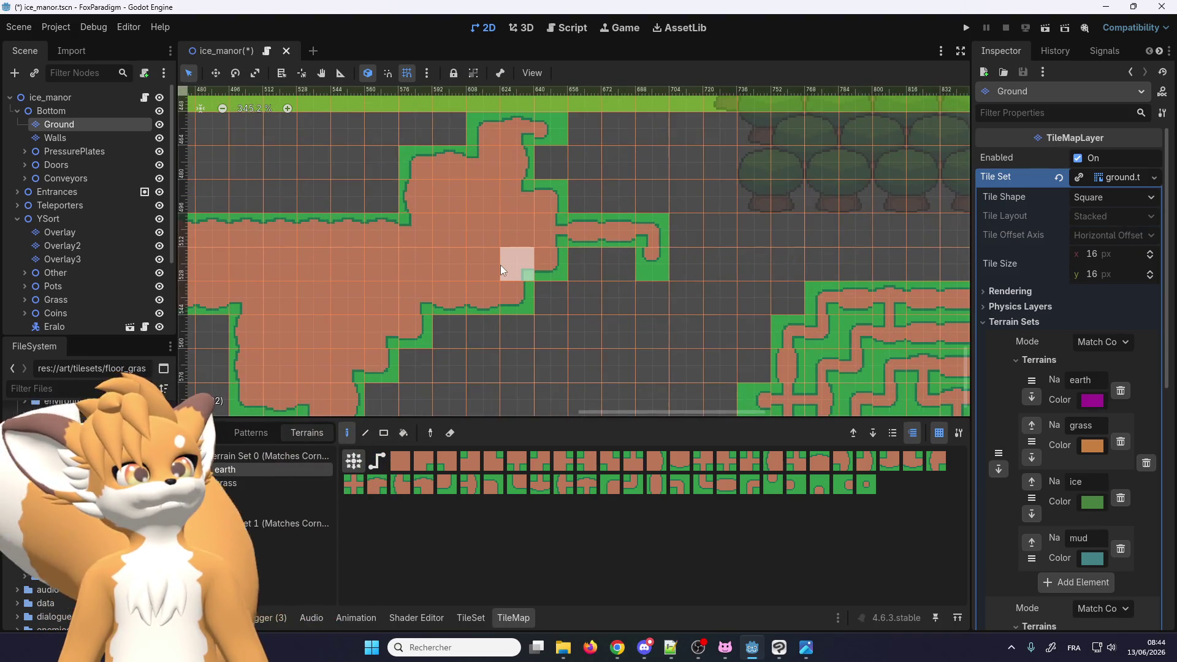
{"action": "scroll", "coordinate": [502, 265], "scroll_direction": "down", "scroll_amount": 2}
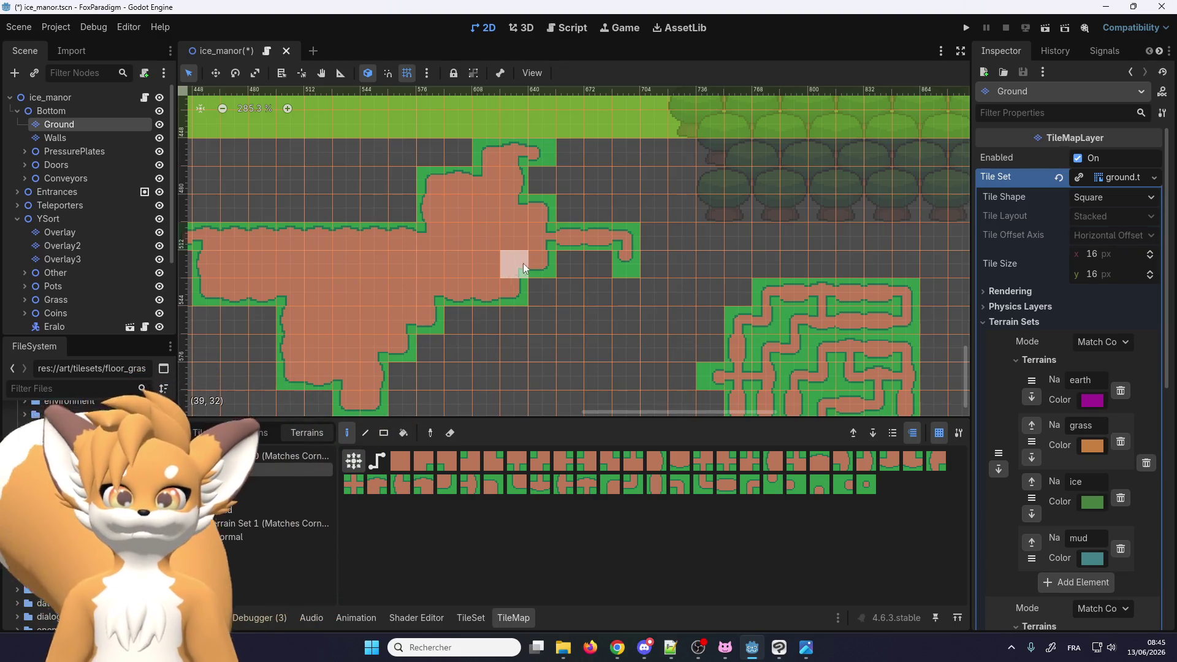
{"action": "scroll", "coordinate": [546, 269], "scroll_direction": "down", "scroll_amount": 2}
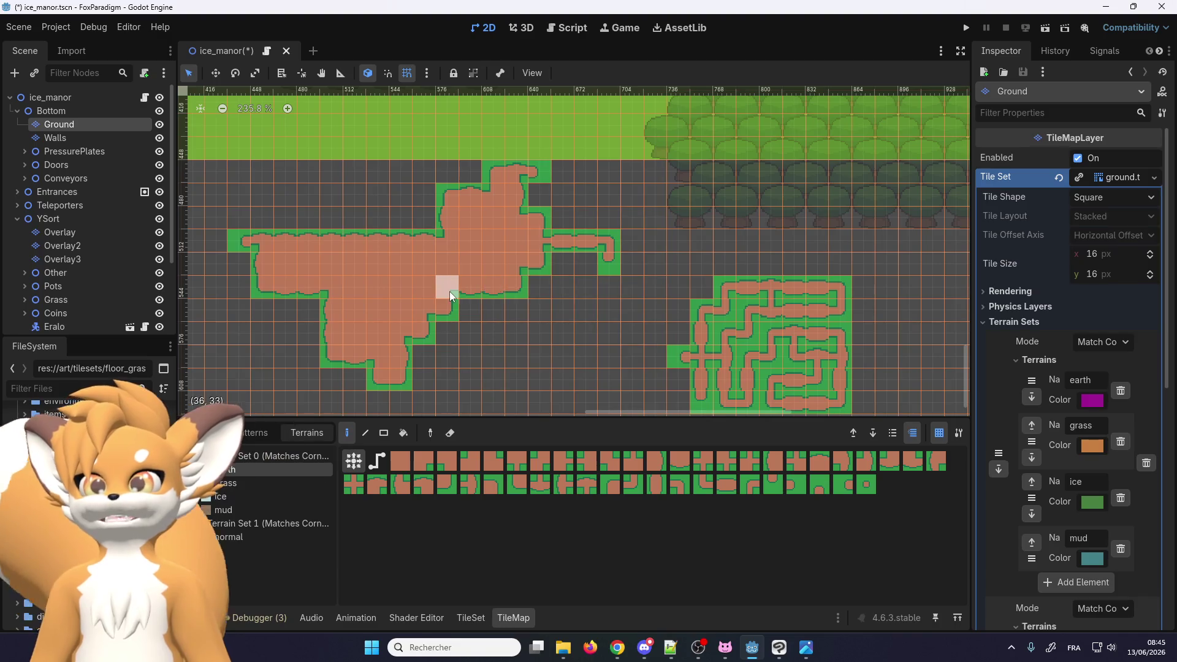
{"action": "scroll", "coordinate": [528, 284], "scroll_direction": "down", "scroll_amount": 4}
{"action": "scroll", "coordinate": [674, 331], "scroll_direction": "up", "scroll_amount": 3}
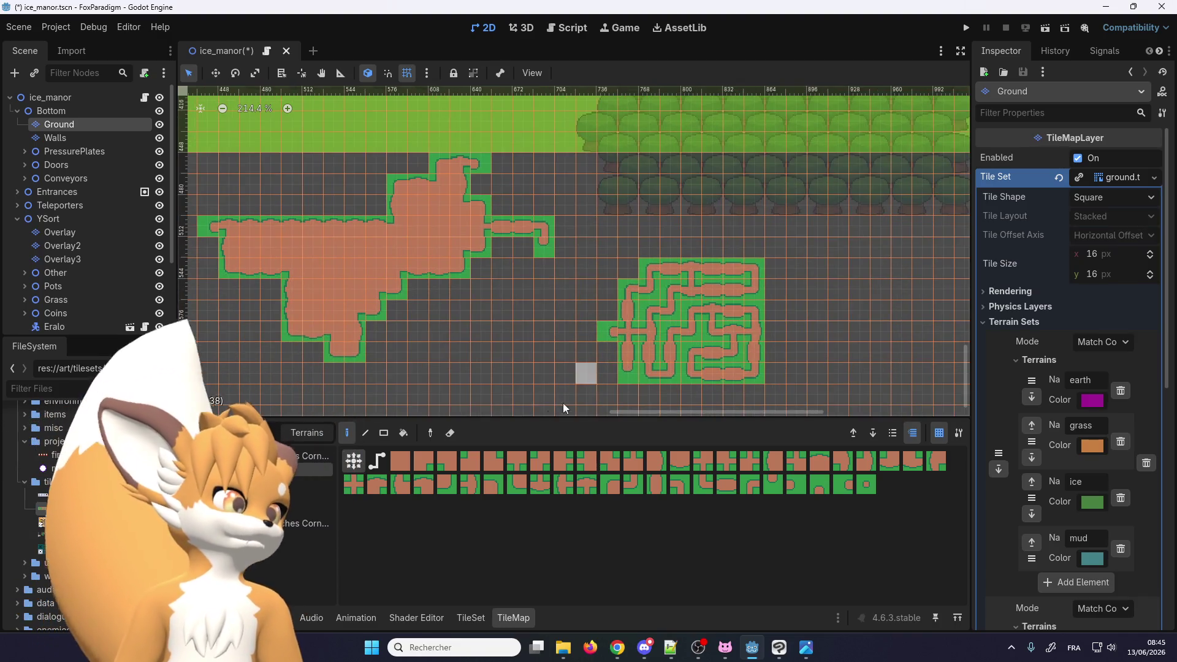
{"action": "left_click", "coordinate": [384, 434]}
{"action": "left_click", "coordinate": [450, 433]}
Erase the earth patch and path maze with one rectangle, then return to single-tile painting
{"action": "scroll", "coordinate": [623, 325], "scroll_direction": "down", "scroll_amount": 3}
{"action": "left_click_drag", "start_coordinate": [776, 383], "coordinate": [328, 222]}
{"action": "scroll", "coordinate": [494, 261], "scroll_direction": "down", "scroll_amount": 4}
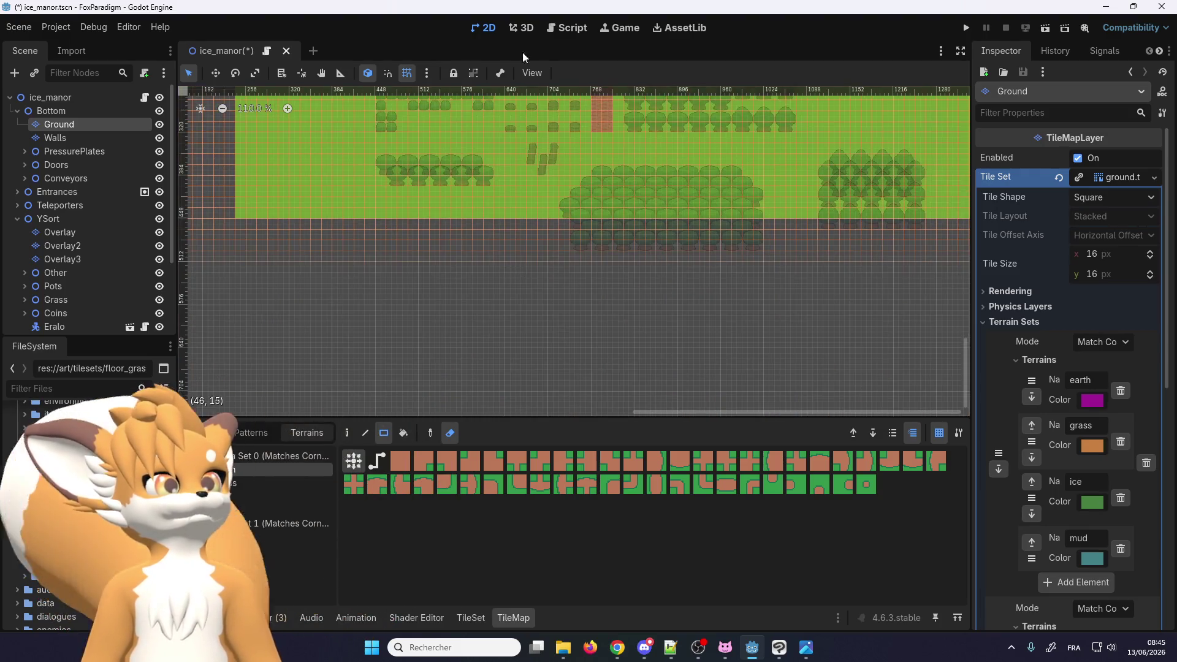
{"action": "scroll", "coordinate": [462, 146], "scroll_direction": "up", "scroll_amount": 8}
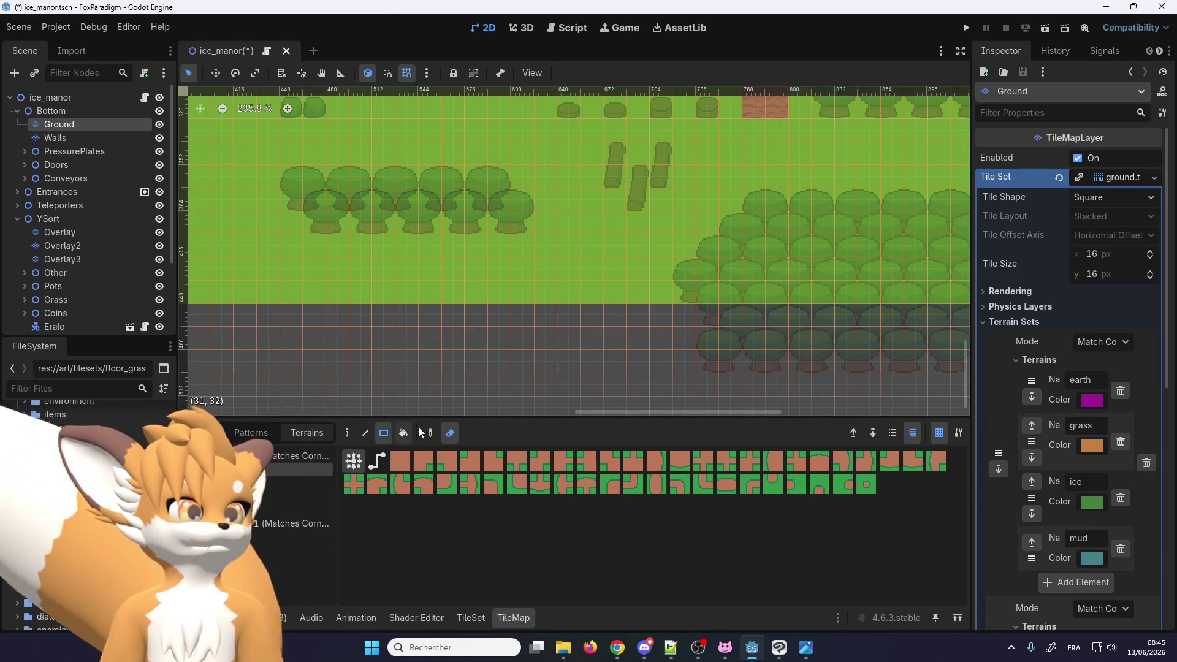
{"action": "left_click", "coordinate": [348, 433]}
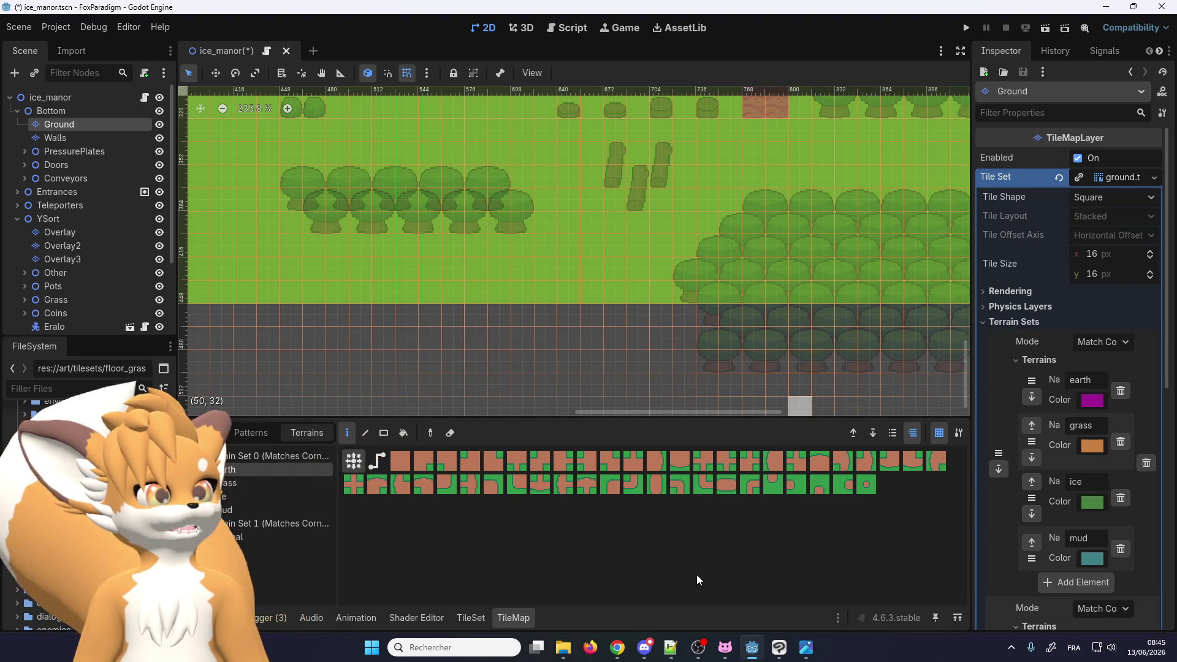
{"action": "scroll", "coordinate": [627, 386], "scroll_direction": "down", "scroll_amount": 3}
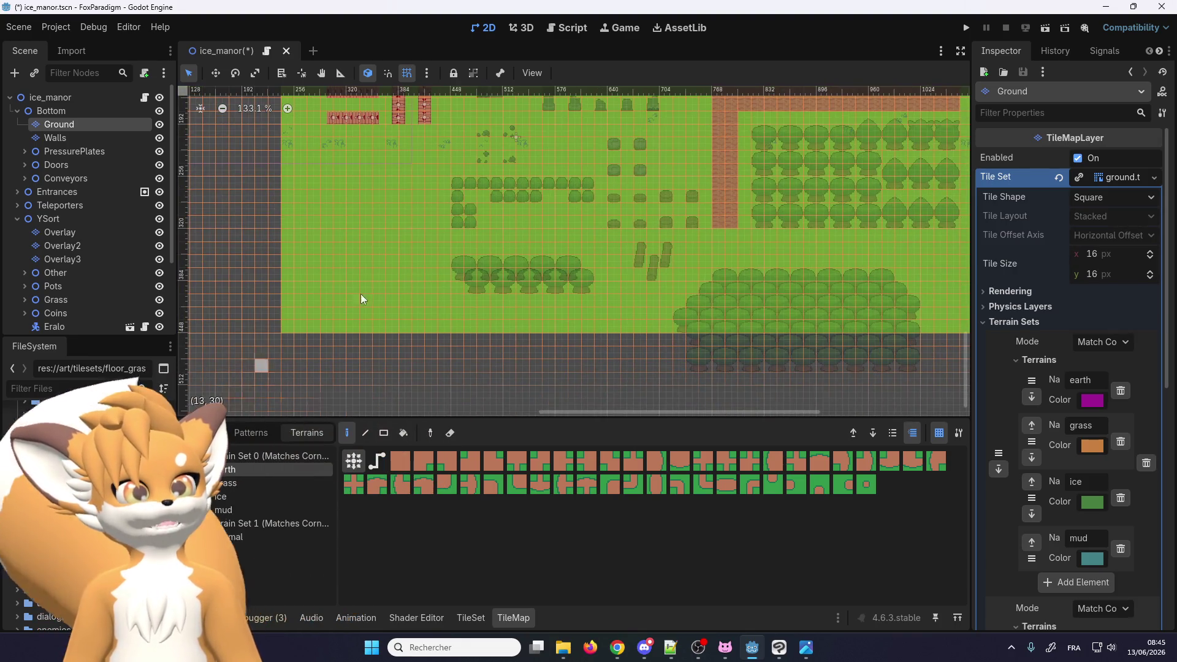
{"action": "scroll", "coordinate": [364, 294], "scroll_direction": "up", "scroll_amount": 3}
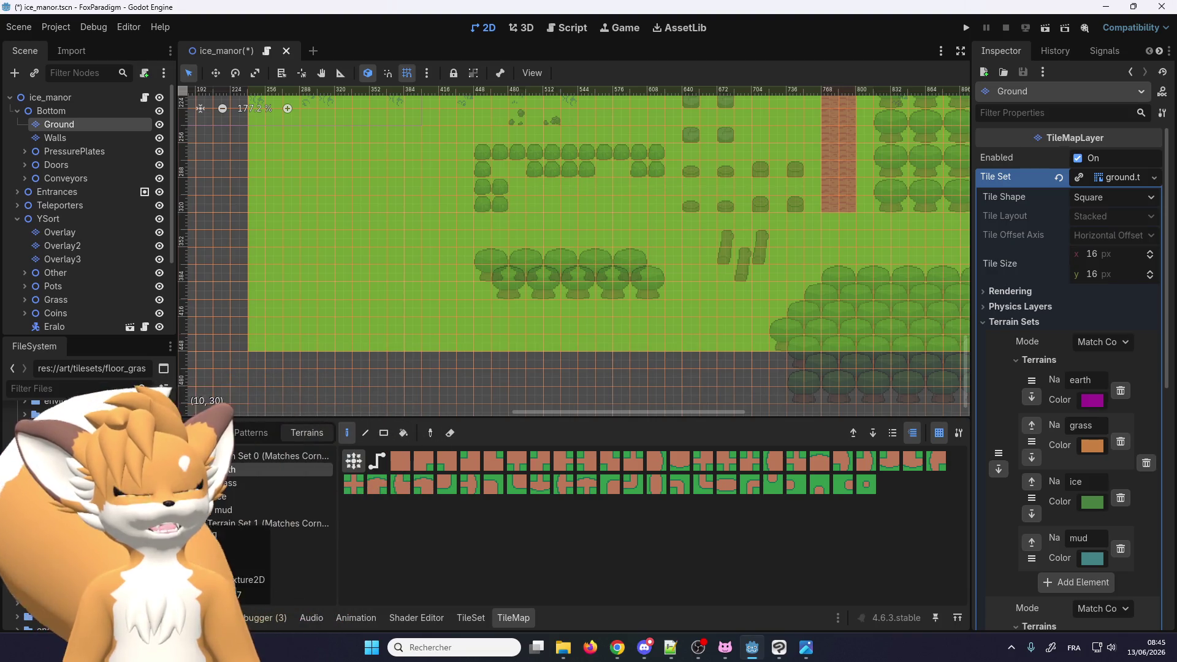
{"action": "left_click", "coordinate": [205, 433]}
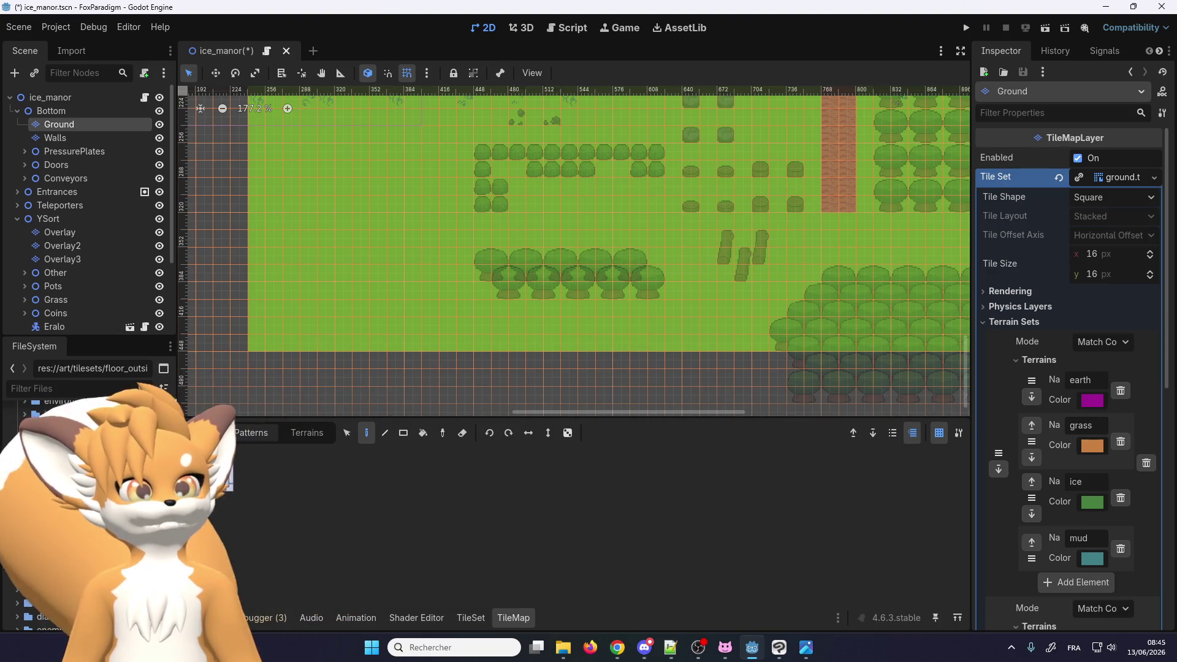
Switch to the other tile atlas source and zoom in on its grass tiles
{"action": "left_click", "coordinate": [249, 466]}
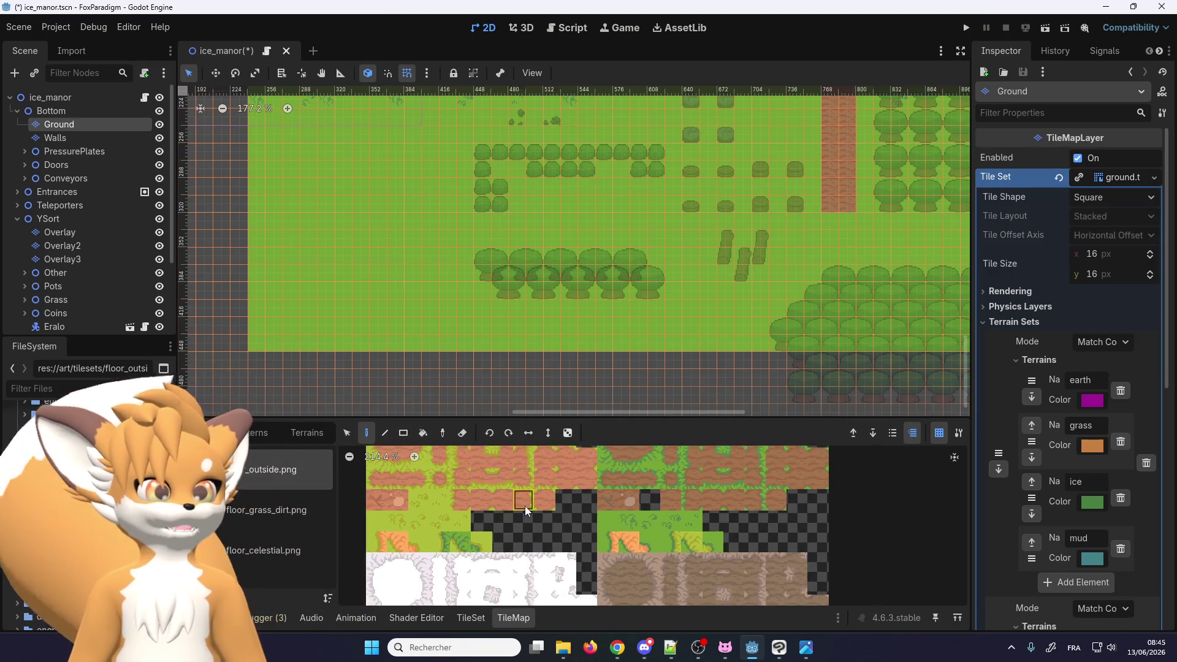
{"action": "scroll", "coordinate": [471, 476], "scroll_direction": "down", "scroll_amount": 5}
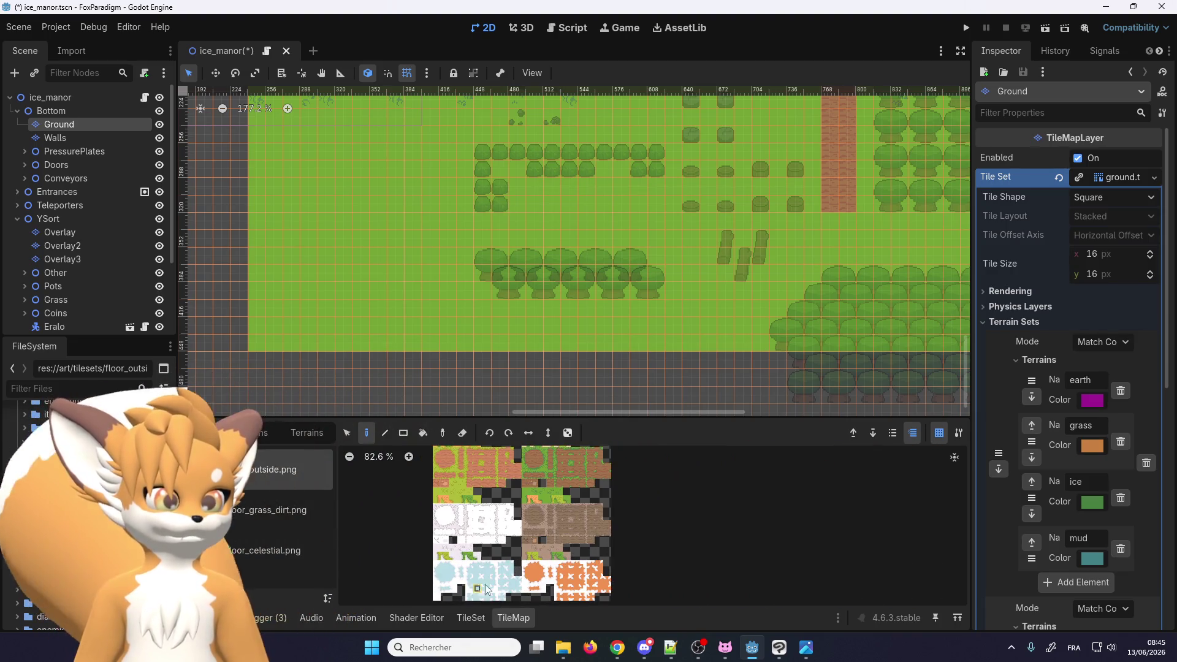
{"action": "scroll", "coordinate": [448, 506], "scroll_direction": "up", "scroll_amount": 2}
{"action": "scroll", "coordinate": [449, 506], "scroll_direction": "down", "scroll_amount": 3}
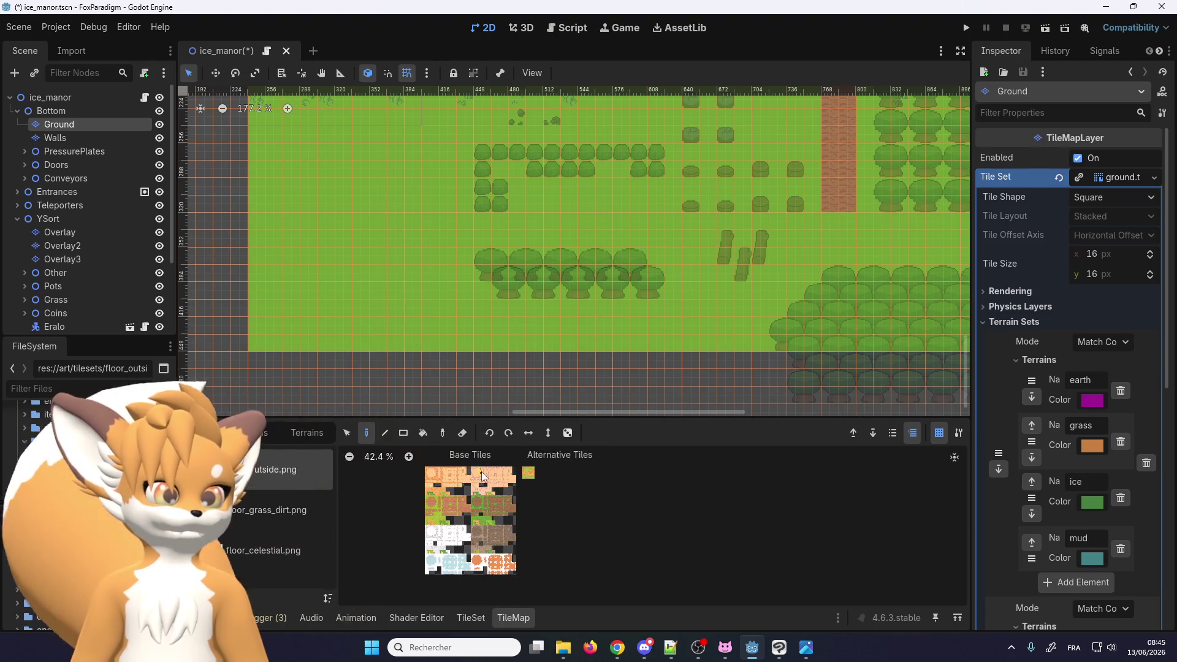
{"action": "scroll", "coordinate": [455, 548], "scroll_direction": "up", "scroll_amount": 4}
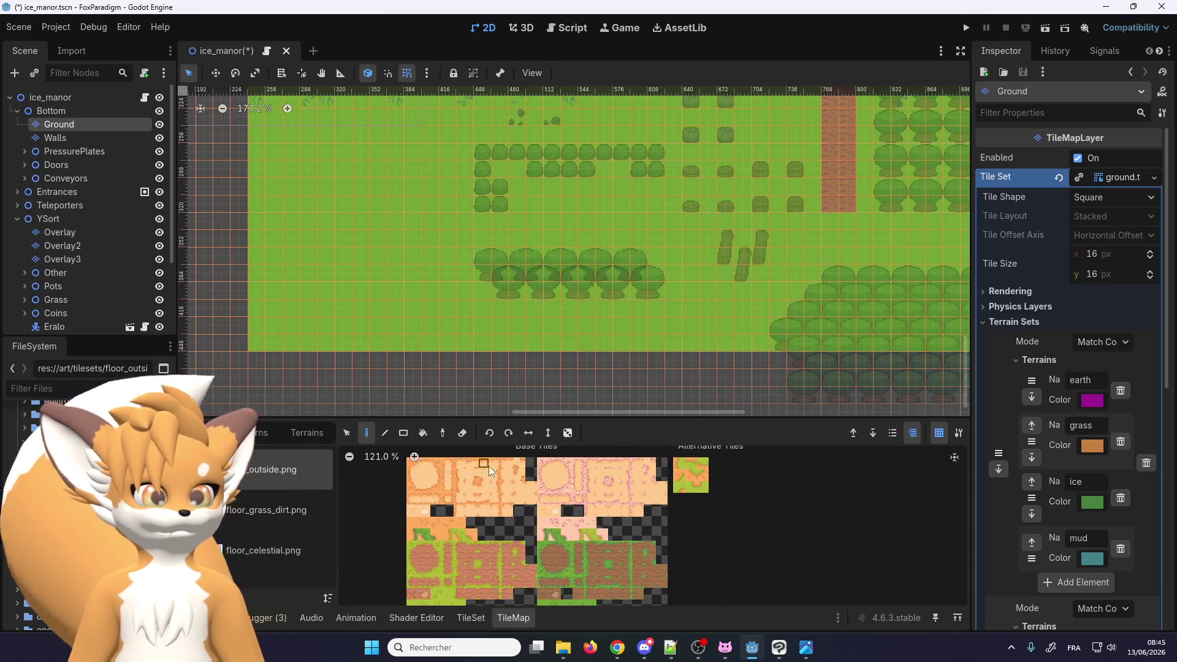
{"action": "scroll", "coordinate": [546, 561], "scroll_direction": "up", "scroll_amount": 4}
{"action": "scroll", "coordinate": [546, 561], "scroll_direction": "down", "scroll_amount": 1}
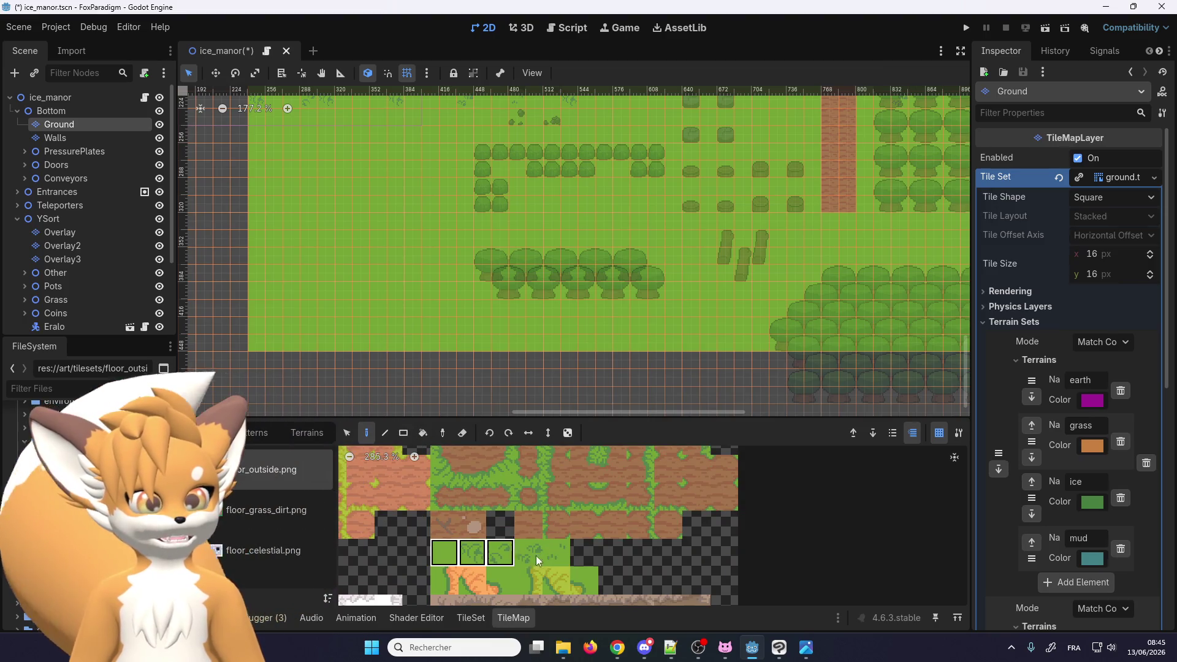
Select the plain grass tile row, then a single grass tile, and bring Clip Studio Paint forward
{"action": "left_click_drag", "start_coordinate": [437, 555], "coordinate": [565, 555]}
{"action": "scroll", "coordinate": [525, 561], "scroll_direction": "up", "scroll_amount": 2}
{"action": "scroll", "coordinate": [544, 541], "scroll_direction": "down", "scroll_amount": 1}
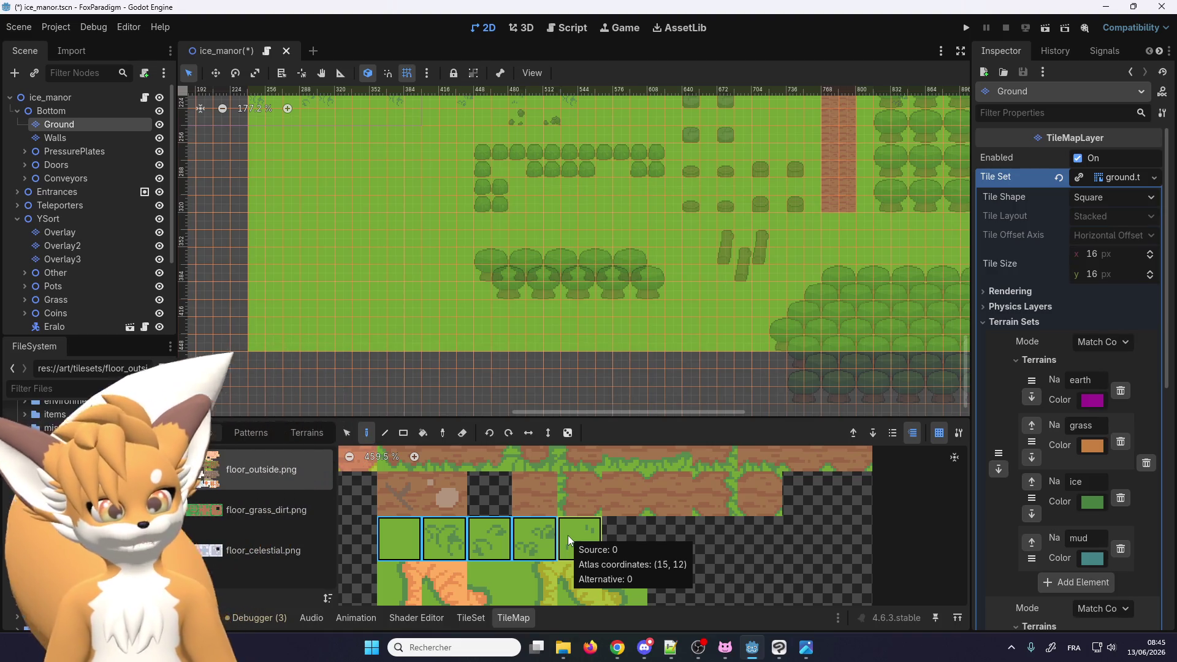
{"action": "scroll", "coordinate": [491, 543], "scroll_direction": "up", "scroll_amount": 1}
{"action": "scroll", "coordinate": [495, 543], "scroll_direction": "down", "scroll_amount": 1}
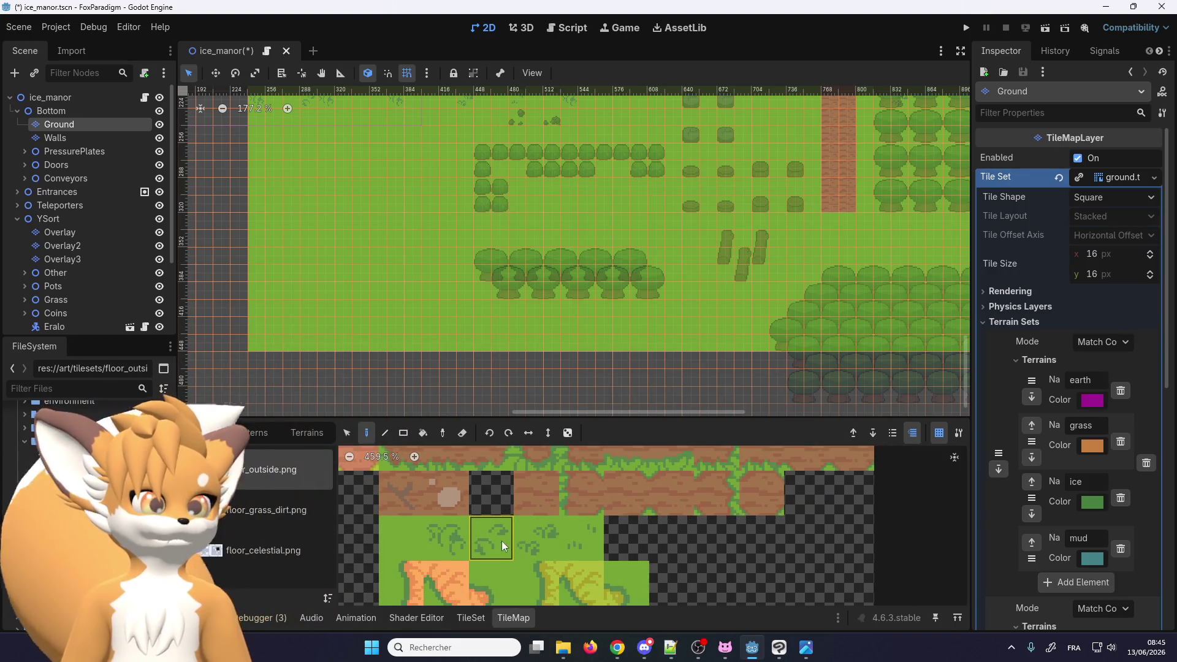
{"action": "left_click", "coordinate": [670, 587]}
{"action": "scroll", "coordinate": [650, 506], "scroll_direction": "up", "scroll_amount": 1}
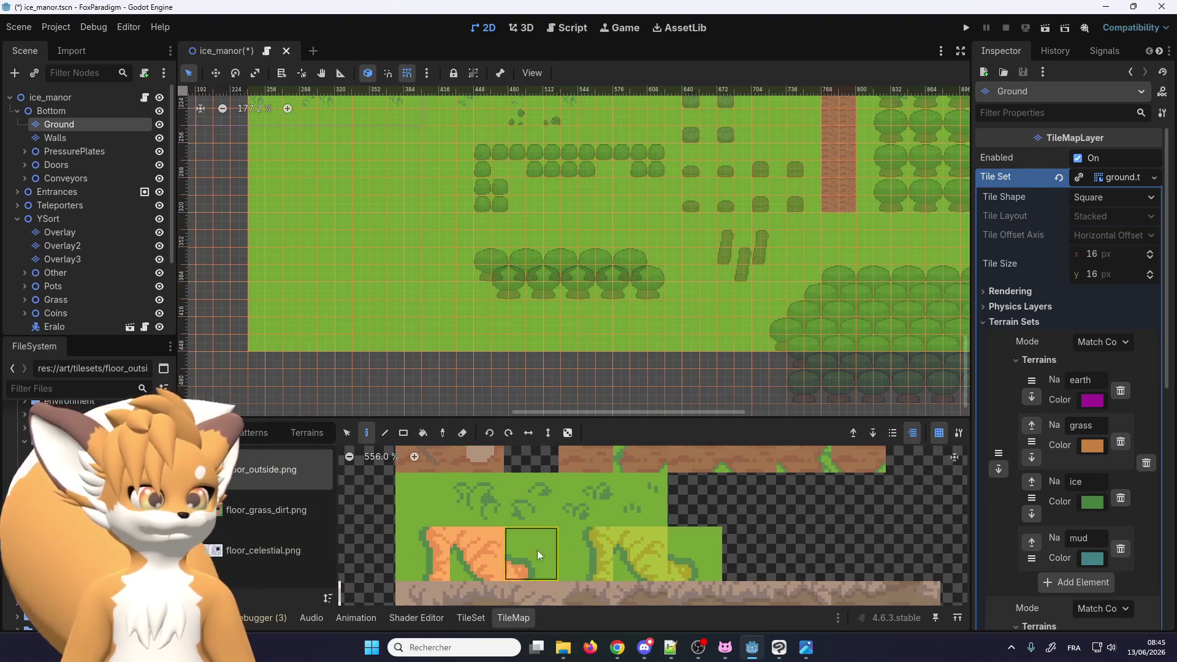
{"action": "left_click", "coordinate": [779, 647]}
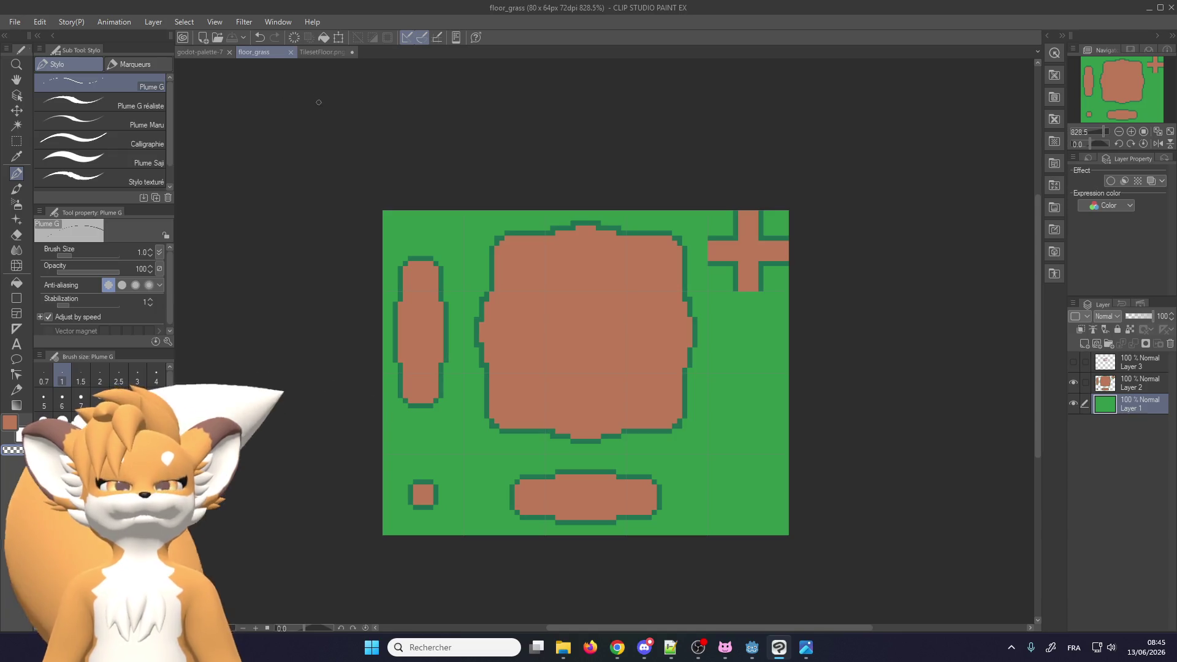
Change the floor_grass canvas height to 16 px
{"action": "left_click", "coordinate": [39, 21]}
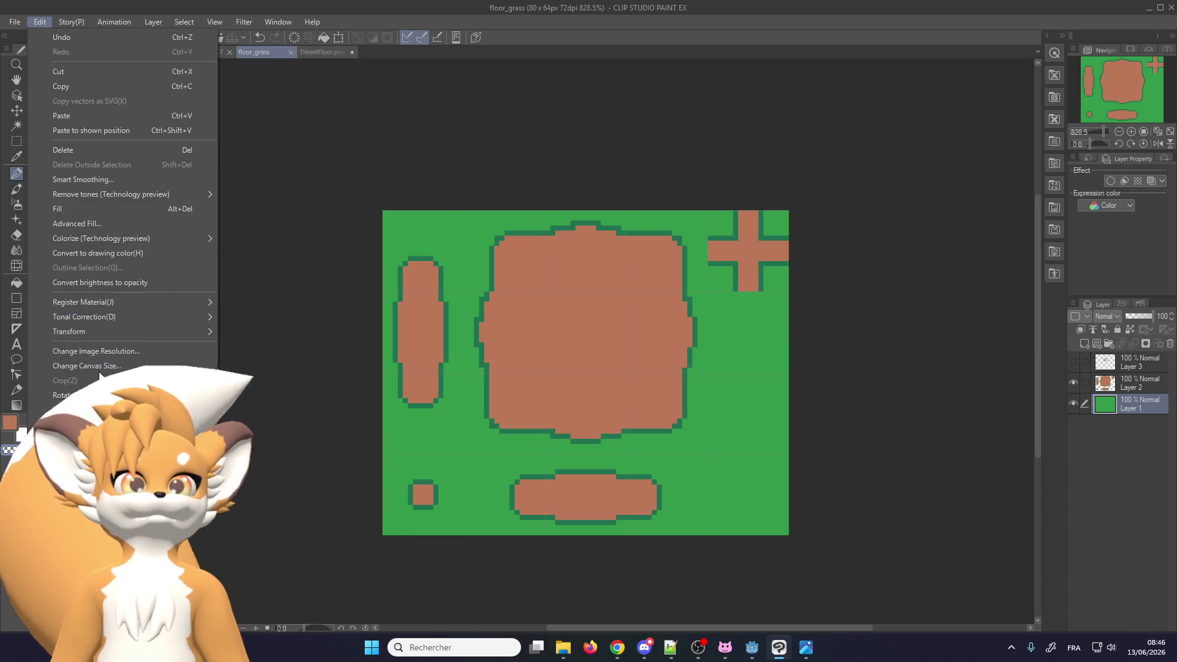
{"action": "left_click", "coordinate": [187, 365]}
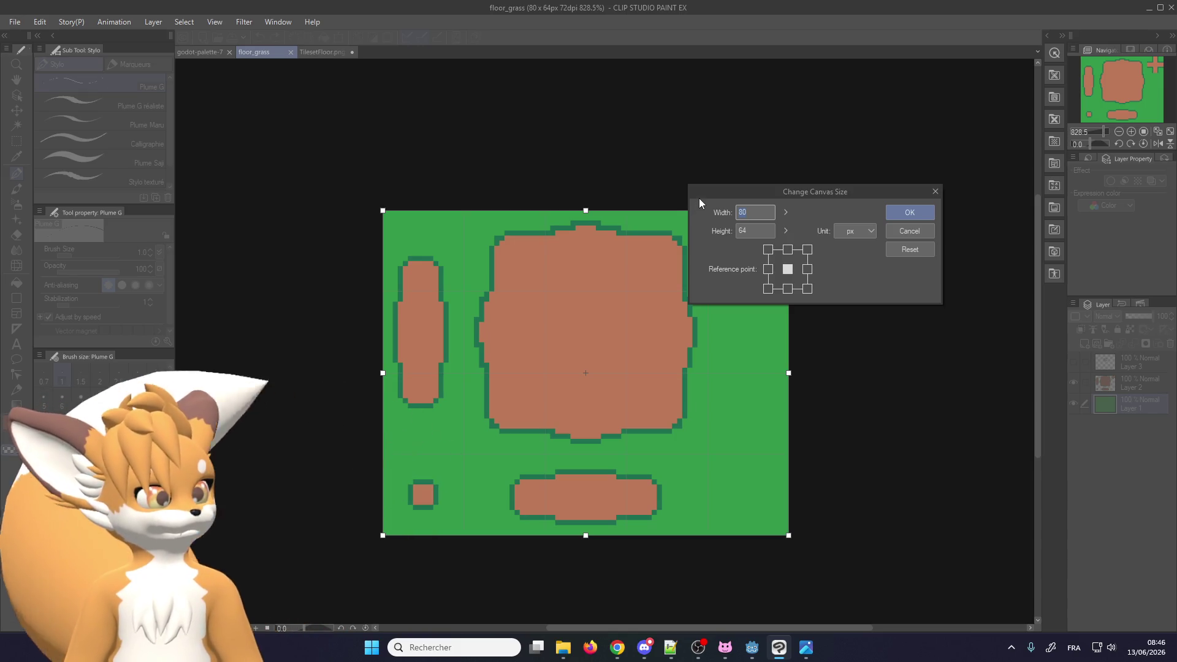
{"action": "left_click", "coordinate": [760, 235]}
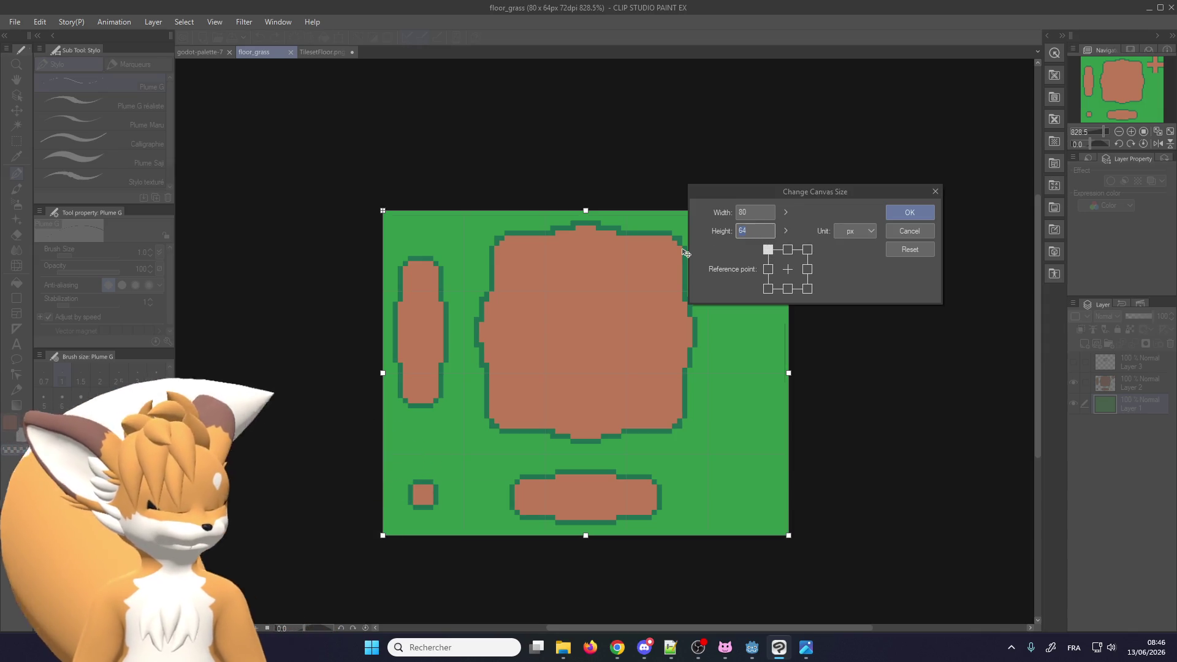
{"action": "type", "text": "16"}
{"action": "key", "text": "Return"}
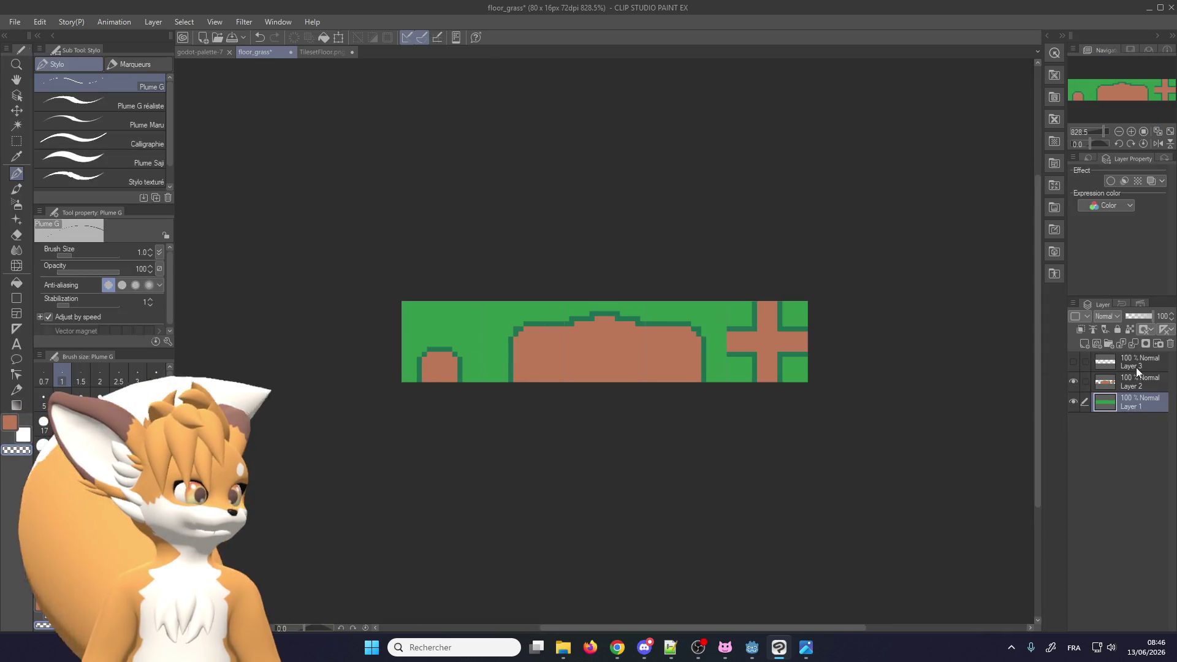
Delete the two extra layers, leaving only the plain green Layer 1
{"action": "left_click", "coordinate": [1135, 367]}
{"action": "left_click", "coordinate": [1134, 386], "text": "shift"}
{"action": "left_click", "coordinate": [1171, 343]}
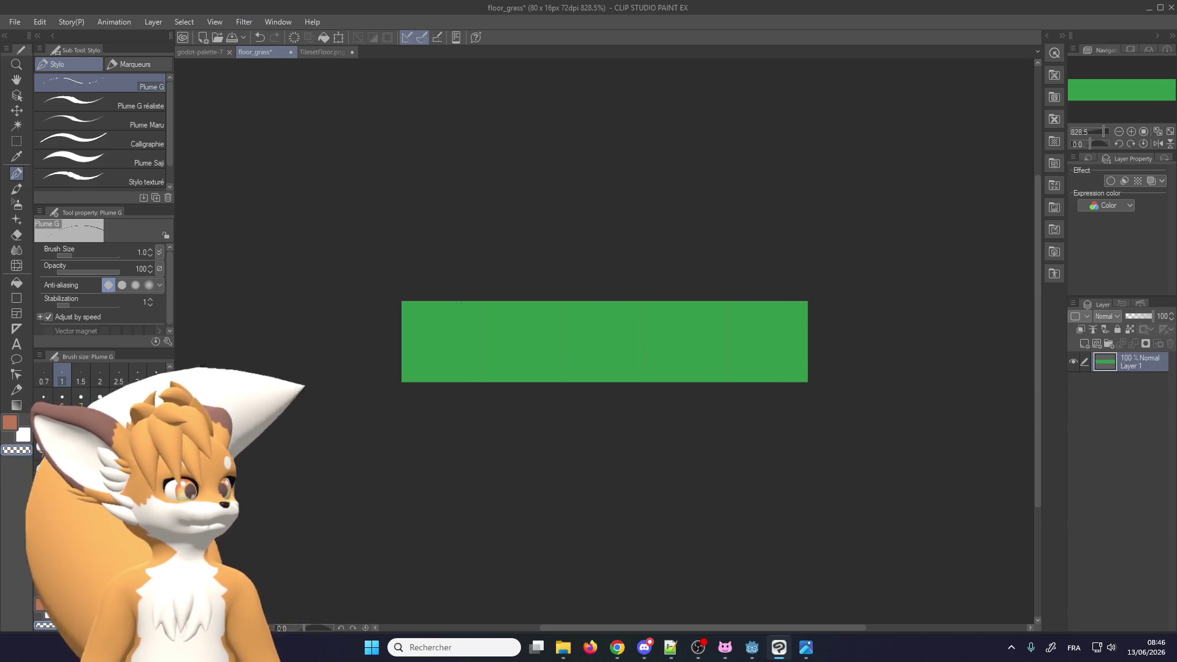
{"action": "scroll", "coordinate": [472, 302], "scroll_direction": "up", "scroll_amount": 1}
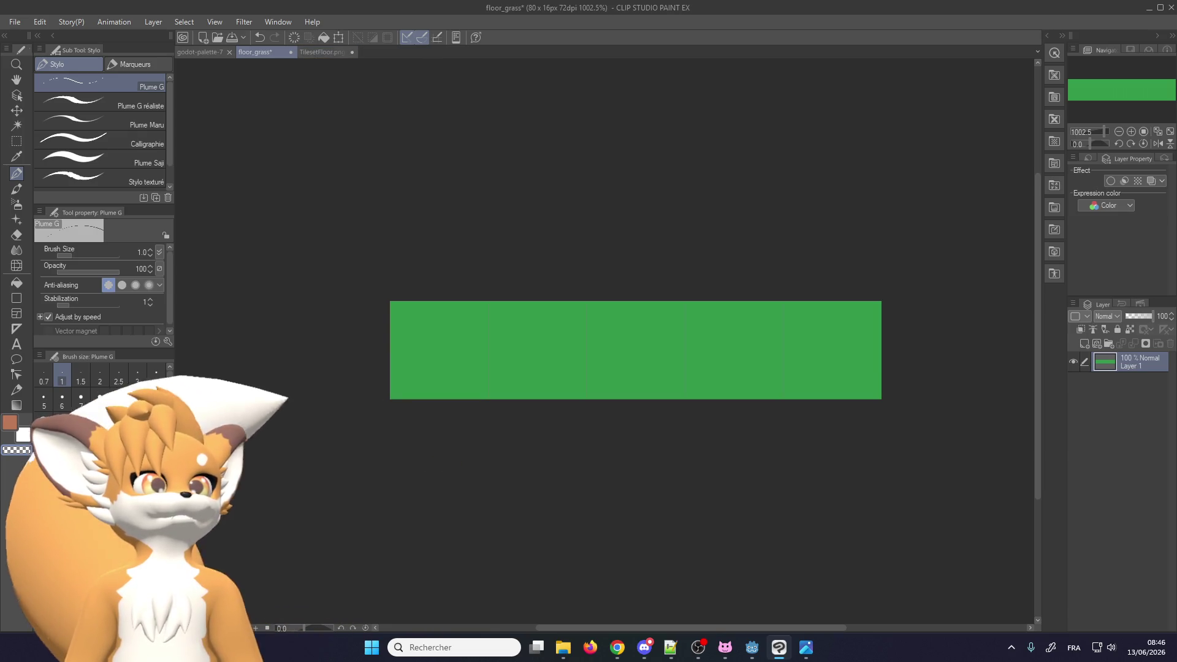
Bring Godot forward, restore its window to a smaller size, and return to Clip Studio Paint
{"action": "mouse_move", "coordinate": [698, 659]}
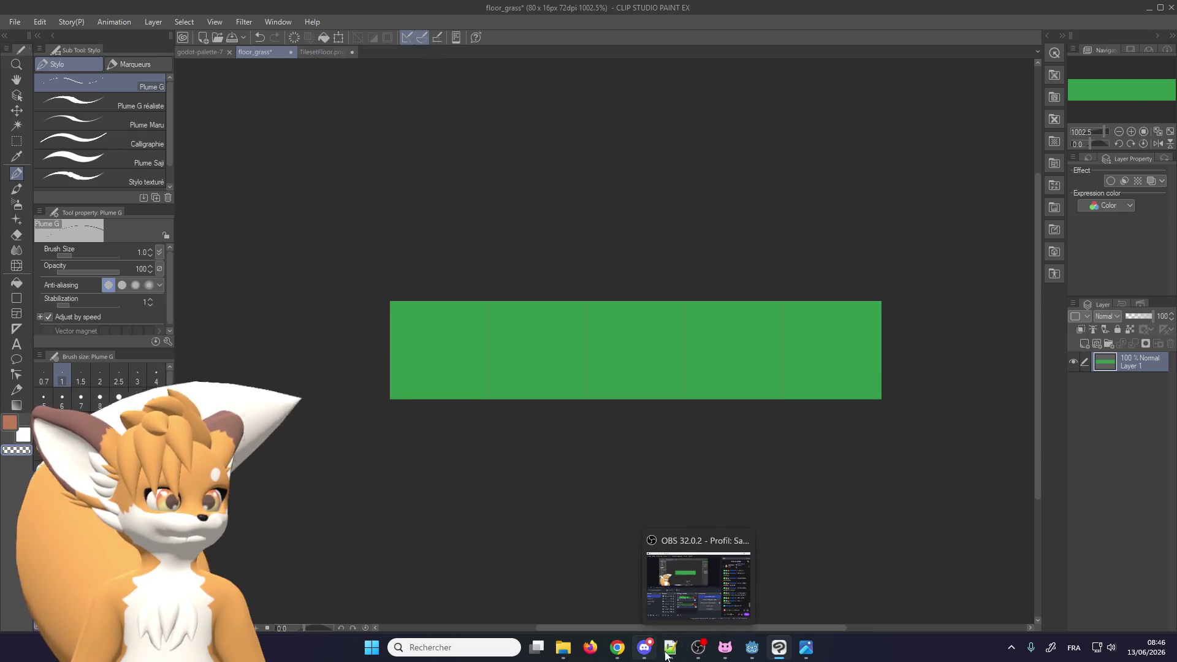
{"action": "left_click", "coordinate": [752, 647]}
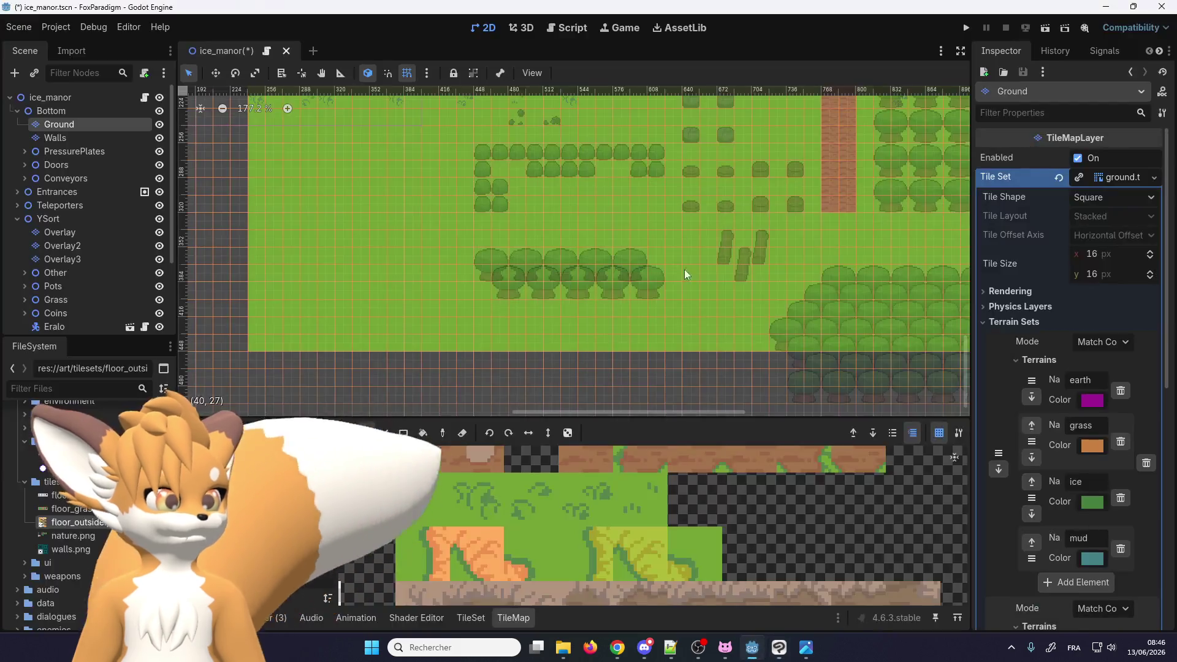
{"action": "double_click", "coordinate": [641, 10]}
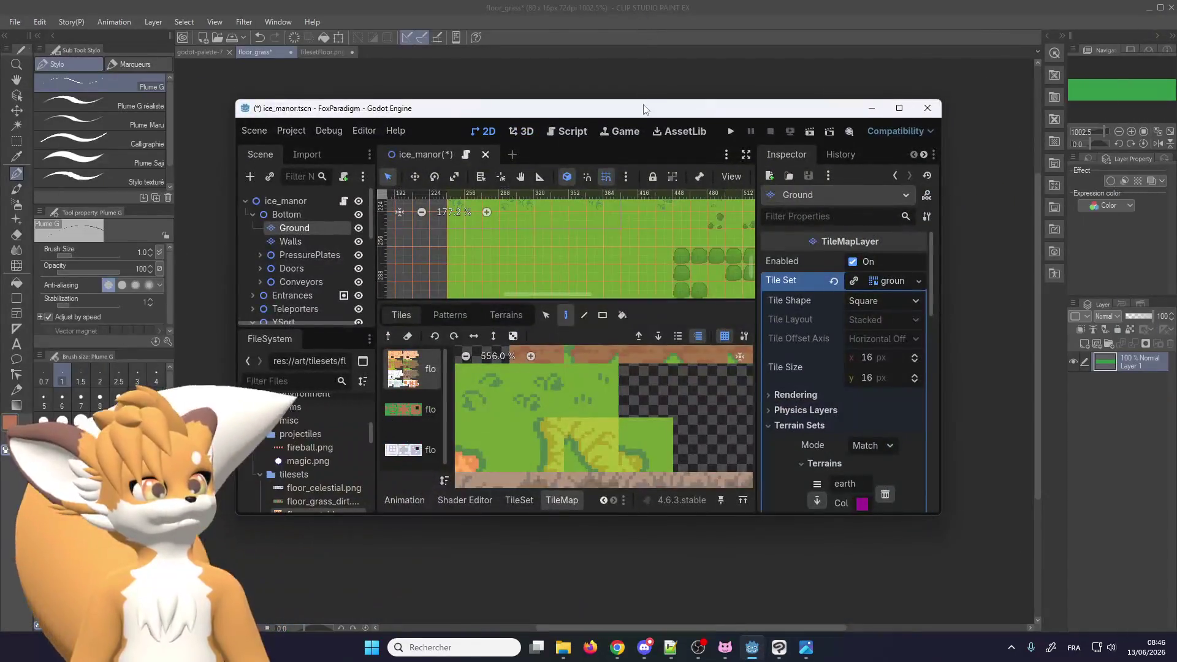
{"action": "left_click", "coordinate": [641, 21]}
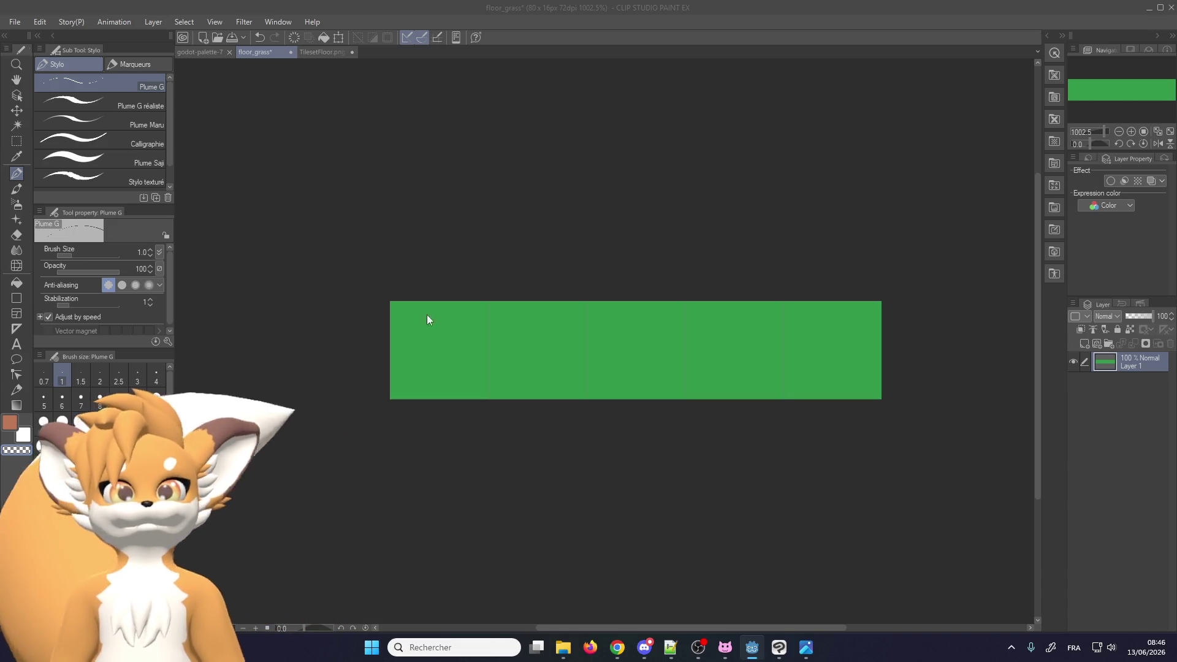
Set Layer 1 opacity to 36% and add a new empty layer above it
{"action": "scroll", "coordinate": [518, 330], "scroll_direction": "up", "scroll_amount": 1}
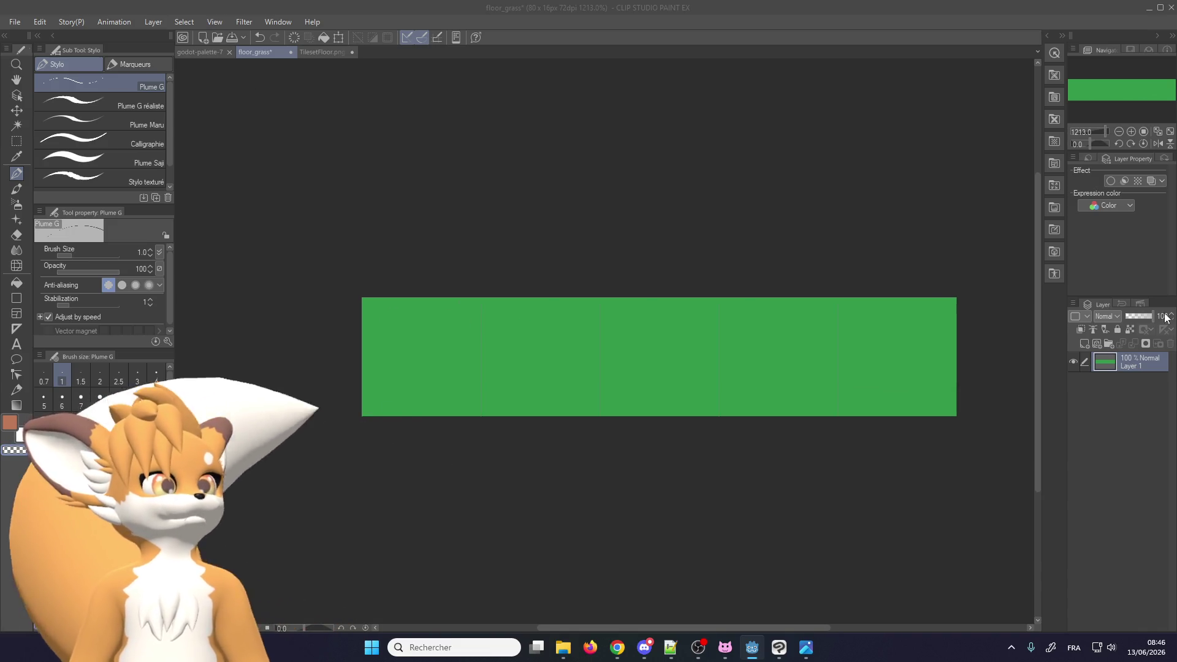
{"action": "left_click", "coordinate": [1132, 314]}
{"action": "left_click", "coordinate": [1135, 315]}
{"action": "left_click", "coordinate": [1084, 343]}
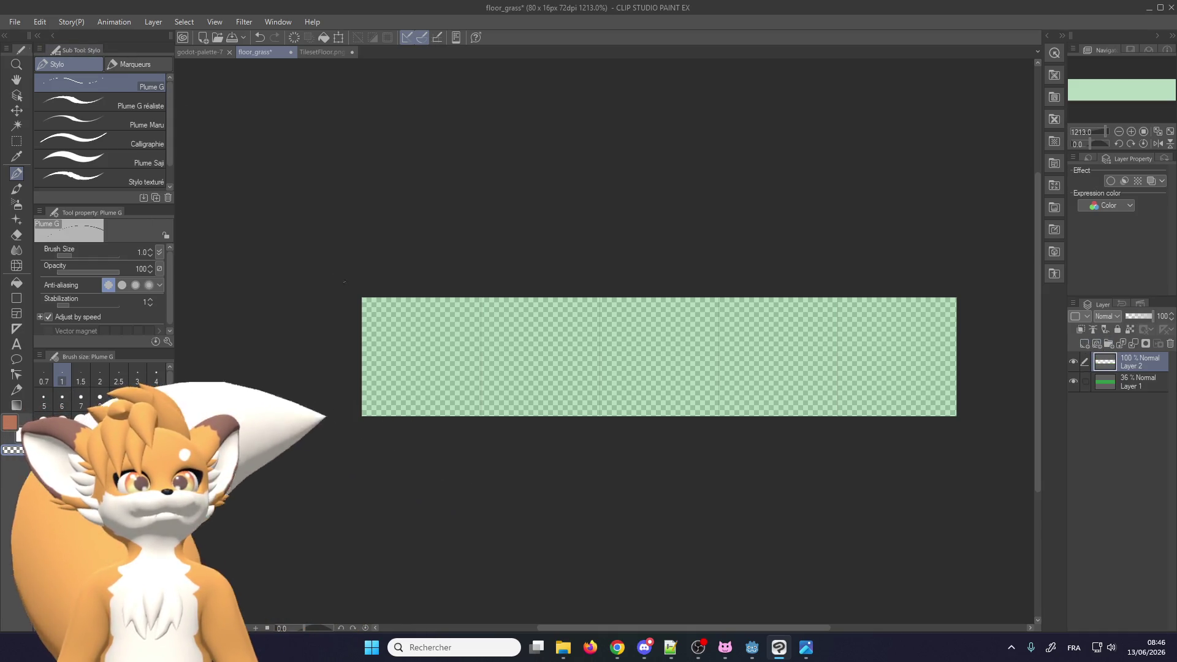
Save the drawing as floor_grass_3
{"action": "scroll", "coordinate": [451, 370], "scroll_direction": "up", "scroll_amount": 1}
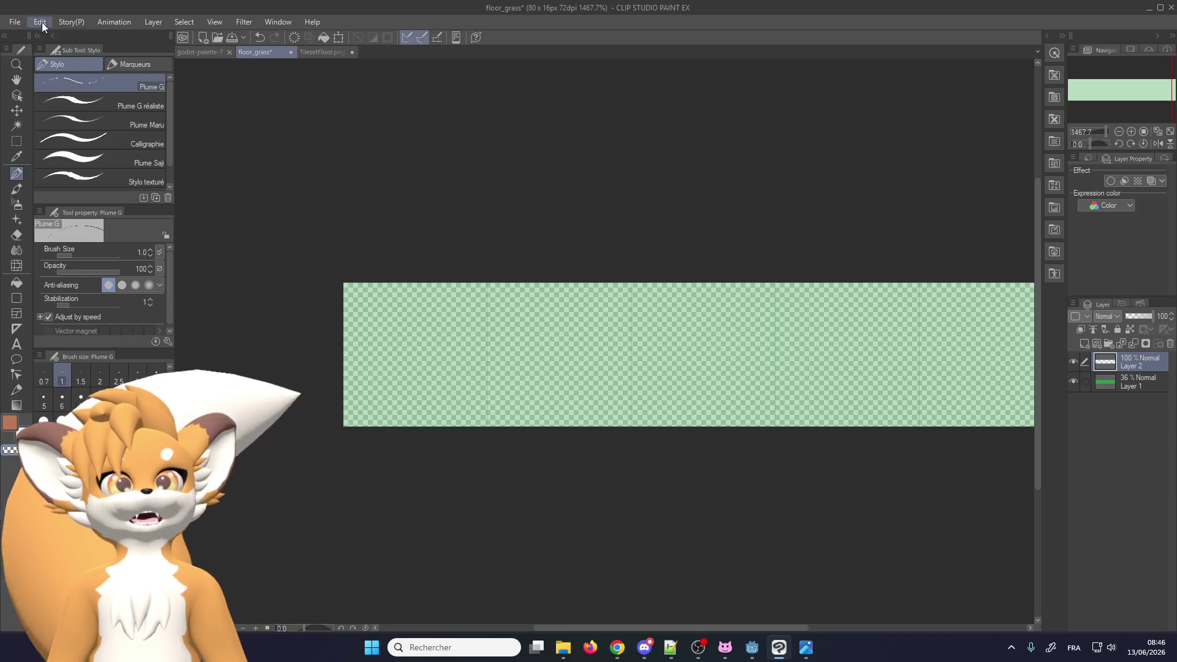
{"action": "left_click", "coordinate": [15, 22]}
{"action": "left_click", "coordinate": [36, 123]}
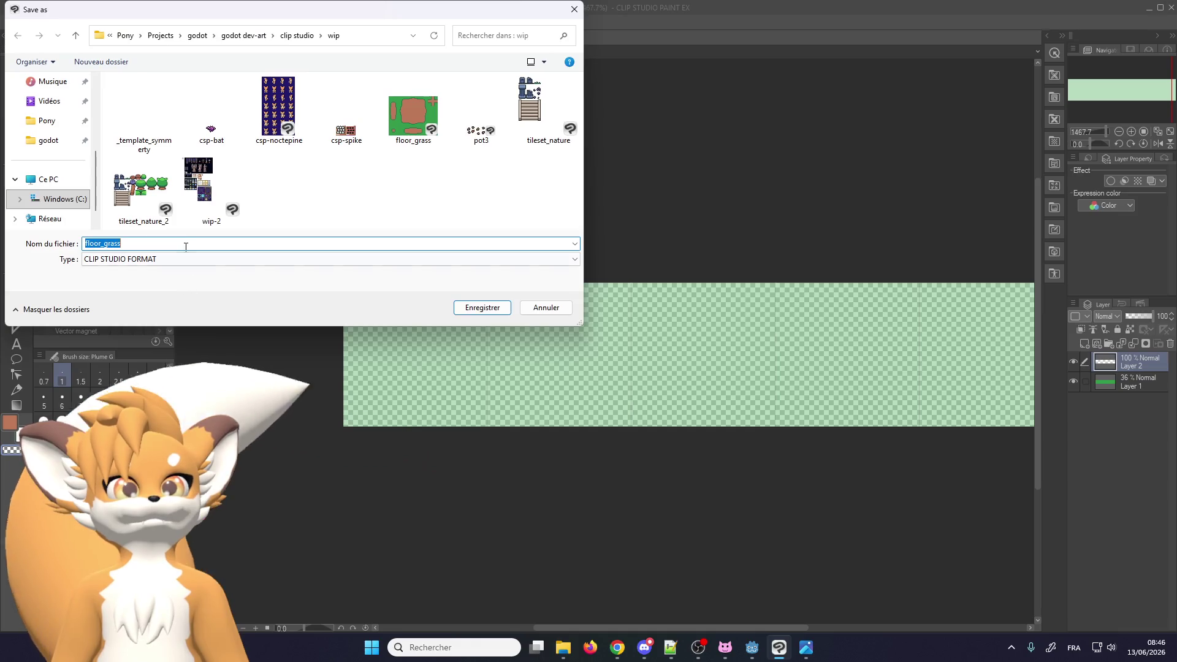
{"action": "type", "text": "_3"}
{"action": "key", "text": "Return"}
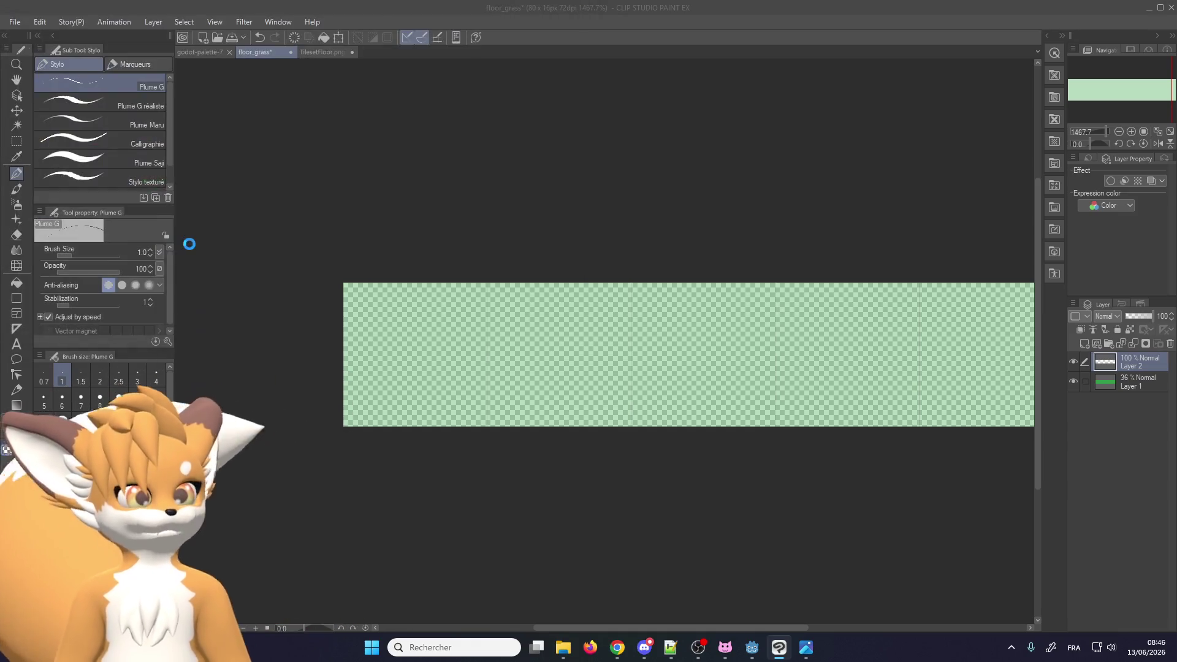
Pick dark green from the godot-palette-7 document as the drawing colour
{"action": "left_click", "coordinate": [205, 53]}
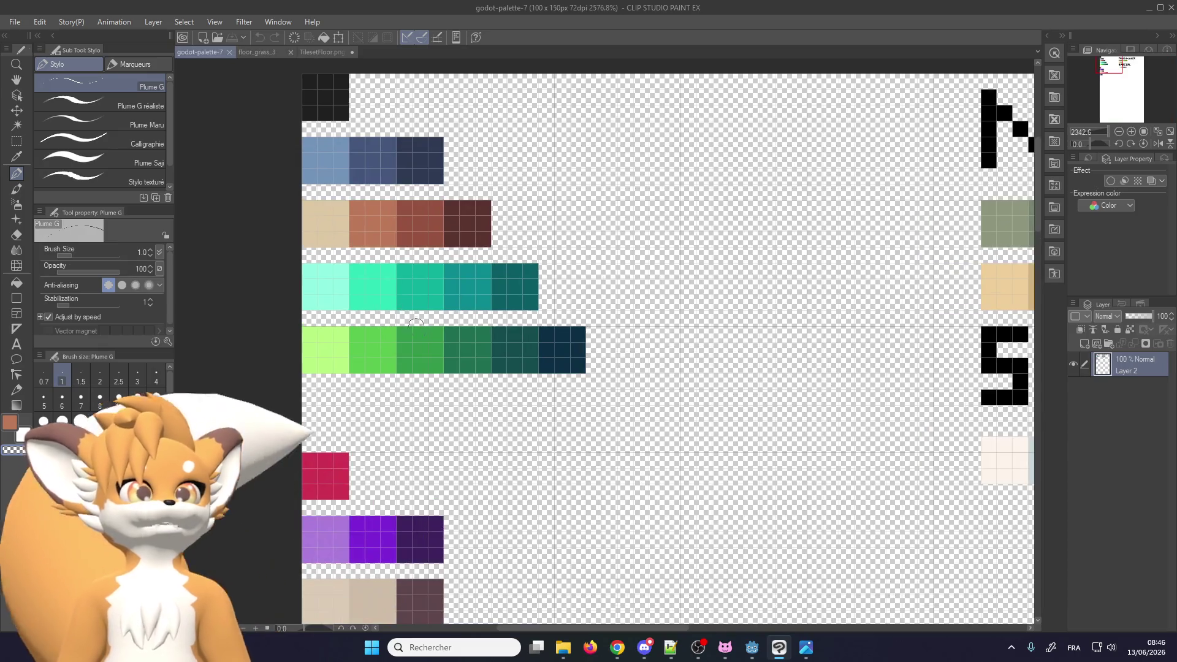
{"action": "left_click", "coordinate": [463, 344], "text": "alt"}
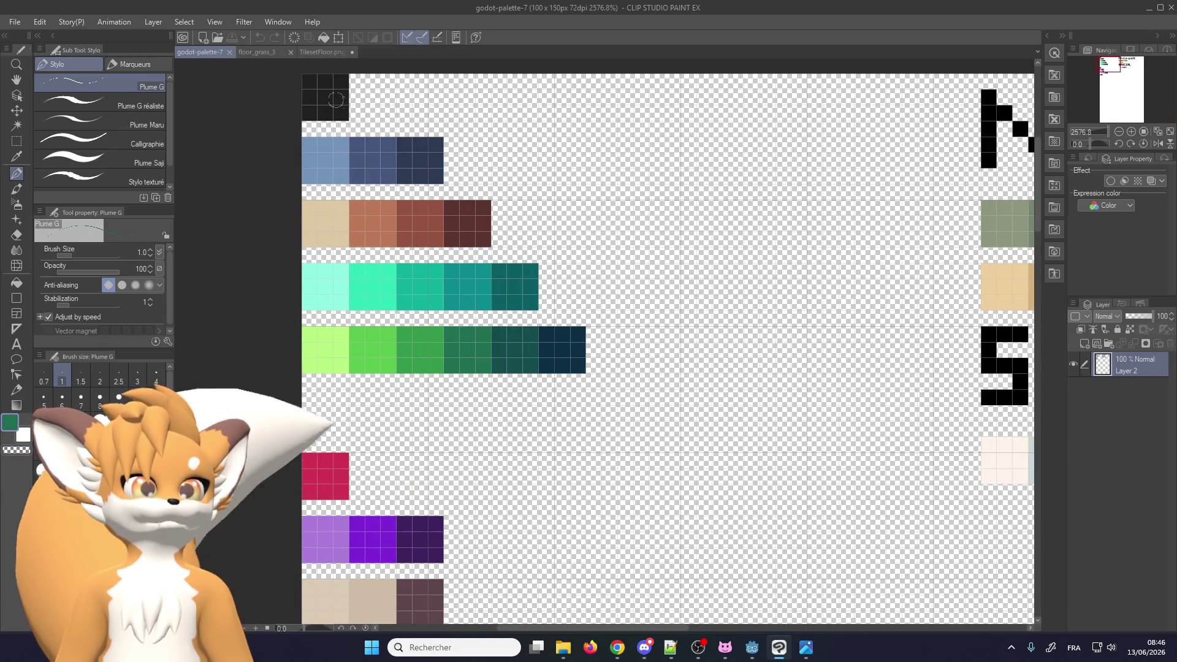
{"action": "left_click", "coordinate": [264, 52]}
{"action": "scroll", "coordinate": [429, 357], "scroll_direction": "up", "scroll_amount": 1}
{"action": "scroll", "coordinate": [429, 358], "scroll_direction": "down", "scroll_amount": 2}
{"action": "scroll", "coordinate": [558, 356], "scroll_direction": "up", "scroll_amount": 1}
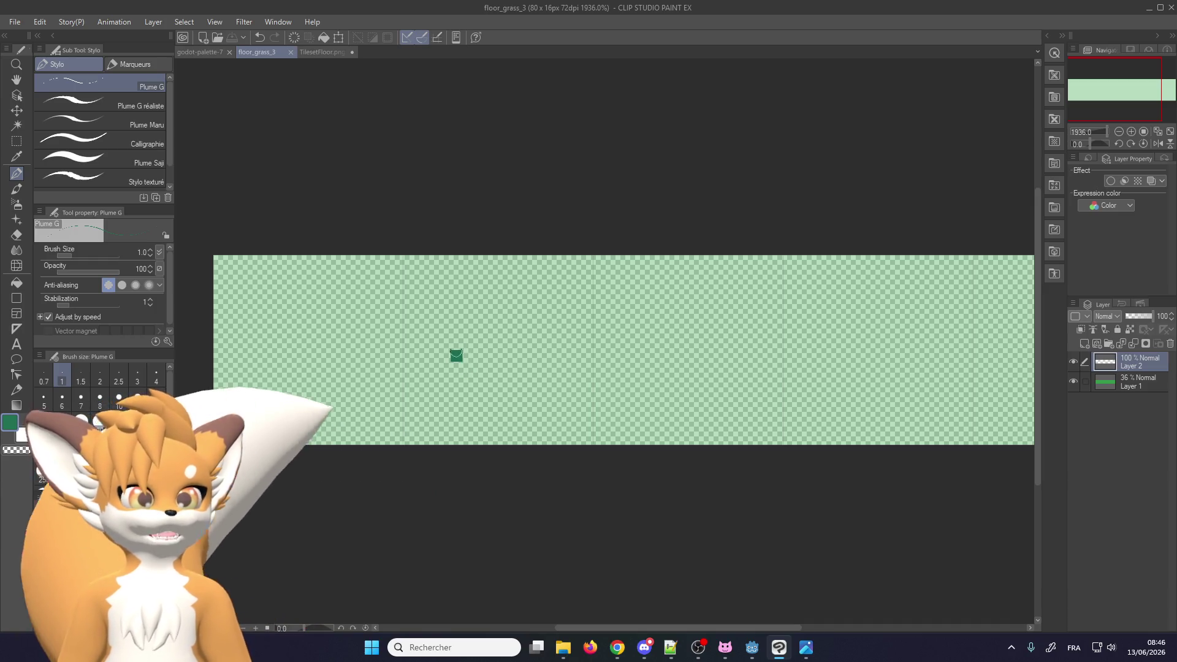
Draw a curved dark green grass blade, undoing an extra stroke
{"action": "left_click_drag", "start_coordinate": [453, 295], "coordinate": [516, 333]}
{"action": "left_click_drag", "start_coordinate": [516, 381], "coordinate": [544, 356]}
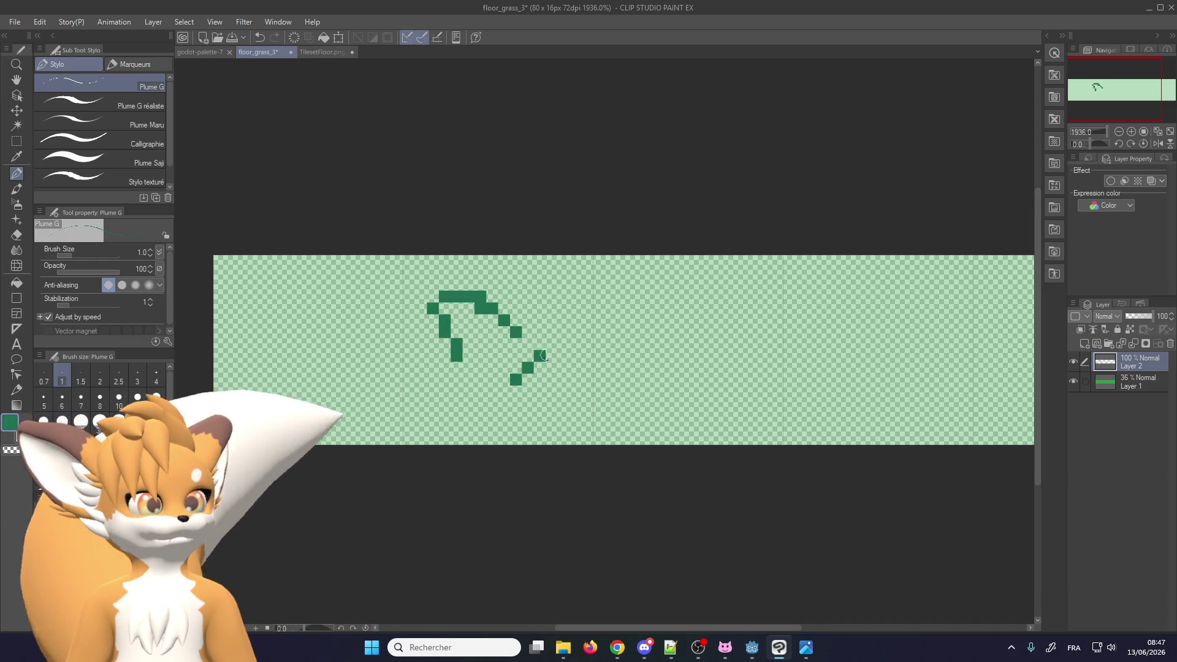
{"action": "scroll", "coordinate": [533, 393], "scroll_direction": "up", "scroll_amount": 1}
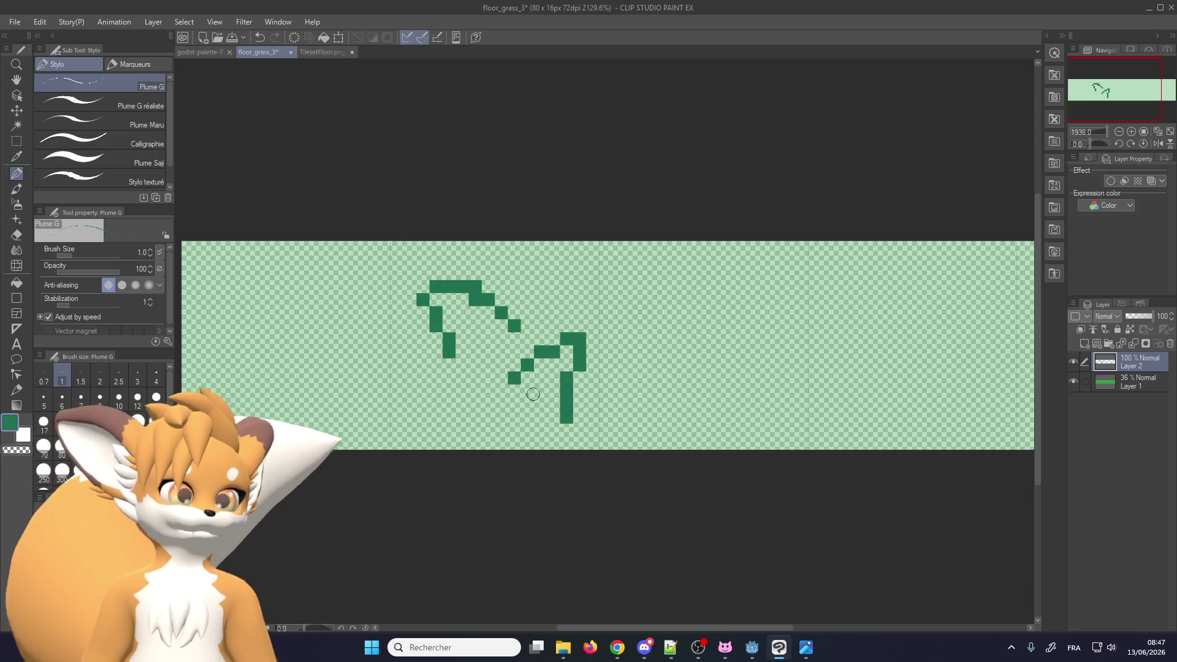
{"action": "key", "text": "ctrl+z"}
Copy the grass tuft, mirror it horizontally, and place the copy below and to the right
{"action": "key", "text": "m"}
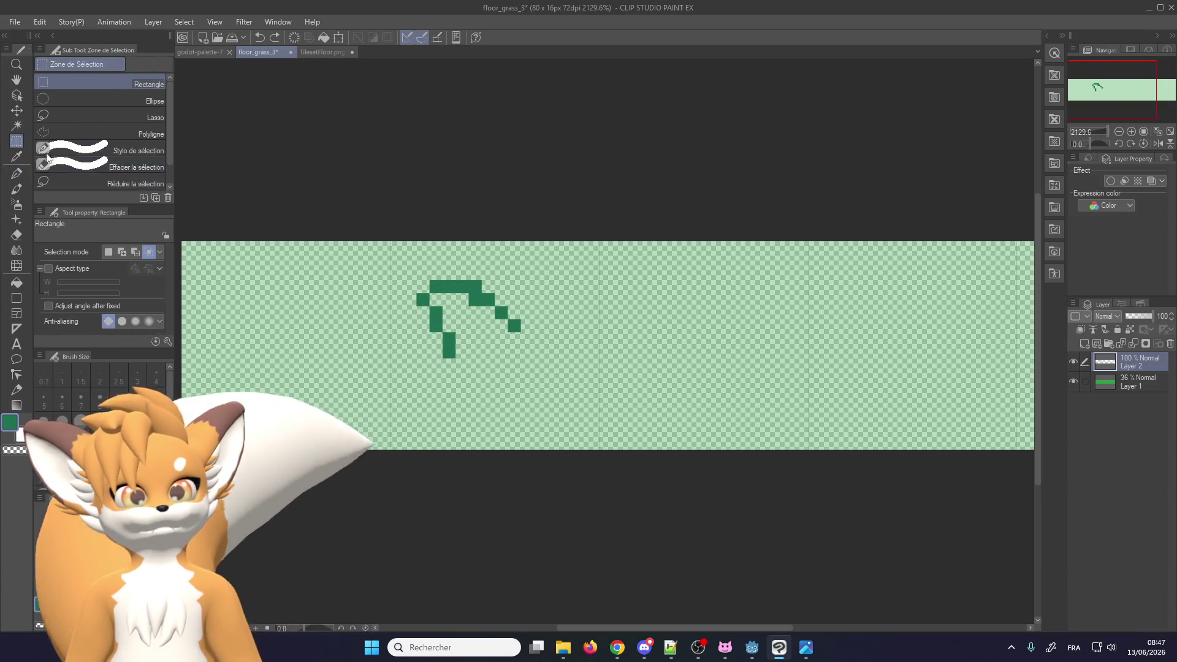
{"action": "left_click_drag", "start_coordinate": [526, 270], "coordinate": [547, 254]}
{"action": "key", "text": "ctrl+c"}
{"action": "key", "text": "ctrl+v"}
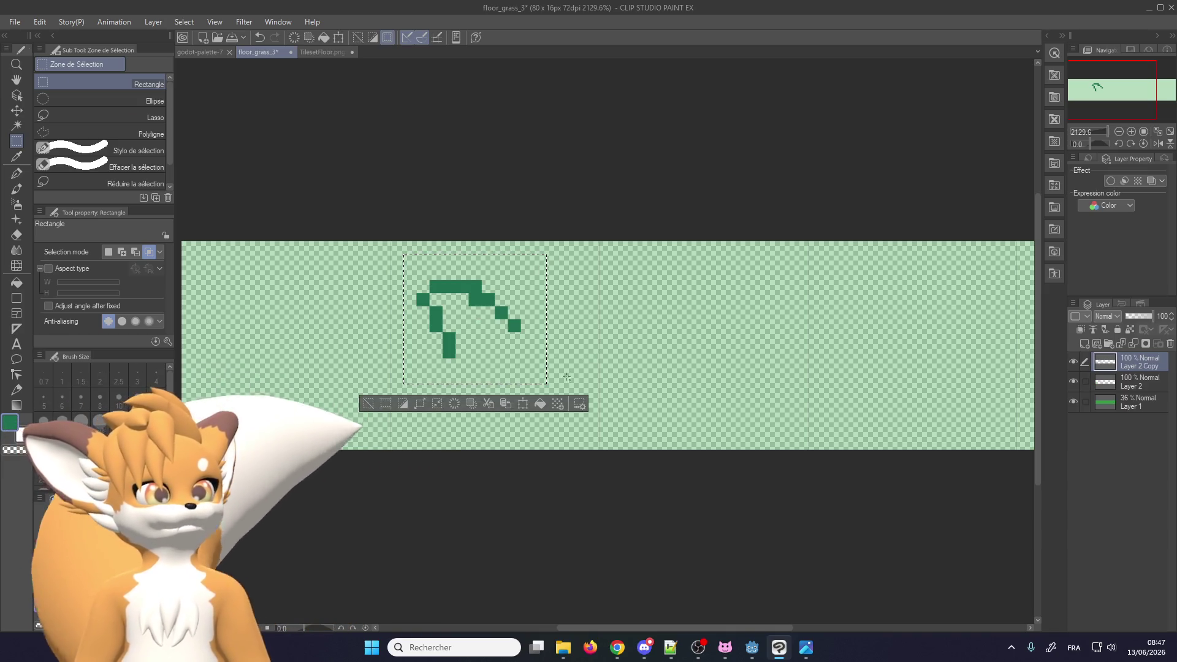
{"action": "left_click", "coordinate": [524, 404]}
{"action": "left_click_drag", "start_coordinate": [547, 319], "coordinate": [260, 331]}
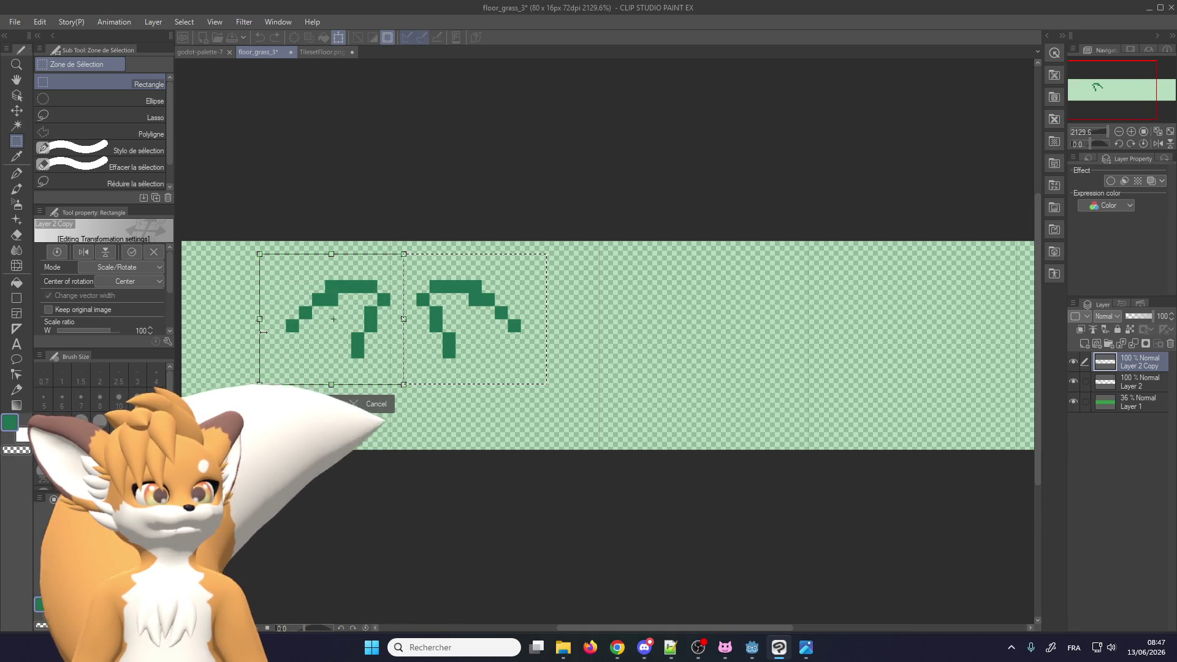
{"action": "left_click_drag", "start_coordinate": [356, 288], "coordinate": [543, 366]}
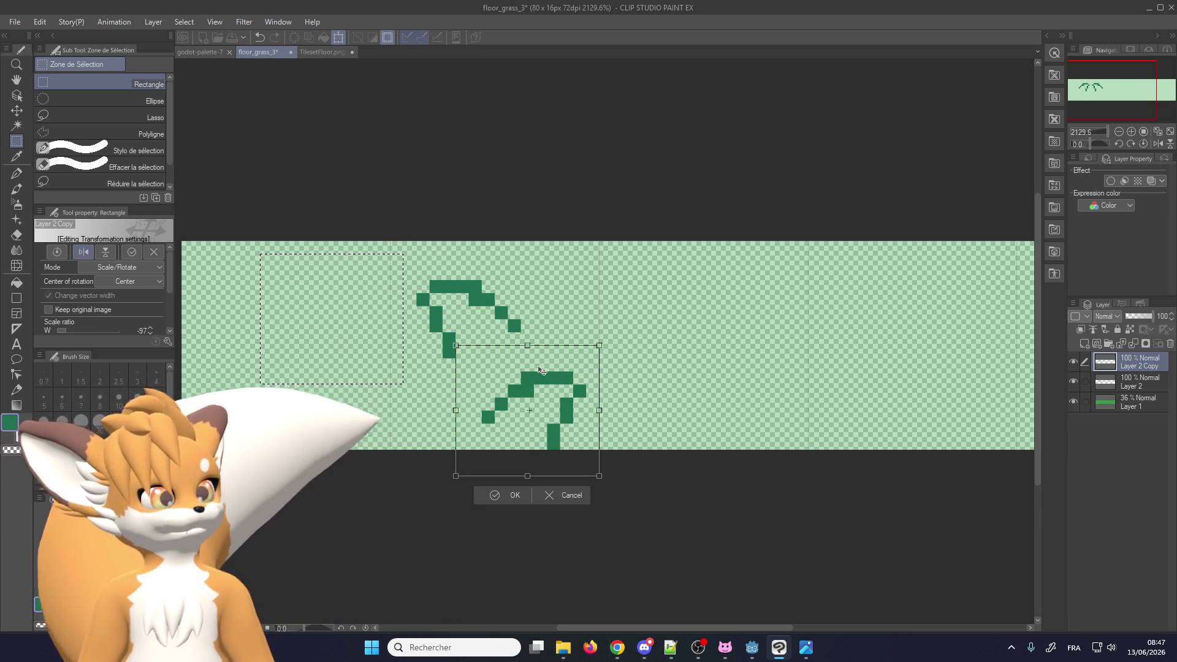
{"action": "left_click", "coordinate": [501, 483]}
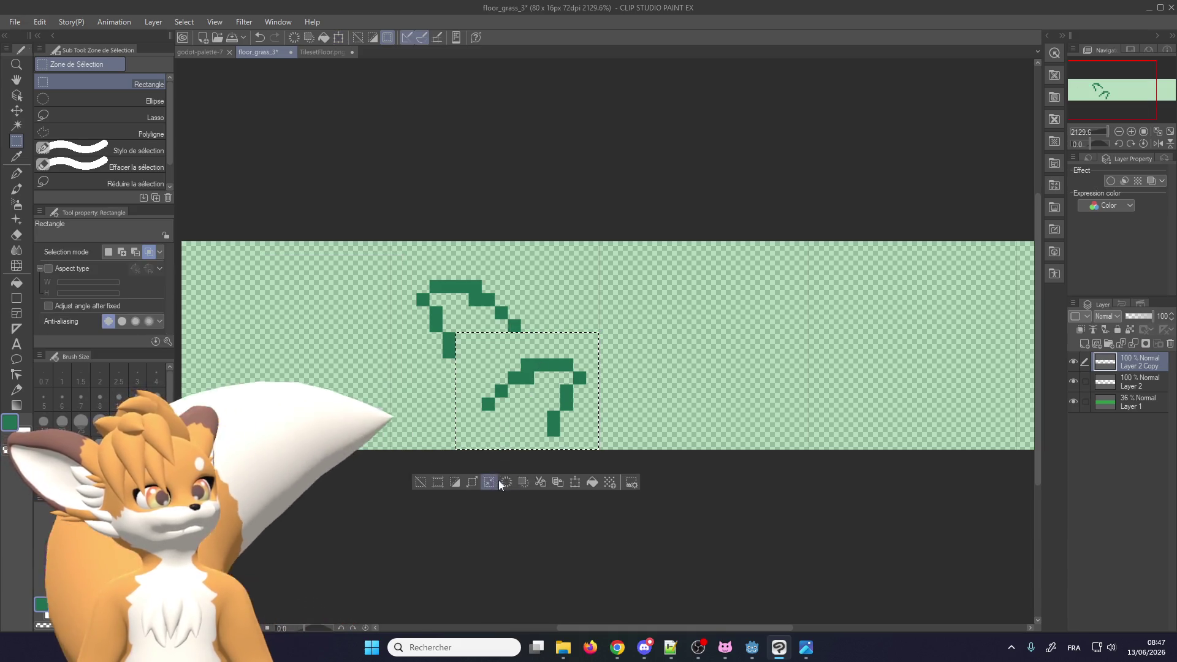
Nudge the original tuft on Layer 2 up one pixel, then return to the pen
{"action": "left_click", "coordinate": [1140, 382]}
{"action": "left_click", "coordinate": [601, 444]}
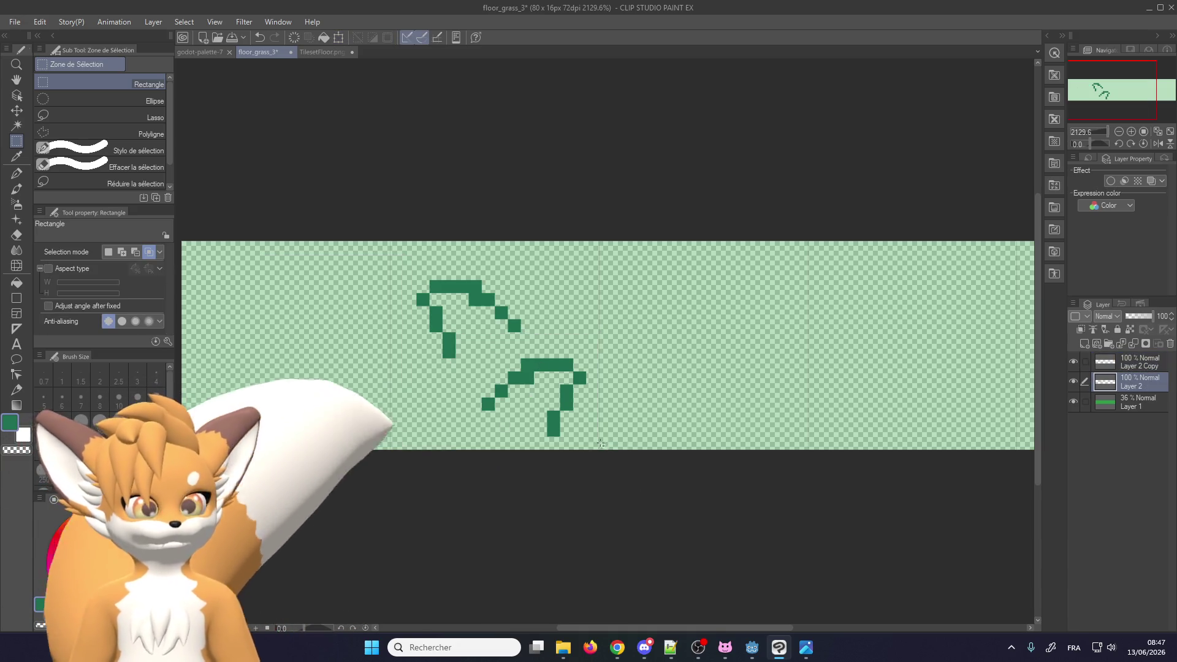
{"action": "left_click", "coordinate": [17, 110]}
{"action": "left_click_drag", "start_coordinate": [518, 354], "coordinate": [517, 339]}
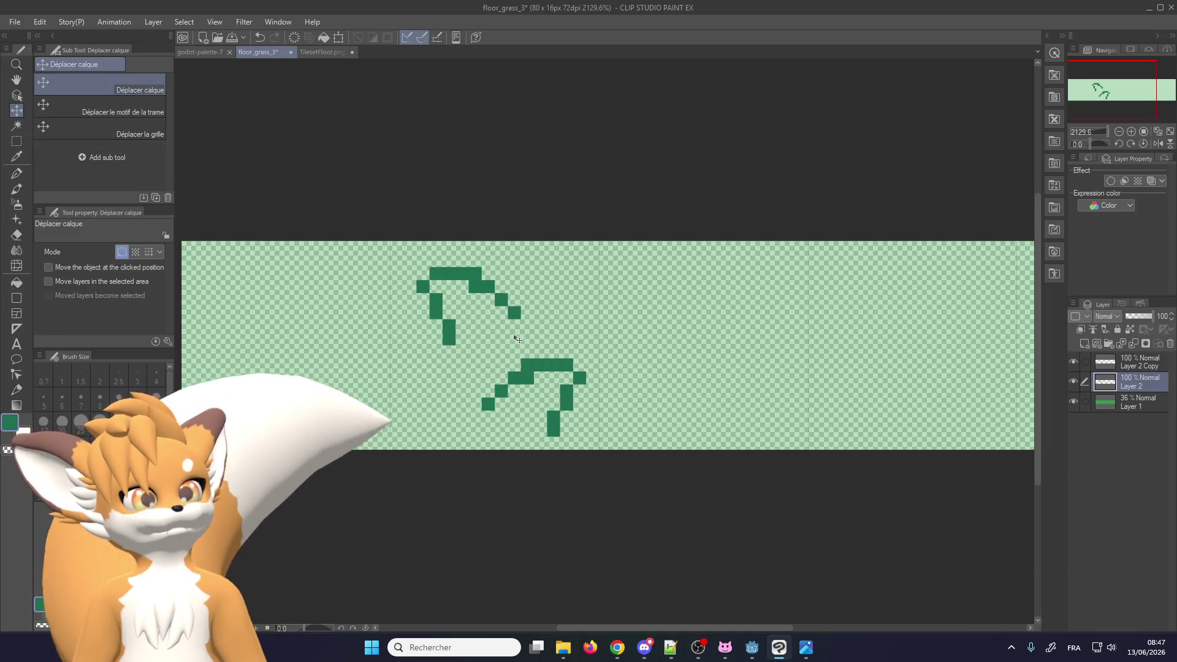
{"action": "scroll", "coordinate": [500, 342], "scroll_direction": "down", "scroll_amount": 2}
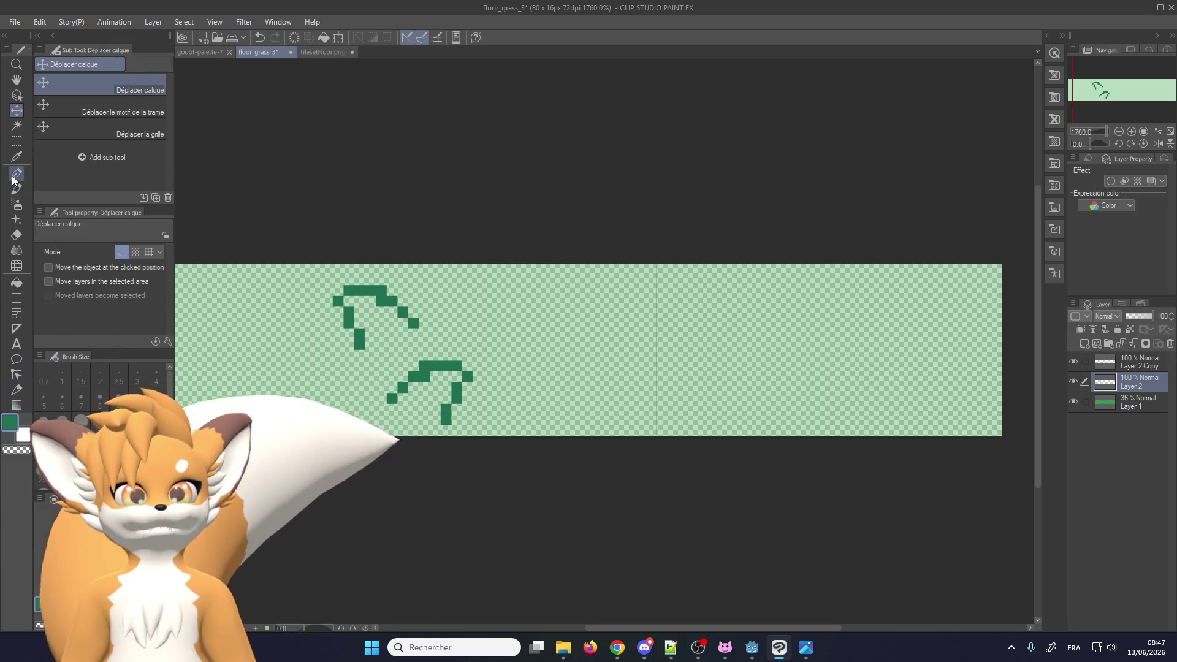
{"action": "left_click", "coordinate": [17, 174]}
{"action": "scroll", "coordinate": [519, 382], "scroll_direction": "up", "scroll_amount": 2}
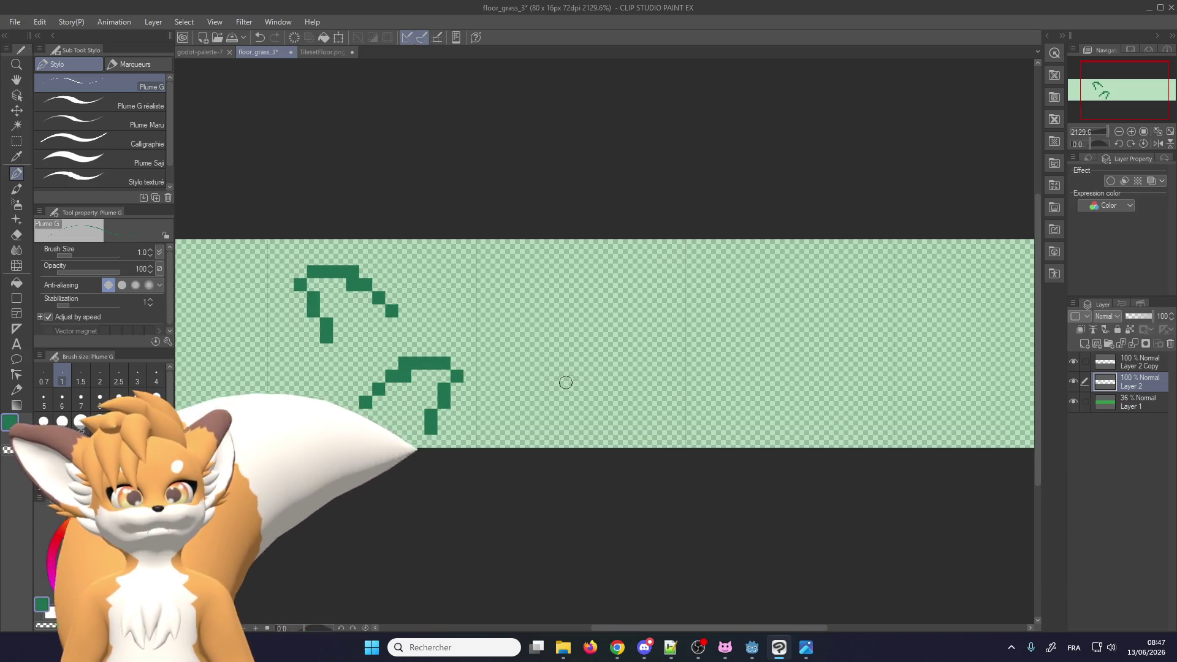
Draw small dark green grass tufts in the middle tile, redoing attempts with undo
{"action": "left_click_drag", "start_coordinate": [547, 403], "coordinate": [529, 375]}
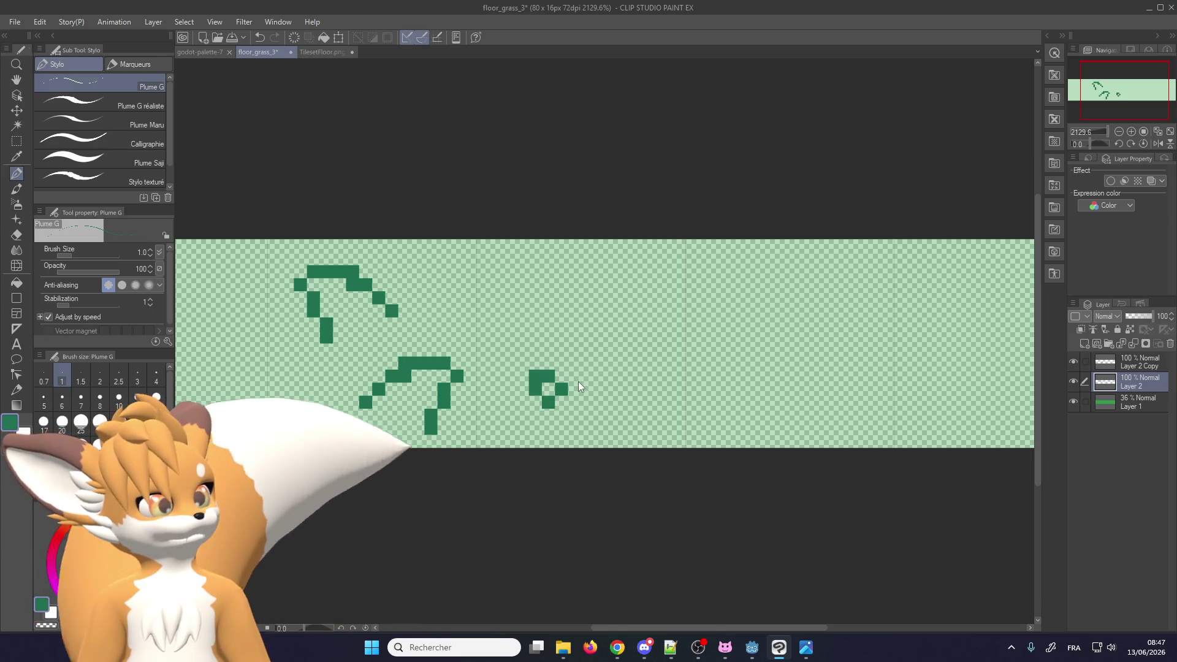
{"action": "key", "text": "ctrl+z"}
{"action": "left_click_drag", "start_coordinate": [548, 402], "coordinate": [574, 373]}
{"action": "key", "text": "ctrl+z"}
{"action": "left_click_drag", "start_coordinate": [549, 419], "coordinate": [535, 379]}
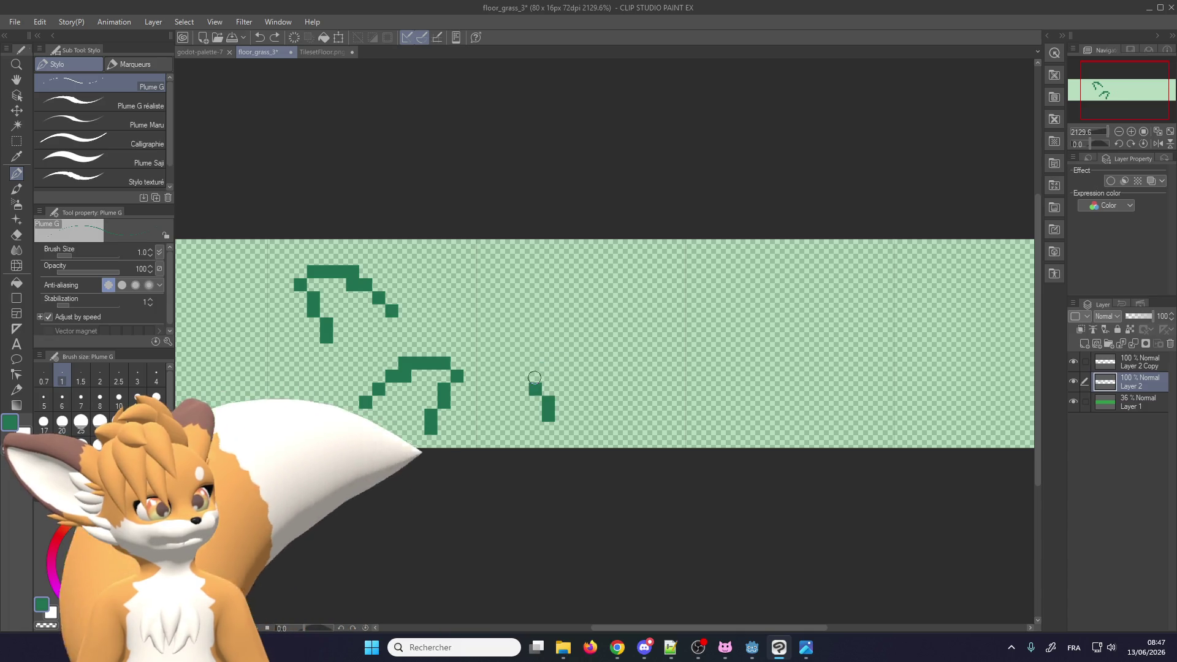
{"action": "left_click_drag", "start_coordinate": [601, 302], "coordinate": [626, 338]}
{"action": "key", "text": "ctrl+z"}
{"action": "left_click", "coordinate": [601, 310]}
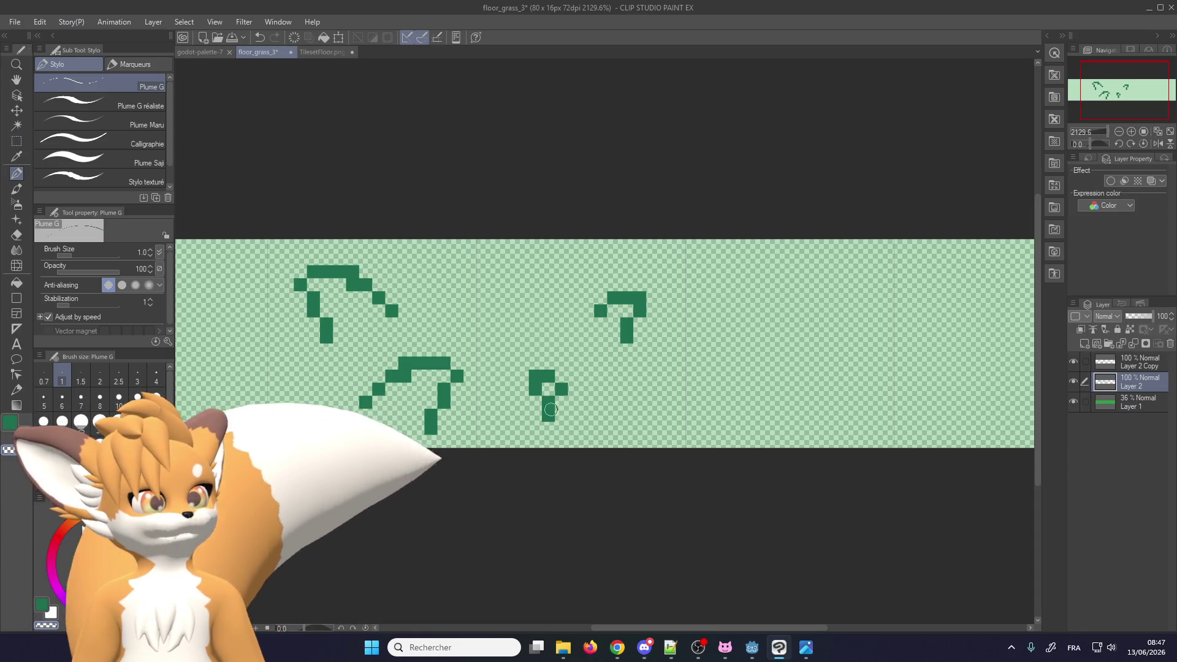
{"action": "key", "text": "ctrl+z"}
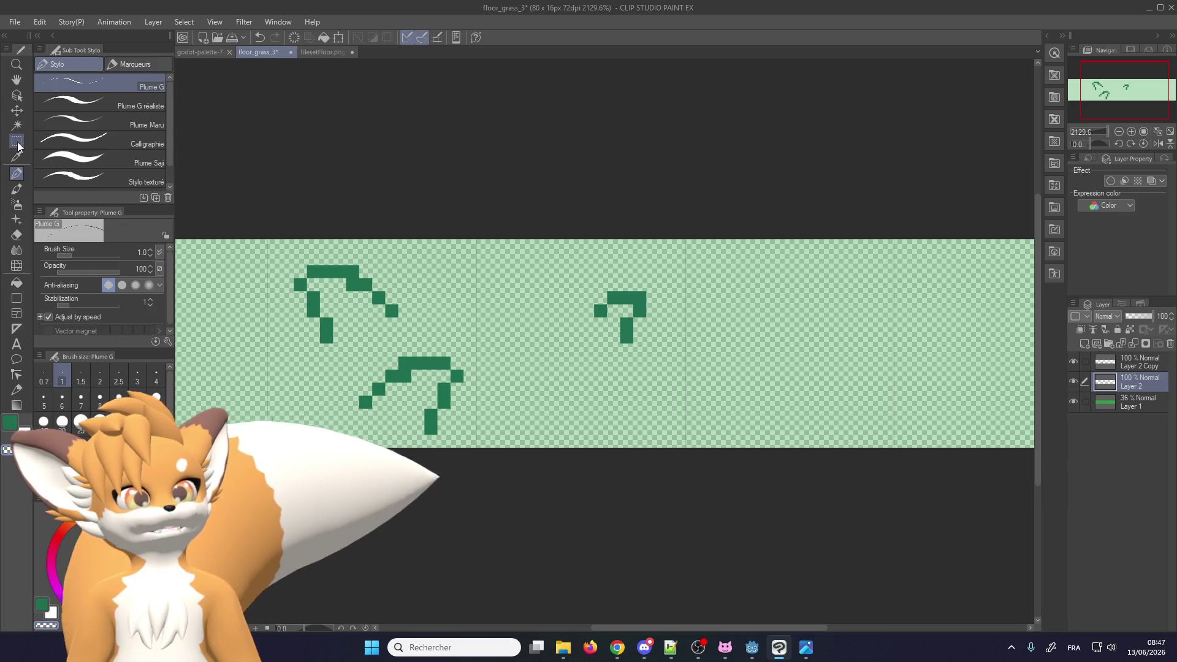
Copy the small upper tuft and place the copy down among the lower tufts
{"action": "key", "text": "m"}
{"action": "left_click_drag", "start_coordinate": [652, 284], "coordinate": [651, 284]}
{"action": "key", "text": "ctrl+c"}
{"action": "key", "text": "ctrl+v"}
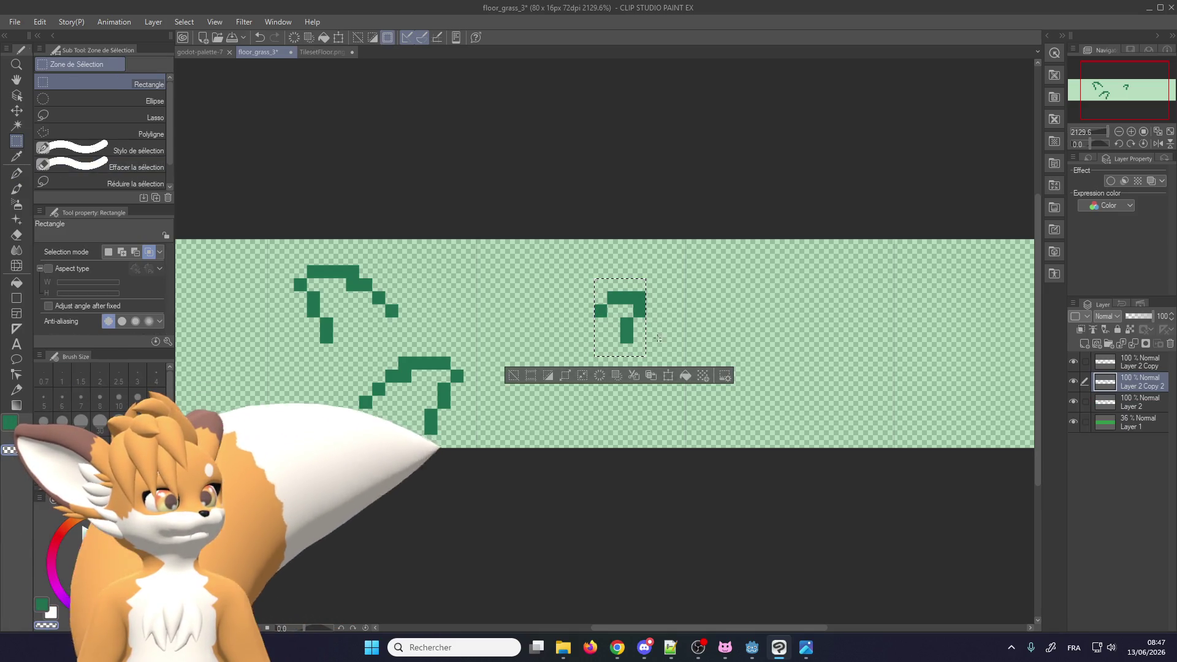
{"action": "left_click", "coordinate": [668, 376]}
{"action": "mouse_move", "coordinate": [601, 328]}
{"action": "left_mouse_down"}
{"action": "mouse_move", "coordinate": [548, 328]}
{"action": "mouse_move", "coordinate": [557, 386]}
{"action": "mouse_move", "coordinate": [547, 387]}
{"action": "left_mouse_up"}
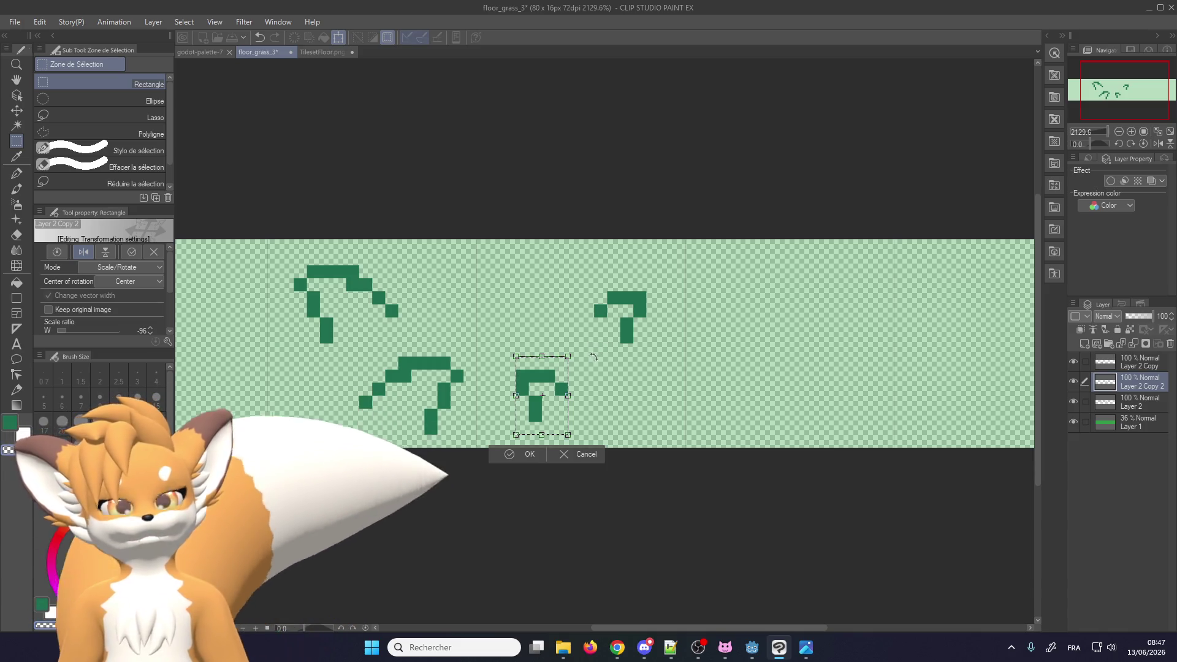
{"action": "left_click", "coordinate": [528, 455]}
{"action": "scroll", "coordinate": [694, 375], "scroll_direction": "down", "scroll_amount": 2}
{"action": "scroll", "coordinate": [694, 375], "scroll_direction": "up", "scroll_amount": 1}
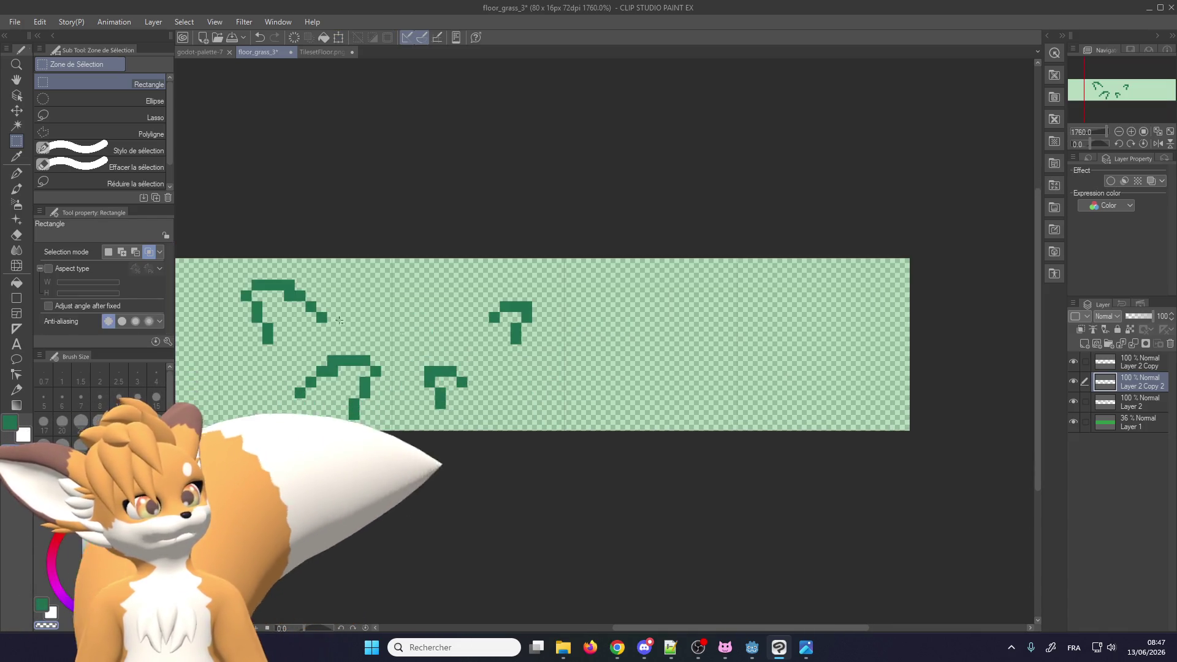
Add a diagonal grass blade in the right tile and extend the small tufts
{"action": "left_click", "coordinate": [16, 174]}
{"action": "scroll", "coordinate": [618, 398], "scroll_direction": "up", "scroll_amount": 1}
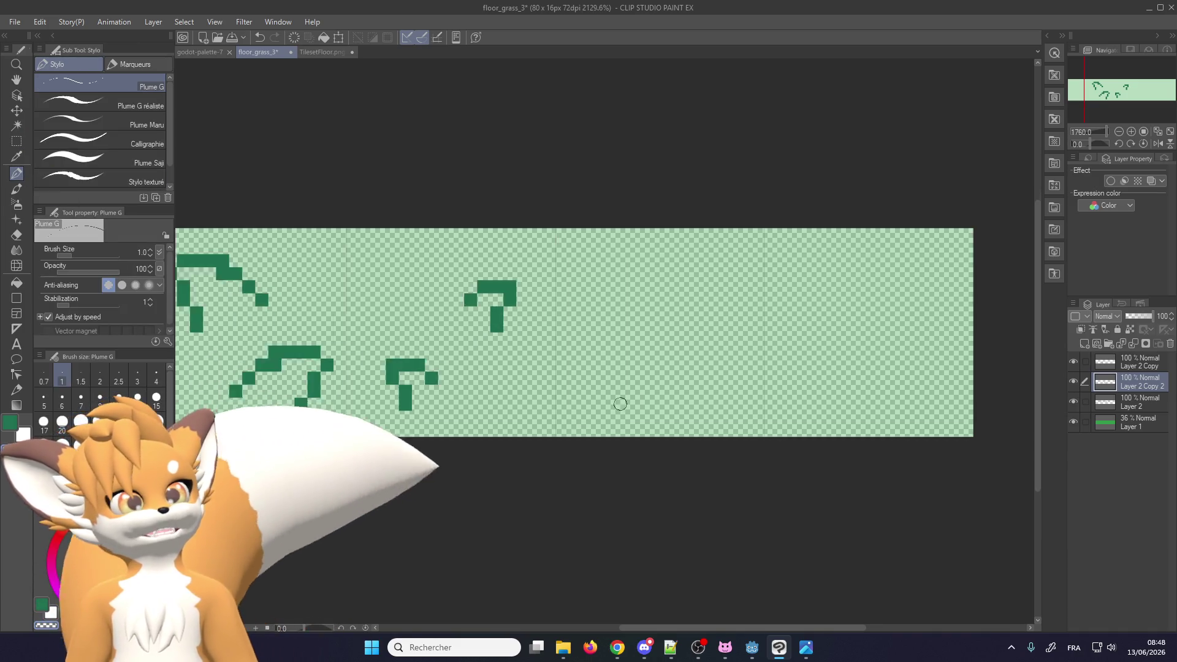
{"action": "scroll", "coordinate": [654, 392], "scroll_direction": "down", "scroll_amount": 1}
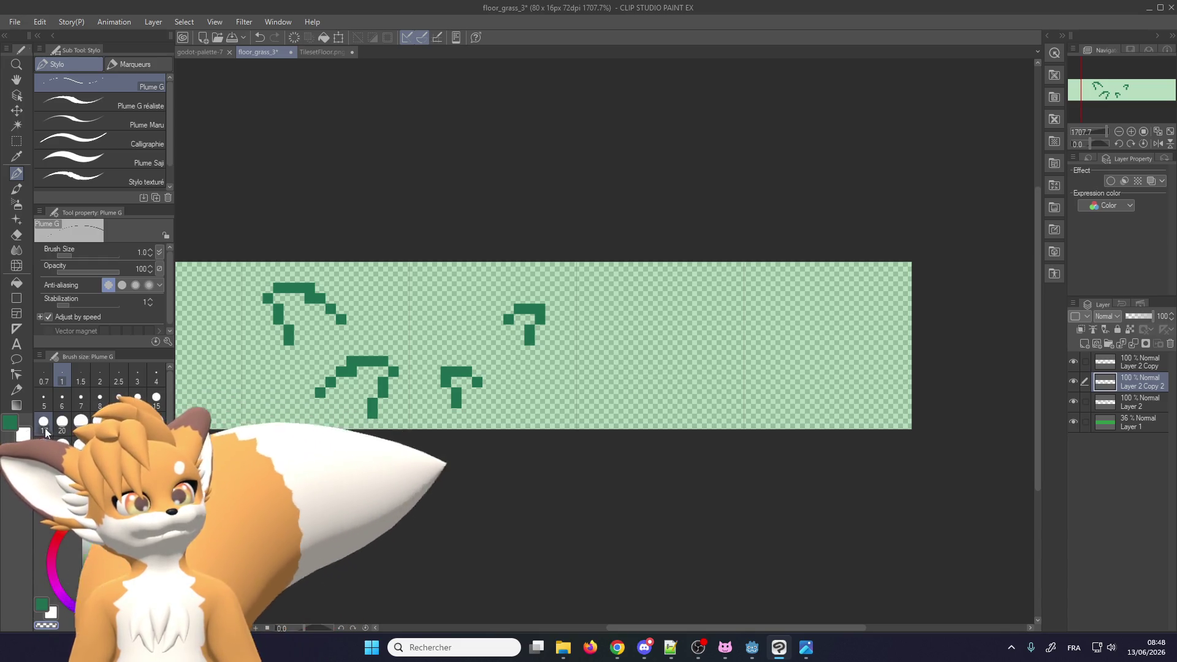
{"action": "key", "text": "ctrl+z"}
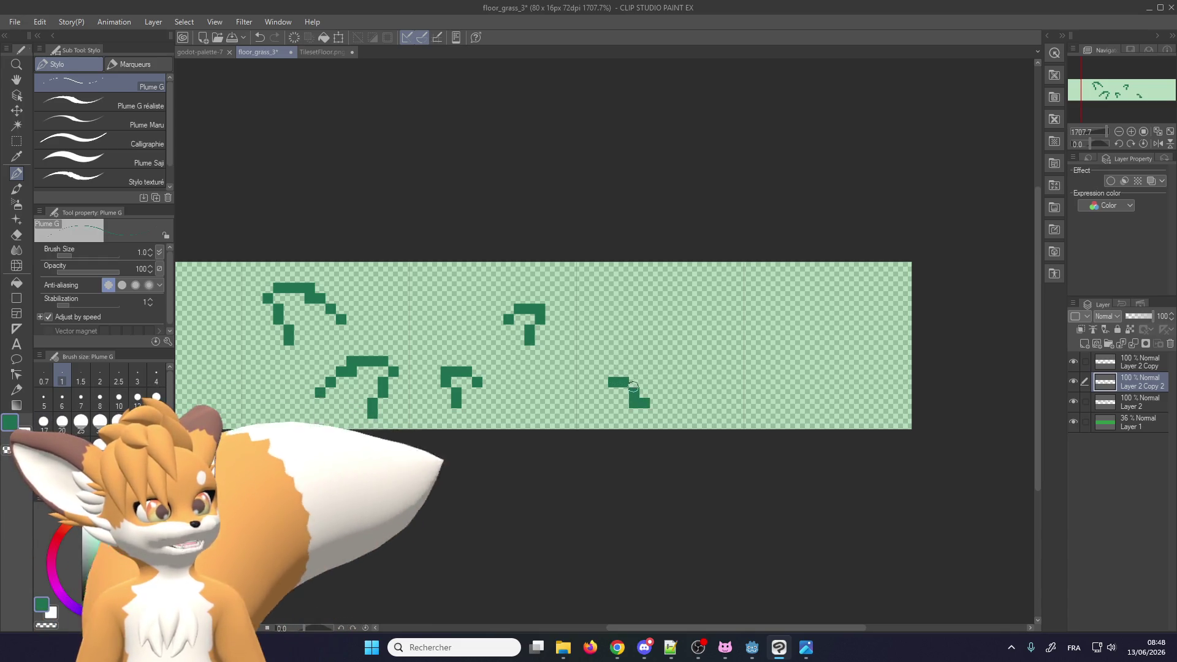
{"action": "key", "text": "ctrl+z"}
{"action": "key", "text": "ctrl+z"}
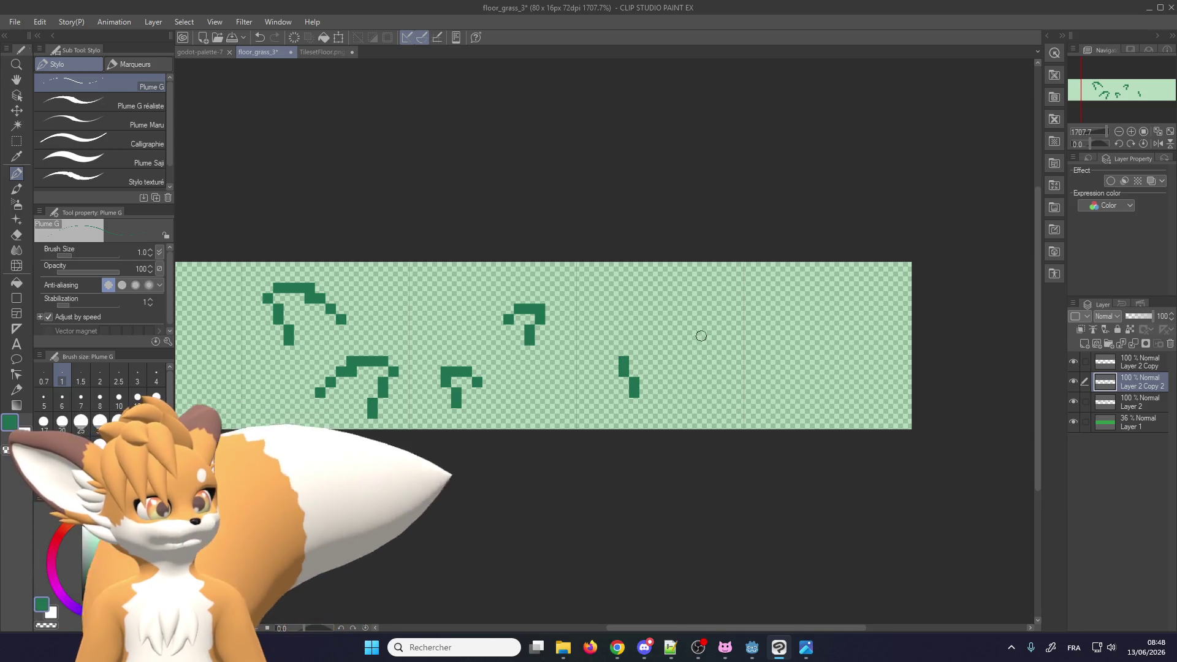
{"action": "left_click_drag", "start_coordinate": [696, 333], "coordinate": [715, 299]}
{"action": "left_click_drag", "start_coordinate": [631, 300], "coordinate": [623, 298]}
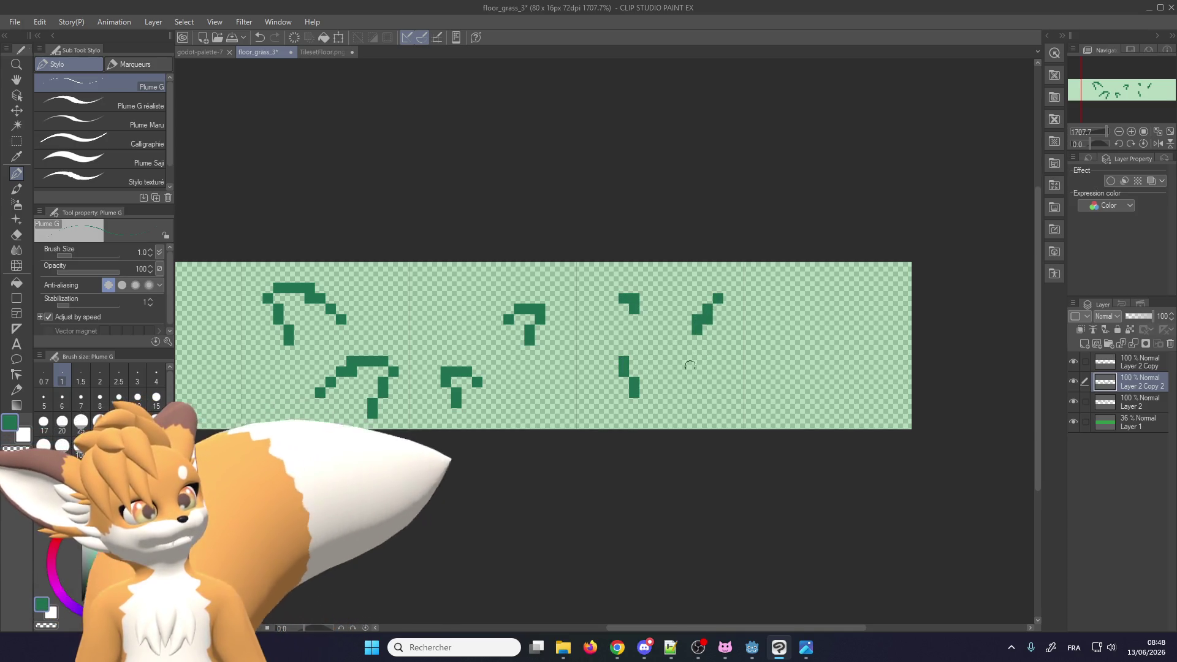
{"action": "left_click", "coordinate": [707, 371]}
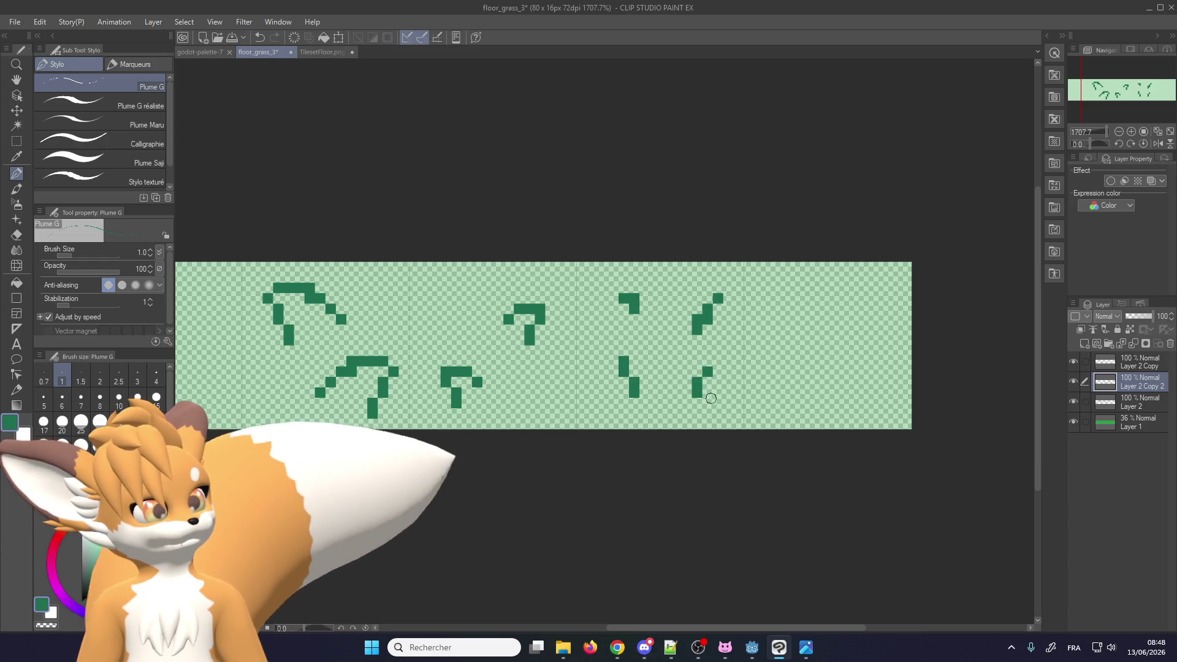
Raise Layer 1's opacity to 62%
{"action": "scroll", "coordinate": [742, 366], "scroll_direction": "down", "scroll_amount": 3}
{"action": "scroll", "coordinate": [702, 354], "scroll_direction": "up", "scroll_amount": 1}
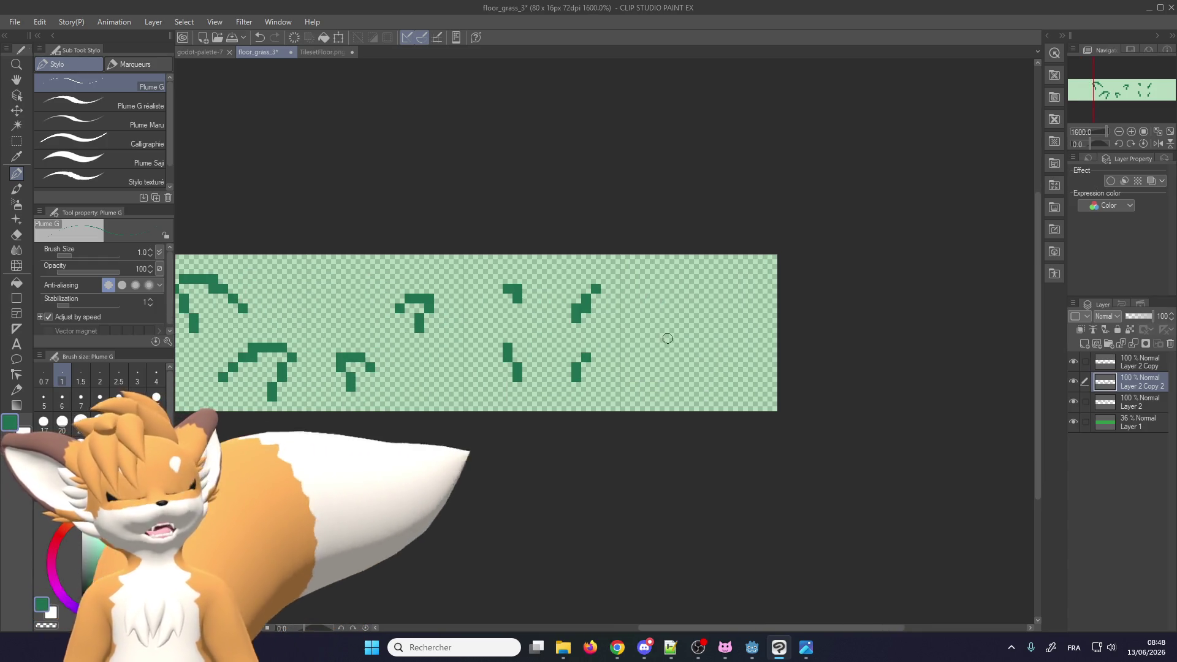
{"action": "scroll", "coordinate": [707, 361], "scroll_direction": "down", "scroll_amount": 1}
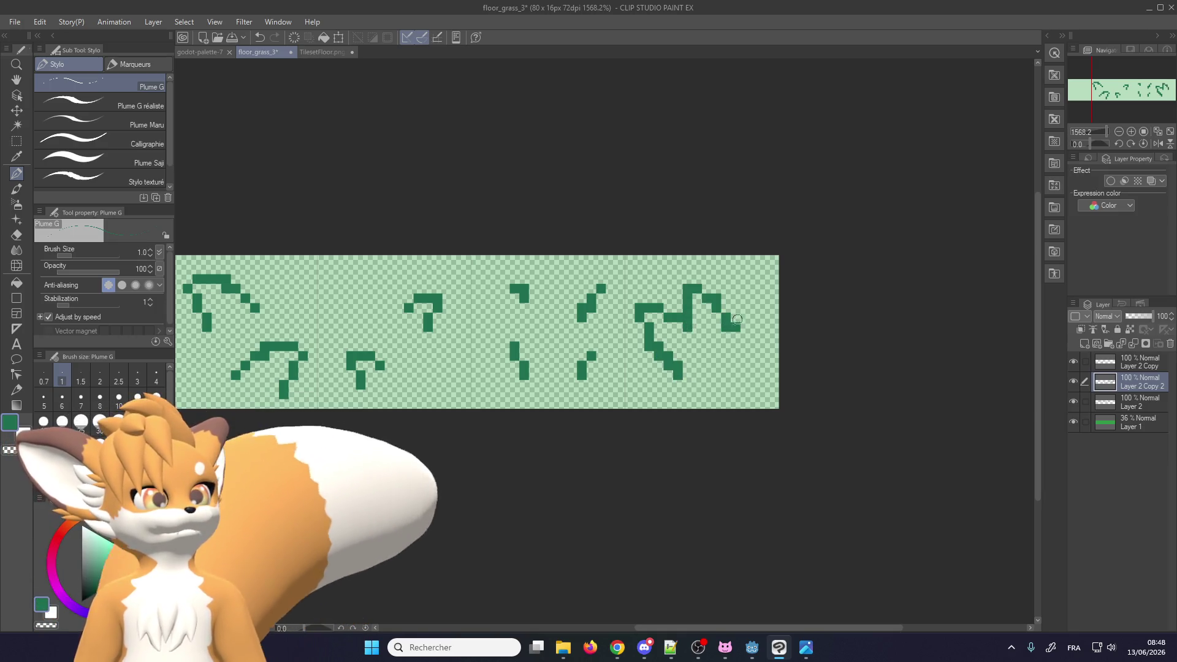
{"action": "scroll", "coordinate": [636, 418], "scroll_direction": "down", "scroll_amount": 3}
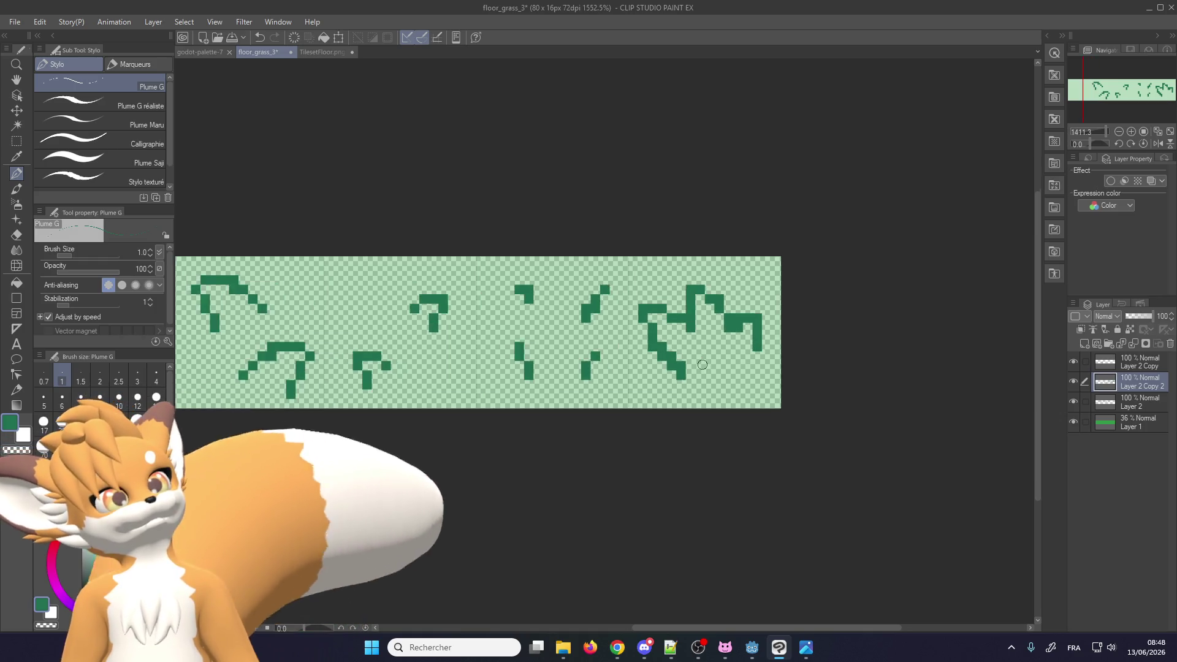
{"action": "left_click_drag", "start_coordinate": [1138, 315], "coordinate": [1156, 316]}
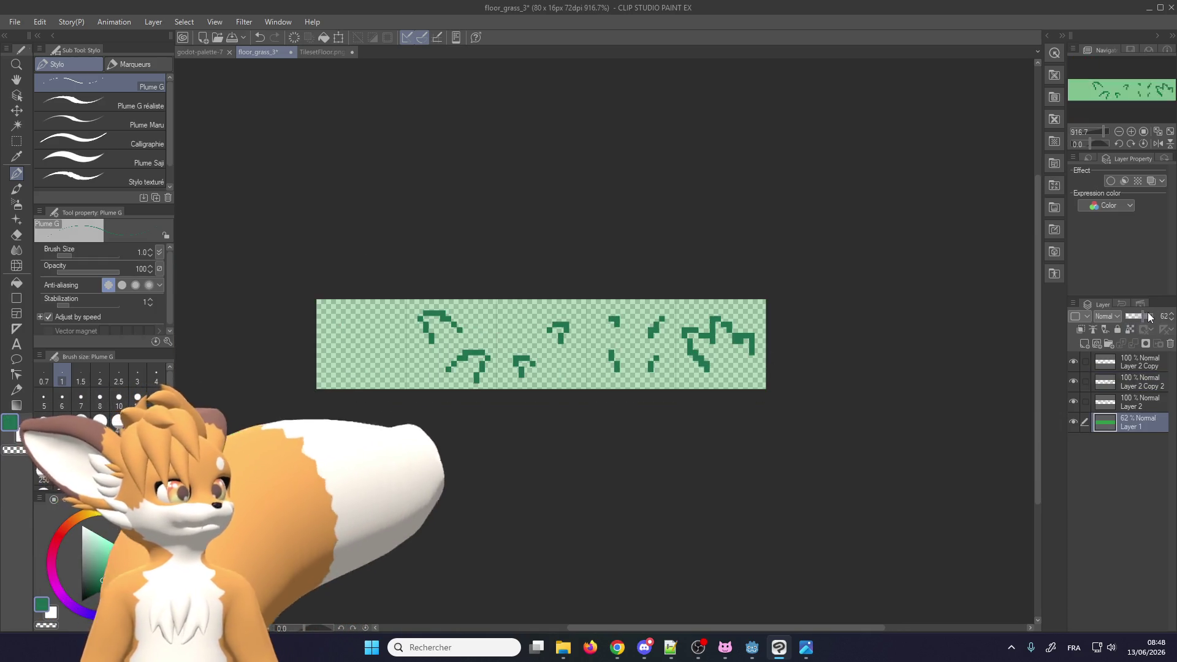
Pick bright green from the godot-palette-7 palette for floor_grass_3
{"action": "scroll", "coordinate": [314, 380], "scroll_direction": "up", "scroll_amount": 1}
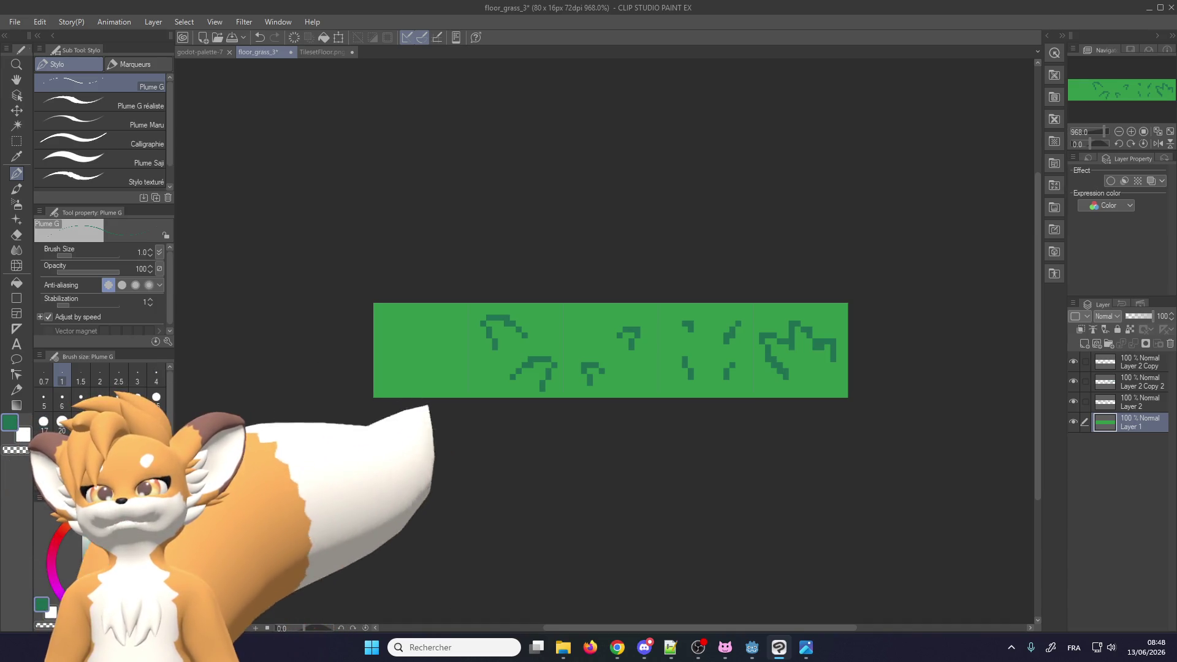
{"action": "key", "text": "alt+Tab"}
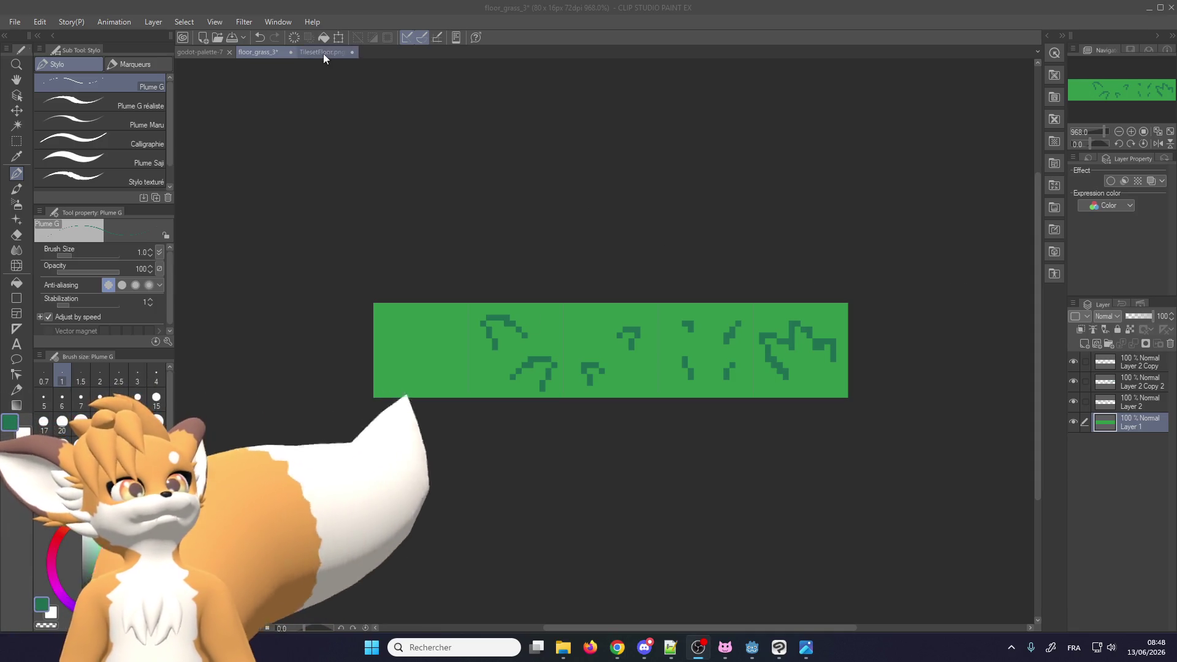
{"action": "left_click", "coordinate": [209, 53]}
{"action": "left_click", "coordinate": [364, 340], "text": "alt"}
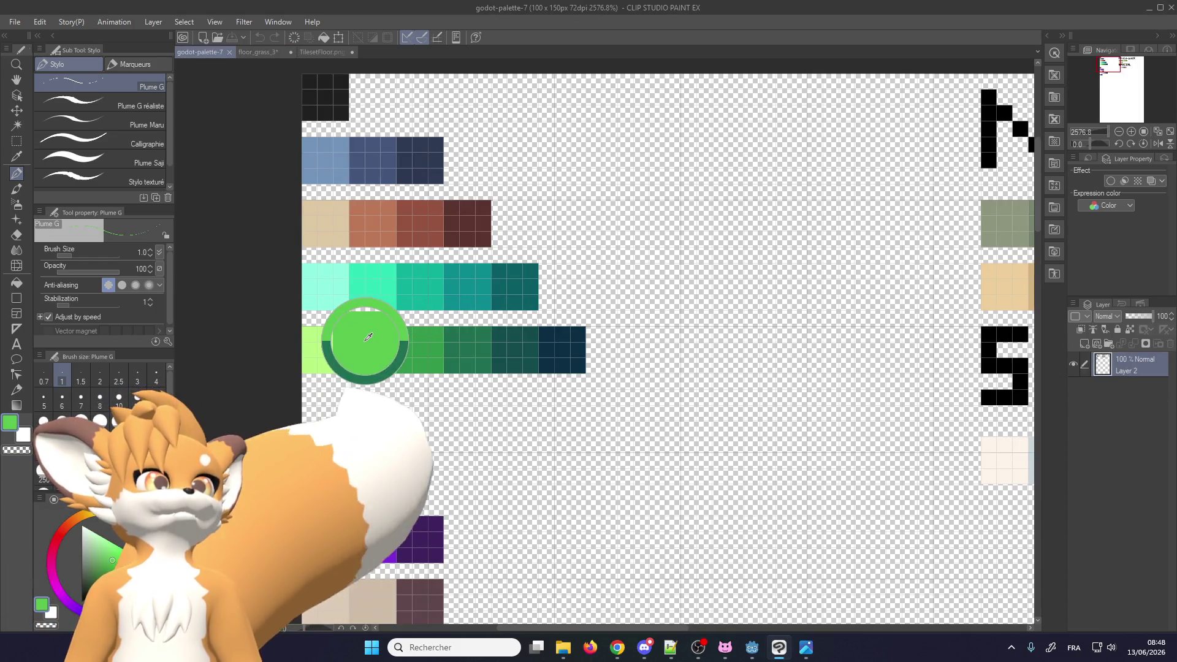
{"action": "left_click", "coordinate": [263, 52]}
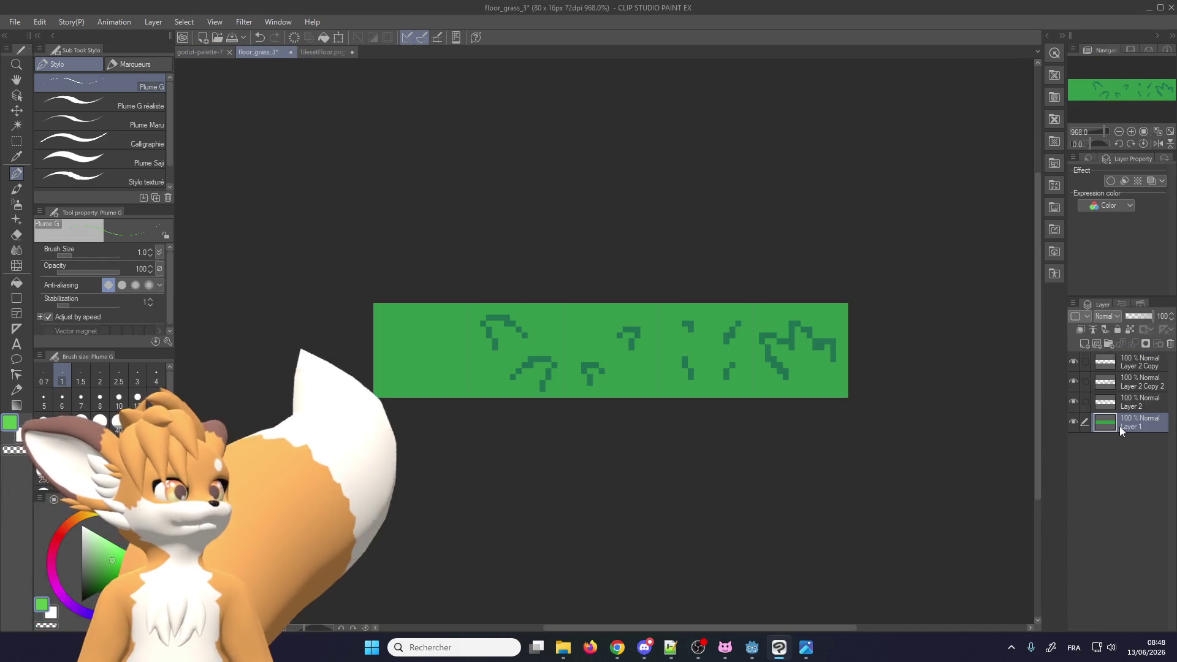
Try repainting the Layer 1 background bright green with a size-30 brush, then undo it
{"action": "left_click", "coordinate": [100, 422]}
{"action": "left_click_drag", "start_coordinate": [421, 368], "coordinate": [867, 320]}
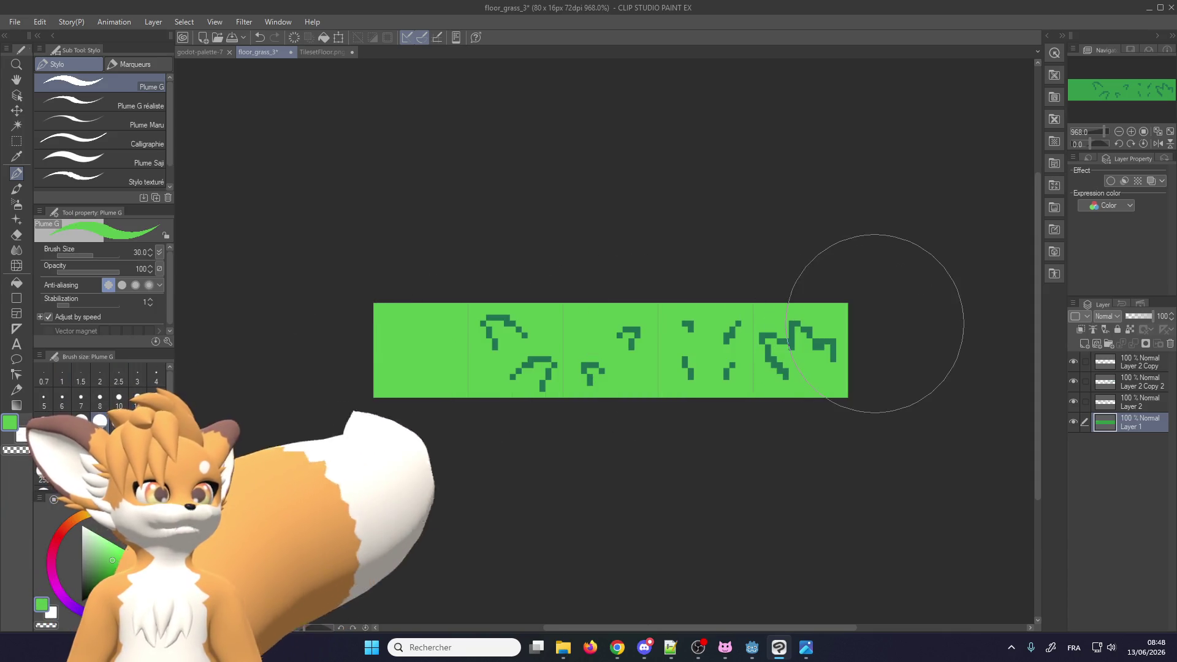
{"action": "scroll", "coordinate": [589, 361], "scroll_direction": "down", "scroll_amount": 1}
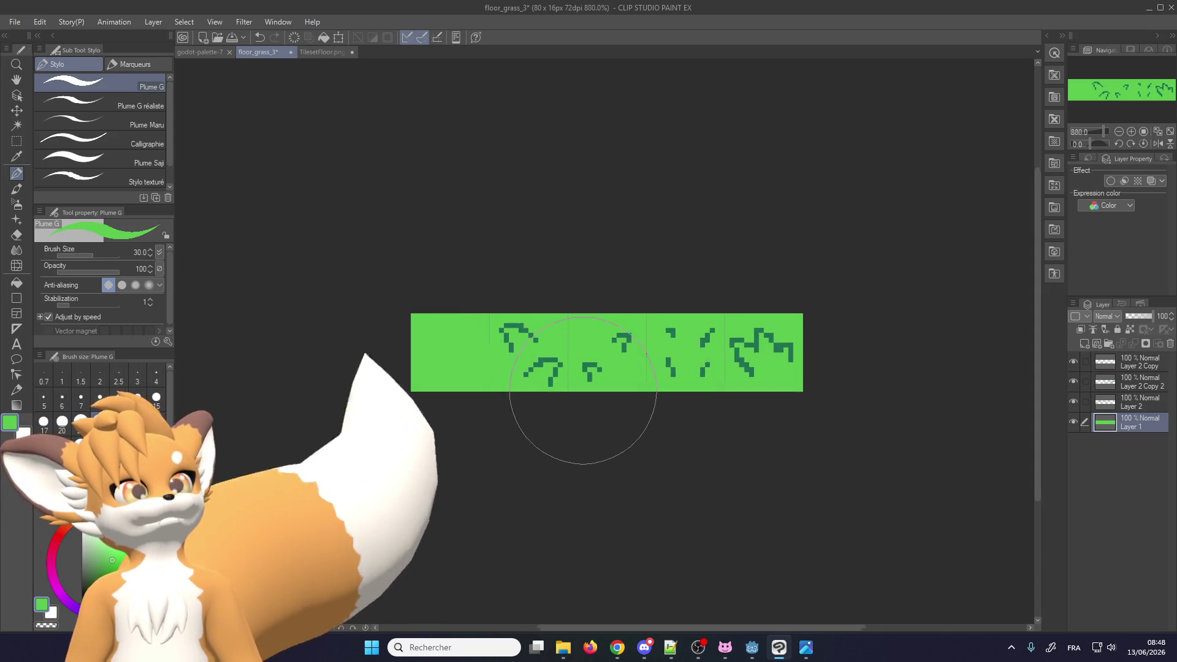
{"action": "scroll", "coordinate": [587, 388], "scroll_direction": "down", "scroll_amount": 1}
{"action": "key", "text": "ctrl+z"}
{"action": "scroll", "coordinate": [592, 392], "scroll_direction": "up", "scroll_amount": 3}
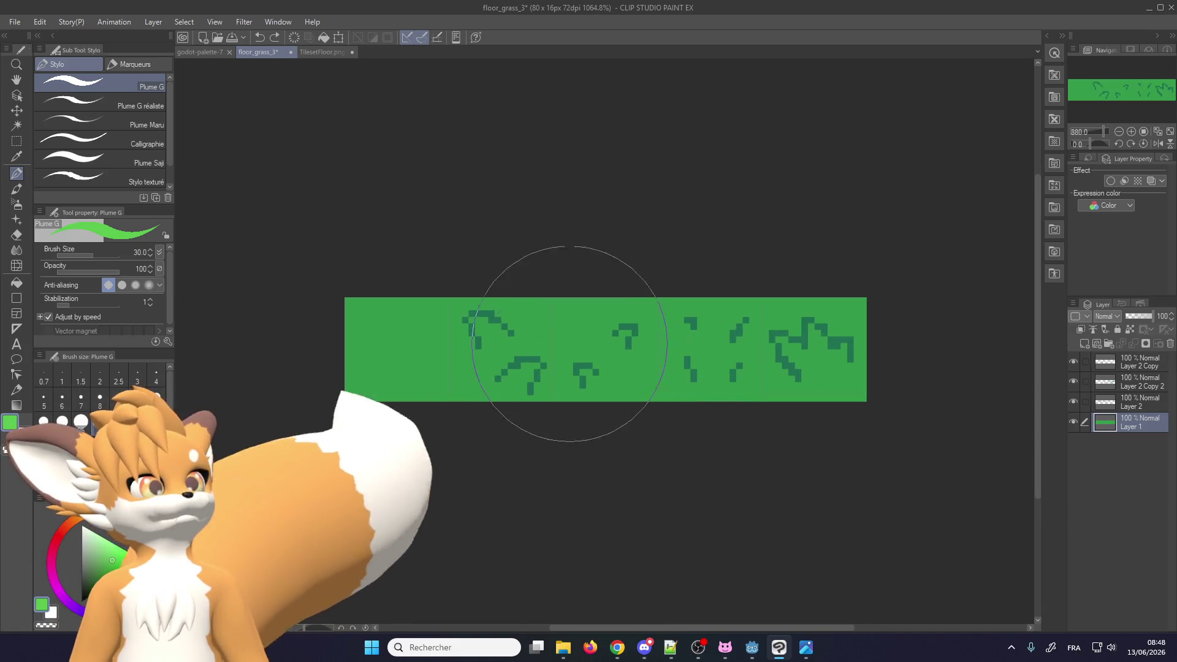
{"action": "left_click", "coordinate": [14, 22]}
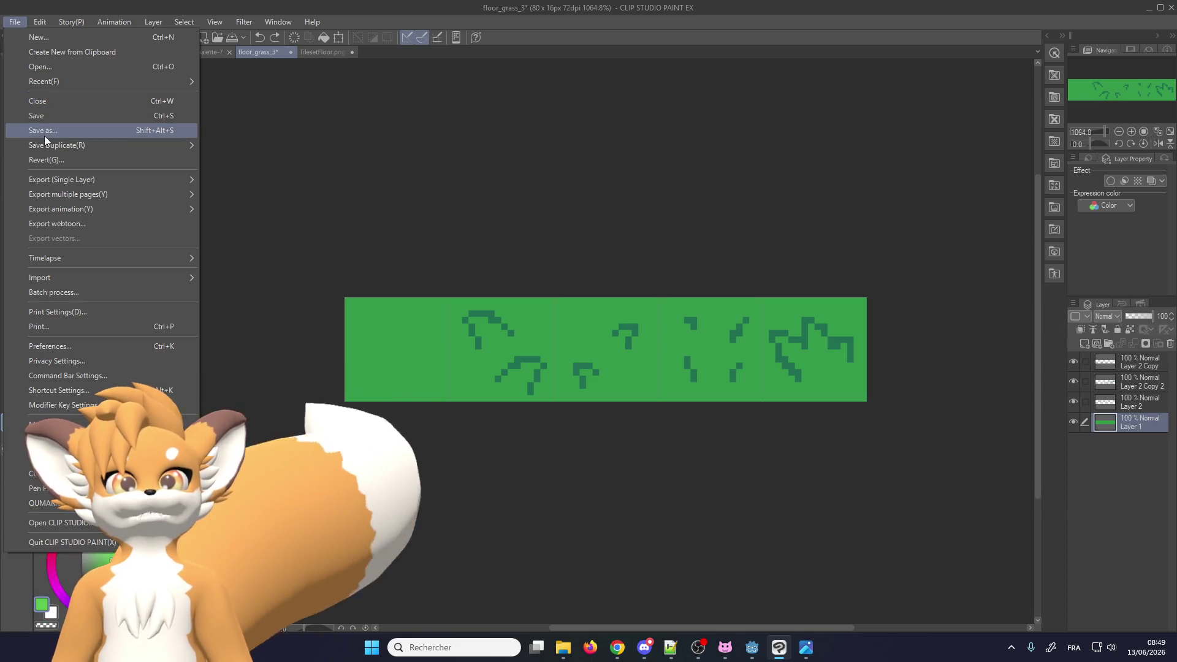
Export the layer as a PNG to the wip folder with 'dark' in its file name
{"action": "mouse_move", "coordinate": [52, 183]}
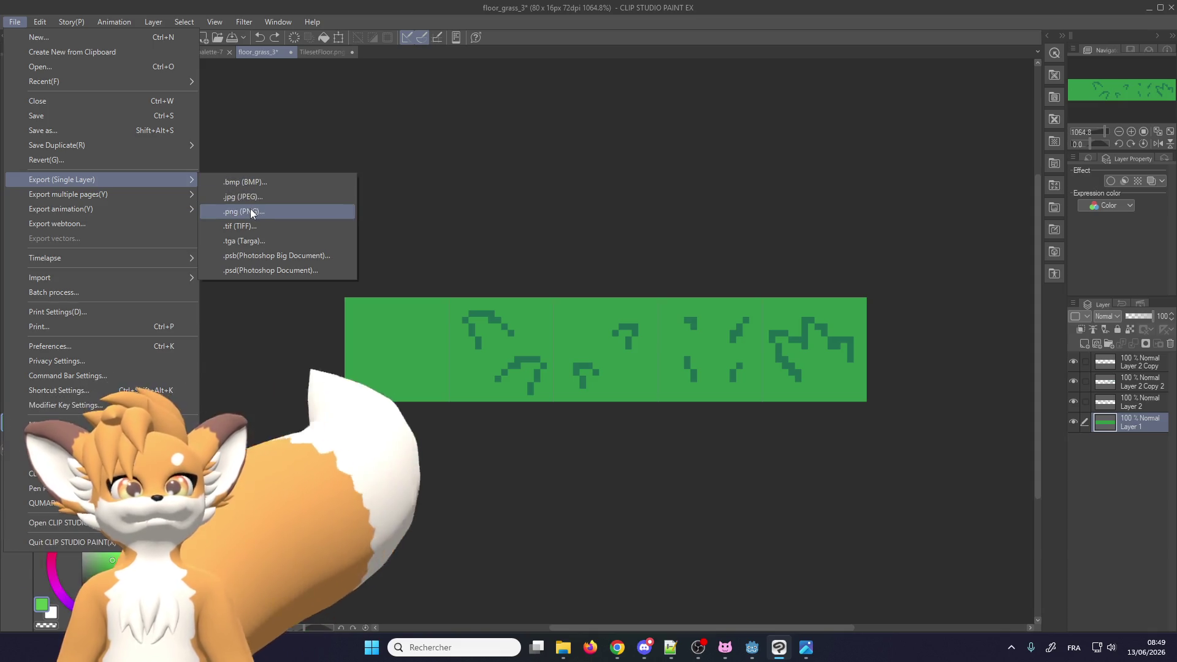
{"action": "left_click", "coordinate": [250, 213]}
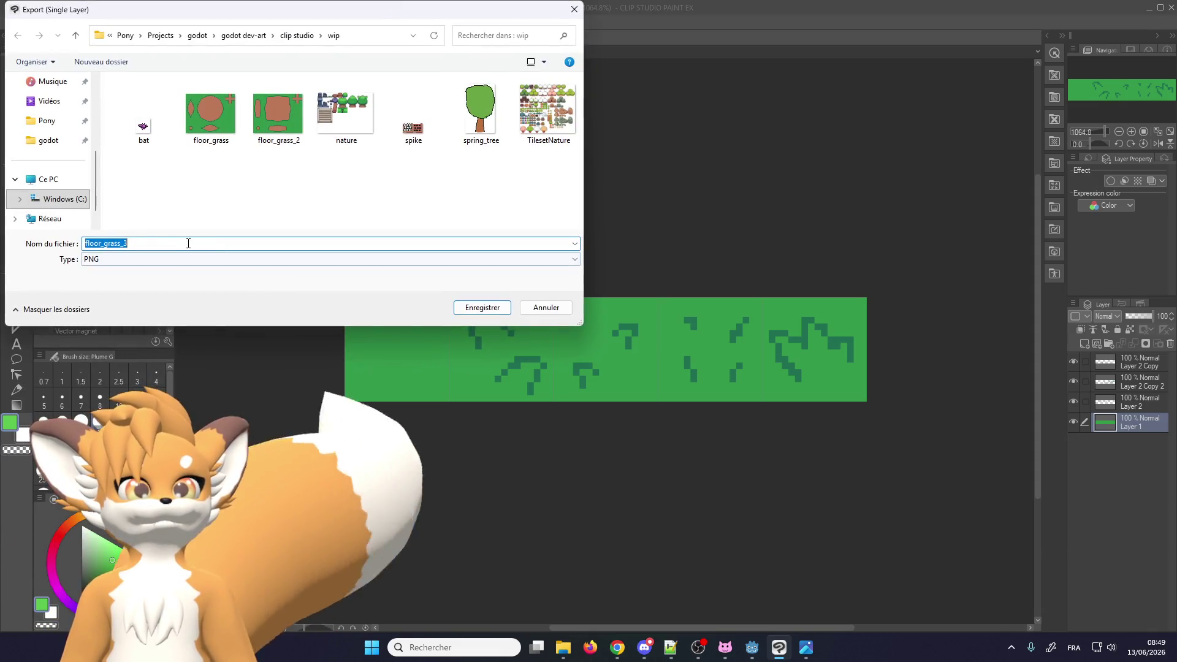
{"action": "left_click_drag", "start_coordinate": [103, 243], "coordinate": [194, 242]}
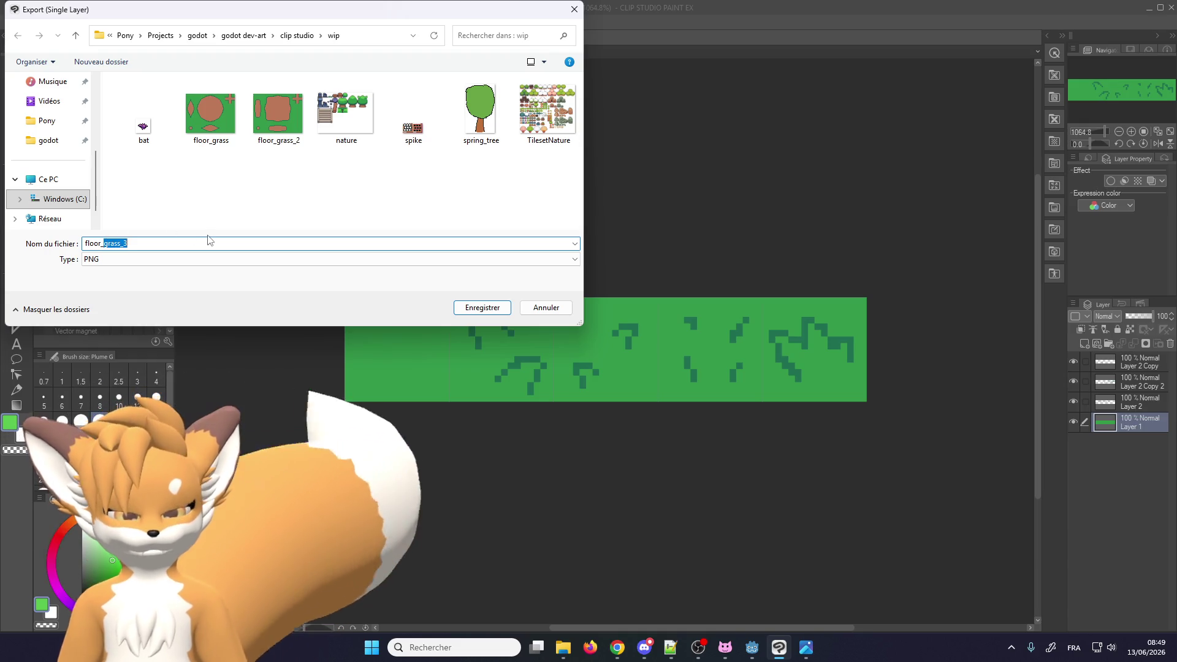
{"action": "type", "text": "dark_"}
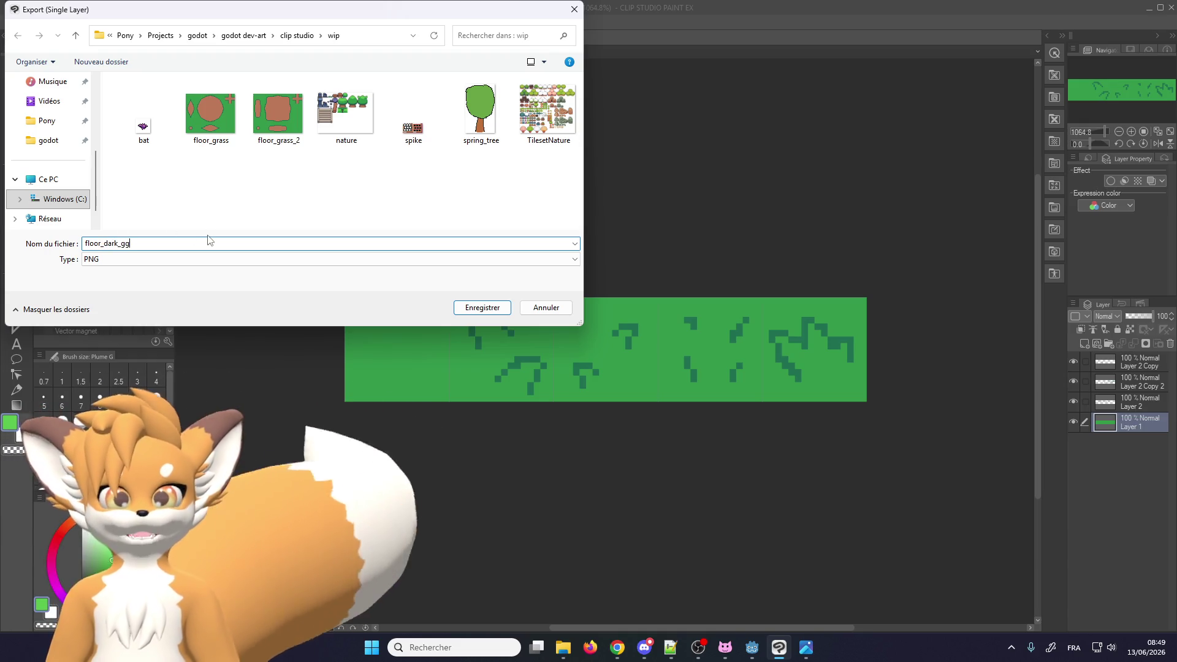
{"action": "left_click", "coordinate": [483, 308]}
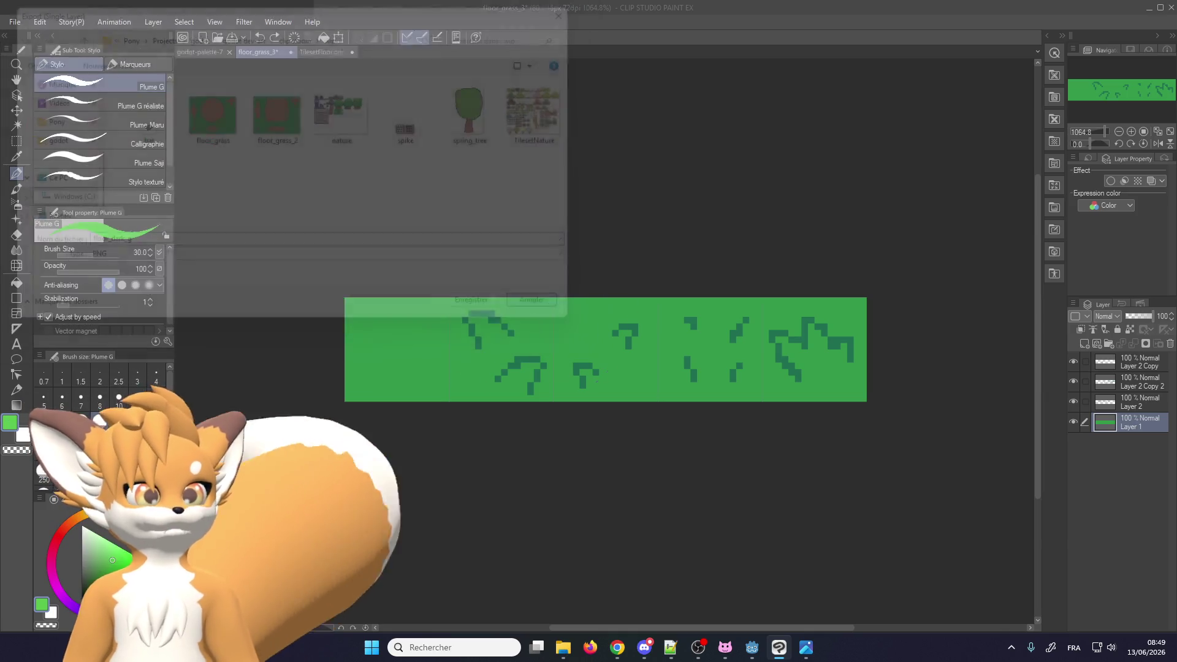
Open the Change Canvas Size dialog from the Edit menu
{"action": "left_click", "coordinate": [41, 22]}
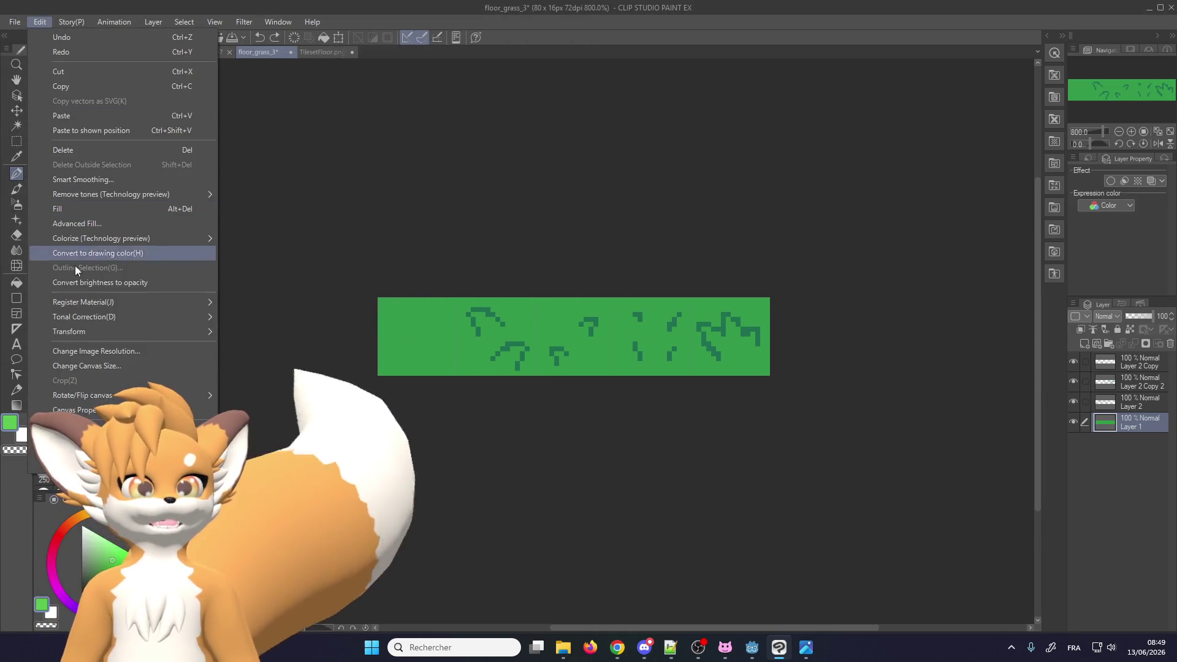
{"action": "mouse_move", "coordinate": [86, 303]}
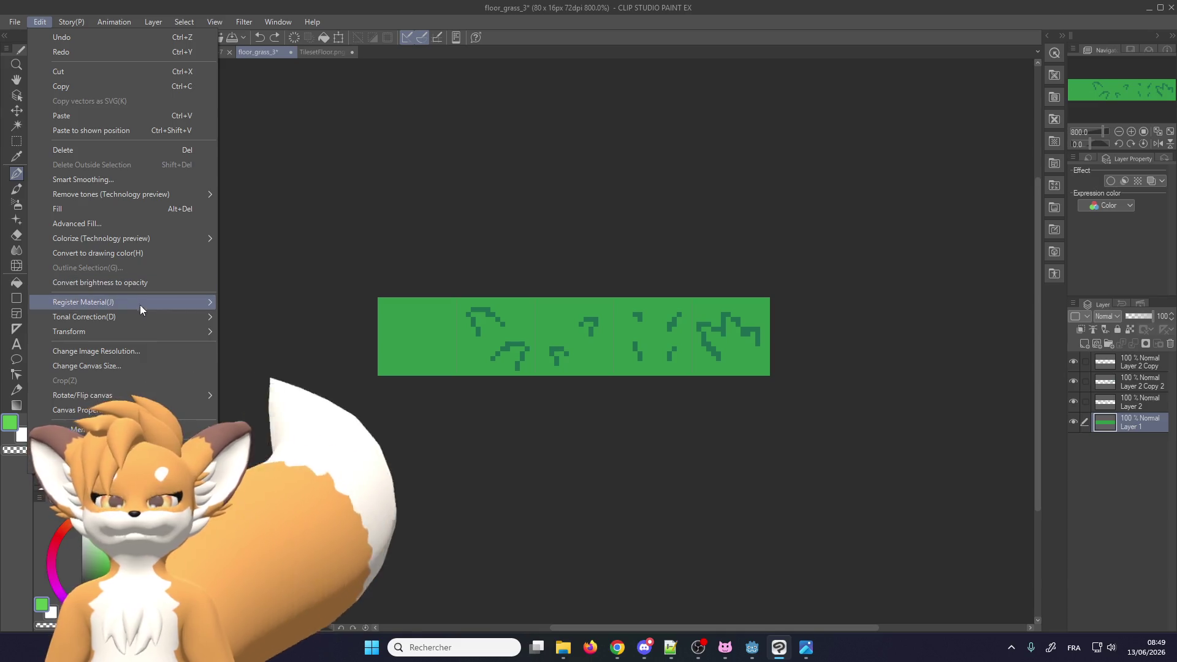
{"action": "mouse_move", "coordinate": [136, 330]}
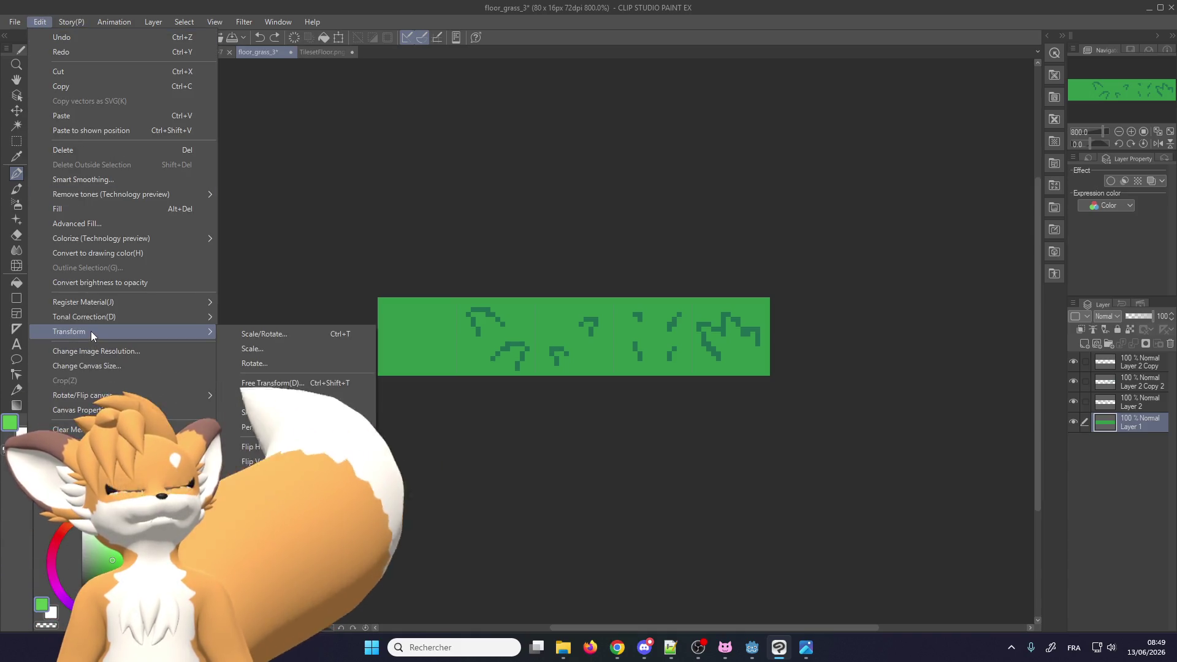
{"action": "left_click", "coordinate": [95, 365]}
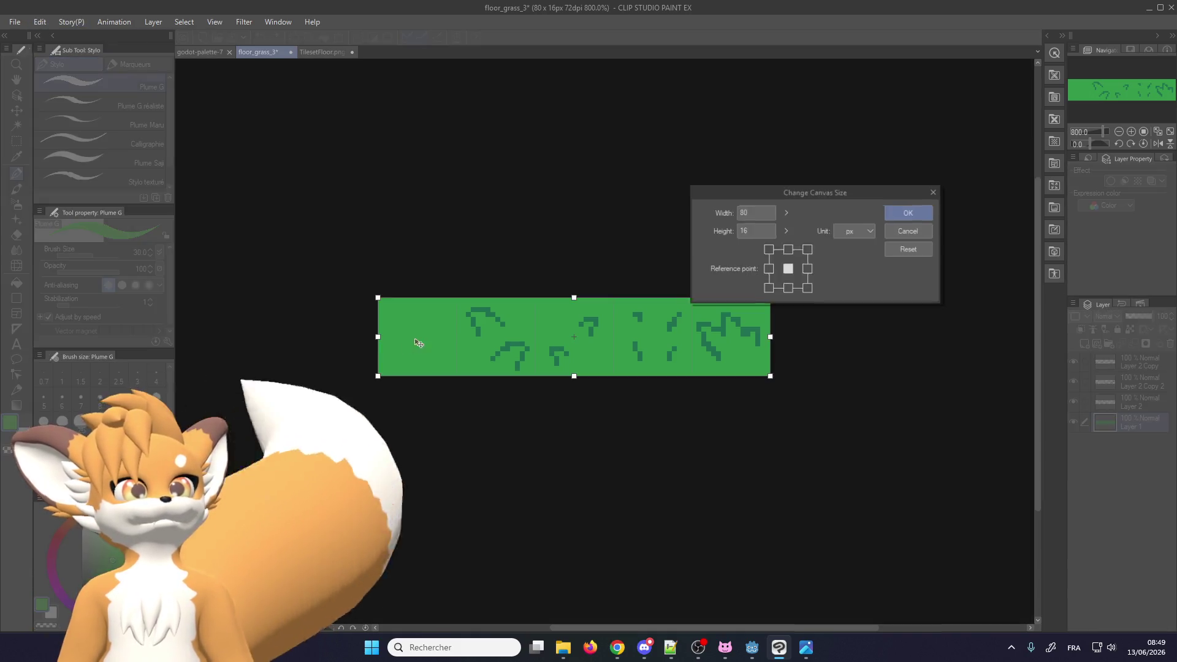
Set the canvas height to 32 px
{"action": "double_click", "coordinate": [761, 230]}
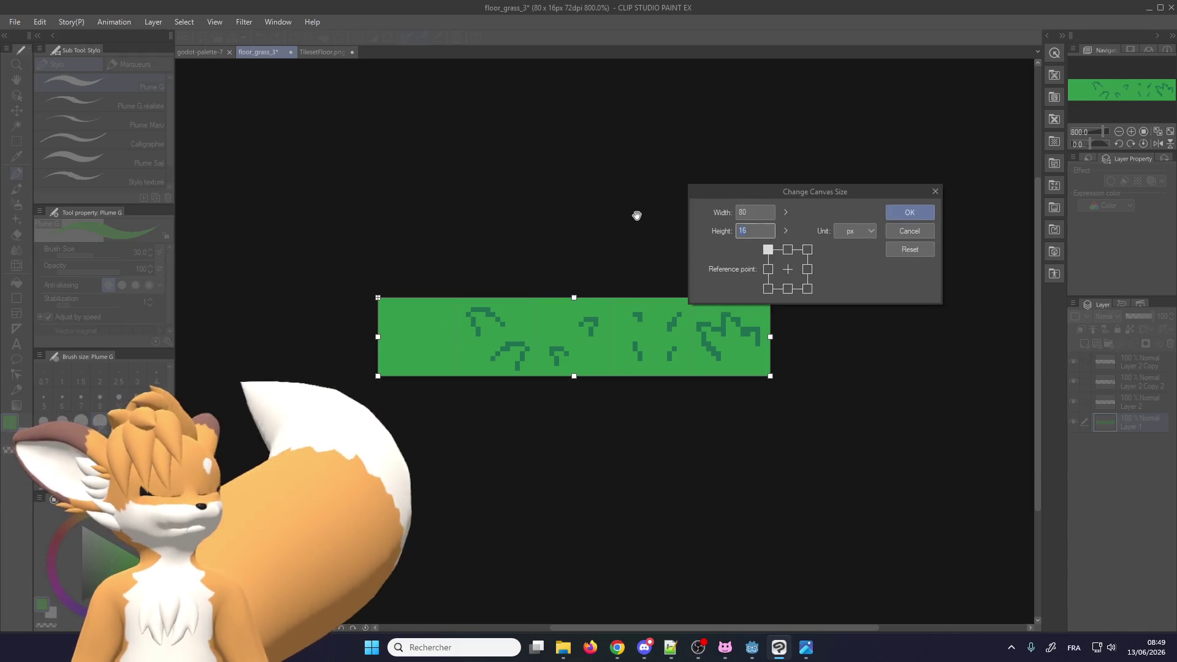
{"action": "type", "text": "32"}
{"action": "key", "text": "Return"}
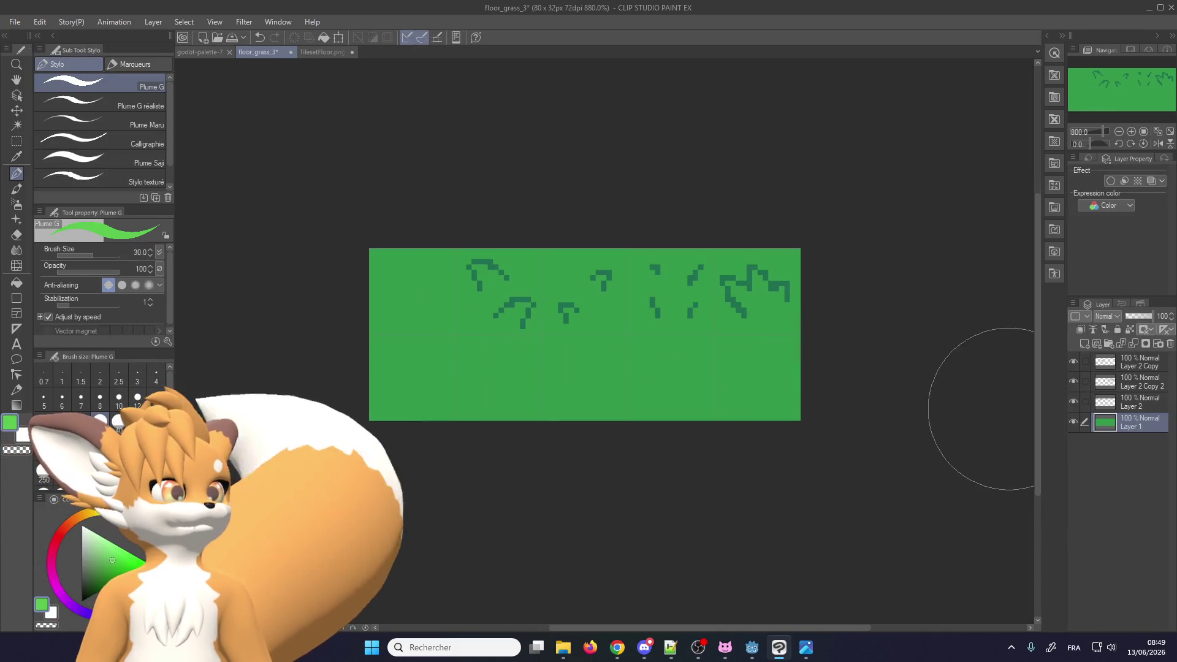
{"action": "scroll", "coordinate": [681, 403], "scroll_direction": "up", "scroll_amount": 2}
Fill the new lower half with light green using a filled rectangle, restoring Layer 1 to 100% opacity
{"action": "left_click", "coordinate": [1135, 316]}
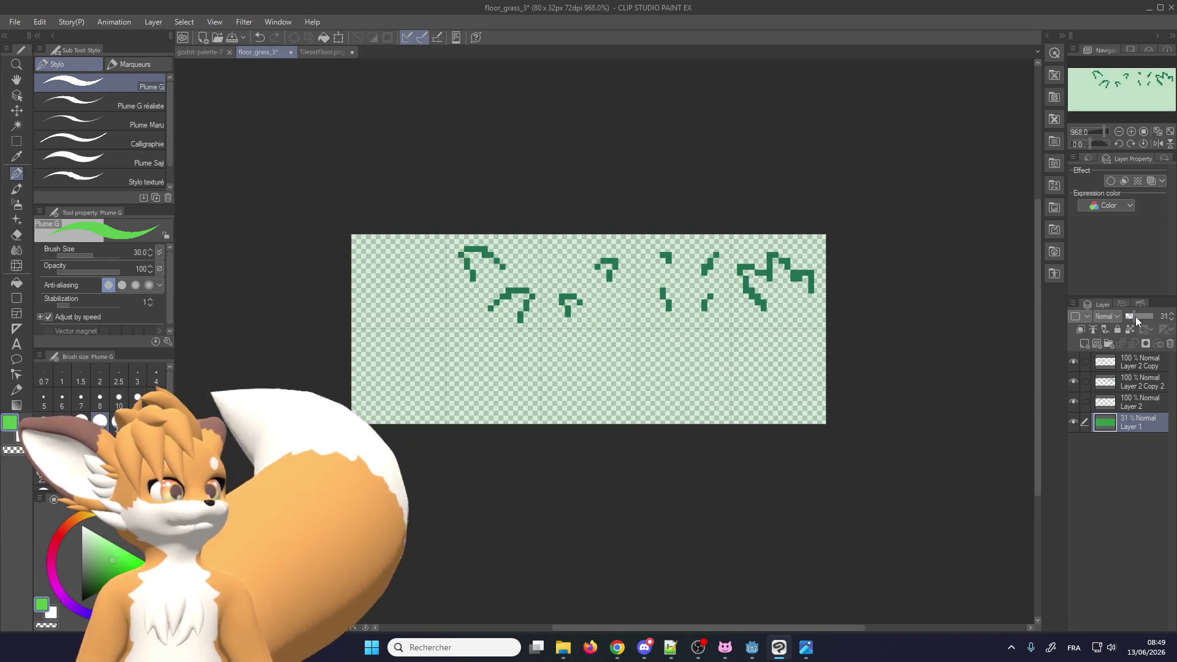
{"action": "left_click", "coordinate": [200, 51]}
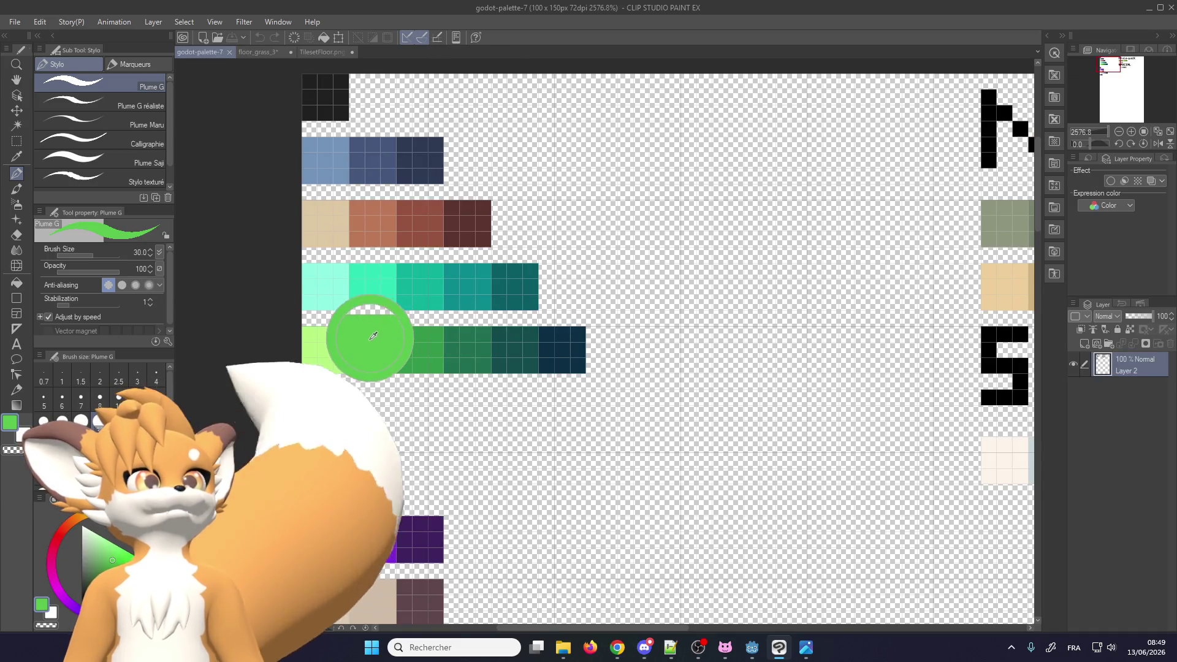
{"action": "left_click", "coordinate": [257, 52]}
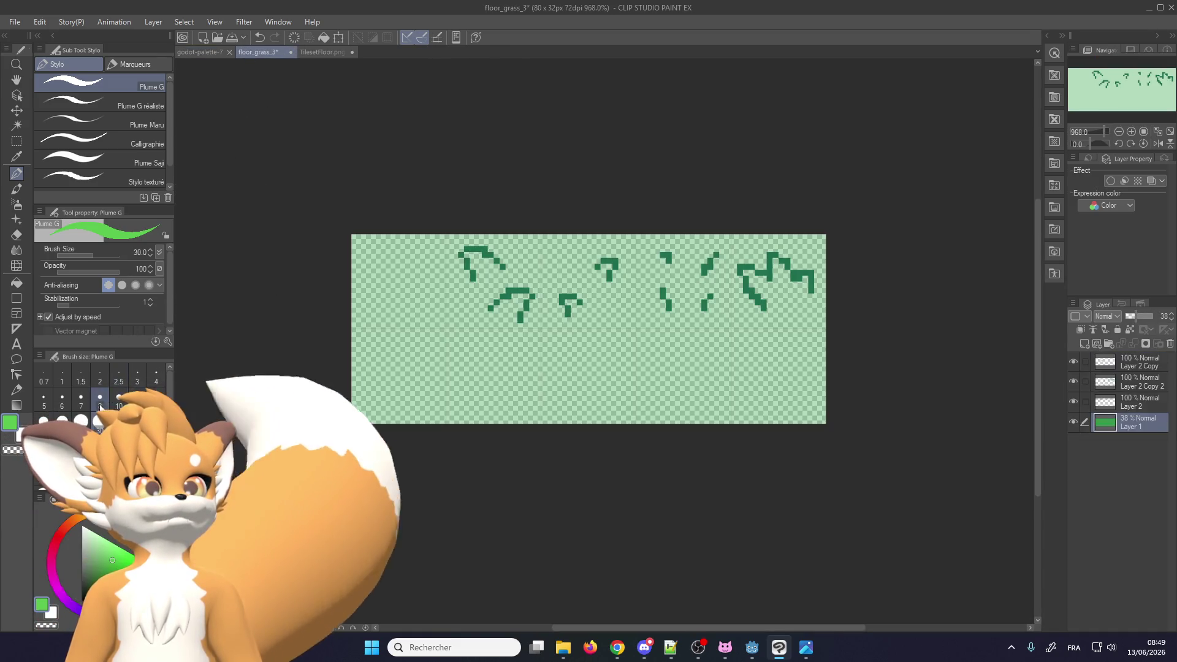
{"action": "scroll", "coordinate": [370, 387], "scroll_direction": "up", "scroll_amount": 1}
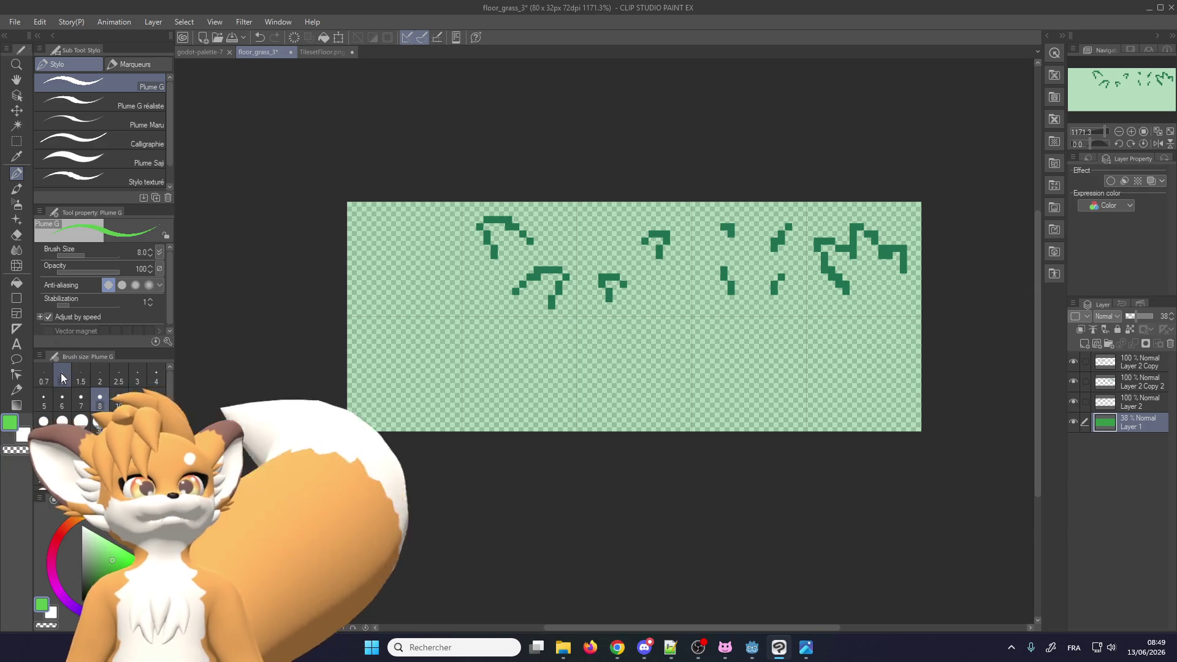
{"action": "left_click", "coordinate": [16, 298]}
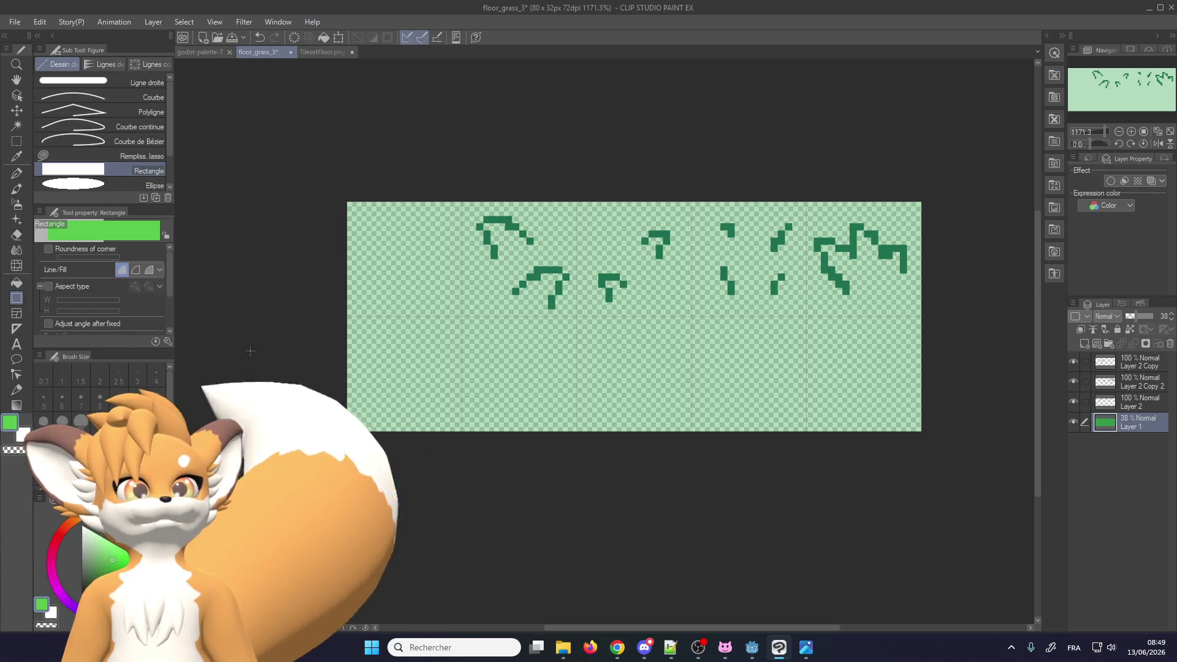
{"action": "left_click_drag", "start_coordinate": [318, 316], "coordinate": [988, 438]}
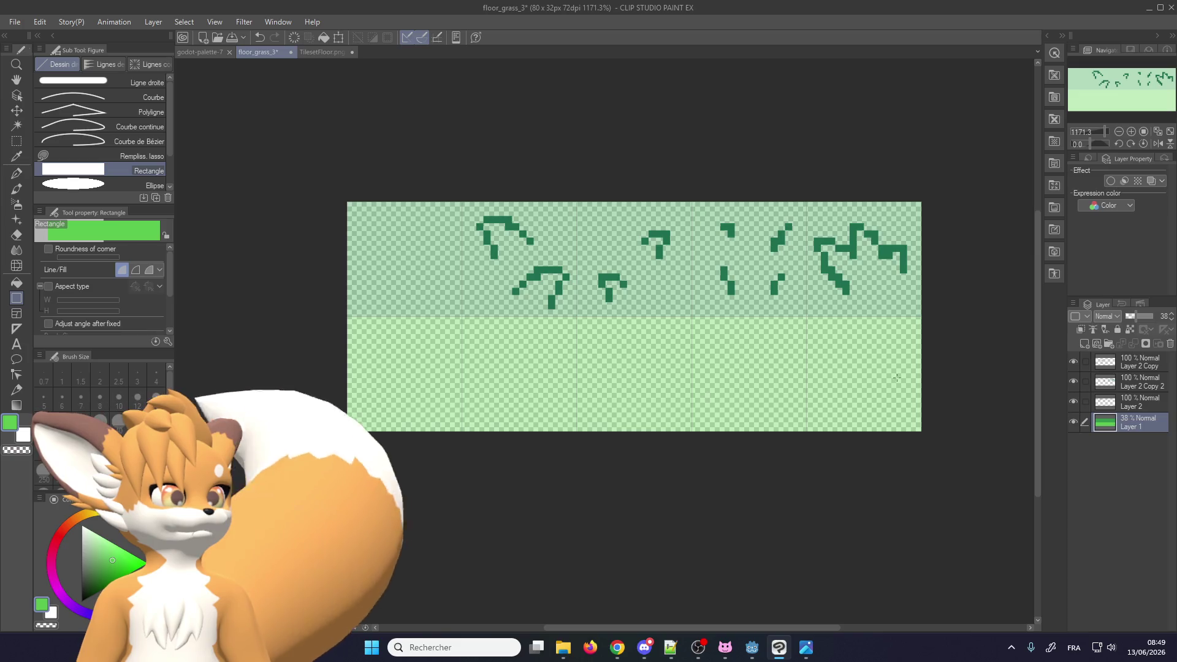
{"action": "left_click_drag", "start_coordinate": [1146, 320], "coordinate": [1159, 317]}
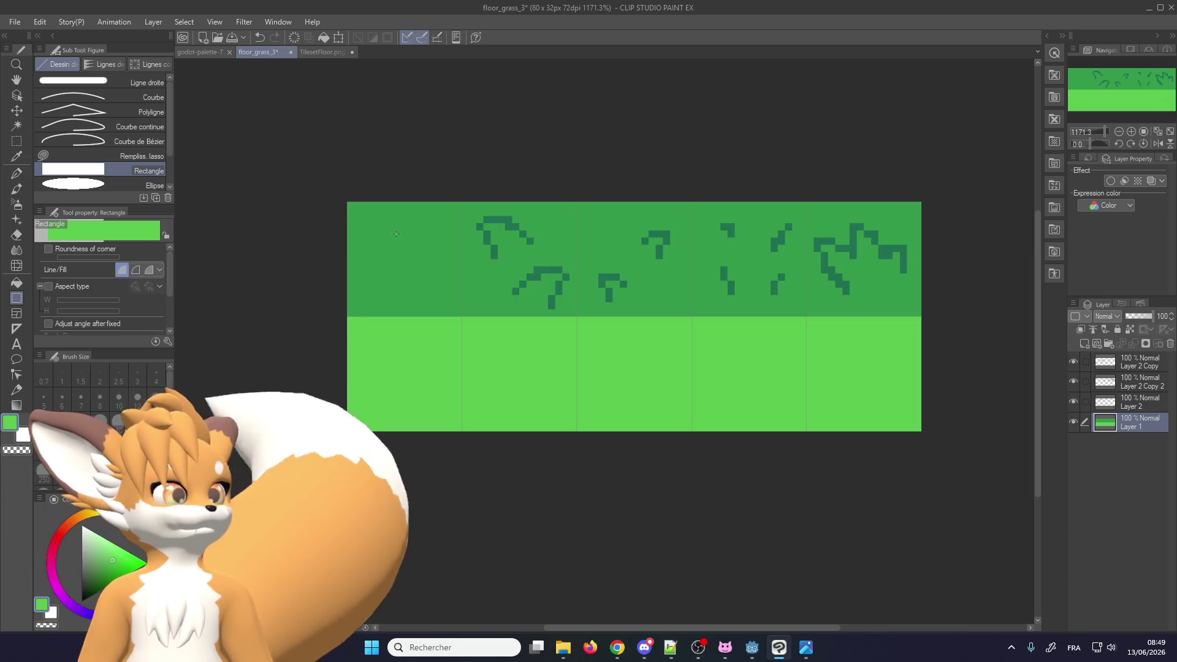
{"action": "key", "text": "m"}
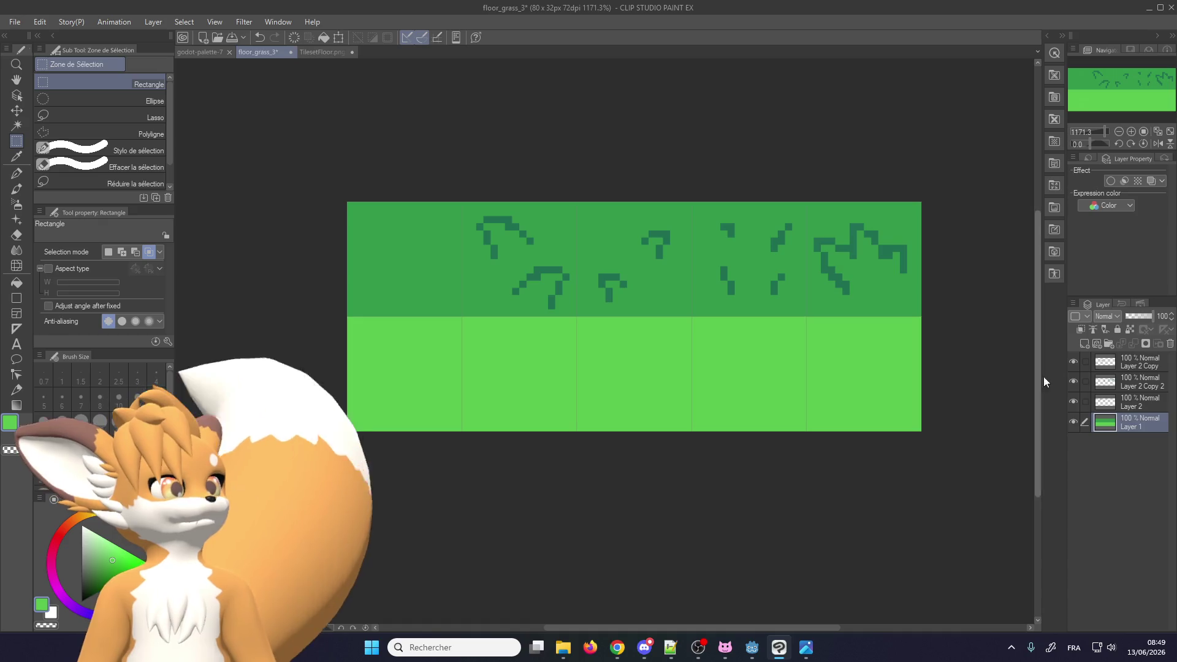
Merge the copy layers down into Layer 2 and select the four top-row grass tiles
{"action": "left_click", "coordinate": [1073, 361]}
{"action": "left_click", "coordinate": [1120, 366]}
{"action": "left_click", "coordinate": [1135, 345]}
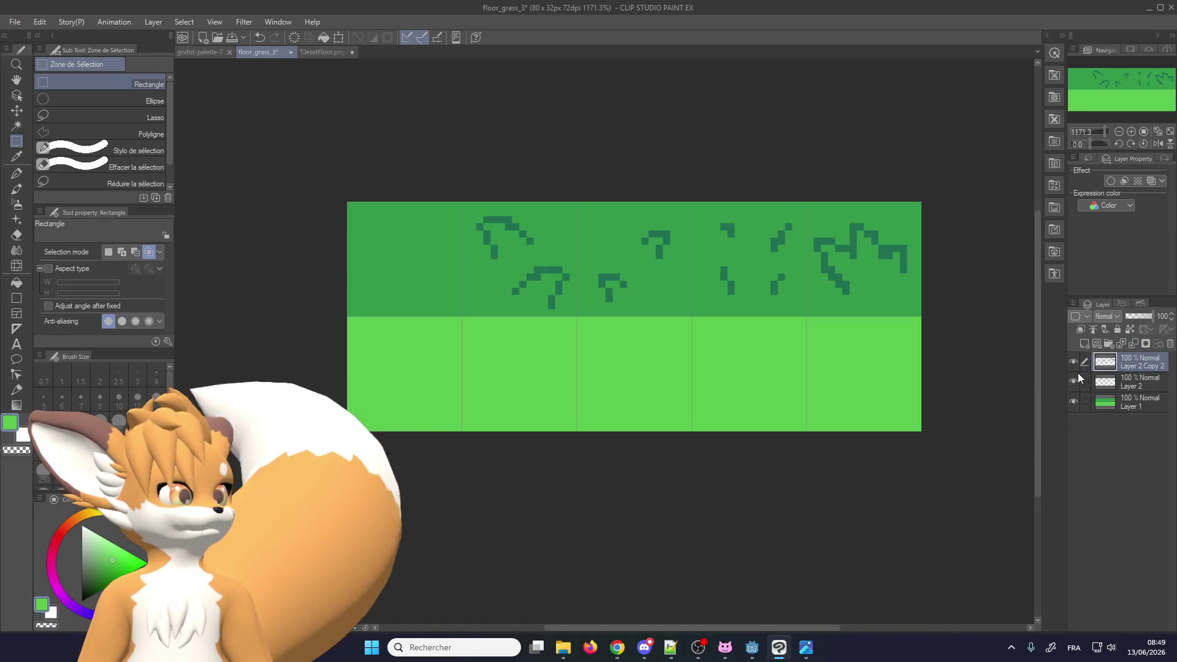
{"action": "left_click", "coordinate": [1075, 380]}
{"action": "left_click", "coordinate": [1075, 380]}
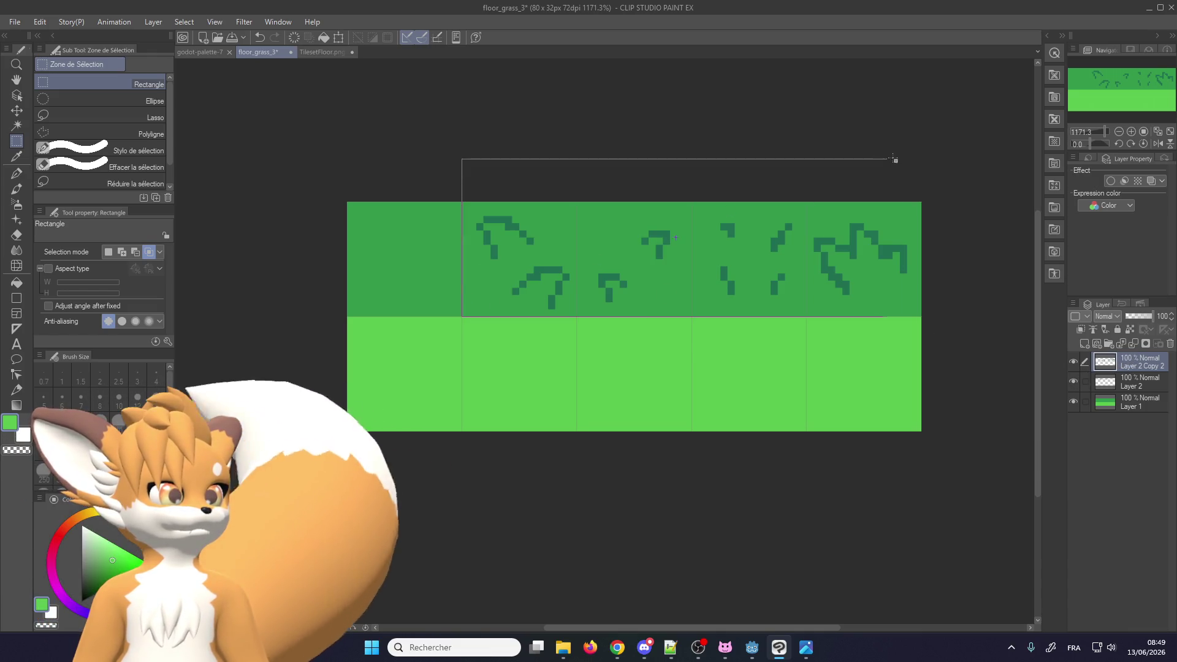
{"action": "left_click_drag", "start_coordinate": [930, 163], "coordinate": [930, 168]}
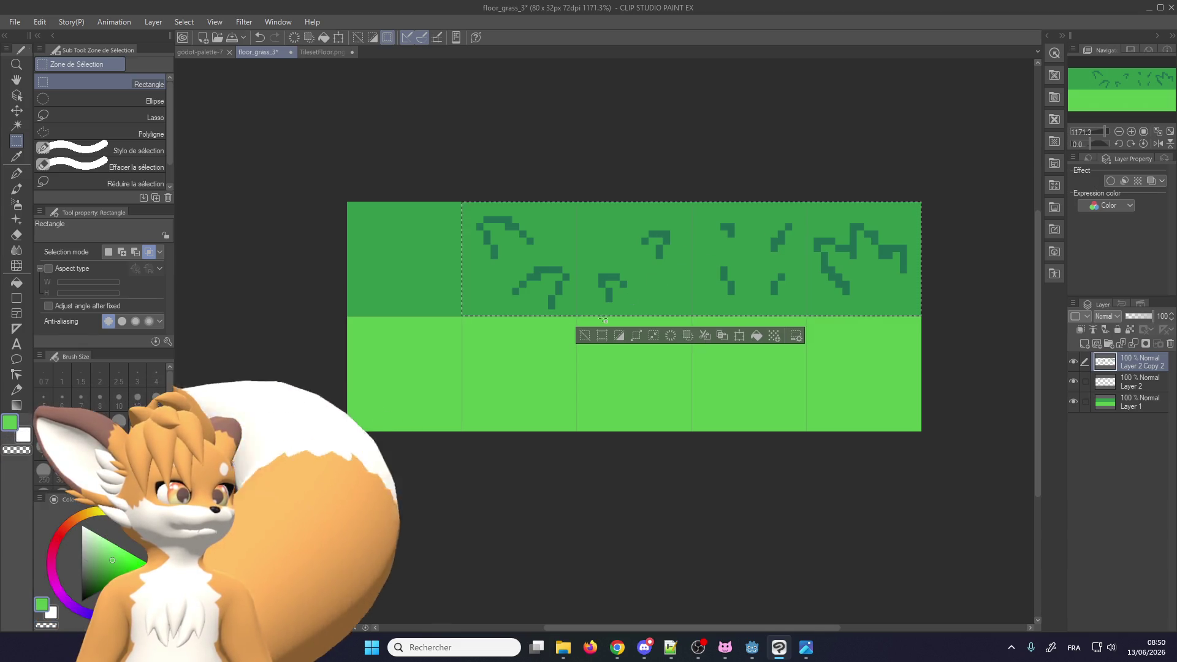
{"action": "left_click", "coordinate": [1135, 342]}
{"action": "left_click", "coordinate": [1076, 361]}
{"action": "left_click", "coordinate": [1074, 362]}
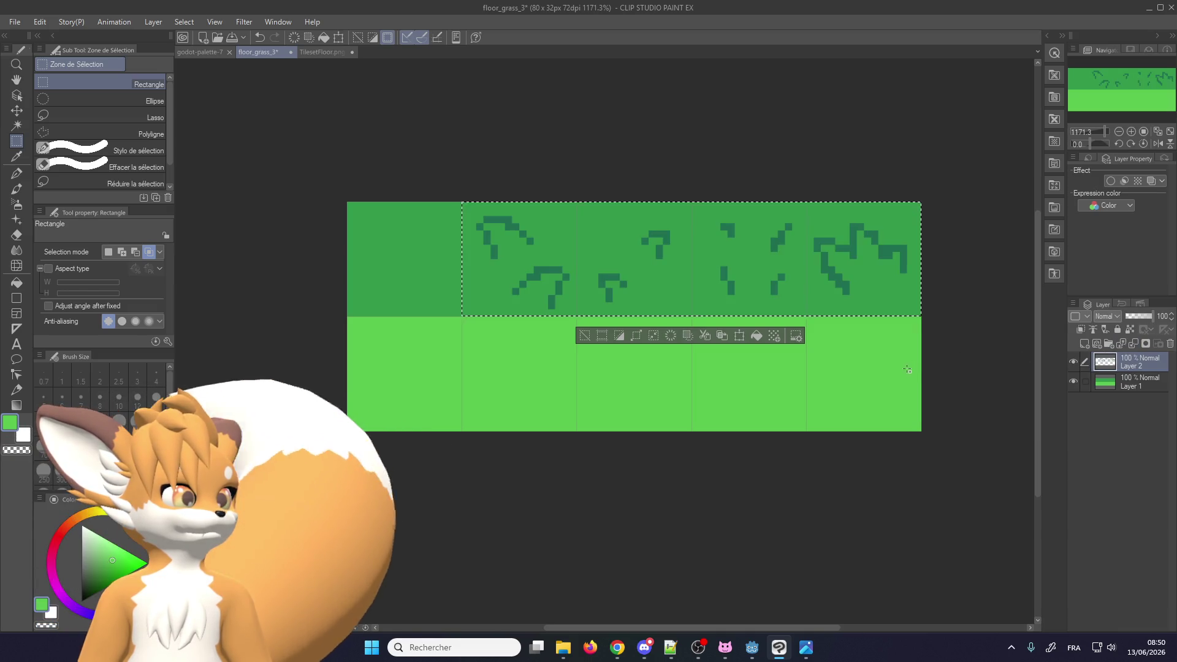
Move the selected grass strokes down one tile row plus one pixel, then deselect
{"action": "left_click", "coordinate": [739, 335]}
{"action": "left_click_drag", "start_coordinate": [637, 262], "coordinate": [637, 370]}
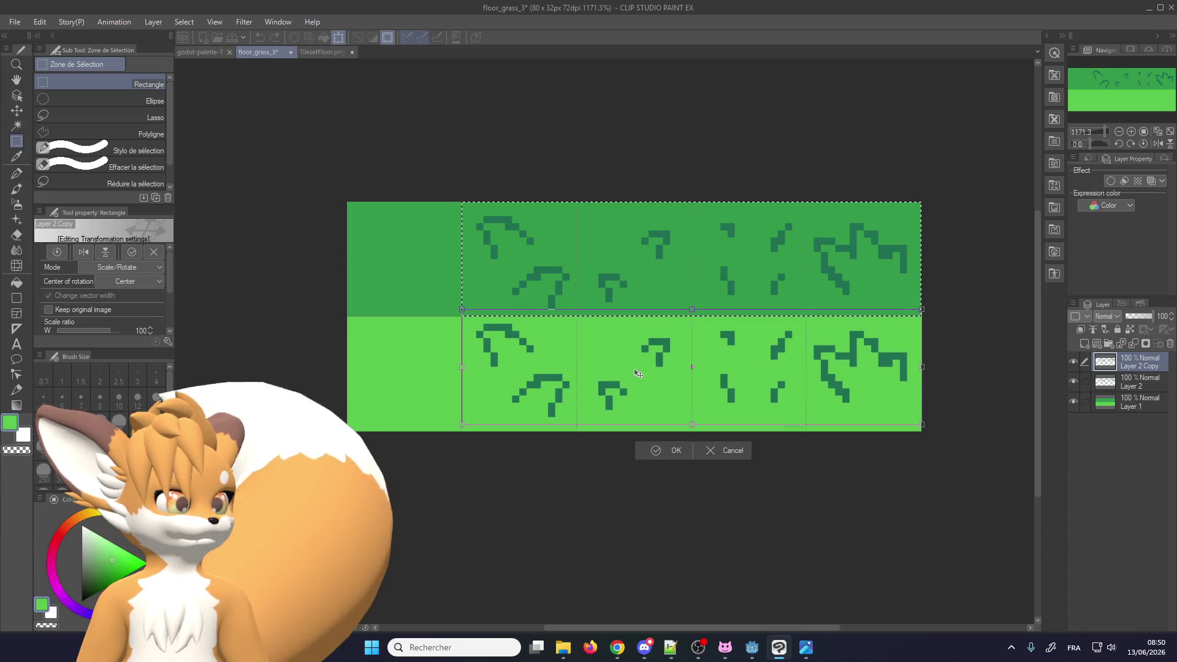
{"action": "key", "text": "Down"}
{"action": "left_click", "coordinate": [651, 462]}
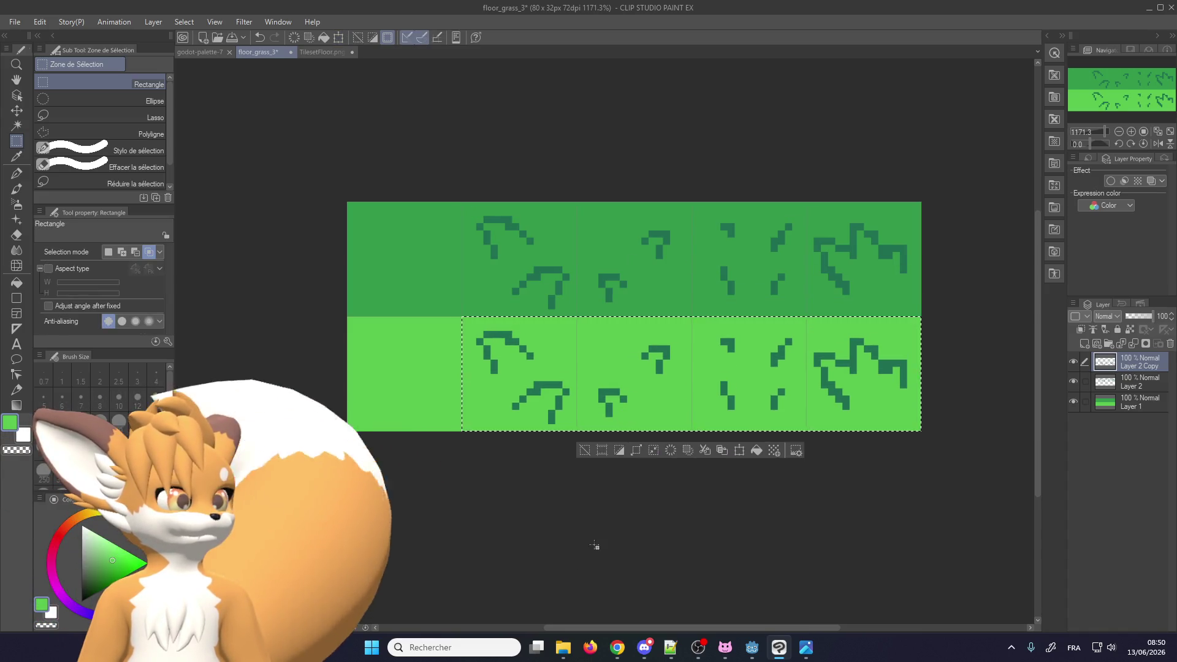
{"action": "key", "text": "ctrl+d"}
Lock transparency on the tuft copy layer and recolour the lower tufts with the top-row green
{"action": "left_click", "coordinate": [1131, 331]}
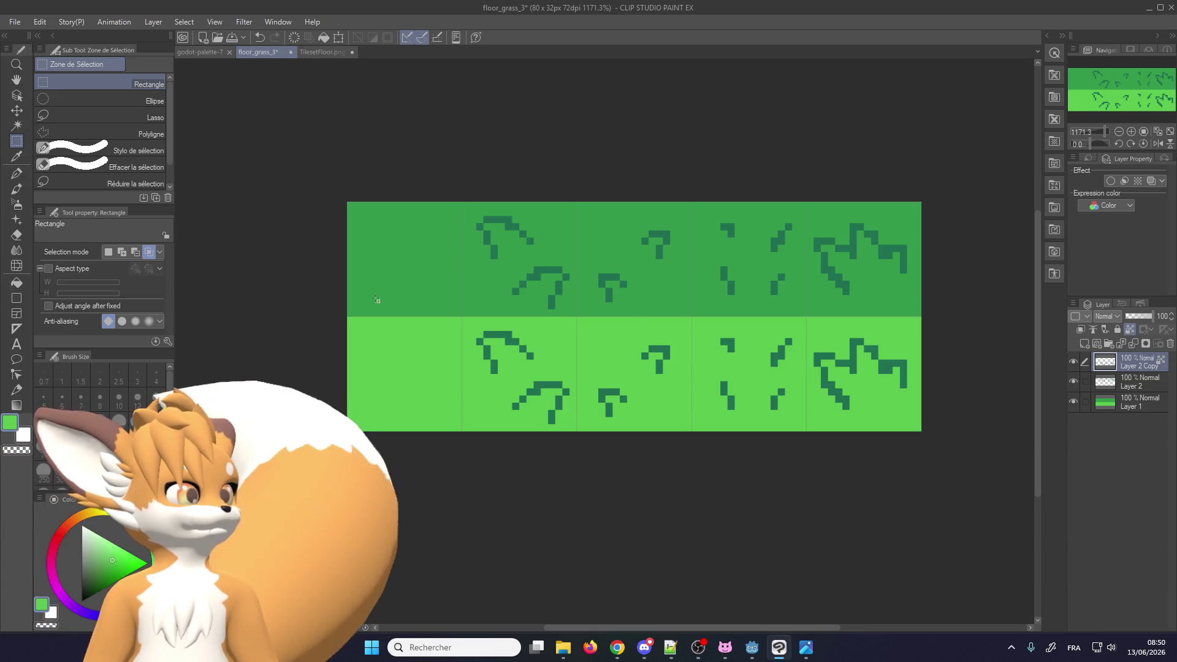
{"action": "left_click", "coordinate": [22, 177]}
{"action": "left_click", "coordinate": [526, 271], "text": "alt"}
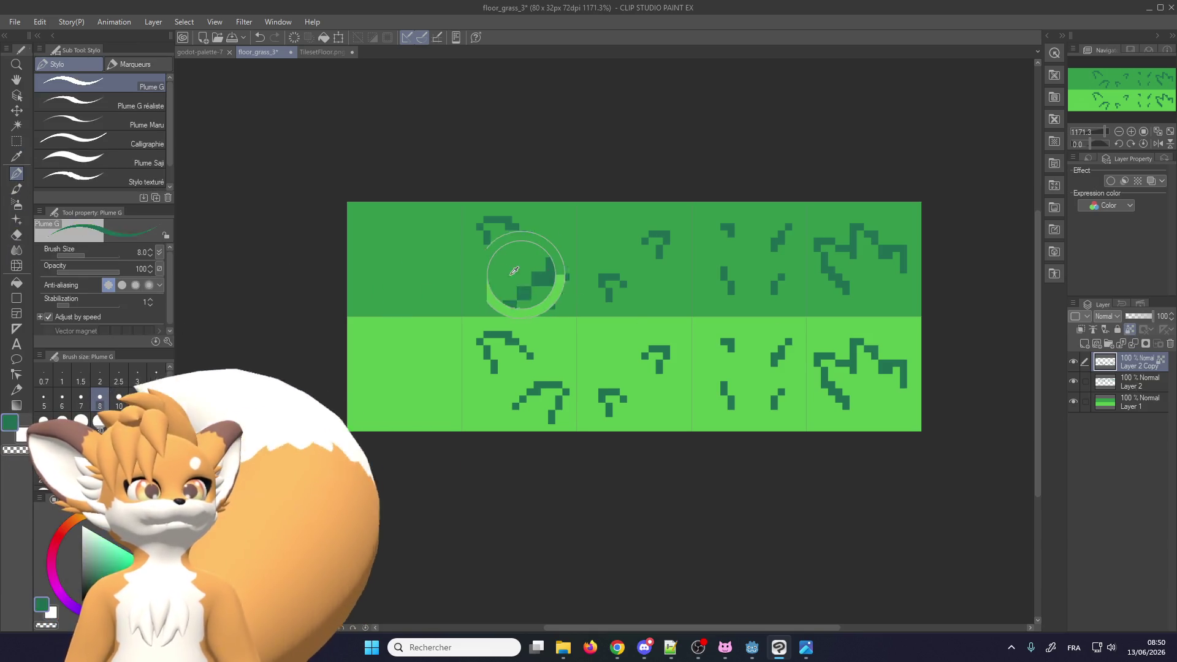
{"action": "left_click_drag", "start_coordinate": [828, 359], "coordinate": [885, 356]}
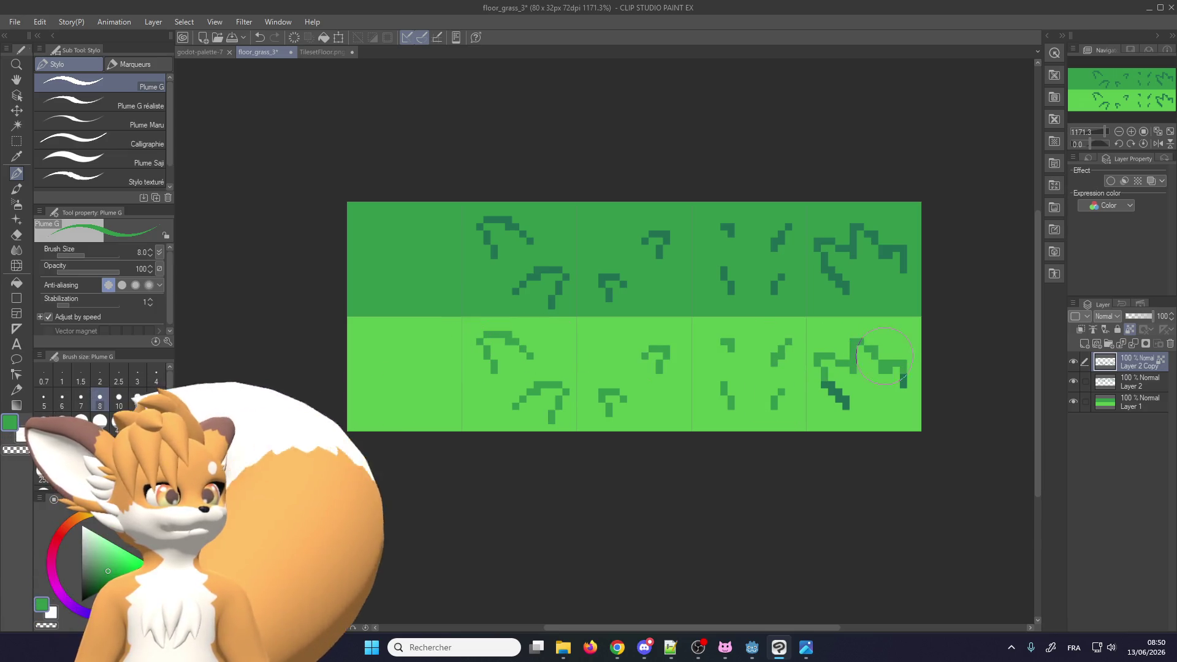
{"action": "scroll", "coordinate": [641, 396], "scroll_direction": "down", "scroll_amount": 2}
{"action": "scroll", "coordinate": [757, 318], "scroll_direction": "up", "scroll_amount": 1}
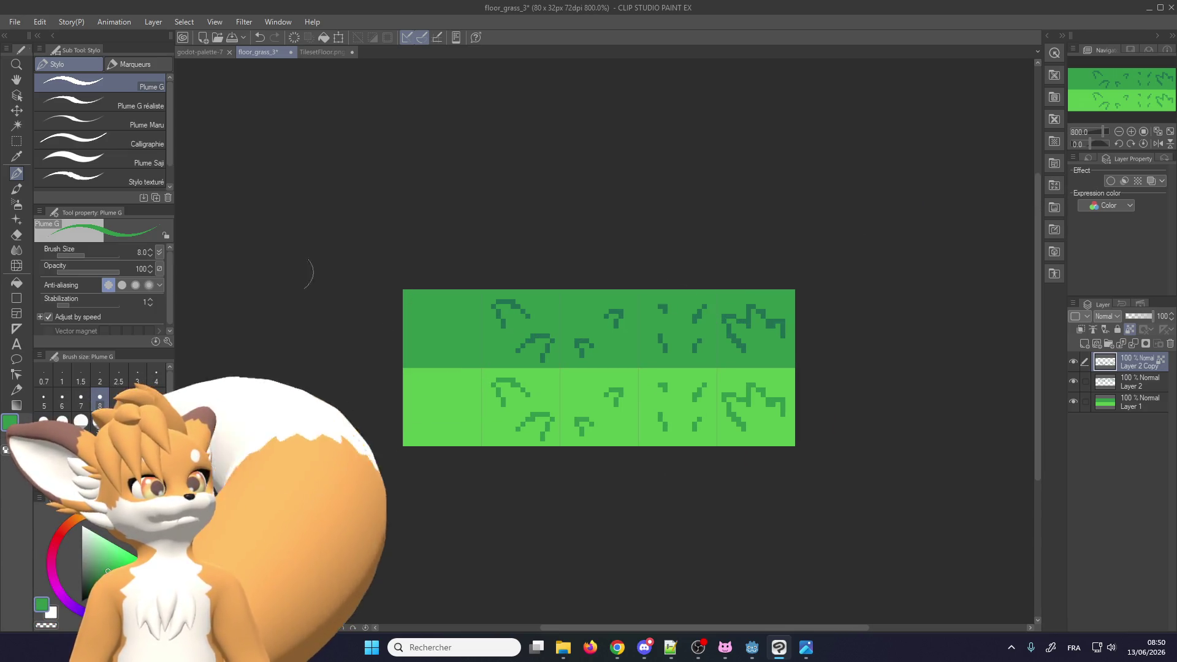
Pick a light green from the palette document and return to floor_grass_3
{"action": "key", "text": "m"}
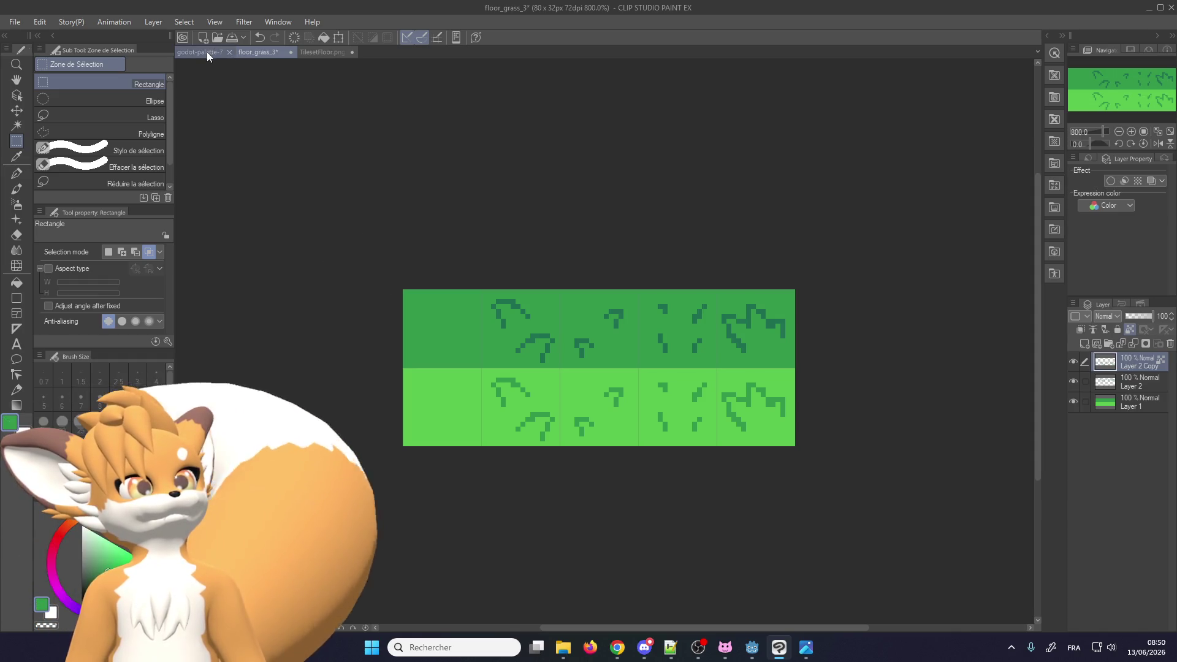
{"action": "left_click", "coordinate": [208, 51]}
{"action": "left_click", "coordinate": [342, 342], "text": "alt"}
{"action": "left_click", "coordinate": [263, 51]}
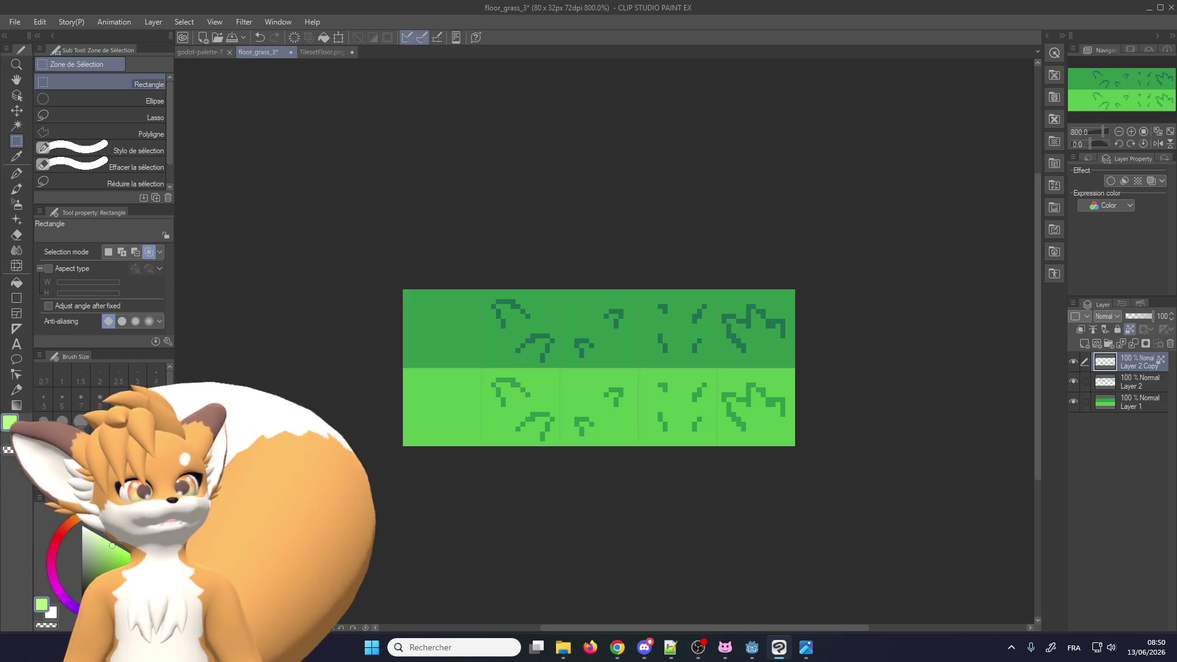
Try light-green strokes on Layer 1 at brush sizes 50 and 12, undoing each
{"action": "left_click", "coordinate": [17, 174]}
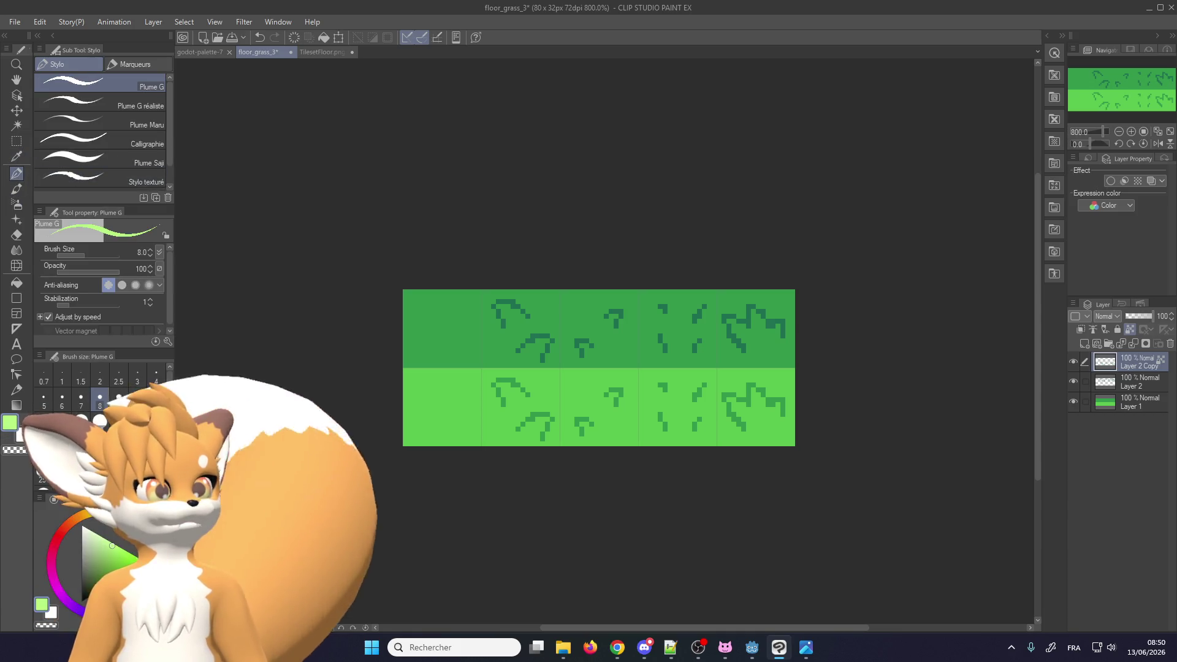
{"action": "left_click", "coordinate": [1140, 404]}
{"action": "left_click", "coordinate": [137, 429]}
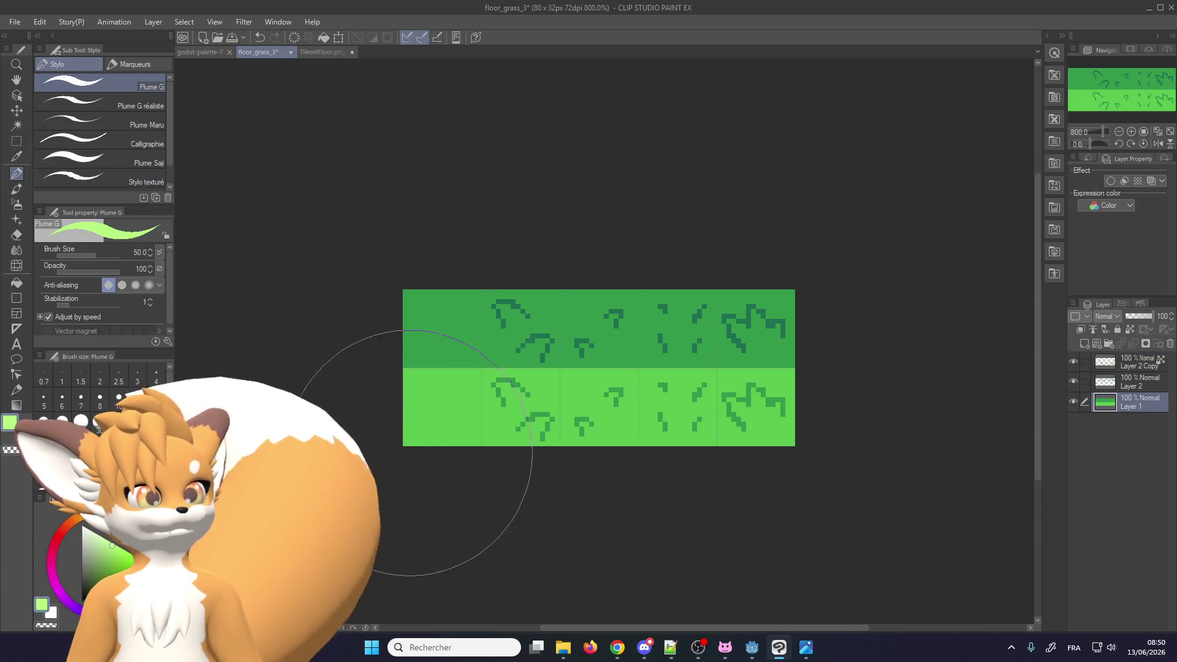
{"action": "left_click_drag", "start_coordinate": [417, 497], "coordinate": [776, 497]}
{"action": "key", "text": "ctrl+z"}
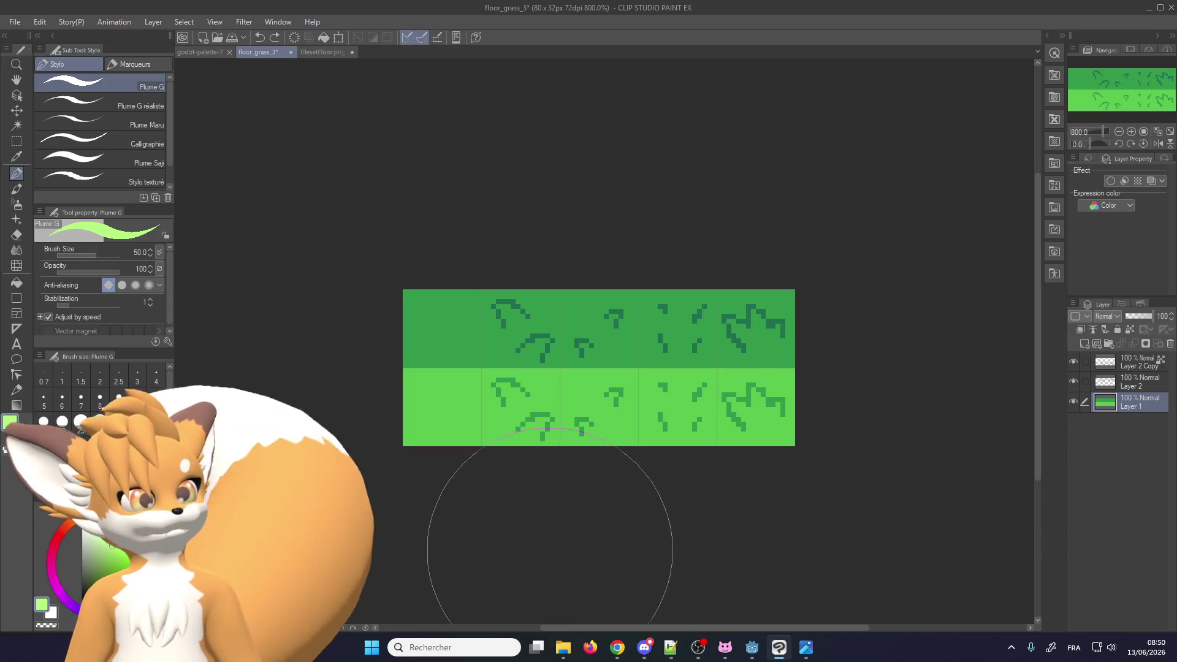
{"action": "left_click", "coordinate": [137, 397]}
{"action": "mouse_move", "coordinate": [381, 423]}
{"action": "left_mouse_down"}
{"action": "mouse_move", "coordinate": [744, 407]}
{"action": "mouse_move", "coordinate": [496, 414]}
{"action": "left_mouse_up"}
{"action": "key", "text": "ctrl+z"}
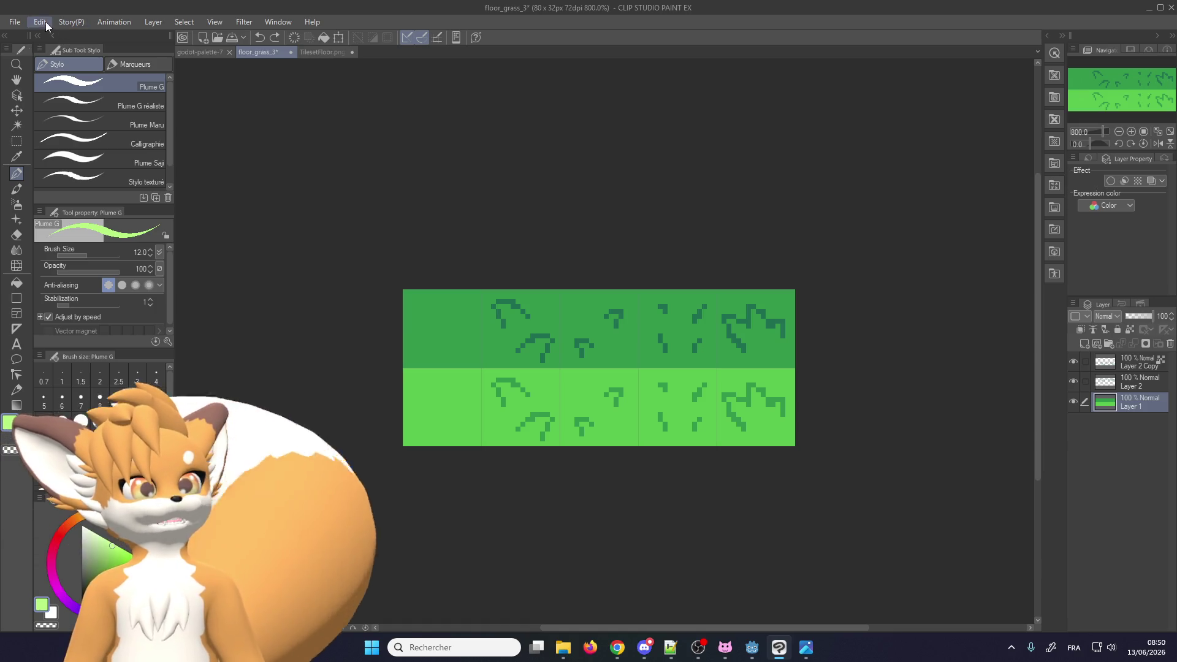
{"action": "left_click", "coordinate": [40, 21]}
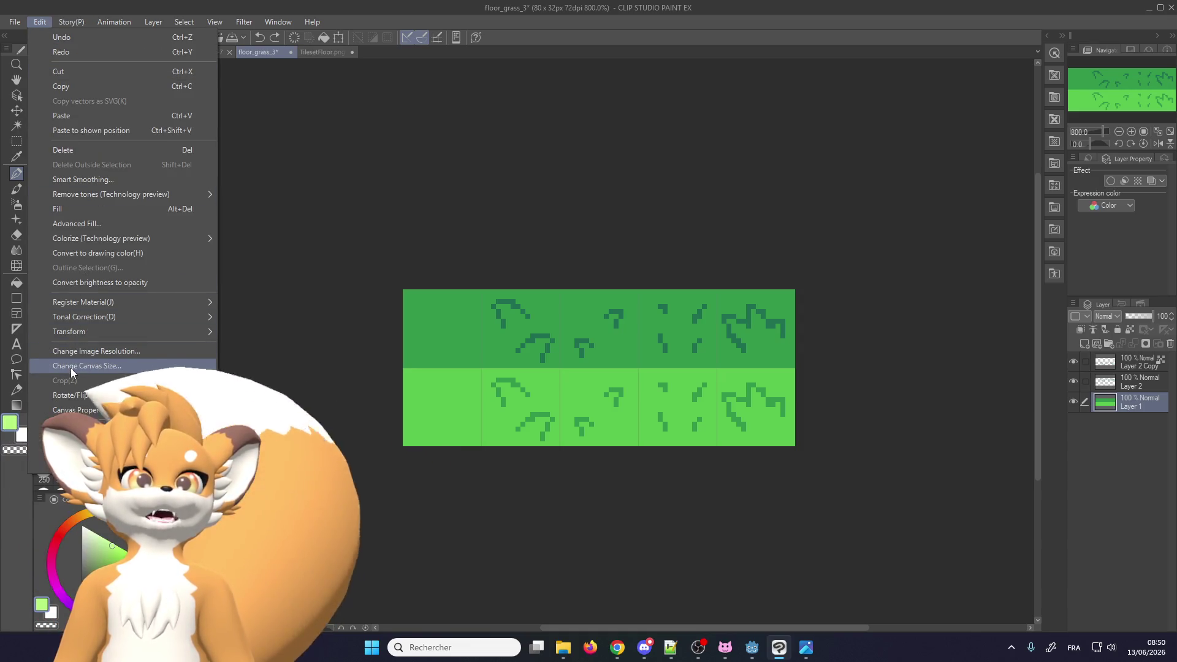
Extend the canvas height to 48 px and paint the new bottom row light green
{"action": "left_click", "coordinate": [72, 367]}
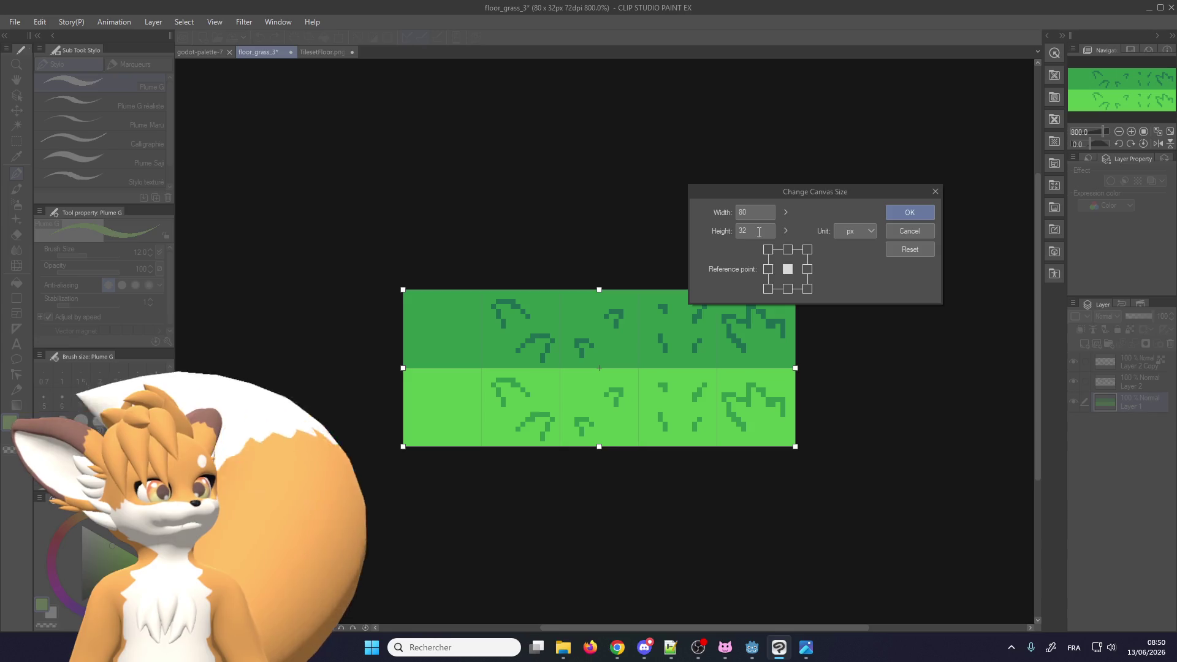
{"action": "type", "text": "48"}
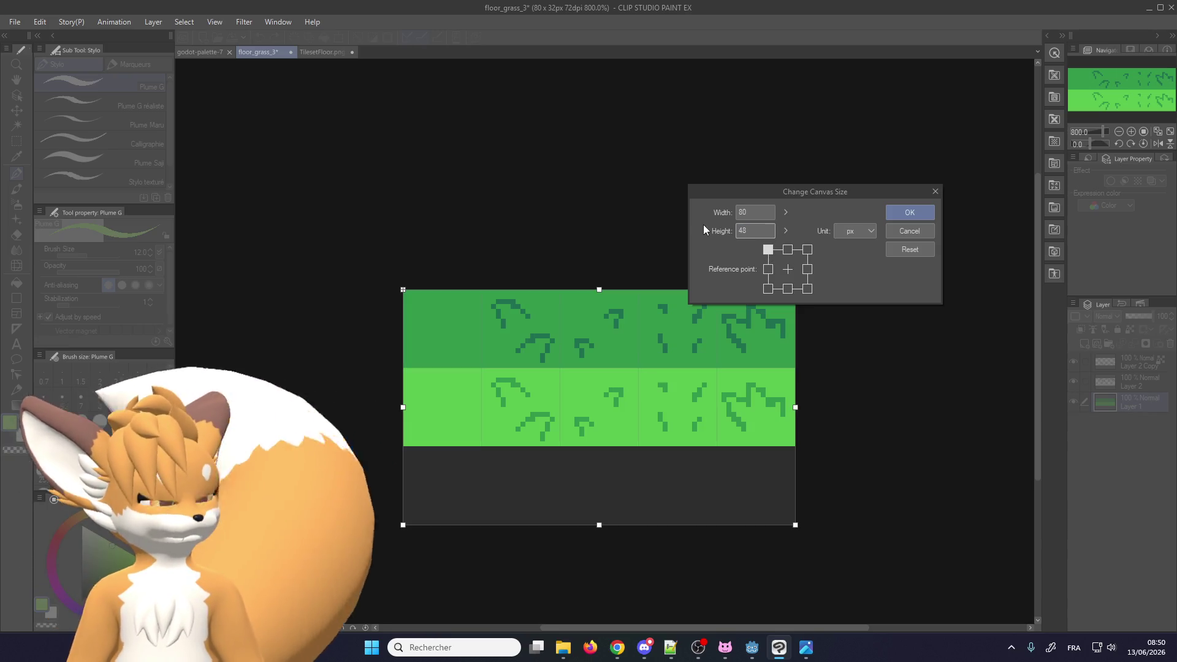
{"action": "key", "text": "Return"}
{"action": "scroll", "coordinate": [611, 328], "scroll_direction": "up", "scroll_amount": 1}
{"action": "left_click_drag", "start_coordinate": [386, 406], "coordinate": [901, 415]}
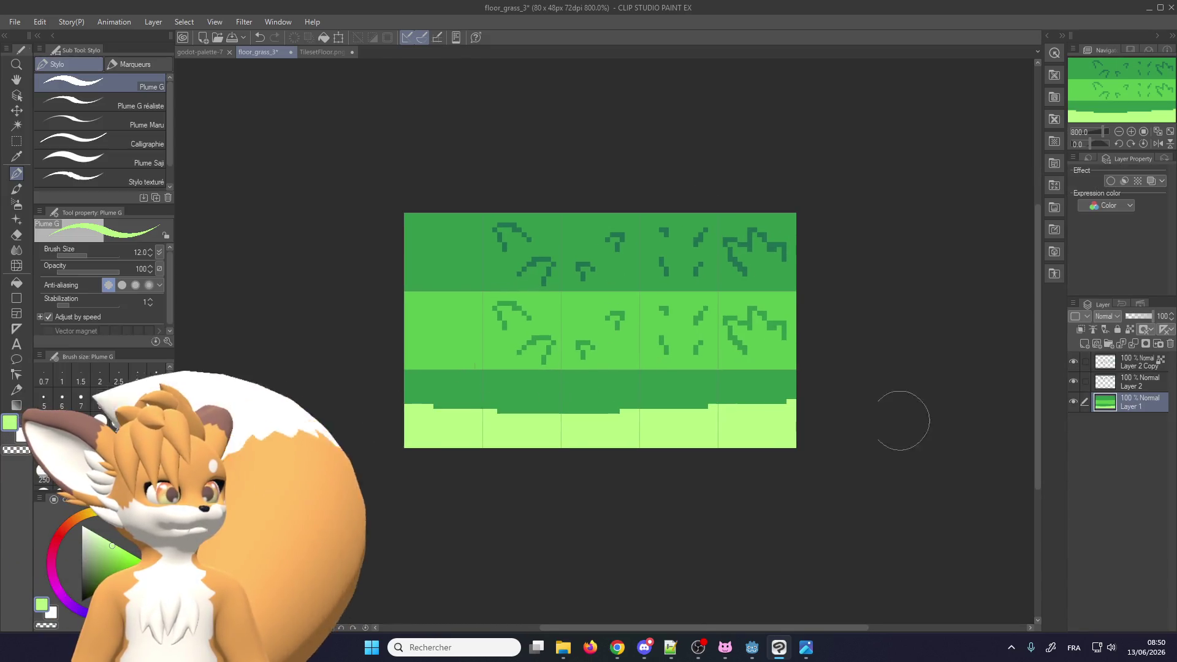
{"action": "left_click_drag", "start_coordinate": [426, 389], "coordinate": [620, 409]}
Cover the thin dark strip above the new row with a size-1 light-green line
{"action": "scroll", "coordinate": [620, 409], "scroll_direction": "up", "scroll_amount": 2}
{"action": "left_click", "coordinate": [62, 375]}
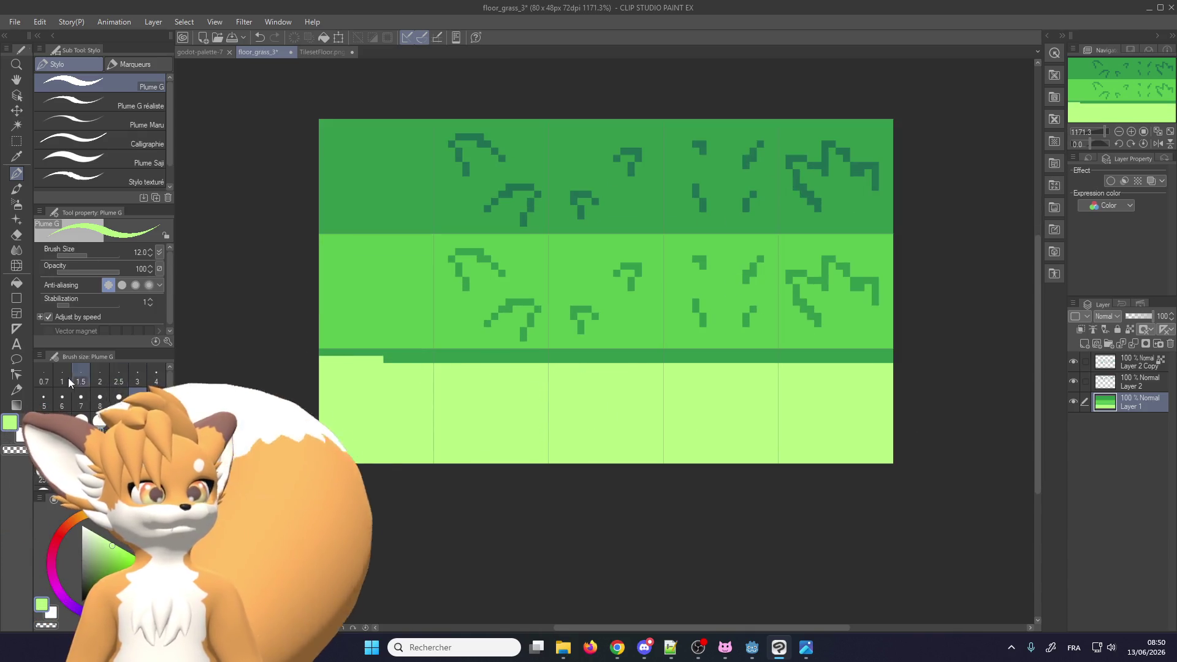
{"action": "left_click_drag", "start_coordinate": [322, 352], "coordinate": [892, 352]}
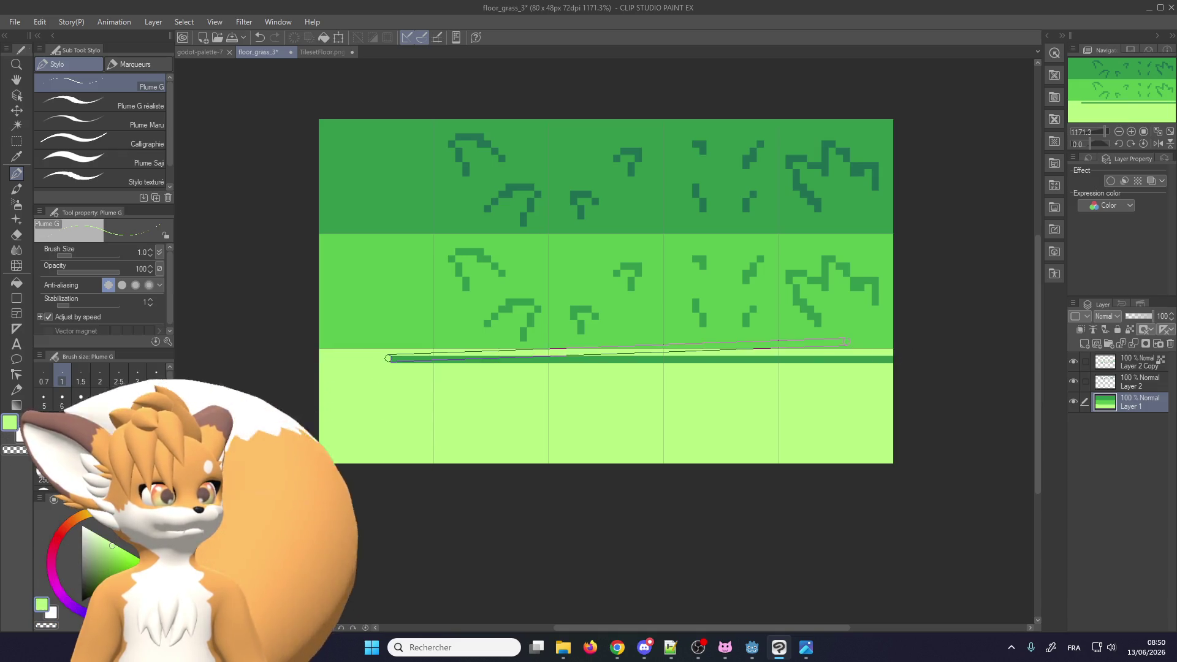
{"action": "left_click", "coordinate": [921, 356], "text": "shift"}
Merge the tuft copy layer into Layer 2
{"action": "scroll", "coordinate": [538, 409], "scroll_direction": "down", "scroll_amount": 1}
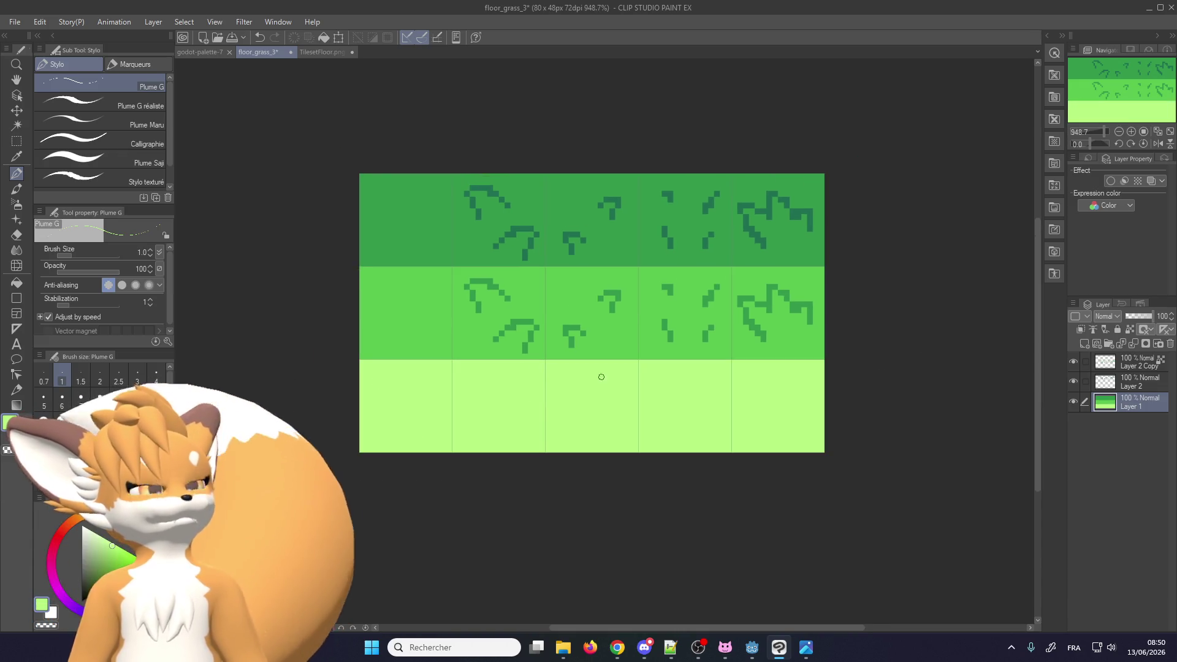
{"action": "scroll", "coordinate": [601, 376], "scroll_direction": "up", "scroll_amount": 1}
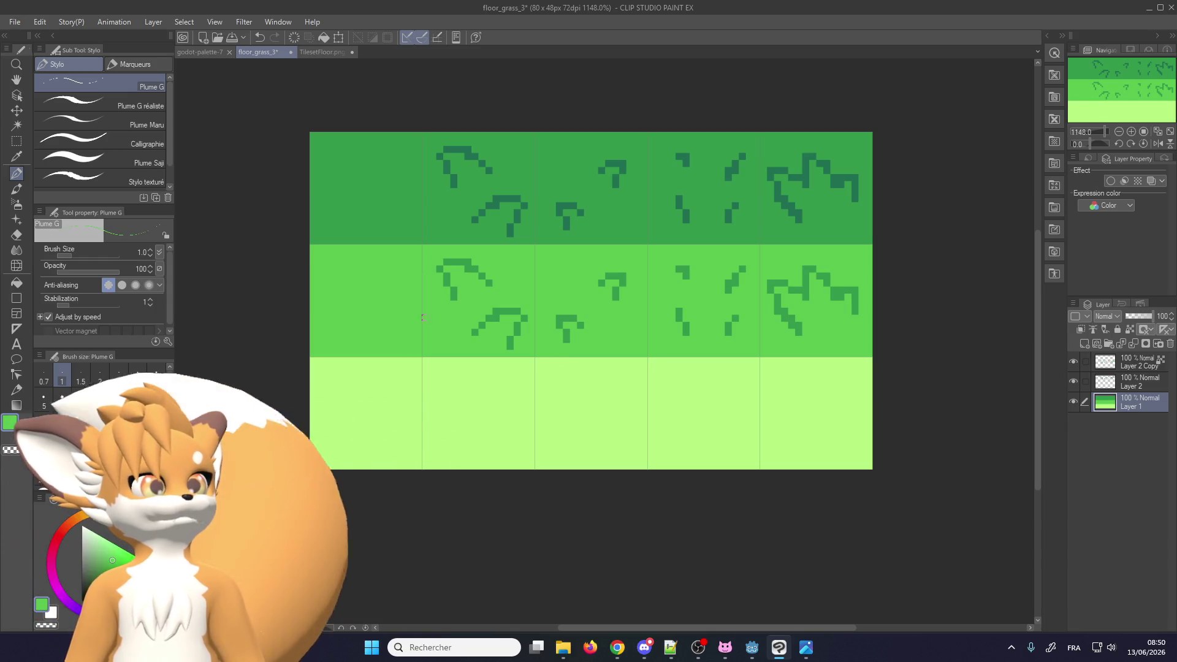
{"action": "left_click", "coordinate": [1101, 368]}
{"action": "left_click", "coordinate": [1134, 343]}
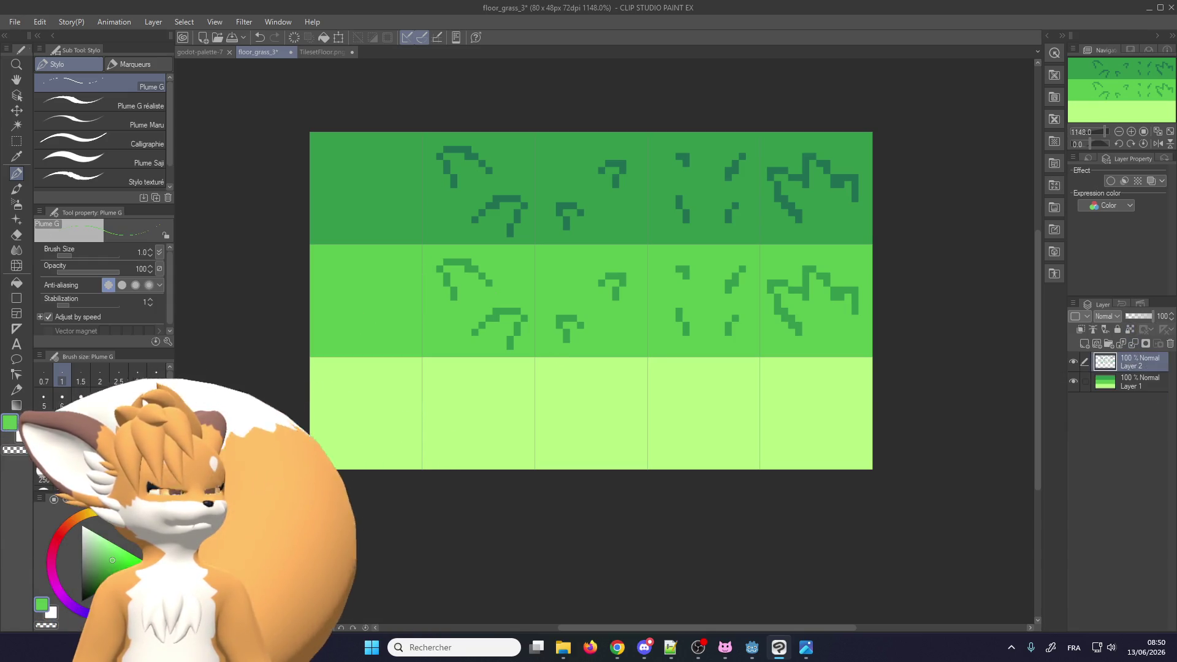
{"action": "left_click", "coordinate": [16, 141]}
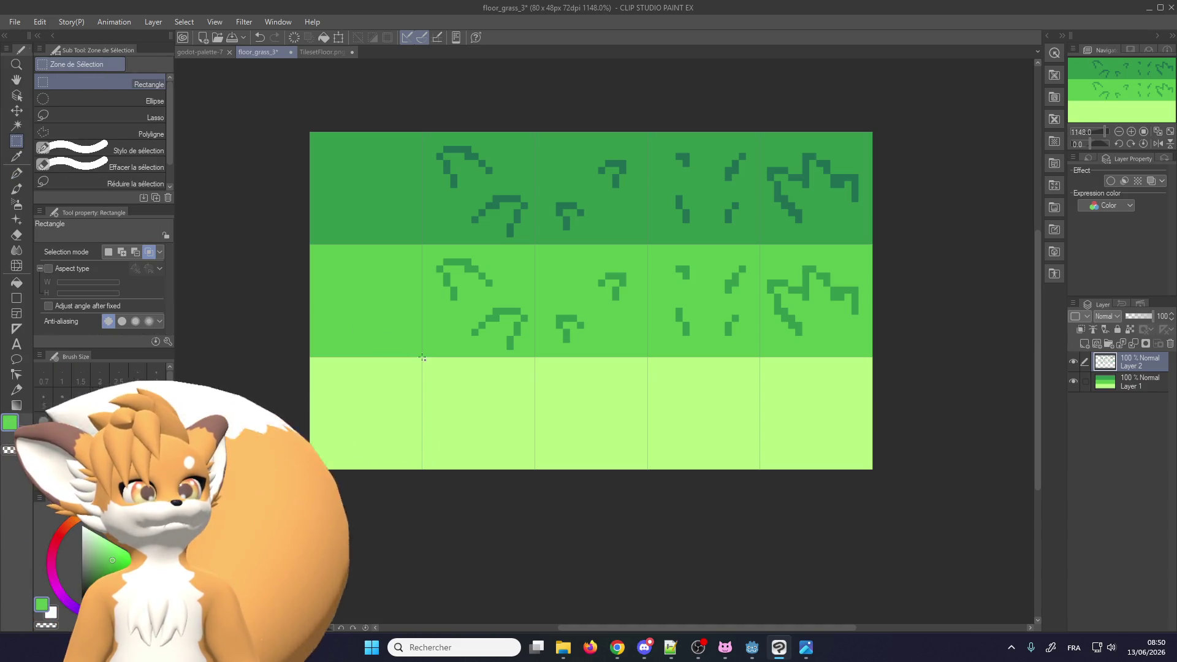
Copy the middle-row grass tufts and move the copy down into the pale bottom row
{"action": "left_click_drag", "start_coordinate": [902, 239], "coordinate": [903, 239]}
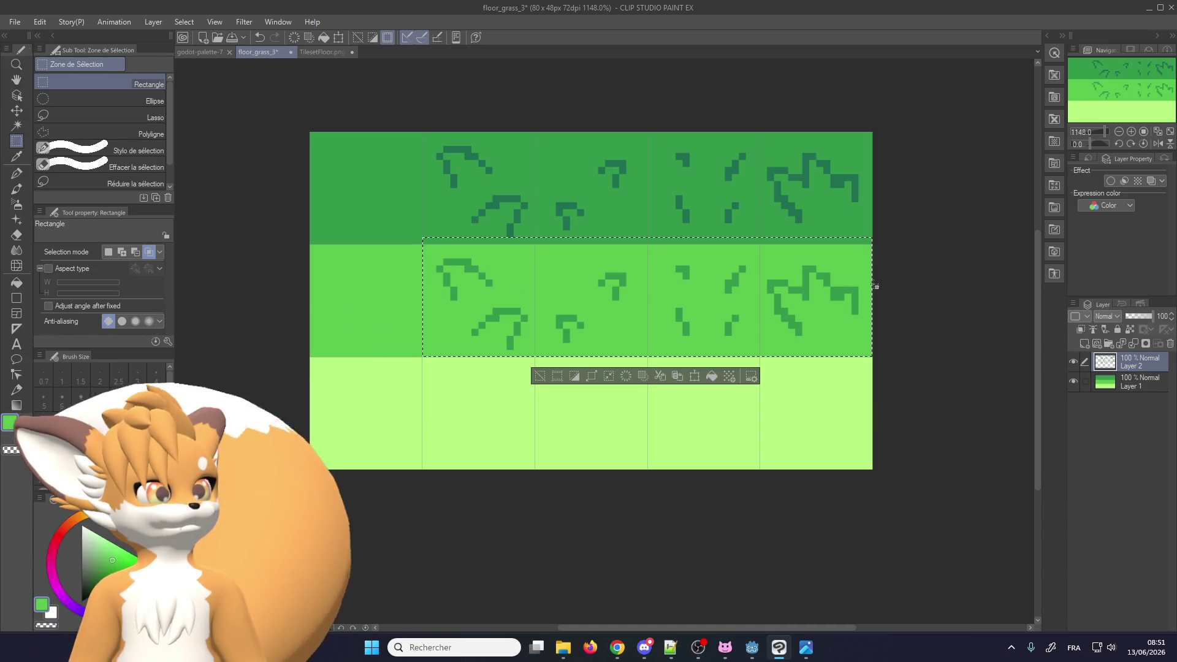
{"action": "left_click", "coordinate": [695, 375]}
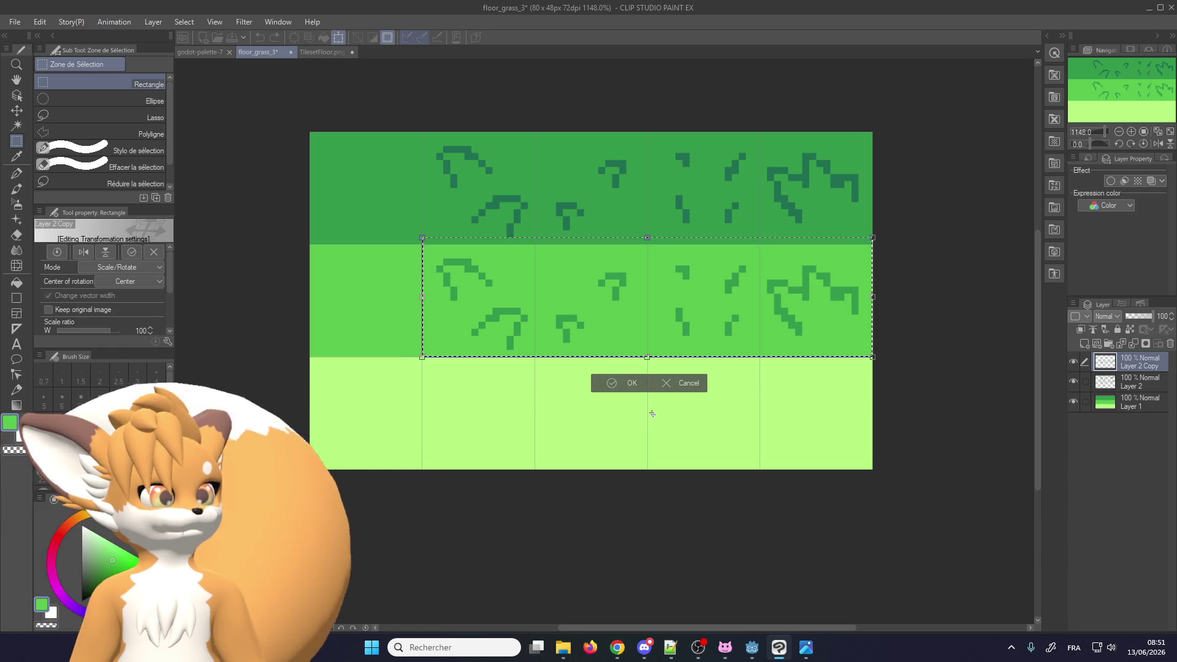
{"action": "left_click_drag", "start_coordinate": [525, 316], "coordinate": [525, 431]}
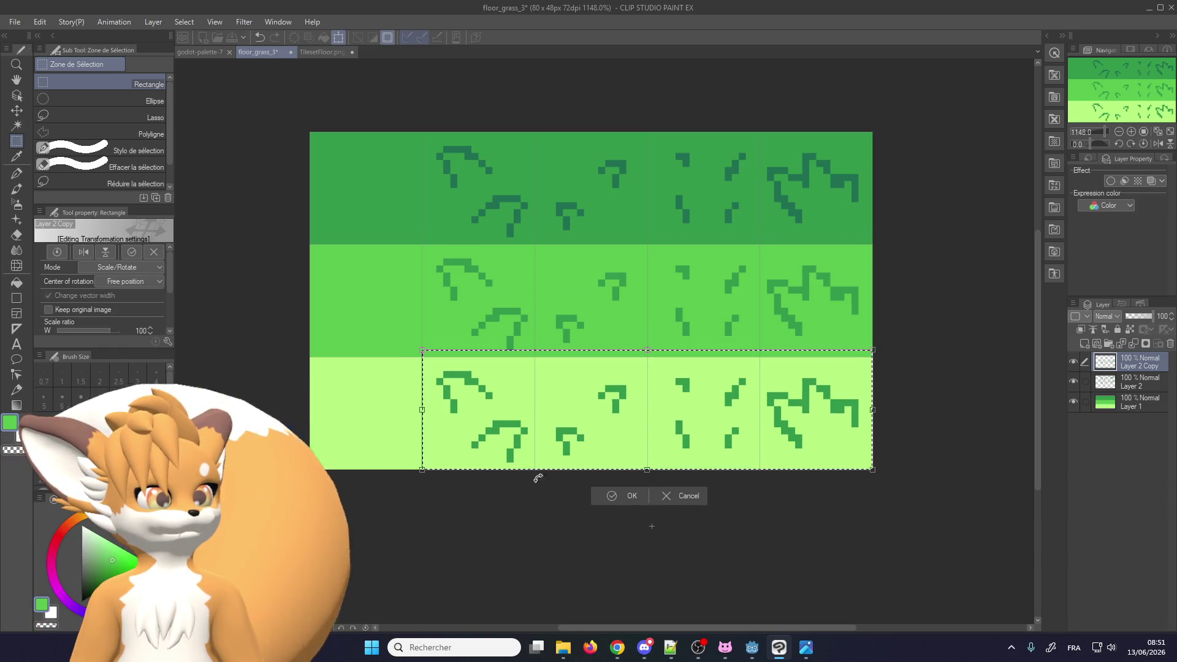
{"action": "left_click", "coordinate": [604, 498]}
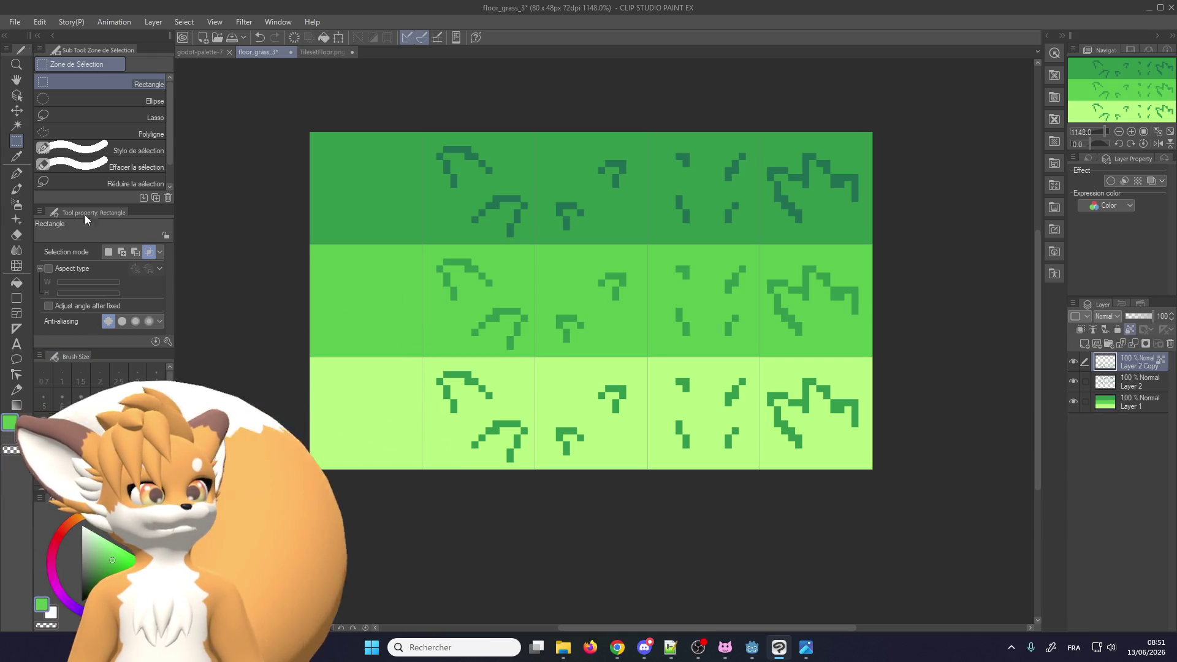
Merge the tuft copy into Layer 2 and save the file
{"action": "left_click", "coordinate": [16, 174]}
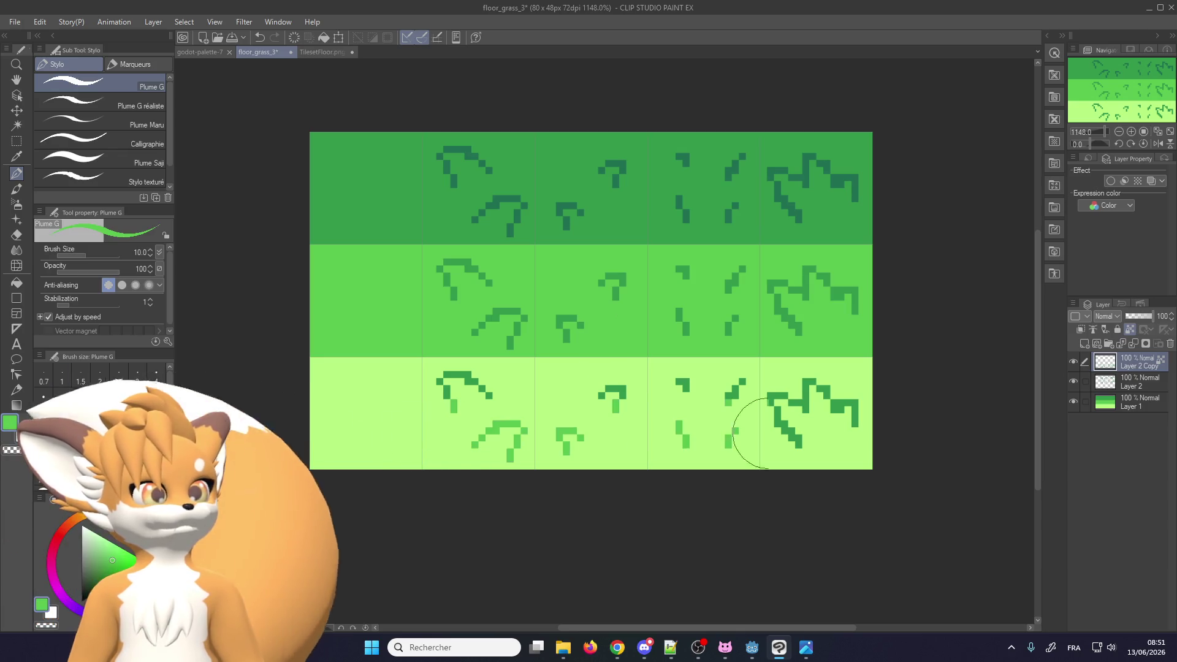
{"action": "scroll", "coordinate": [491, 419], "scroll_direction": "down", "scroll_amount": 5}
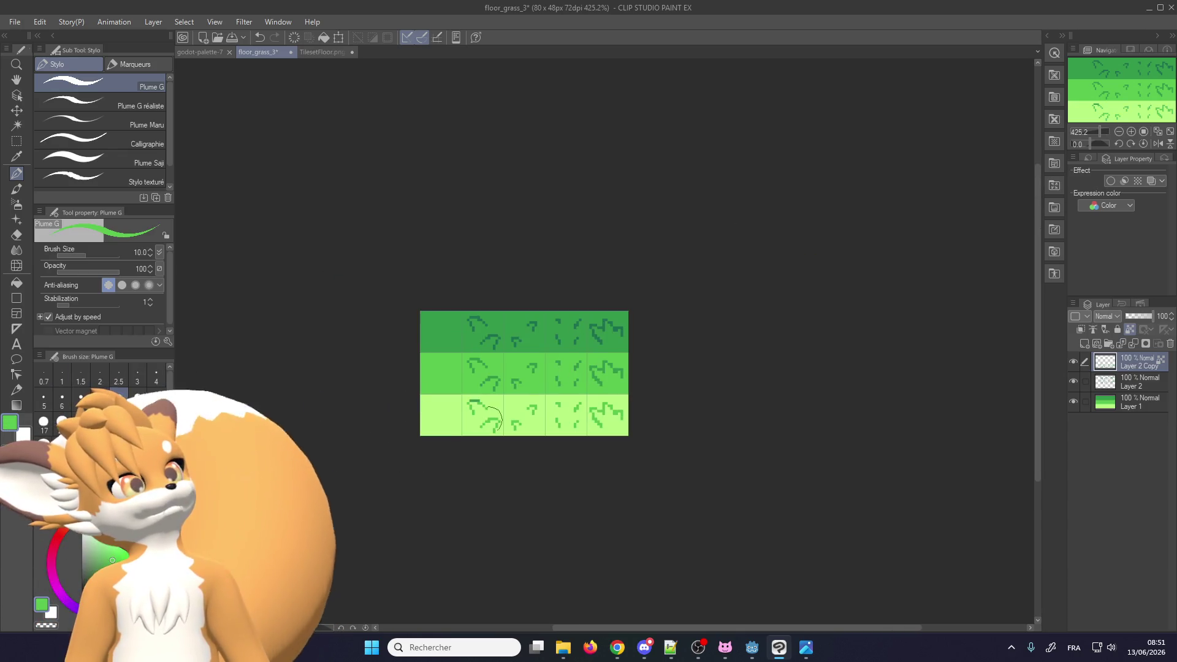
{"action": "scroll", "coordinate": [452, 419], "scroll_direction": "up", "scroll_amount": 2}
{"action": "scroll", "coordinate": [459, 419], "scroll_direction": "up", "scroll_amount": 1}
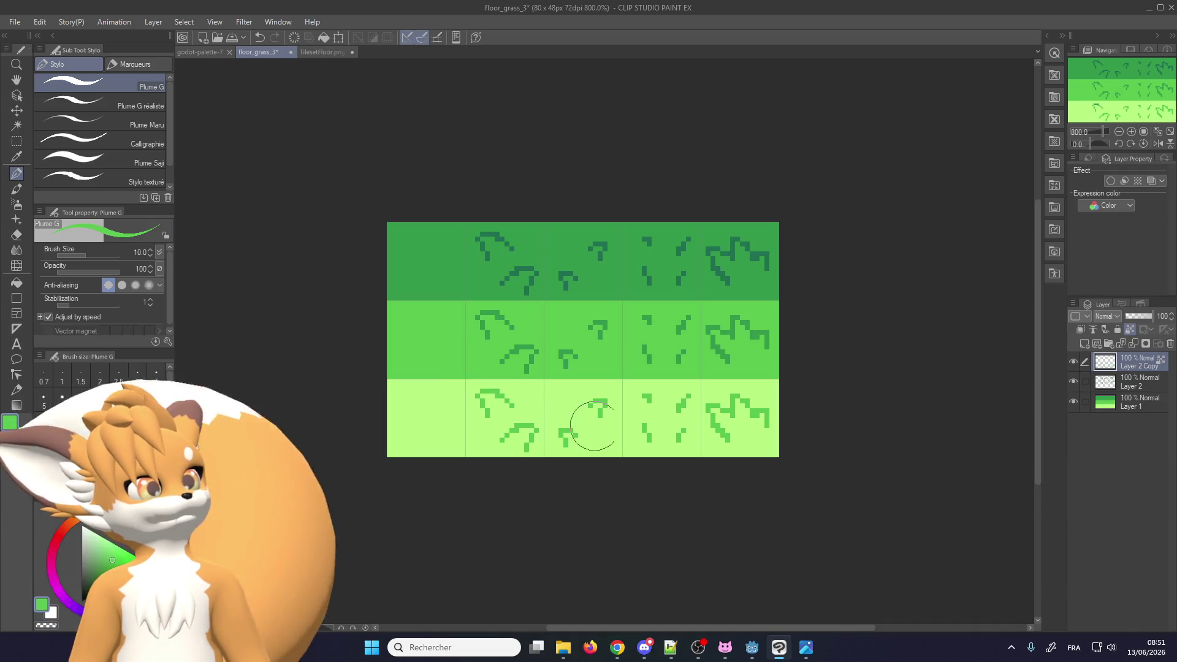
{"action": "scroll", "coordinate": [473, 421], "scroll_direction": "down", "scroll_amount": 1}
{"action": "scroll", "coordinate": [894, 389], "scroll_direction": "up", "scroll_amount": 1}
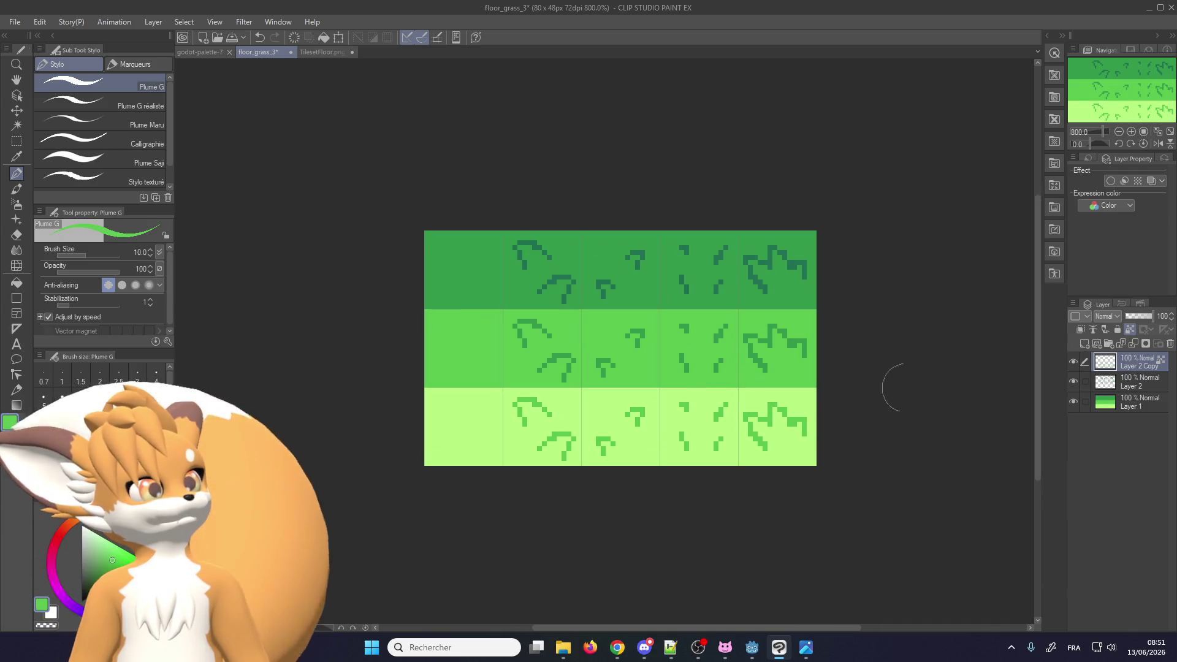
{"action": "left_click", "coordinate": [1144, 346]}
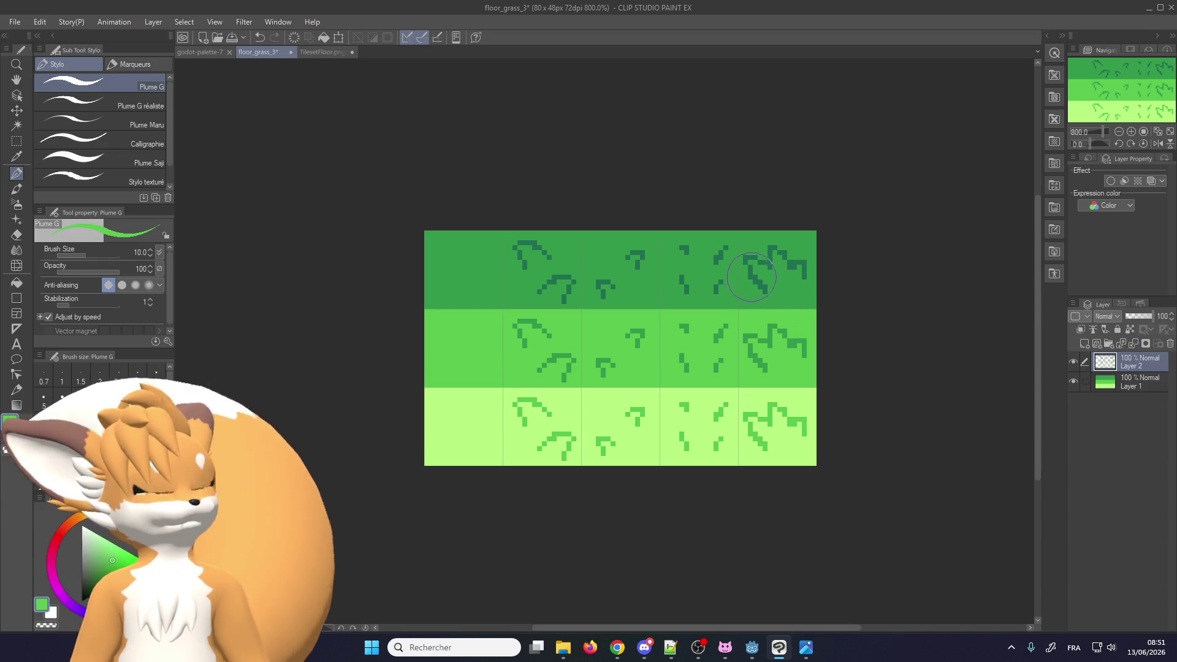
{"action": "key", "text": "ctrl+s"}
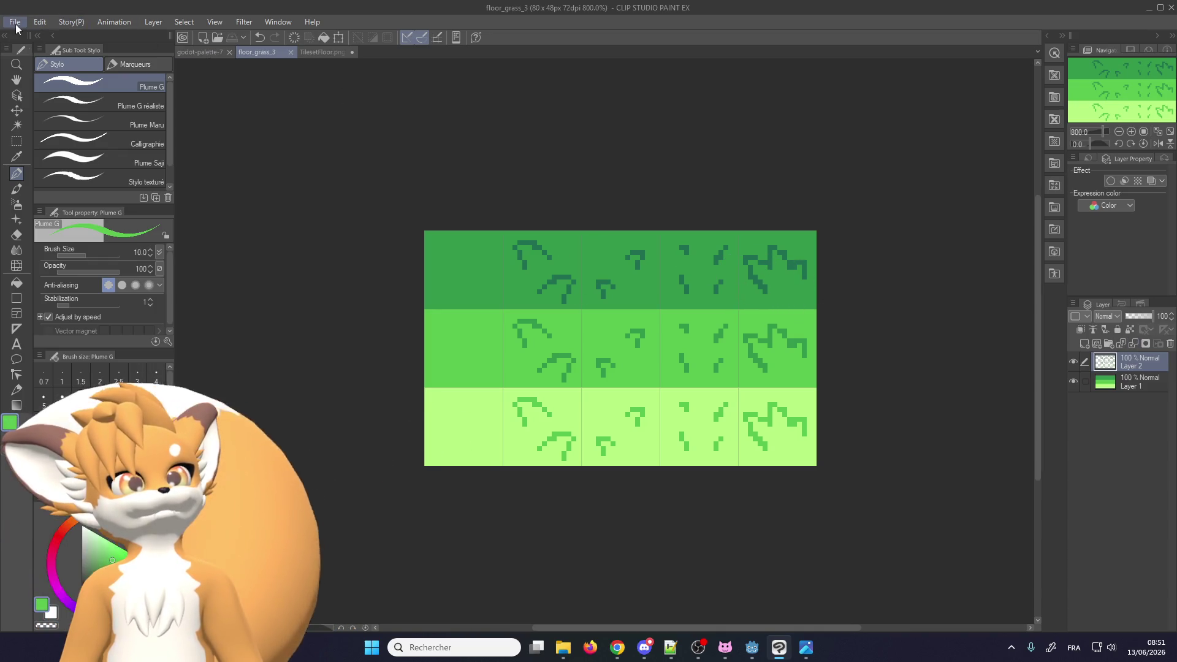
Export the layer as PNG named floor_grass, overwriting the existing floor_grass.png
{"action": "left_click", "coordinate": [15, 23]}
{"action": "mouse_move", "coordinate": [52, 180]}
{"action": "left_click", "coordinate": [266, 208]}
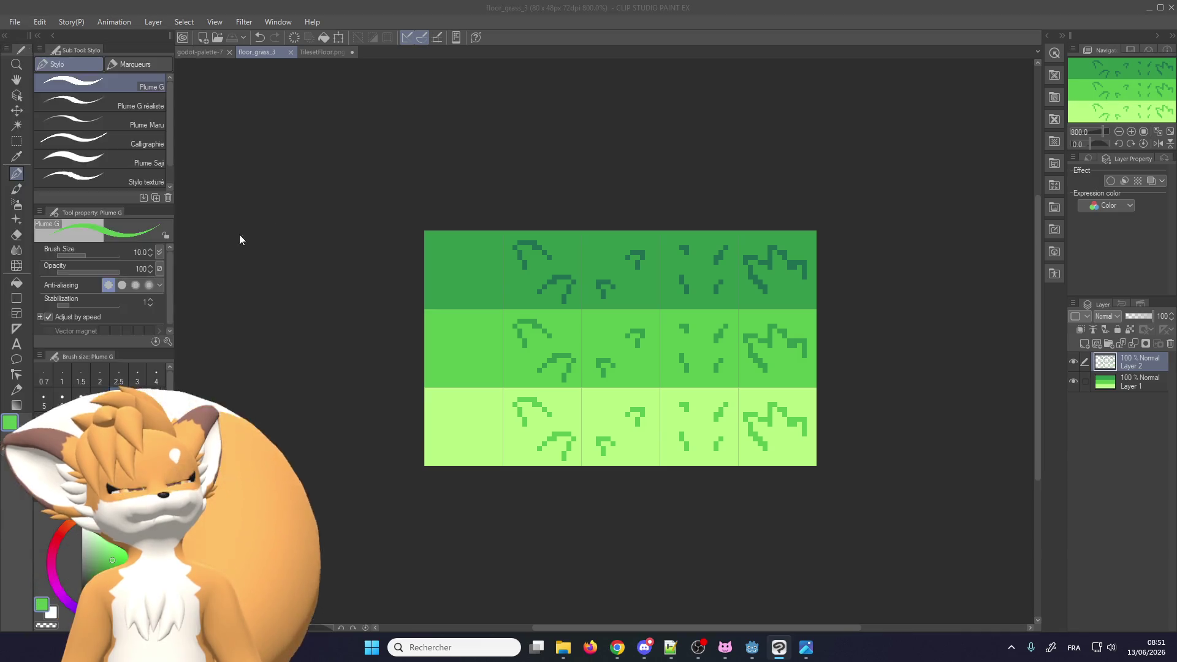
{"action": "key", "text": "BackSpace"}
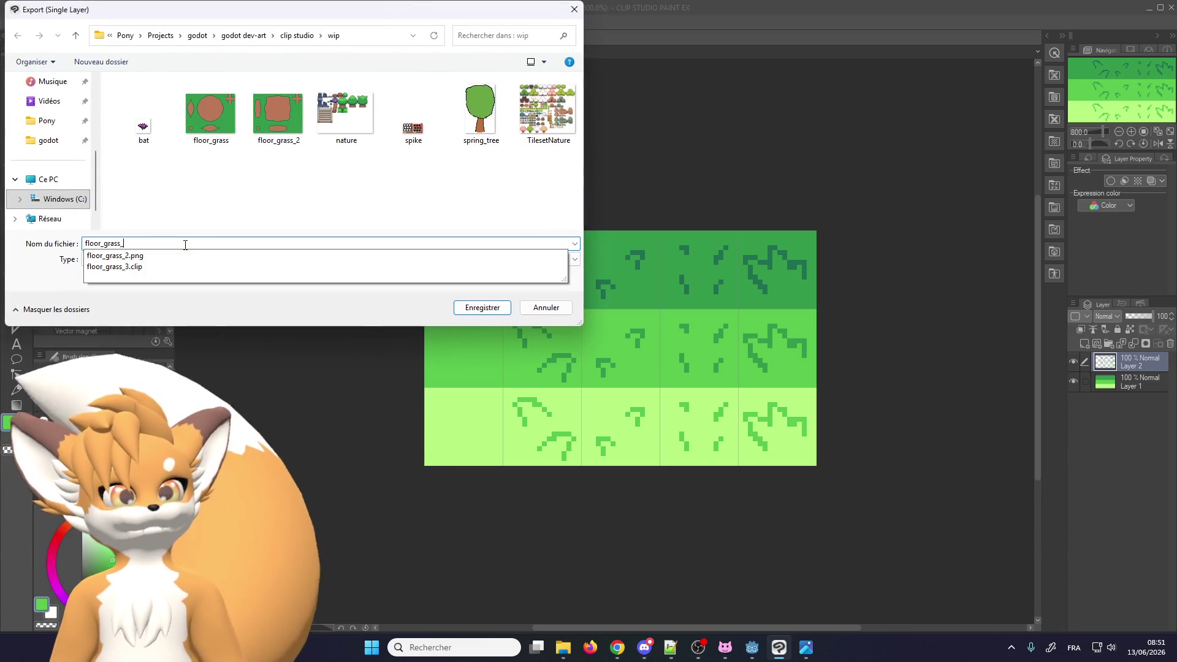
{"action": "key", "text": "BackSpace"}
{"action": "key", "text": "Return"}
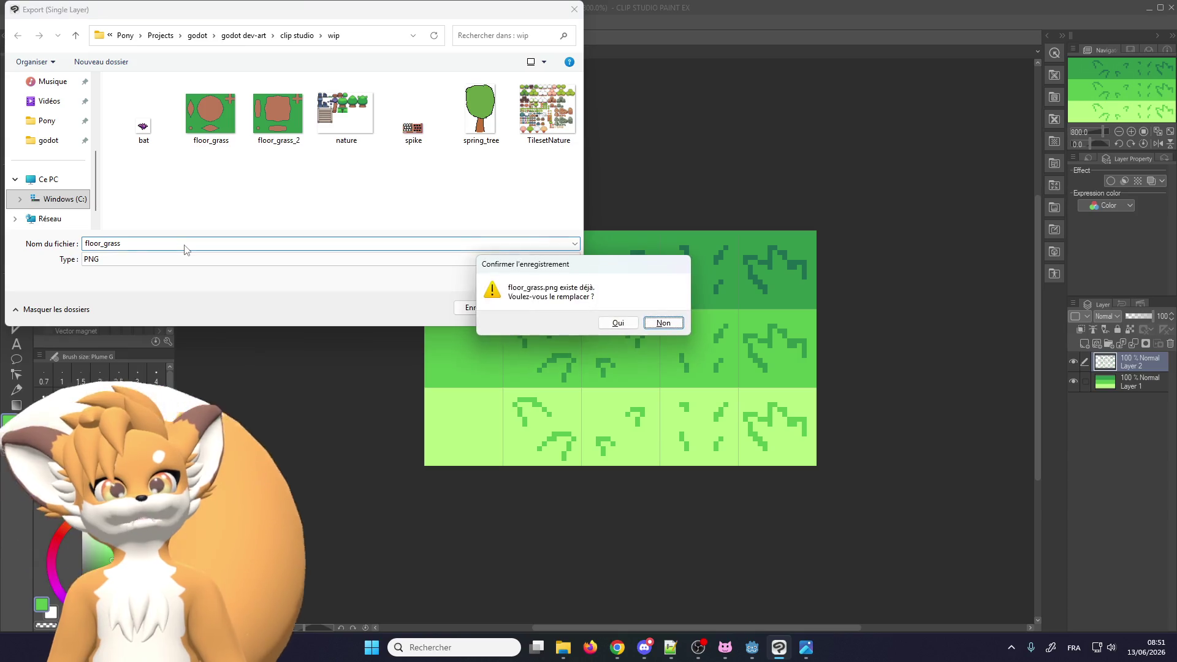
{"action": "key", "text": "Return"}
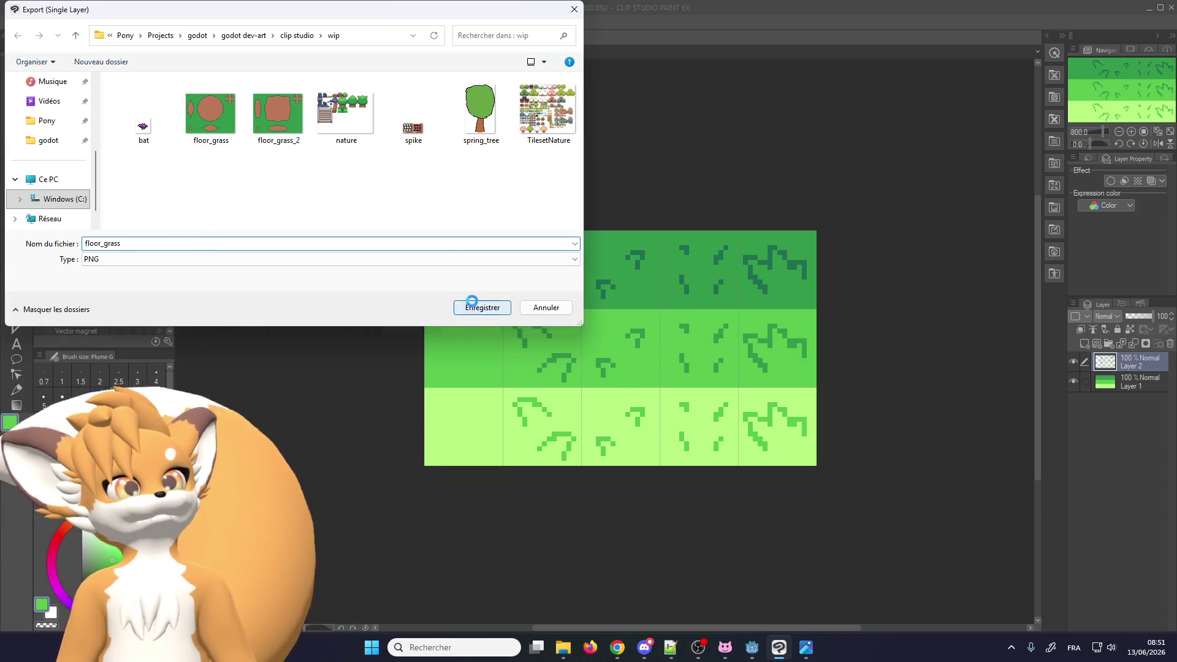
{"action": "left_click", "coordinate": [623, 319]}
{"action": "left_click", "coordinate": [560, 222]}
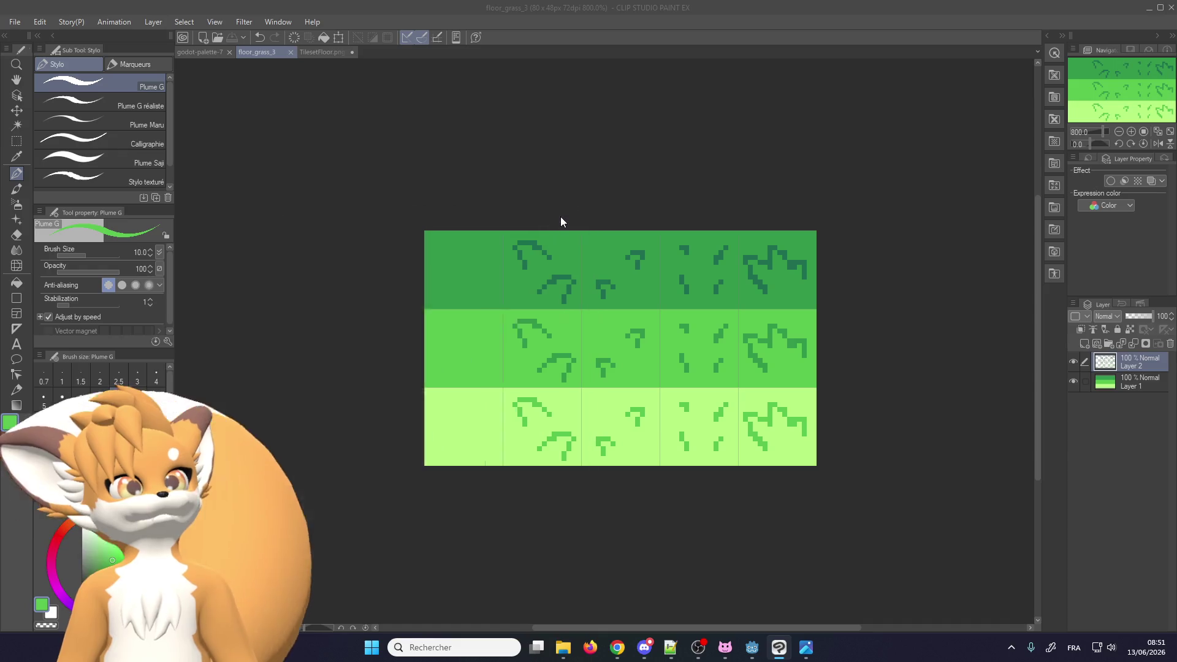
{"action": "left_click", "coordinate": [480, 283]}
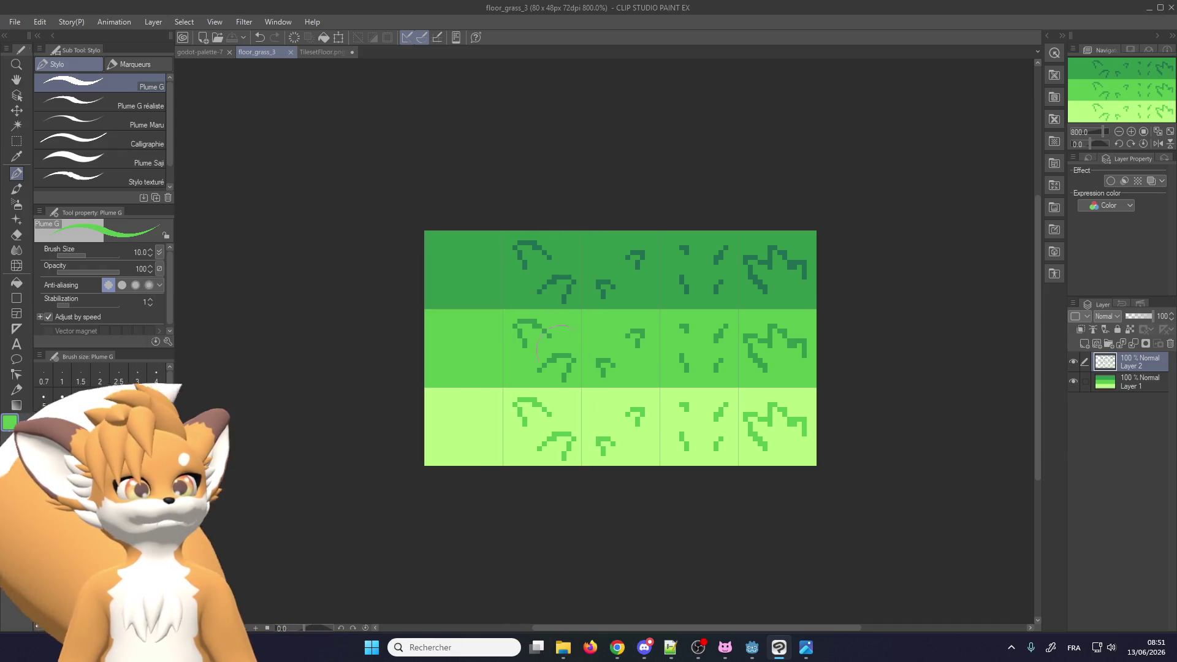
Switch from Clip Studio Paint to the Godot project editor
{"action": "left_click", "coordinate": [565, 654]}
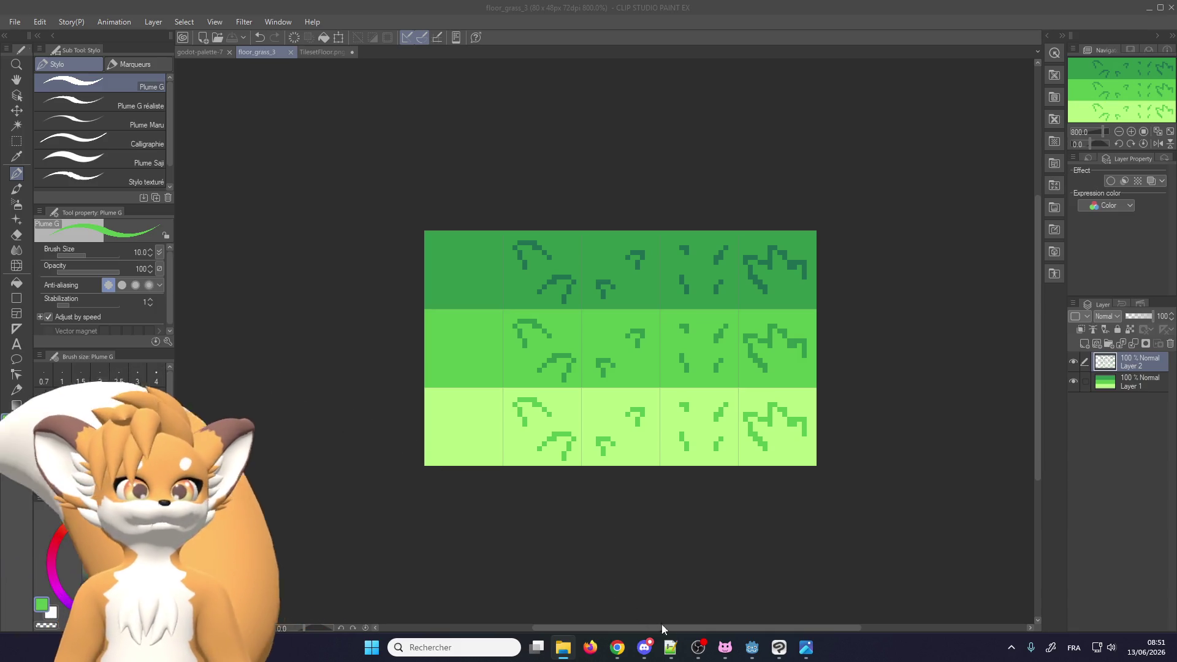
{"action": "mouse_move", "coordinate": [704, 655]}
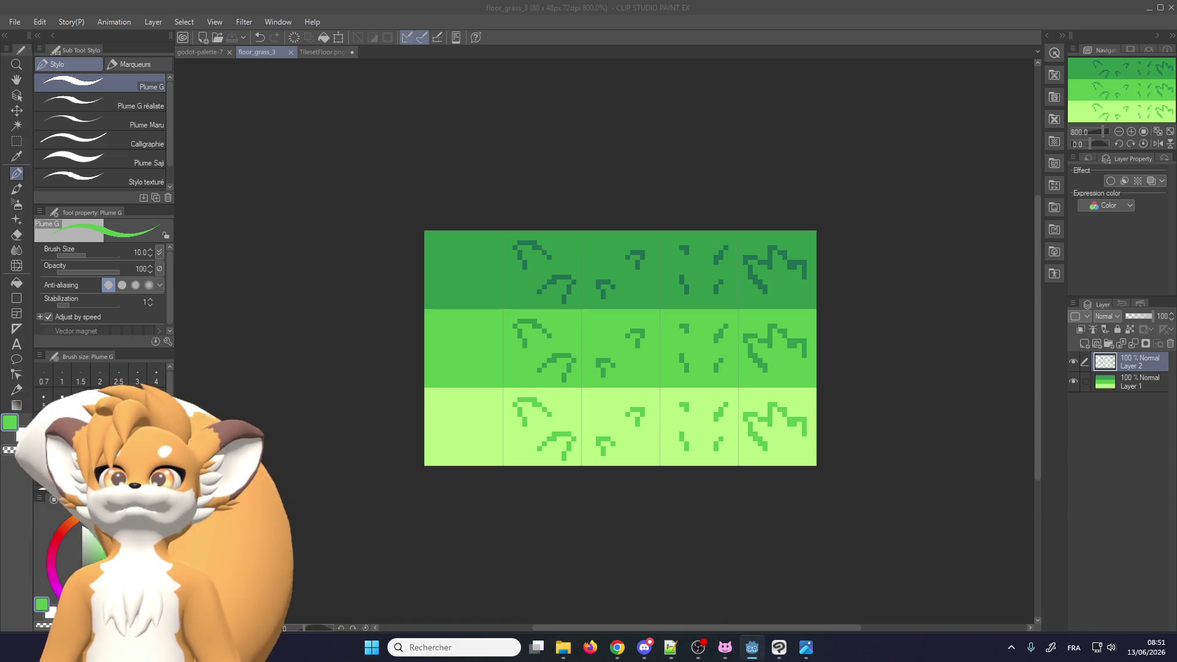
{"action": "left_click", "coordinate": [752, 647]}
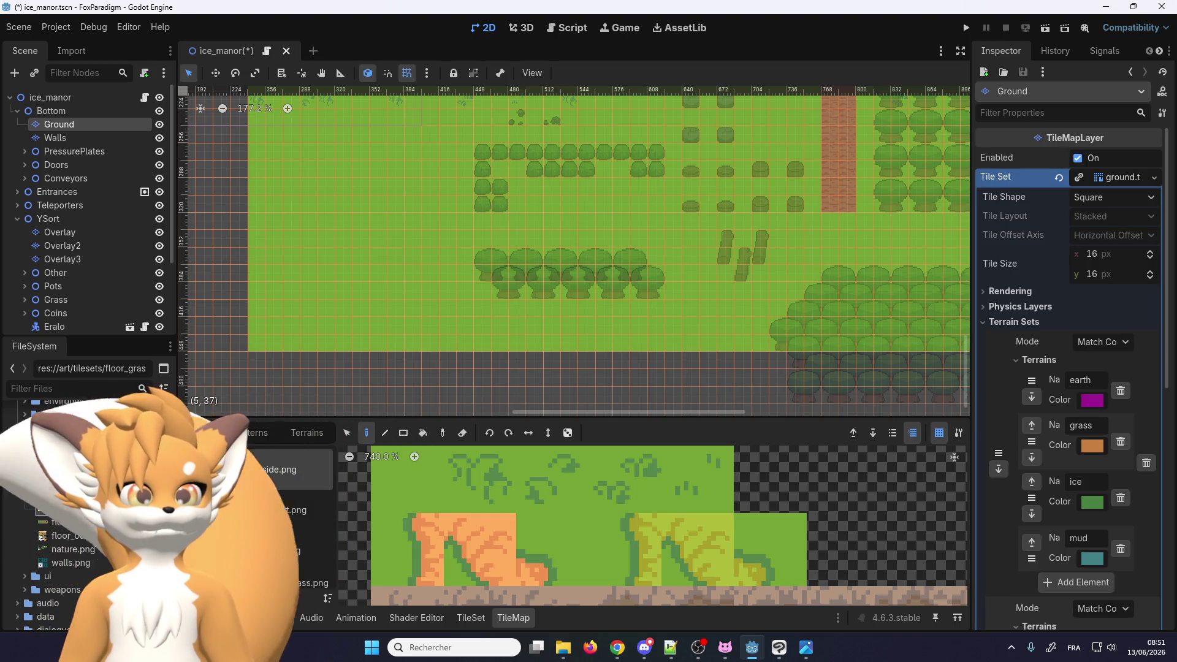
Add floor_grass.png to the Ground tileset with automatic atlas tile creation
{"action": "left_click", "coordinate": [471, 618]}
{"action": "left_click_drag", "start_coordinate": [123, 429], "coordinate": [276, 545]}
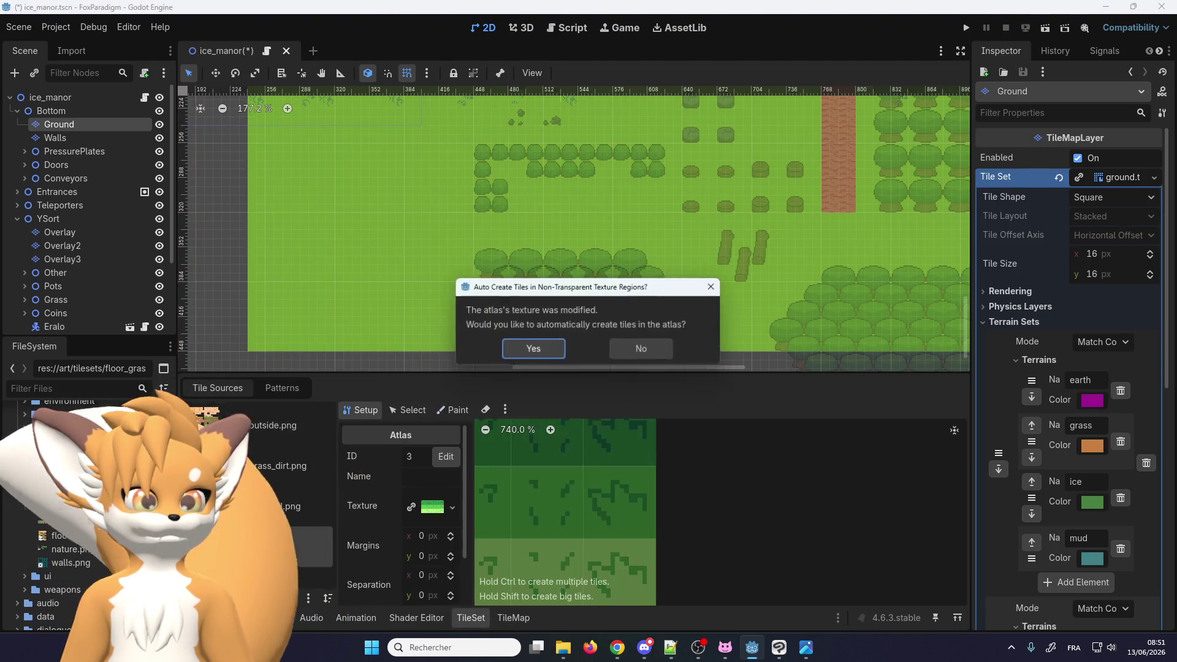
{"action": "left_click", "coordinate": [534, 347]}
{"action": "scroll", "coordinate": [691, 487], "scroll_direction": "down", "scroll_amount": 4}
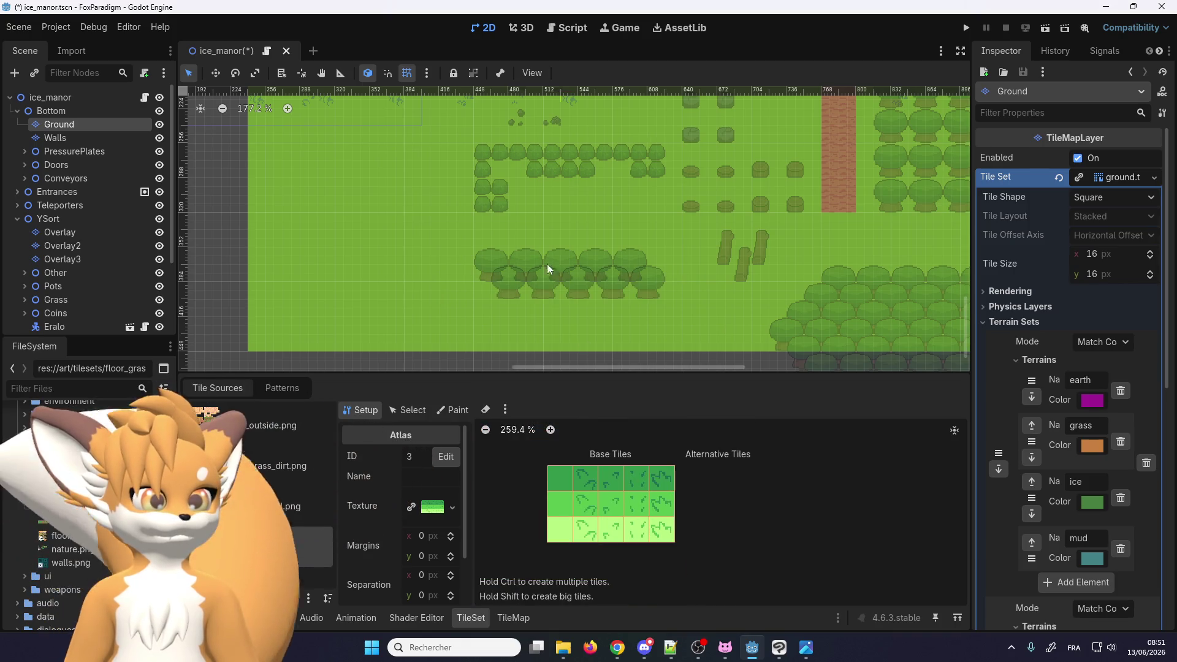
{"action": "scroll", "coordinate": [480, 163], "scroll_direction": "down", "scroll_amount": 4}
{"action": "scroll", "coordinate": [601, 297], "scroll_direction": "down", "scroll_amount": 3}
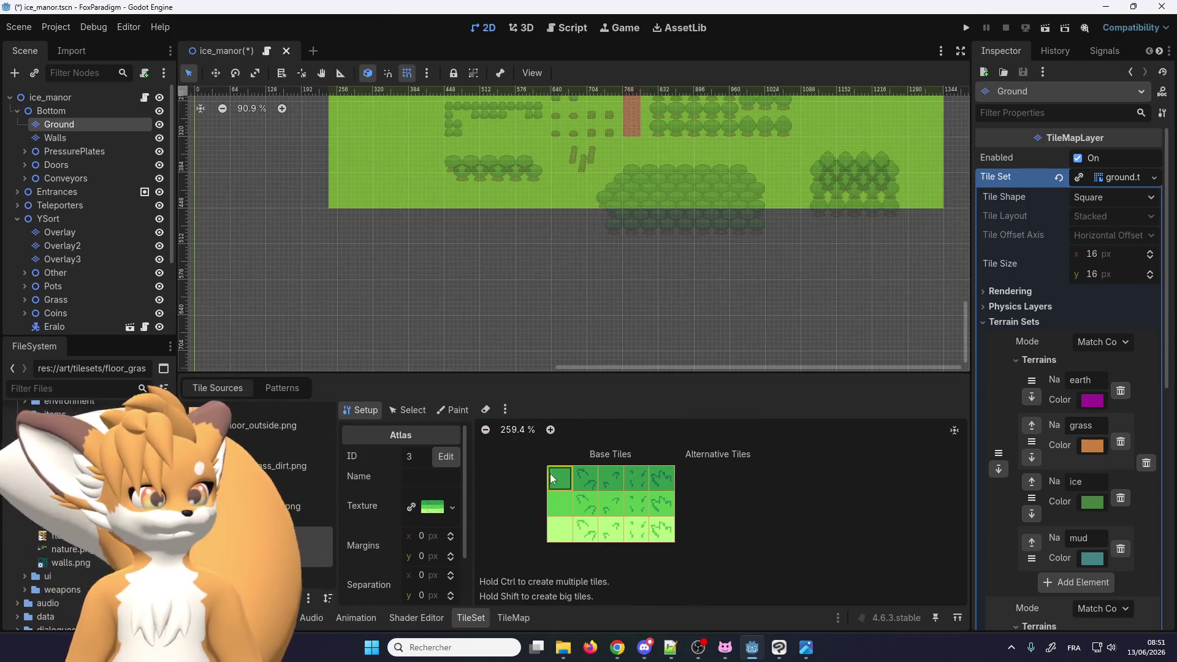
{"action": "scroll", "coordinate": [517, 308], "scroll_direction": "up", "scroll_amount": 3}
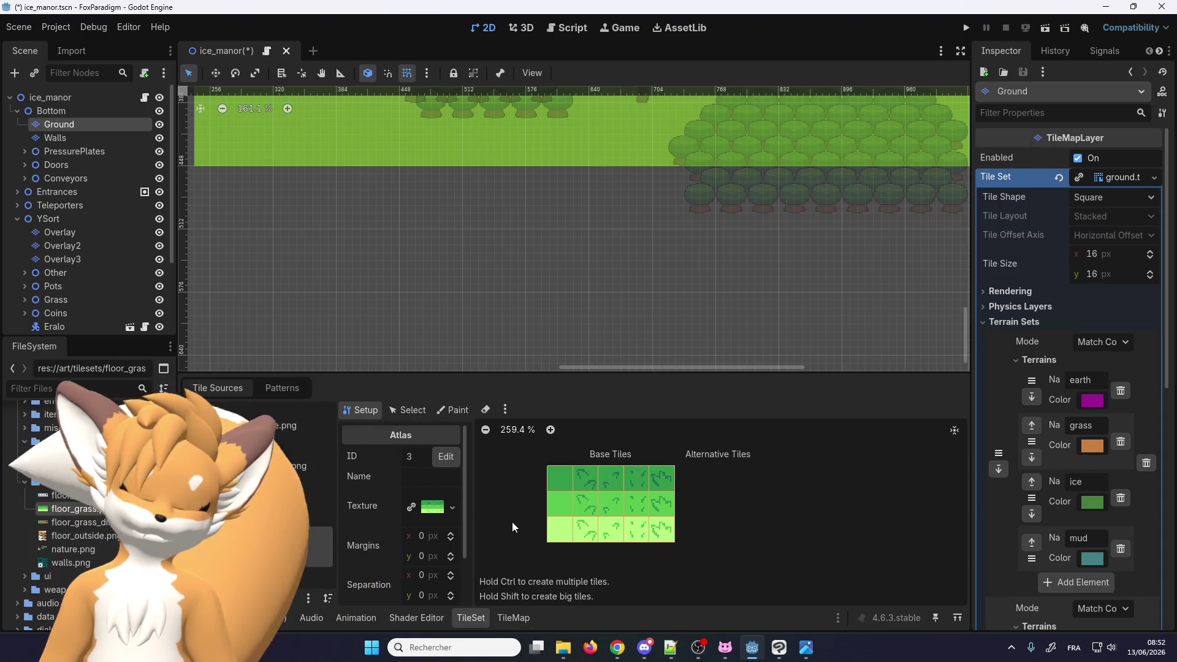
{"action": "scroll", "coordinate": [599, 343], "scroll_direction": "up", "scroll_amount": 2}
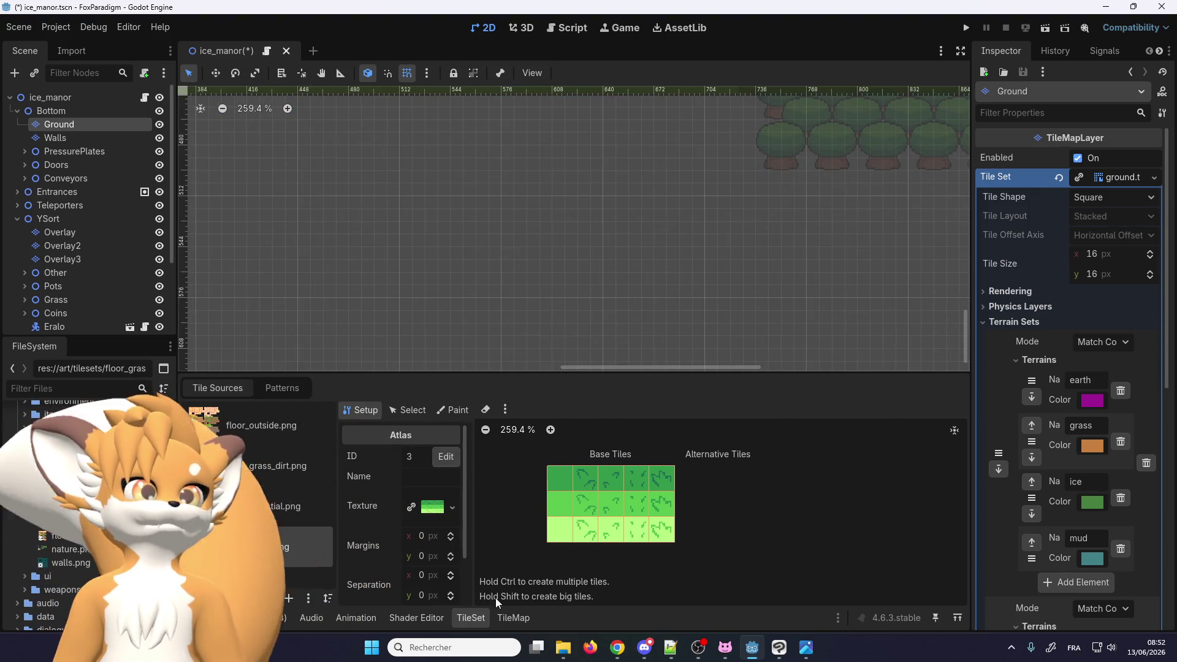
Paint a rectangle of plain dark-green grass tiles below the map with the Rect tool
{"action": "left_click", "coordinate": [514, 619]}
{"action": "left_click", "coordinate": [508, 500]}
{"action": "scroll", "coordinate": [508, 500], "scroll_direction": "down", "scroll_amount": 1}
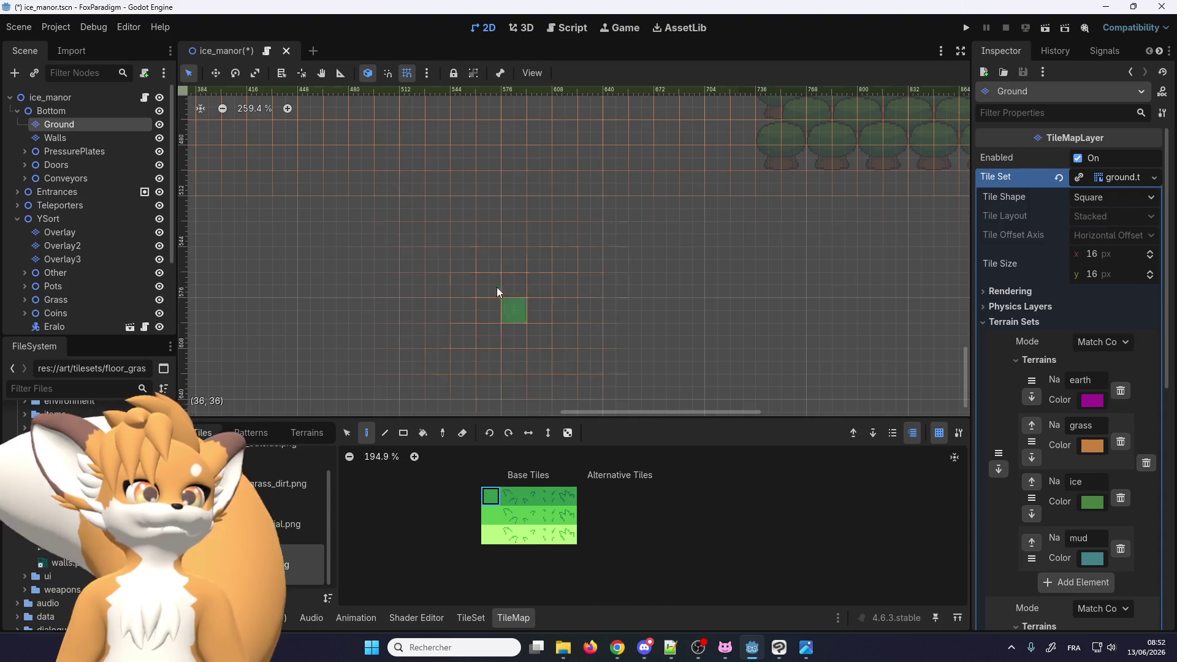
{"action": "scroll", "coordinate": [454, 160], "scroll_direction": "down", "scroll_amount": 2}
{"action": "key", "text": "r"}
{"action": "scroll", "coordinate": [460, 301], "scroll_direction": "down", "scroll_amount": 3}
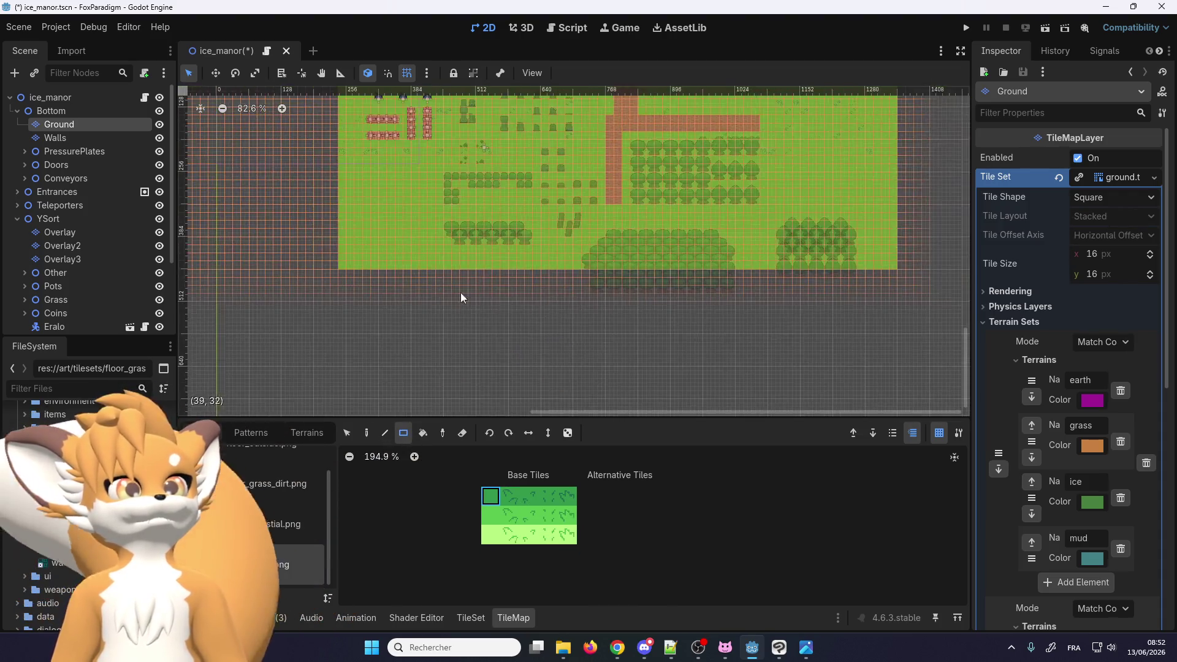
{"action": "left_click_drag", "start_coordinate": [360, 277], "coordinate": [428, 335]}
Select the four decorated dark-green grass tiles in the atlas
{"action": "scroll", "coordinate": [434, 319], "scroll_direction": "up", "scroll_amount": 5}
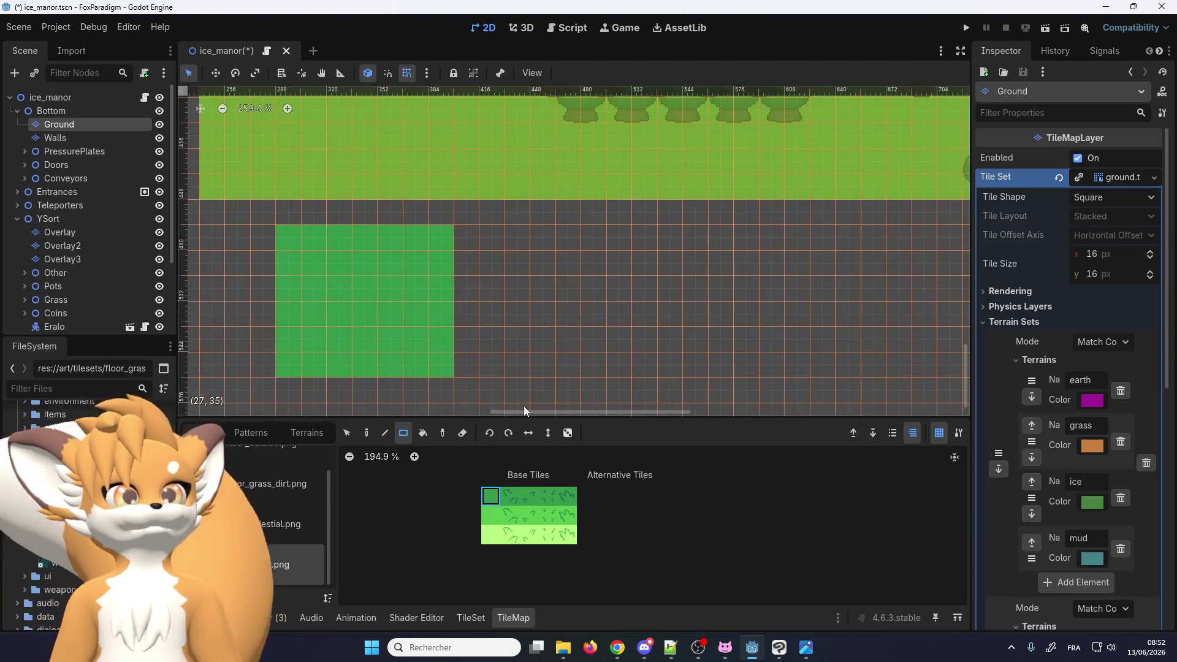
{"action": "scroll", "coordinate": [560, 289], "scroll_direction": "down", "scroll_amount": 1}
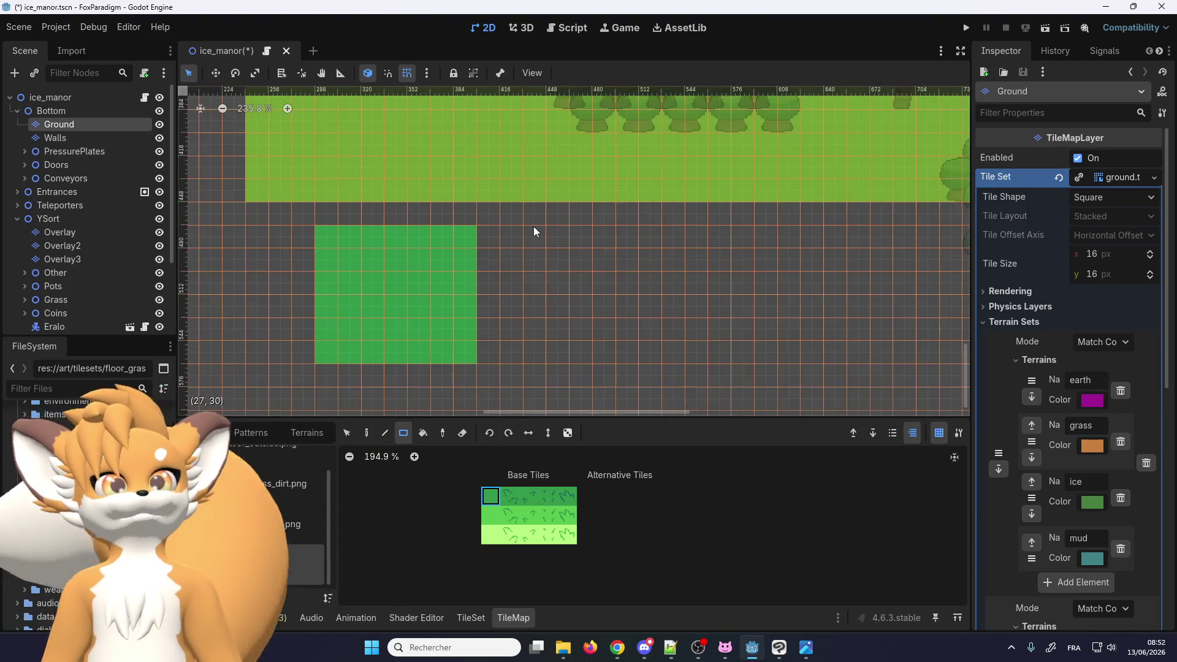
{"action": "scroll", "coordinate": [551, 257], "scroll_direction": "down", "scroll_amount": 1}
{"action": "scroll", "coordinate": [339, 317], "scroll_direction": "up", "scroll_amount": 2}
{"action": "scroll", "coordinate": [561, 506], "scroll_direction": "up", "scroll_amount": 5}
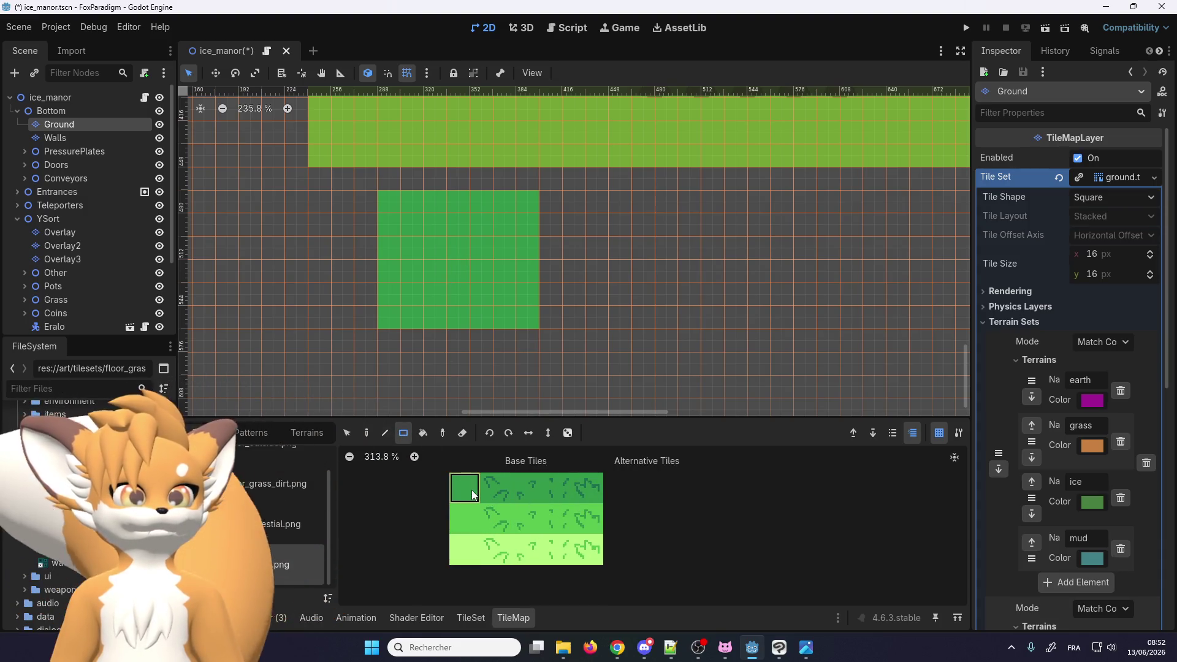
{"action": "left_click_drag", "start_coordinate": [494, 490], "coordinate": [588, 488]}
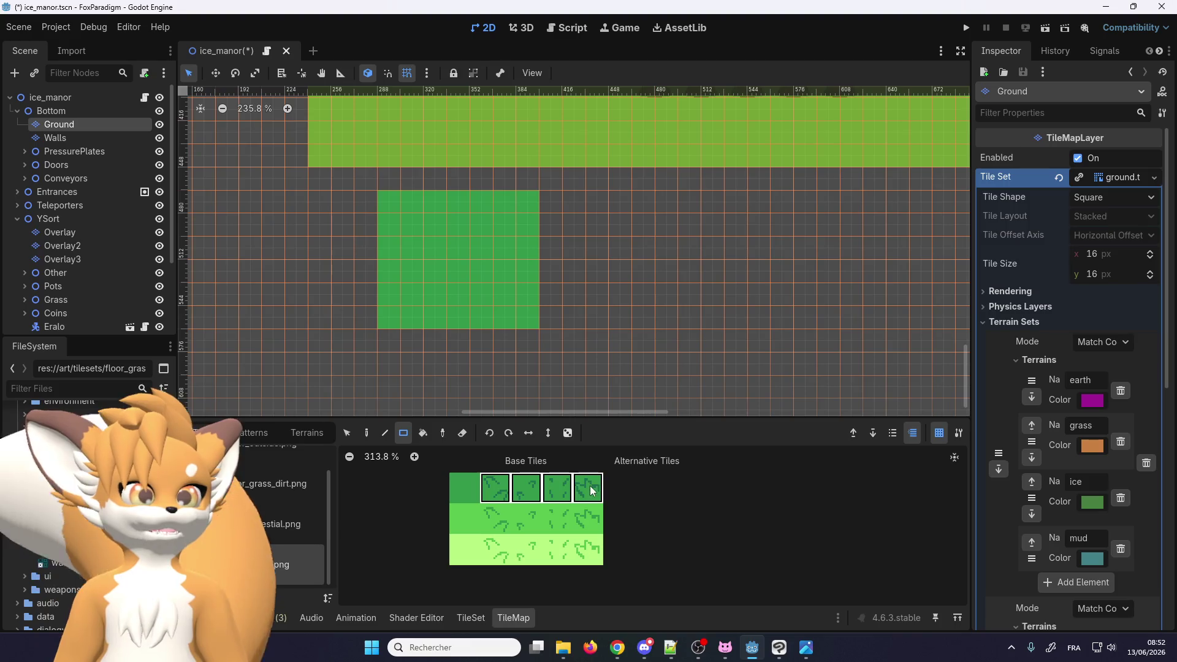
Fill the area with random decorated grass, undo, then refill with scattering 10.0
{"action": "left_click", "coordinate": [569, 434]}
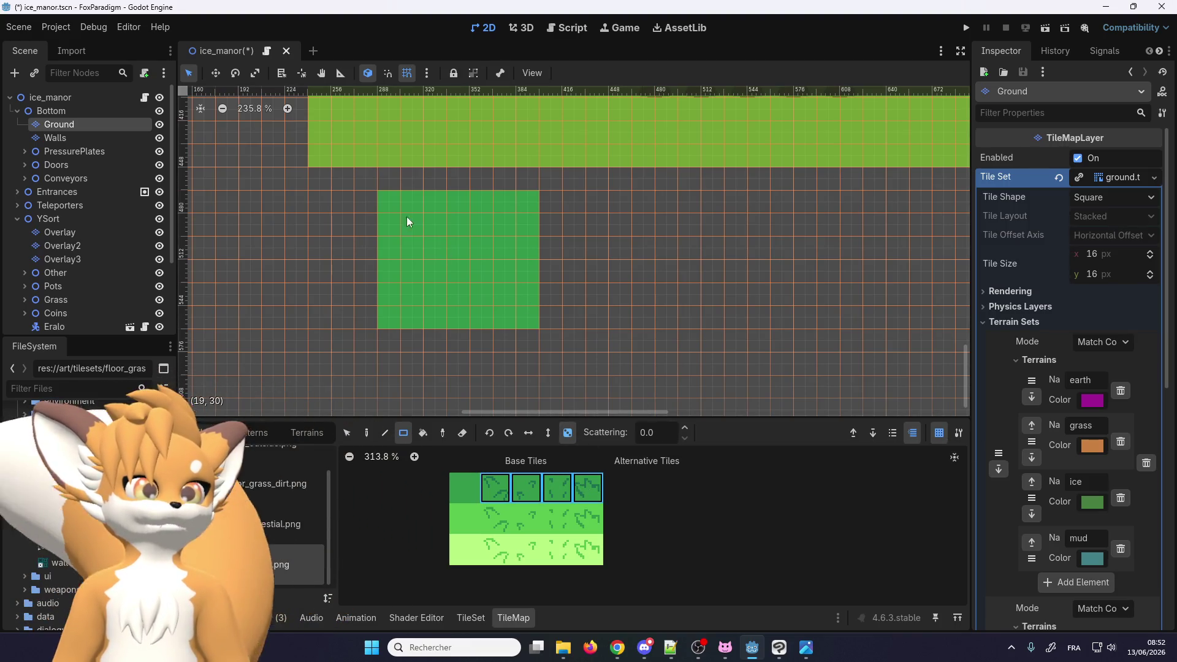
{"action": "left_click_drag", "start_coordinate": [388, 204], "coordinate": [534, 319]}
{"action": "scroll", "coordinate": [420, 268], "scroll_direction": "up", "scroll_amount": 3}
{"action": "scroll", "coordinate": [393, 156], "scroll_direction": "up", "scroll_amount": 1}
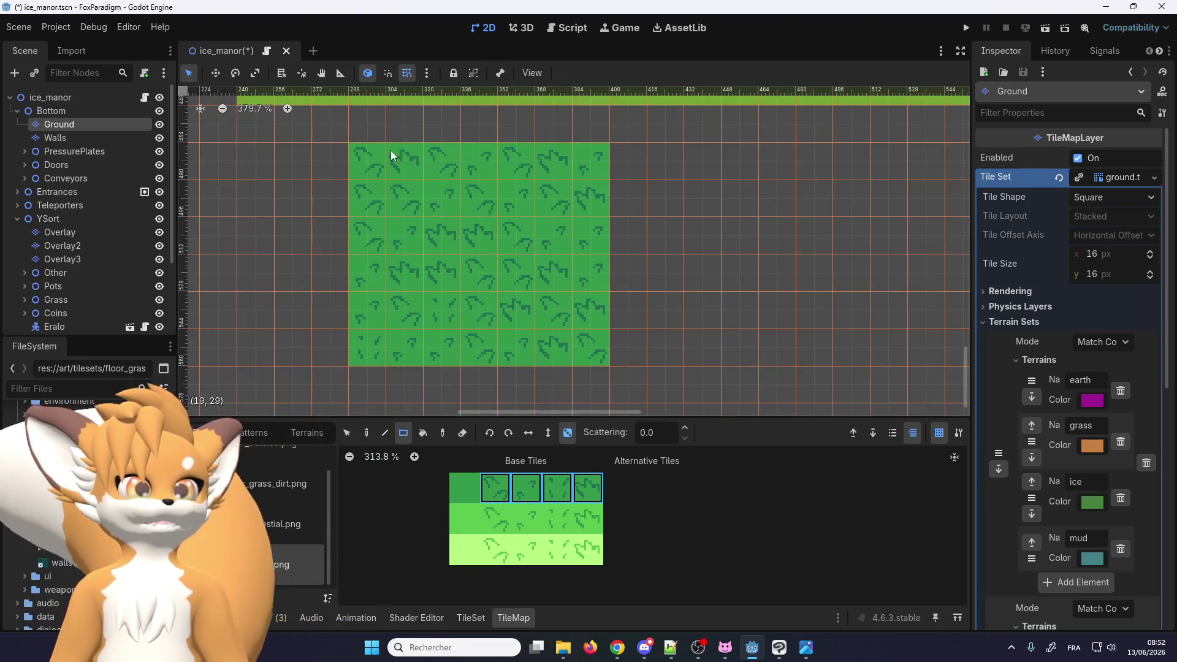
{"action": "key", "text": "ctrl+z"}
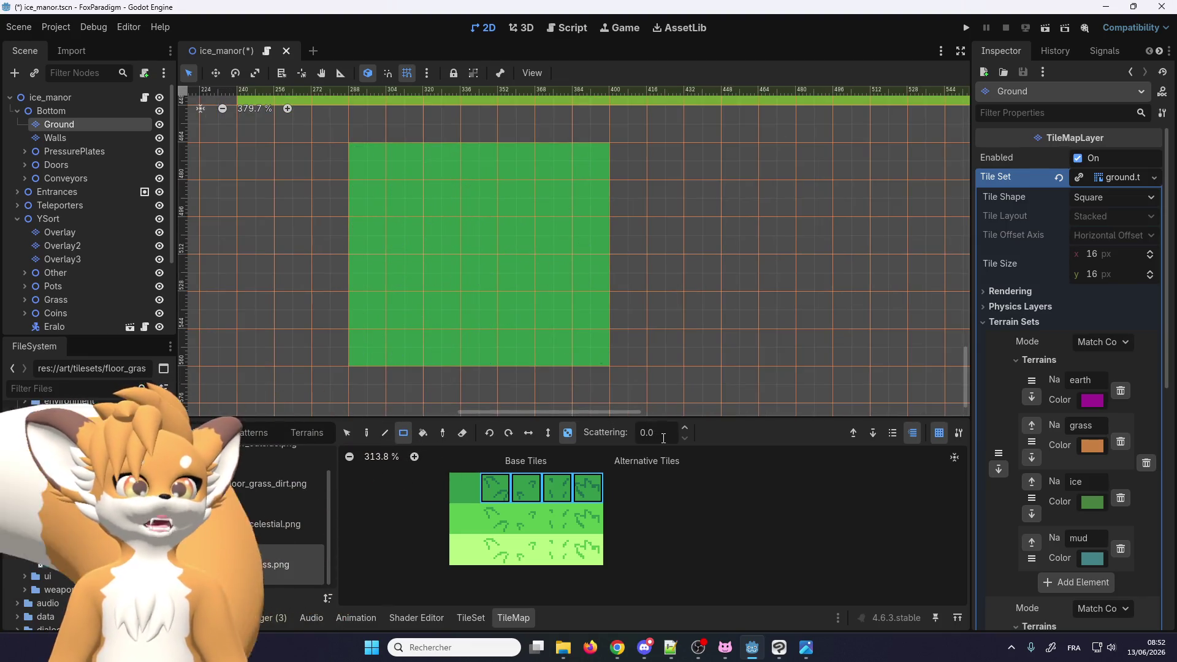
{"action": "type", "text": "10.0"}
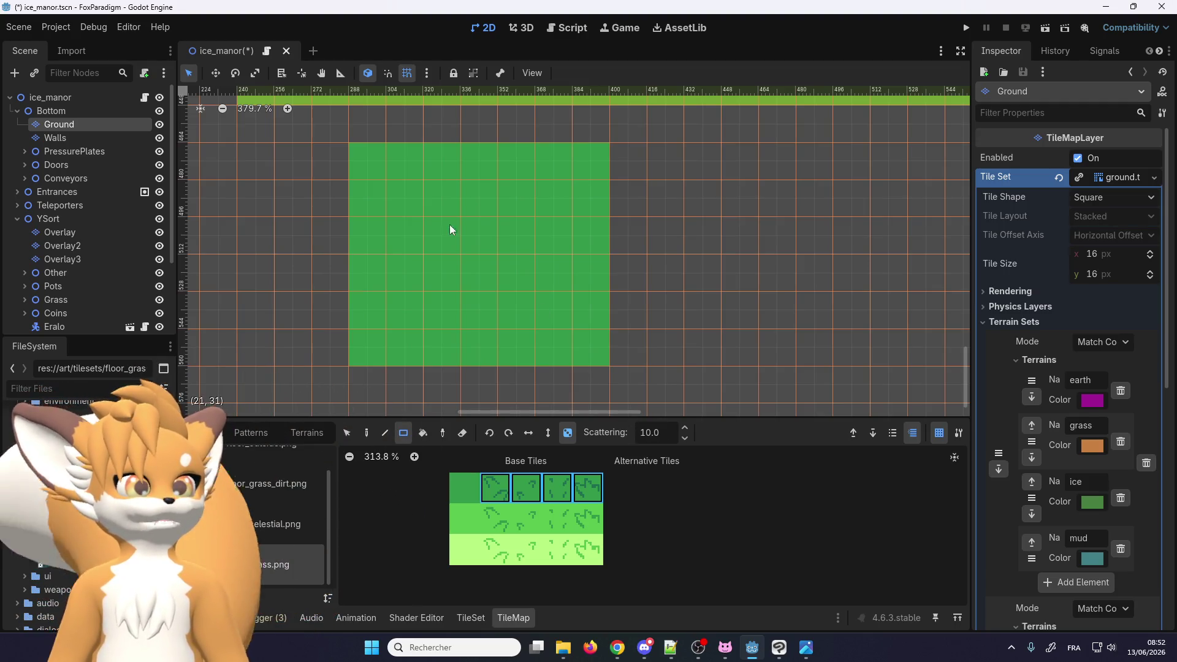
{"action": "left_click_drag", "start_coordinate": [372, 168], "coordinate": [595, 353]}
{"action": "scroll", "coordinate": [484, 246], "scroll_direction": "down", "scroll_amount": 7}
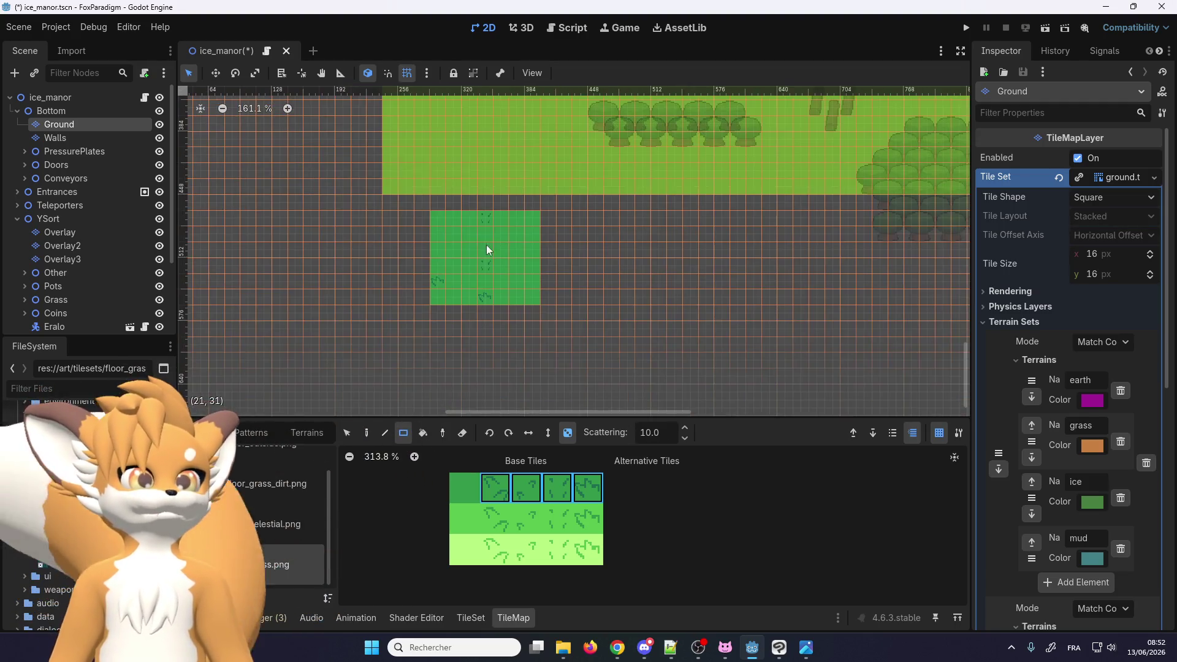
Paint a larger 24x15 rectangle of plain dark-green tiles
{"action": "left_click", "coordinate": [478, 493]}
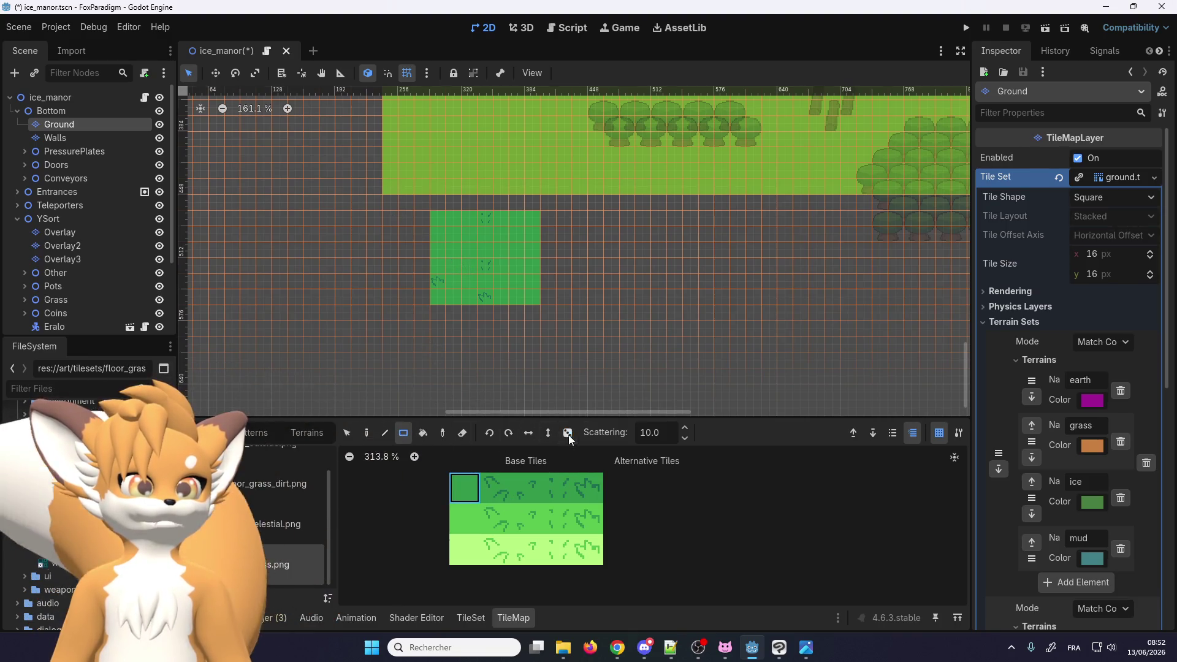
{"action": "mouse_move", "coordinate": [390, 202]}
{"action": "left_mouse_down"}
{"action": "mouse_move", "coordinate": [755, 421]}
{"action": "mouse_move", "coordinate": [745, 415]}
{"action": "left_mouse_up"}
{"action": "scroll", "coordinate": [560, 252], "scroll_direction": "down", "scroll_amount": 2}
{"action": "scroll", "coordinate": [501, 179], "scroll_direction": "up", "scroll_amount": 3}
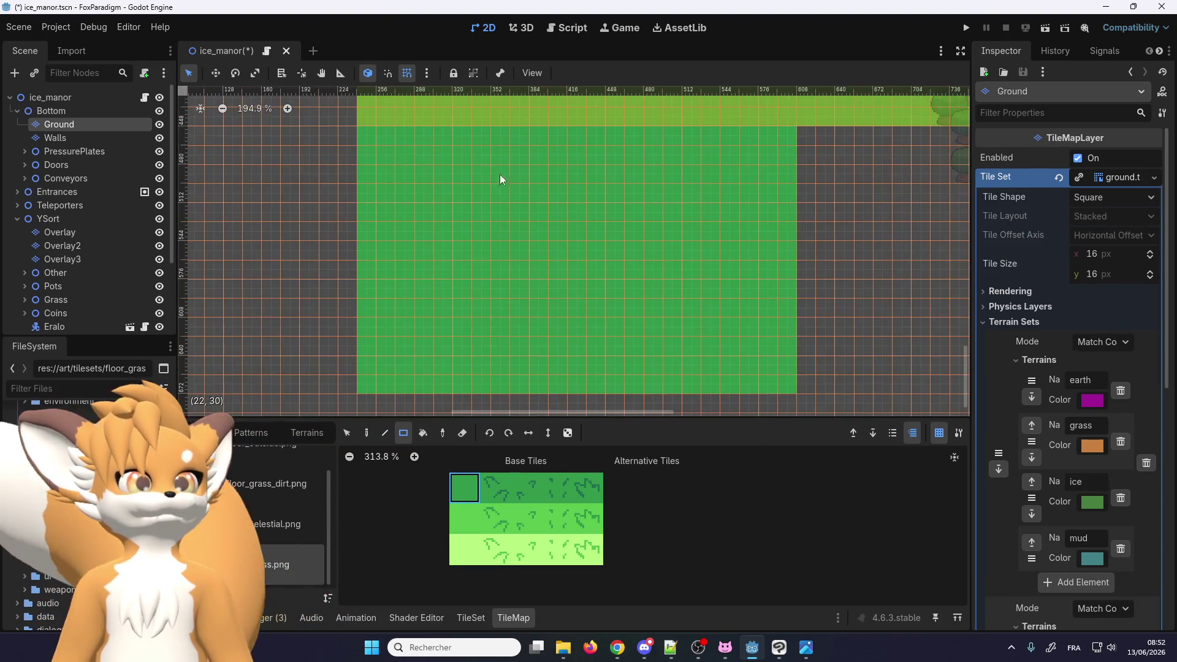
Scatter the four decorated dark-green tiles randomly over the large green area
{"action": "left_click", "coordinate": [568, 434]}
{"action": "left_click_drag", "start_coordinate": [535, 488], "coordinate": [601, 479]}
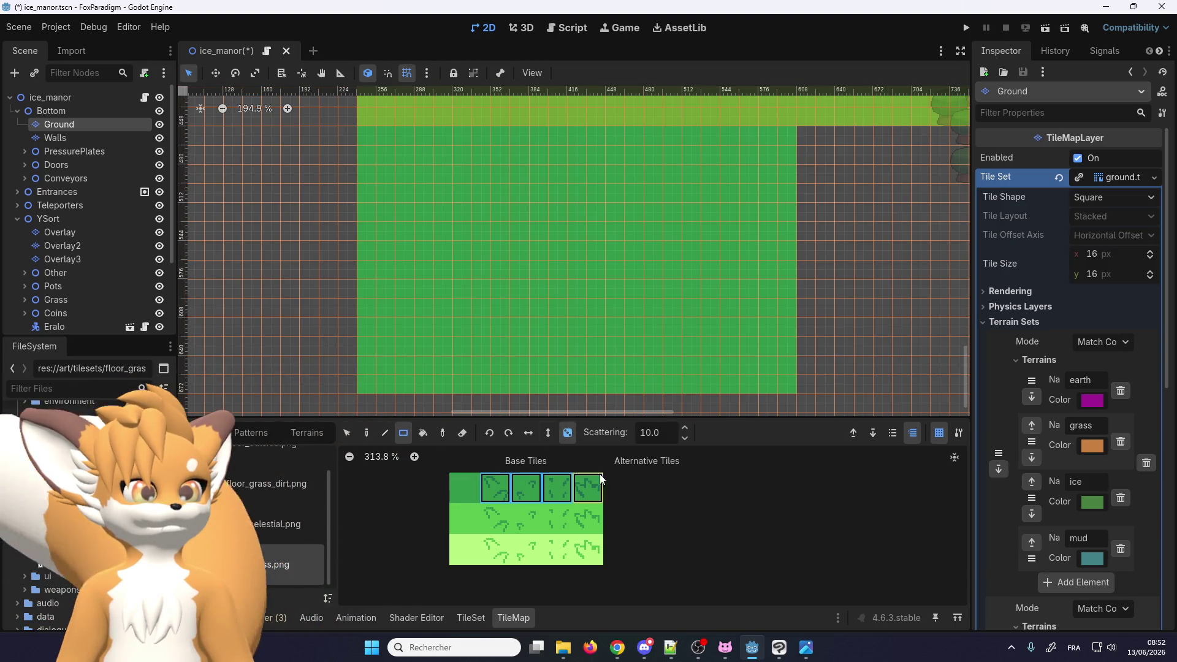
{"action": "left_click_drag", "start_coordinate": [376, 140], "coordinate": [789, 386]}
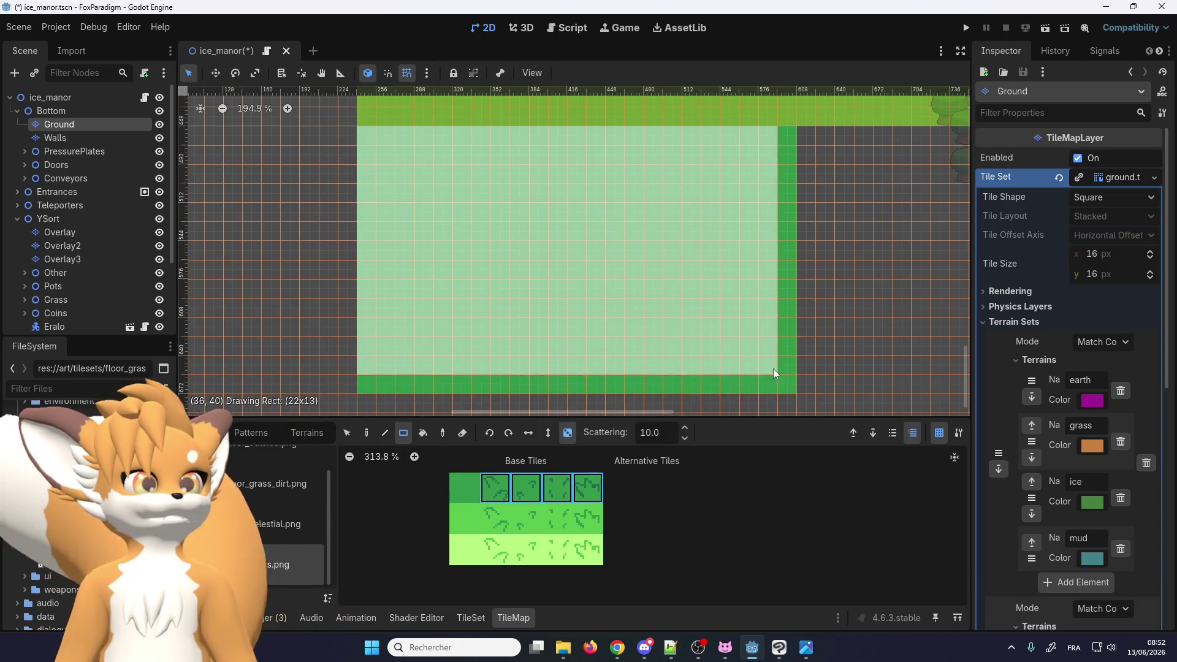
{"action": "scroll", "coordinate": [554, 311], "scroll_direction": "up", "scroll_amount": 2}
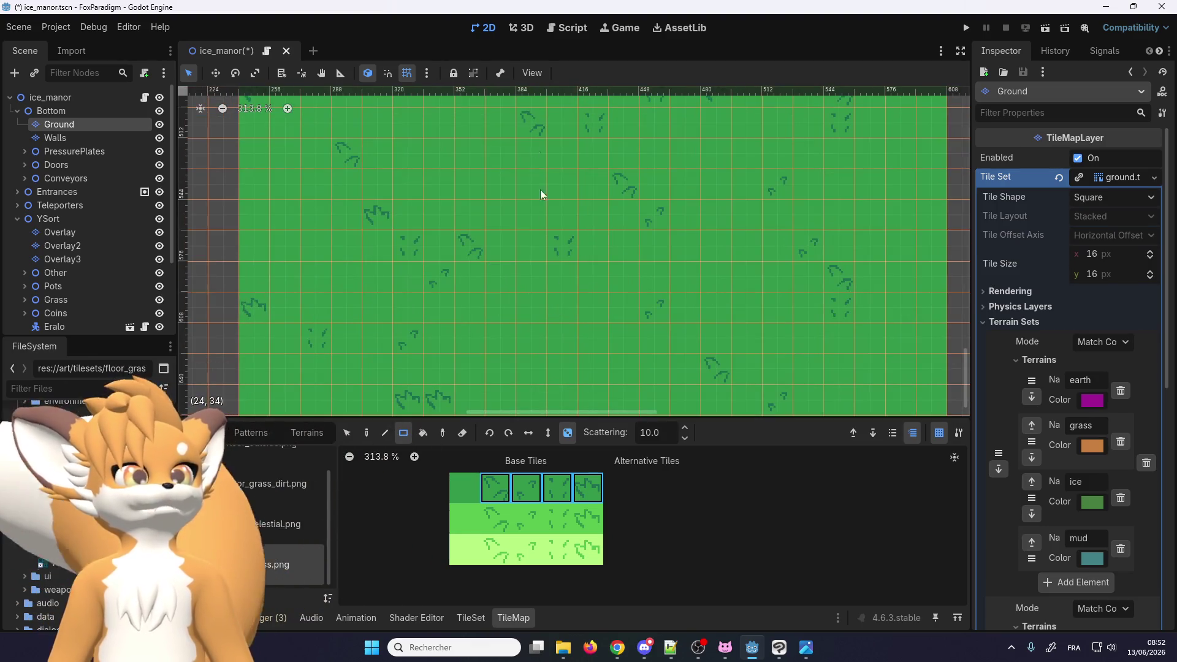
{"action": "scroll", "coordinate": [544, 179], "scroll_direction": "down", "scroll_amount": 2}
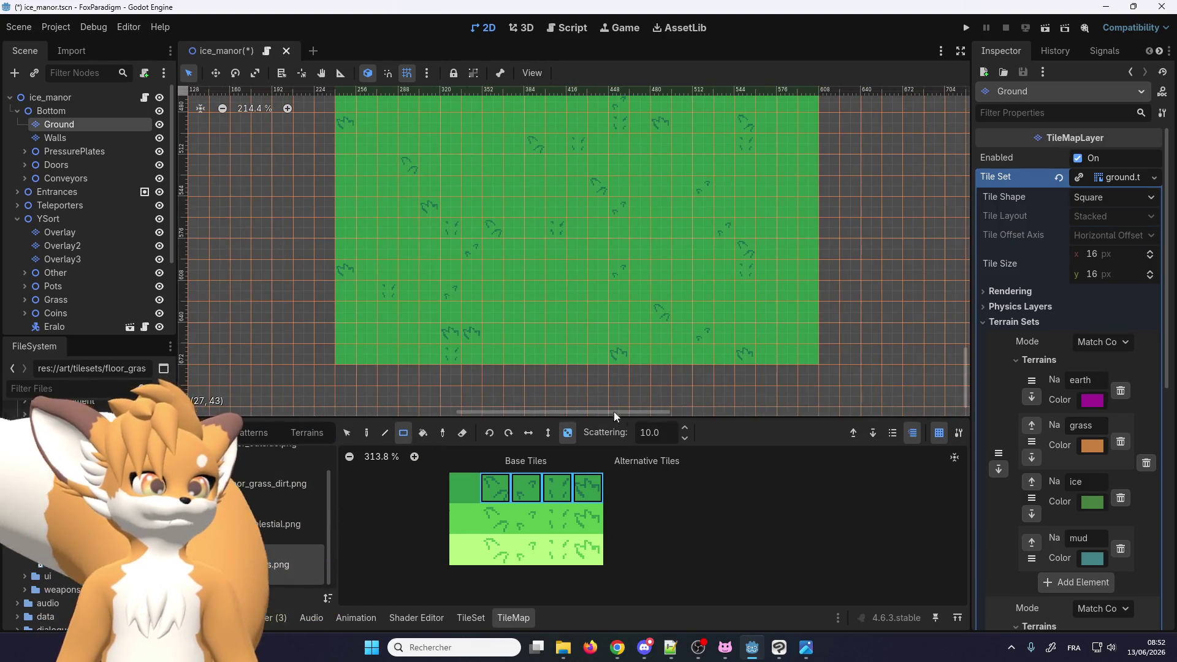
Set scattering to 5.0 and repaint the grass rectangle with sparser tufts
{"action": "left_click", "coordinate": [670, 432]}
{"action": "type", "text": "5"}
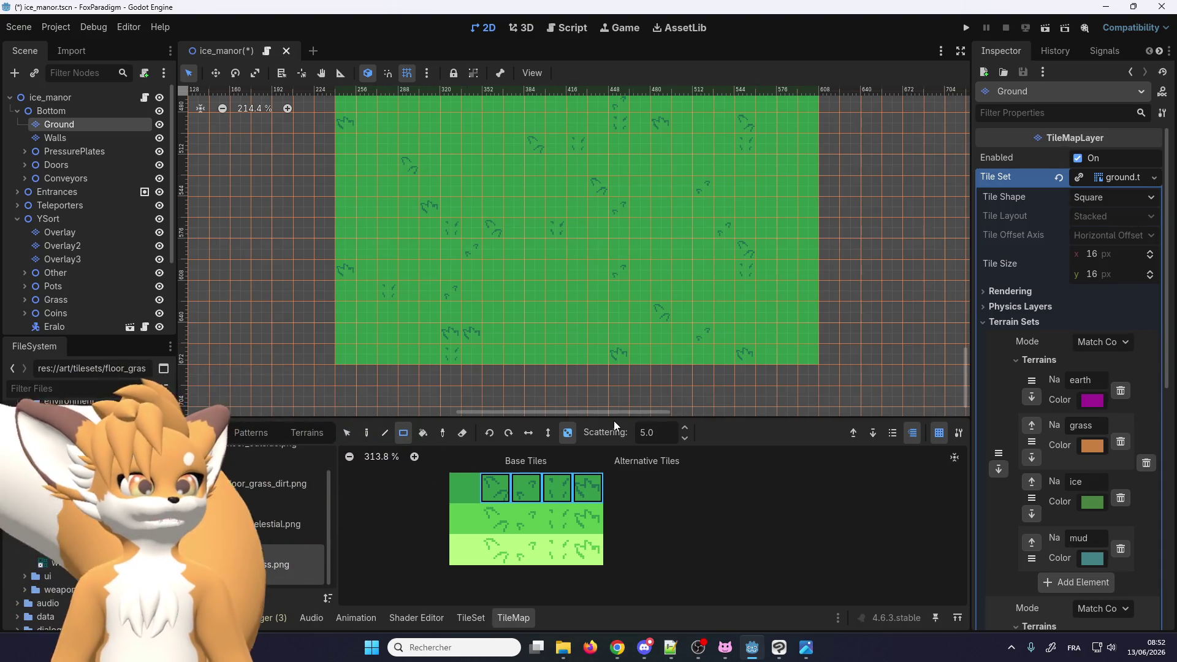
{"action": "scroll", "coordinate": [553, 303], "scroll_direction": "down", "scroll_amount": 2}
{"action": "left_click_drag", "start_coordinate": [420, 167], "coordinate": [704, 334]}
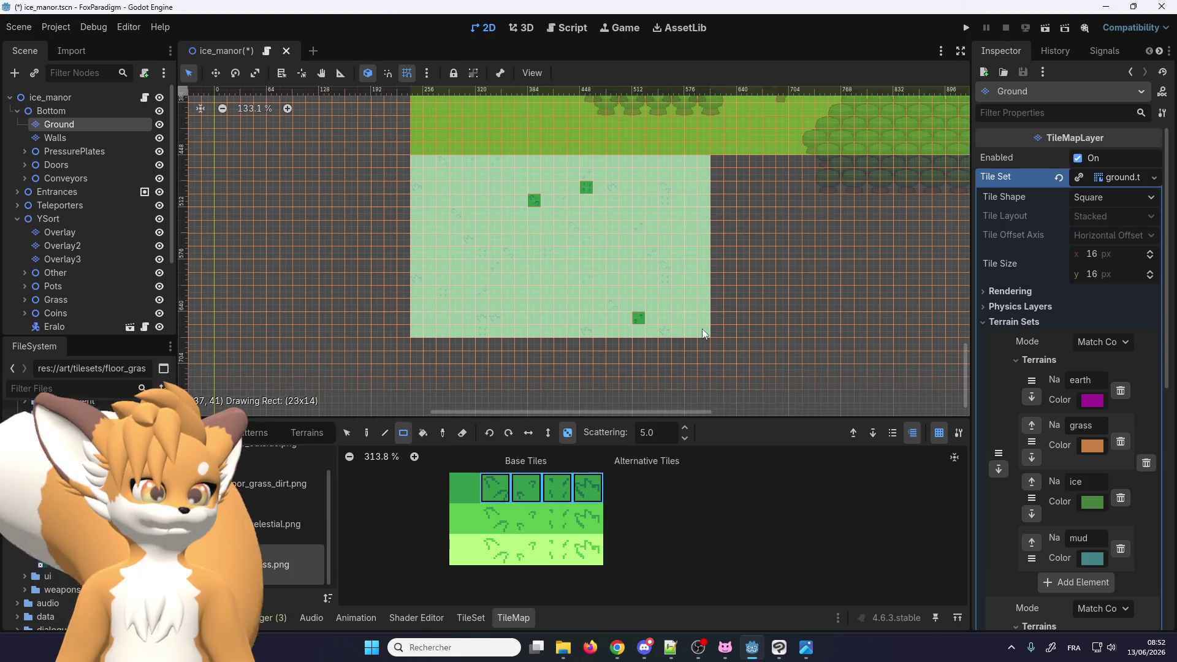
{"action": "left_click_drag", "start_coordinate": [703, 334], "coordinate": [704, 335]}
{"action": "scroll", "coordinate": [615, 310], "scroll_direction": "up", "scroll_amount": 3}
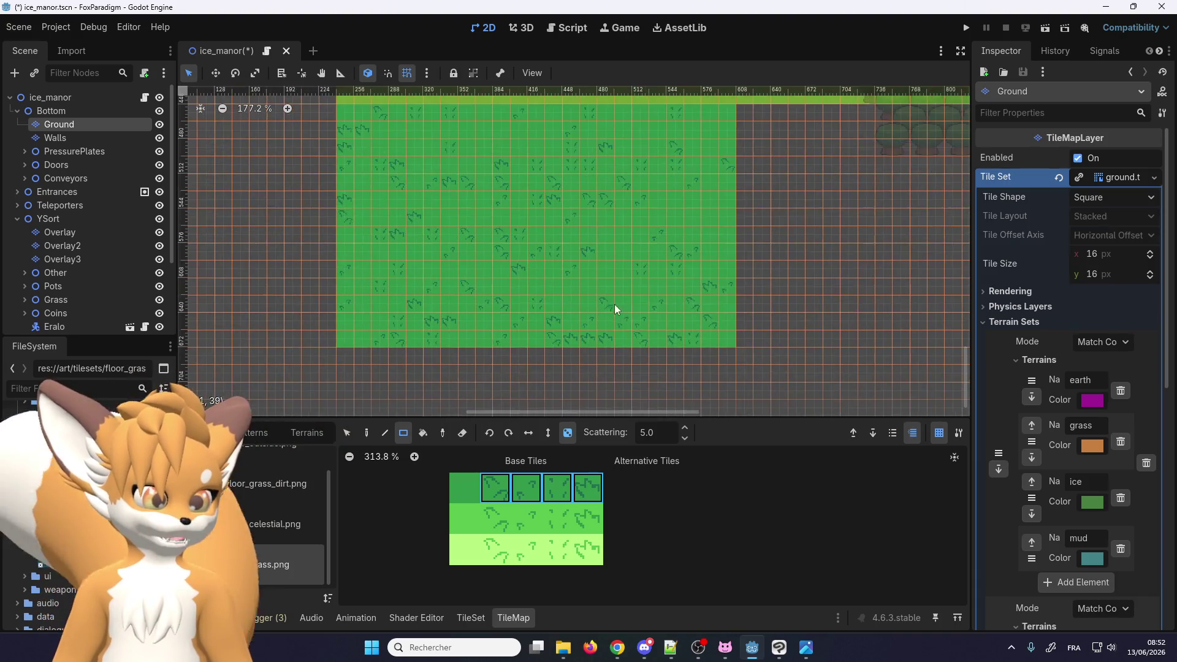
{"action": "scroll", "coordinate": [600, 305], "scroll_direction": "down", "scroll_amount": 2}
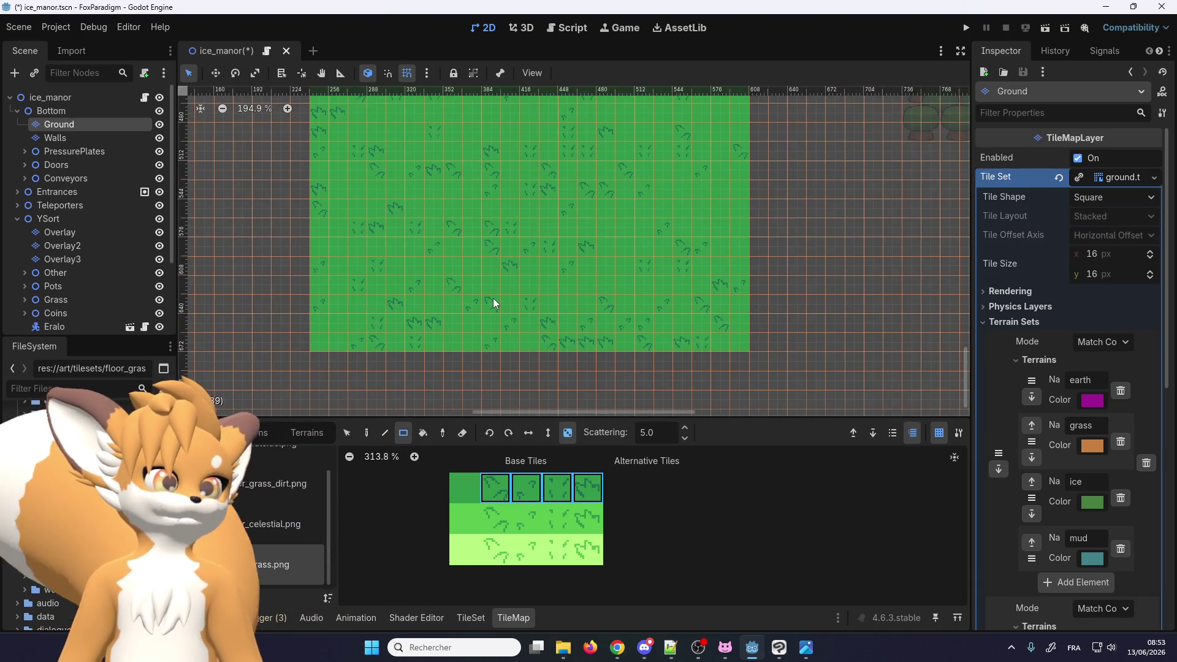
{"action": "left_click_drag", "start_coordinate": [318, 344], "coordinate": [729, 98]}
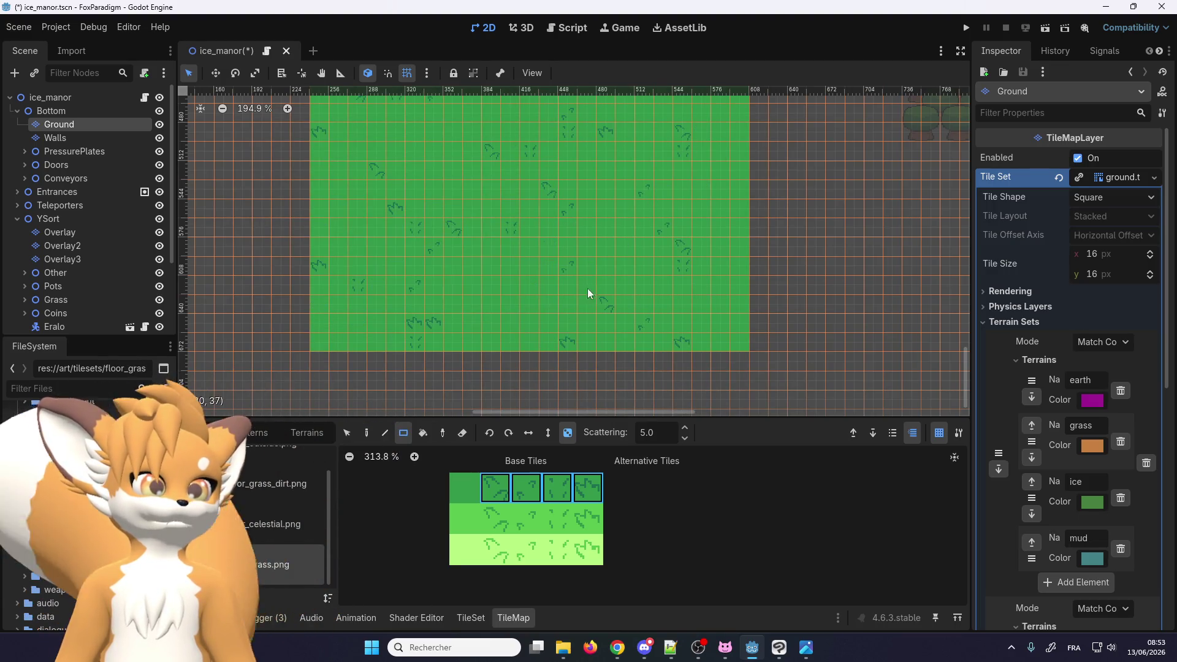
{"action": "scroll", "coordinate": [460, 345], "scroll_direction": "down", "scroll_amount": 1}
{"action": "scroll", "coordinate": [460, 346], "scroll_direction": "down", "scroll_amount": 1}
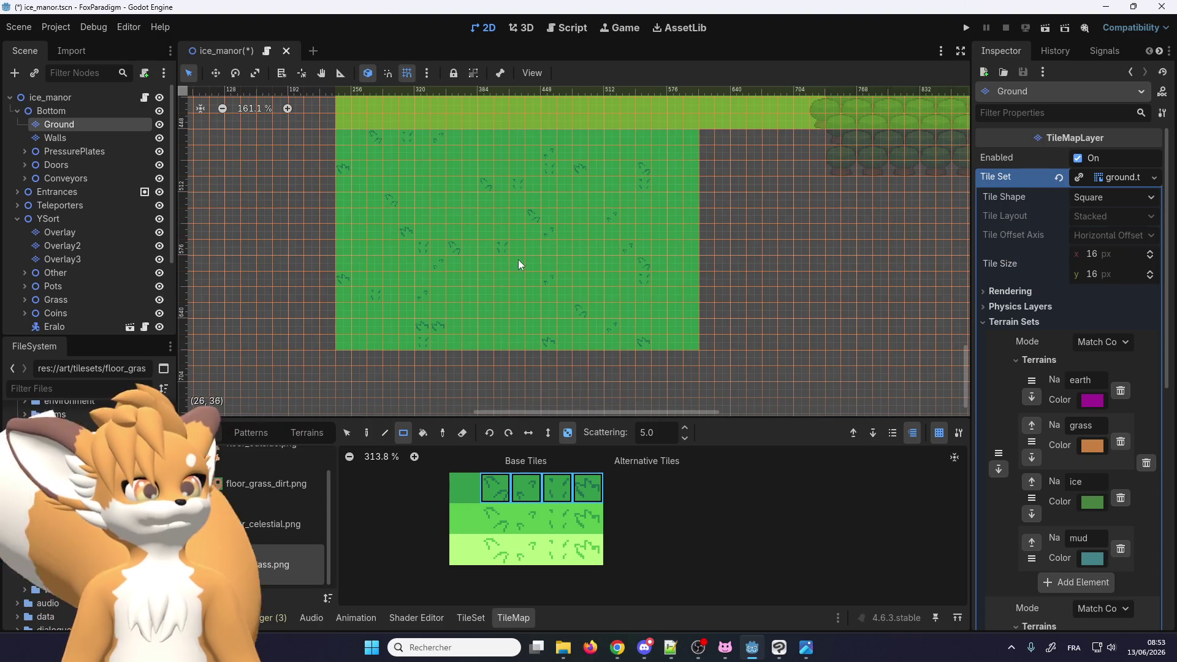
Save the scene and paint a solid plain mid-green grass rectangle right of the dark grass
{"action": "key", "text": "ctrl+s"}
{"action": "left_click", "coordinate": [464, 518]}
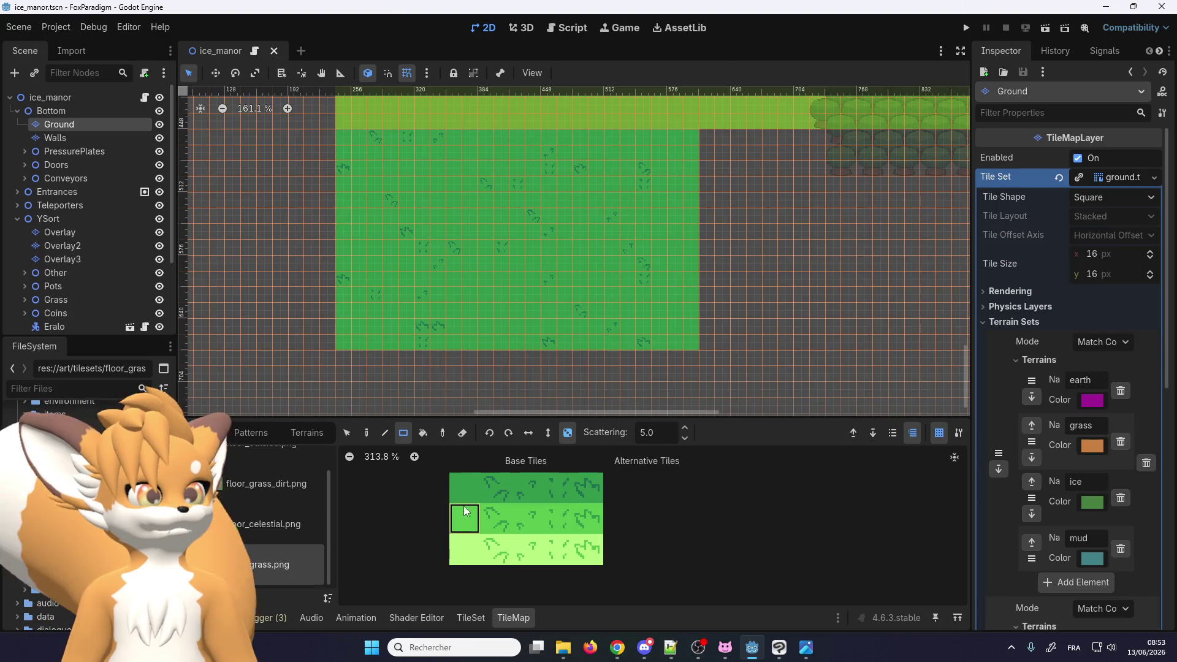
{"action": "scroll", "coordinate": [475, 346], "scroll_direction": "down", "scroll_amount": 3}
{"action": "scroll", "coordinate": [628, 273], "scroll_direction": "up", "scroll_amount": 1}
{"action": "left_click_drag", "start_coordinate": [592, 208], "coordinate": [903, 390]}
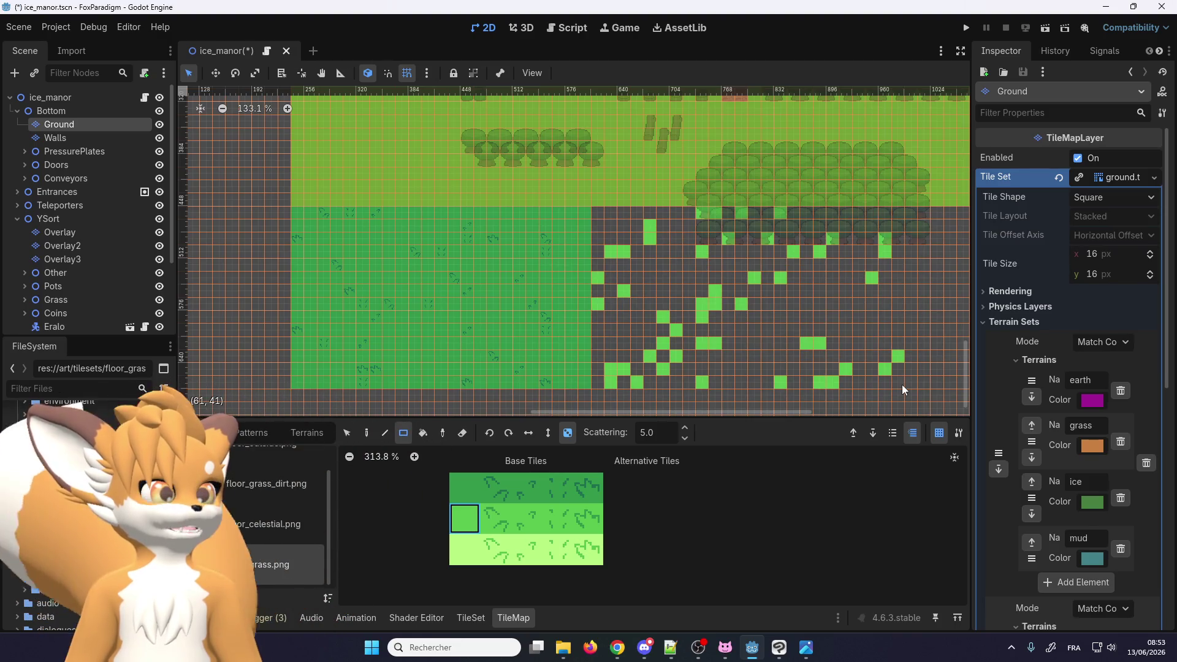
{"action": "key", "text": "ctrl+z"}
{"action": "left_click_drag", "start_coordinate": [598, 383], "coordinate": [915, 218]}
{"action": "key", "text": "ctrl+minus"}
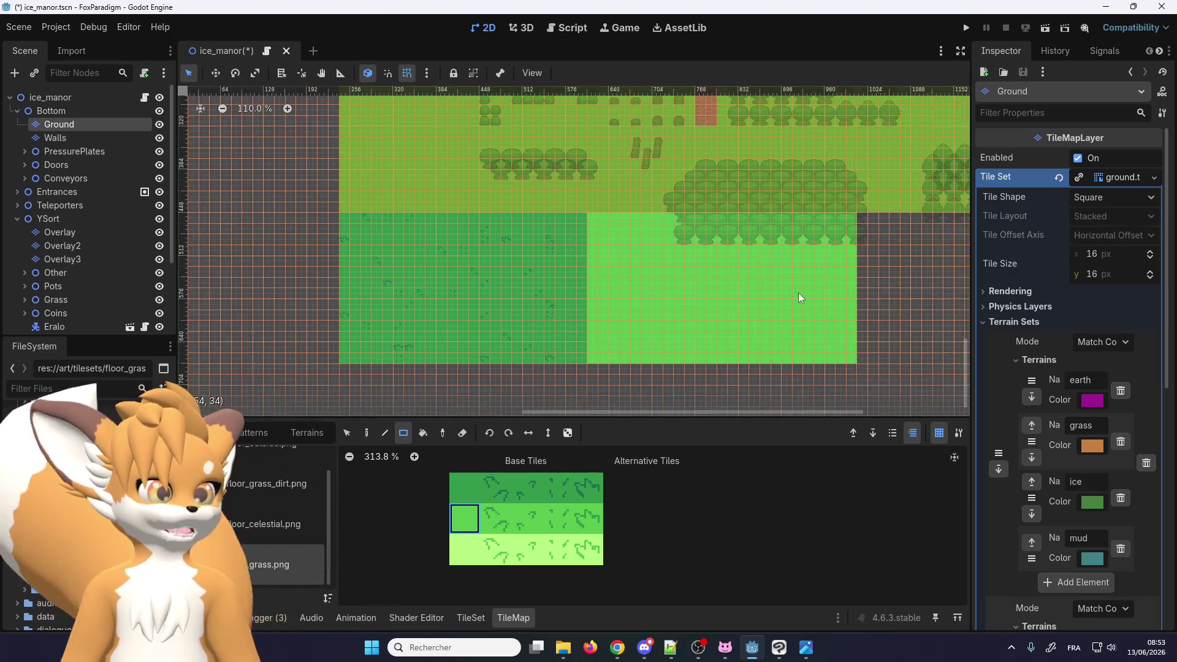
{"action": "scroll", "coordinate": [799, 298], "scroll_direction": "up", "scroll_amount": 5}
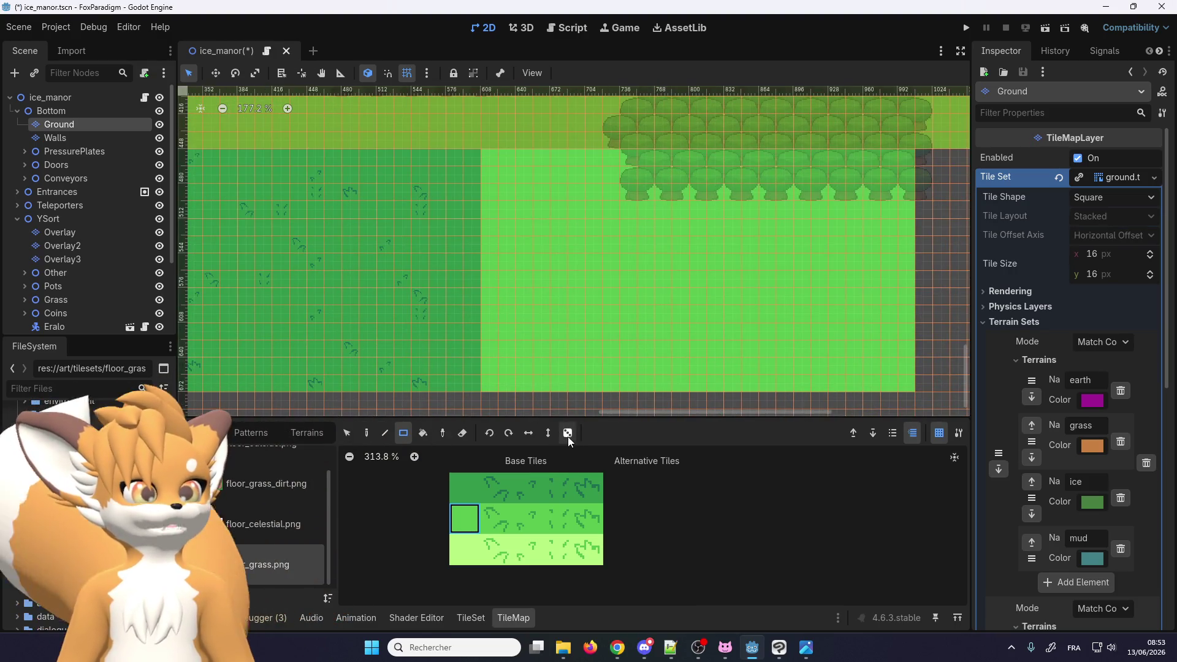
Scatter the four mid-green tuft tiles randomly over the mid-green area, then turn random placement off
{"action": "left_click_drag", "start_coordinate": [509, 520], "coordinate": [588, 520]}
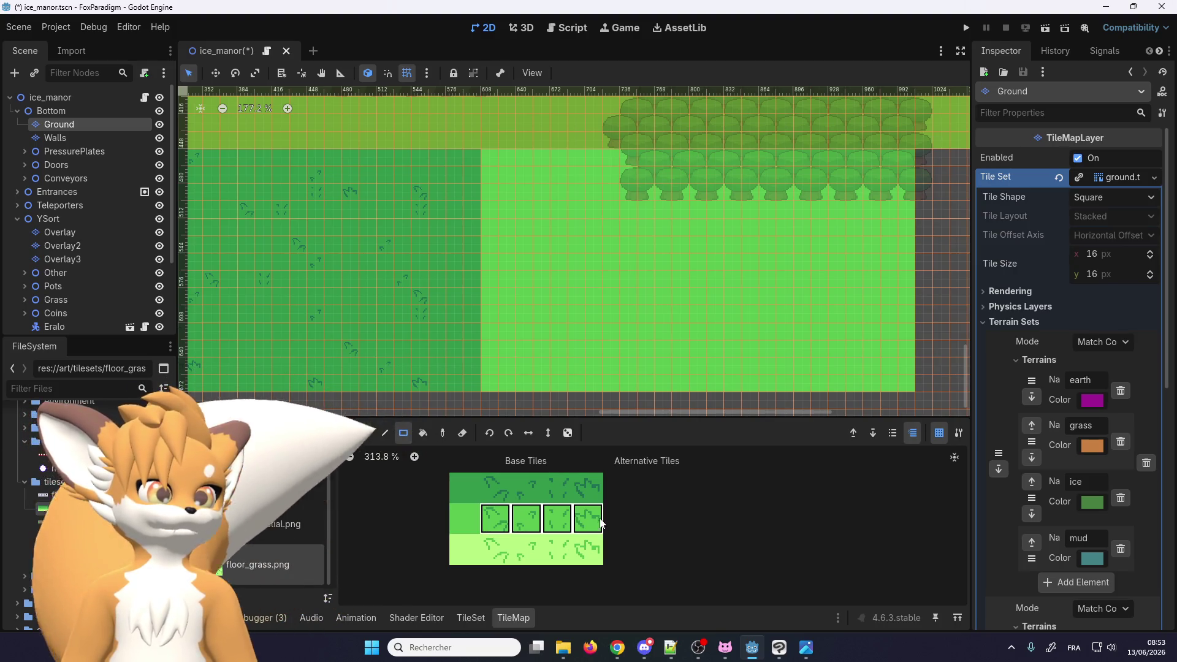
{"action": "left_click", "coordinate": [568, 433]}
{"action": "left_click_drag", "start_coordinate": [488, 385], "coordinate": [910, 164]}
{"action": "scroll", "coordinate": [481, 192], "scroll_direction": "down", "scroll_amount": 2}
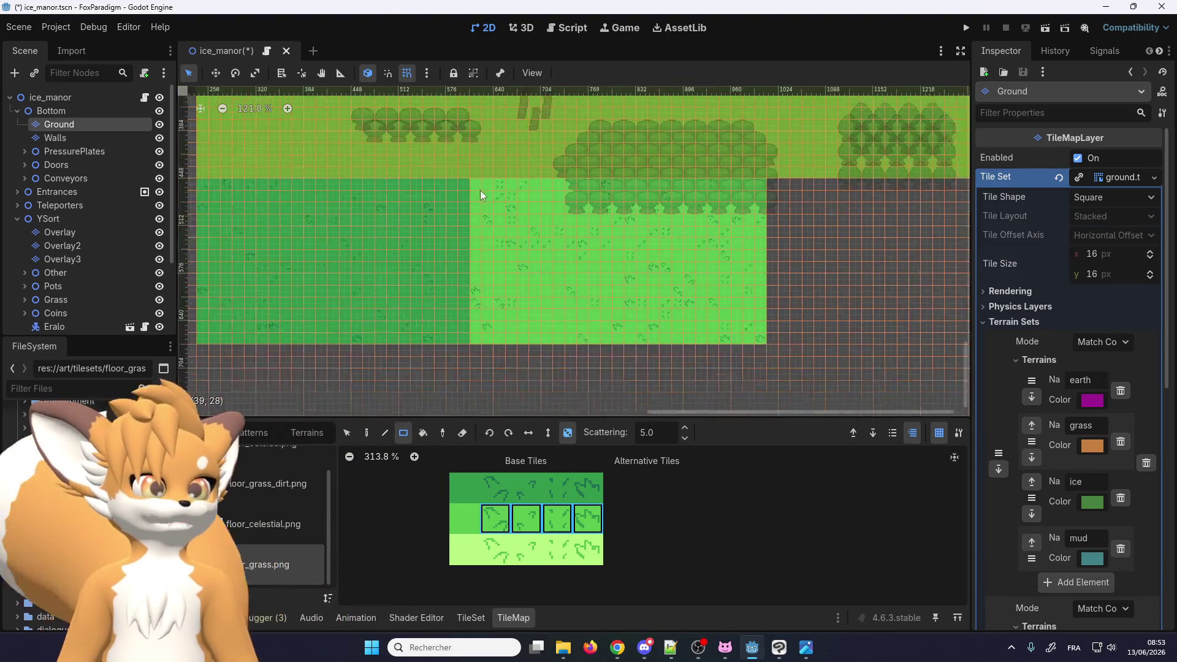
{"action": "left_click", "coordinate": [568, 433]}
Paint a plain light-green grass rectangle right of the mid-green area
{"action": "left_click", "coordinate": [465, 550]}
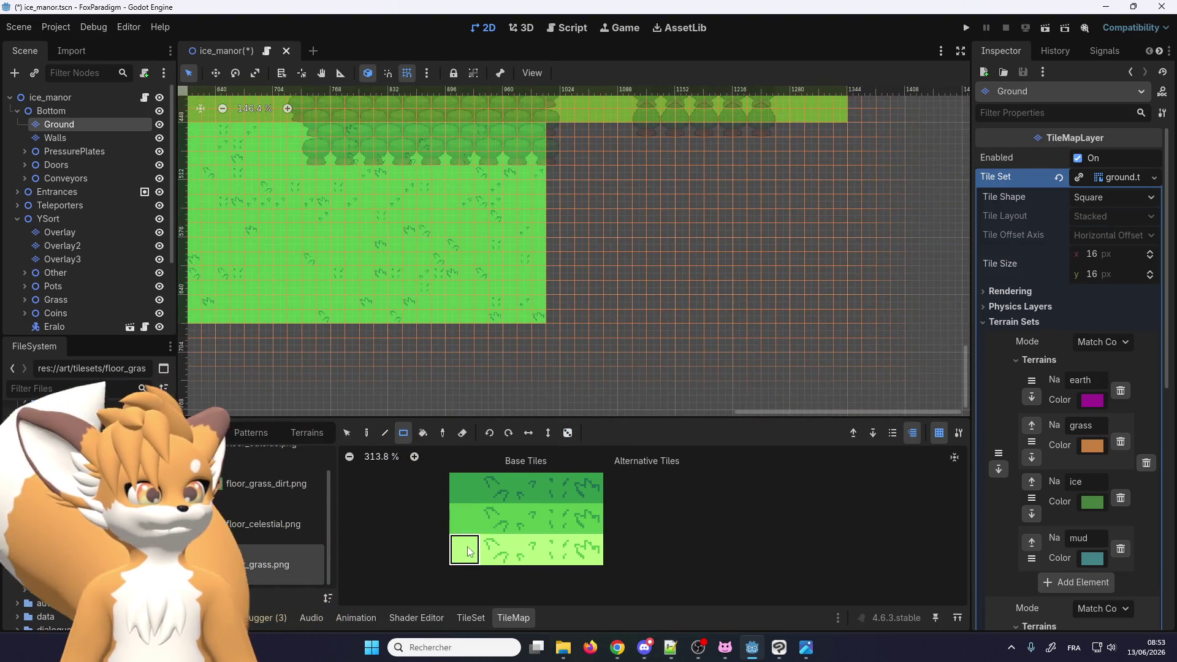
{"action": "left_click_drag", "start_coordinate": [555, 335], "coordinate": [844, 146]}
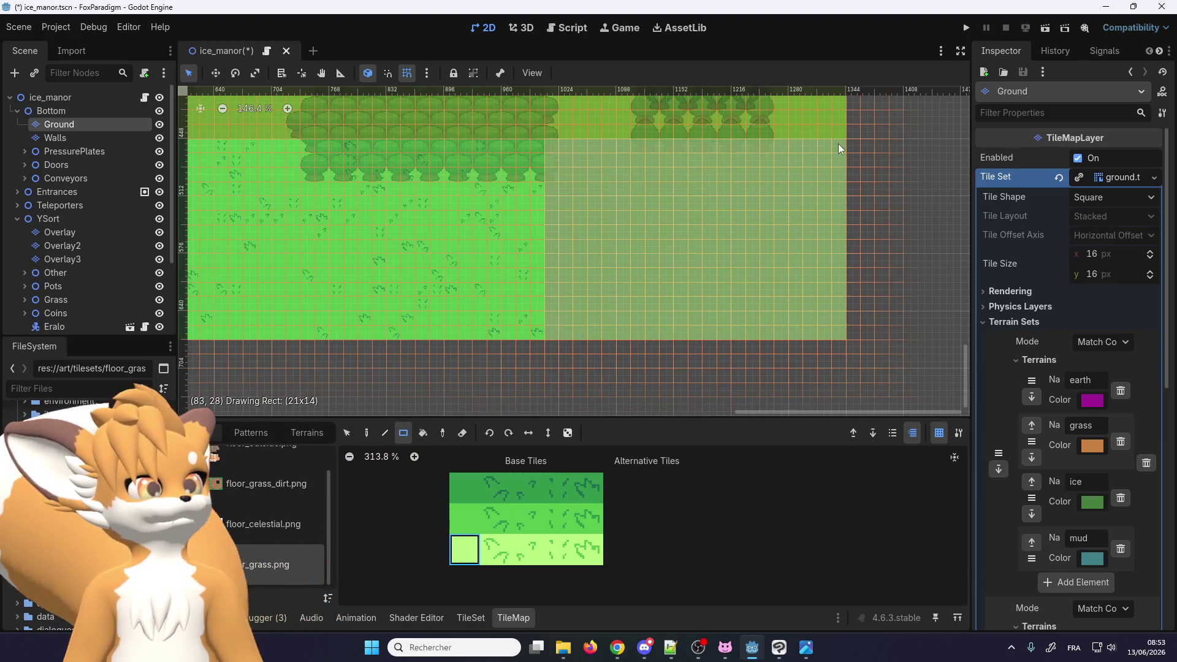
{"action": "scroll", "coordinate": [662, 336], "scroll_direction": "down", "scroll_amount": 2}
{"action": "scroll", "coordinate": [815, 310], "scroll_direction": "up", "scroll_amount": 2}
{"action": "scroll", "coordinate": [840, 257], "scroll_direction": "up", "scroll_amount": 3}
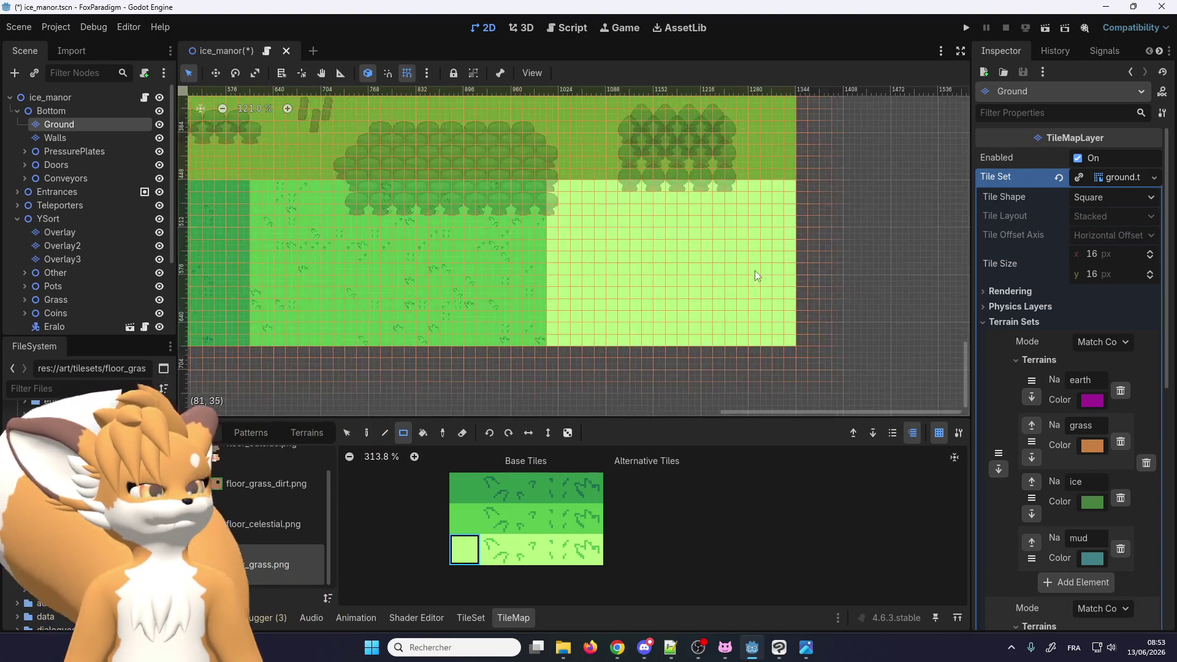
Scatter the four light-green tuft tiles over the light-green area, then turn Place Random Tile off
{"action": "left_click_drag", "start_coordinate": [506, 556], "coordinate": [587, 551]}
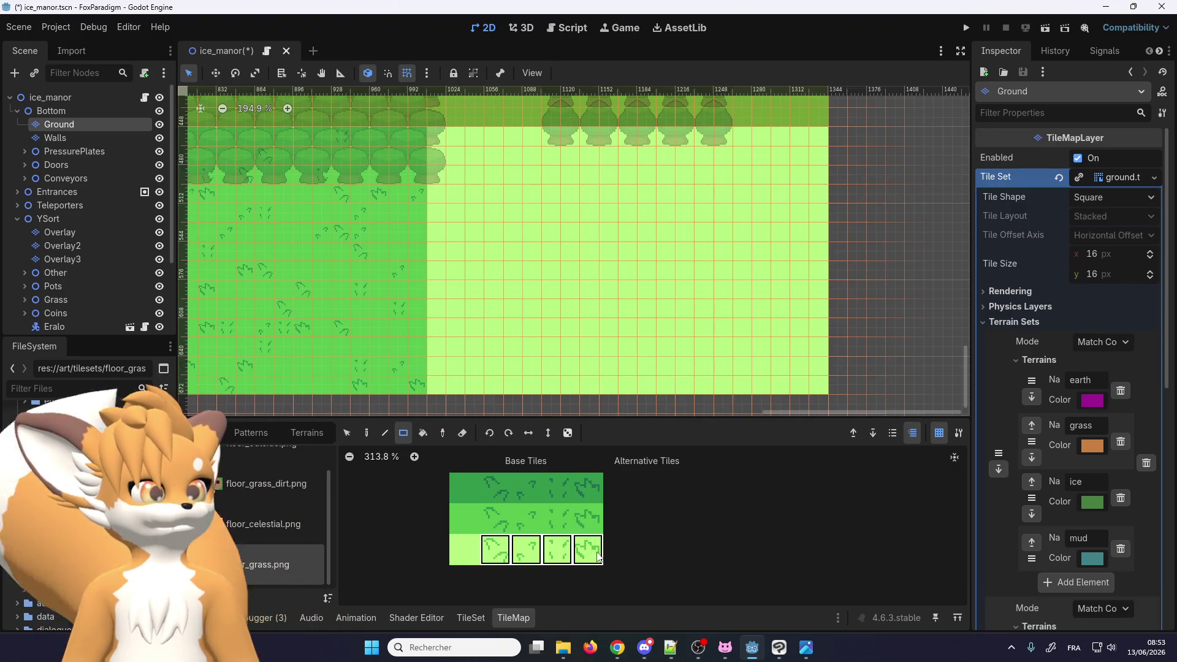
{"action": "left_click", "coordinate": [568, 433]}
{"action": "mouse_move", "coordinate": [437, 388]}
{"action": "left_mouse_down"}
{"action": "mouse_move", "coordinate": [799, 179]}
{"action": "mouse_move", "coordinate": [825, 151]}
{"action": "left_mouse_up"}
{"action": "scroll", "coordinate": [490, 411], "scroll_direction": "left", "scroll_amount": 2}
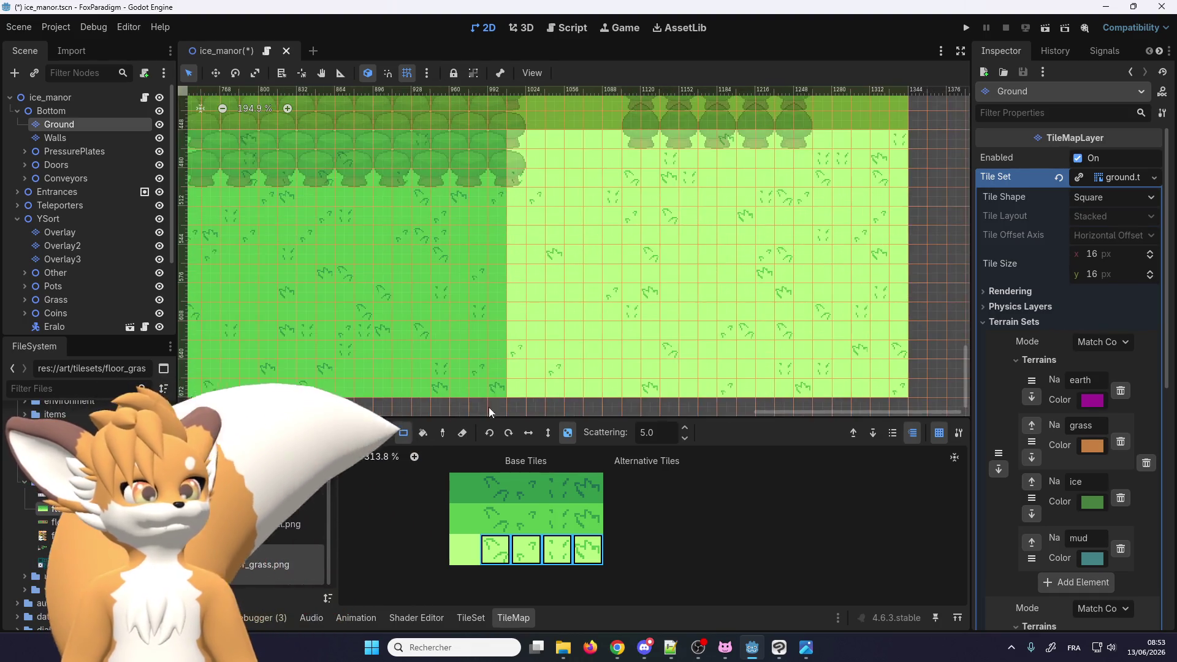
{"action": "left_click", "coordinate": [568, 433]}
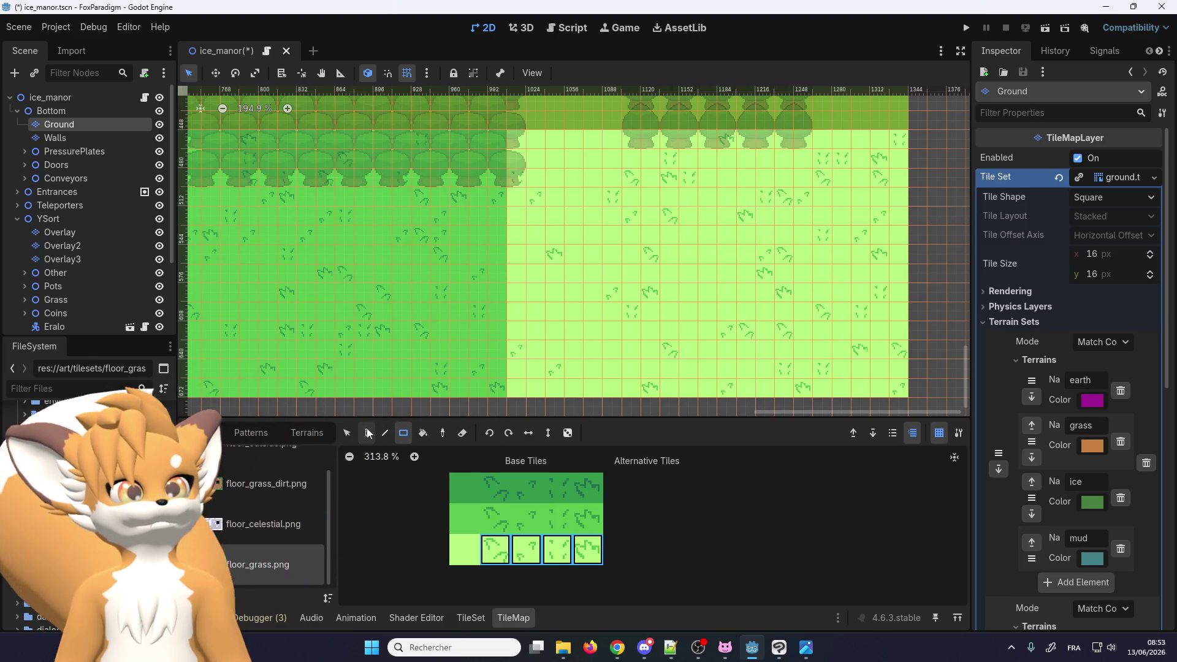
{"action": "scroll", "coordinate": [404, 254], "scroll_direction": "down", "scroll_amount": 2}
{"action": "scroll", "coordinate": [403, 254], "scroll_direction": "down", "scroll_amount": 1}
{"action": "scroll", "coordinate": [403, 254], "scroll_direction": "down", "scroll_amount": 1}
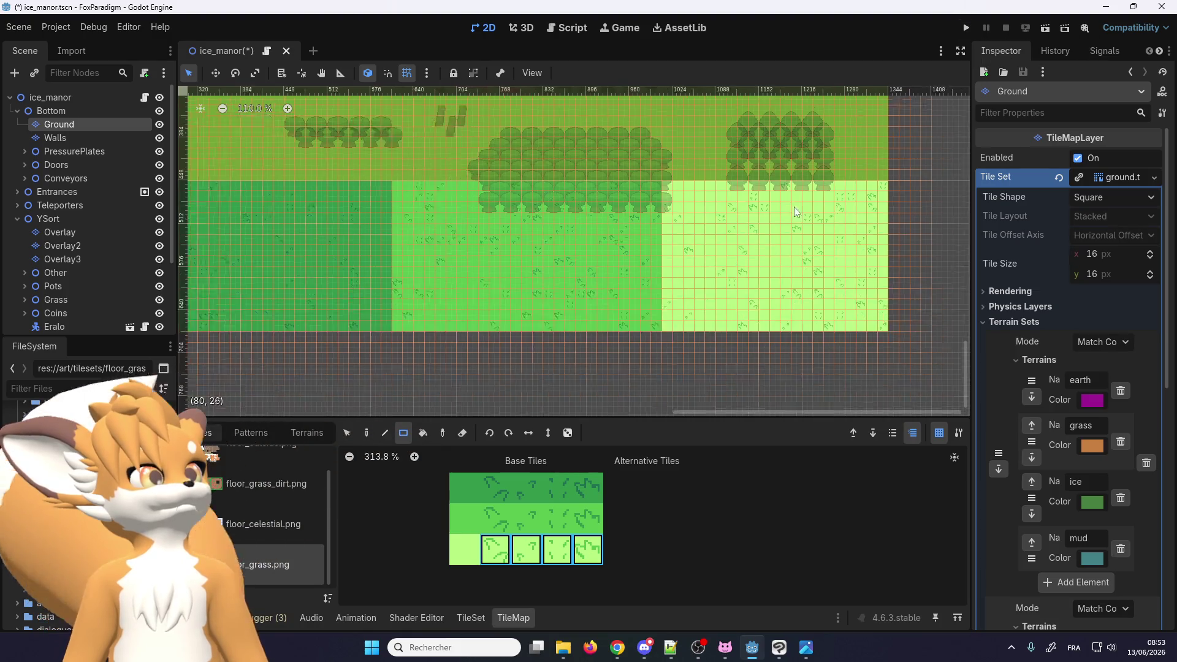
{"action": "scroll", "coordinate": [552, 246], "scroll_direction": "left", "scroll_amount": 5}
{"action": "scroll", "coordinate": [552, 245], "scroll_direction": "down", "scroll_amount": 1}
Select a dirt tile from the floor_grass_dirt tile source
{"action": "left_click", "coordinate": [282, 490]}
{"action": "left_click", "coordinate": [490, 503]}
{"action": "scroll", "coordinate": [526, 503], "scroll_direction": "up", "scroll_amount": 1}
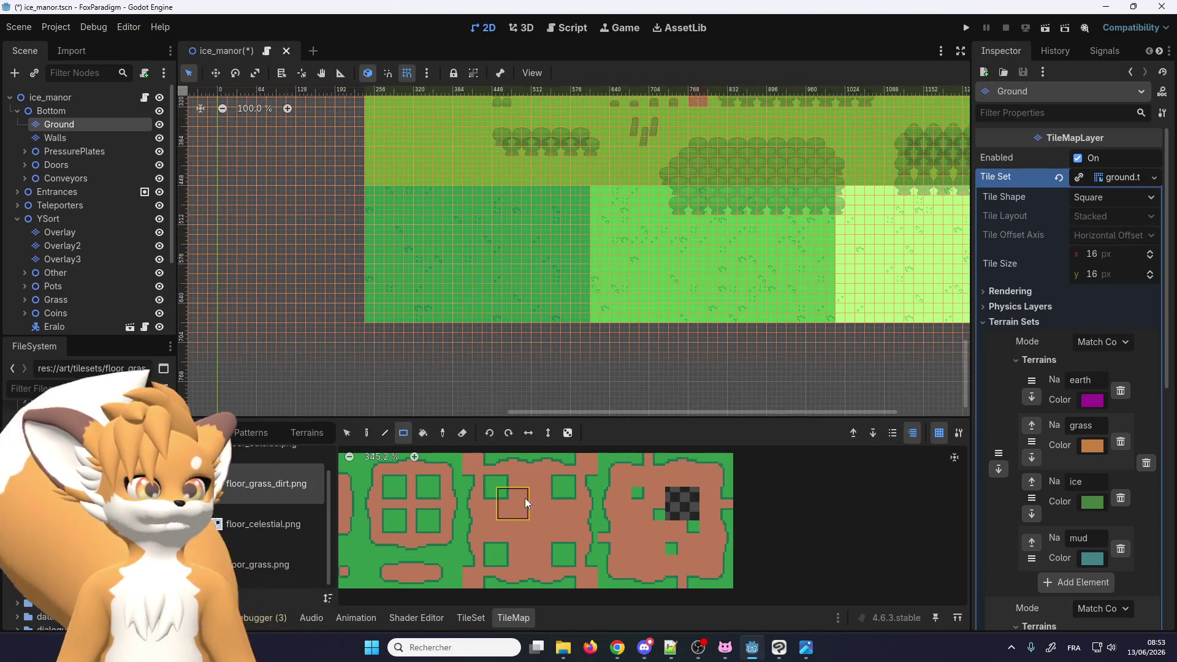
Paint a thick horizontal earth-terrain path across the dark green grass
{"action": "left_click", "coordinate": [294, 433]}
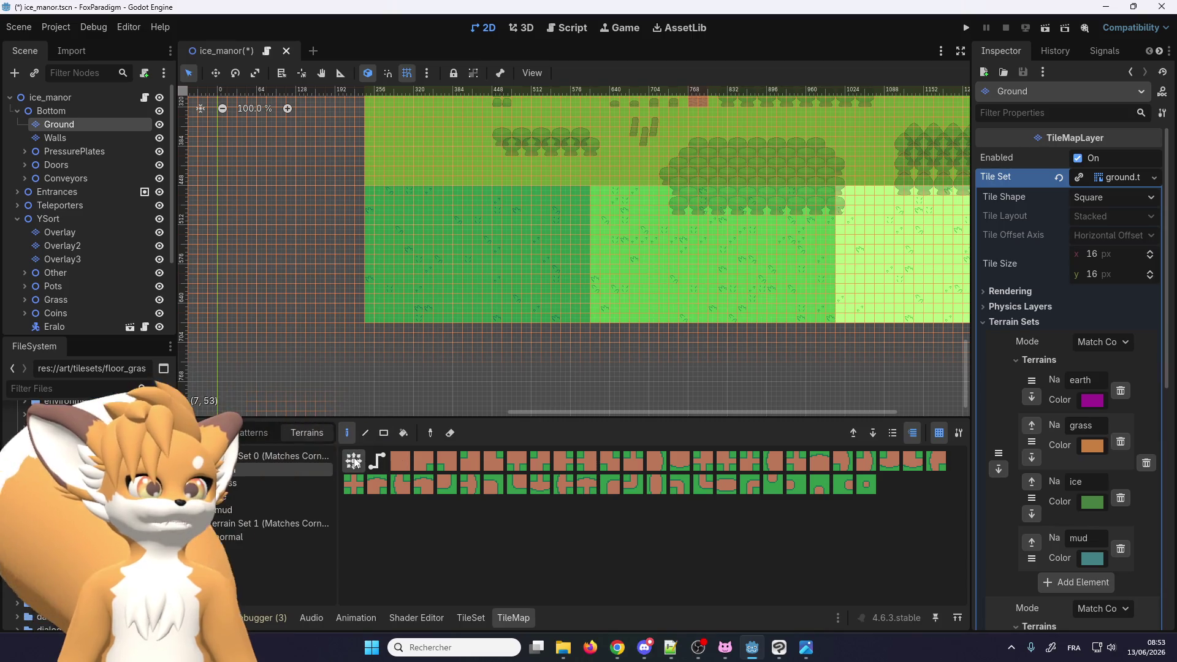
{"action": "scroll", "coordinate": [447, 270], "scroll_direction": "up", "scroll_amount": 10}
{"action": "left_click_drag", "start_coordinate": [442, 298], "coordinate": [592, 295]}
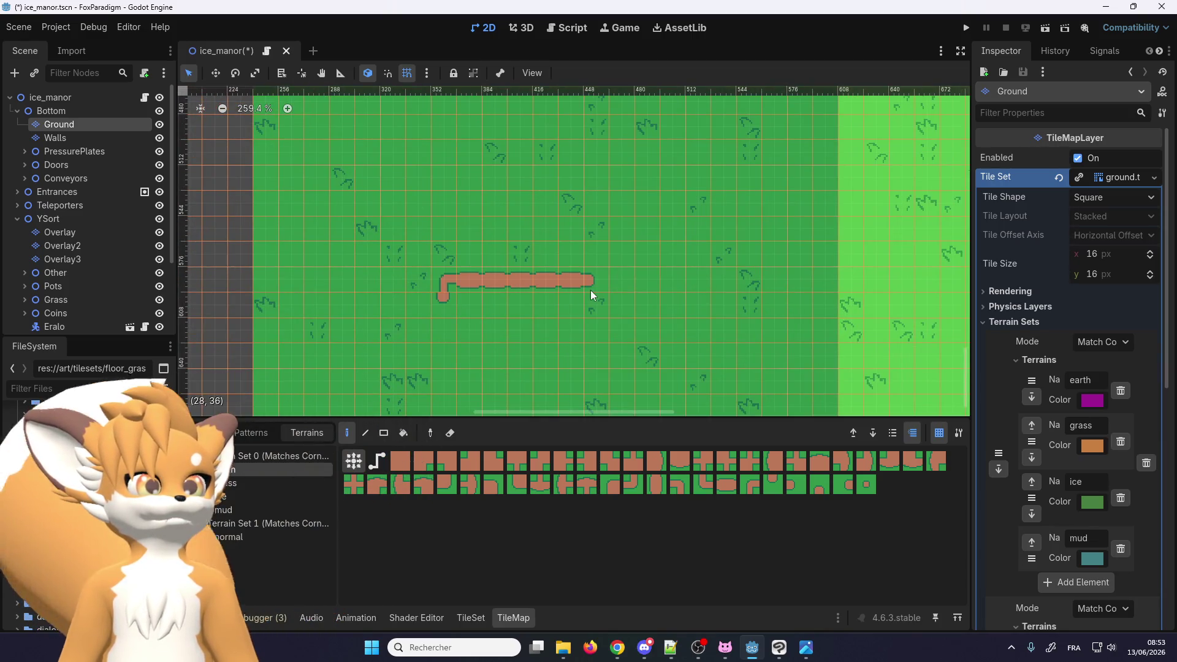
{"action": "left_click_drag", "start_coordinate": [441, 281], "coordinate": [389, 298]}
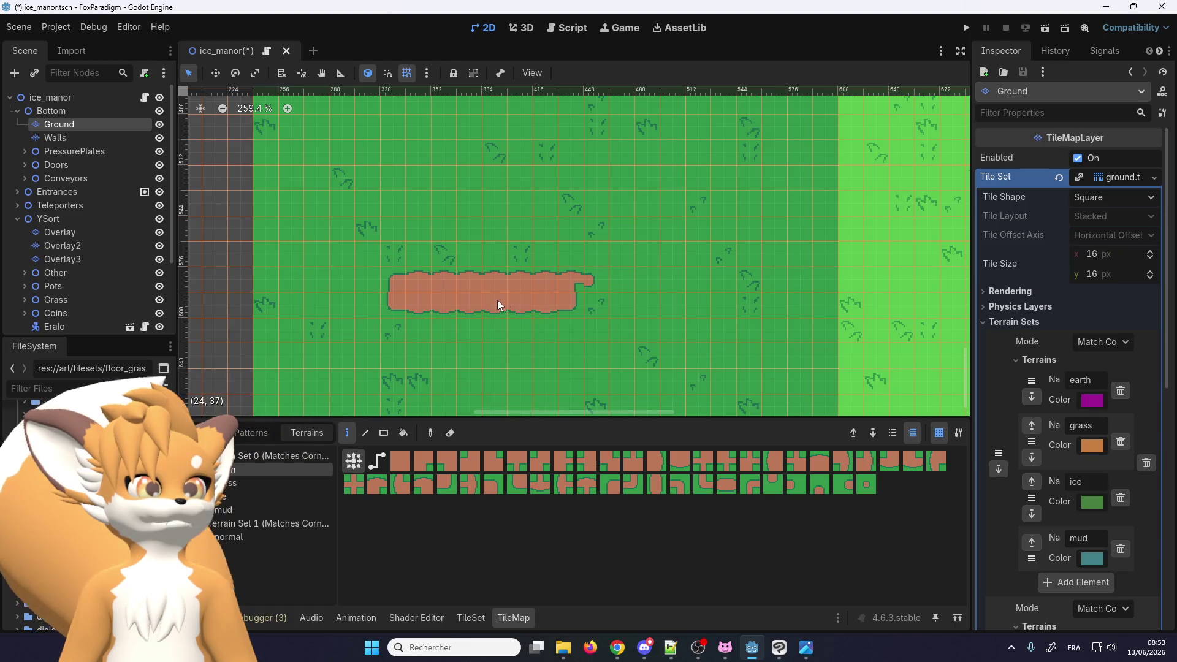
Add a vertical earth branch upward and widen the right-hand stretch, forming an upside-down T
{"action": "left_click_drag", "start_coordinate": [547, 297], "coordinate": [553, 192]}
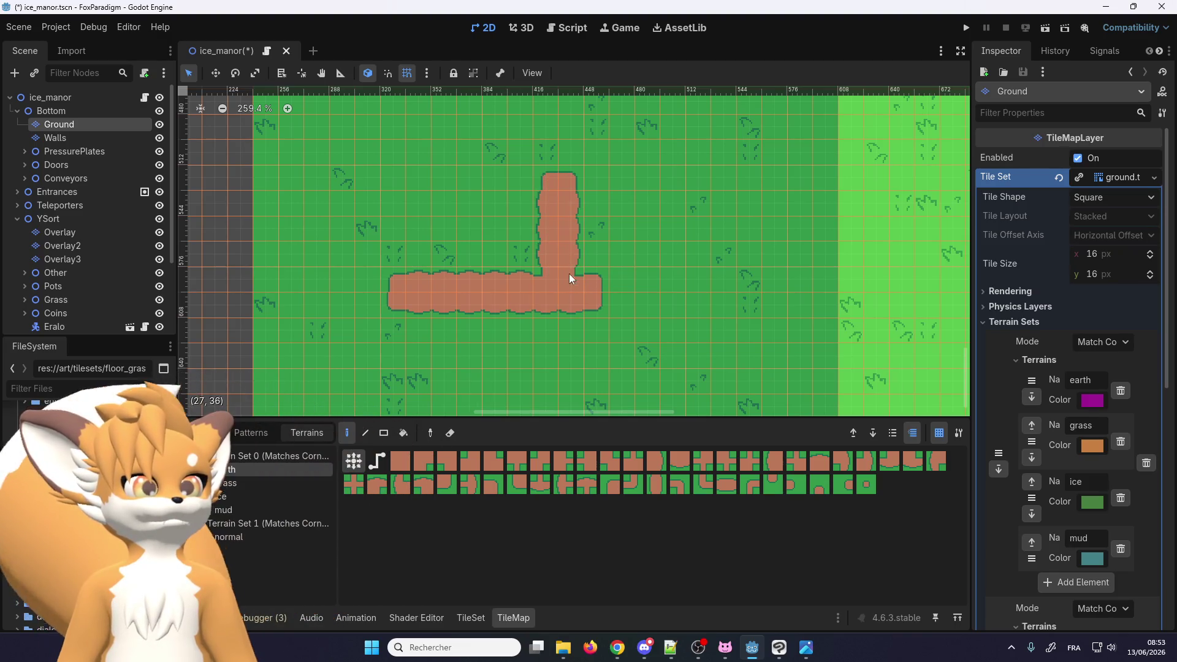
{"action": "scroll", "coordinate": [564, 223], "scroll_direction": "up", "scroll_amount": 3}
{"action": "left_click", "coordinate": [553, 199]}
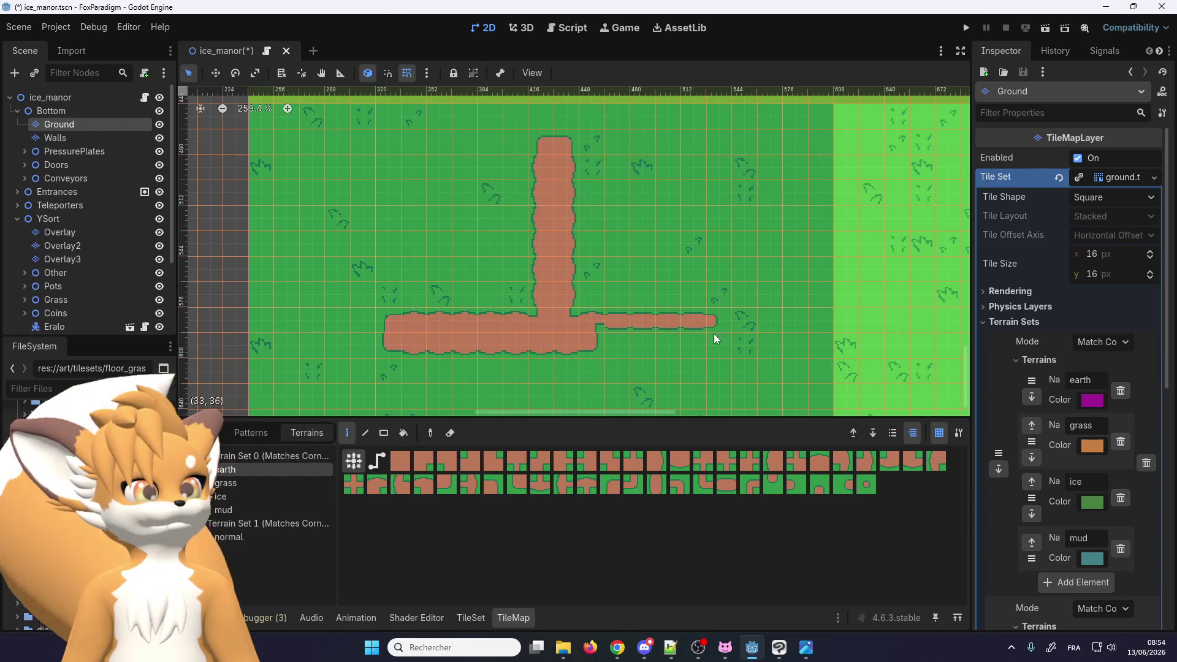
{"action": "left_click_drag", "start_coordinate": [714, 339], "coordinate": [567, 341]}
{"action": "scroll", "coordinate": [616, 320], "scroll_direction": "down", "scroll_amount": 2}
{"action": "scroll", "coordinate": [524, 343], "scroll_direction": "up", "scroll_amount": 2}
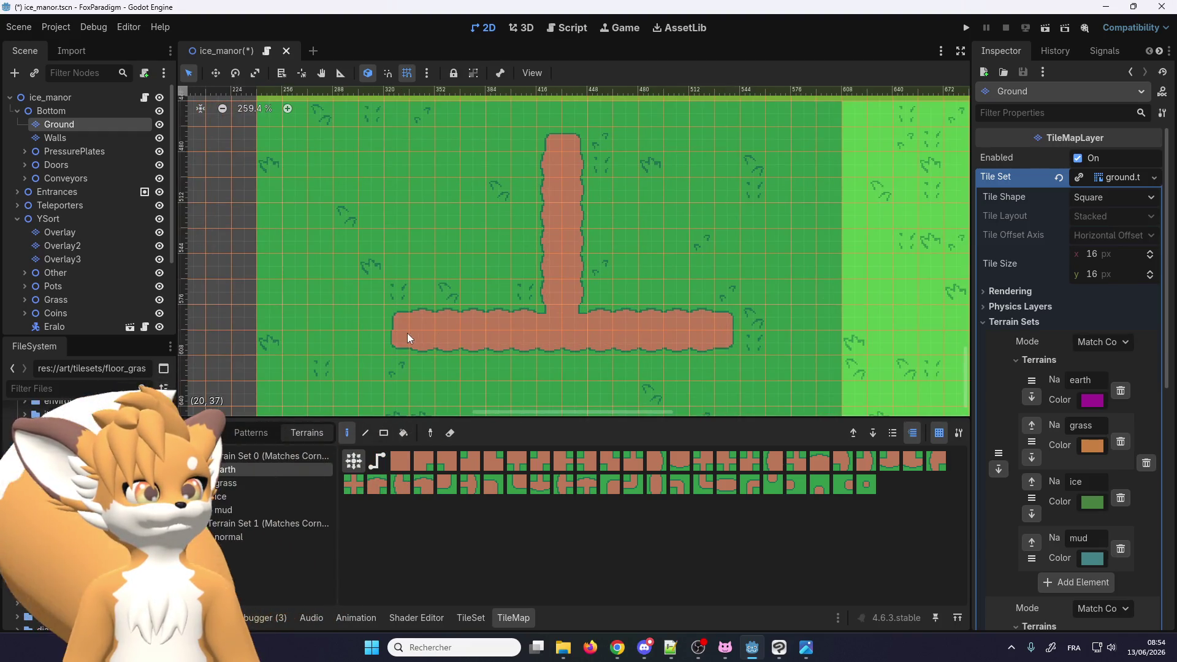
{"action": "scroll", "coordinate": [474, 285], "scroll_direction": "down", "scroll_amount": 2}
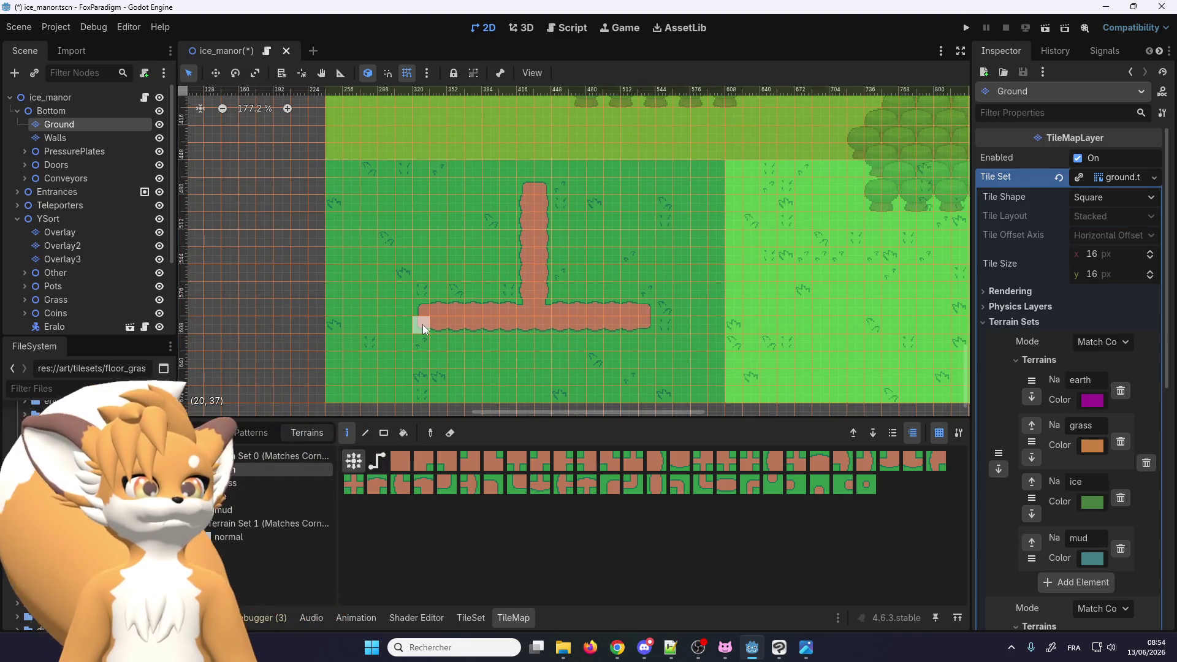
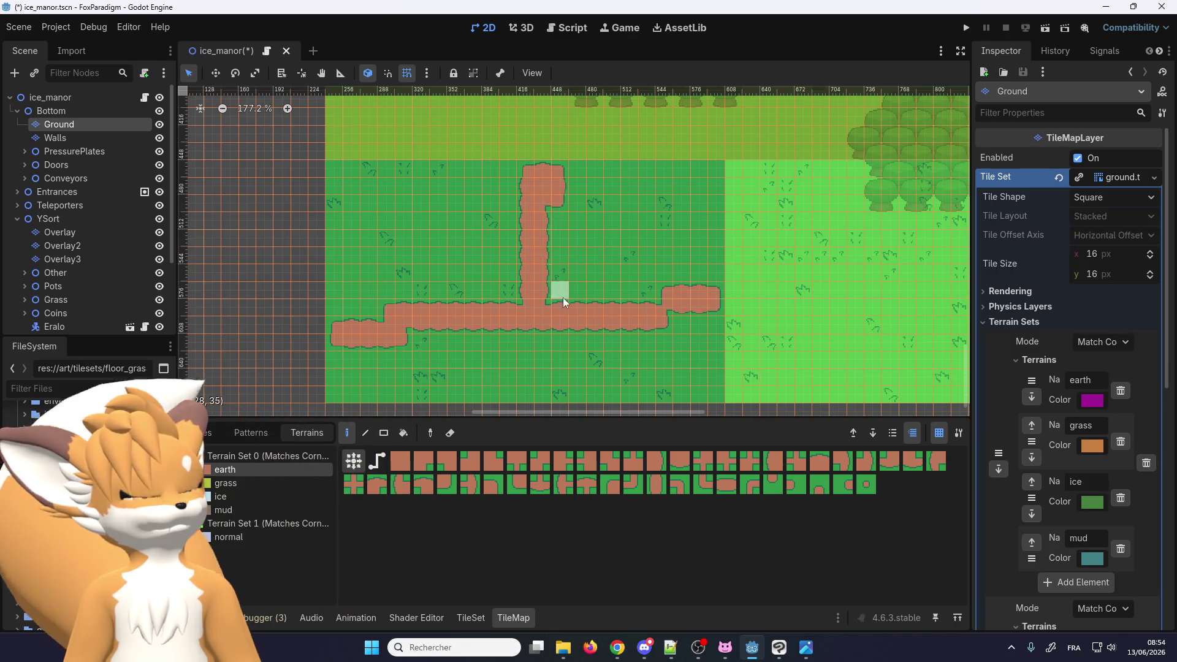
Save and run ice_manor, then walk the fox down the dirt path and right across the grass
{"action": "left_click", "coordinate": [967, 29]}
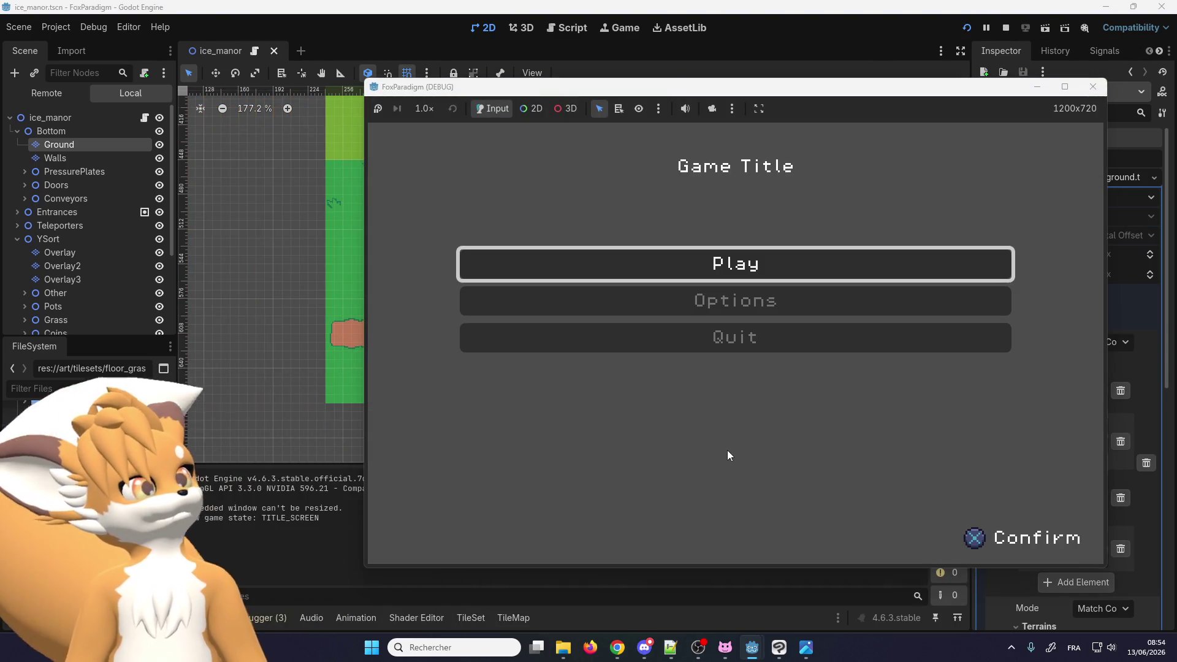
{"action": "key", "text": "Return"}
{"action": "key", "text": "Return"}
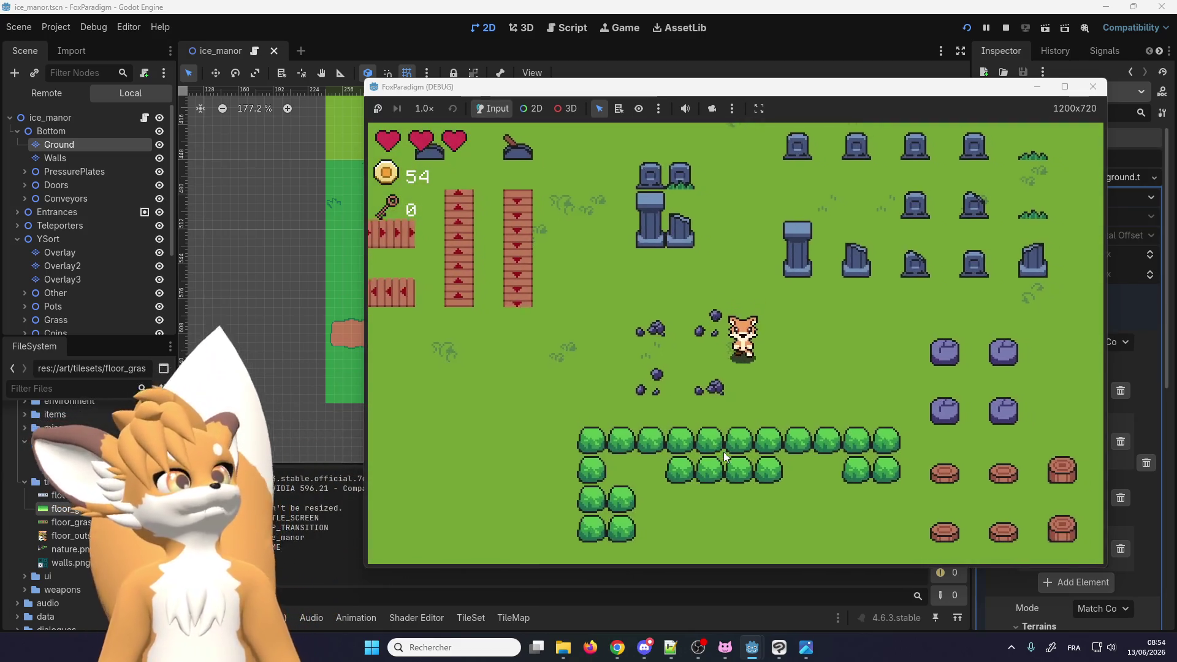
{"action": "key", "text": "Down"}
{"action": "key", "text": "Left"}
{"action": "key", "text": "Down"}
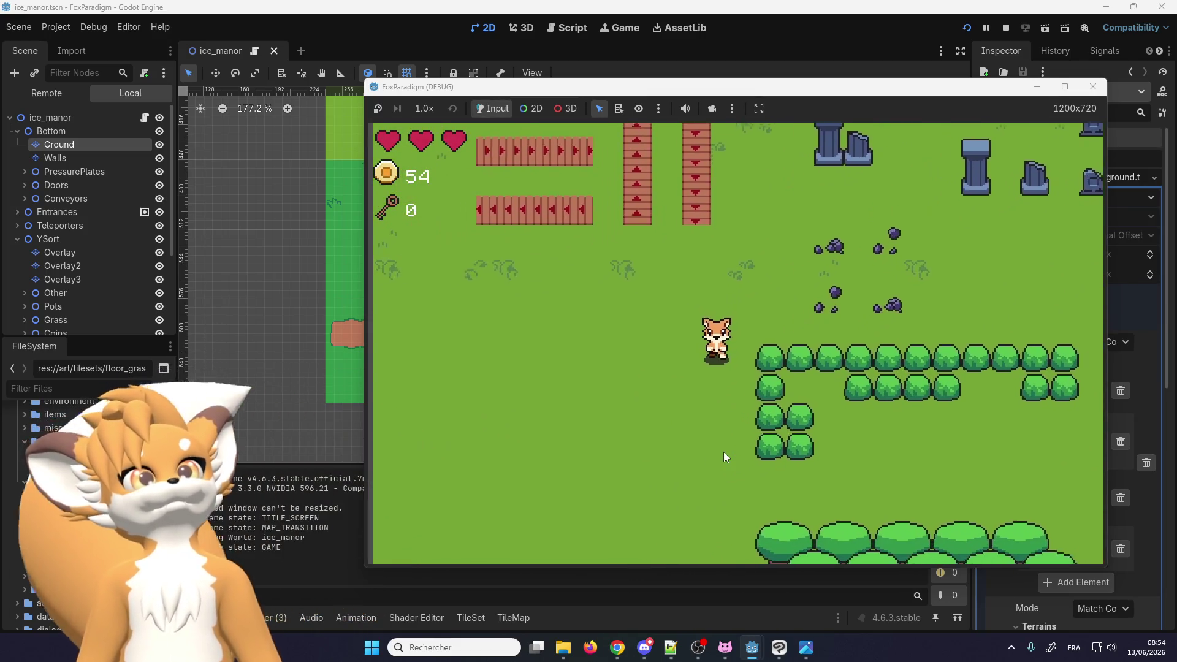
{"action": "key", "text": "Down"}
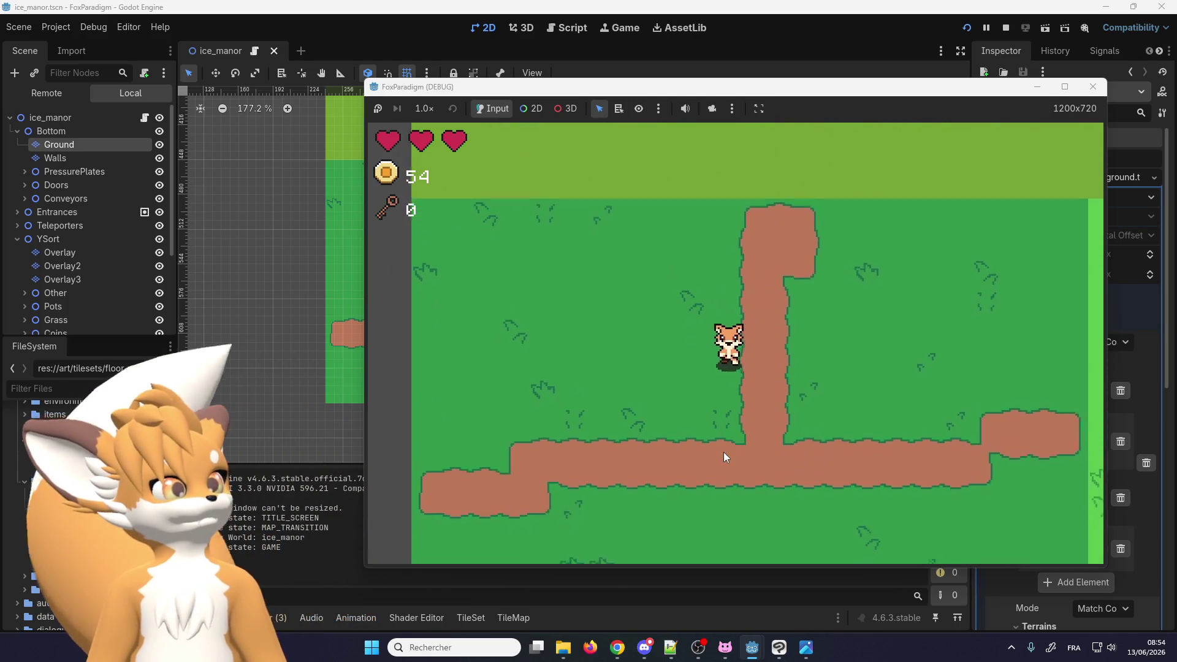
{"action": "key", "text": "Left"}
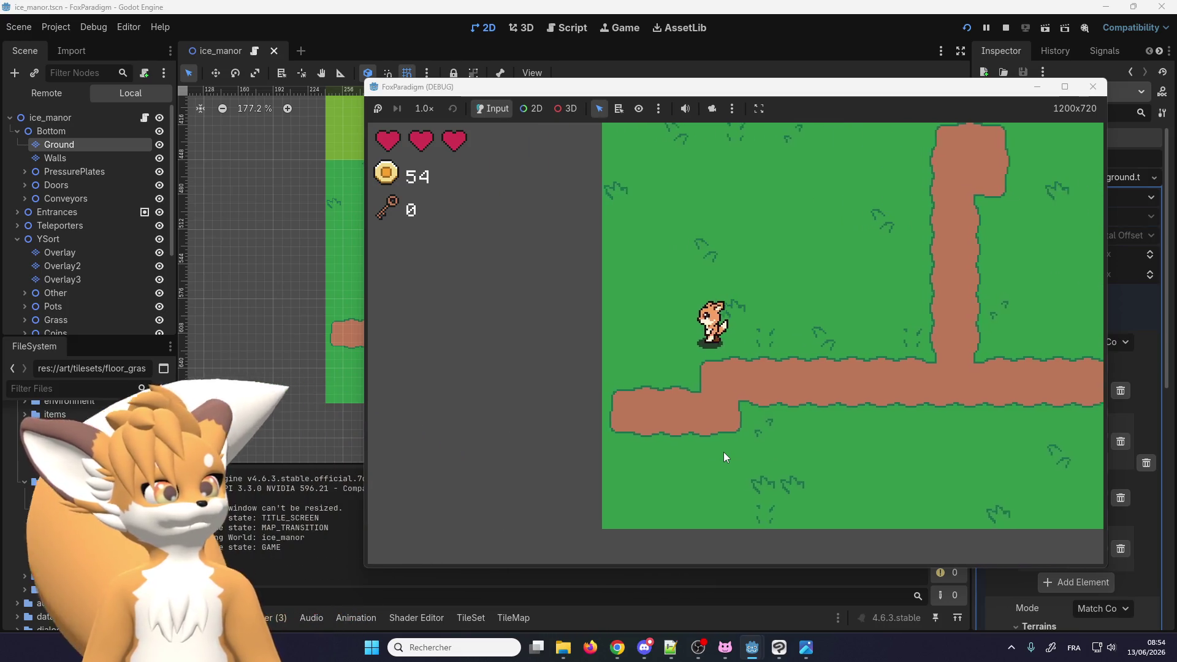
{"action": "key", "text": "Down"}
{"action": "key", "text": "Up"}
{"action": "key", "text": "Down"}
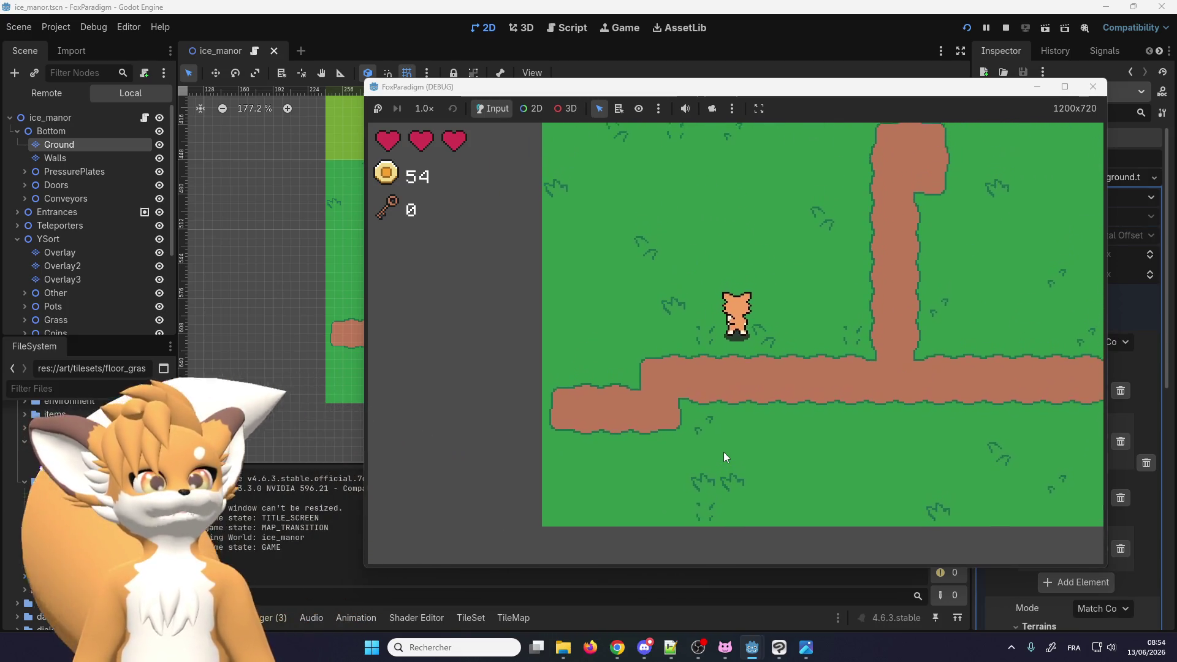
{"action": "key", "text": "Right"}
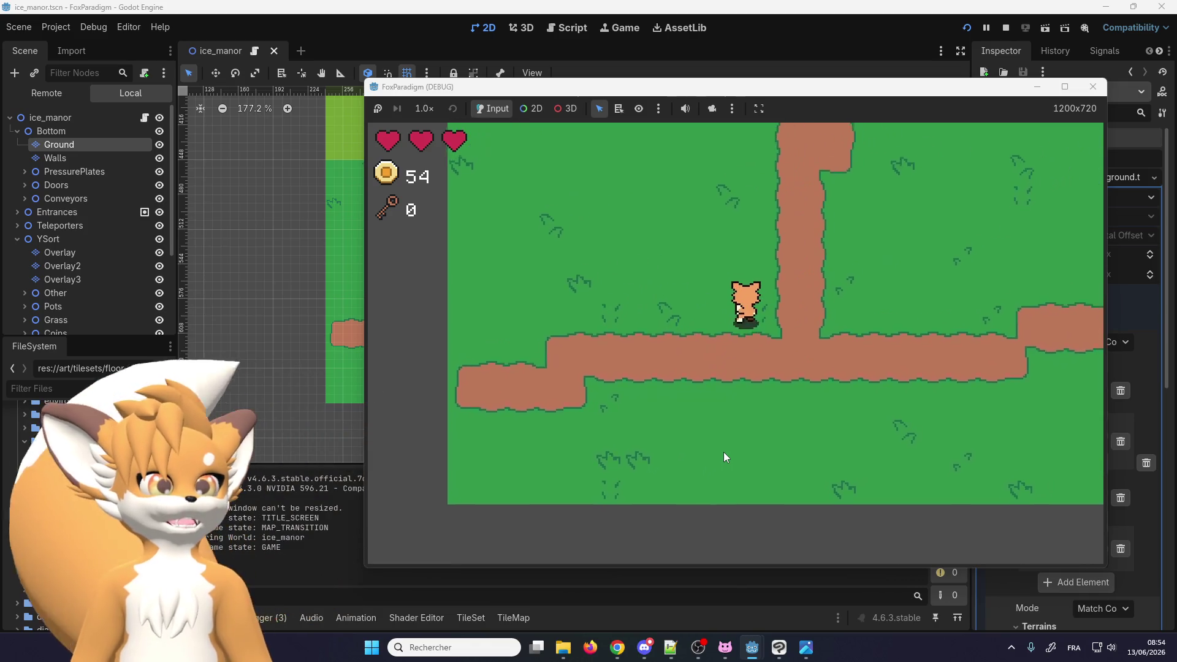
{"action": "key", "text": "Up"}
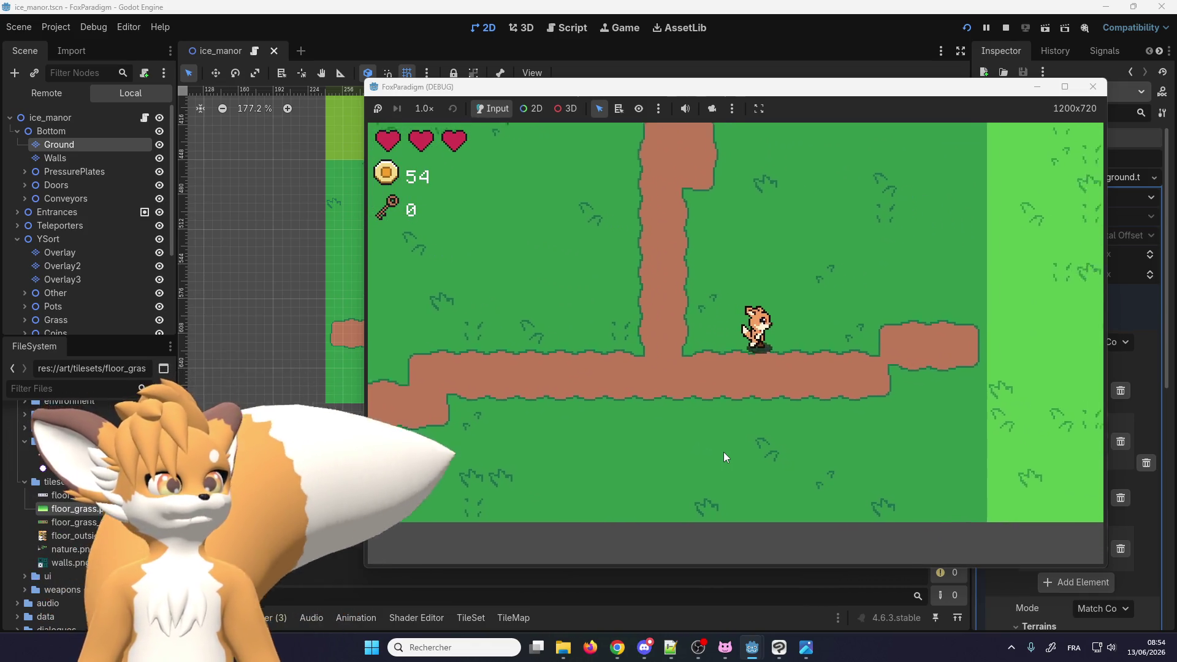
{"action": "key", "text": "Right"}
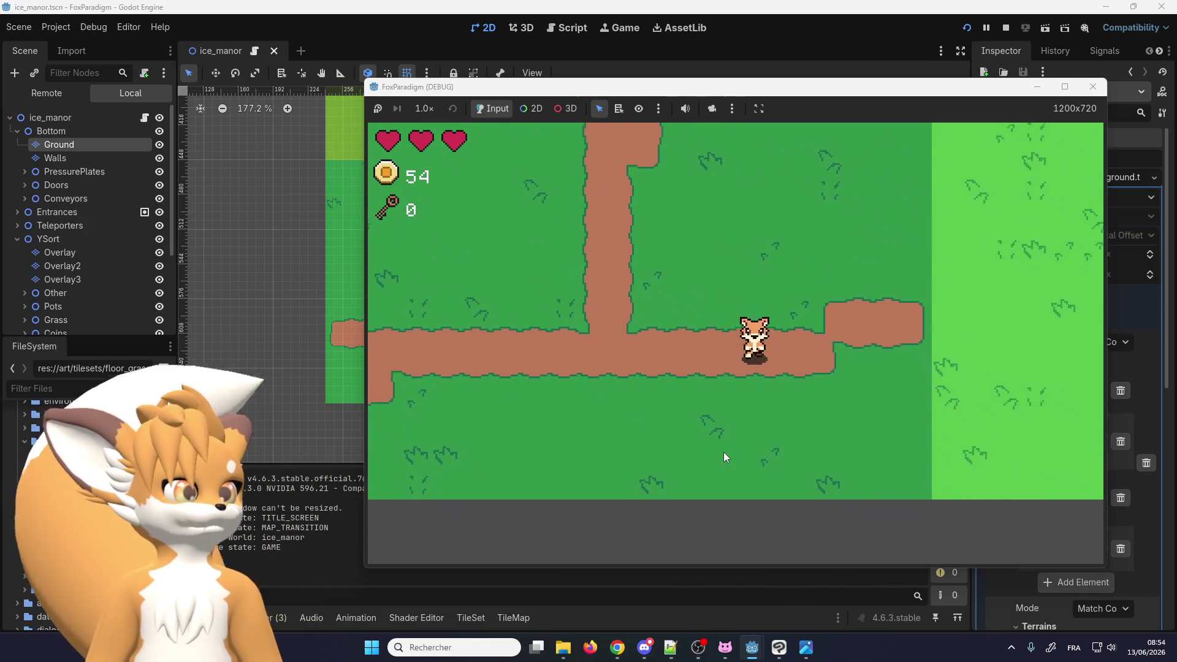
{"action": "key", "text": "Up"}
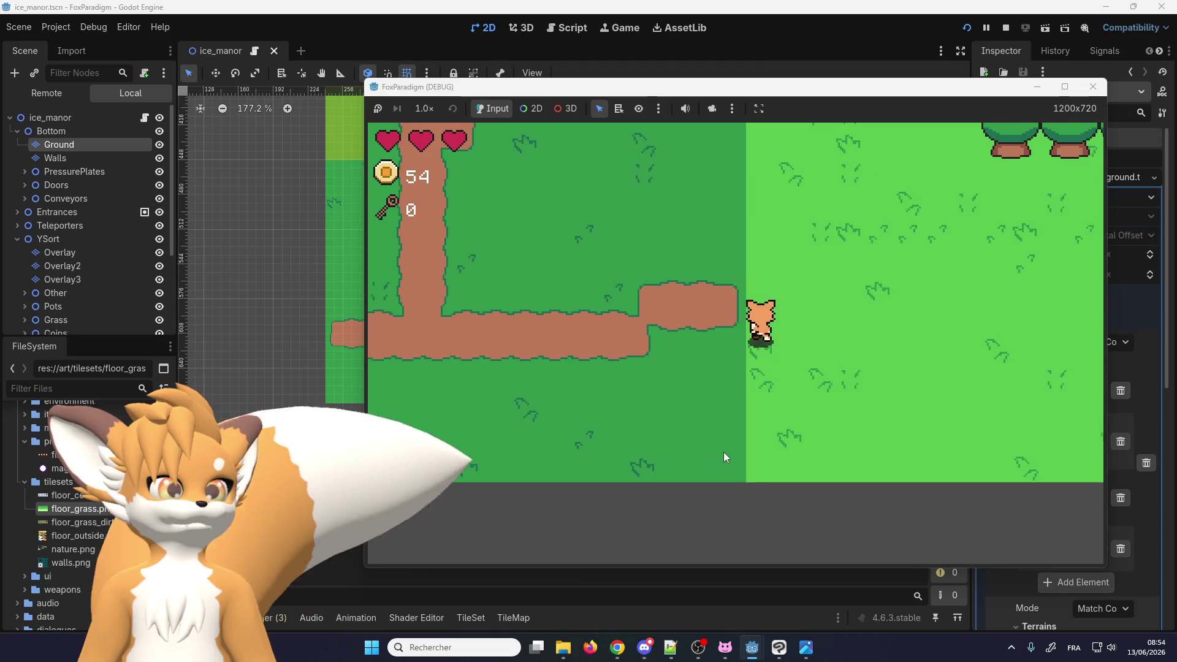
{"action": "key", "text": "Up"}
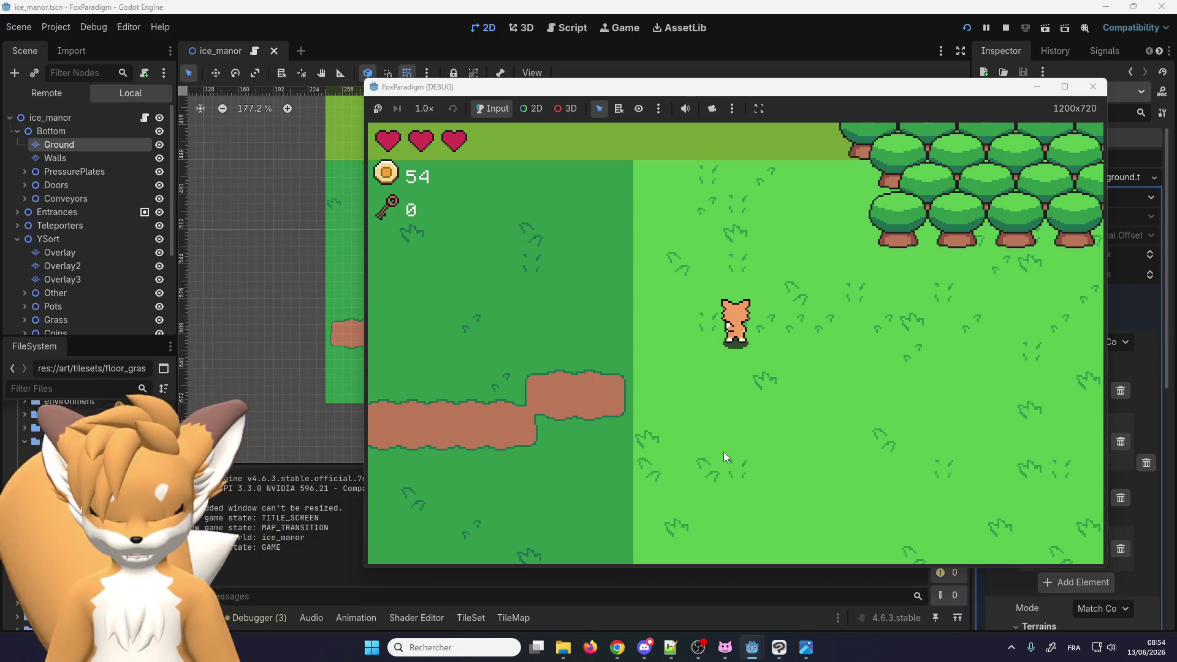
{"action": "key", "text": "Right"}
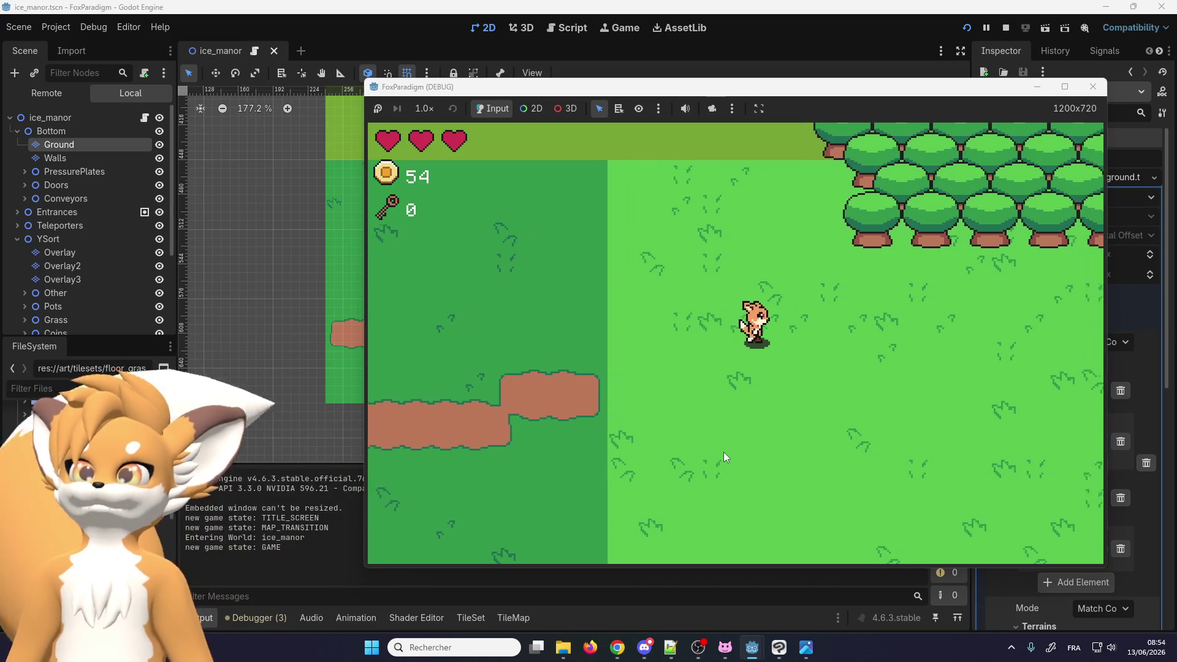
{"action": "key", "text": "Right"}
{"action": "key", "text": "Down"}
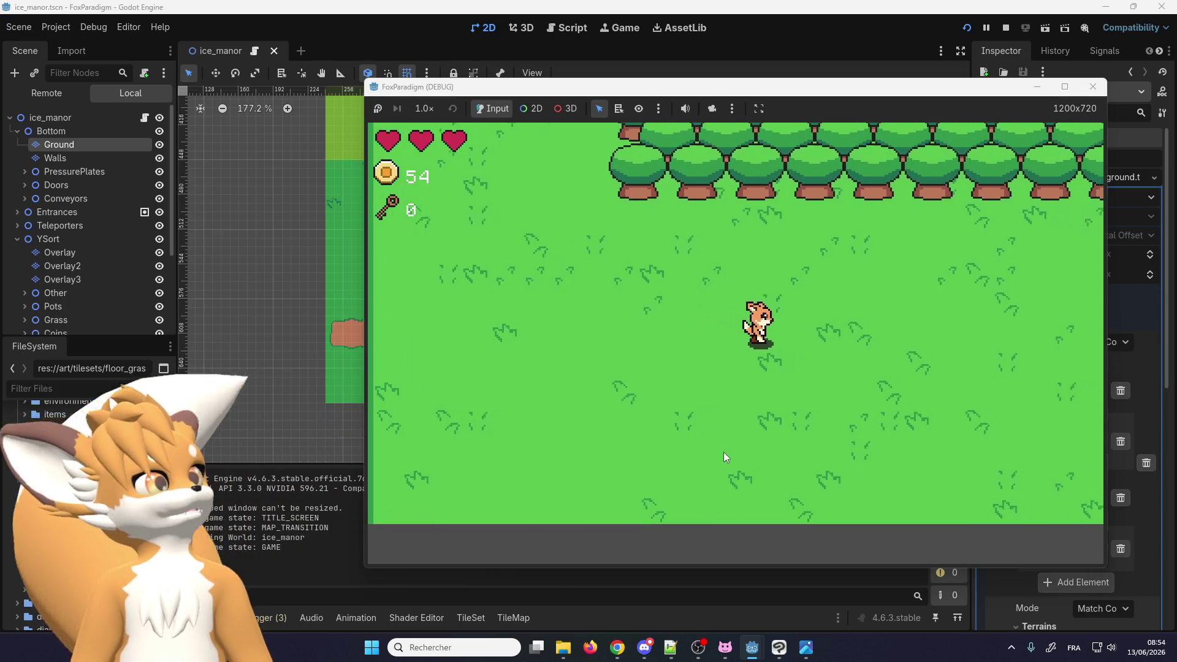
{"action": "key", "text": "Right"}
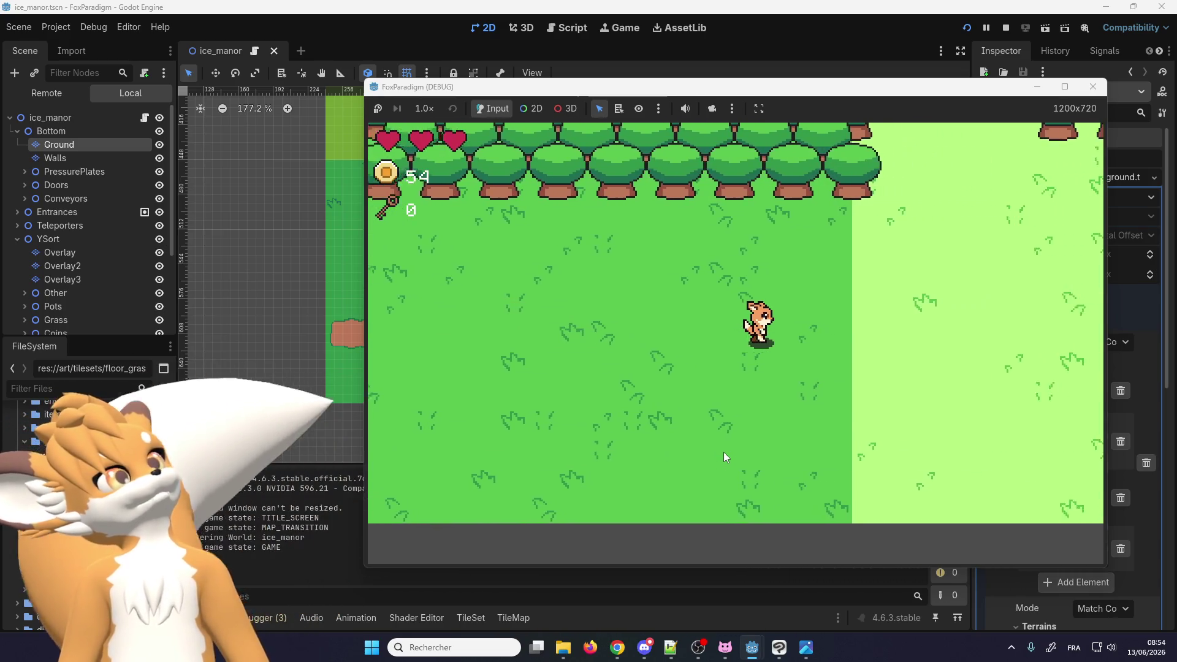
{"action": "key", "text": "Right"}
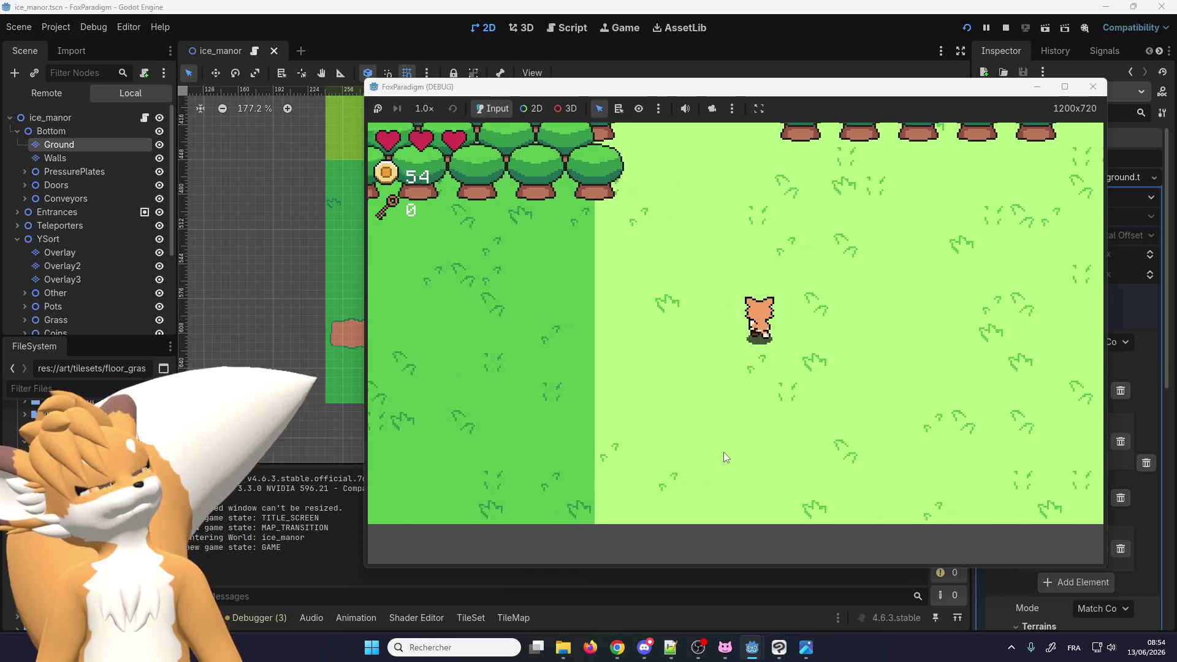
Walk the fox along the tree rows and back toward the dirt path, then stop the game
{"action": "key", "text": "Up"}
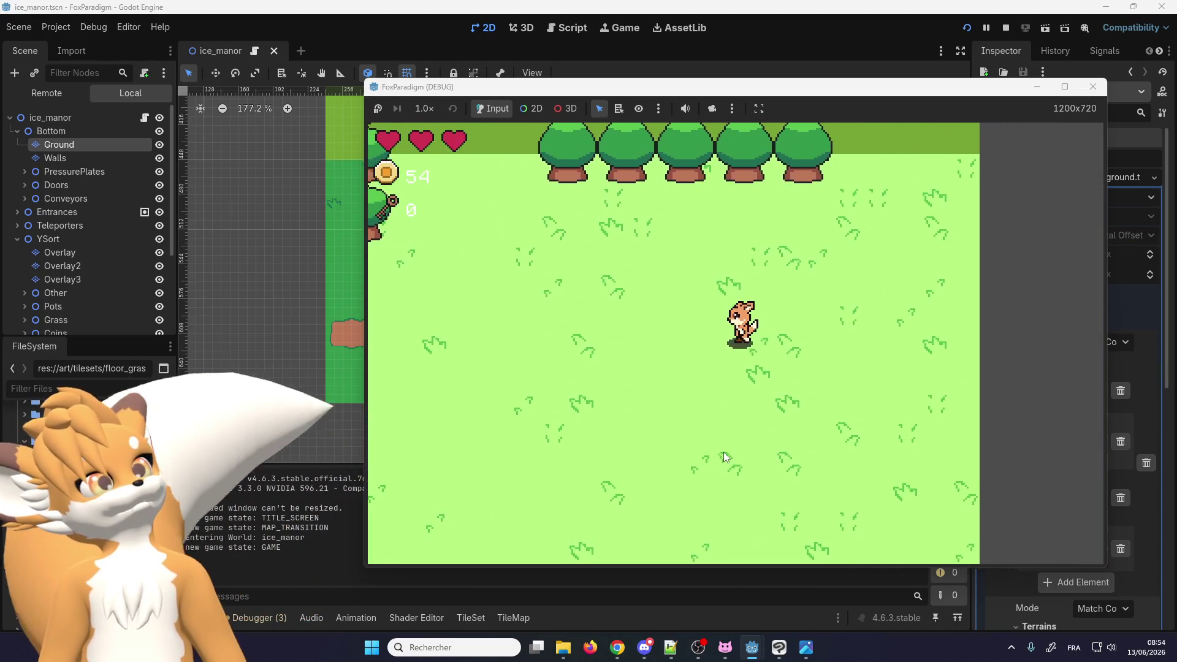
{"action": "key", "text": "Up"}
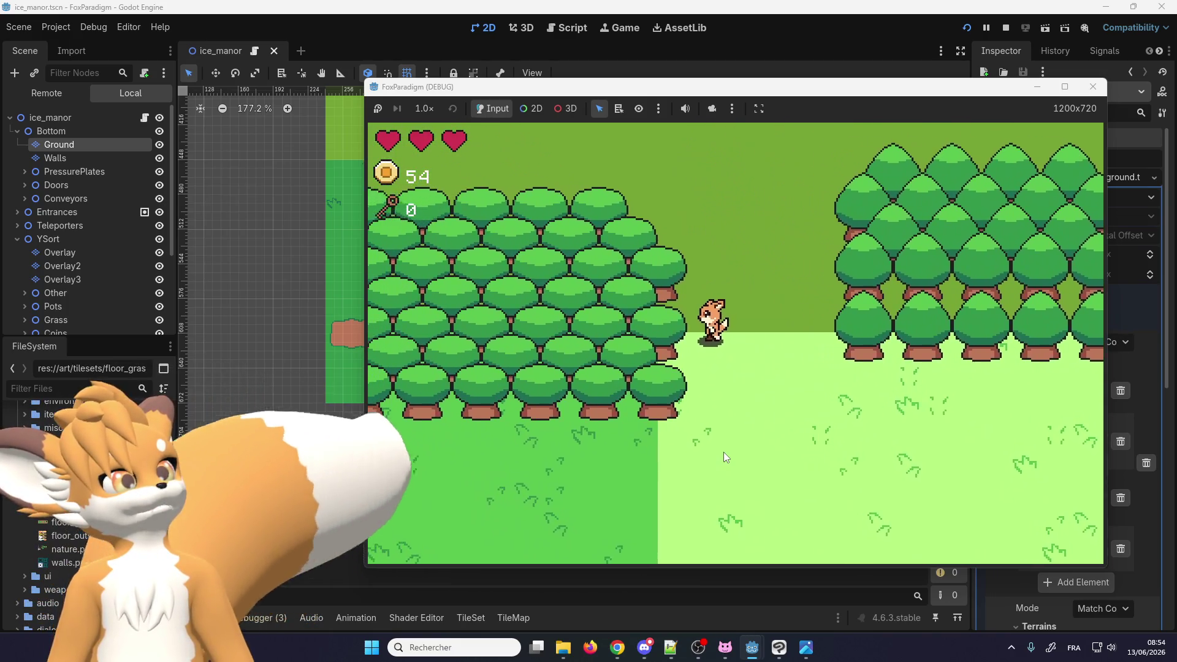
{"action": "key", "text": "Down"}
{"action": "key", "text": "Left"}
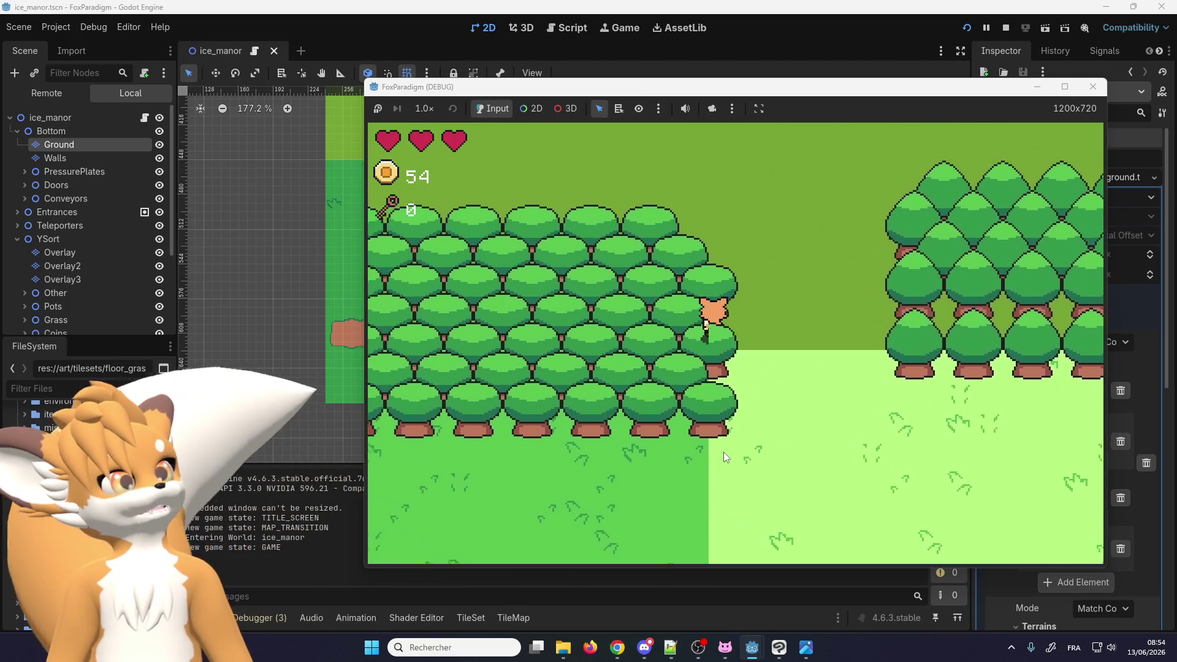
{"action": "key", "text": "Down"}
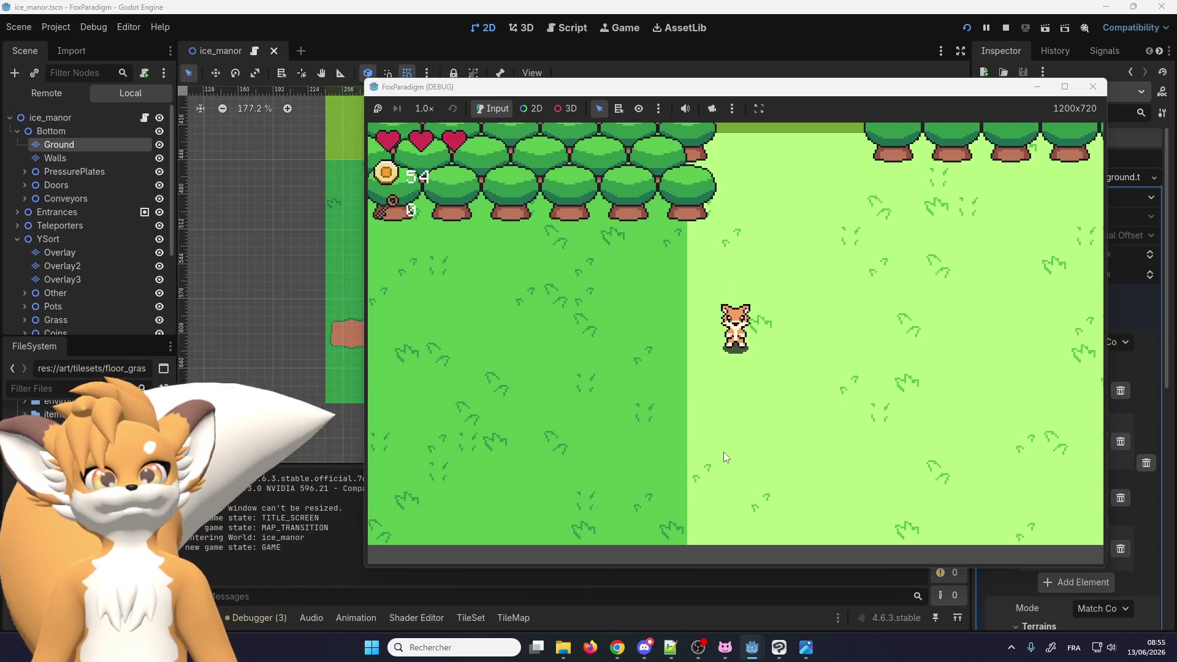
{"action": "key", "text": "Up"}
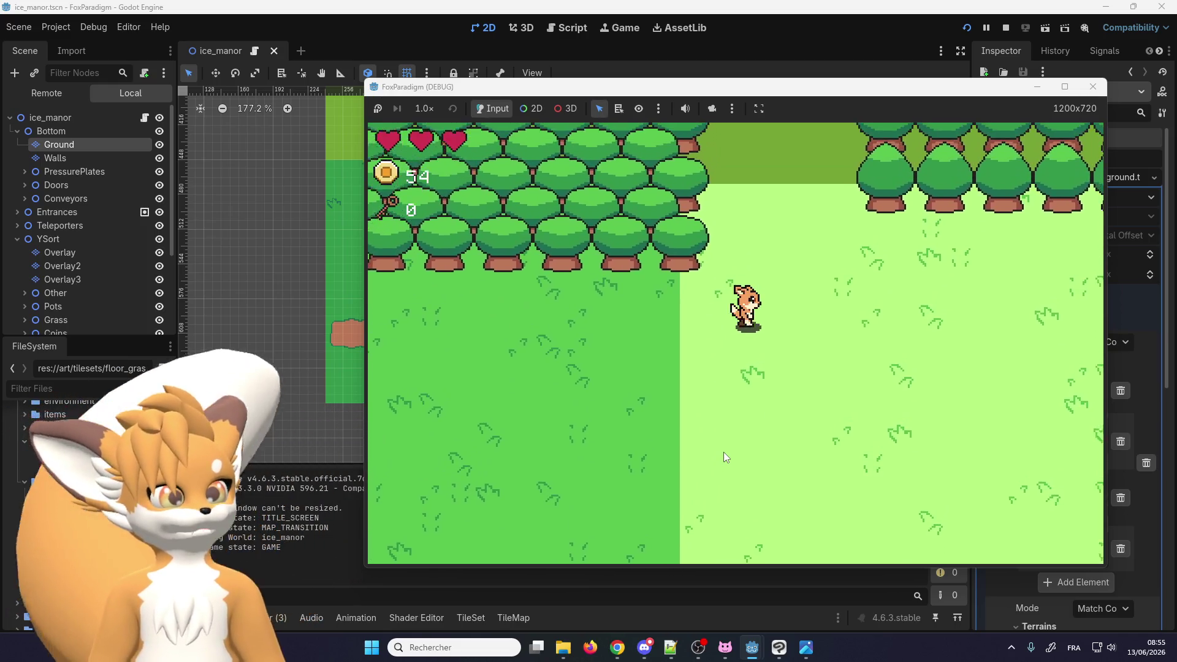
{"action": "key", "text": "Right"}
{"action": "key", "text": "Left"}
{"action": "key", "text": "Up"}
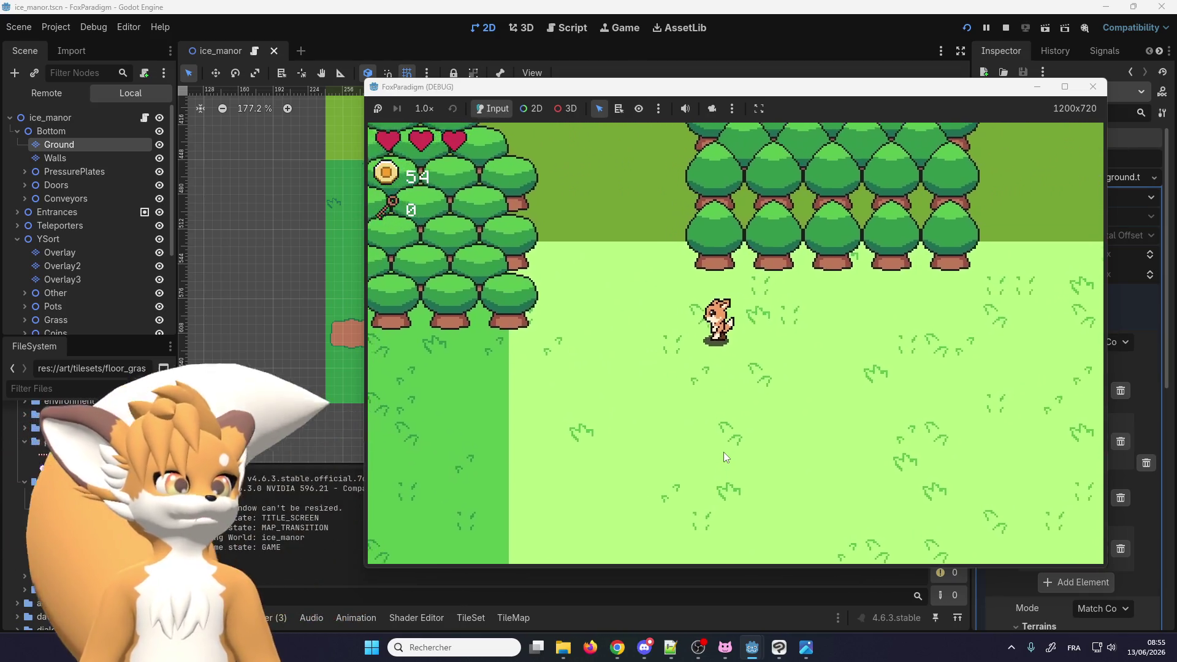
{"action": "key", "text": "Down"}
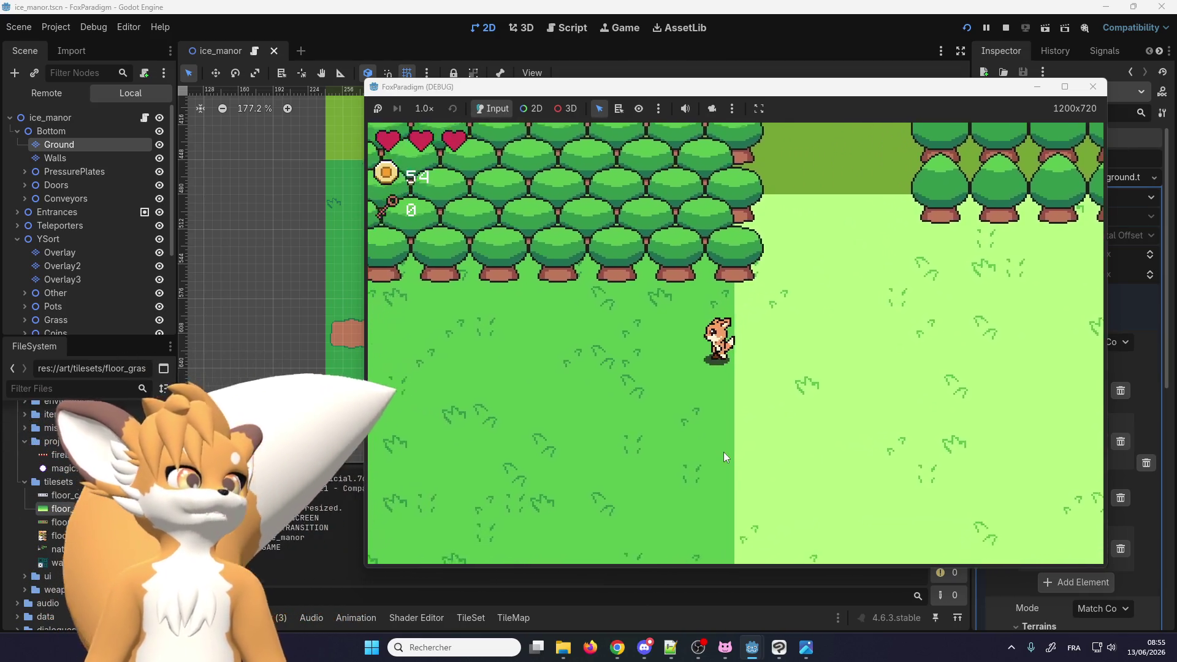
{"action": "key", "text": "Left"}
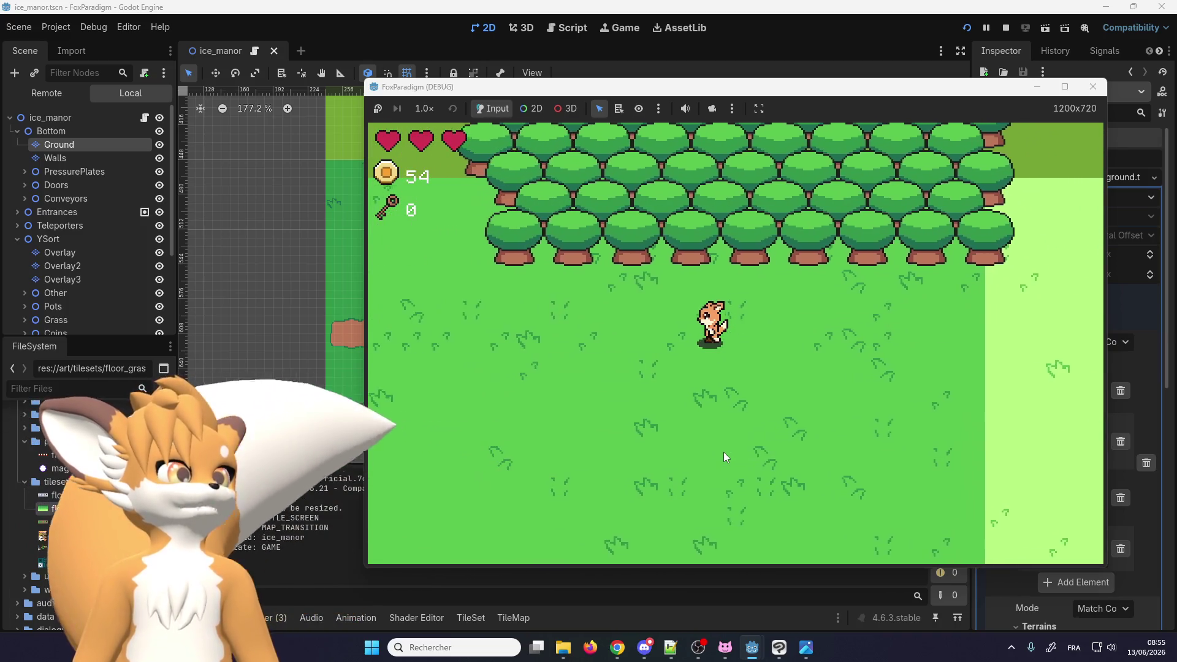
{"action": "key", "text": "Left"}
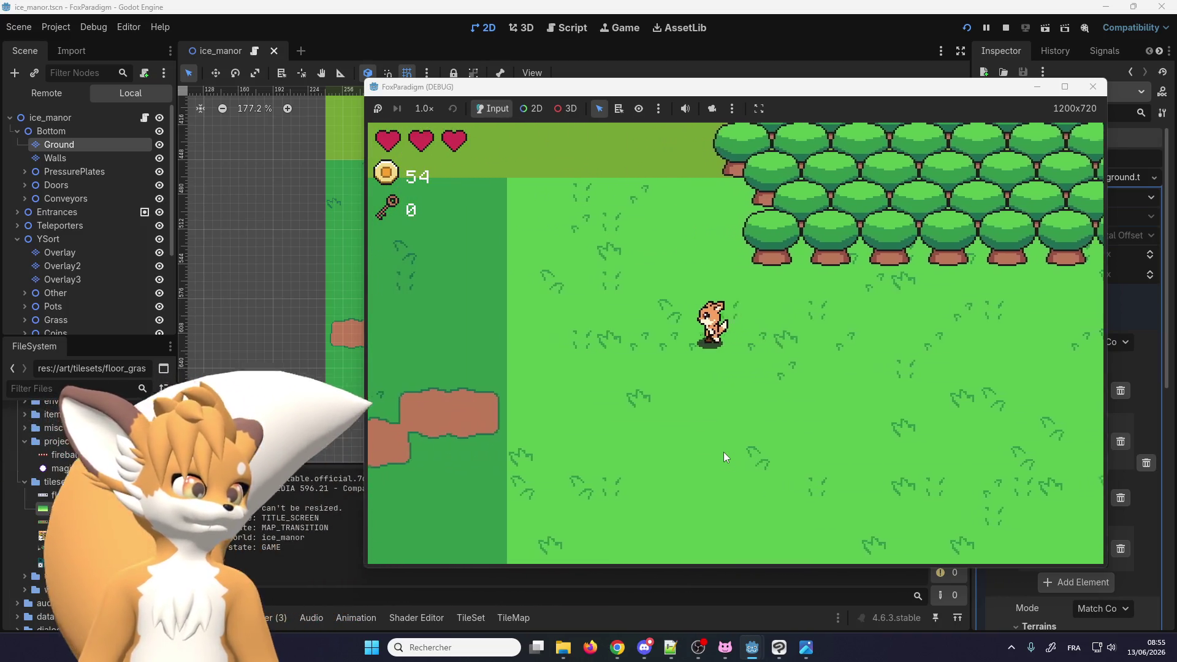
{"action": "key", "text": "Left"}
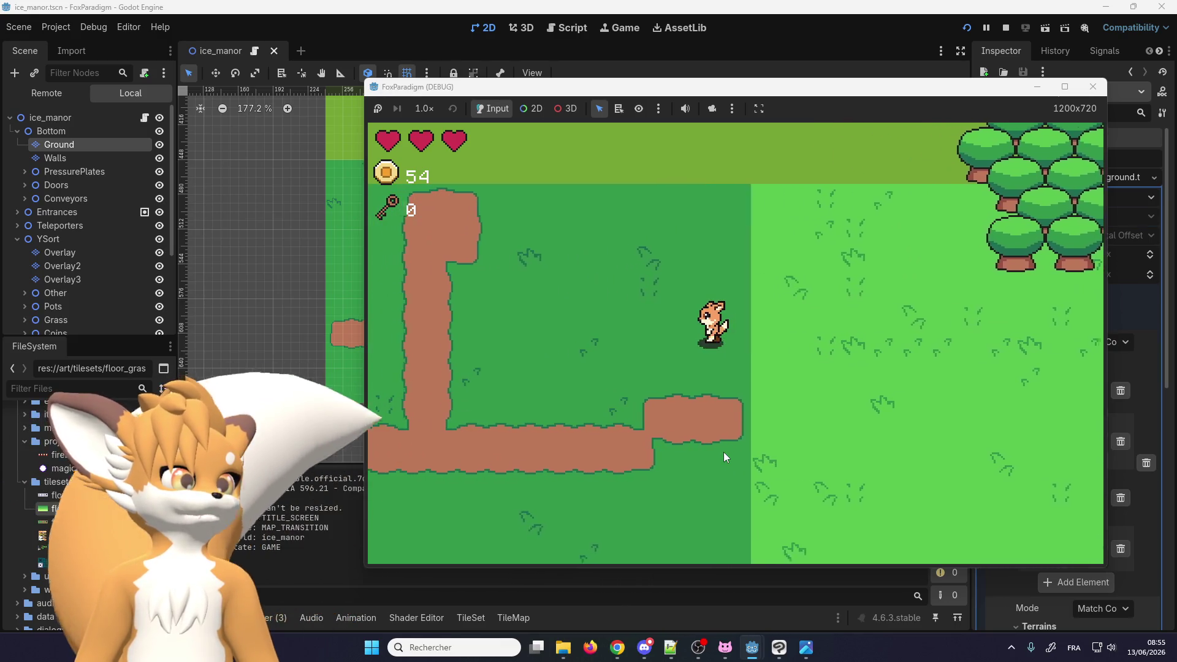
{"action": "key", "text": "Up"}
{"action": "key", "text": "Up"}
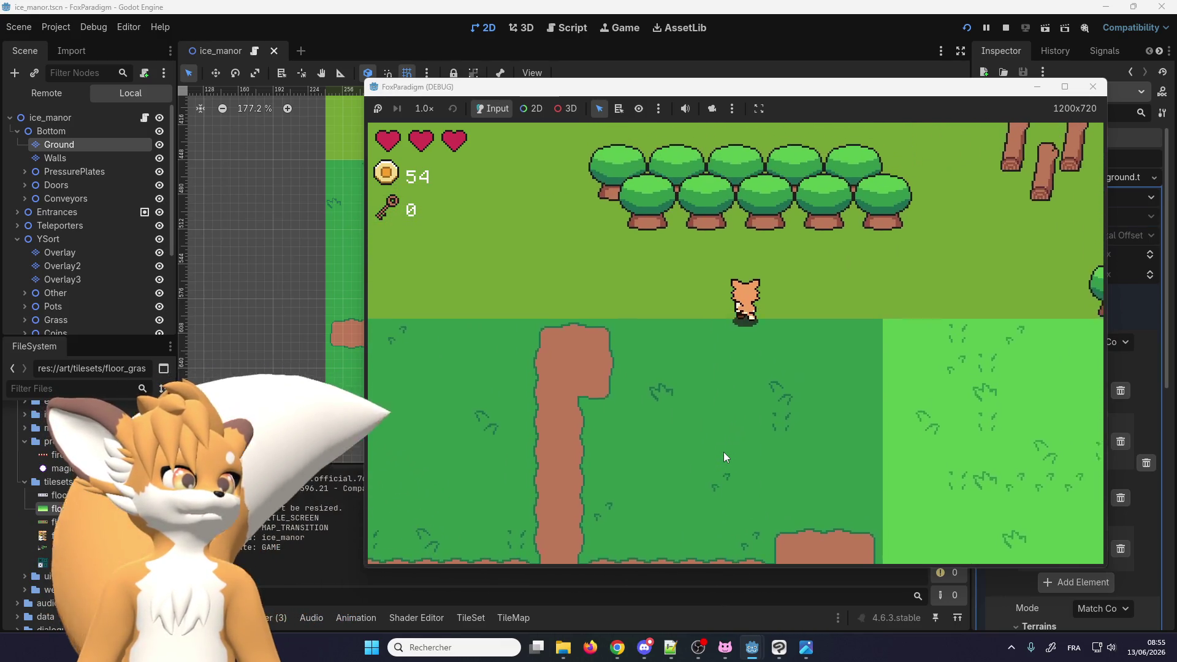
{"action": "key", "text": "Right"}
{"action": "key", "text": "Right"}
{"action": "key", "text": "Up"}
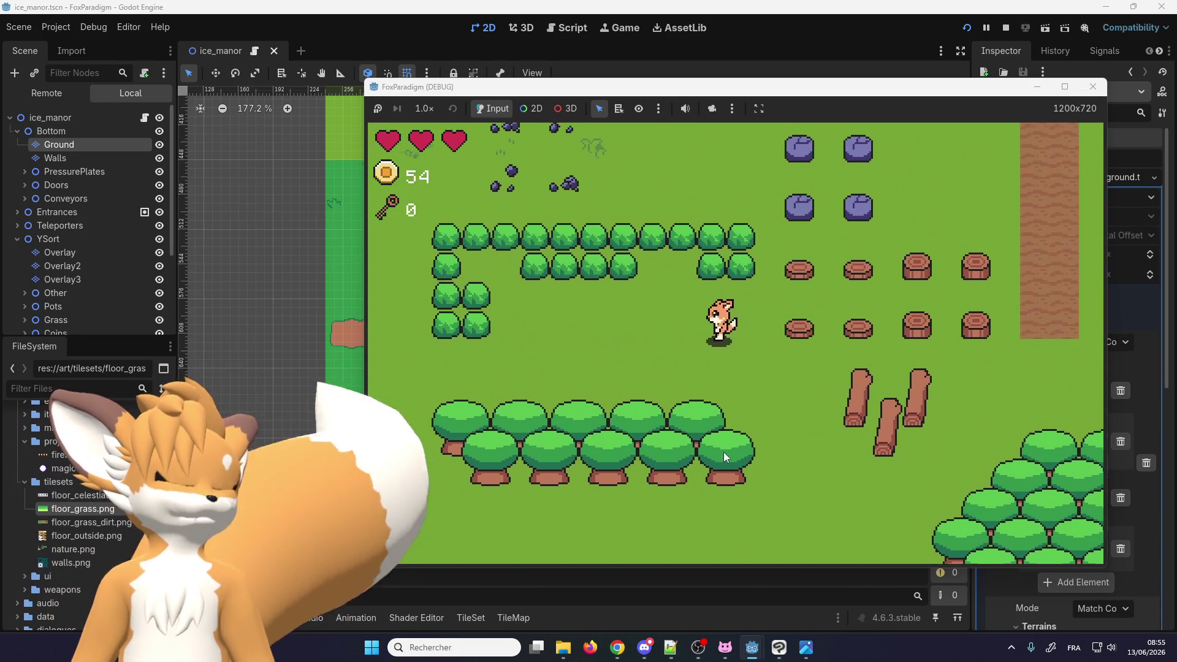
{"action": "key", "text": "Down"}
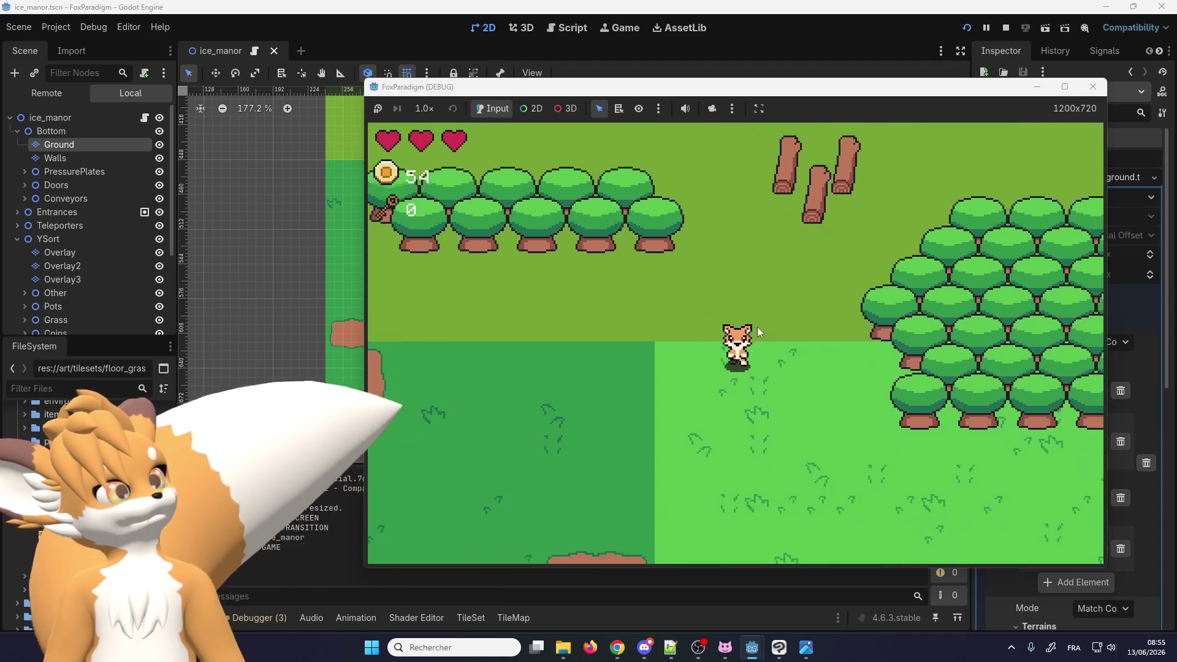
{"action": "key", "text": "Left"}
{"action": "key", "text": "F8"}
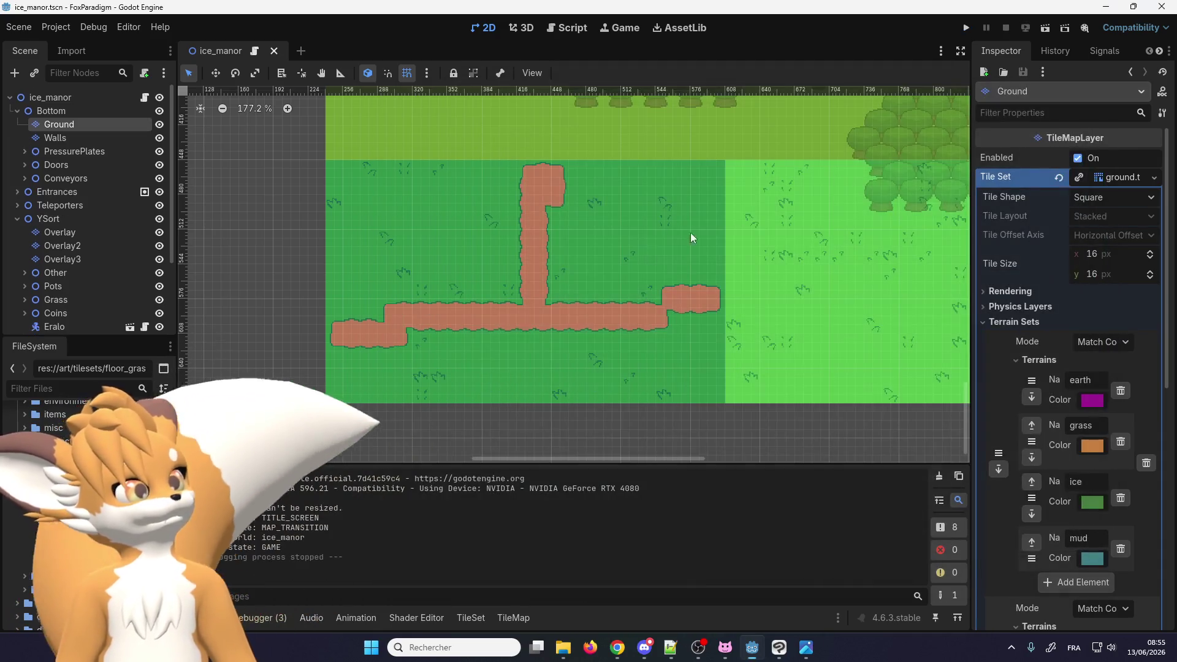
Select floor_outside.png in FileSystem and bring up the Ground layer's TileSet editor
{"action": "scroll", "coordinate": [424, 408], "scroll_direction": "down", "scroll_amount": 2}
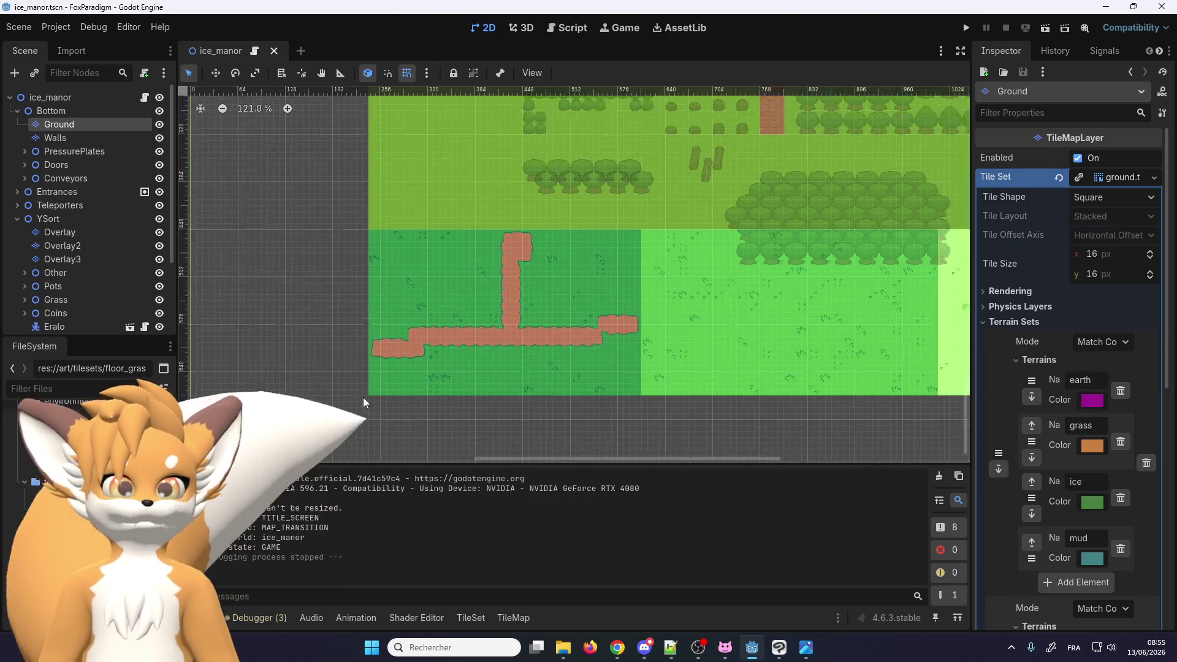
{"action": "scroll", "coordinate": [363, 398], "scroll_direction": "down", "scroll_amount": 2}
{"action": "scroll", "coordinate": [518, 97], "scroll_direction": "down", "scroll_amount": 2}
{"action": "scroll", "coordinate": [518, 97], "scroll_direction": "up", "scroll_amount": 4}
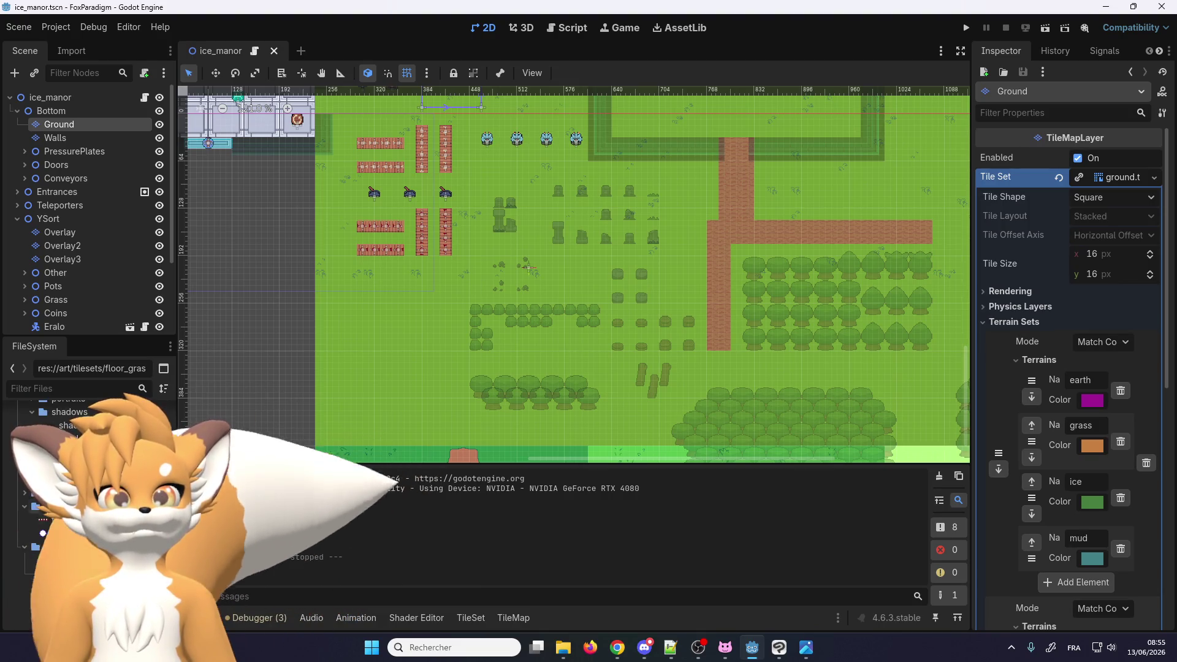
{"action": "scroll", "coordinate": [80, 559], "scroll_direction": "down", "scroll_amount": 5}
{"action": "scroll", "coordinate": [79, 559], "scroll_direction": "down", "scroll_amount": 2}
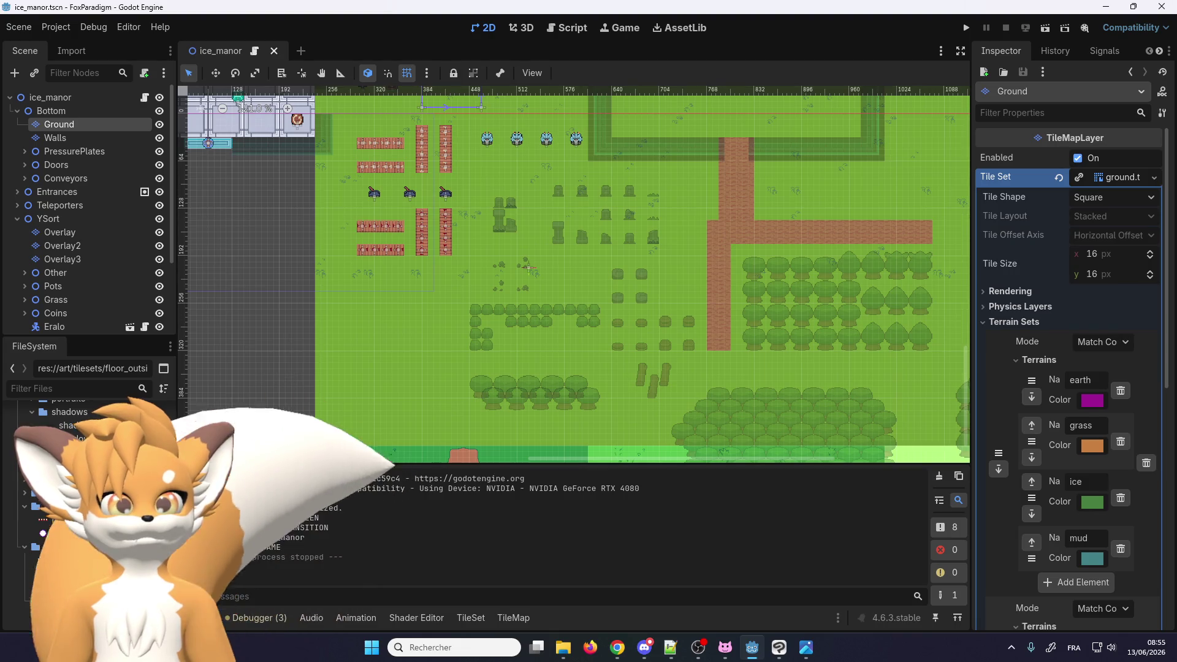
{"action": "left_click", "coordinate": [62, 547]}
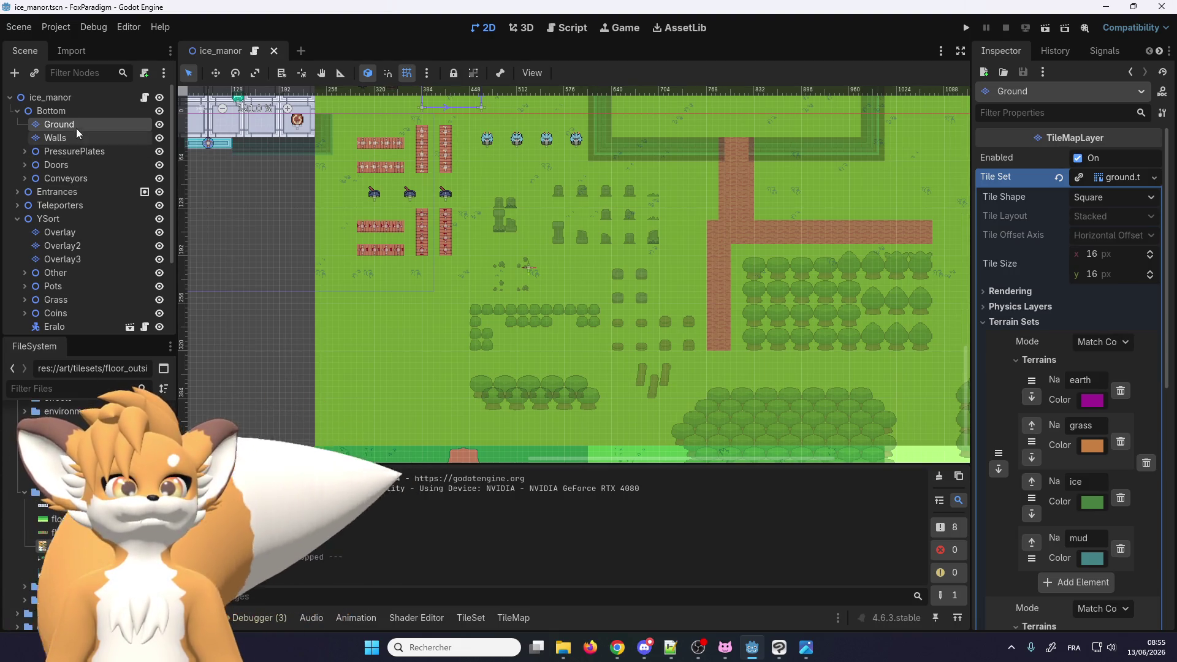
{"action": "left_click", "coordinate": [471, 617]}
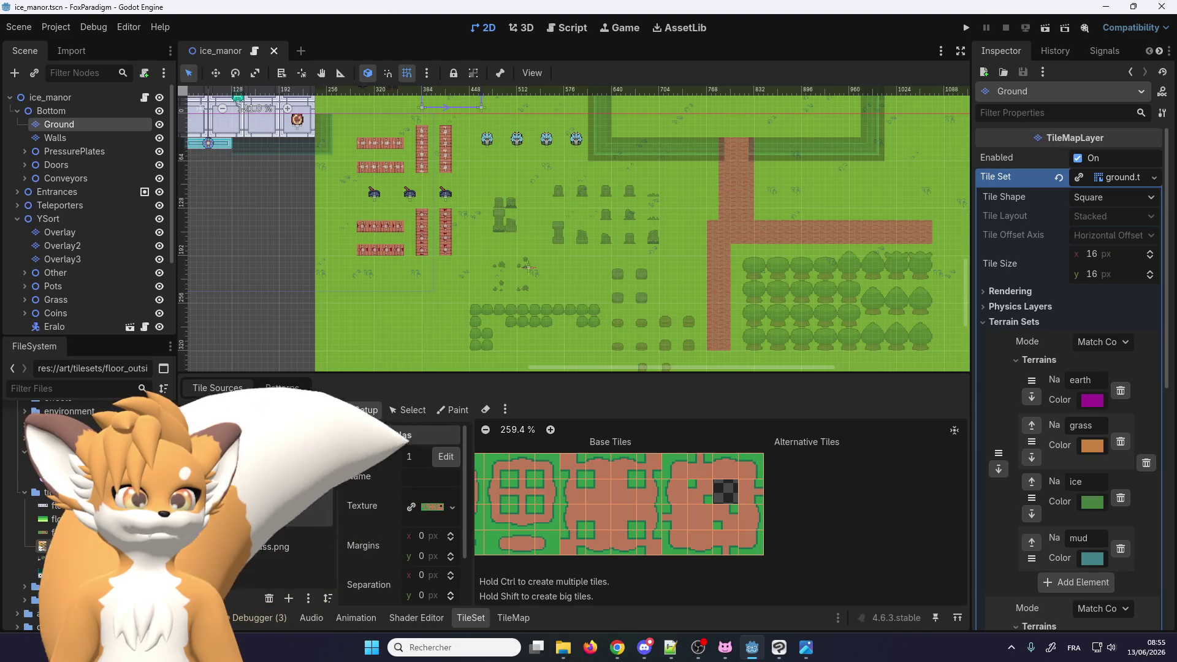
Review the floor_outside and floor_grass_dirt sources, then add the green grass texture as a new atlas source
{"action": "left_click", "coordinate": [256, 427]}
{"action": "scroll", "coordinate": [630, 501], "scroll_direction": "down", "scroll_amount": 4}
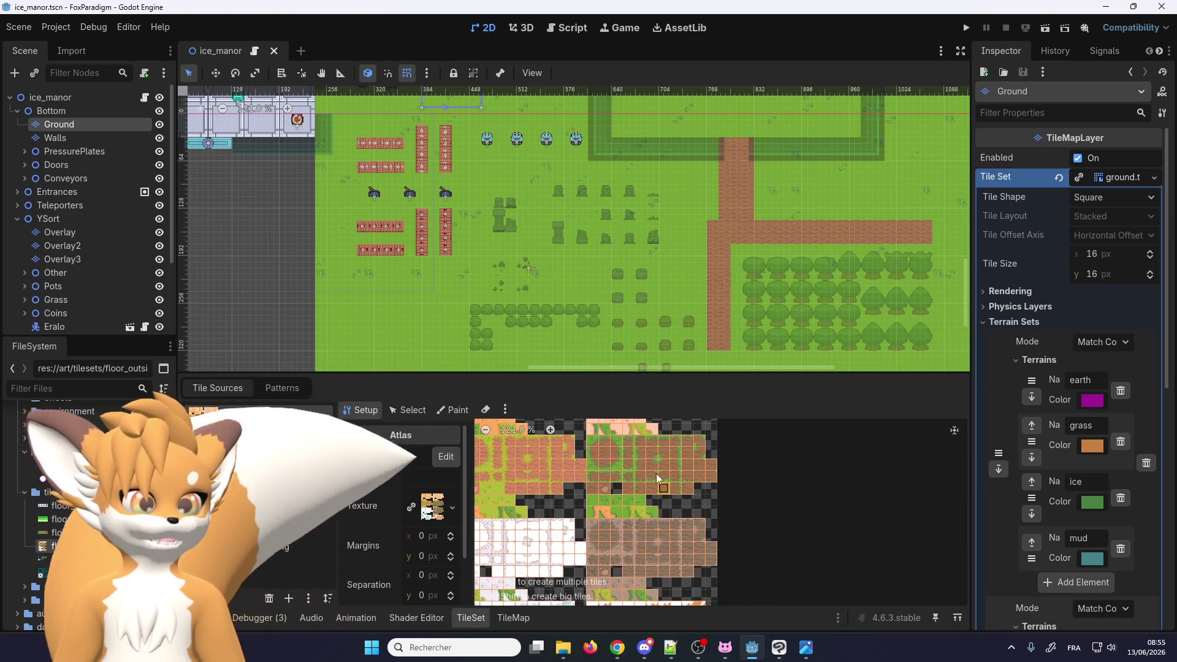
{"action": "scroll", "coordinate": [574, 514], "scroll_direction": "up", "scroll_amount": 5}
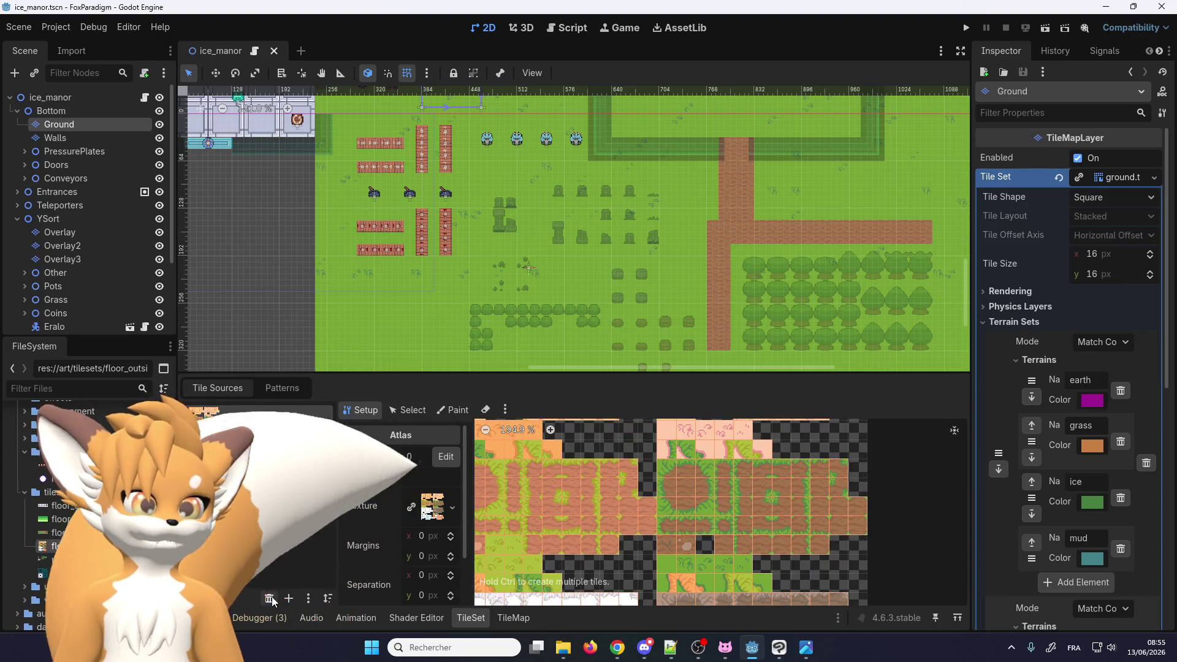
{"action": "left_click", "coordinate": [276, 466]}
{"action": "scroll", "coordinate": [426, 256], "scroll_direction": "down", "scroll_amount": 3}
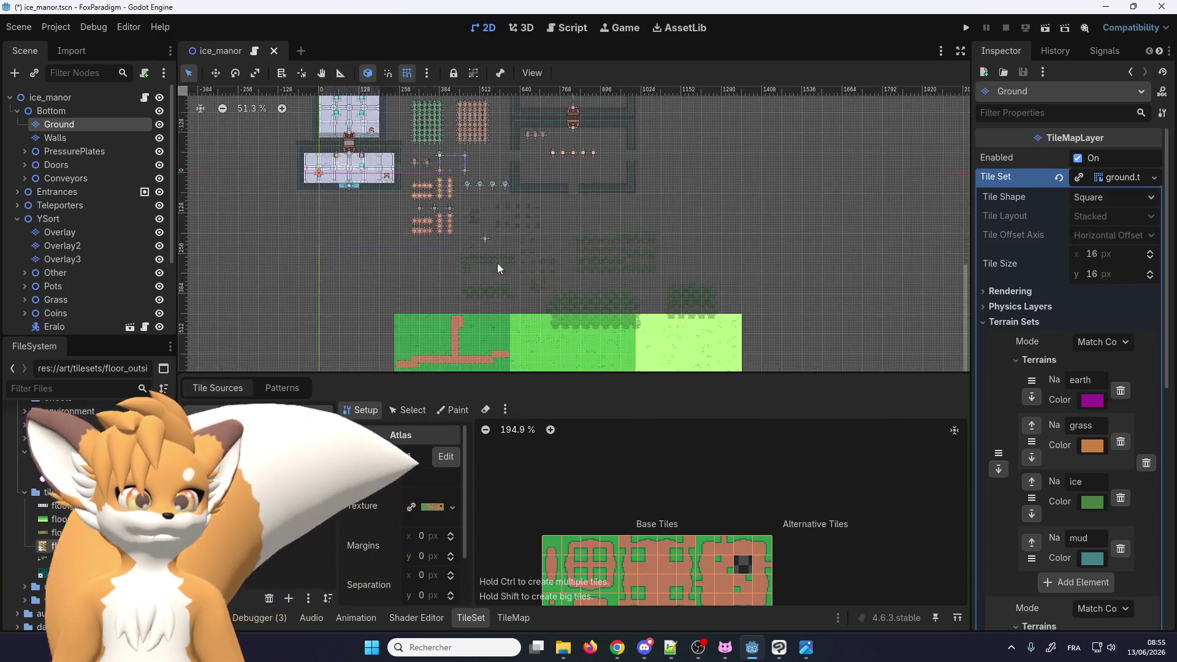
{"action": "left_click_drag", "start_coordinate": [54, 526], "coordinate": [258, 509]}
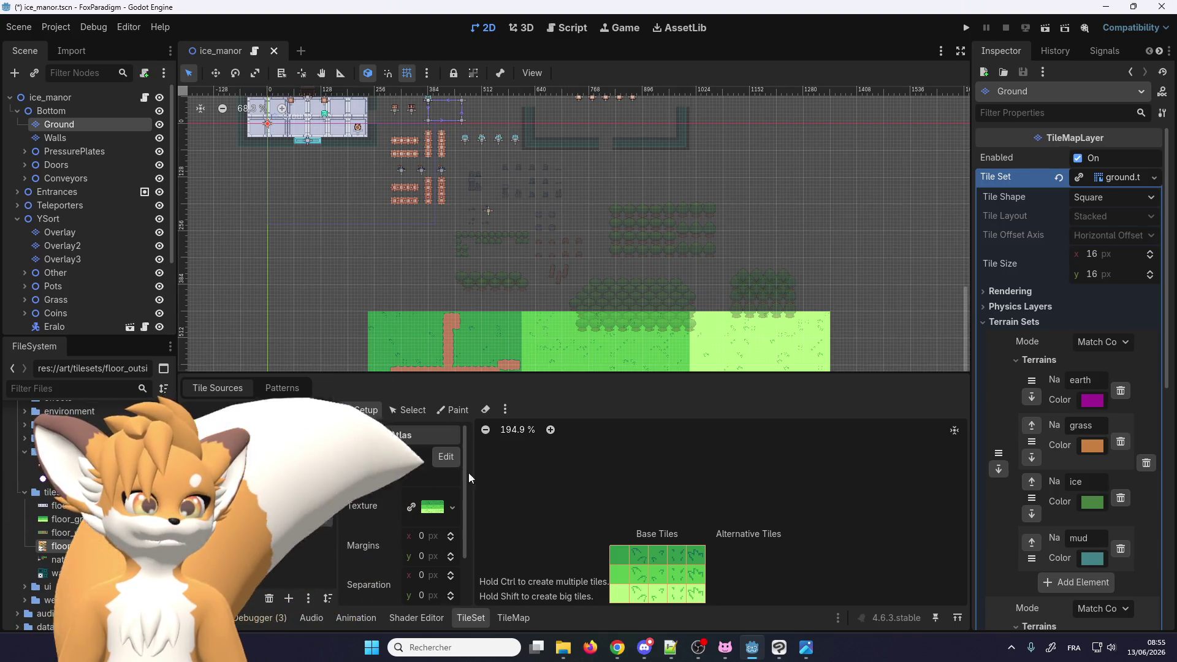
{"action": "left_click", "coordinate": [452, 410]}
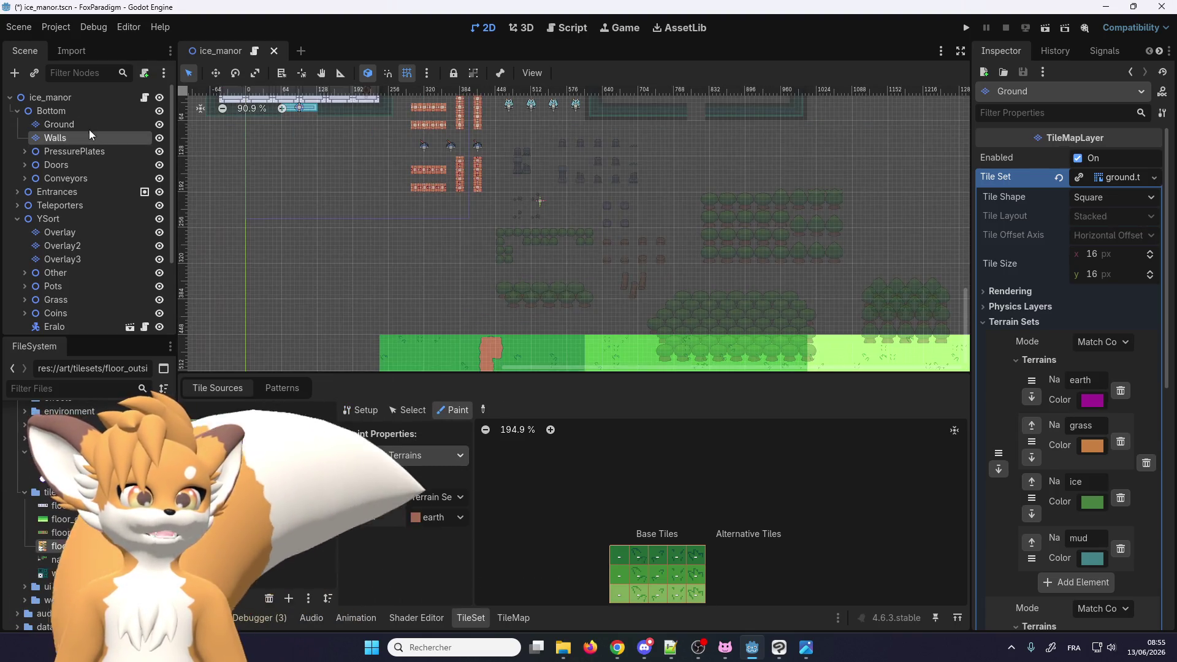
{"action": "left_click", "coordinate": [89, 126]}
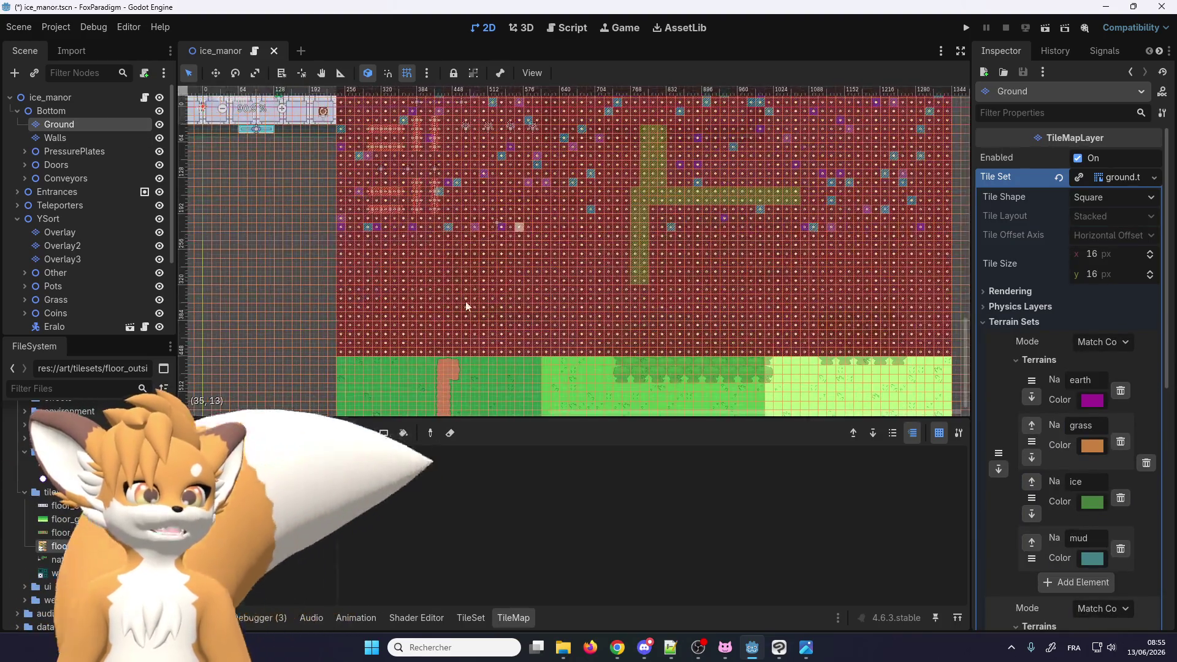
Pick the plain dark green grass tile and rectangle-fill a large map area on Ground
{"action": "scroll", "coordinate": [473, 299], "scroll_direction": "down", "scroll_amount": 5}
{"action": "scroll", "coordinate": [474, 298], "scroll_direction": "down", "scroll_amount": 5}
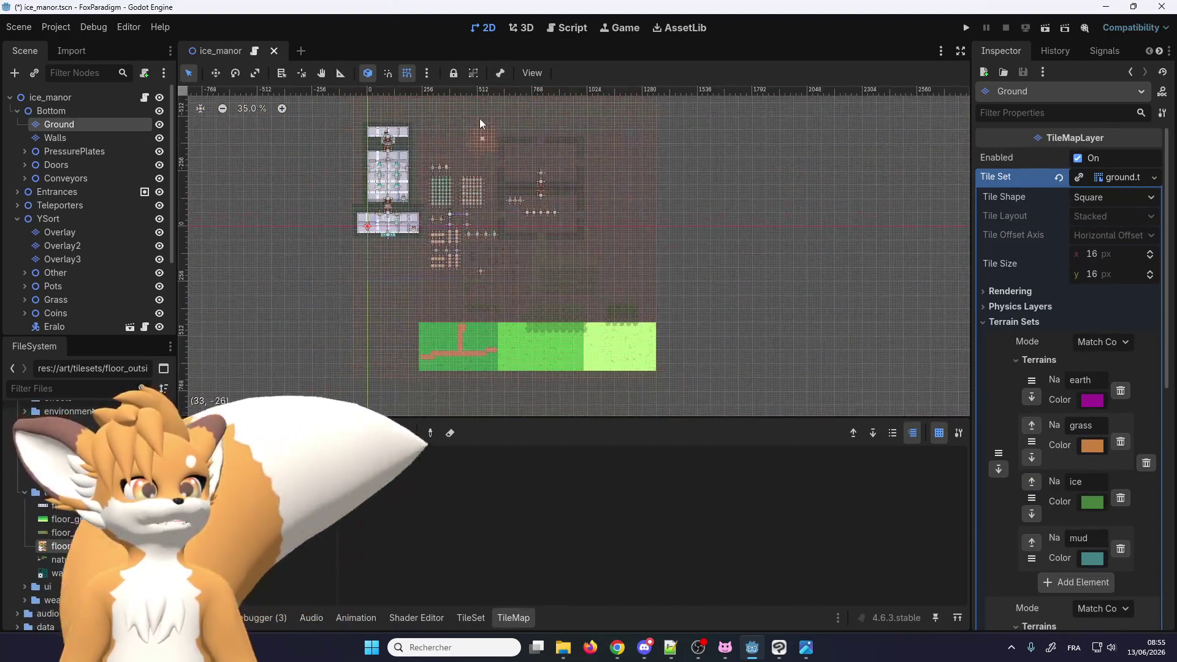
{"action": "scroll", "coordinate": [479, 119], "scroll_direction": "up", "scroll_amount": 3}
{"action": "scroll", "coordinate": [364, 304], "scroll_direction": "down", "scroll_amount": 1}
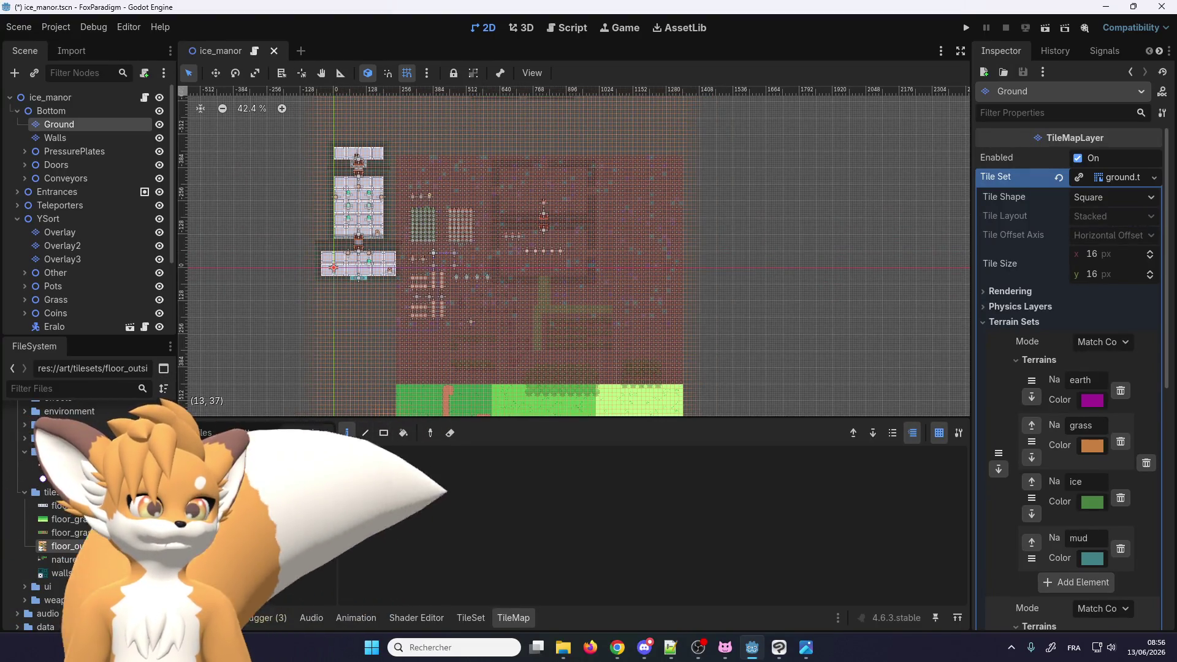
{"action": "left_click", "coordinate": [204, 433]}
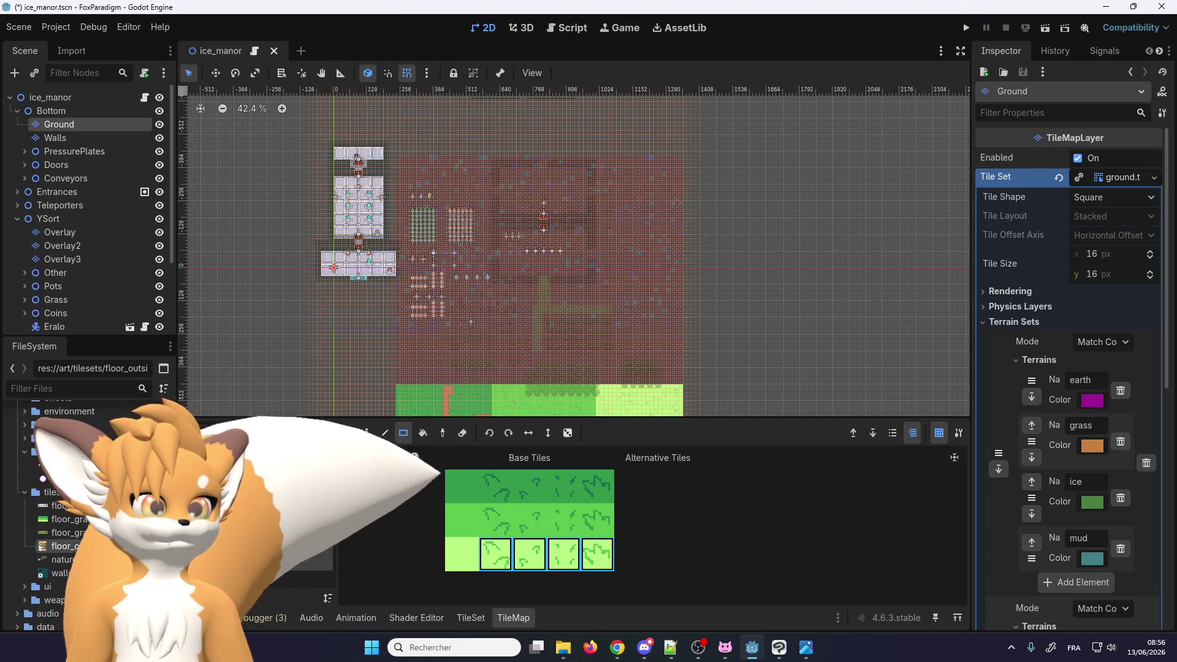
{"action": "left_click", "coordinate": [455, 487]}
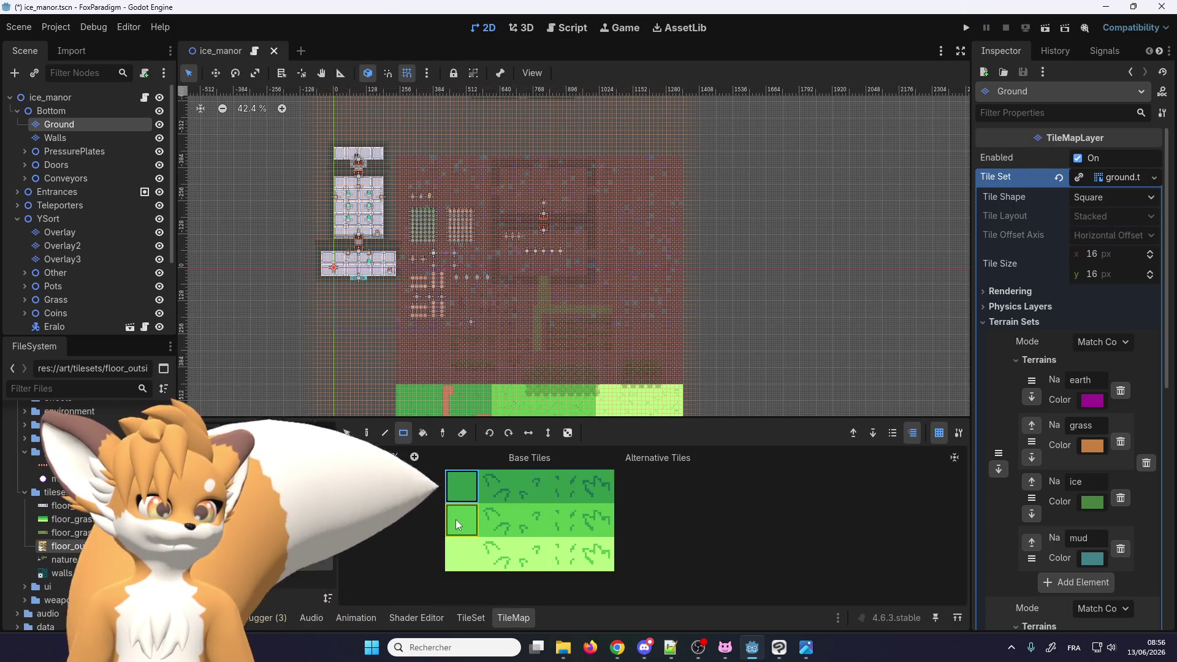
{"action": "left_click_drag", "start_coordinate": [392, 380], "coordinate": [682, 111]}
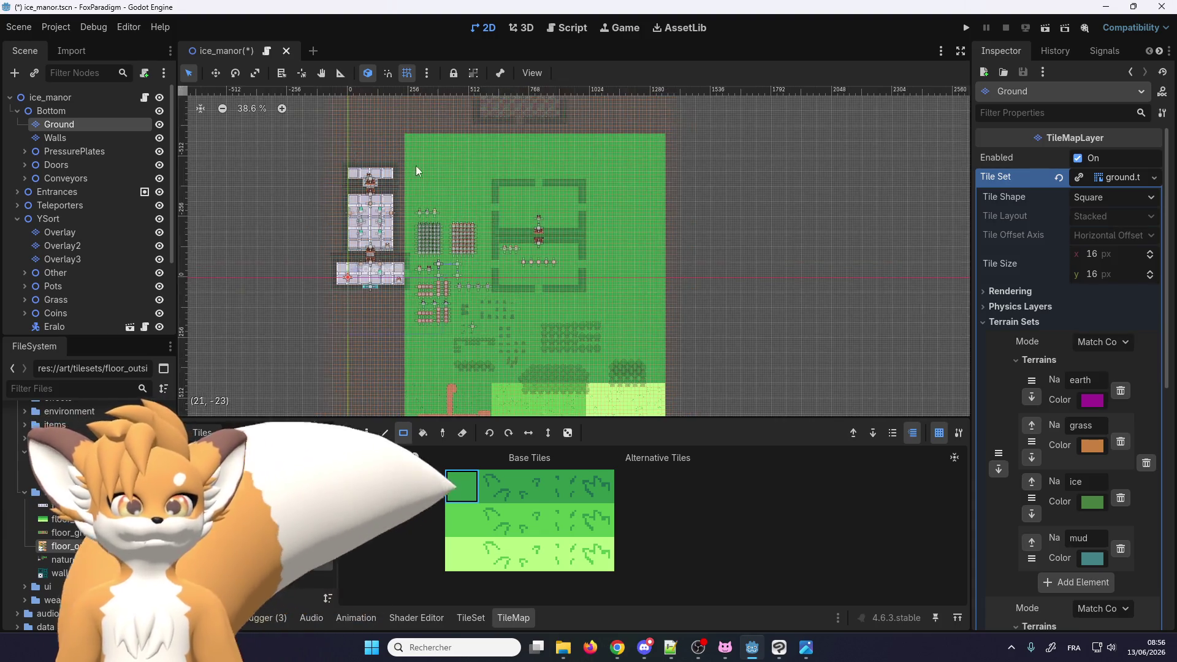
Cover the coloured tile block at the top with a dark grass rectangle
{"action": "scroll", "coordinate": [395, 134], "scroll_direction": "up", "scroll_amount": 5}
{"action": "scroll", "coordinate": [473, 134], "scroll_direction": "down", "scroll_amount": 5}
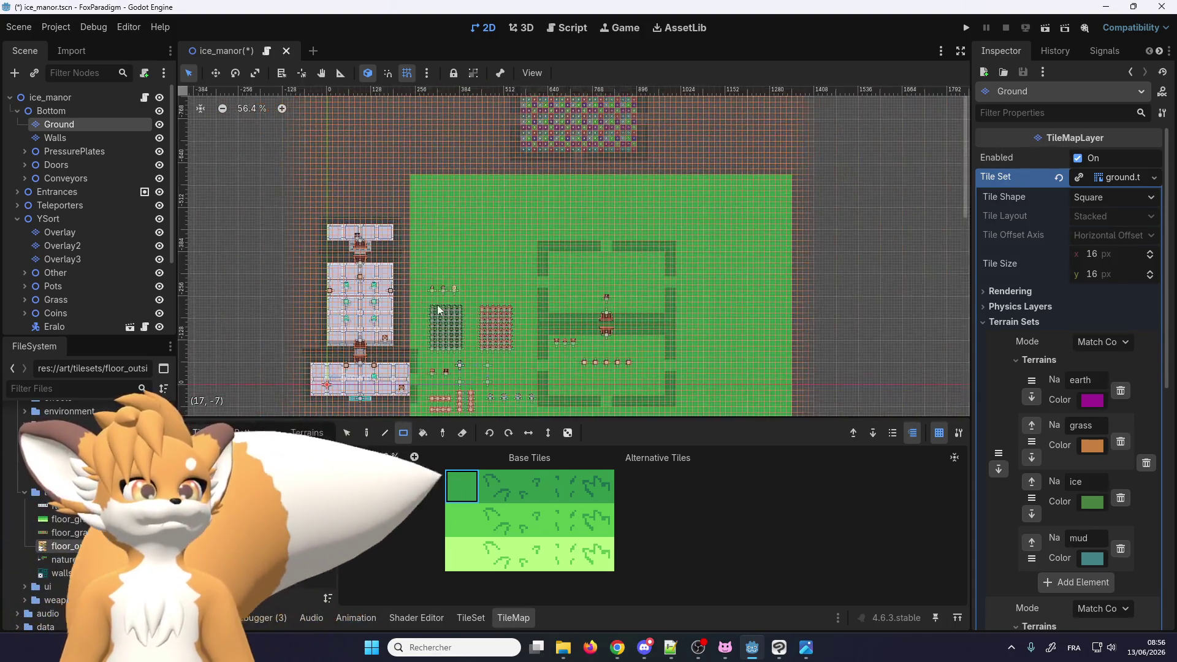
{"action": "scroll", "coordinate": [481, 160], "scroll_direction": "up", "scroll_amount": 4}
{"action": "scroll", "coordinate": [491, 246], "scroll_direction": "down", "scroll_amount": 2}
{"action": "scroll", "coordinate": [565, 137], "scroll_direction": "up", "scroll_amount": 5}
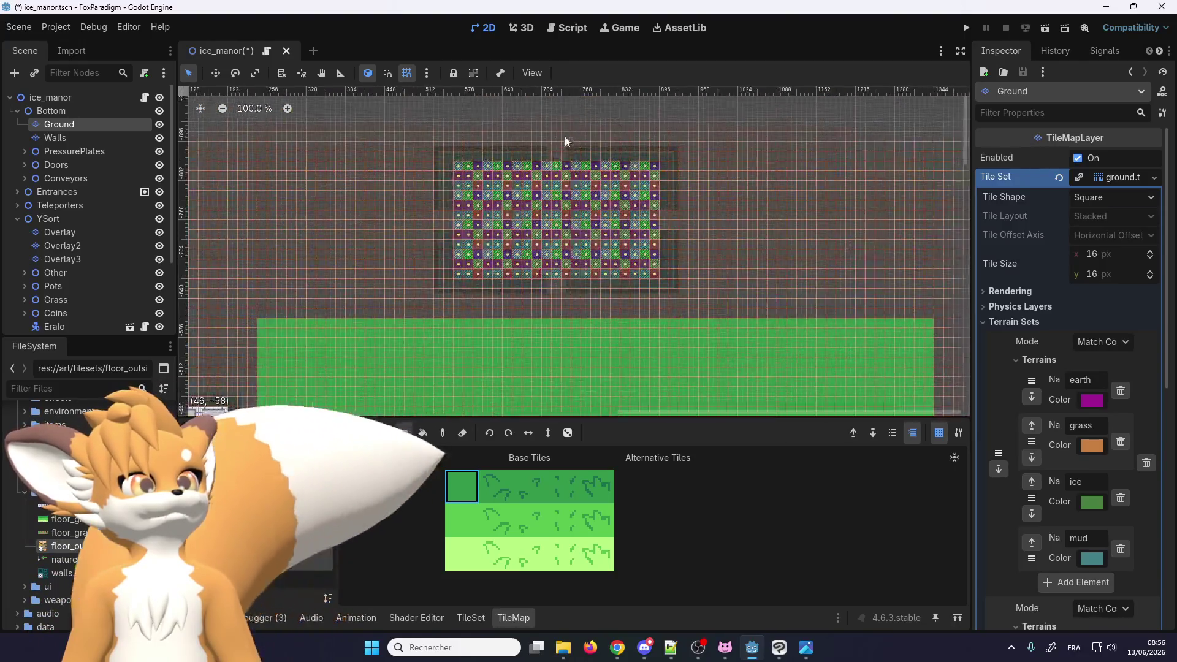
{"action": "scroll", "coordinate": [495, 240], "scroll_direction": "up", "scroll_amount": 3}
{"action": "scroll", "coordinate": [444, 276], "scroll_direction": "down", "scroll_amount": 2}
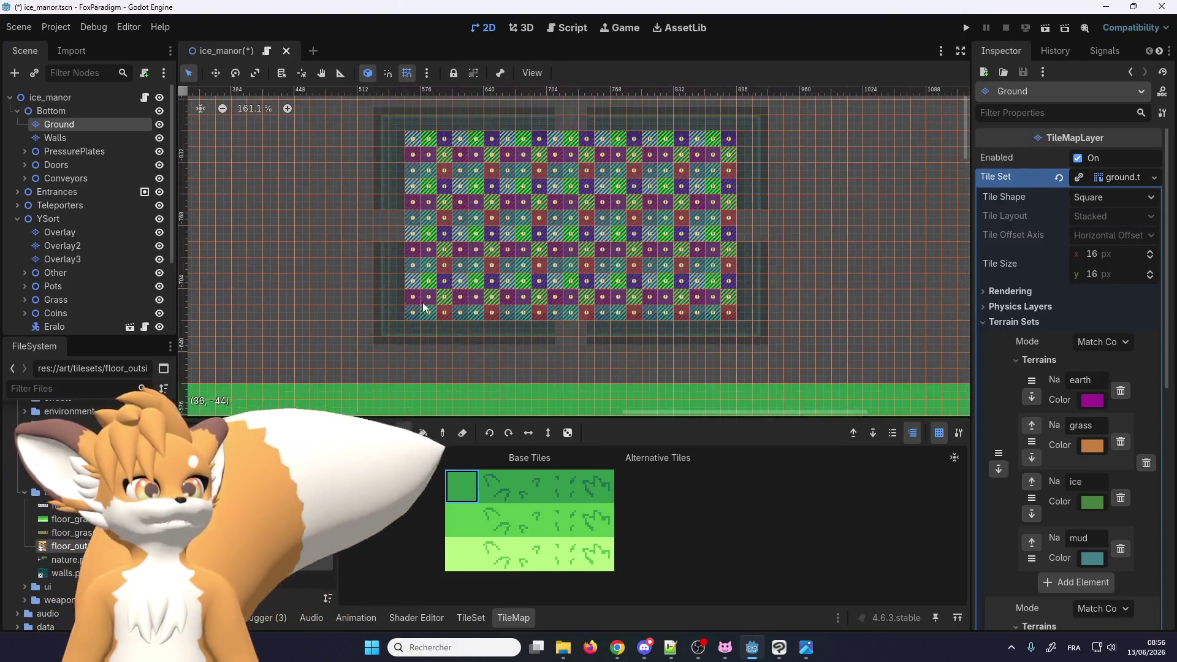
{"action": "left_click_drag", "start_coordinate": [410, 314], "coordinate": [726, 136]}
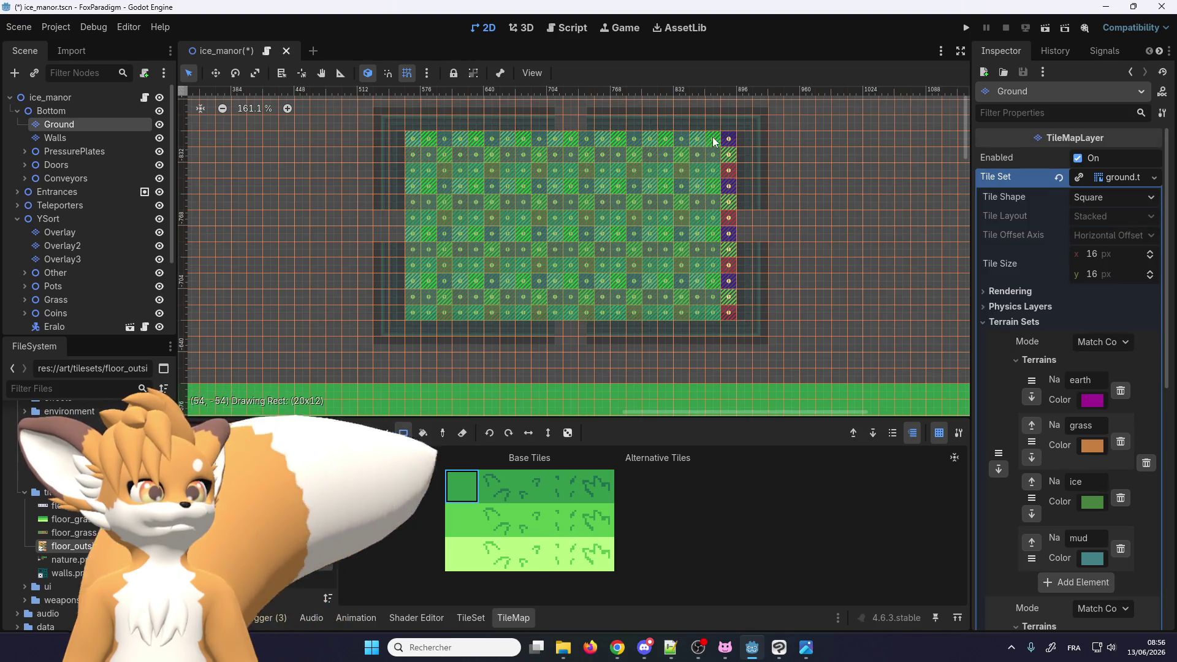
Look over the painted grass and save the ice_manor scene with Ctrl+S
{"action": "scroll", "coordinate": [638, 211], "scroll_direction": "down", "scroll_amount": 2}
{"action": "scroll", "coordinate": [638, 205], "scroll_direction": "down", "scroll_amount": 1}
{"action": "scroll", "coordinate": [552, 294], "scroll_direction": "down", "scroll_amount": 3}
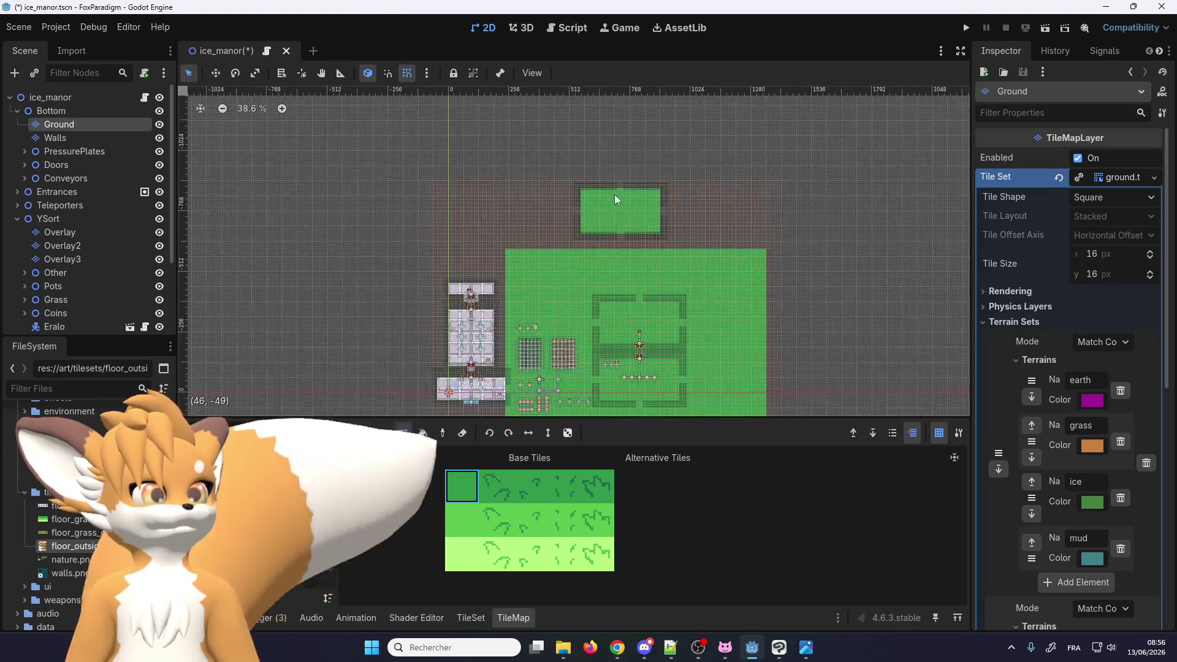
{"action": "scroll", "coordinate": [504, 351], "scroll_direction": "down", "scroll_amount": 1}
{"action": "scroll", "coordinate": [504, 350], "scroll_direction": "up", "scroll_amount": 3}
{"action": "scroll", "coordinate": [540, 257], "scroll_direction": "down", "scroll_amount": 3}
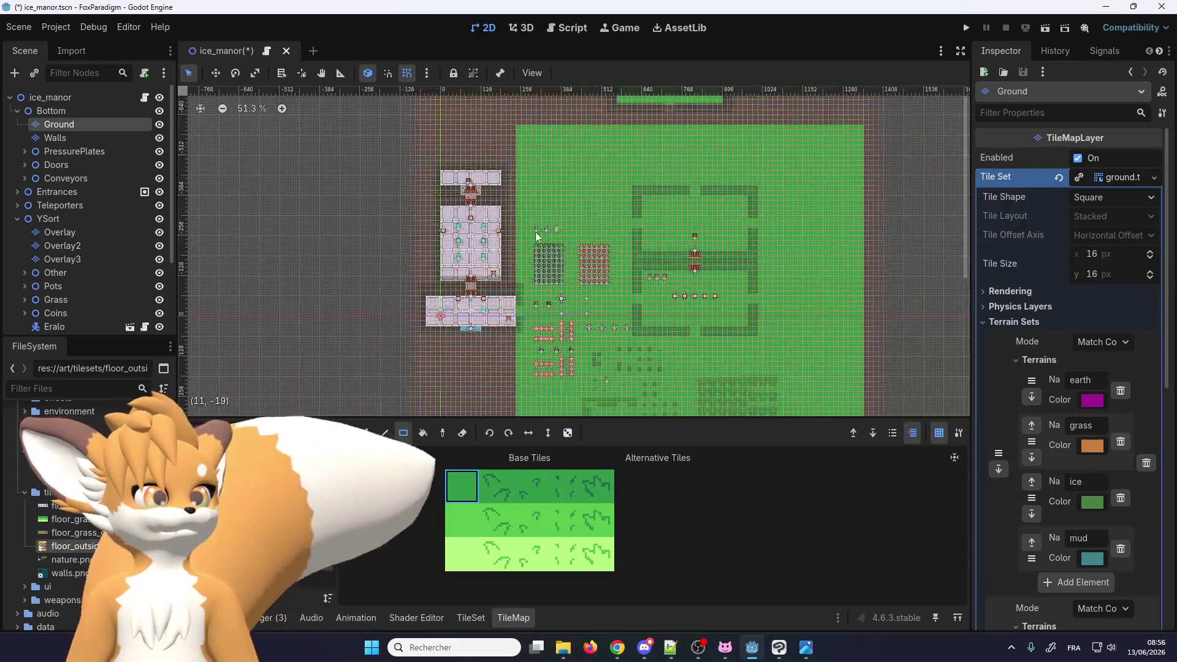
{"action": "scroll", "coordinate": [549, 281], "scroll_direction": "down", "scroll_amount": 2}
{"action": "scroll", "coordinate": [549, 278], "scroll_direction": "down", "scroll_amount": 1}
{"action": "scroll", "coordinate": [588, 256], "scroll_direction": "down", "scroll_amount": 2}
{"action": "scroll", "coordinate": [571, 355], "scroll_direction": "up", "scroll_amount": 3}
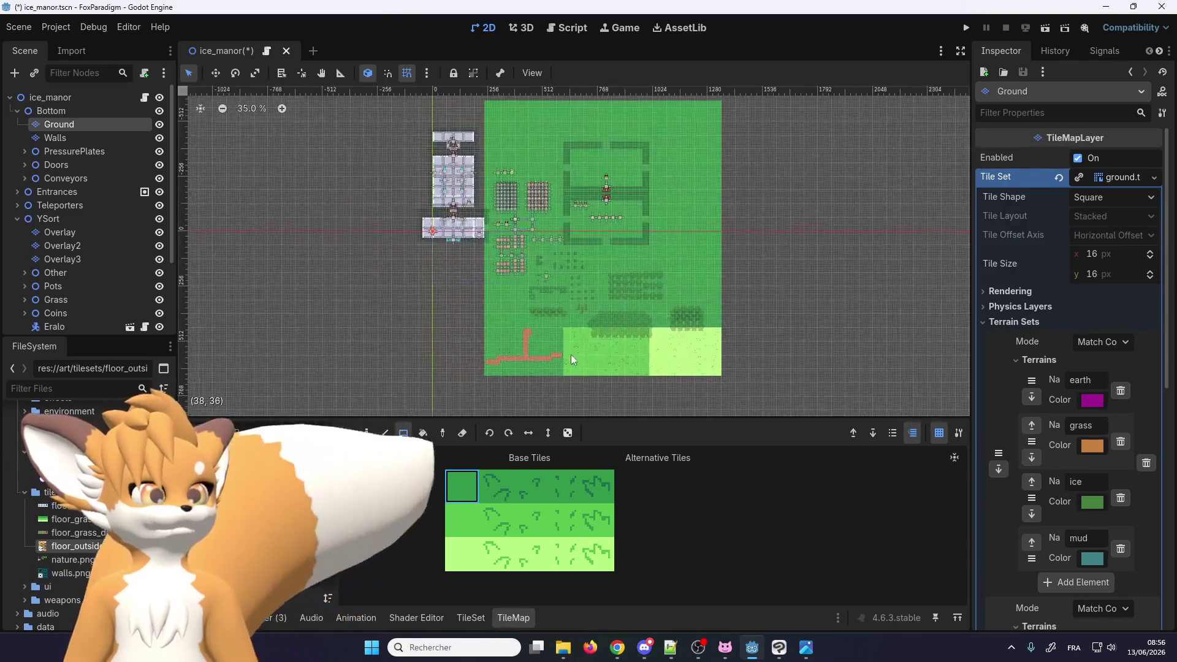
{"action": "scroll", "coordinate": [494, 341], "scroll_direction": "up", "scroll_amount": 3}
{"action": "scroll", "coordinate": [517, 263], "scroll_direction": "up", "scroll_amount": 2}
{"action": "scroll", "coordinate": [548, 276], "scroll_direction": "down", "scroll_amount": 2}
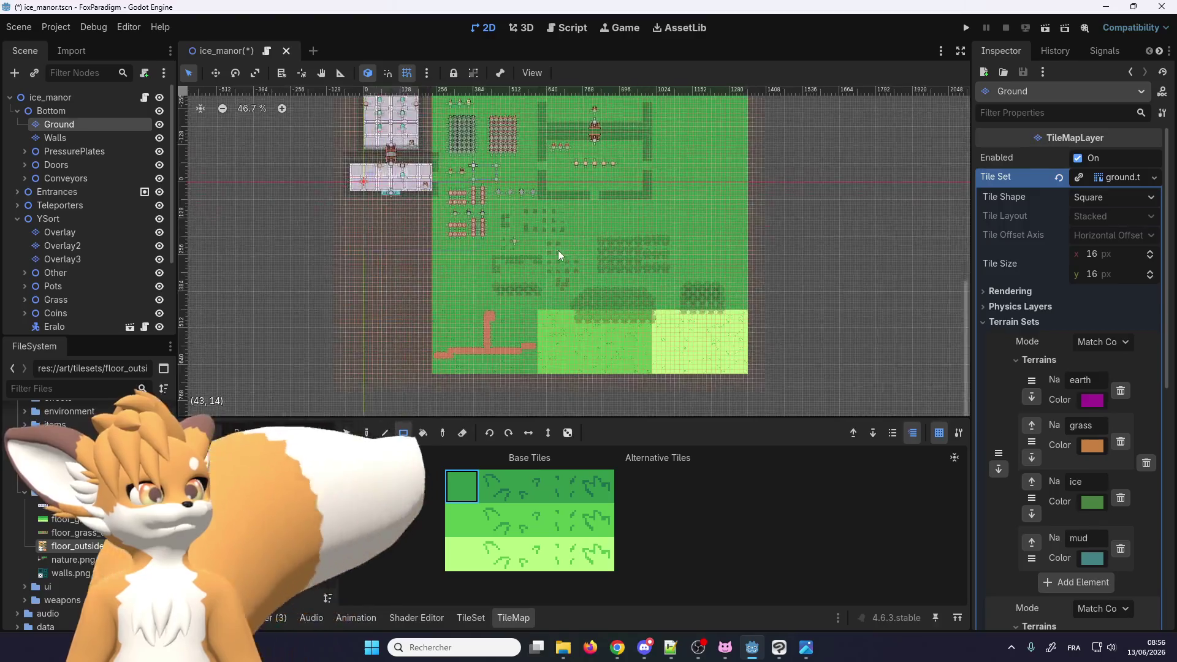
{"action": "scroll", "coordinate": [520, 256], "scroll_direction": "up", "scroll_amount": 3}
{"action": "key", "text": "ctrl+s"}
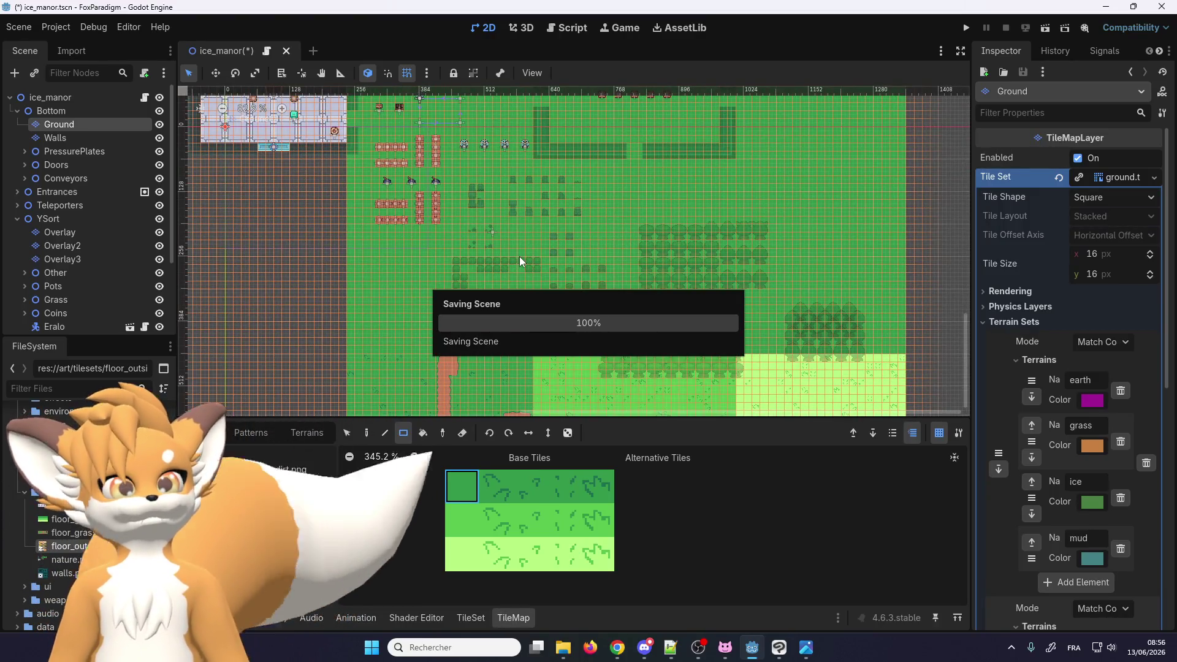
Run the game and walk the fox across the grass and along the trees up to the wall
{"action": "left_click", "coordinate": [961, 26]}
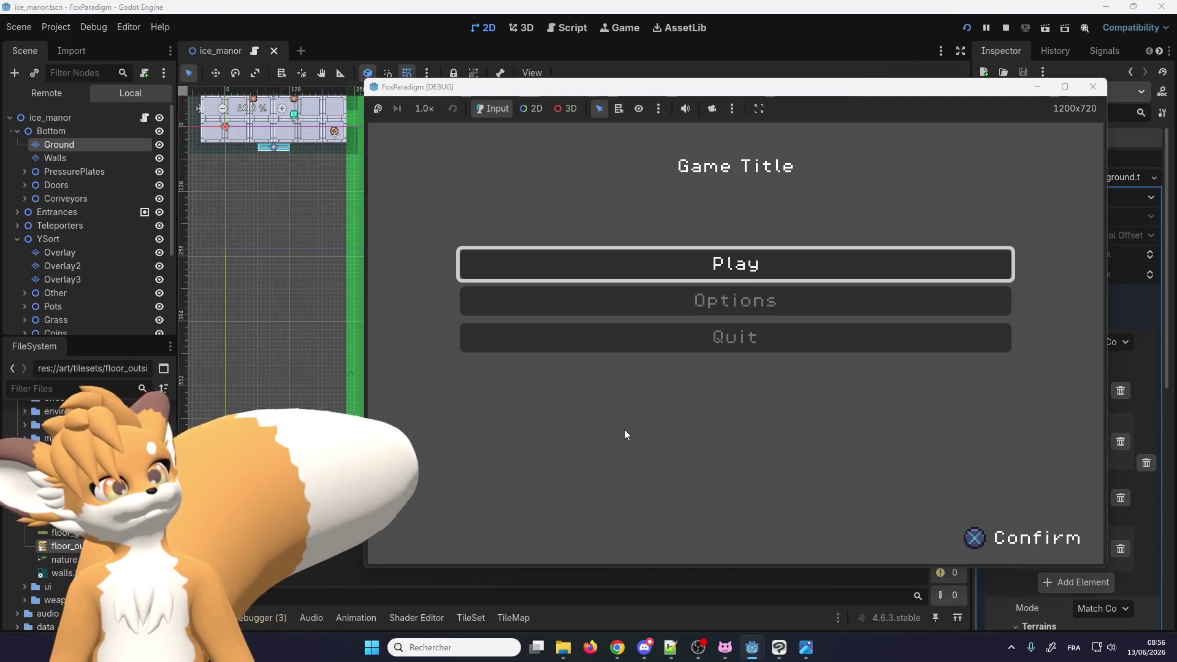
{"action": "key", "text": "Return"}
{"action": "key", "text": "Return"}
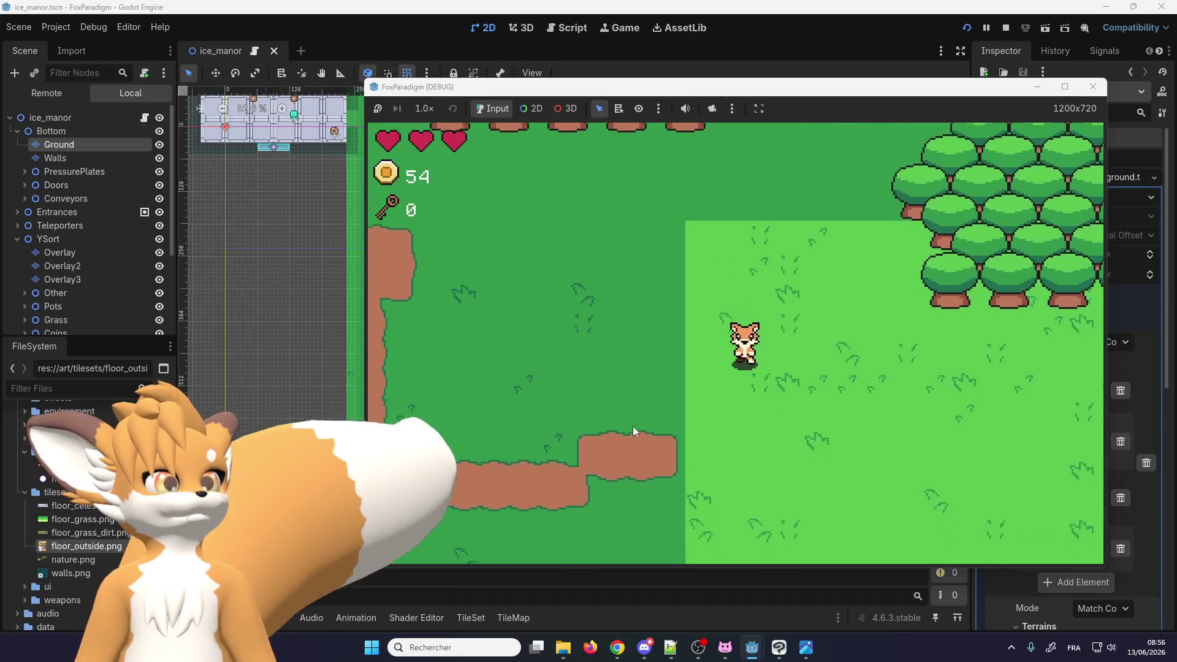
{"action": "key", "text": "Left"}
{"action": "key", "text": "Left"}
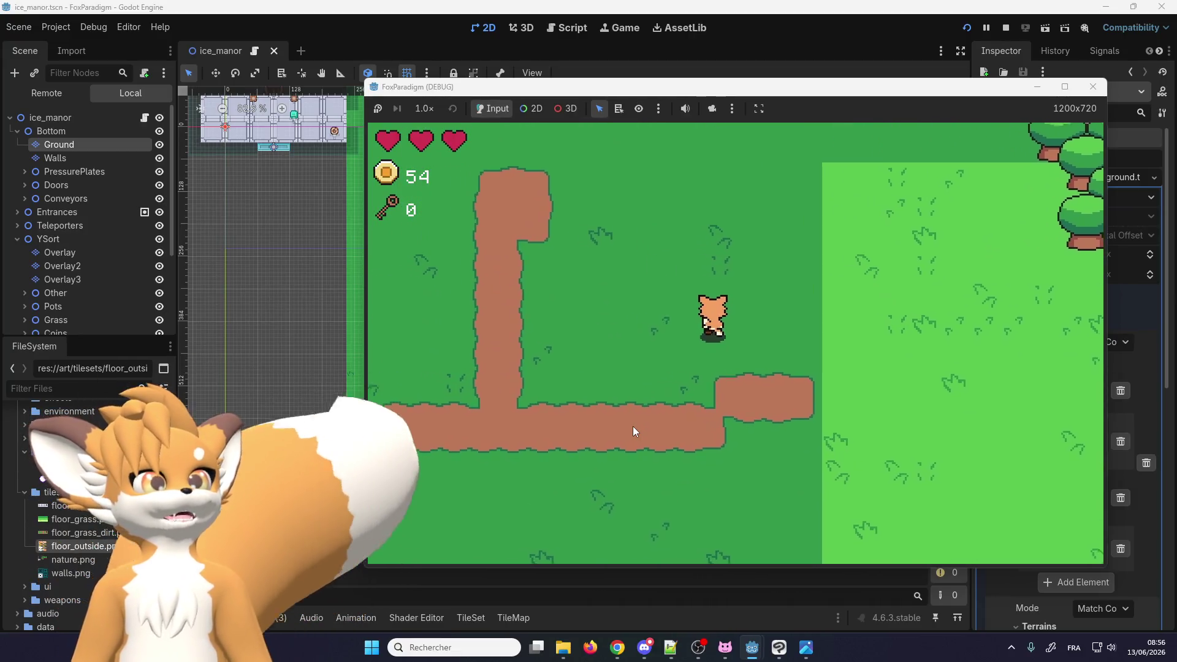
{"action": "key", "text": "Down"}
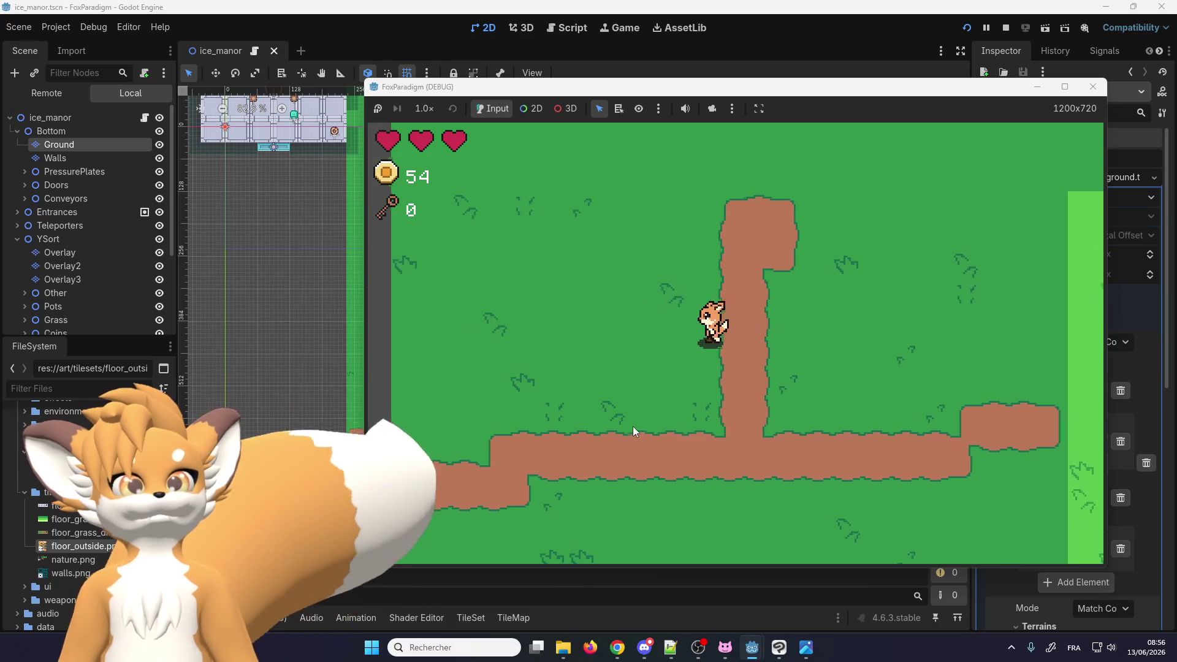
{"action": "key", "text": "Right"}
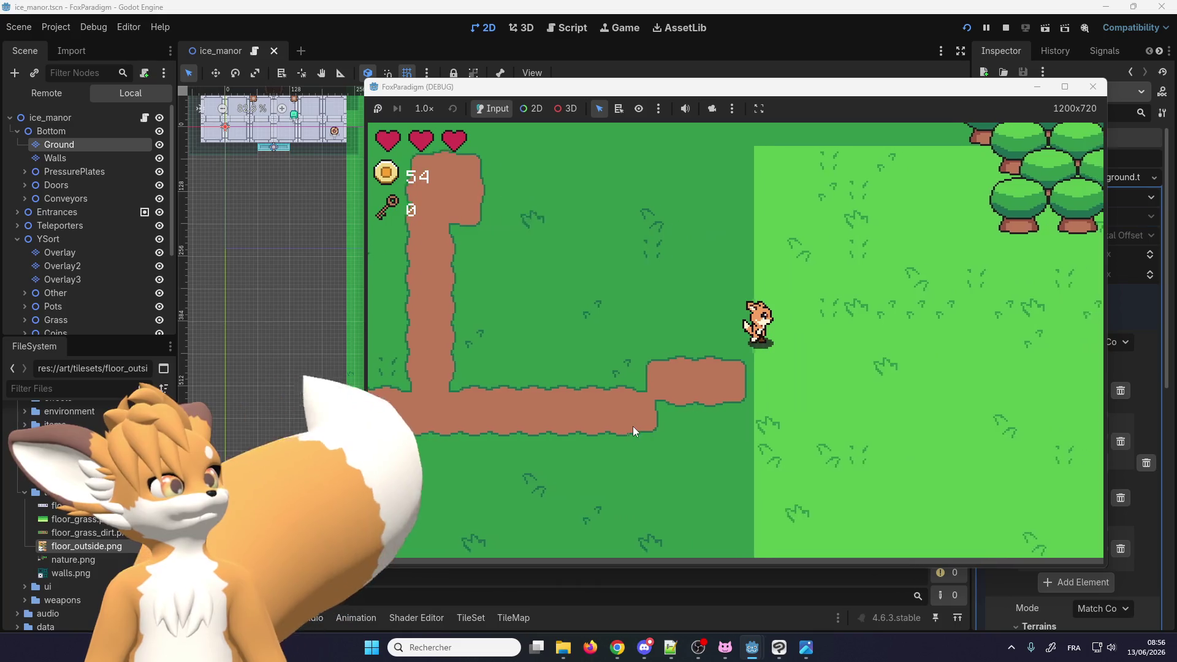
{"action": "key", "text": "Up"}
{"action": "key", "text": "Up"}
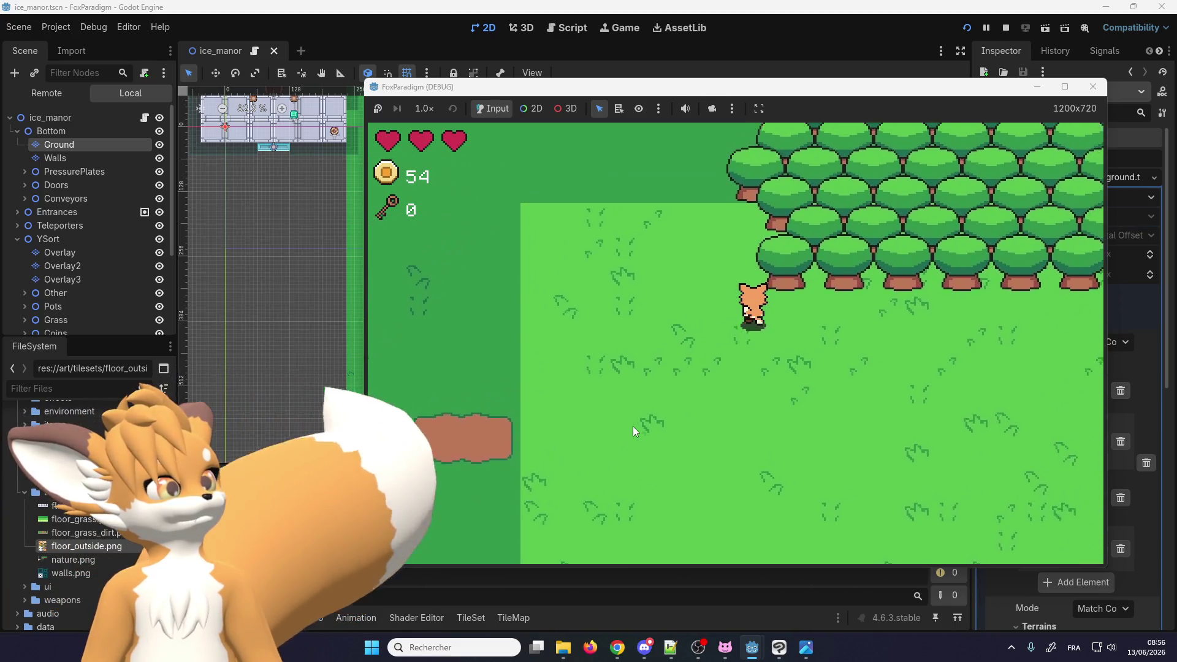
{"action": "key", "text": "Right"}
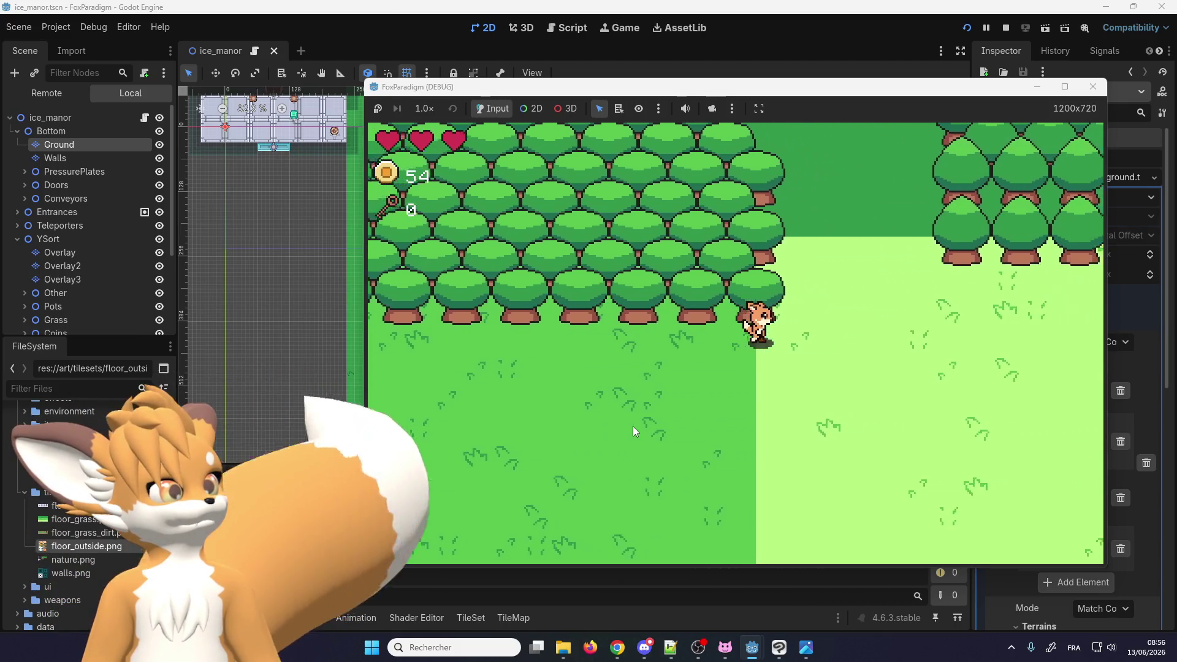
{"action": "key", "text": "Up"}
{"action": "key", "text": "Right"}
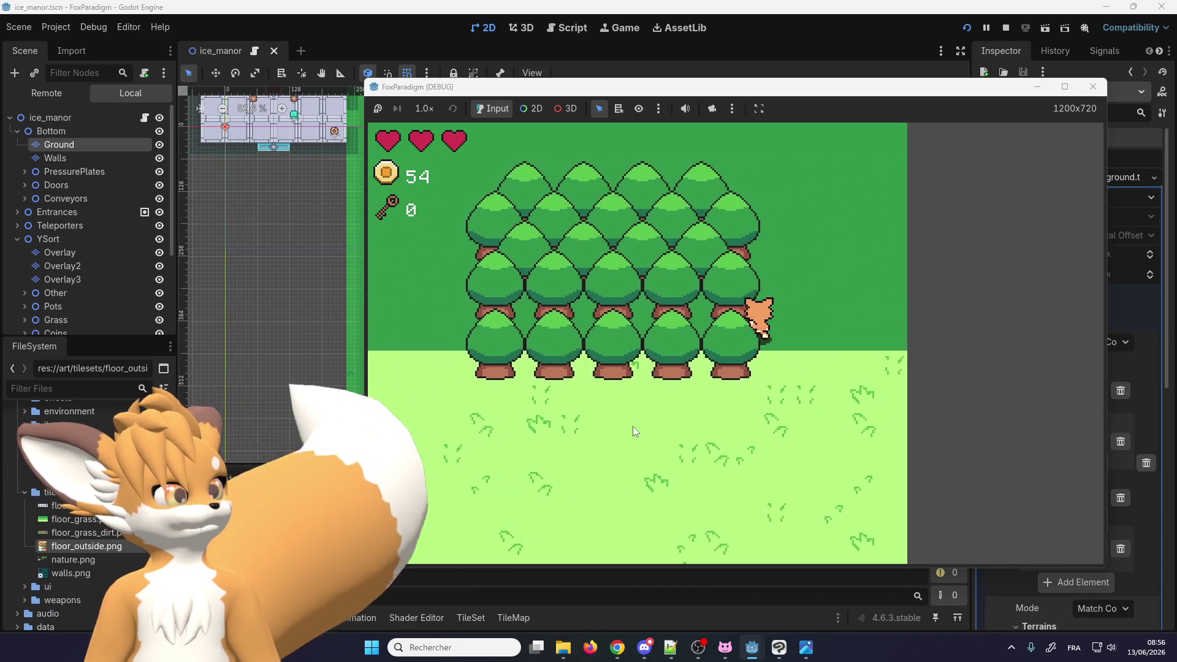
{"action": "key", "text": "Up"}
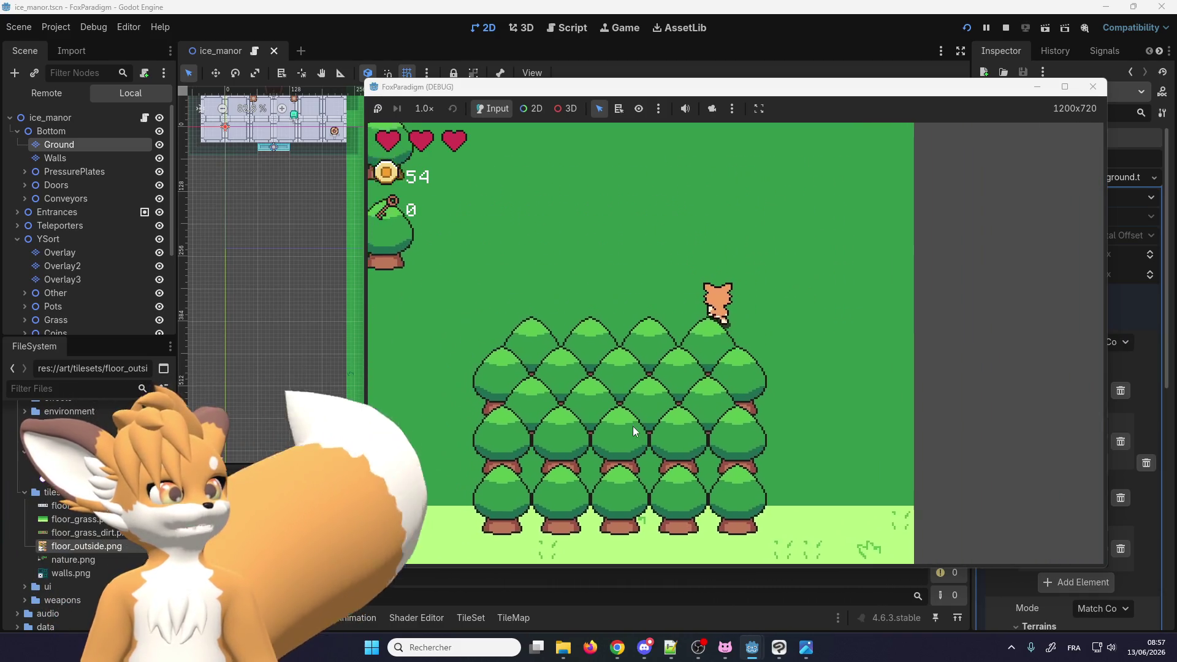
{"action": "key", "text": "Left"}
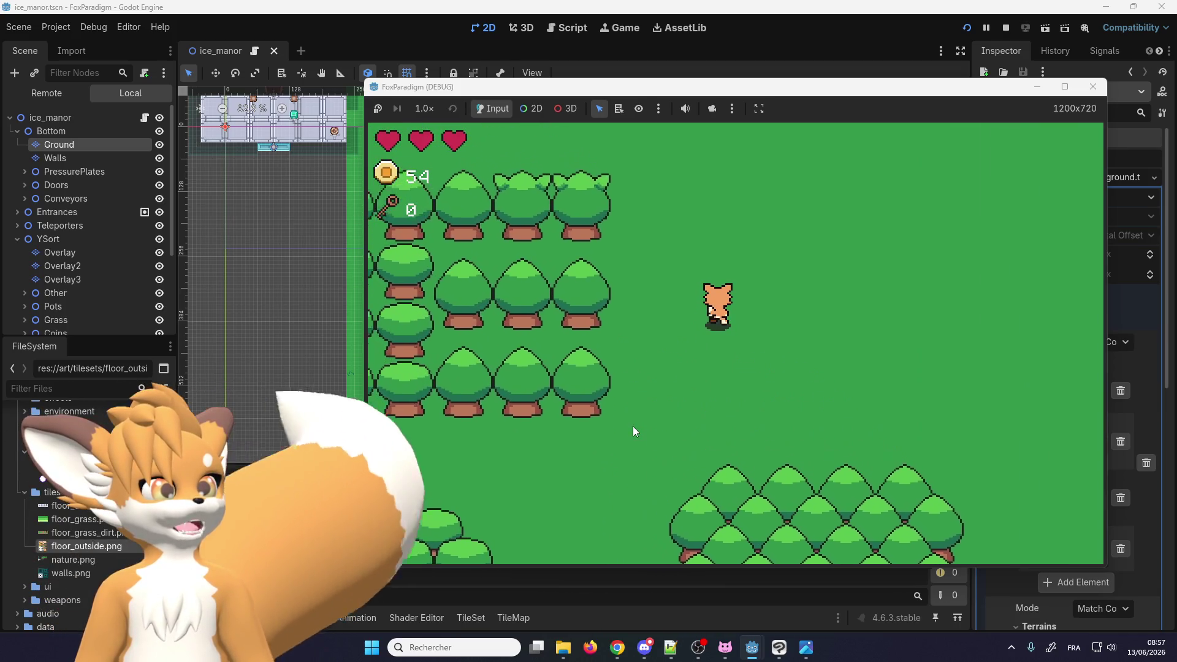
{"action": "key", "text": "Up"}
{"action": "key", "text": "Up"}
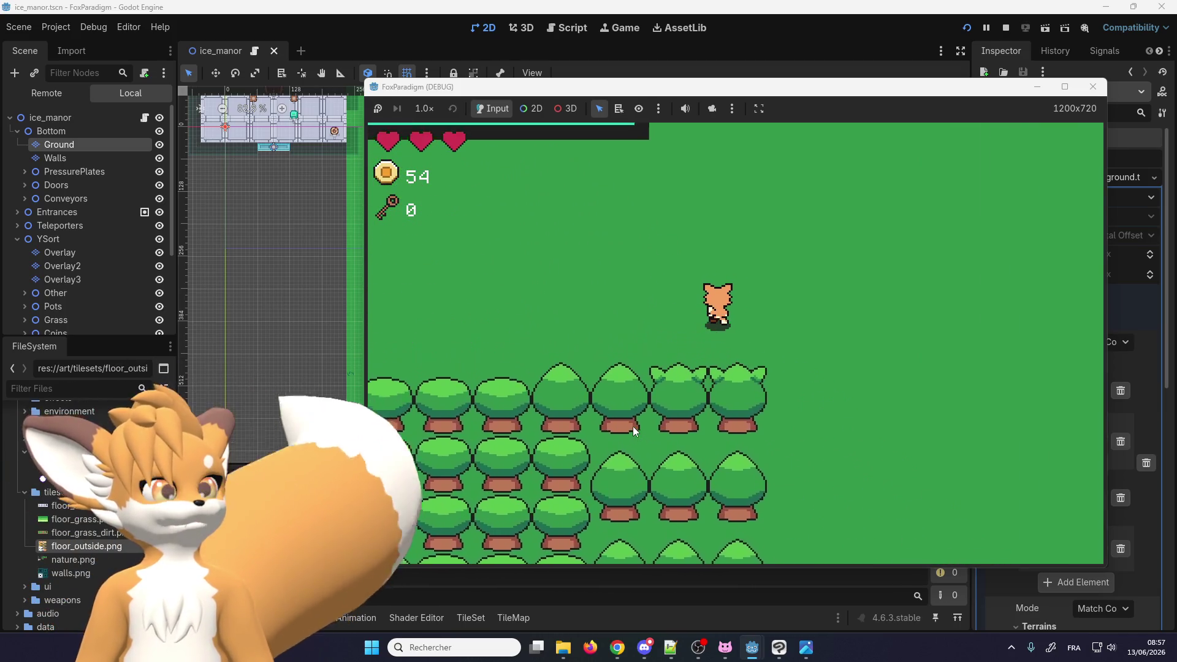
{"action": "key", "text": "Up"}
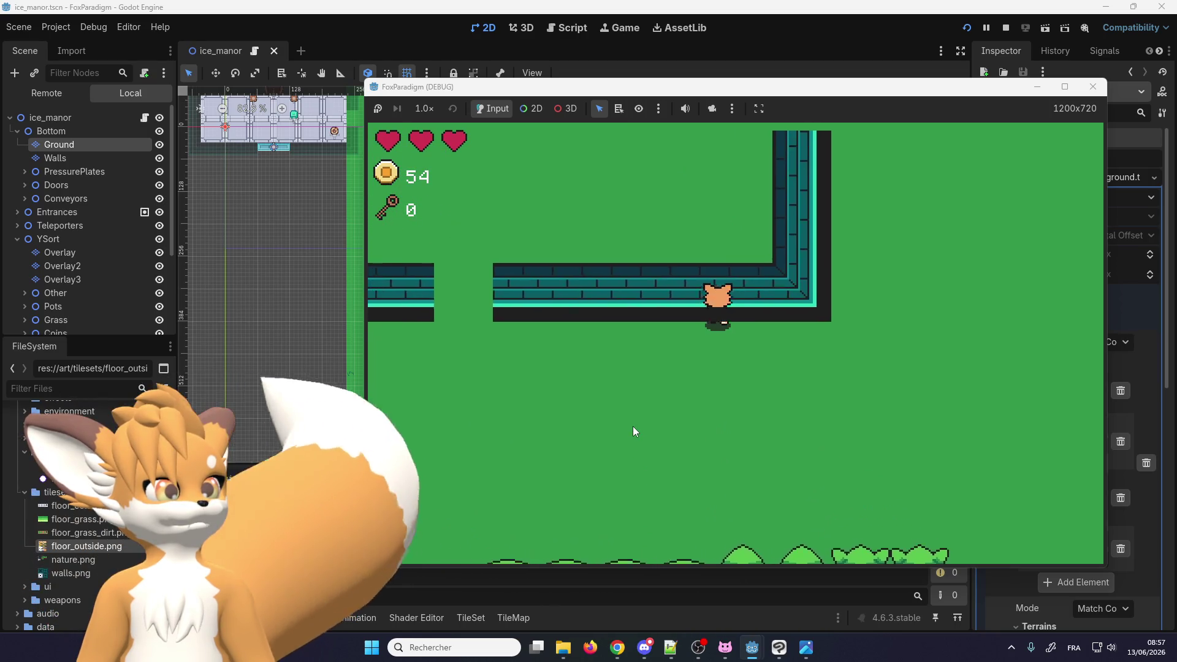
Walk the fox past gravestones, slimes and conveyors to collect coins, then close the game window
{"action": "key", "text": "Left"}
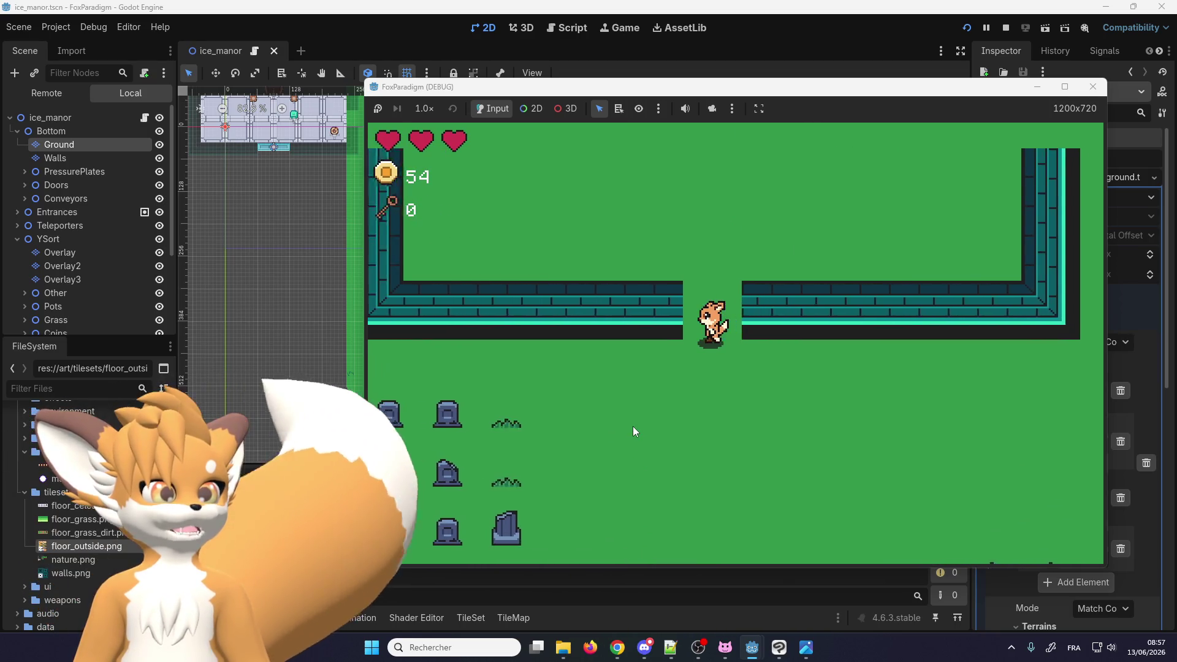
{"action": "key", "text": "Left"}
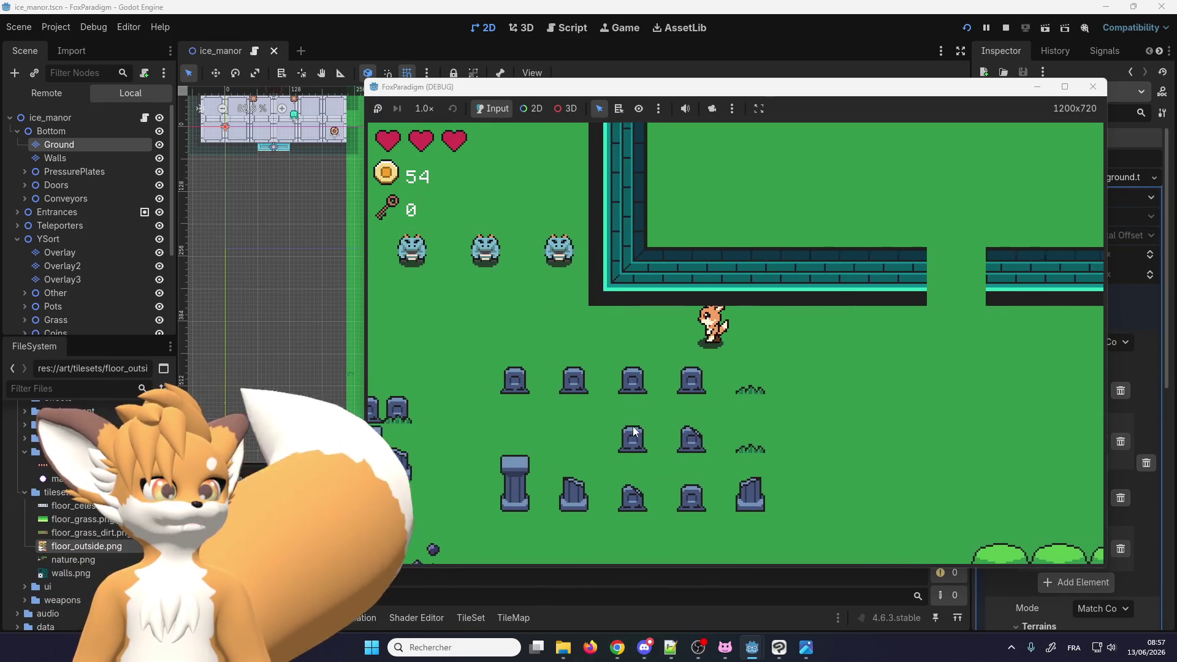
{"action": "key", "text": "Up"}
{"action": "key", "text": "Left"}
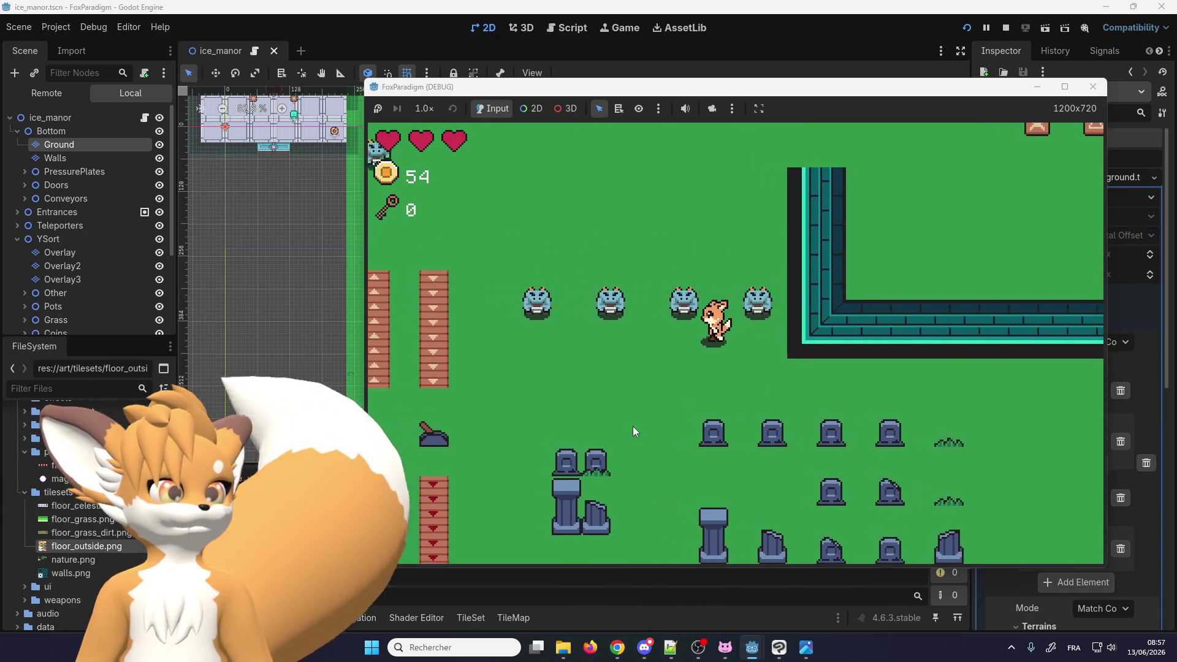
{"action": "key", "text": "Left"}
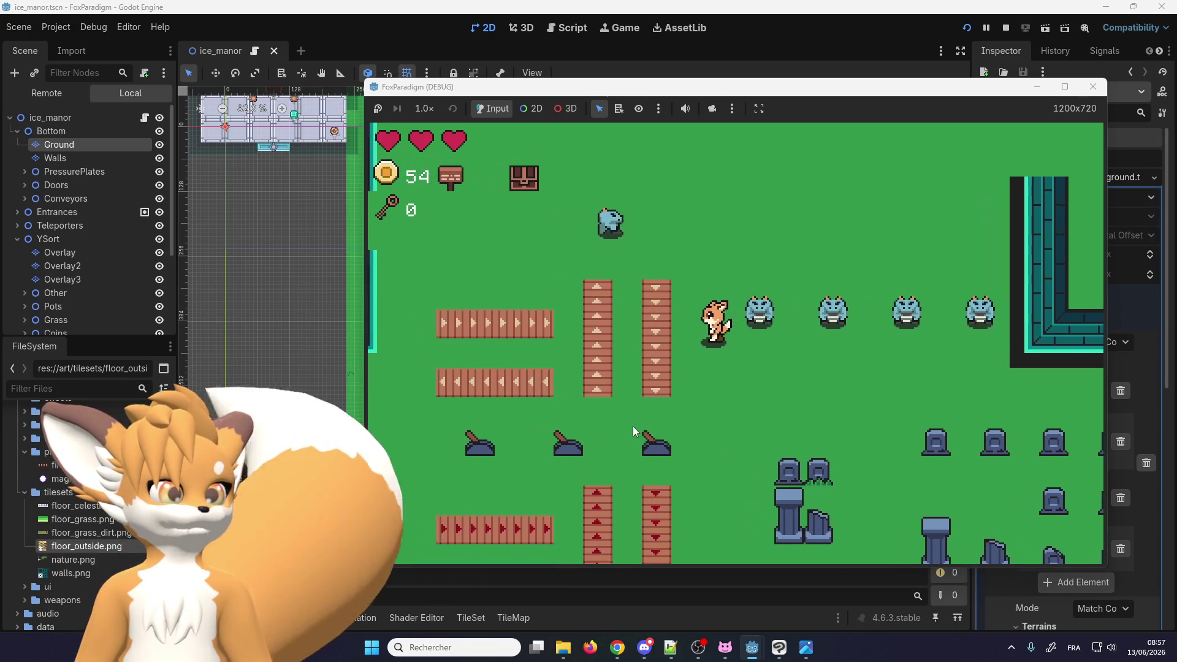
{"action": "key", "text": "Up"}
{"action": "key", "text": "Left"}
{"action": "key", "text": "Up"}
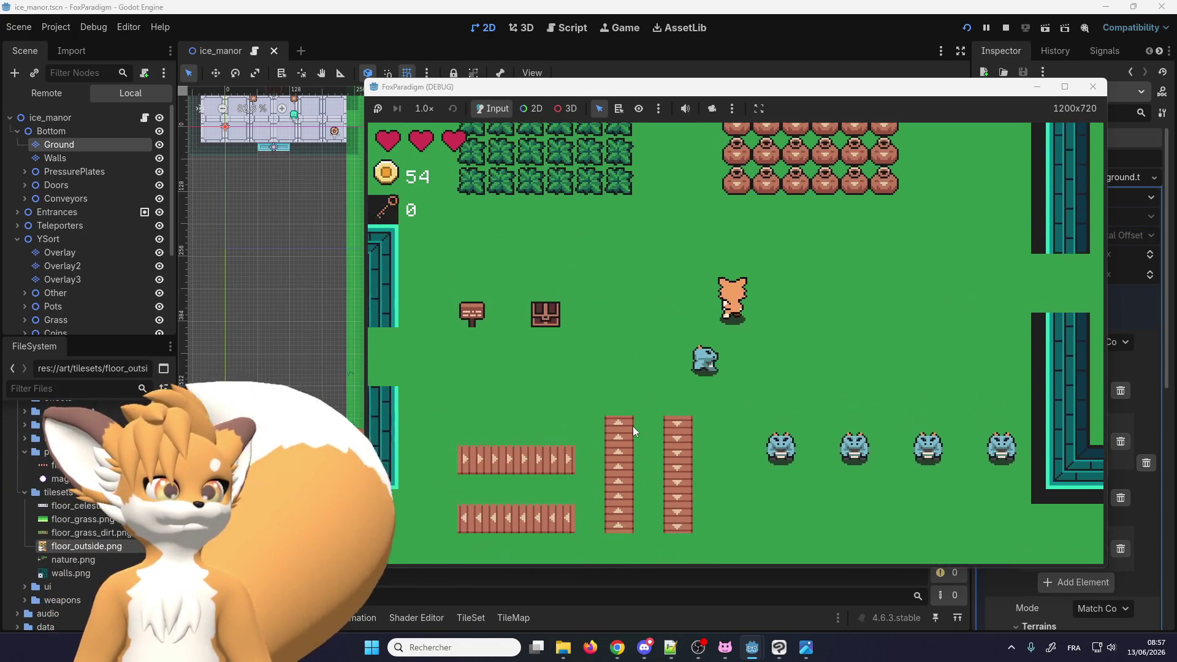
{"action": "key", "text": "Left"}
{"action": "key", "text": "Up"}
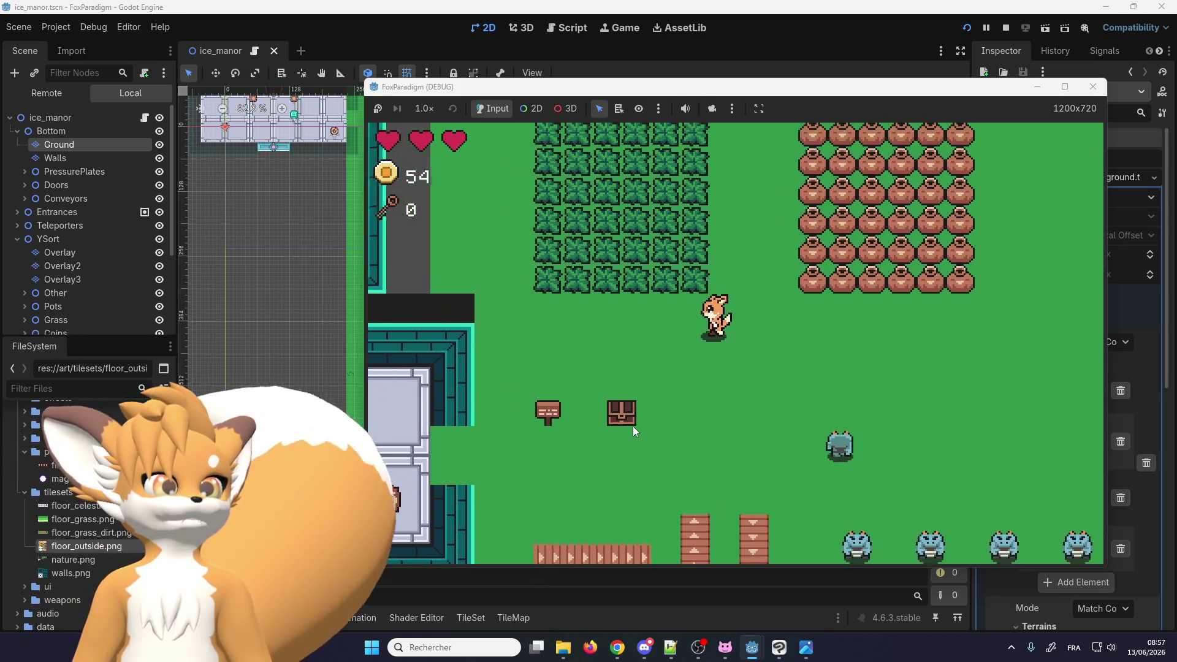
{"action": "key", "text": "Up"}
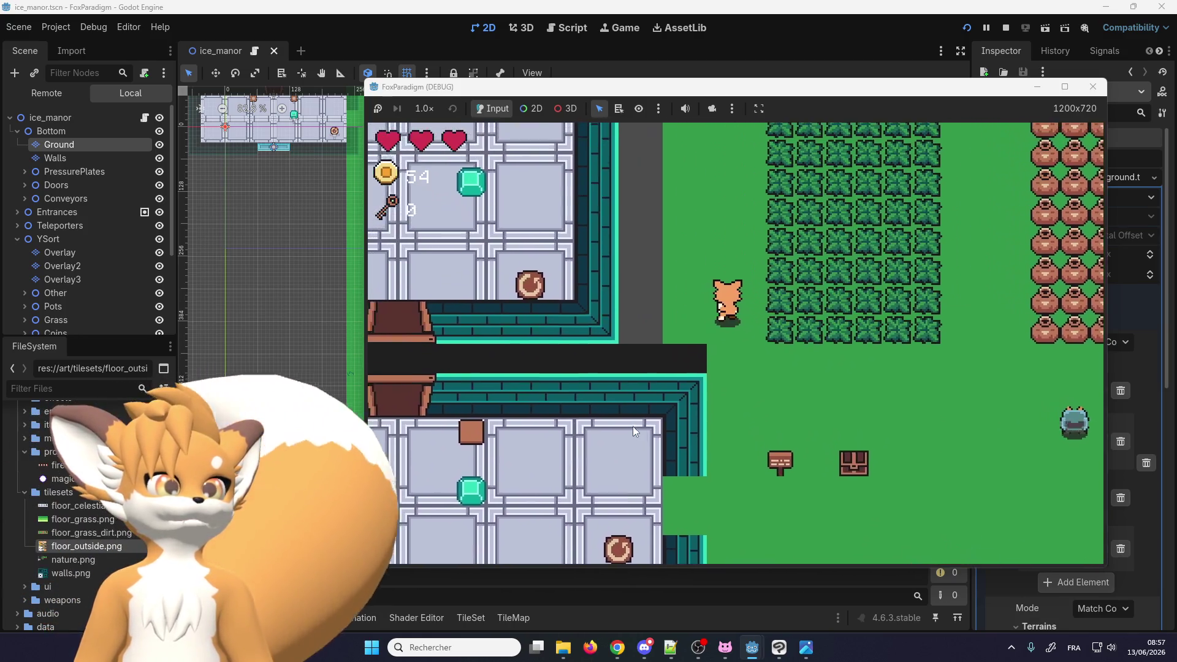
{"action": "key", "text": "Up"}
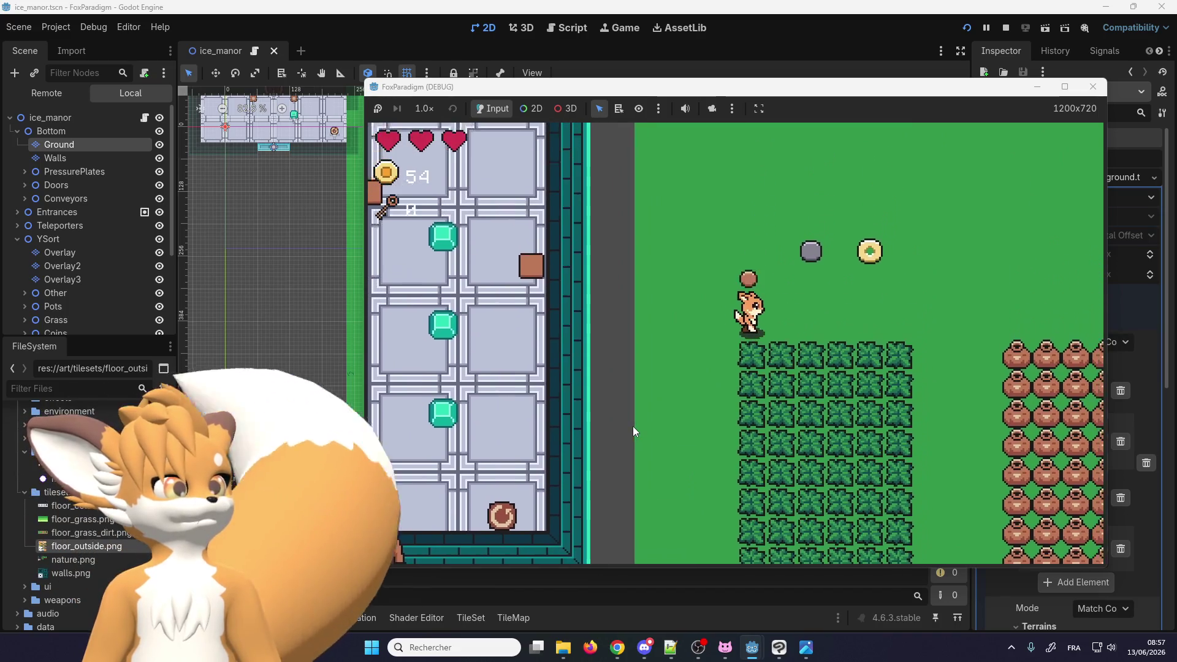
{"action": "key", "text": "Right"}
{"action": "key", "text": "Down"}
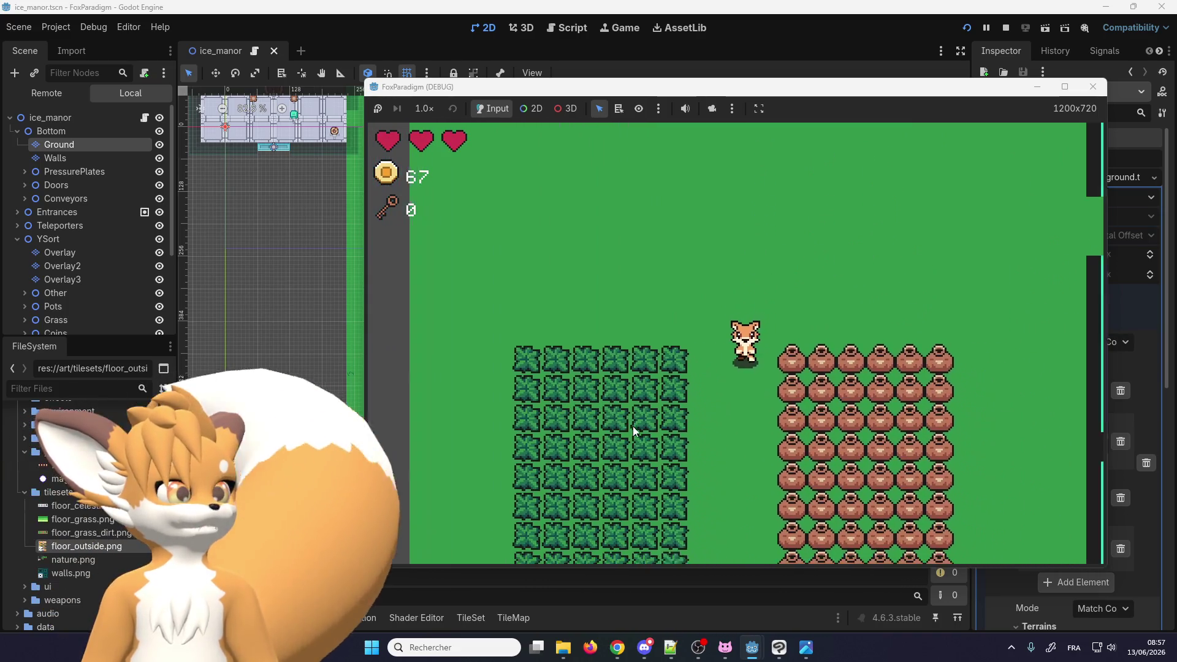
{"action": "key", "text": "Down"}
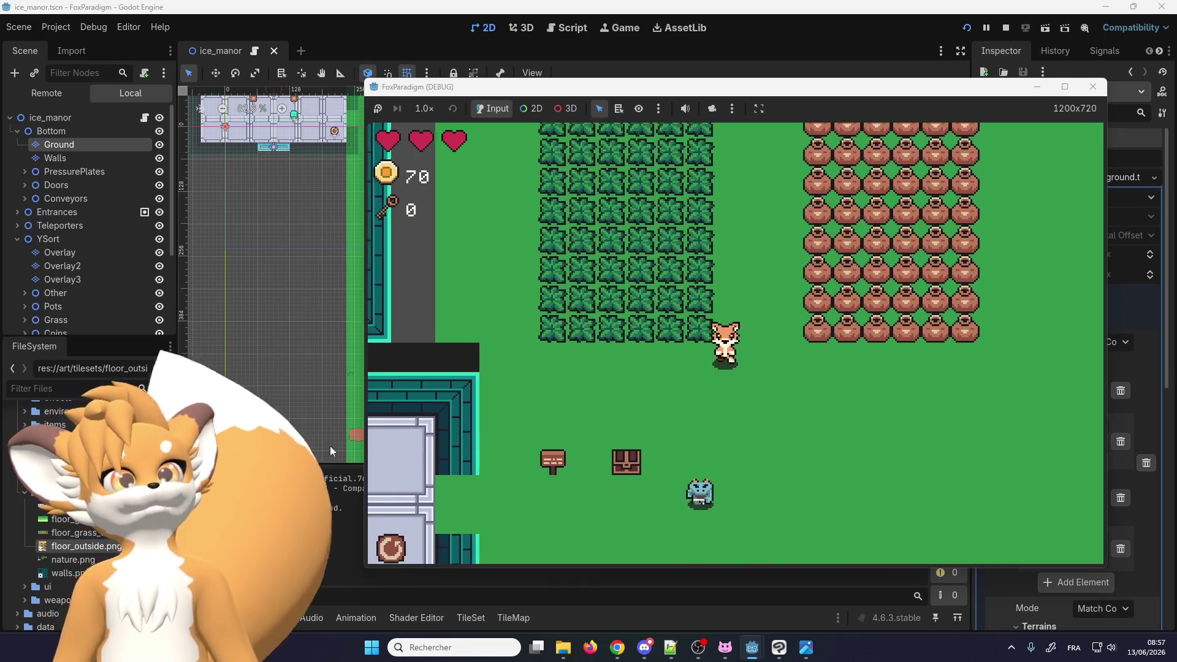
{"action": "key", "text": "Left"}
{"action": "left_click", "coordinate": [1083, 90]}
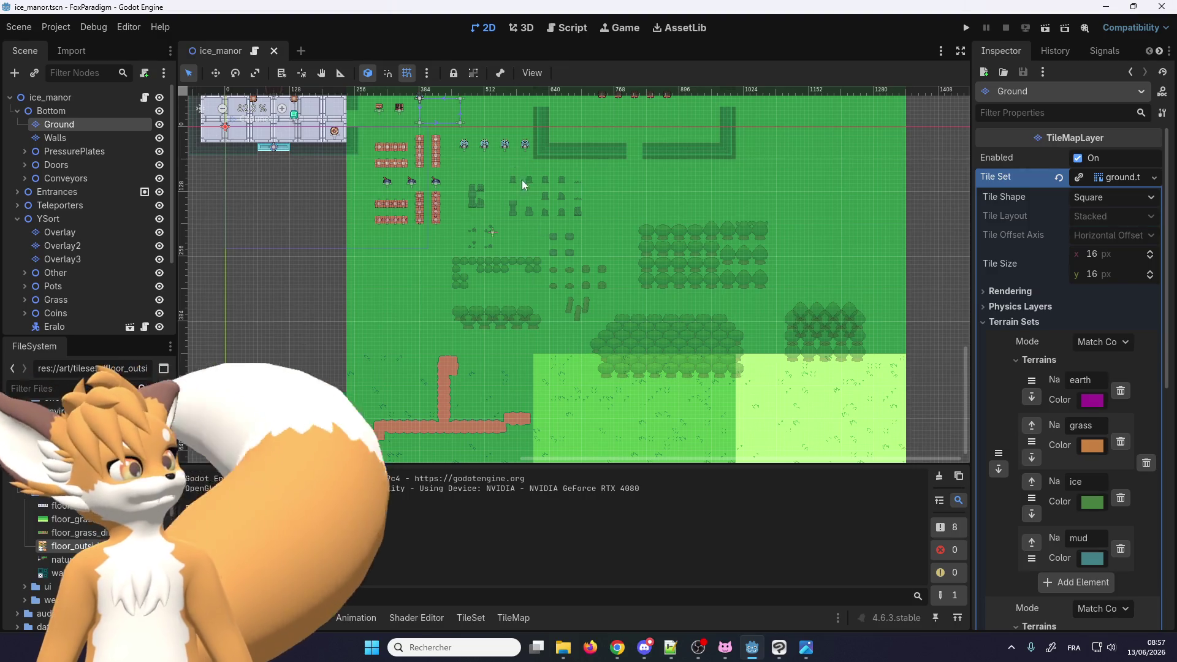
Zoom around the ice_manor tilemap, then collapse the scenes folder and open _map_template.tscn from maps
{"action": "scroll", "coordinate": [453, 344], "scroll_direction": "up", "scroll_amount": 2}
{"action": "scroll", "coordinate": [436, 300], "scroll_direction": "up", "scroll_amount": 1}
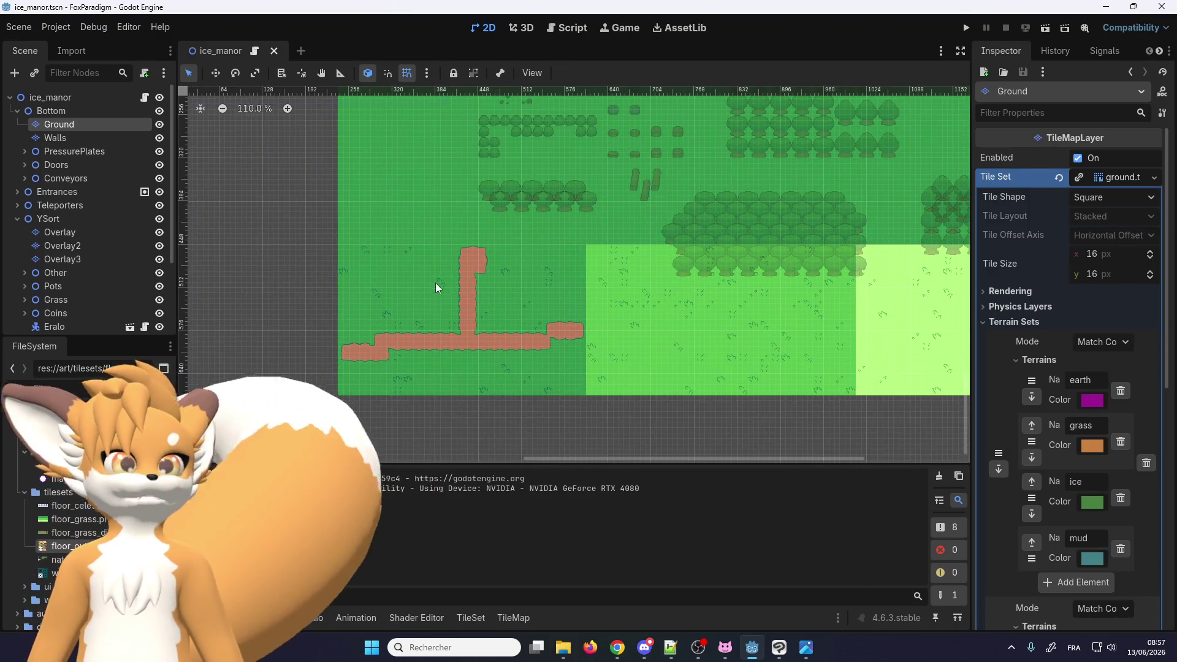
{"action": "scroll", "coordinate": [601, 310], "scroll_direction": "down", "scroll_amount": 4}
{"action": "scroll", "coordinate": [601, 307], "scroll_direction": "up", "scroll_amount": 2}
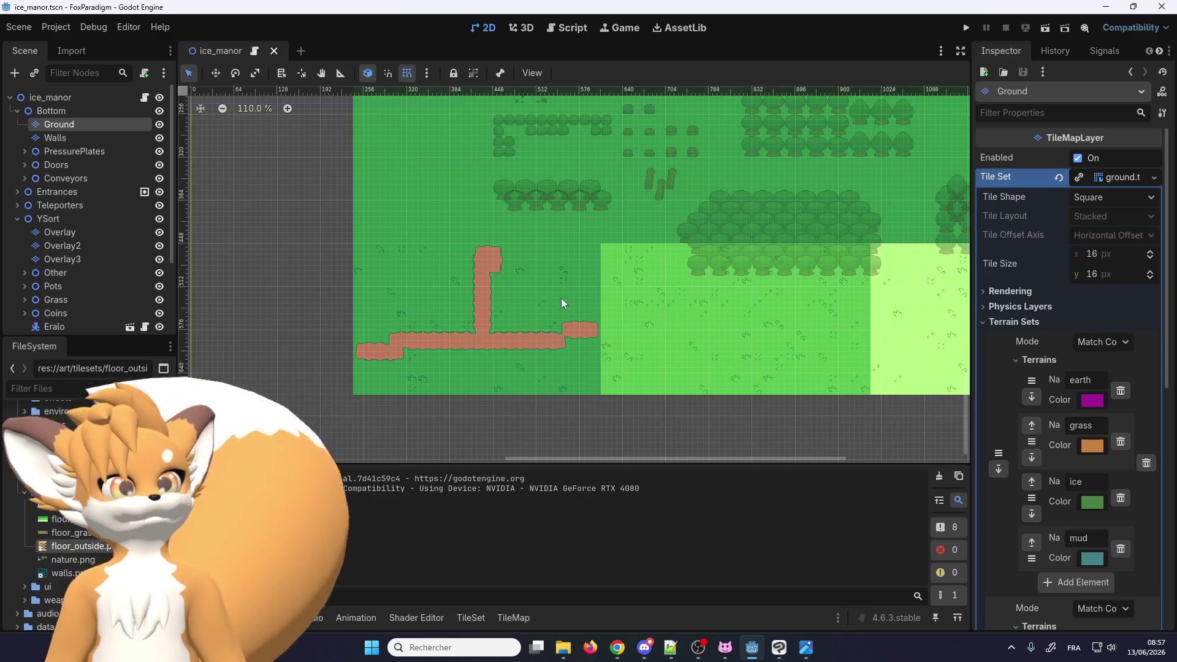
{"action": "scroll", "coordinate": [590, 176], "scroll_direction": "up", "scroll_amount": 1}
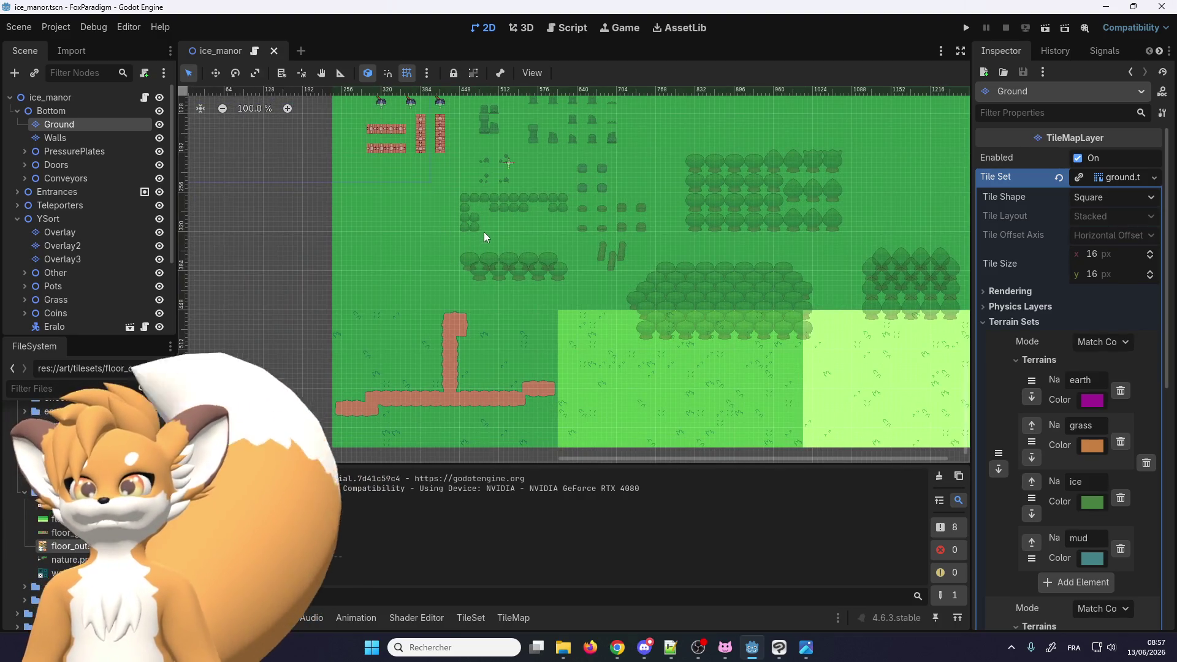
{"action": "scroll", "coordinate": [560, 301], "scroll_direction": "down", "scroll_amount": 2}
{"action": "scroll", "coordinate": [562, 303], "scroll_direction": "up", "scroll_amount": 5}
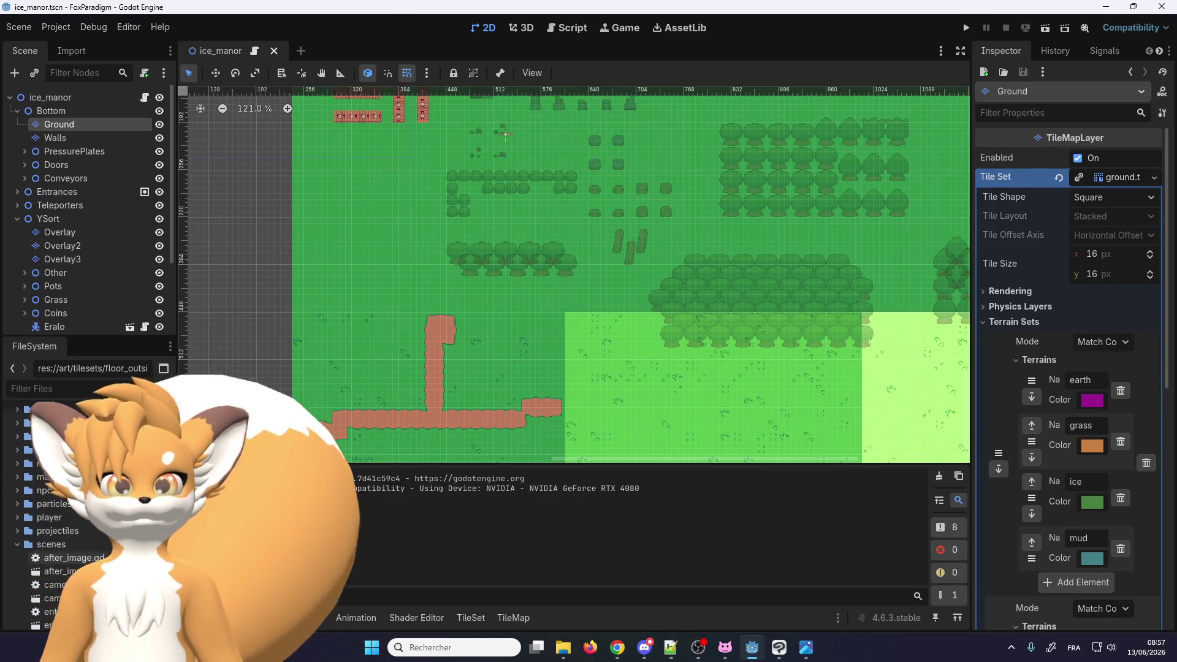
{"action": "scroll", "coordinate": [81, 527], "scroll_direction": "down", "scroll_amount": 2}
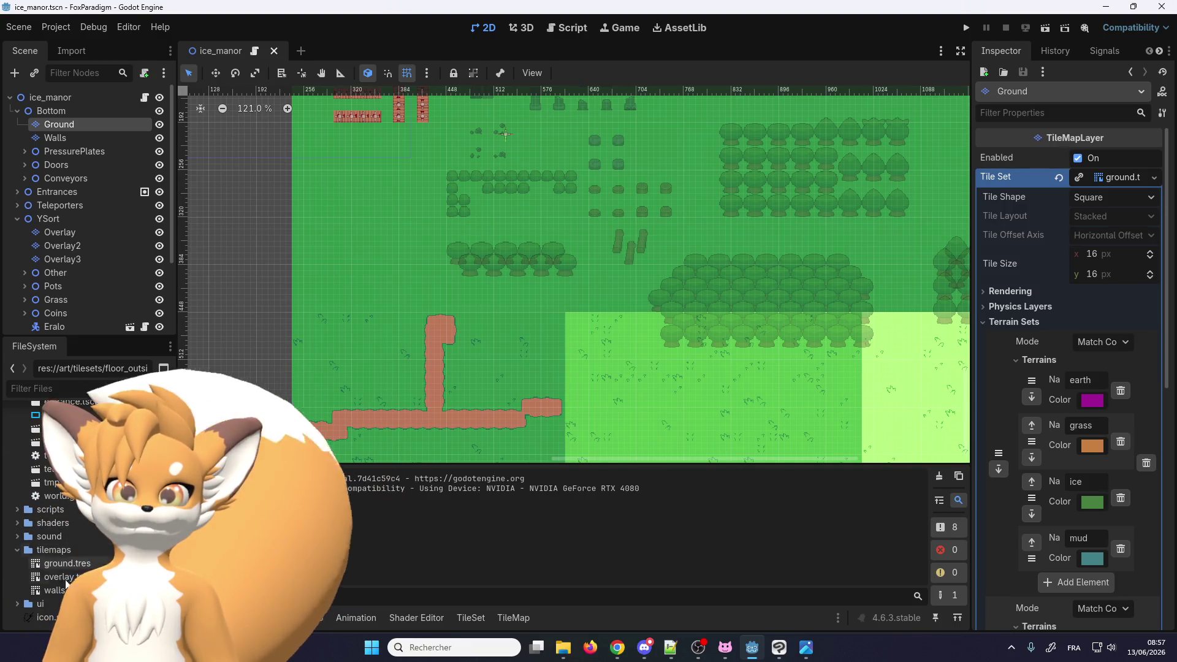
{"action": "left_click", "coordinate": [18, 498]}
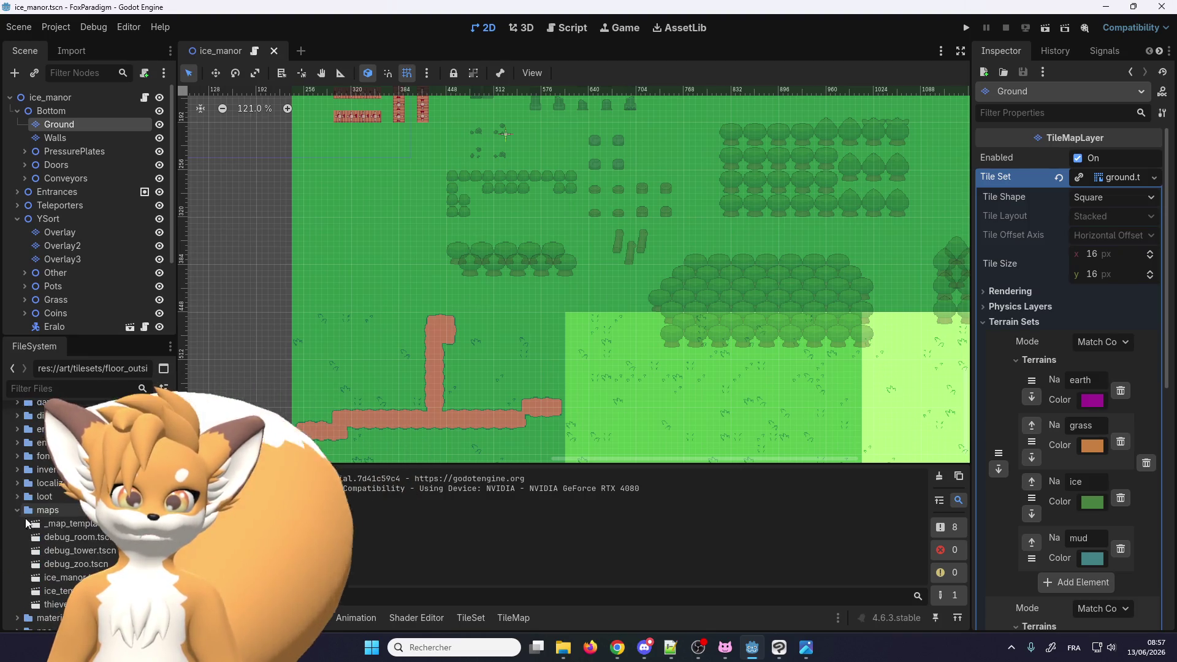
{"action": "double_click", "coordinate": [61, 526]}
Put the _map_template scene's MapTemplate root node into name editing
{"action": "scroll", "coordinate": [310, 337], "scroll_direction": "up", "scroll_amount": 2}
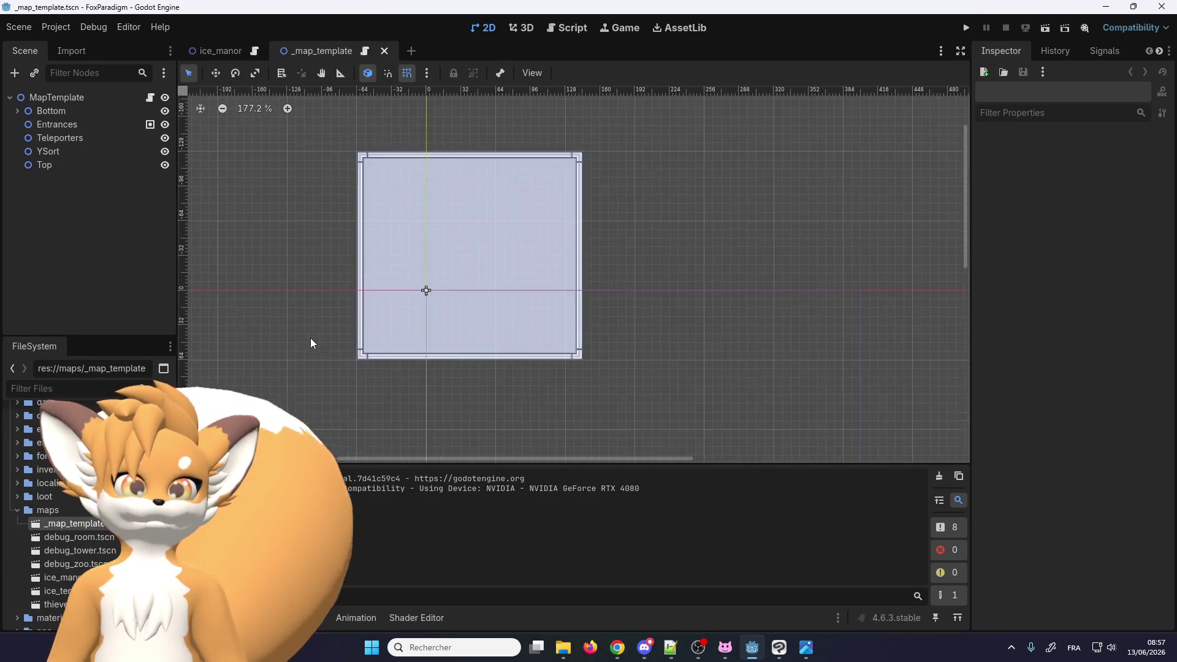
{"action": "scroll", "coordinate": [371, 292], "scroll_direction": "up", "scroll_amount": 2}
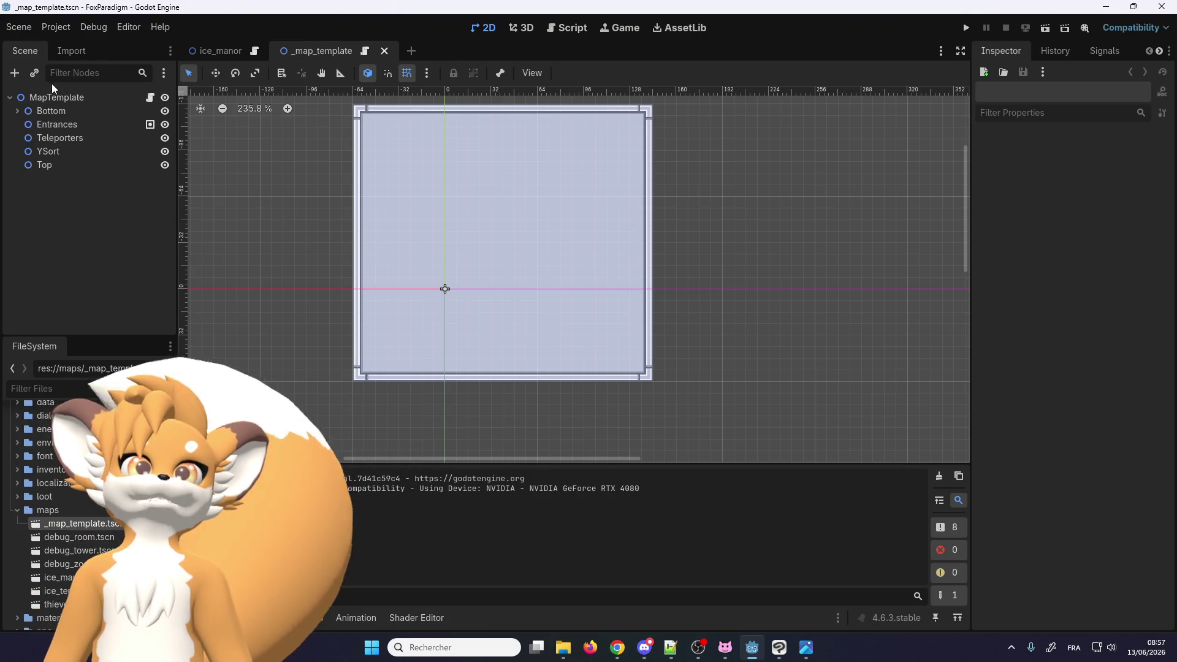
{"action": "double_click", "coordinate": [61, 98]}
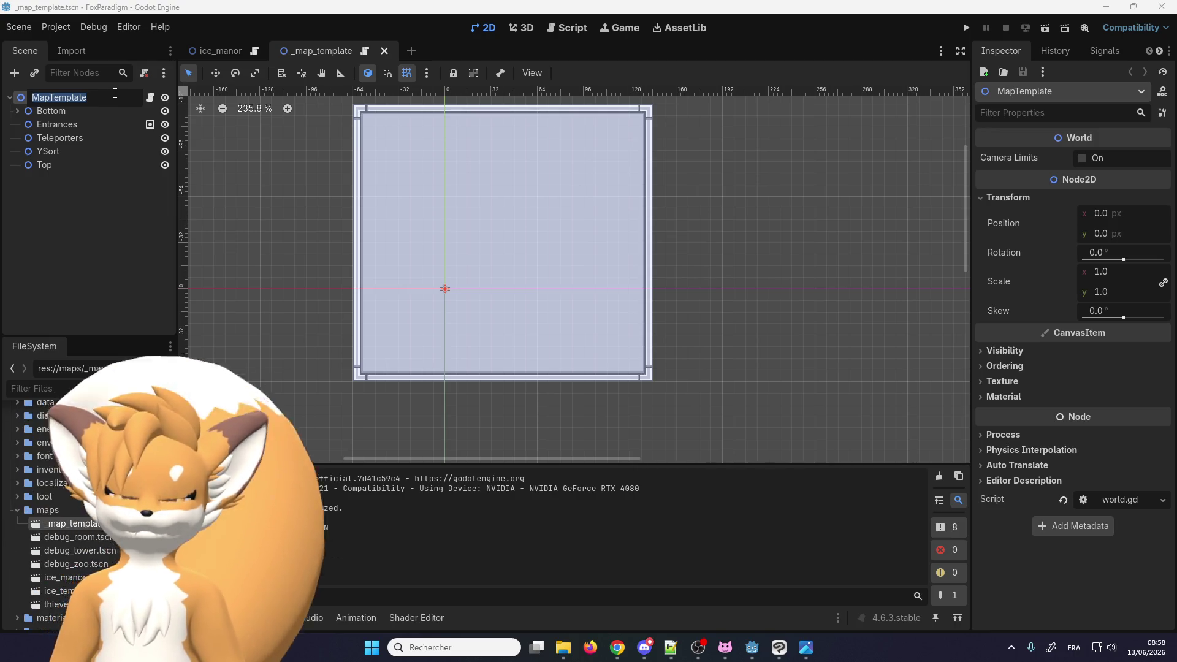
Rename the root node to ForestTutorial, correcting the initial 'ForestTutoriel' misspelling
{"action": "type", "text": "ForestTutoriel"}
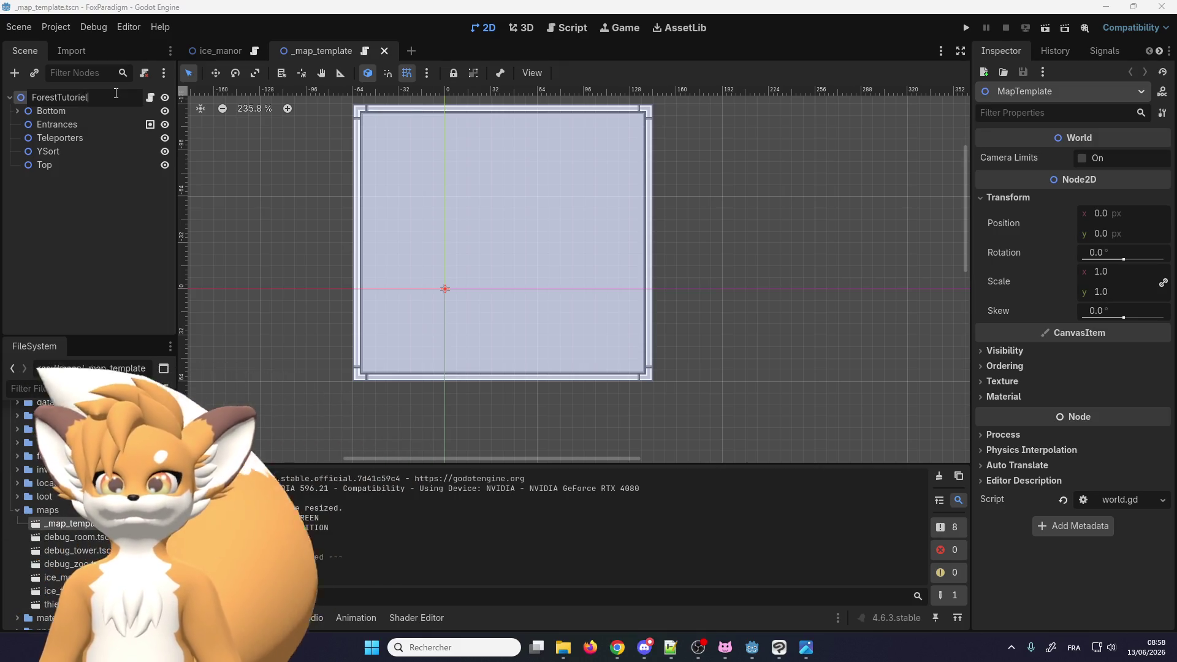
{"action": "key", "text": "Return"}
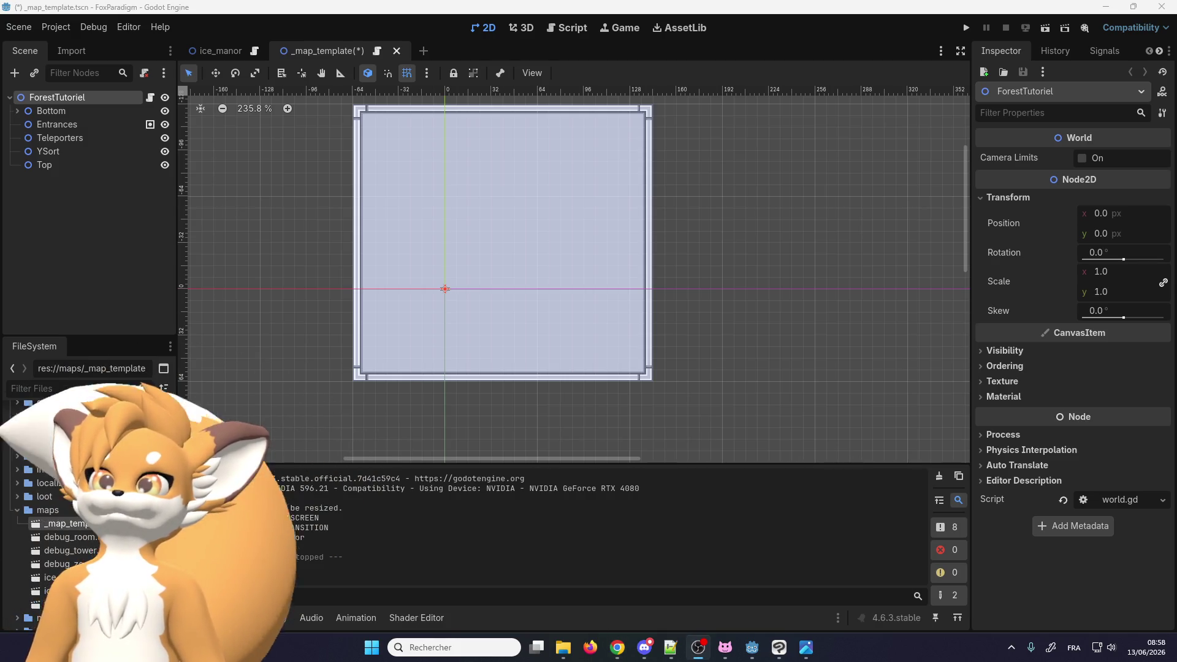
{"action": "double_click", "coordinate": [79, 97]}
{"action": "type", "text": "a"}
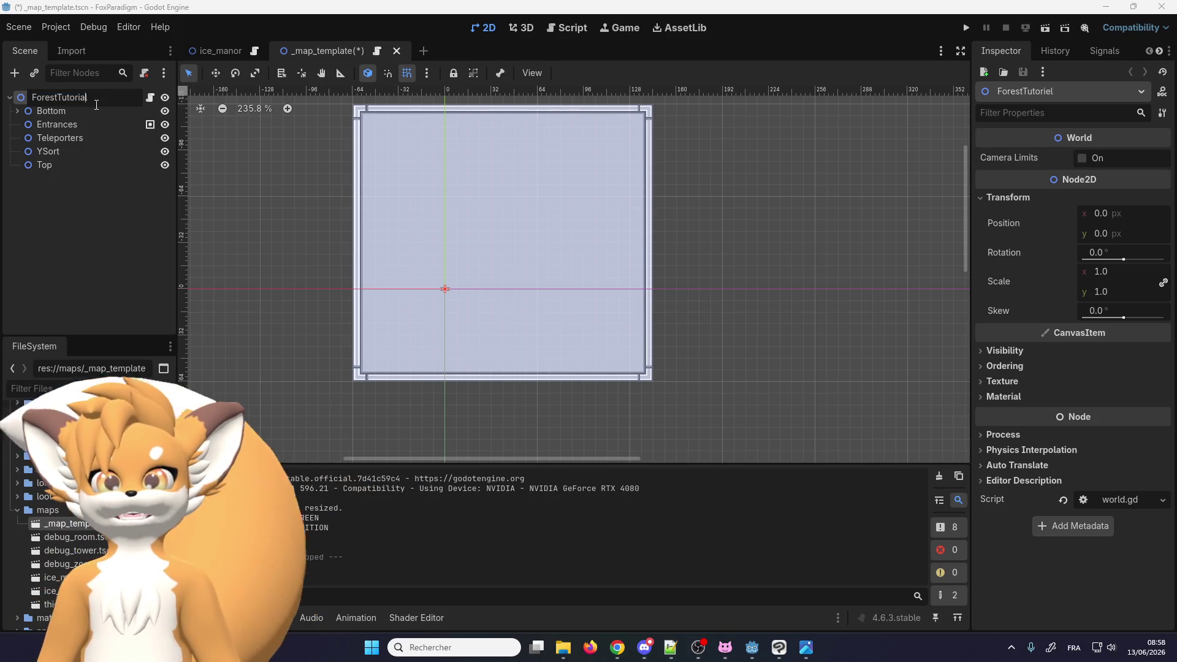
{"action": "key", "text": "Return"}
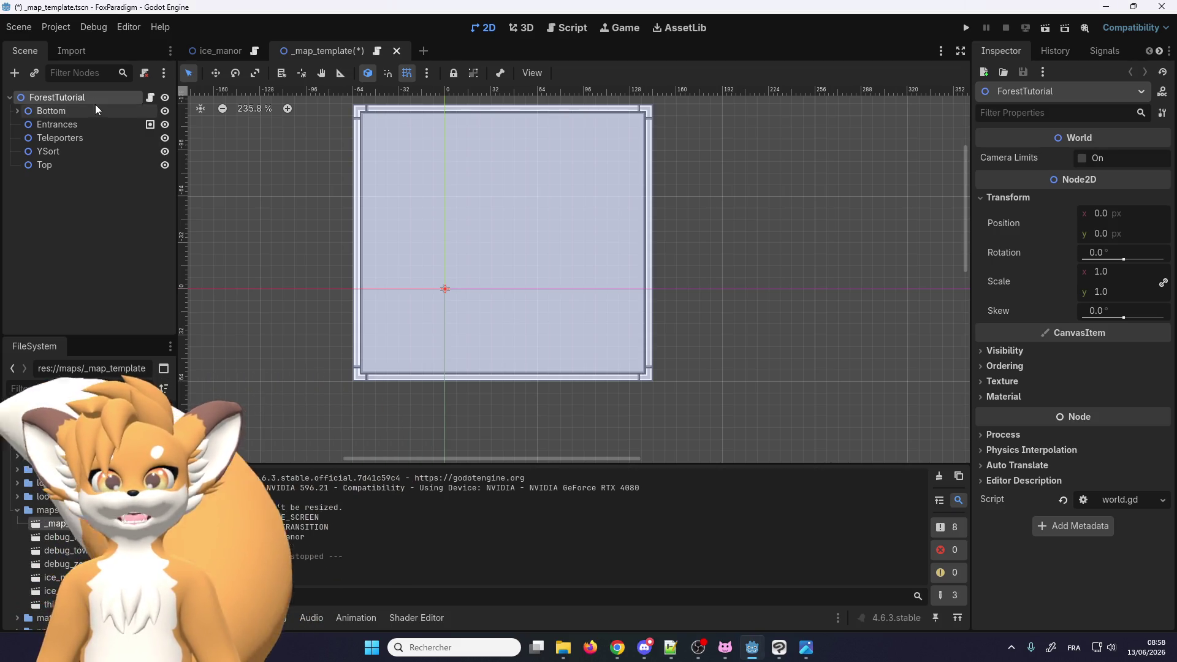
{"action": "left_click", "coordinate": [79, 204]}
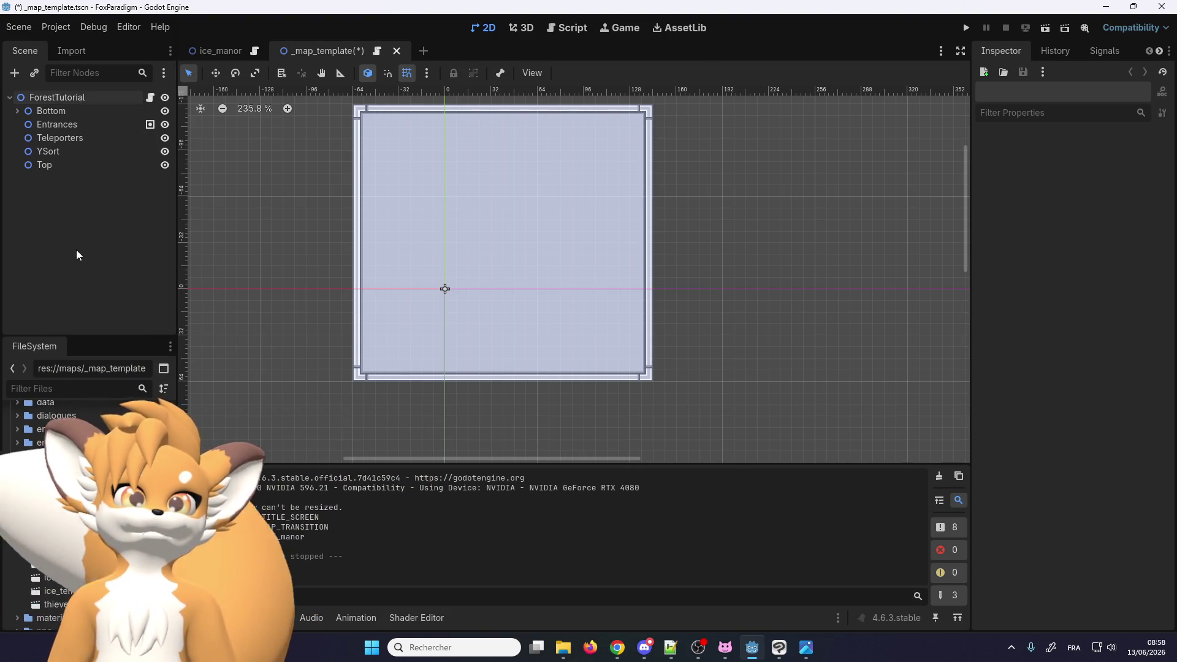
{"action": "double_click", "coordinate": [79, 98]}
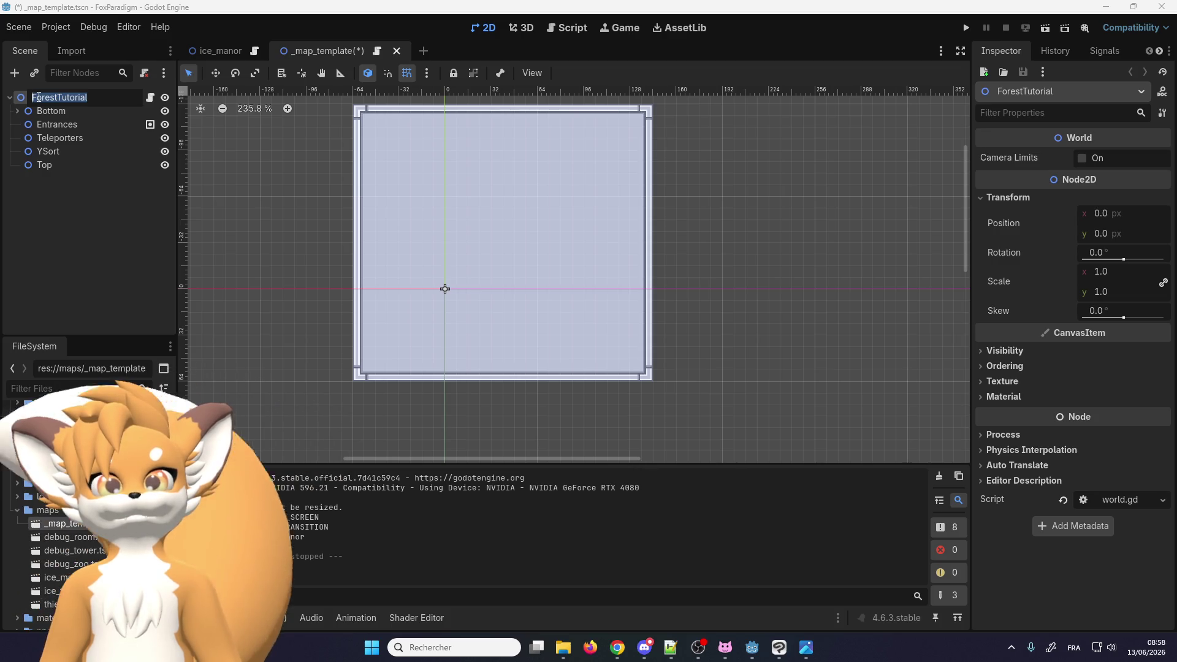
{"action": "left_click", "coordinate": [37, 97]}
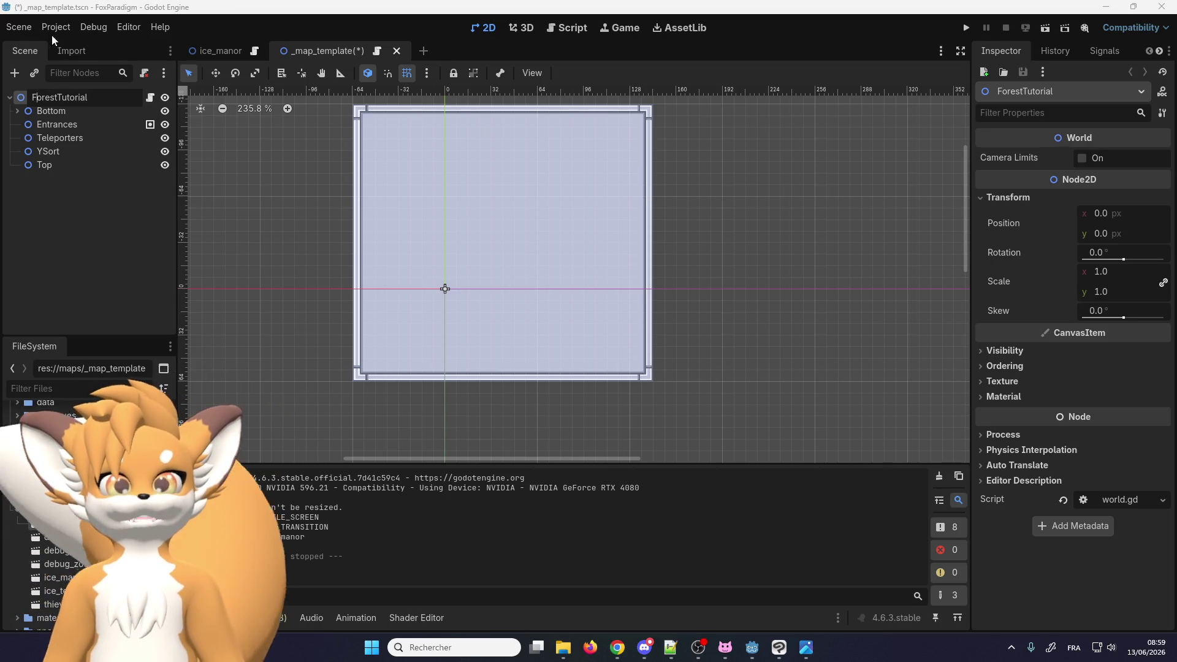
Use Save Scene As to save the scene as forest_tutorial.tscn in res://maps
{"action": "left_click", "coordinate": [17, 28]}
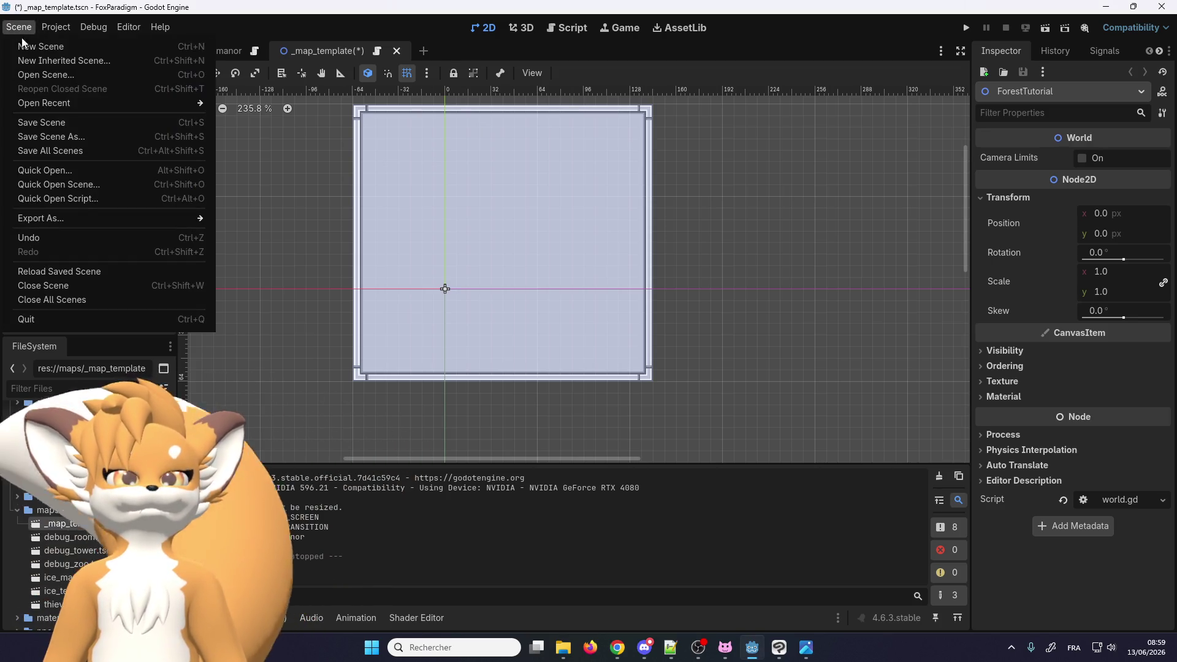
{"action": "left_click", "coordinate": [42, 138]}
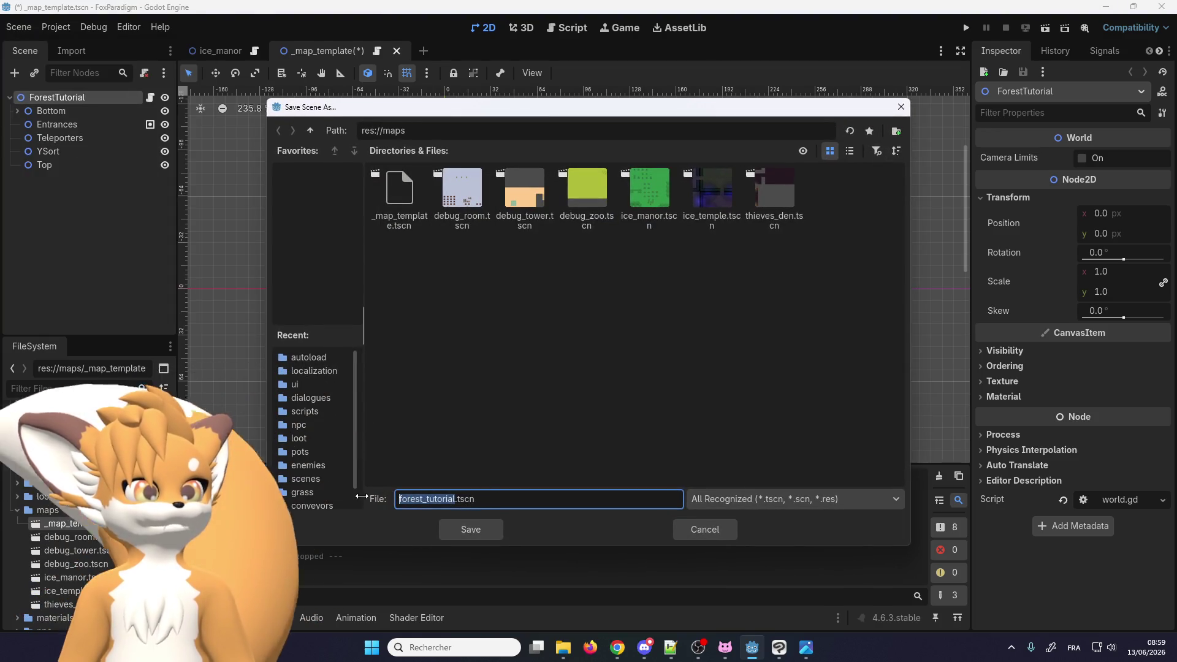
{"action": "left_click", "coordinate": [465, 528]}
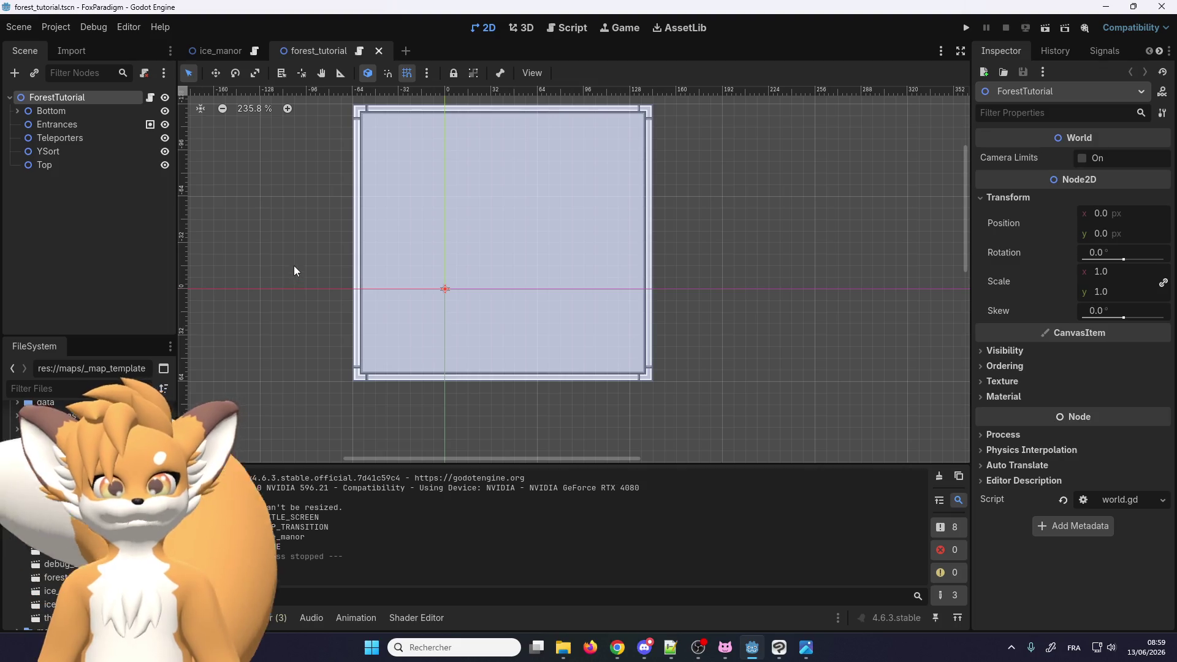
{"action": "scroll", "coordinate": [346, 238], "scroll_direction": "down", "scroll_amount": 3}
{"action": "scroll", "coordinate": [403, 213], "scroll_direction": "up", "scroll_amount": 5}
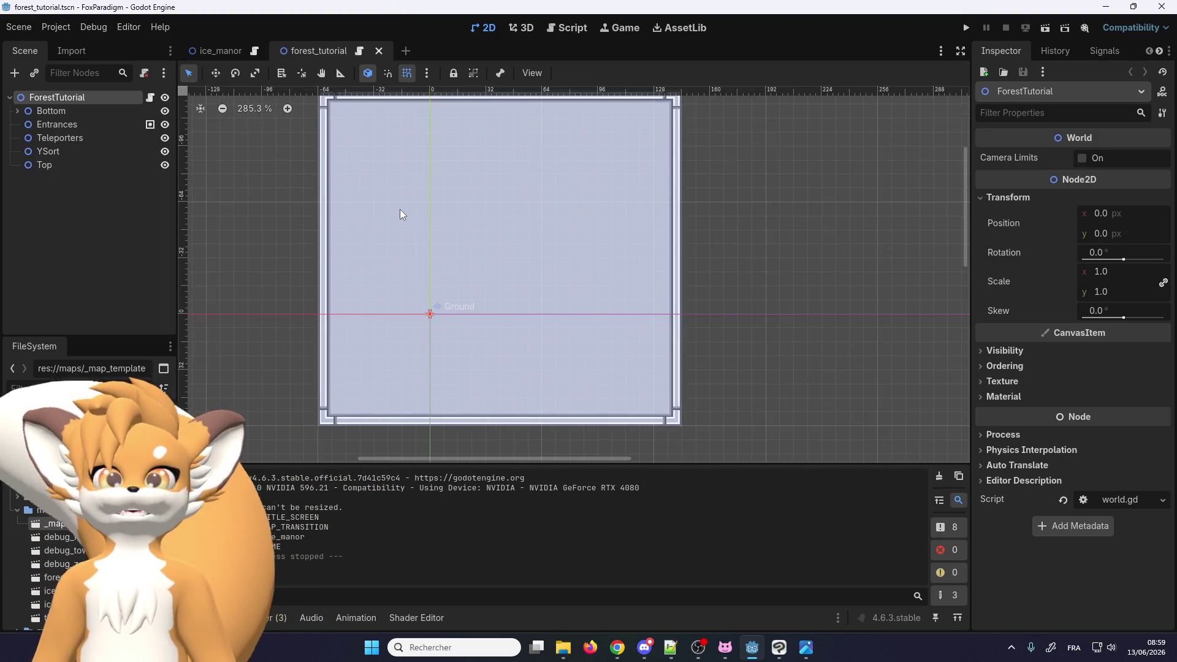
{"action": "scroll", "coordinate": [398, 213], "scroll_direction": "down", "scroll_amount": 2}
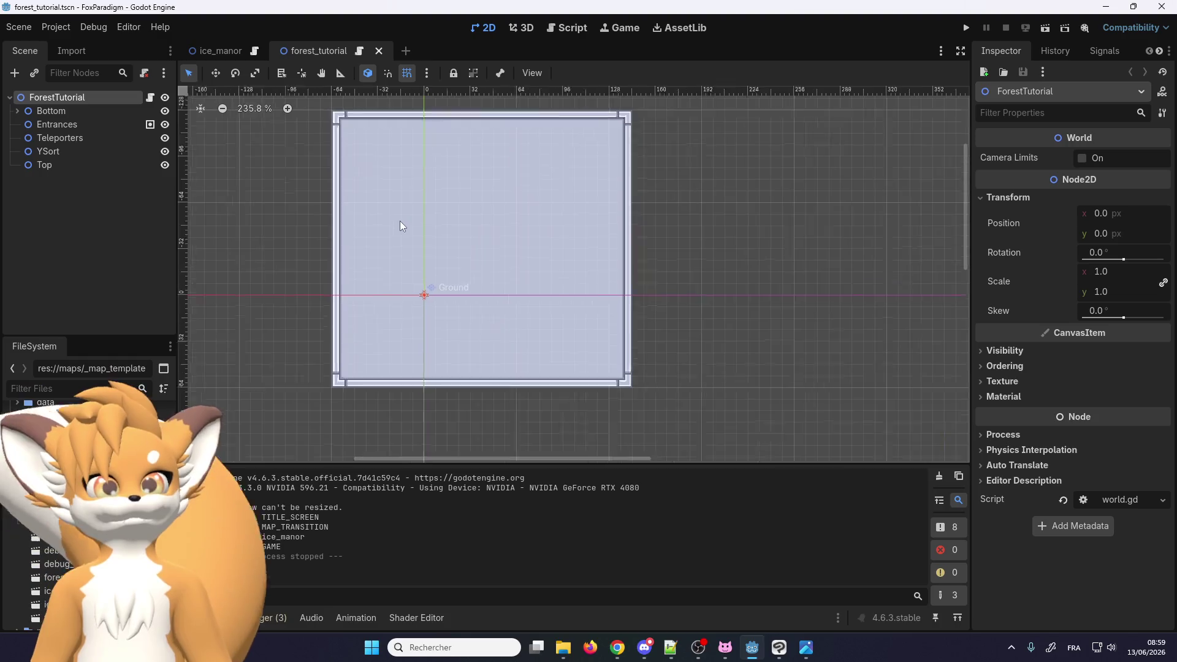
{"action": "scroll", "coordinate": [402, 221], "scroll_direction": "up", "scroll_amount": 3}
{"action": "scroll", "coordinate": [403, 215], "scroll_direction": "down", "scroll_amount": 2}
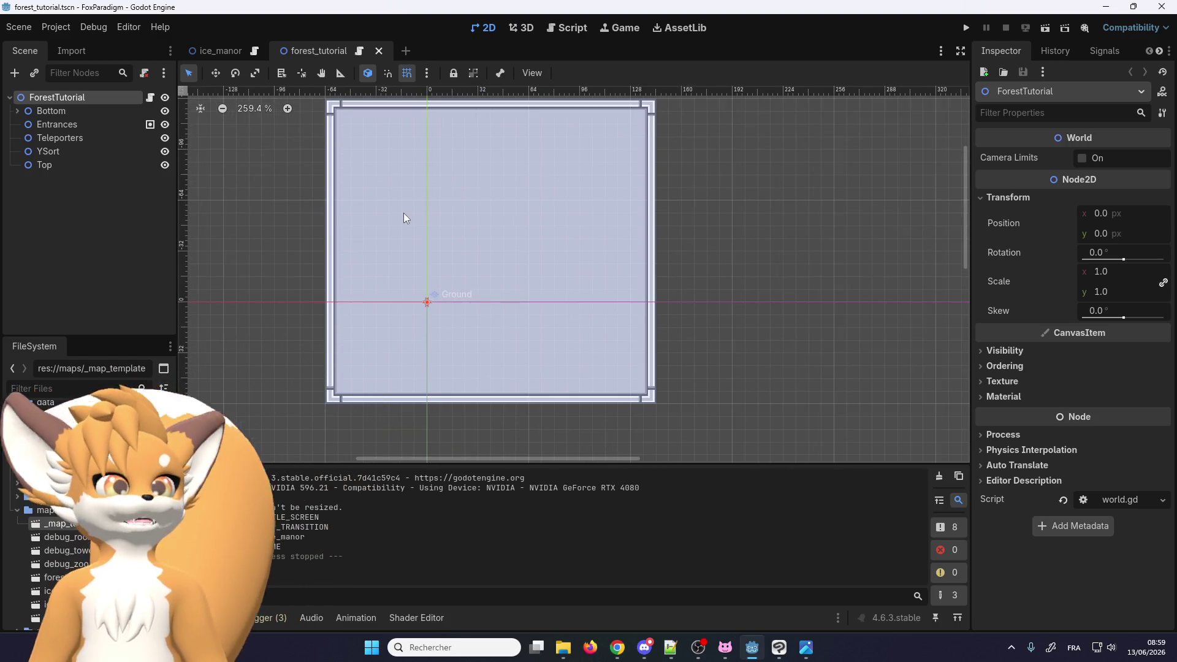
Expand Bottom, select the Ground tile layer, and pick the plain grass tile
{"action": "left_click", "coordinate": [23, 110]}
{"action": "left_click", "coordinate": [17, 110]}
{"action": "left_click", "coordinate": [17, 111]}
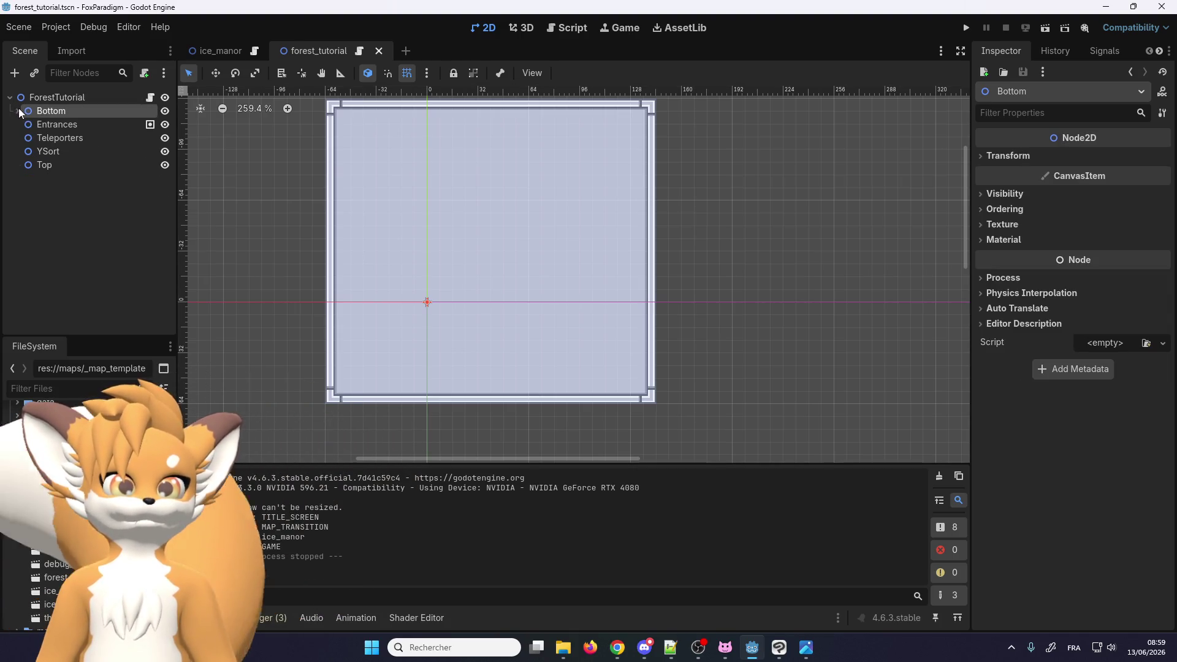
{"action": "left_click", "coordinate": [17, 111]}
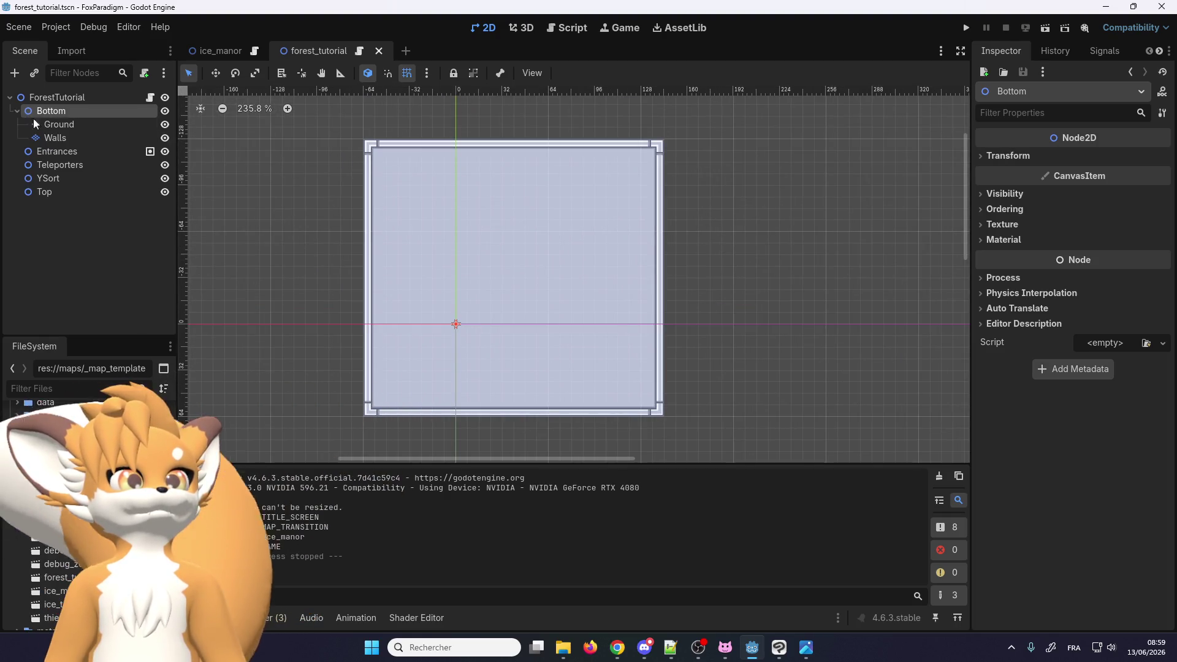
{"action": "left_click", "coordinate": [46, 124]}
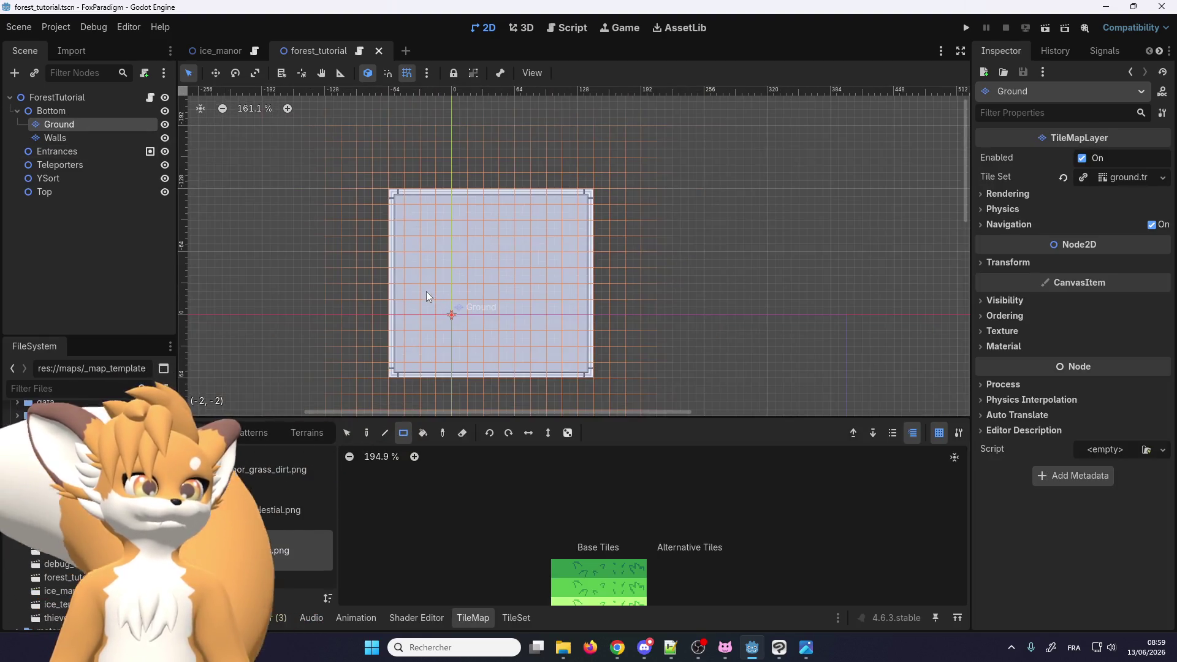
{"action": "scroll", "coordinate": [551, 557], "scroll_direction": "up", "scroll_amount": 1}
{"action": "left_click", "coordinate": [548, 559]}
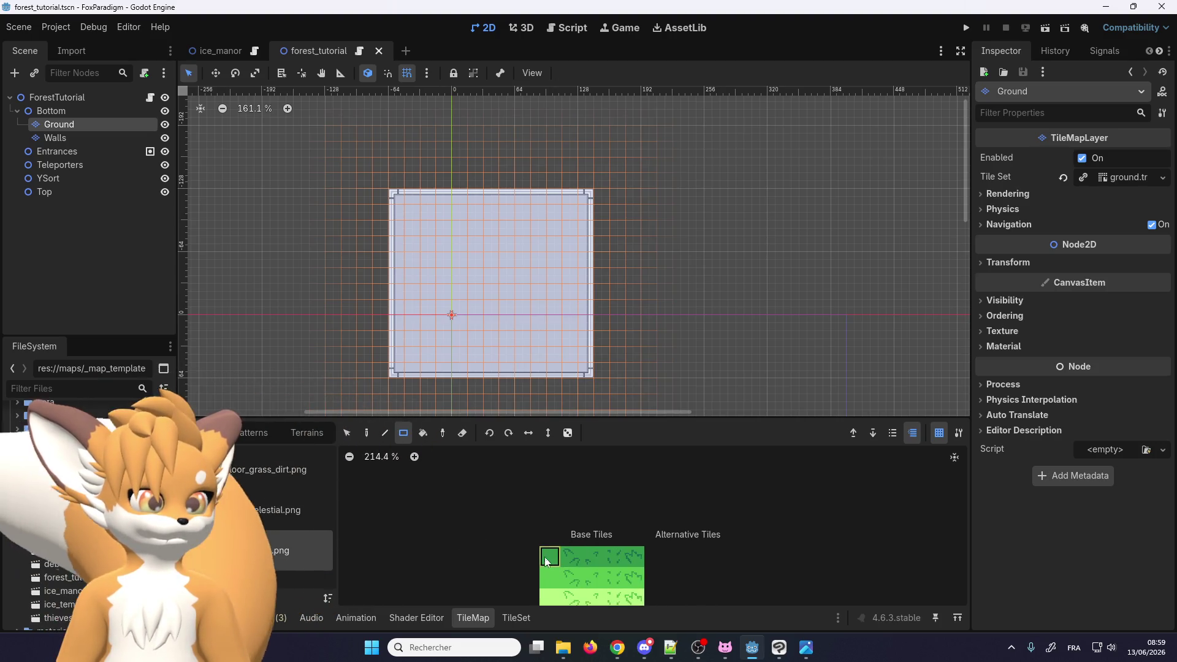
Paint a 14×13 rectangle of grass tiles over the map area with the Rect tool
{"action": "scroll", "coordinate": [377, 333], "scroll_direction": "down", "scroll_amount": 1}
{"action": "scroll", "coordinate": [438, 224], "scroll_direction": "down", "scroll_amount": 4}
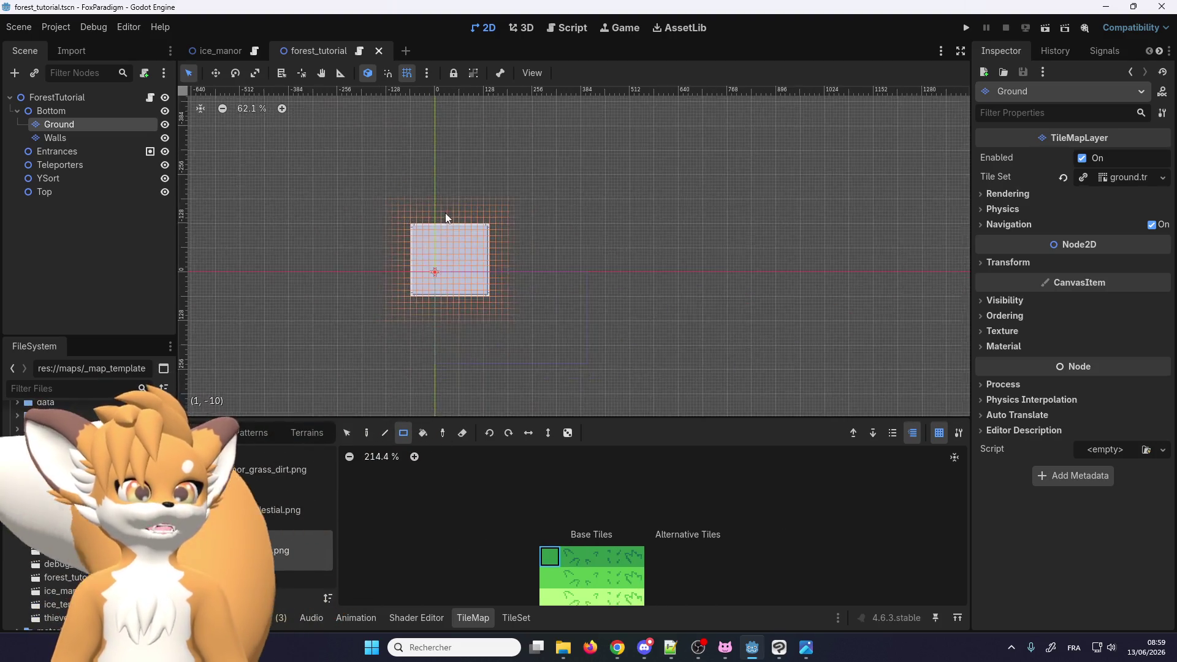
{"action": "scroll", "coordinate": [420, 286], "scroll_direction": "up", "scroll_amount": 4}
{"action": "left_click_drag", "start_coordinate": [405, 298], "coordinate": [529, 195]}
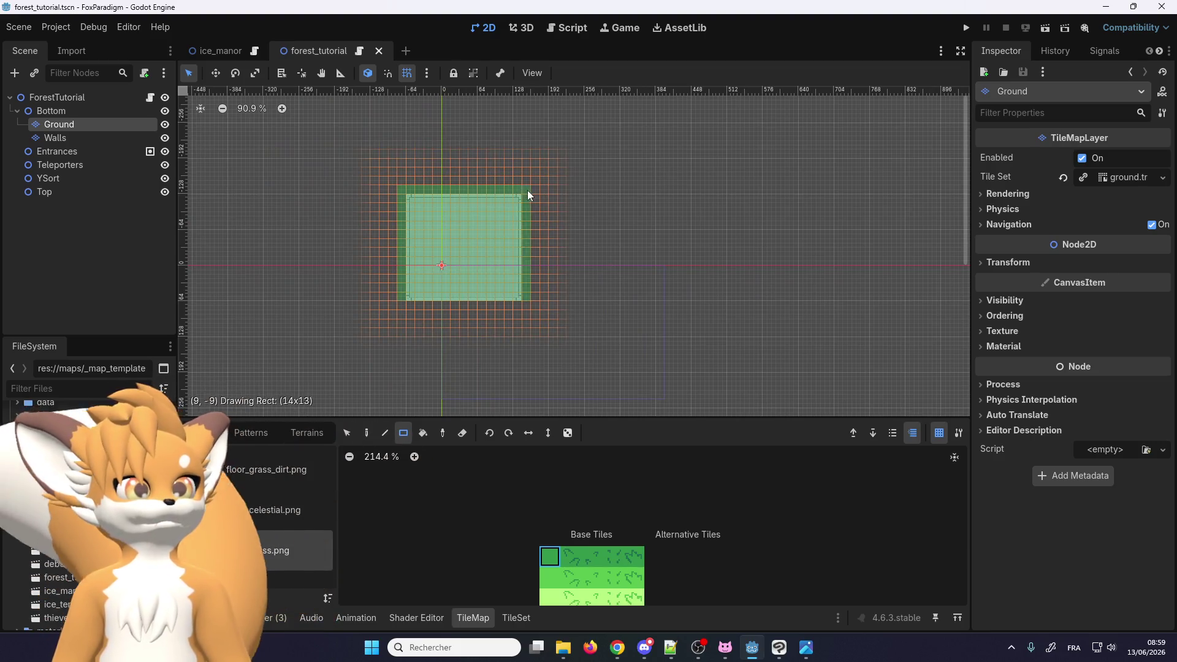
{"action": "scroll", "coordinate": [485, 202], "scroll_direction": "up", "scroll_amount": 3}
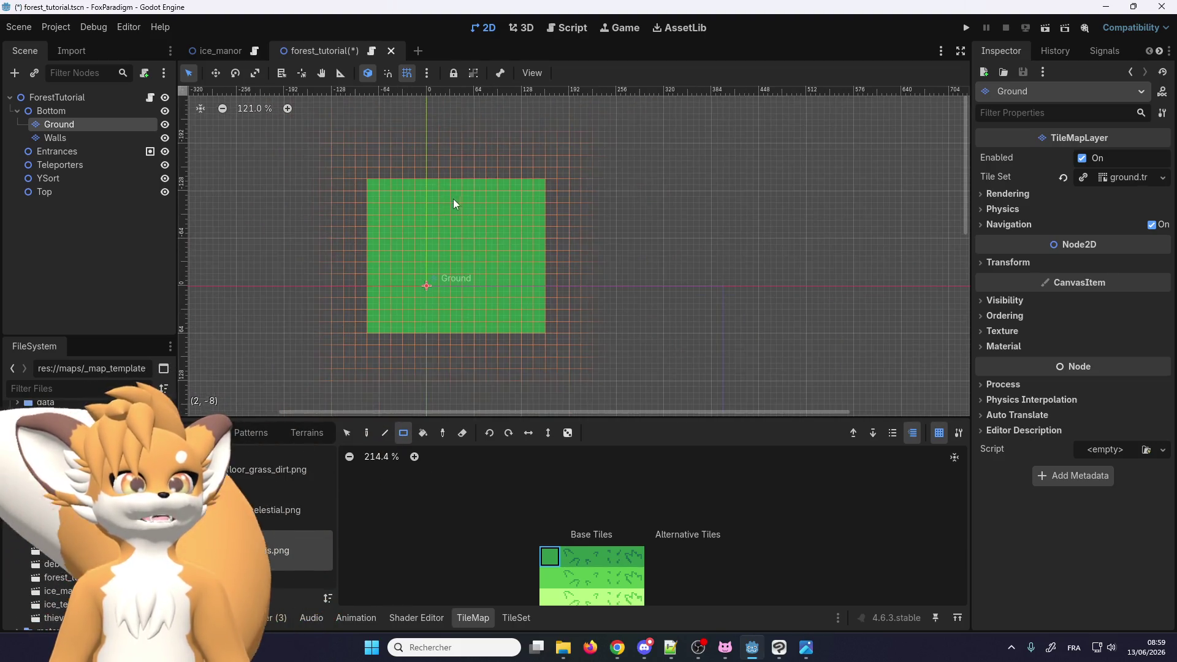
{"action": "scroll", "coordinate": [466, 200], "scroll_direction": "up", "scroll_amount": 1}
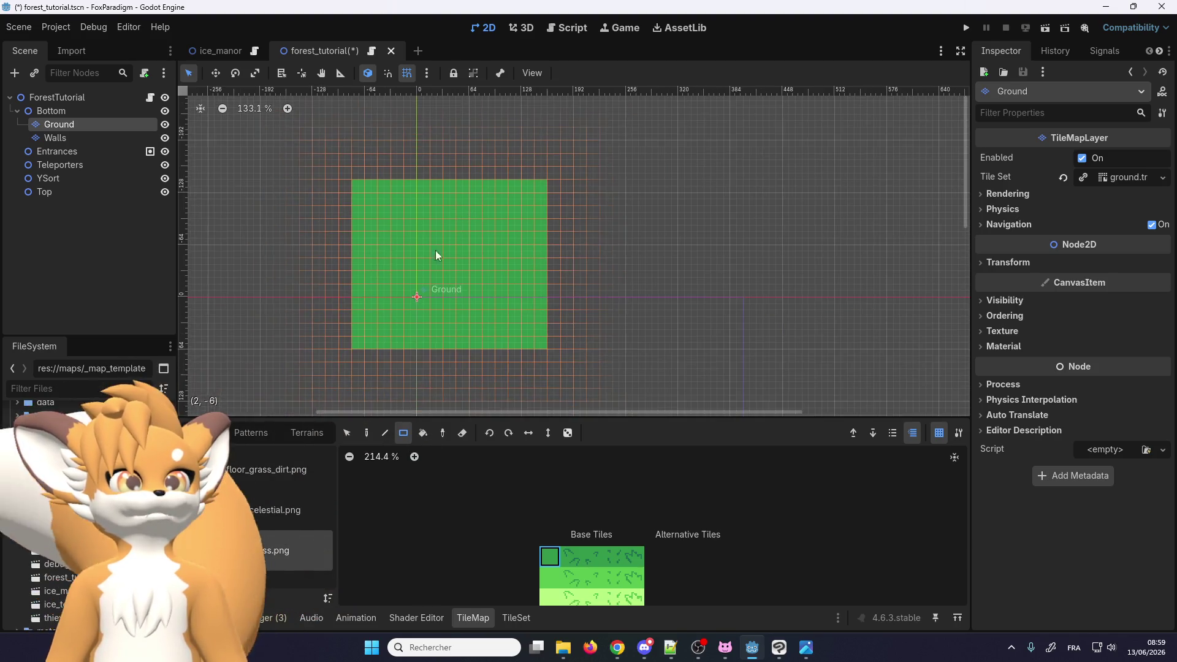
{"action": "scroll", "coordinate": [416, 299], "scroll_direction": "up", "scroll_amount": 1}
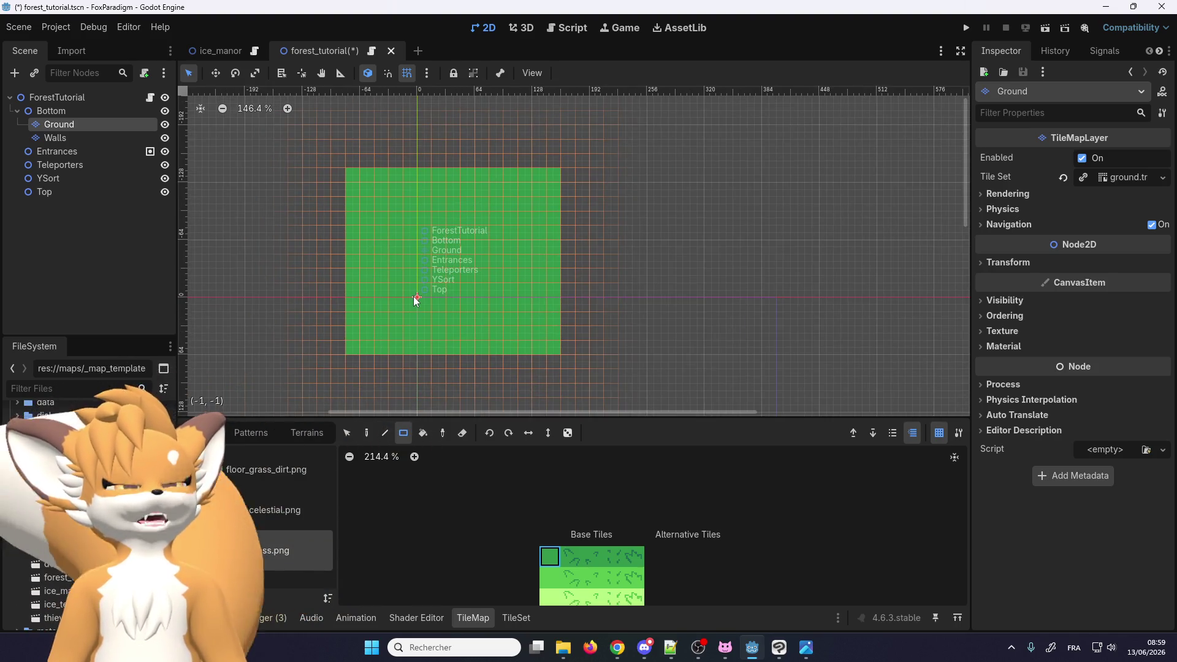
{"action": "scroll", "coordinate": [469, 259], "scroll_direction": "up", "scroll_amount": 2}
{"action": "scroll", "coordinate": [469, 242], "scroll_direction": "up", "scroll_amount": 3}
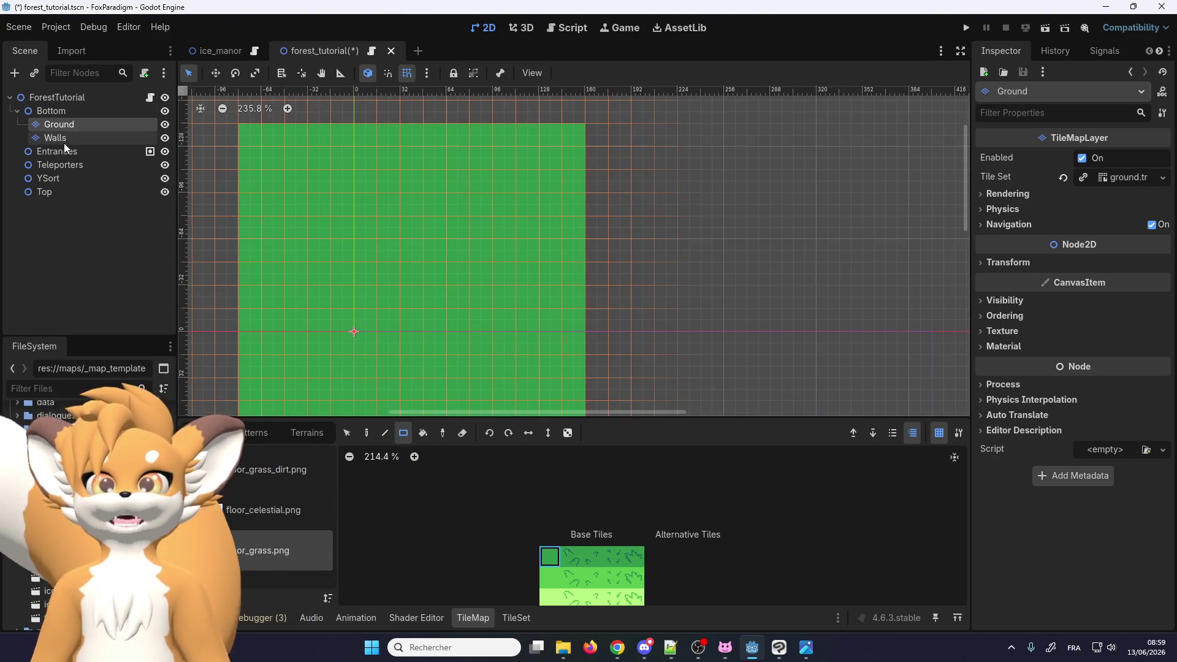
{"action": "left_click", "coordinate": [41, 157]}
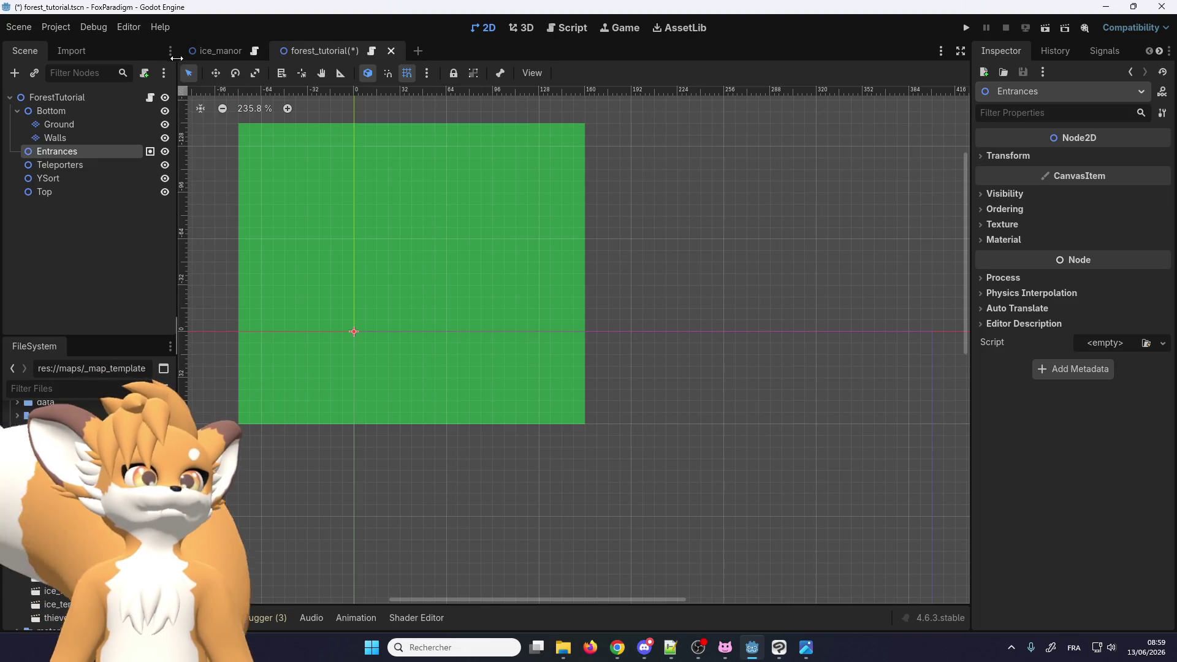
{"action": "mouse_move", "coordinate": [217, 51]}
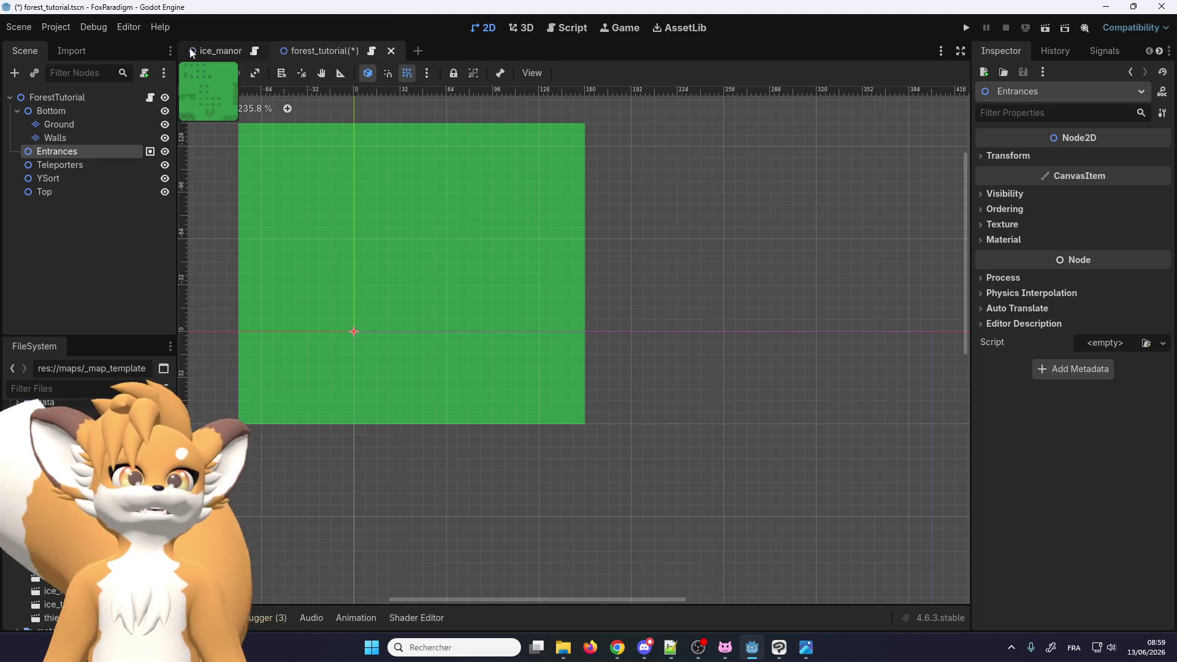
{"action": "left_click", "coordinate": [215, 50]}
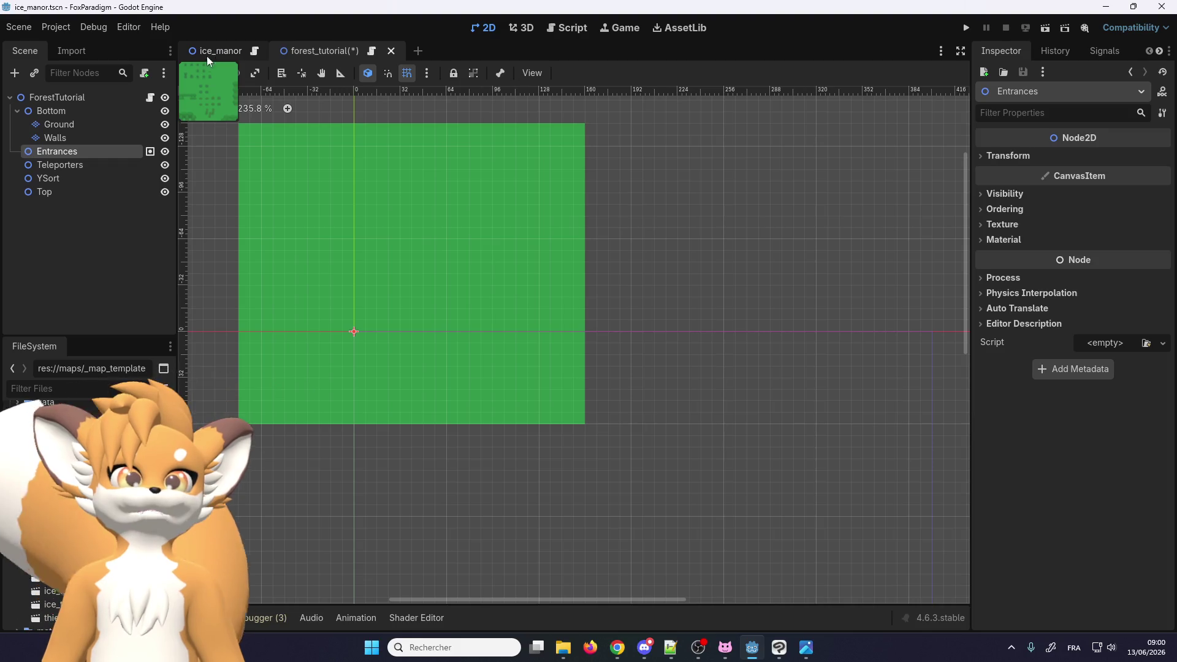
{"action": "left_click", "coordinate": [17, 192]}
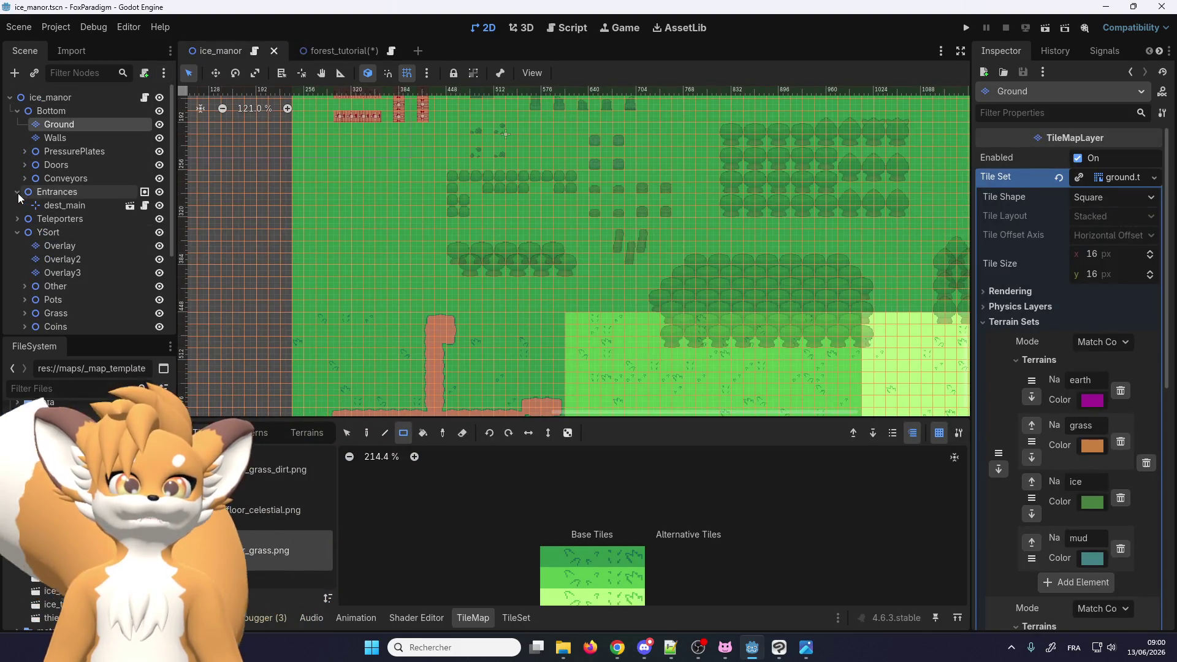
{"action": "left_click", "coordinate": [58, 207]}
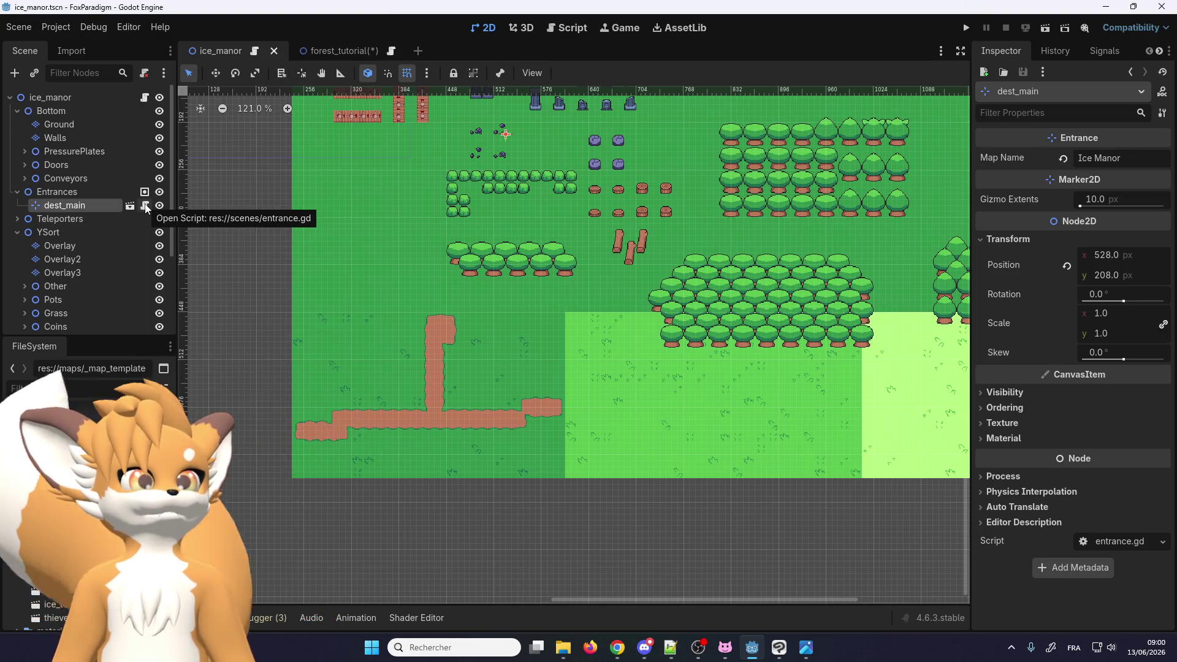
{"action": "left_click", "coordinate": [332, 53]}
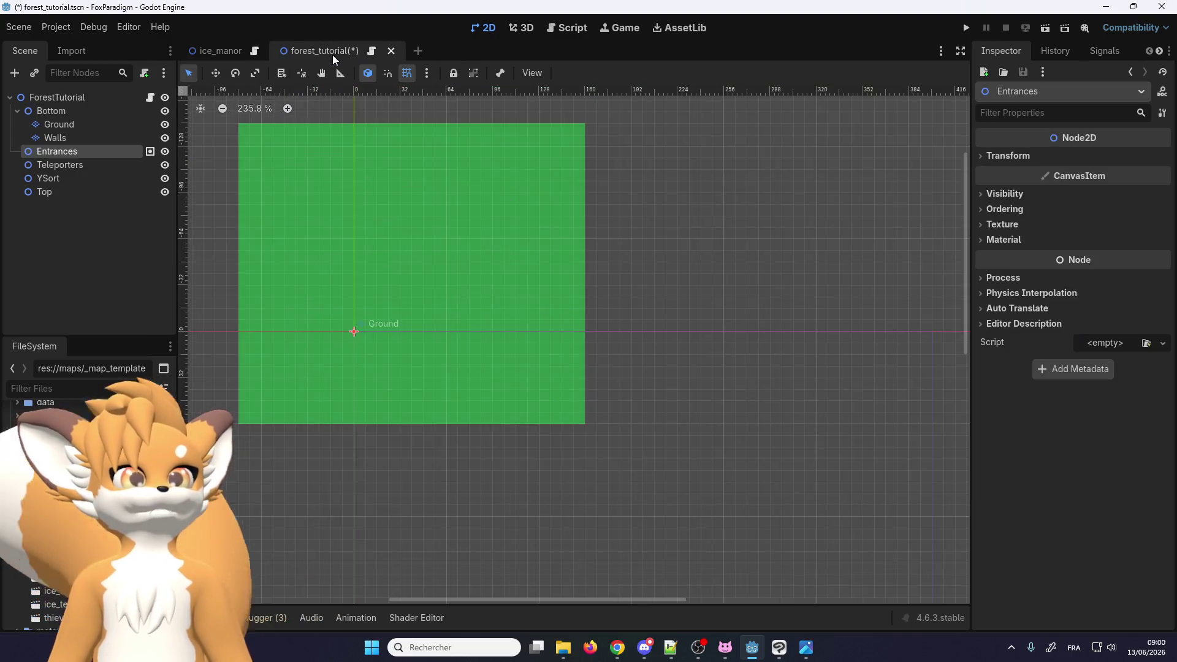
Add an Entrance child node with entrance.gd under Entrances, found by searching 'entran'
{"action": "left_click", "coordinate": [14, 73]}
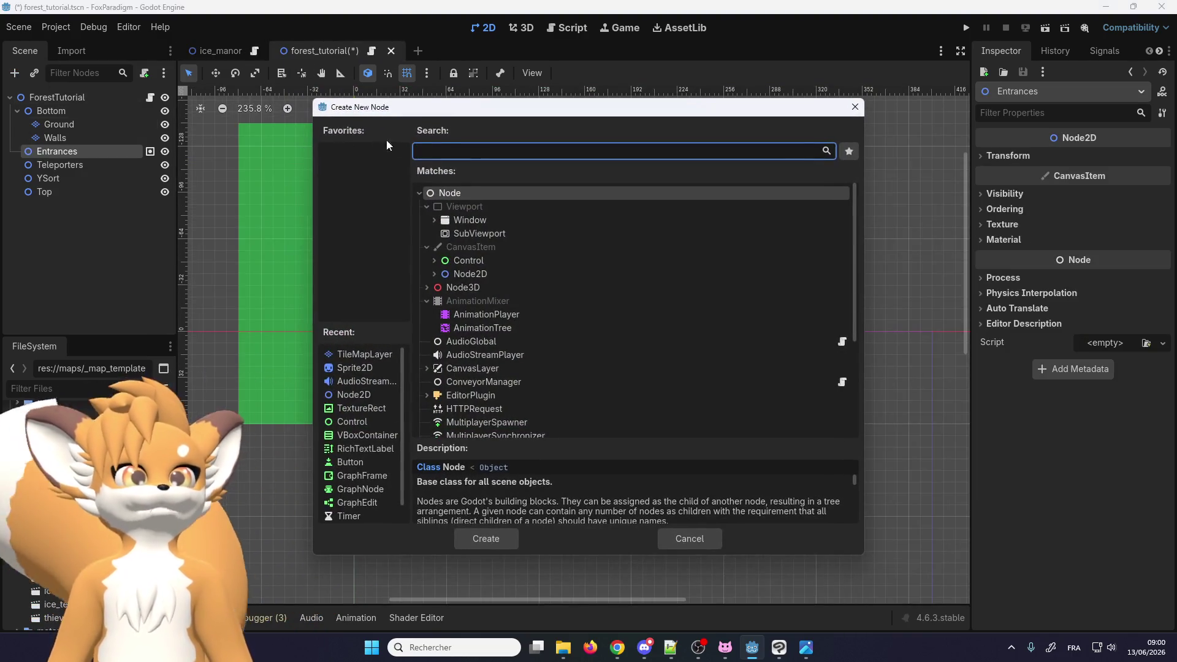
{"action": "type", "text": "entran"}
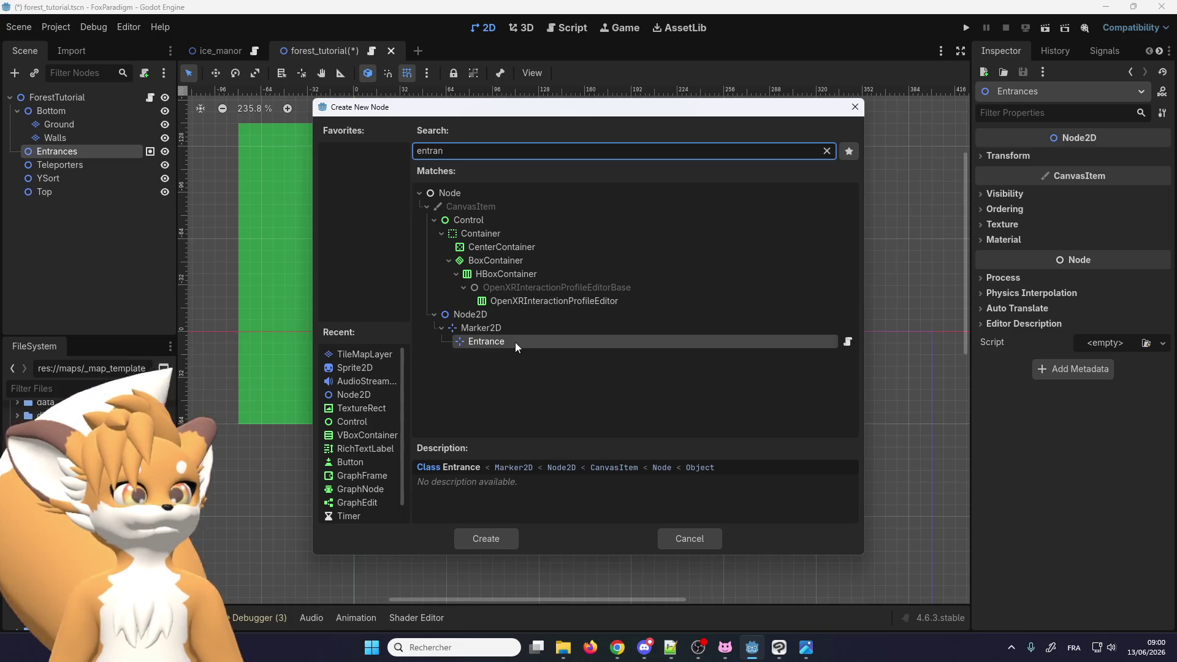
{"action": "double_click", "coordinate": [515, 343]}
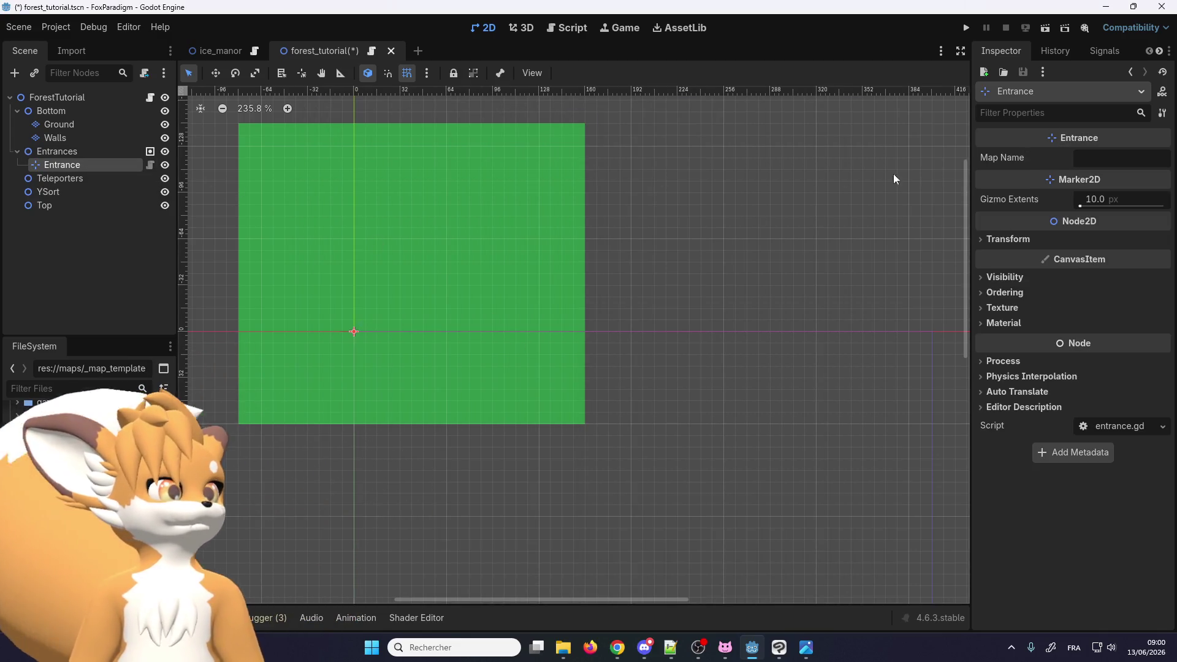
{"action": "left_click", "coordinate": [1124, 158]}
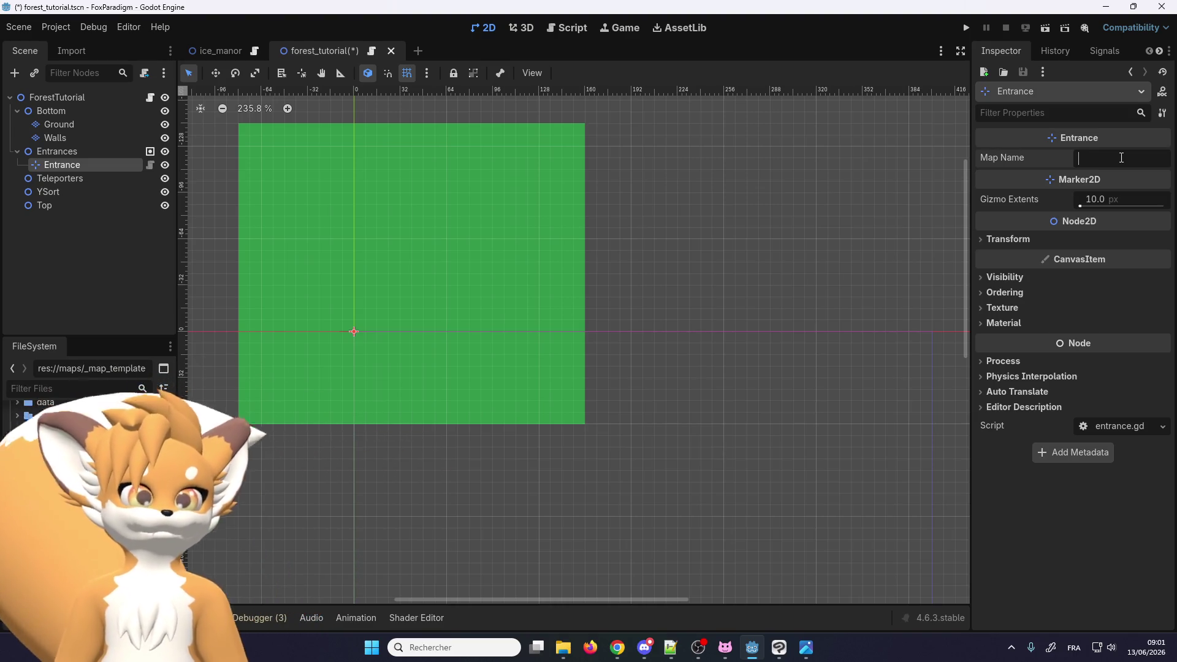
Enter 'Forest Tutorial' as the Entrance node's Map Name in the Inspector
{"action": "left_click", "coordinate": [1100, 158]}
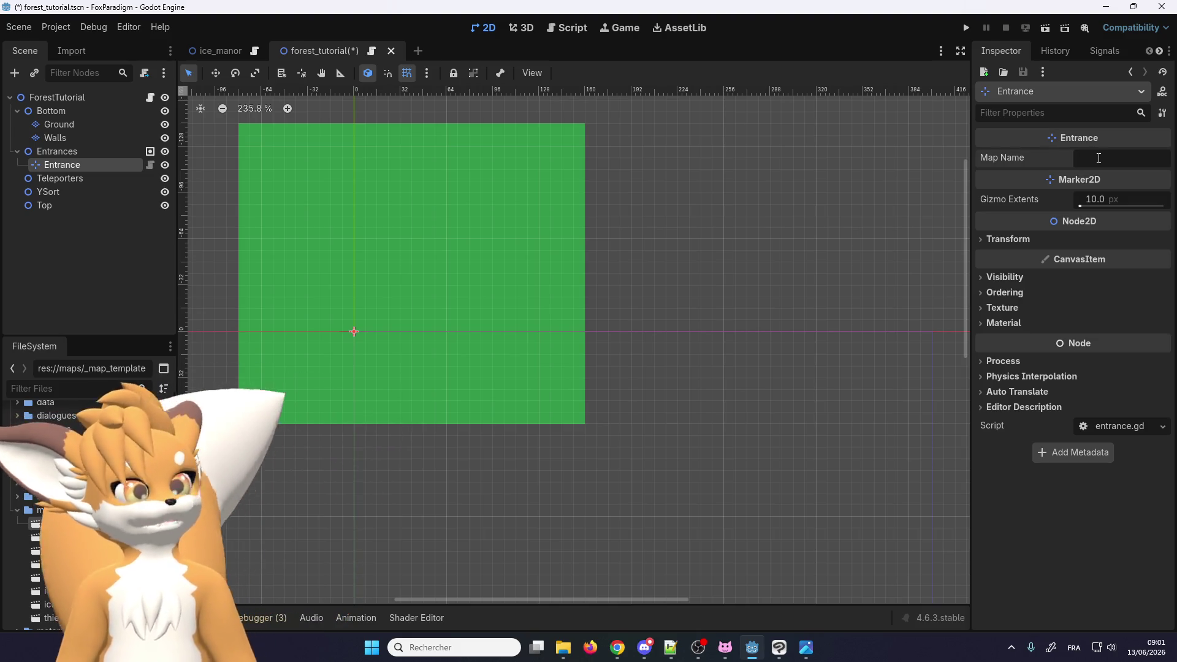
{"action": "type", "text": "F"}
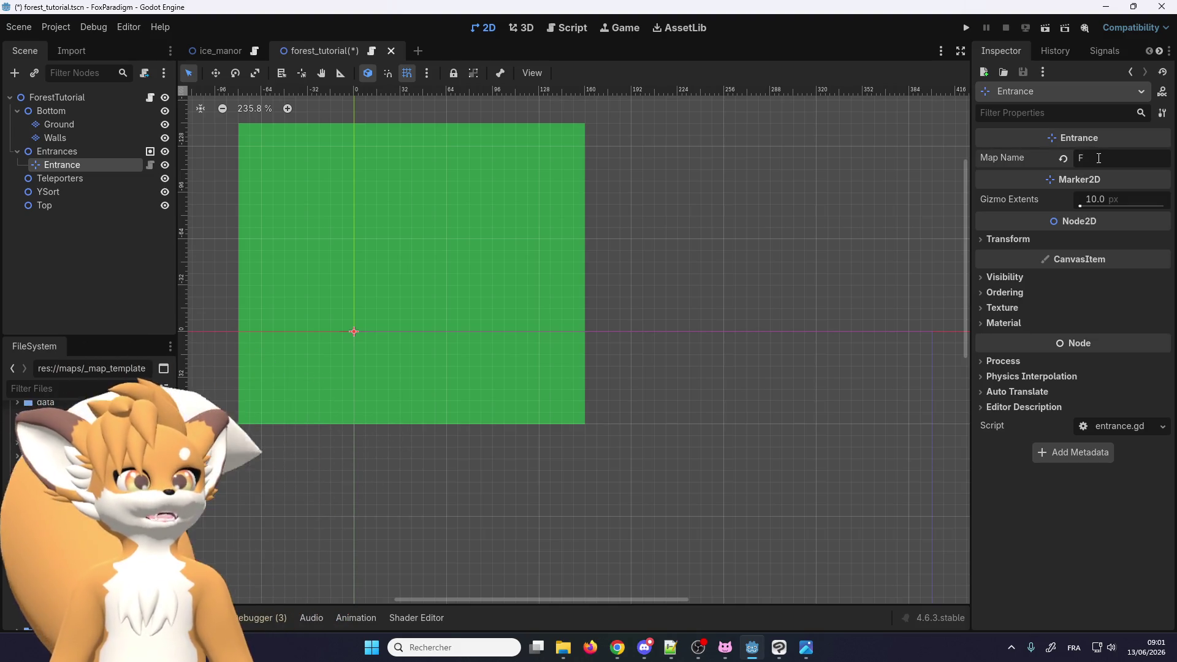
{"action": "type", "text": "orest Tut"}
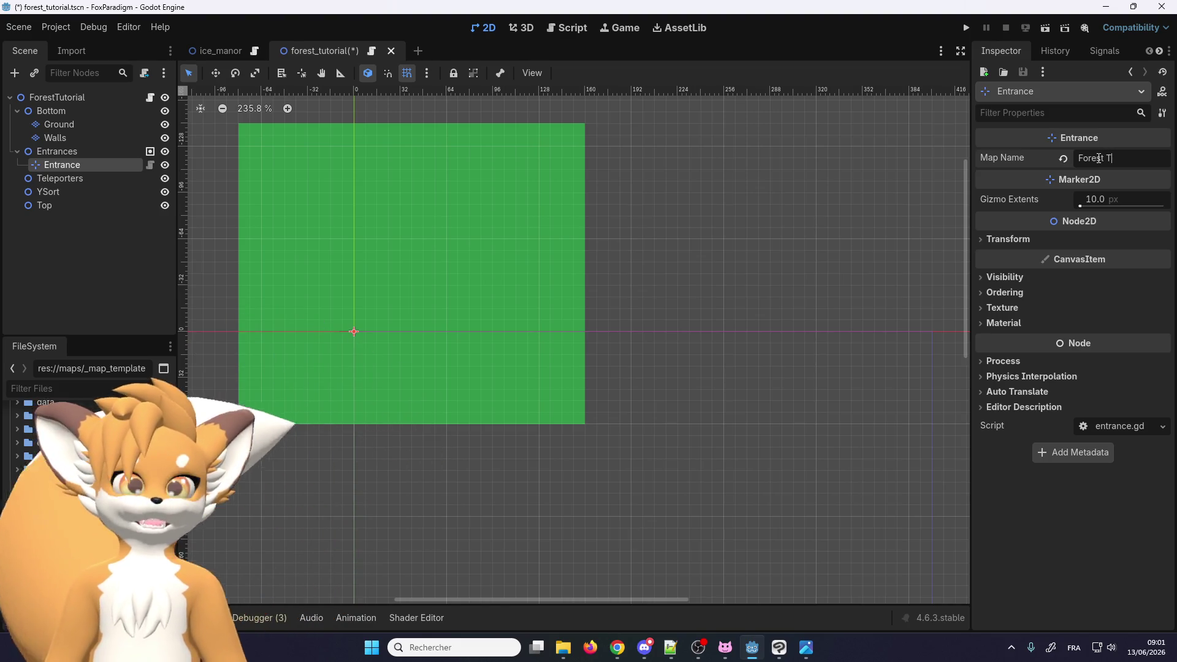
{"action": "type", "text": "orial"}
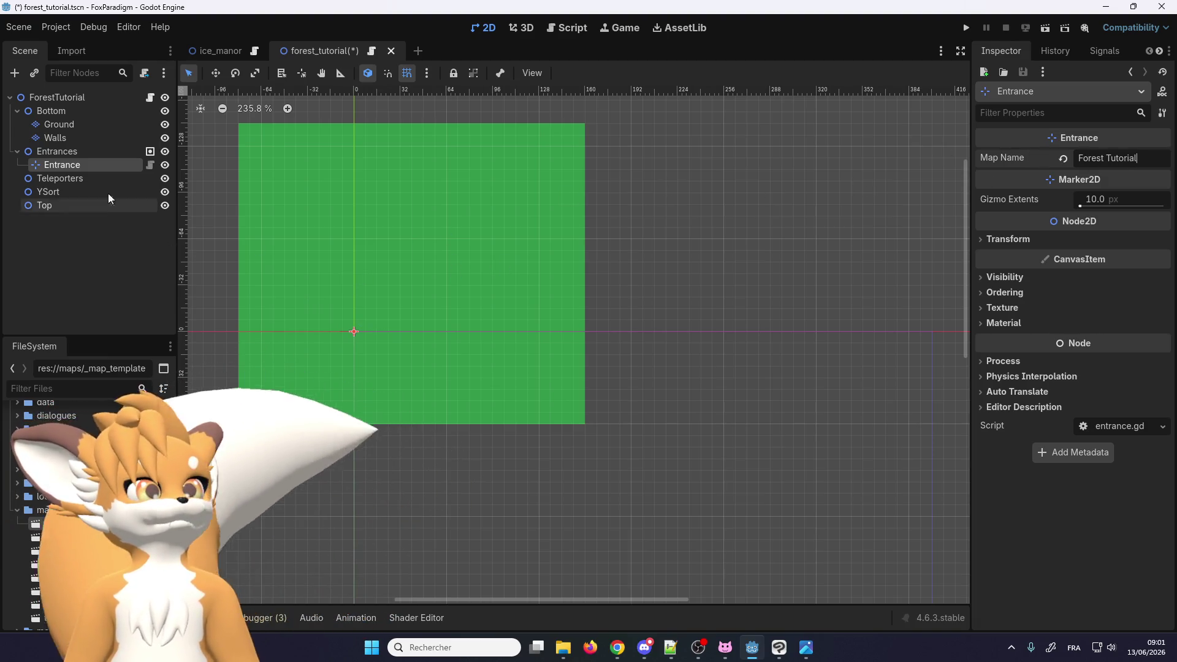
{"action": "left_click", "coordinate": [94, 163]}
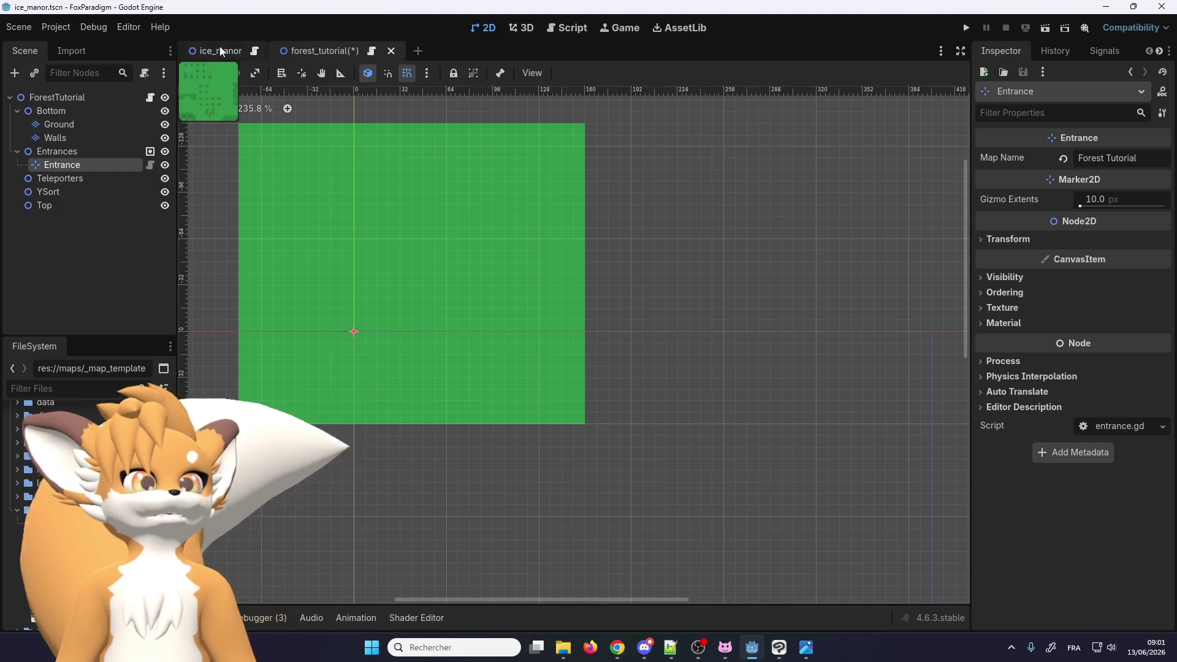
After checking ice_manor, clear the Entrance node's name so it reverts to Marker2D
{"action": "left_click", "coordinate": [219, 47]}
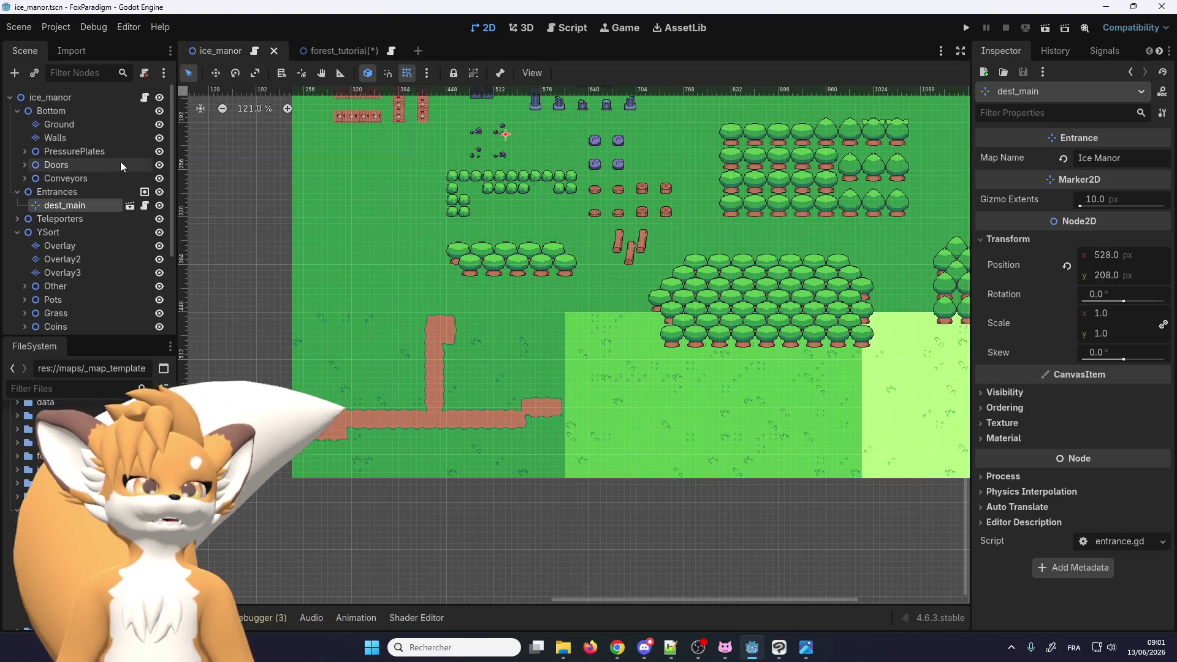
{"action": "left_click", "coordinate": [310, 55]}
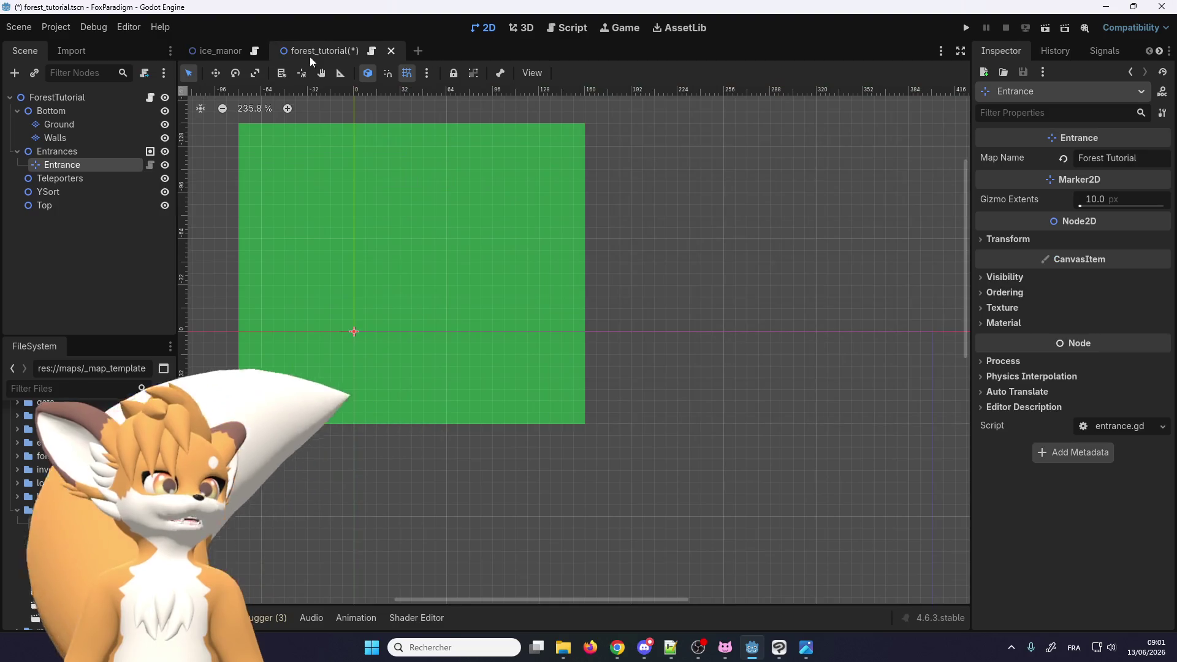
{"action": "left_click", "coordinate": [74, 165]}
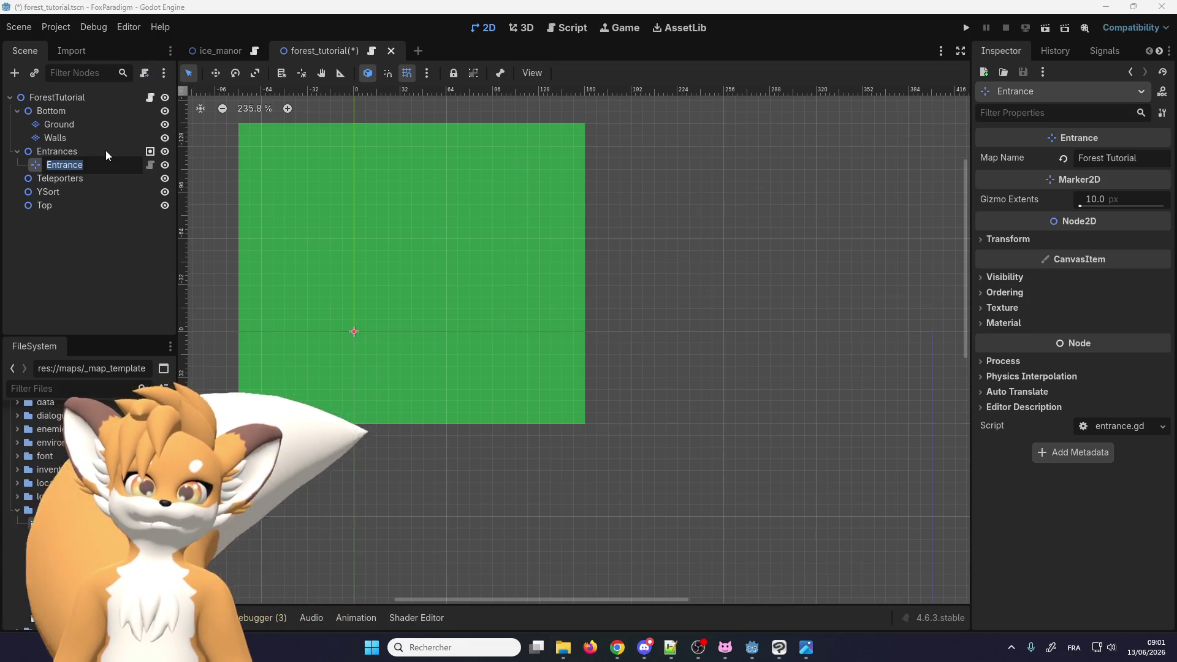
{"action": "type", "text": "forest"}
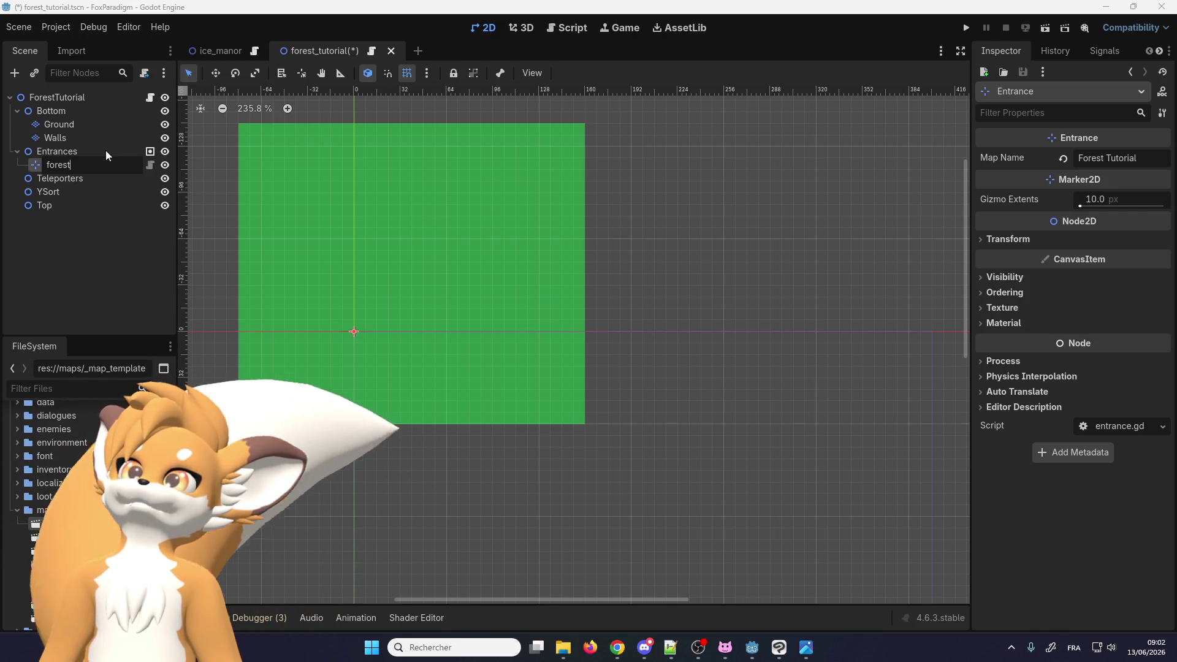
{"action": "key", "text": "BackSpace"}
{"action": "key", "text": "BackSpace"}
{"action": "key", "text": "BackSpace"}
{"action": "key", "text": "BackSpace"}
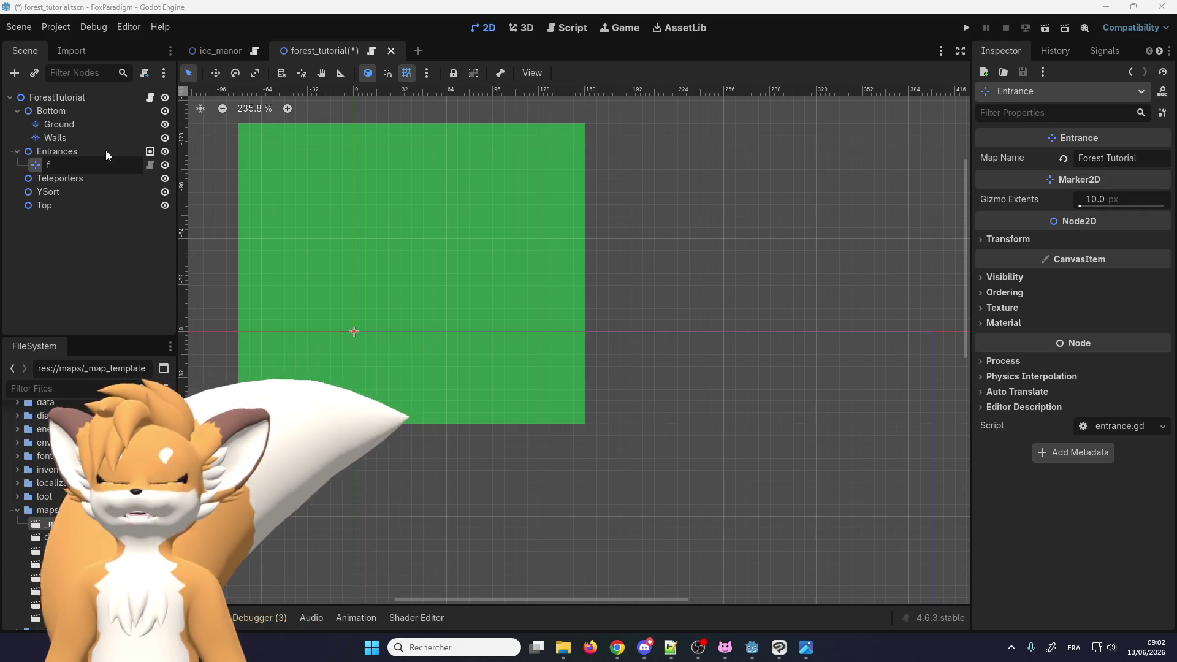
{"action": "key", "text": "BackSpace"}
{"action": "key", "text": "Return"}
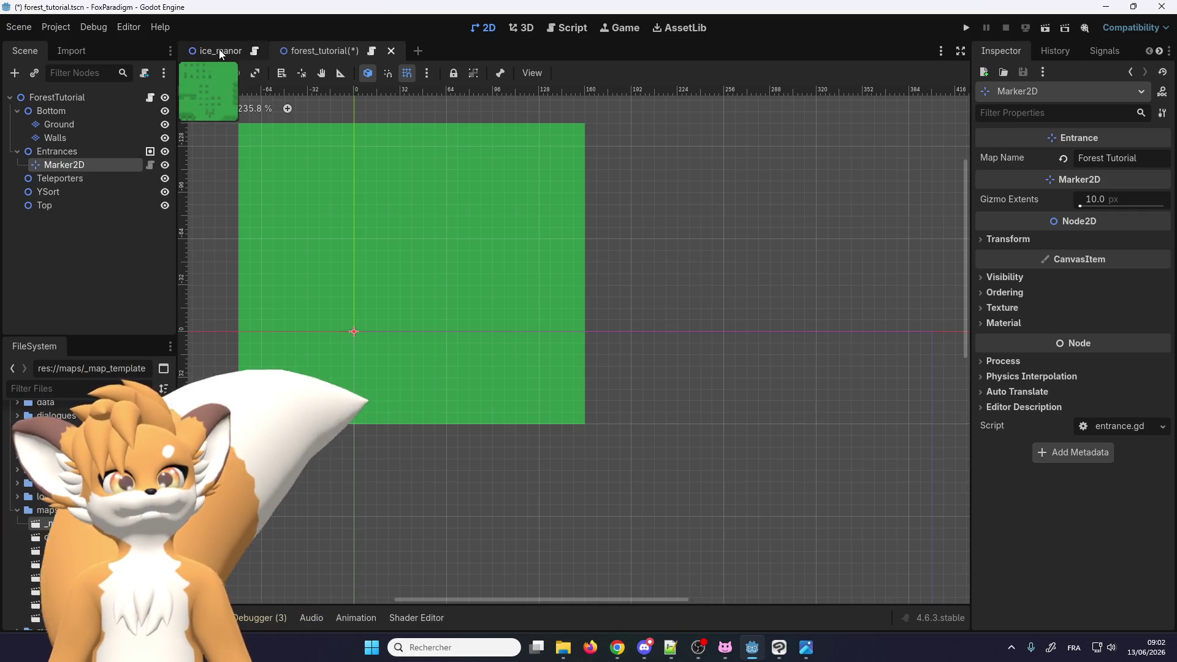
Open entrance.gd from ice_manor's dest_main and search the project for dest_main, finding 0 matches
{"action": "left_click", "coordinate": [210, 50]}
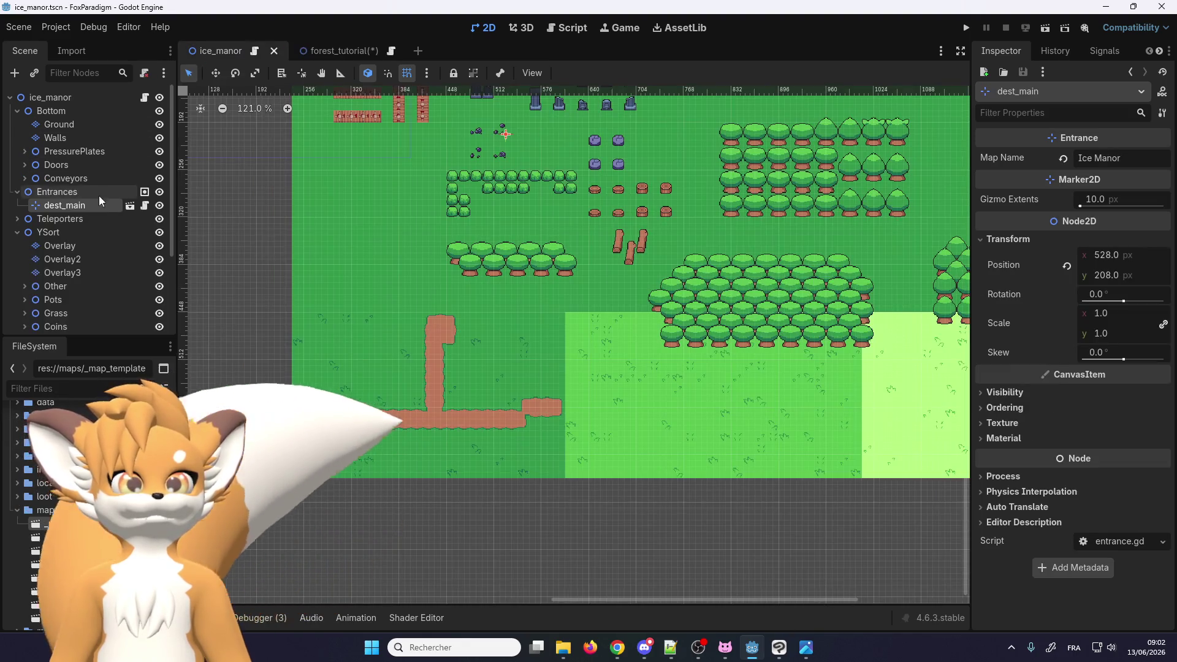
{"action": "left_click", "coordinate": [130, 206]}
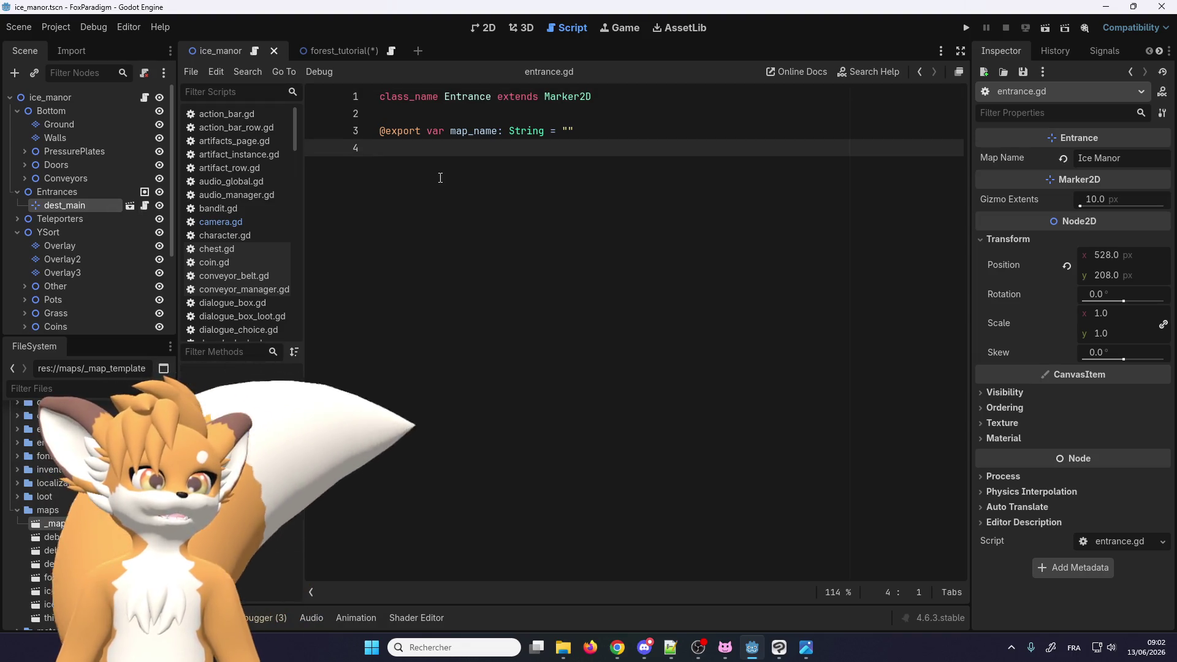
{"action": "key", "text": "ctrl+shift+f"}
{"action": "type", "text": "dest_"}
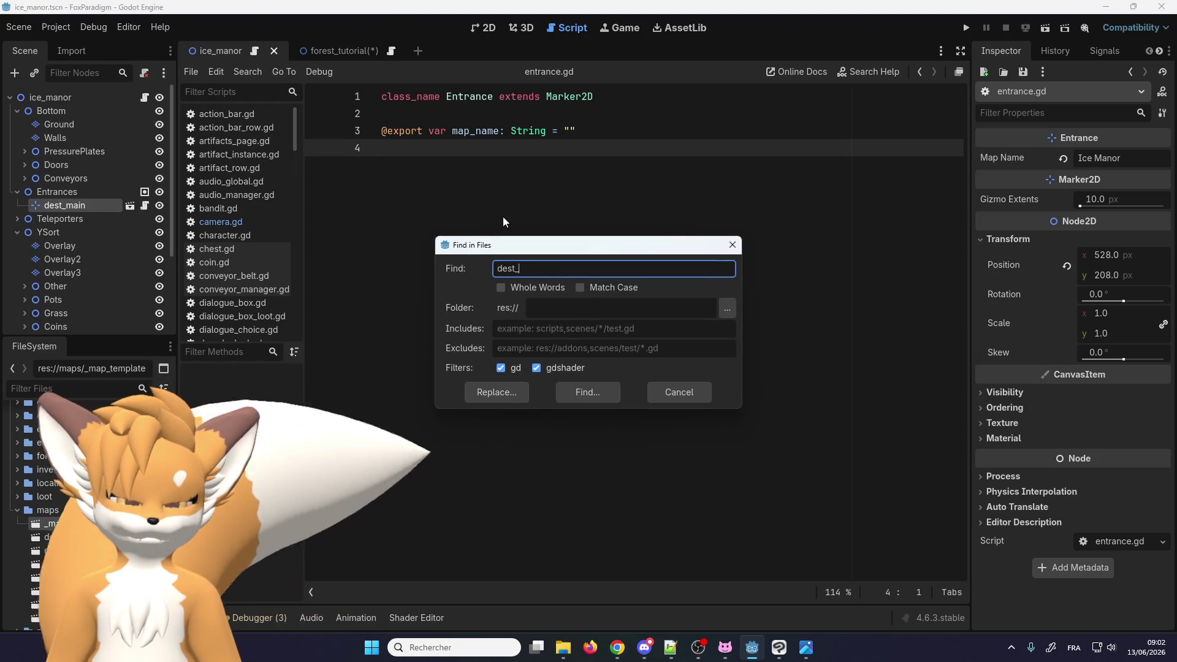
{"action": "type", "text": "main"}
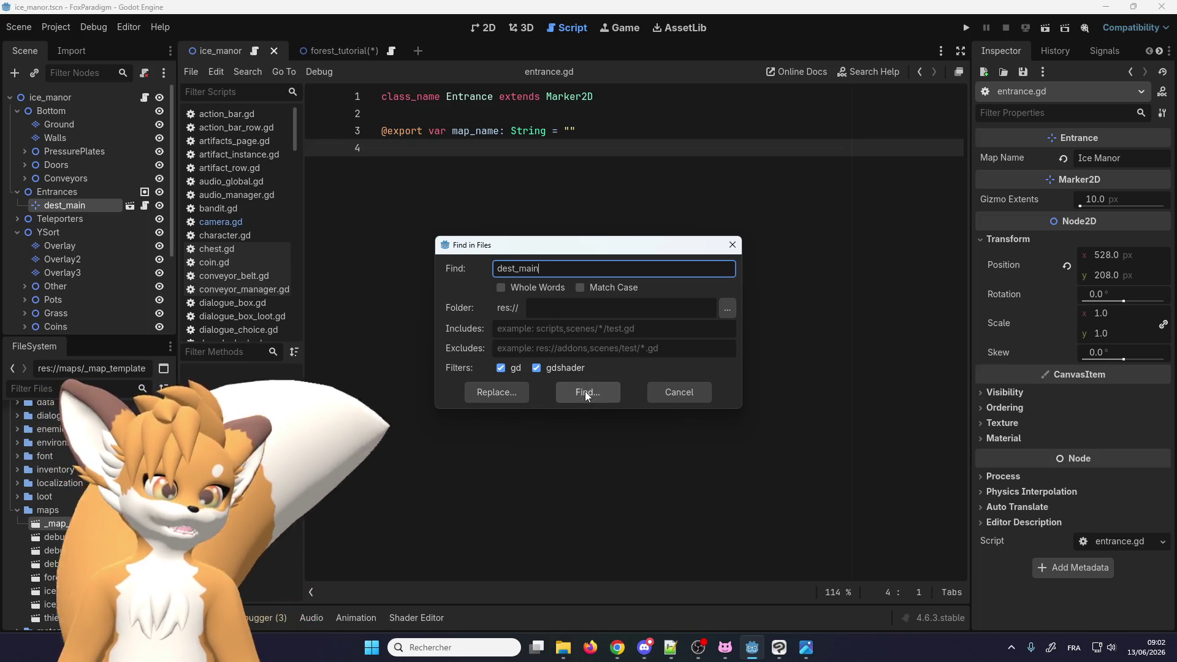
{"action": "left_click", "coordinate": [585, 392]}
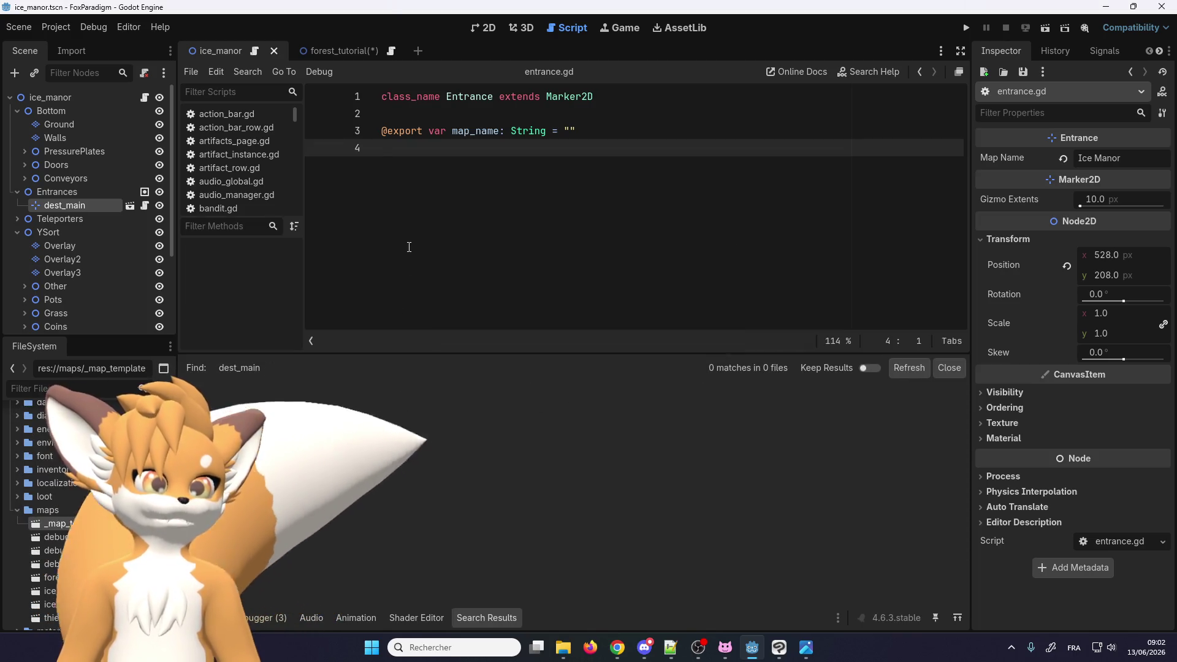
{"action": "scroll", "coordinate": [86, 201], "scroll_direction": "down", "scroll_amount": 3}
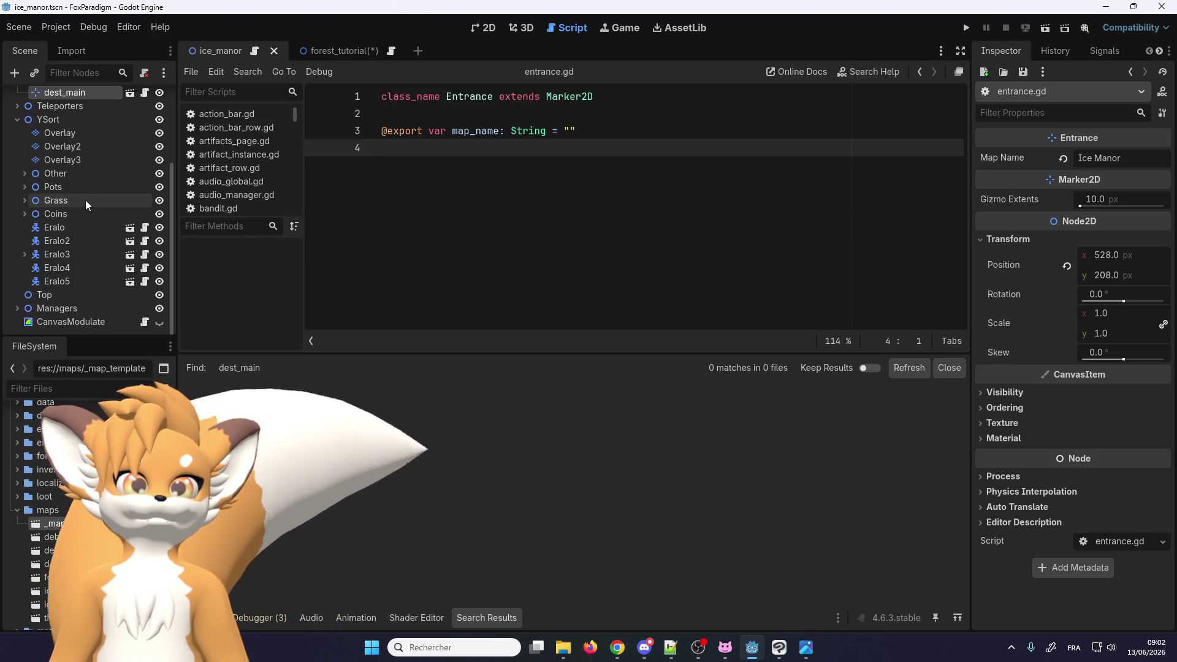
{"action": "scroll", "coordinate": [86, 201], "scroll_direction": "up", "scroll_amount": 3}
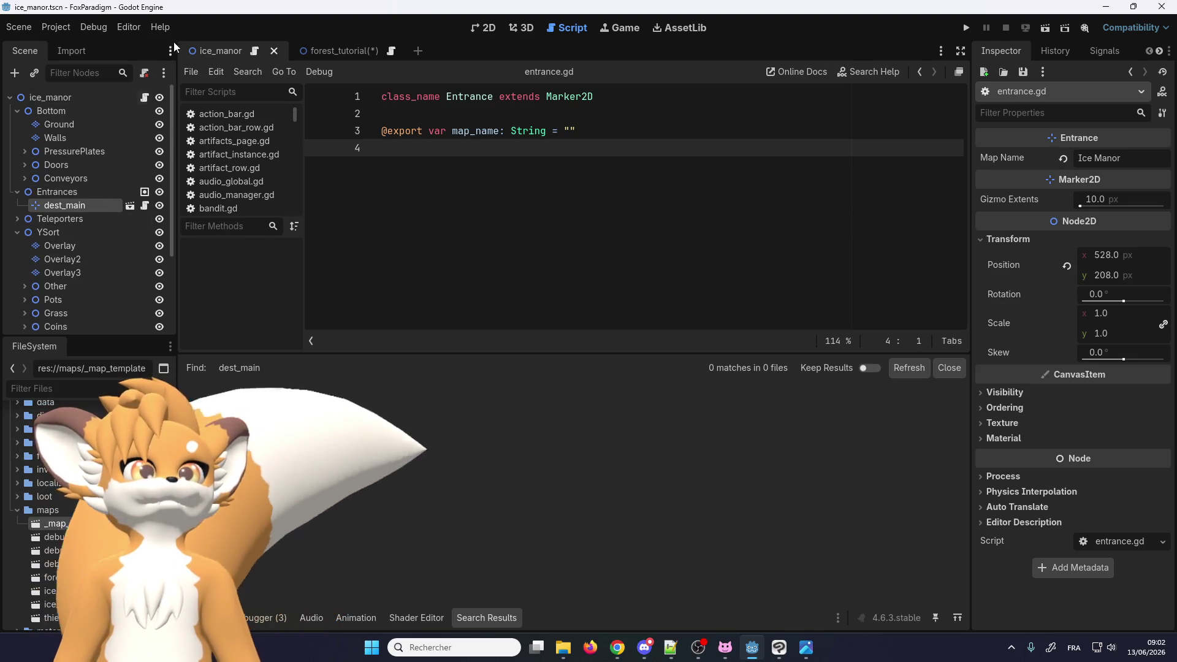
Open the debug_room.tscn scene from the FileSystem dock
{"action": "left_click", "coordinate": [91, 537]}
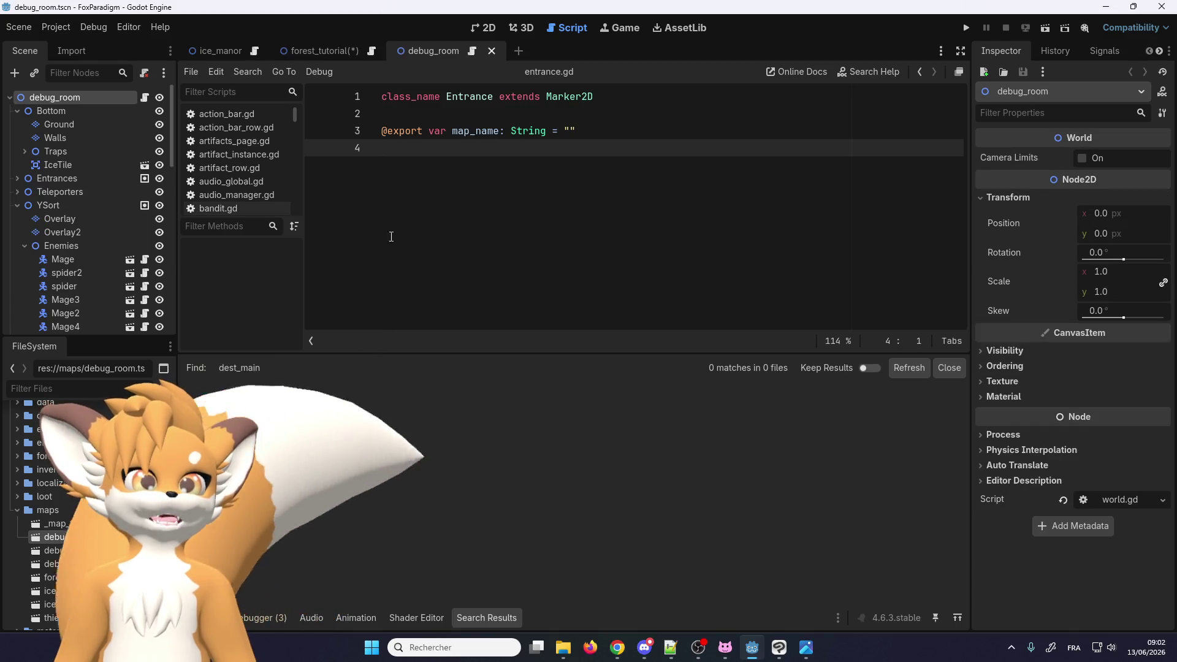
{"action": "left_click", "coordinate": [482, 27]}
{"action": "scroll", "coordinate": [374, 264], "scroll_direction": "down", "scroll_amount": 2}
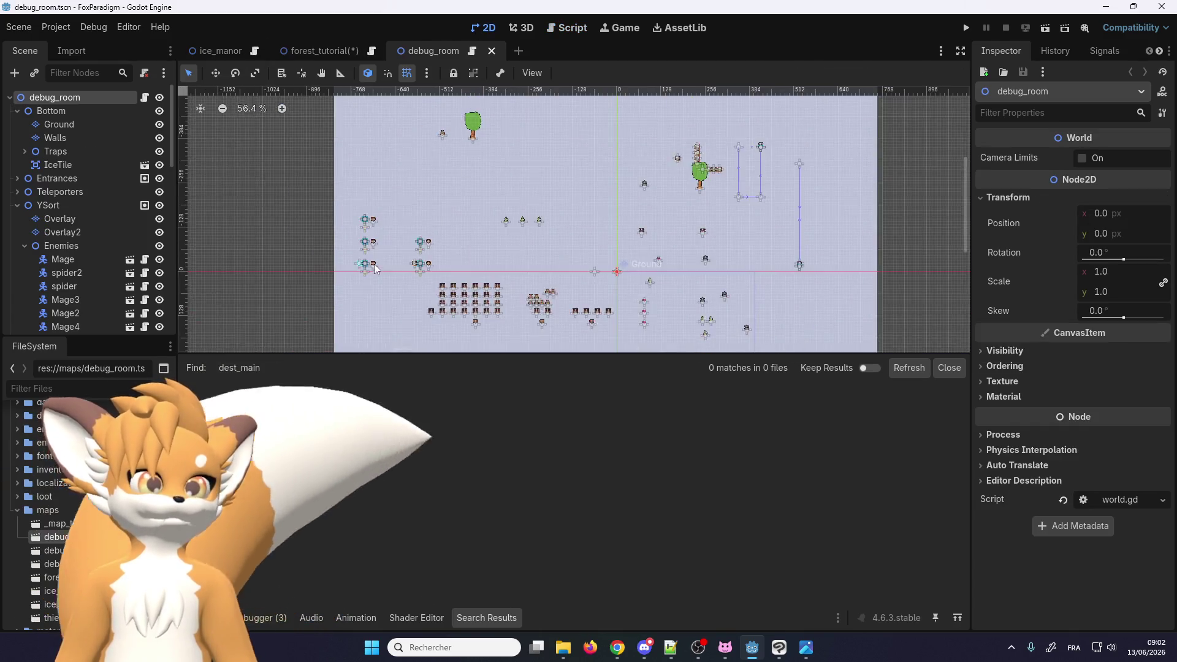
{"action": "scroll", "coordinate": [362, 269], "scroll_direction": "up", "scroll_amount": 4}
{"action": "scroll", "coordinate": [370, 229], "scroll_direction": "up", "scroll_amount": 3}
{"action": "scroll", "coordinate": [365, 238], "scroll_direction": "down", "scroll_amount": 1}
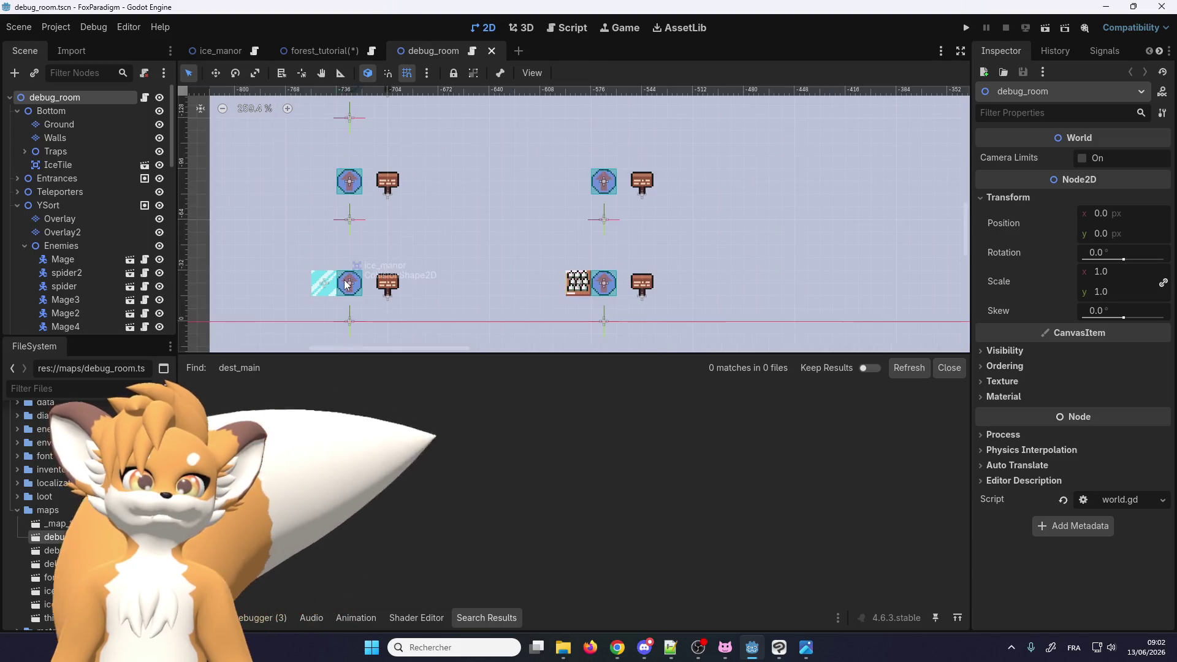
{"action": "scroll", "coordinate": [362, 239], "scroll_direction": "up", "scroll_amount": 1}
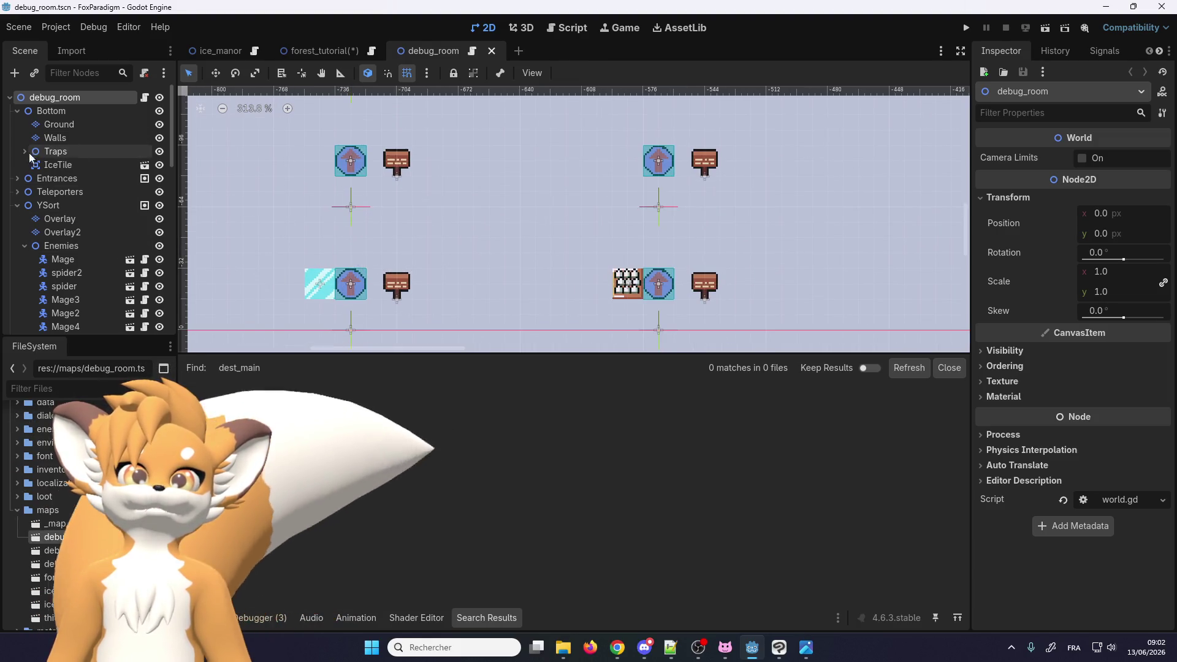
Expand debug_room's Entrances and Teleporters groups and inspect the debug_tower entrance
{"action": "left_click", "coordinate": [17, 178]}
{"action": "left_click", "coordinate": [70, 192]}
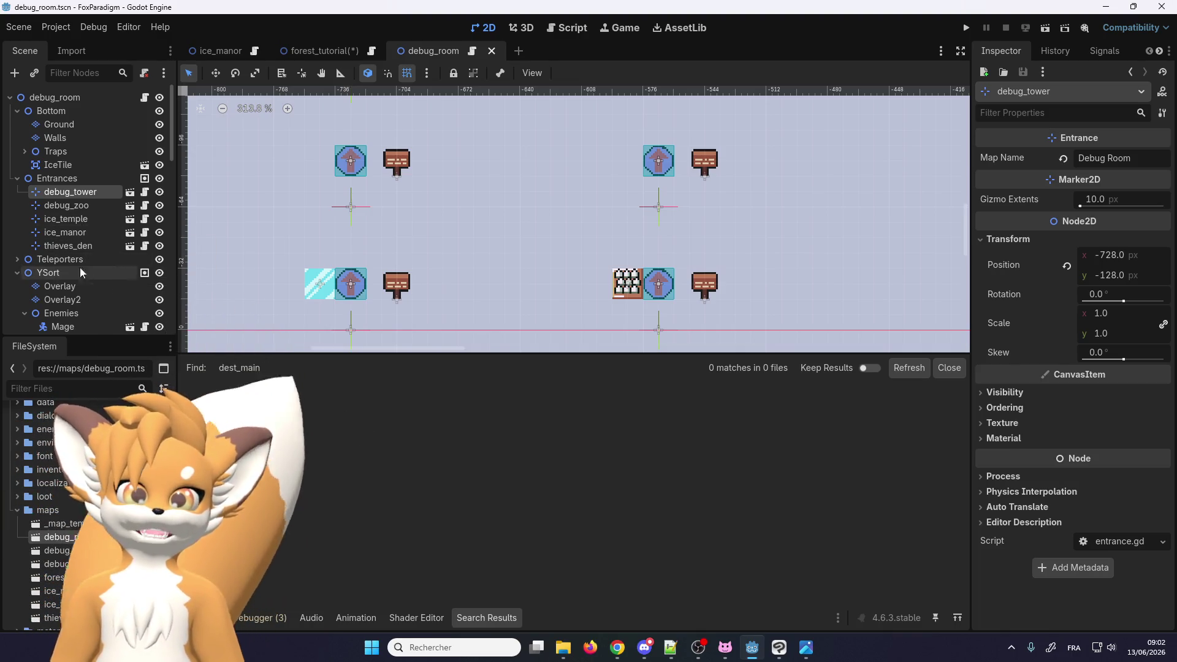
{"action": "left_click", "coordinate": [17, 260]}
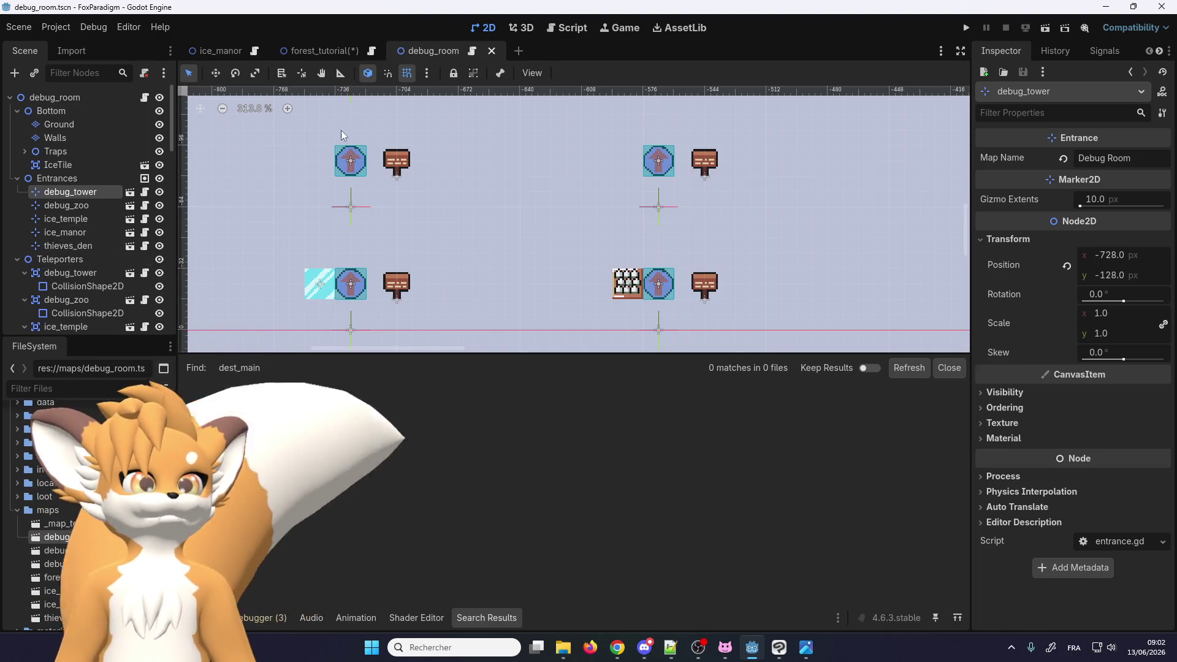
{"action": "mouse_move", "coordinate": [326, 53]}
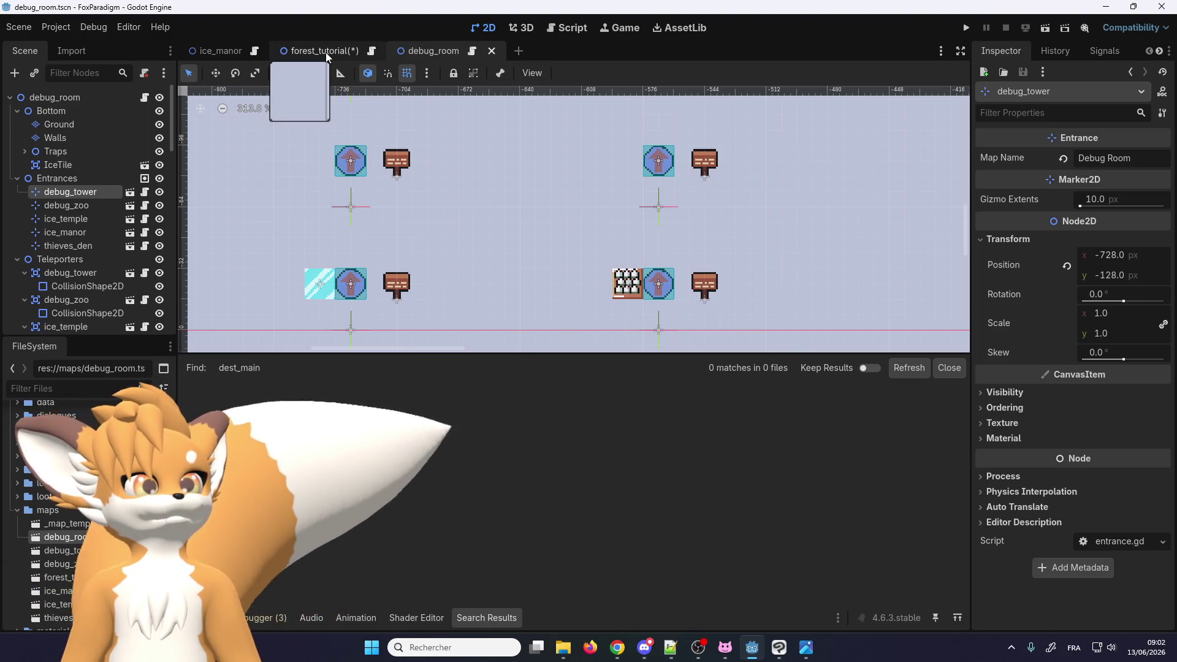
{"action": "left_click", "coordinate": [325, 52]}
Rename the Marker2D entrance node to forest_tutorial_1
{"action": "scroll", "coordinate": [319, 230], "scroll_direction": "down", "scroll_amount": 3}
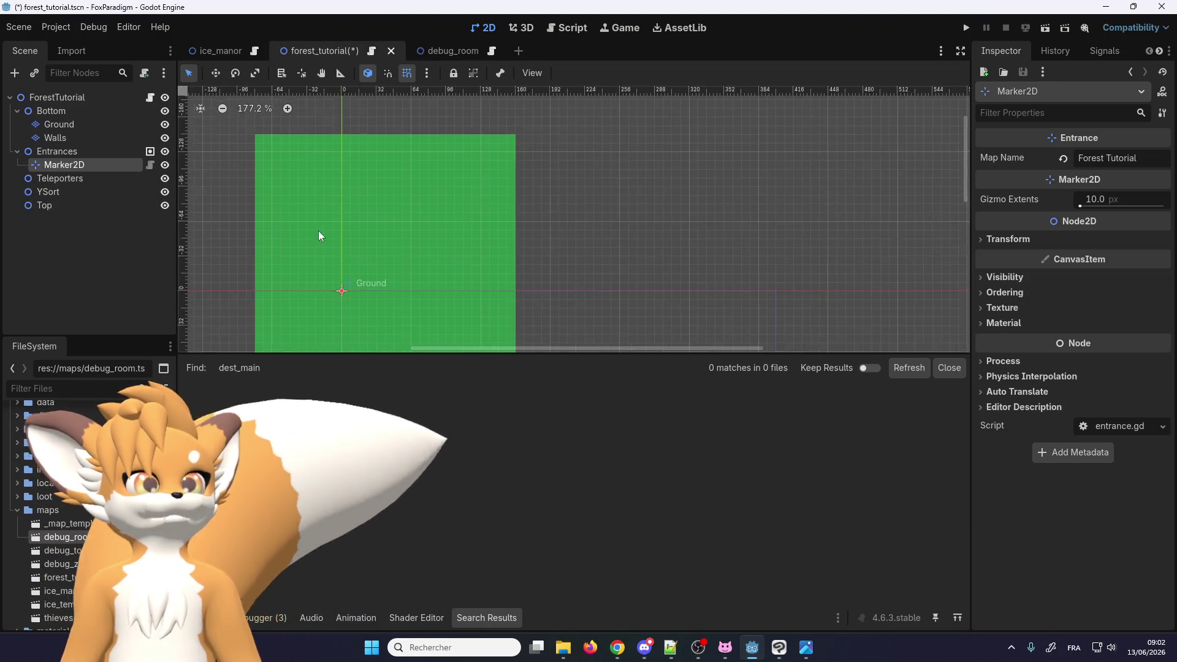
{"action": "scroll", "coordinate": [343, 276], "scroll_direction": "up", "scroll_amount": 4}
{"action": "double_click", "coordinate": [77, 167]}
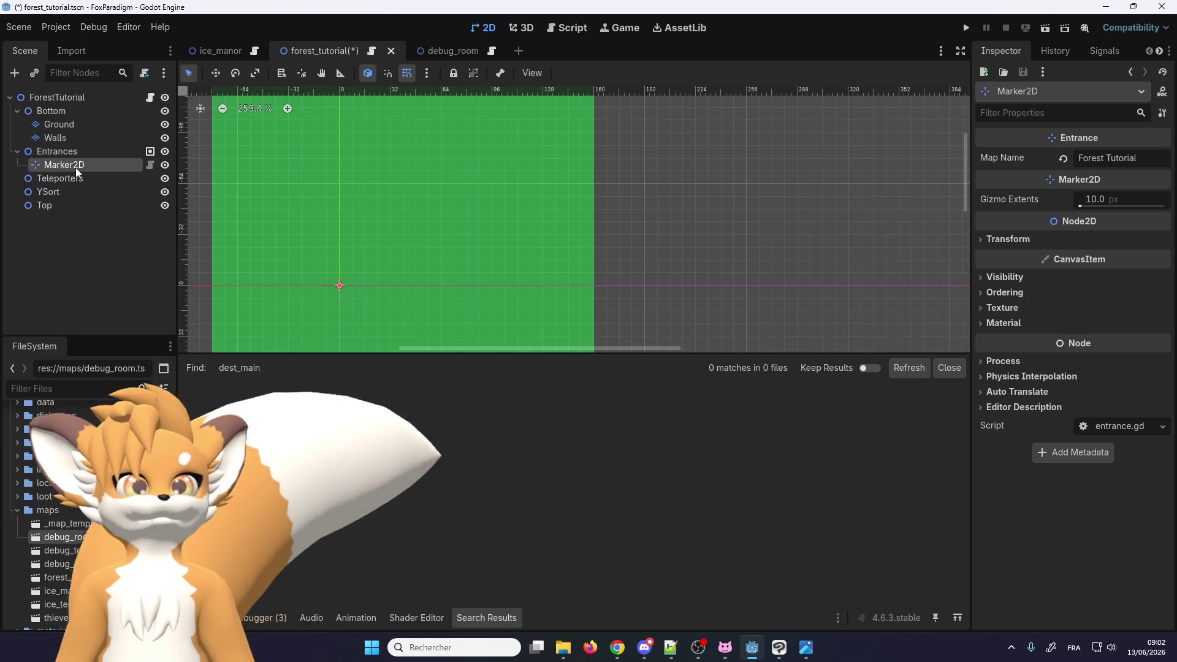
{"action": "type", "text": "forest_tu"}
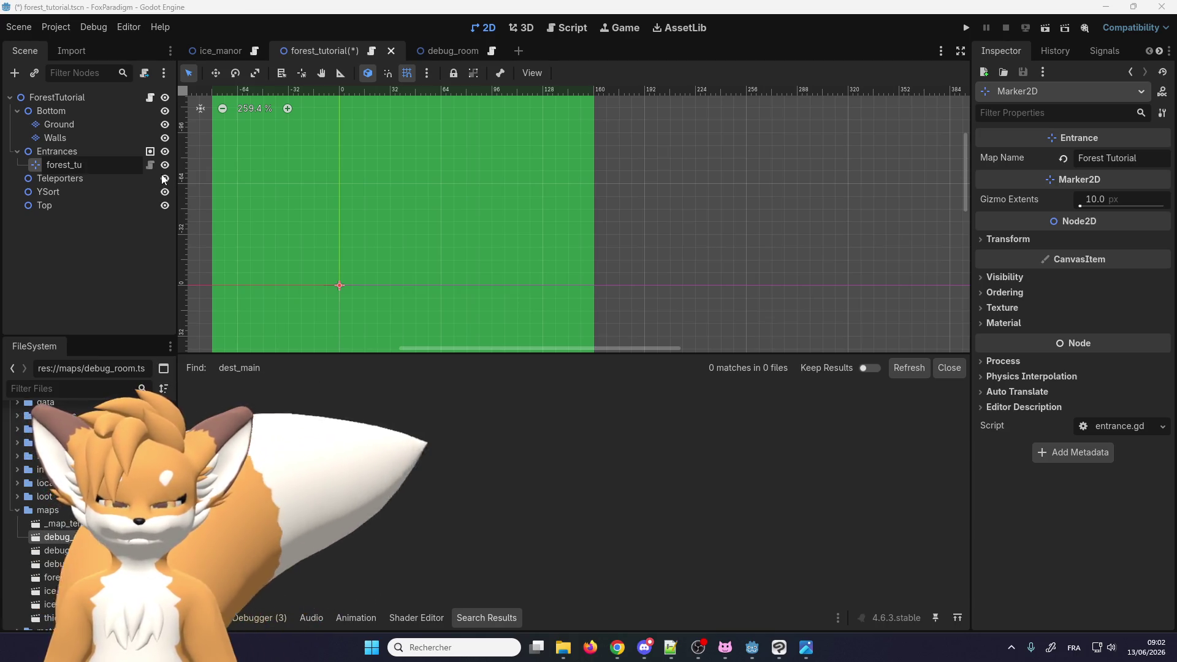
{"action": "type", "text": "torial"}
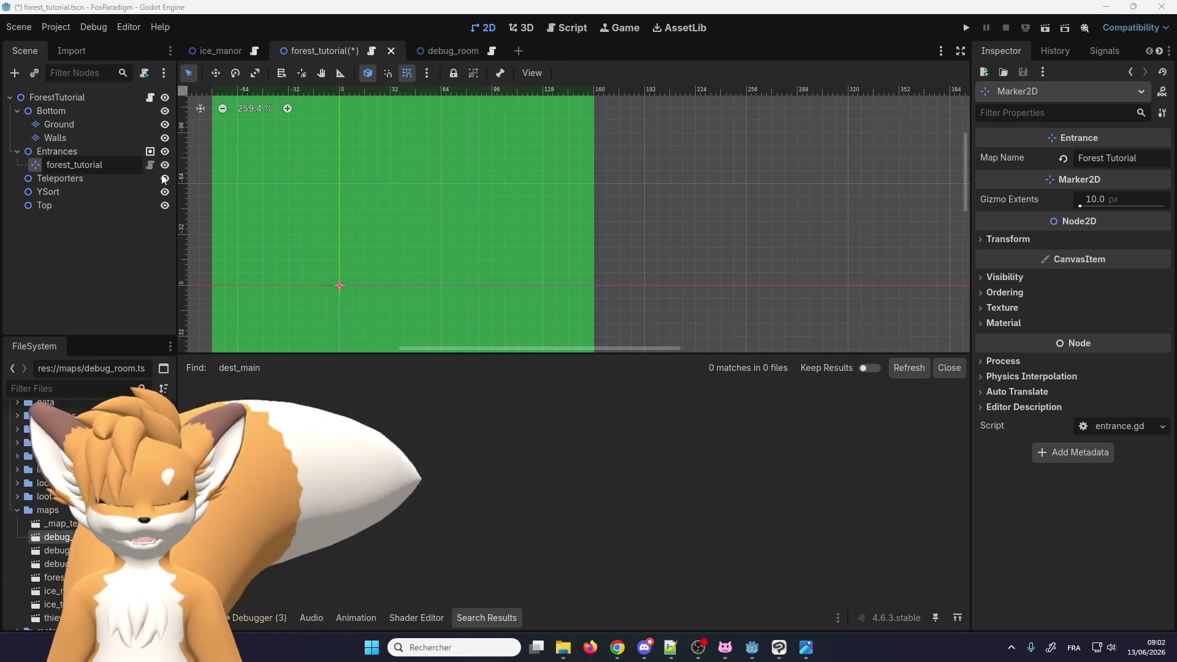
{"action": "type", "text": "_1"}
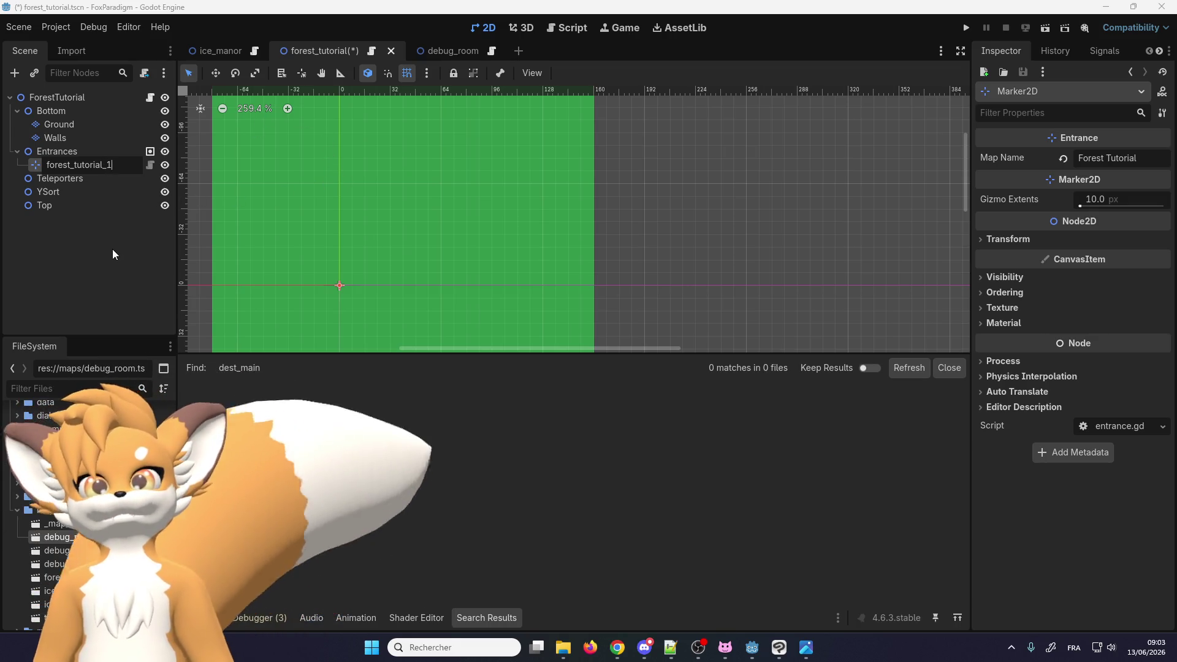
{"action": "key", "text": "Return"}
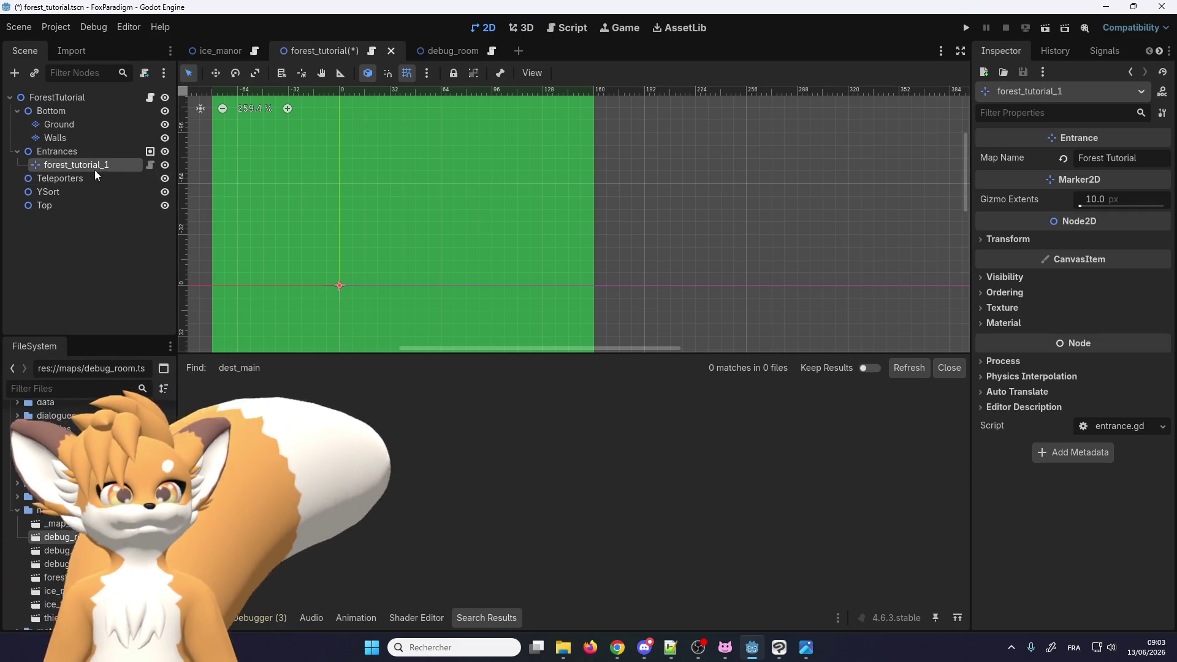
Save the forest_tutorial scene and switch to the debug_room tab
{"action": "left_click", "coordinate": [19, 27]}
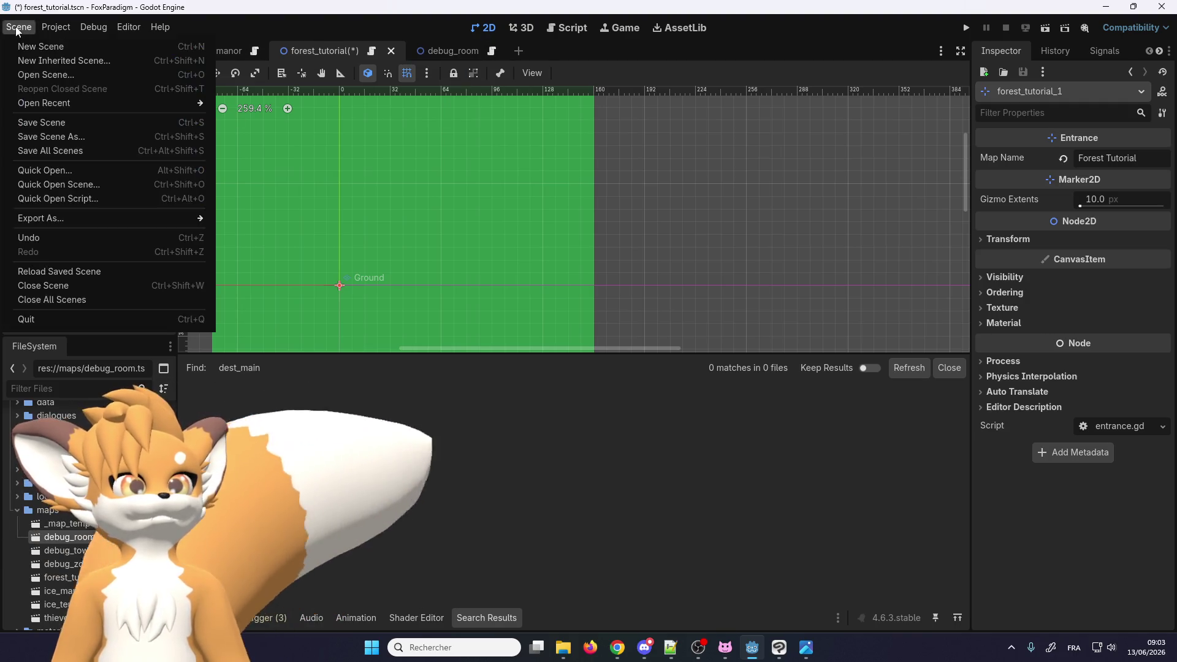
{"action": "left_click", "coordinate": [38, 123]}
{"action": "mouse_move", "coordinate": [432, 58]}
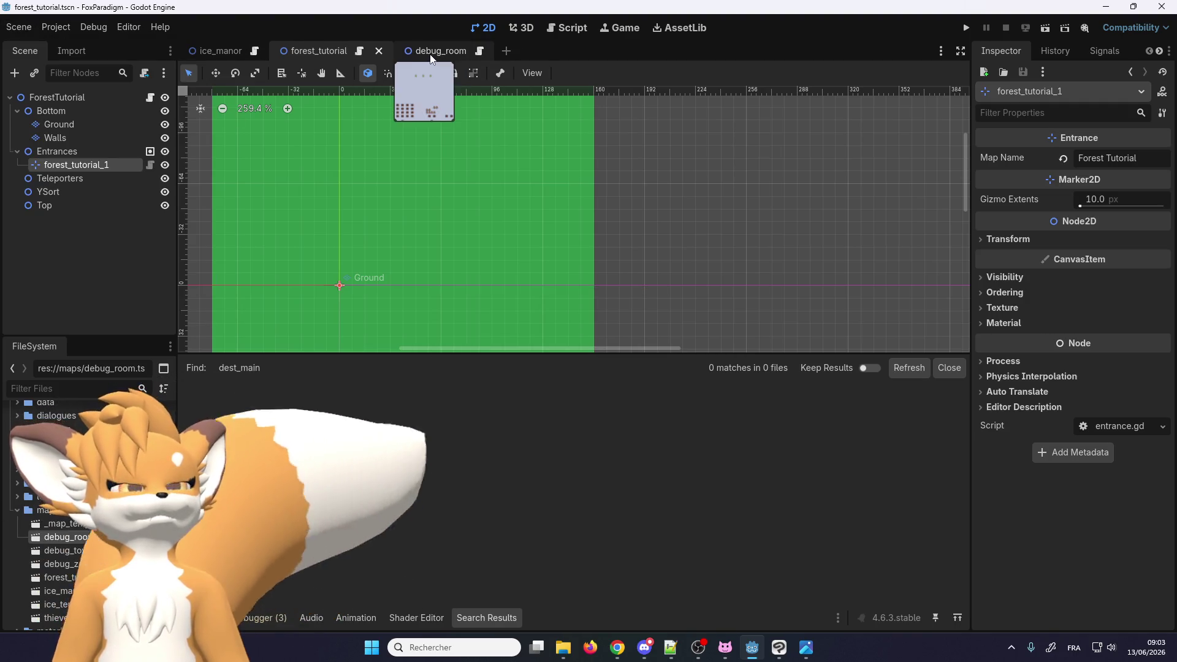
{"action": "left_click", "coordinate": [431, 59]}
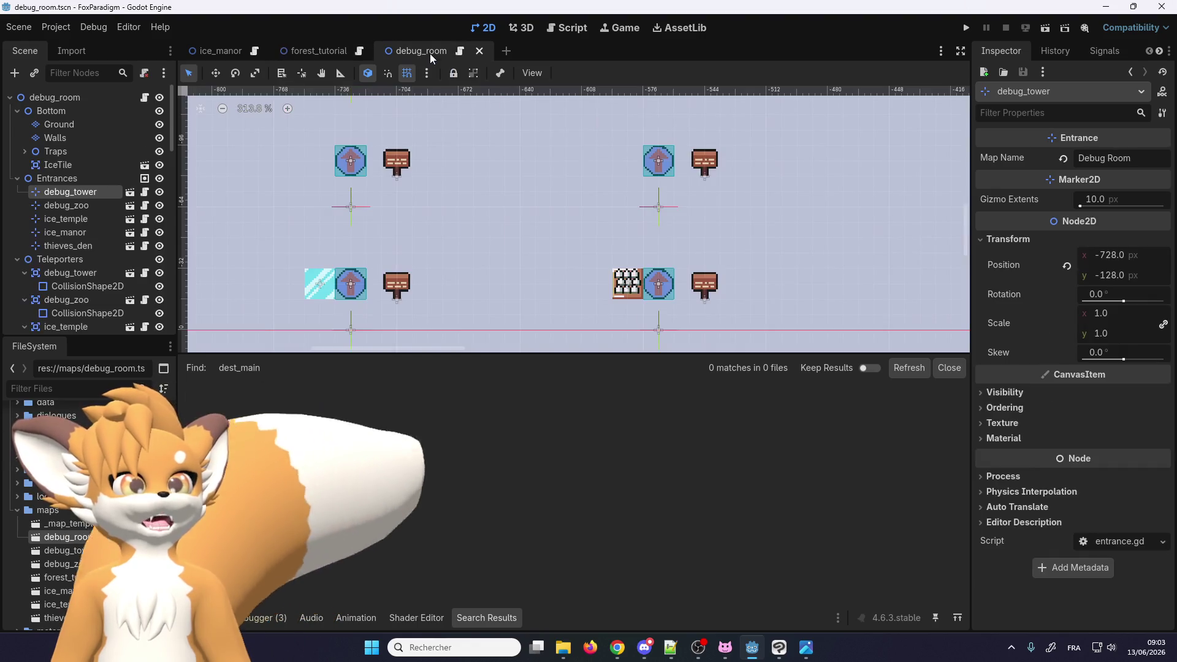
Select the Debug Tower sign, Sign7, after undoing trial moves and checking neighbouring signs
{"action": "scroll", "coordinate": [392, 256], "scroll_direction": "down", "scroll_amount": 1}
{"action": "scroll", "coordinate": [375, 270], "scroll_direction": "down", "scroll_amount": 2}
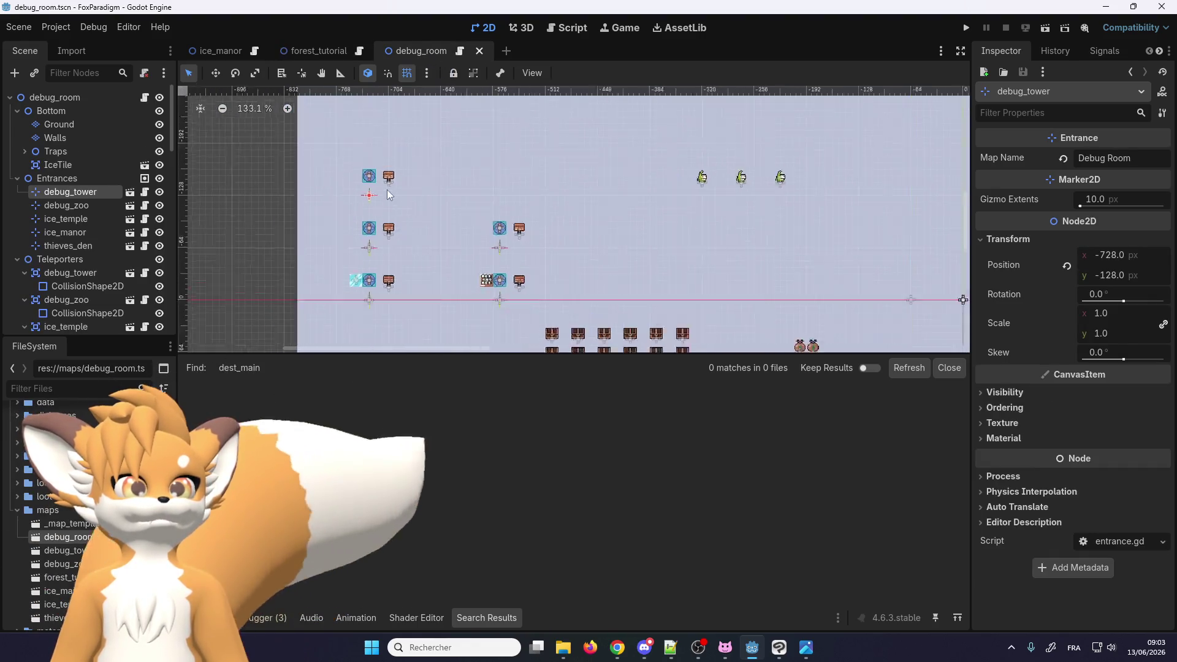
{"action": "scroll", "coordinate": [387, 187], "scroll_direction": "up", "scroll_amount": 4}
{"action": "left_click", "coordinate": [389, 178]}
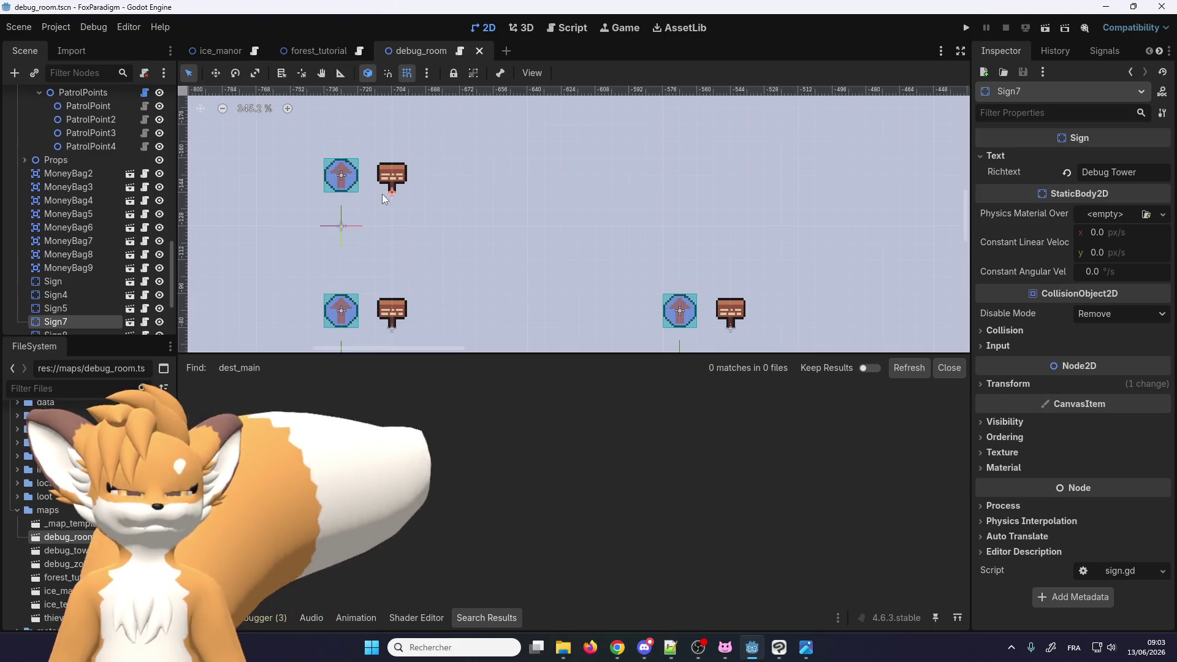
{"action": "scroll", "coordinate": [377, 204], "scroll_direction": "down", "scroll_amount": 3}
{"action": "scroll", "coordinate": [397, 191], "scroll_direction": "up", "scroll_amount": 1}
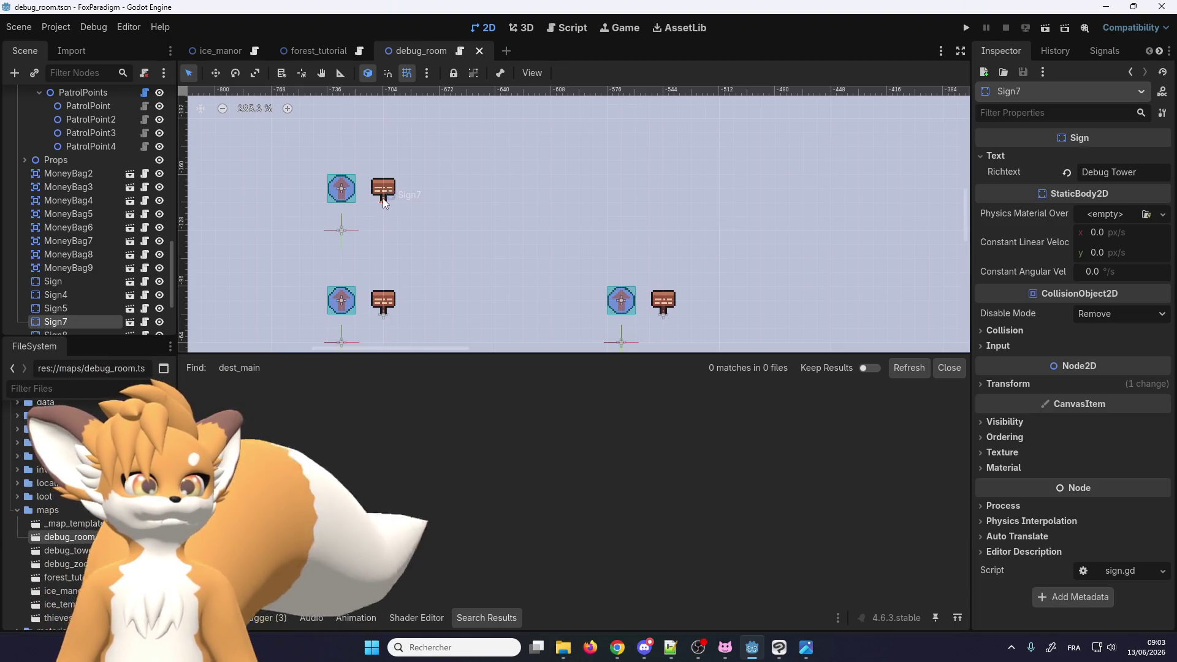
{"action": "scroll", "coordinate": [61, 317], "scroll_direction": "down", "scroll_amount": 3}
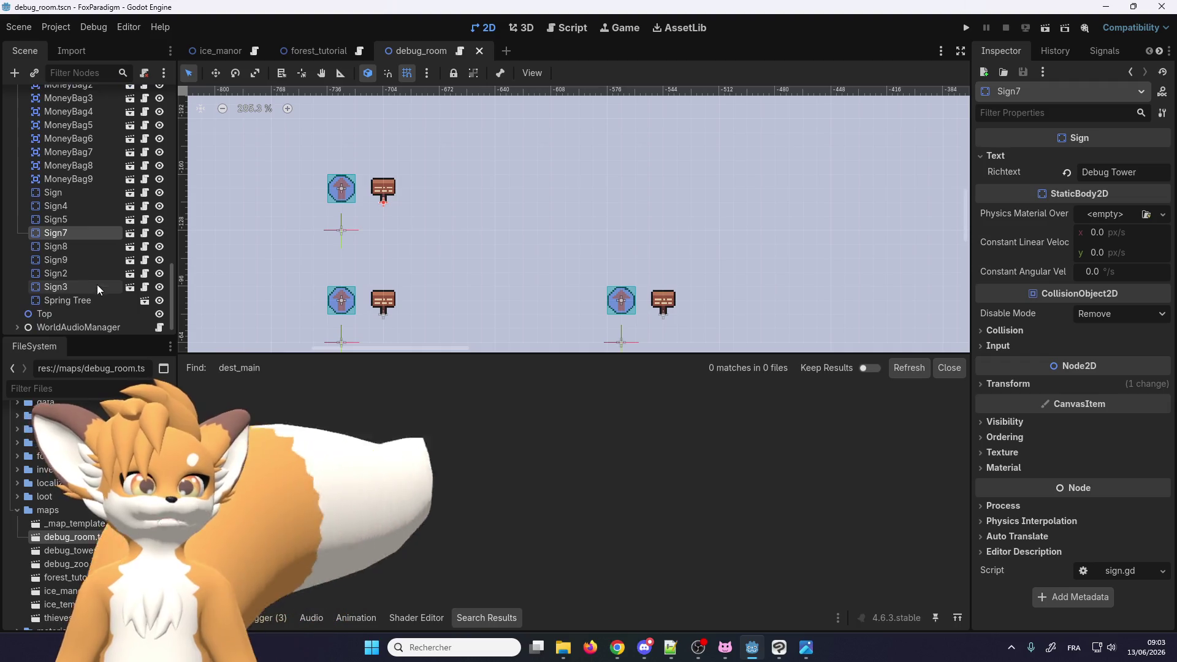
{"action": "left_click_drag", "start_coordinate": [354, 162], "coordinate": [635, 164]}
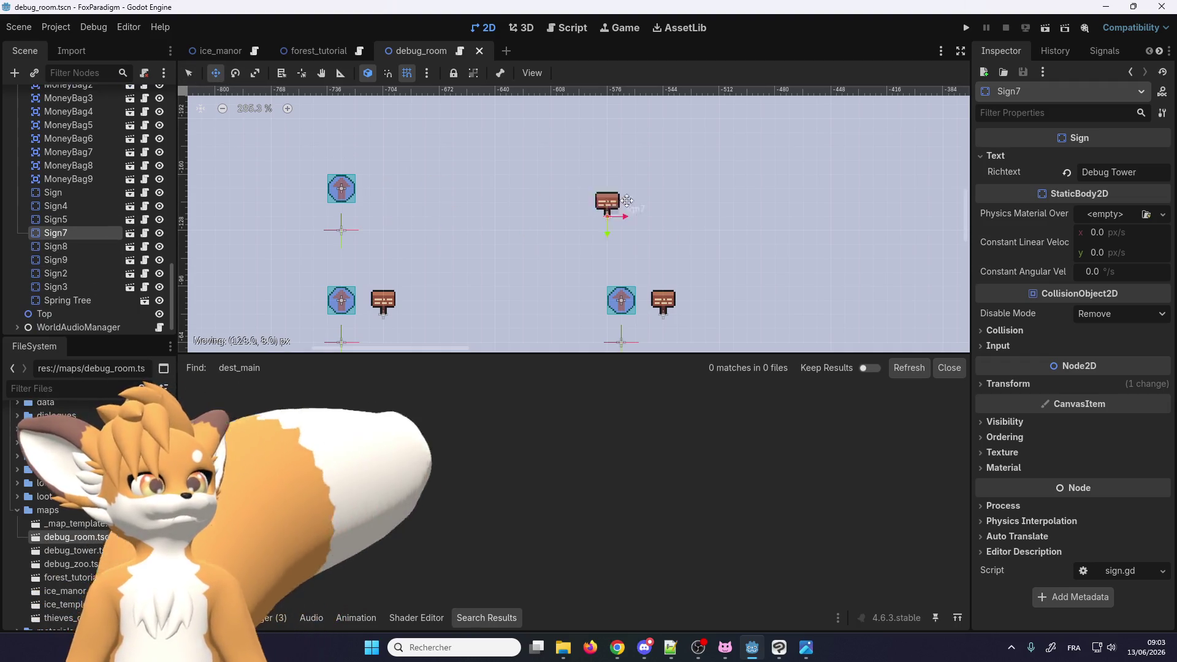
{"action": "key", "text": "ctrl+z"}
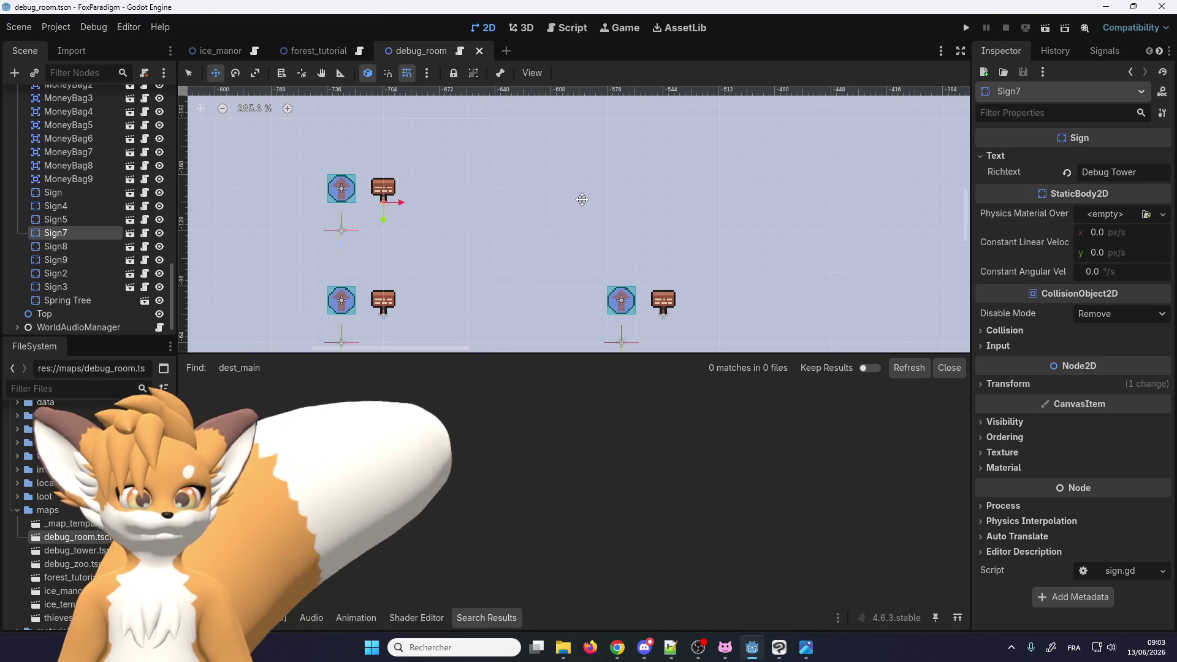
{"action": "left_click_drag", "start_coordinate": [385, 197], "coordinate": [566, 195]}
{"action": "key", "text": "ctrl+z"}
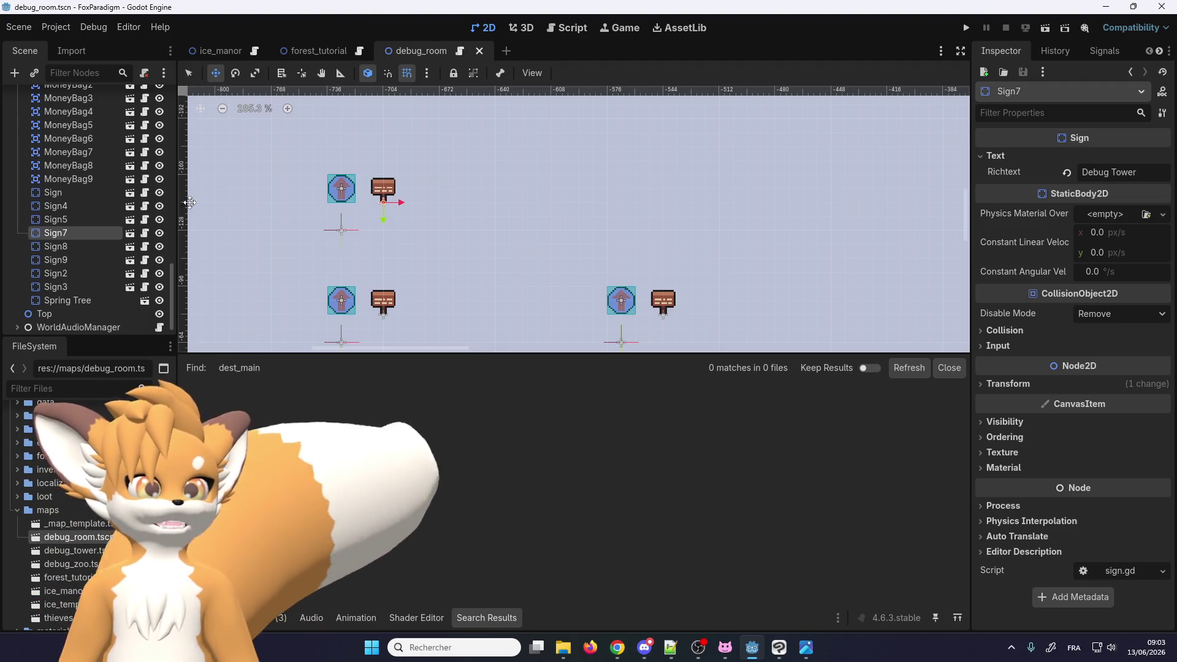
{"action": "left_click", "coordinate": [76, 281]}
{"action": "left_click", "coordinate": [79, 237]}
{"action": "left_click", "coordinate": [79, 247]}
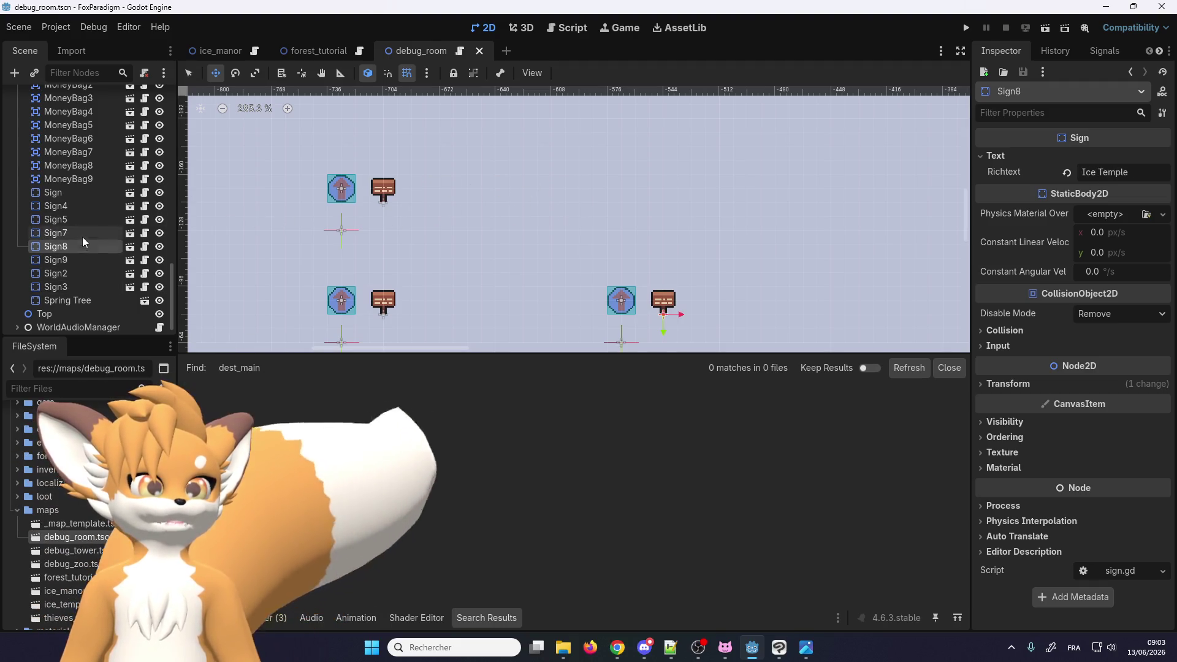
{"action": "left_click", "coordinate": [82, 234]}
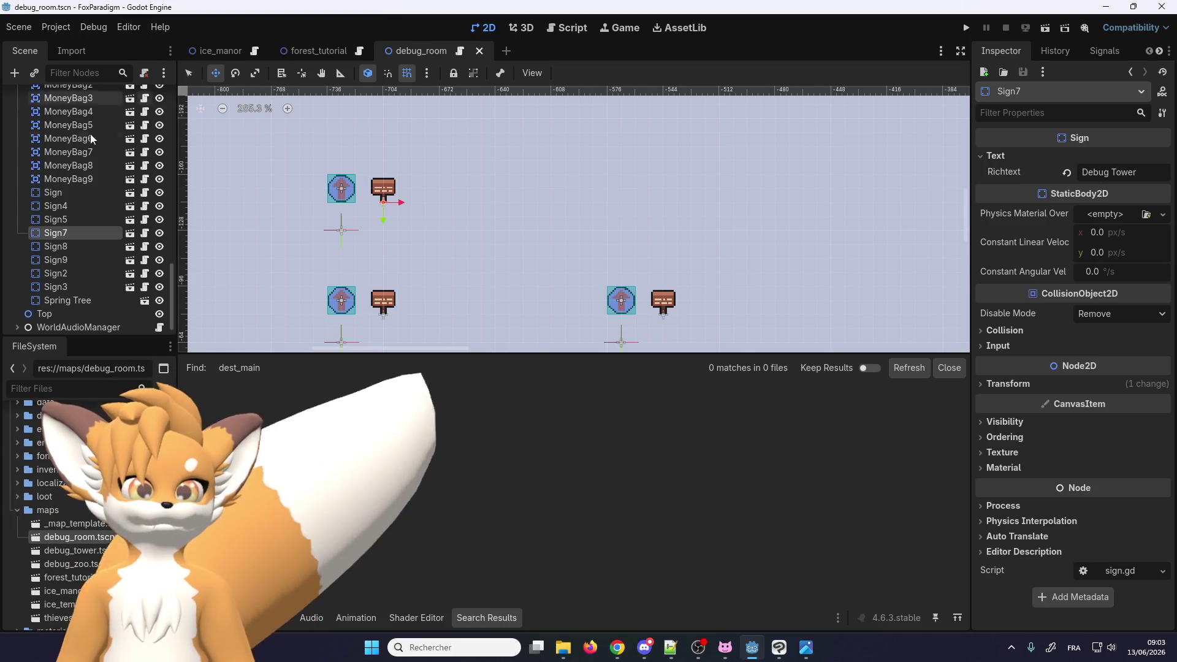
Duplicate Sign7 as Sign10, move it 160 px right, and change its text to Forest Tutorial
{"action": "key", "text": "ctrl+d"}
{"action": "left_click_drag", "start_coordinate": [409, 198], "coordinate": [662, 189]}
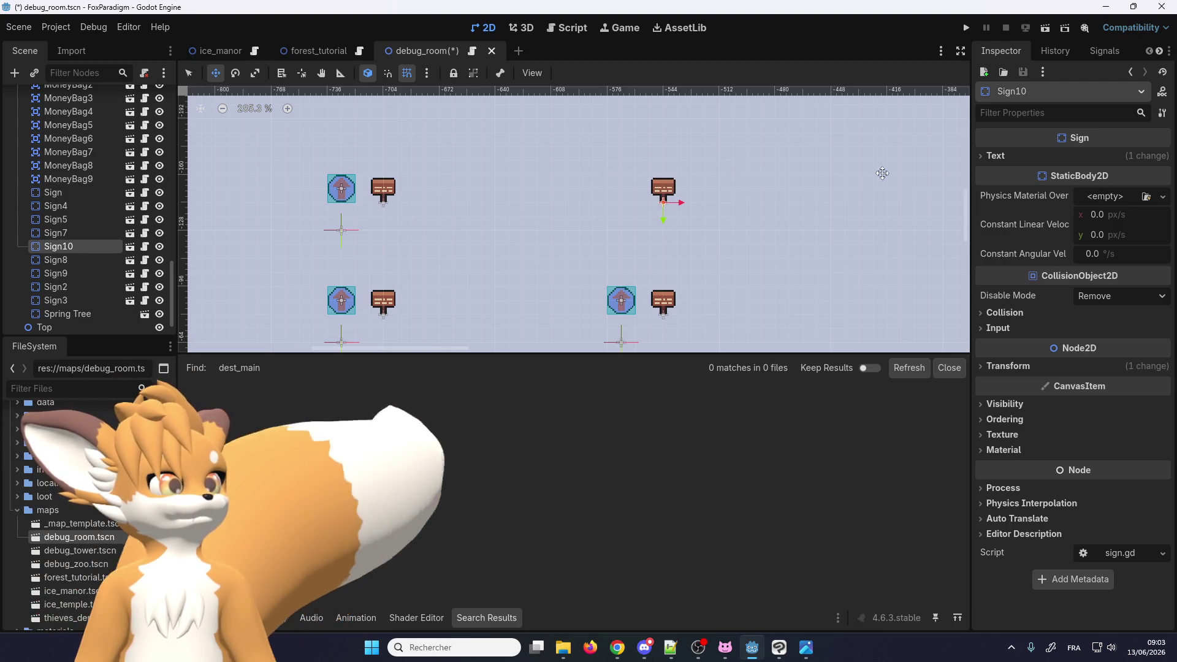
{"action": "left_click", "coordinate": [995, 155]}
{"action": "left_click", "coordinate": [1083, 171]}
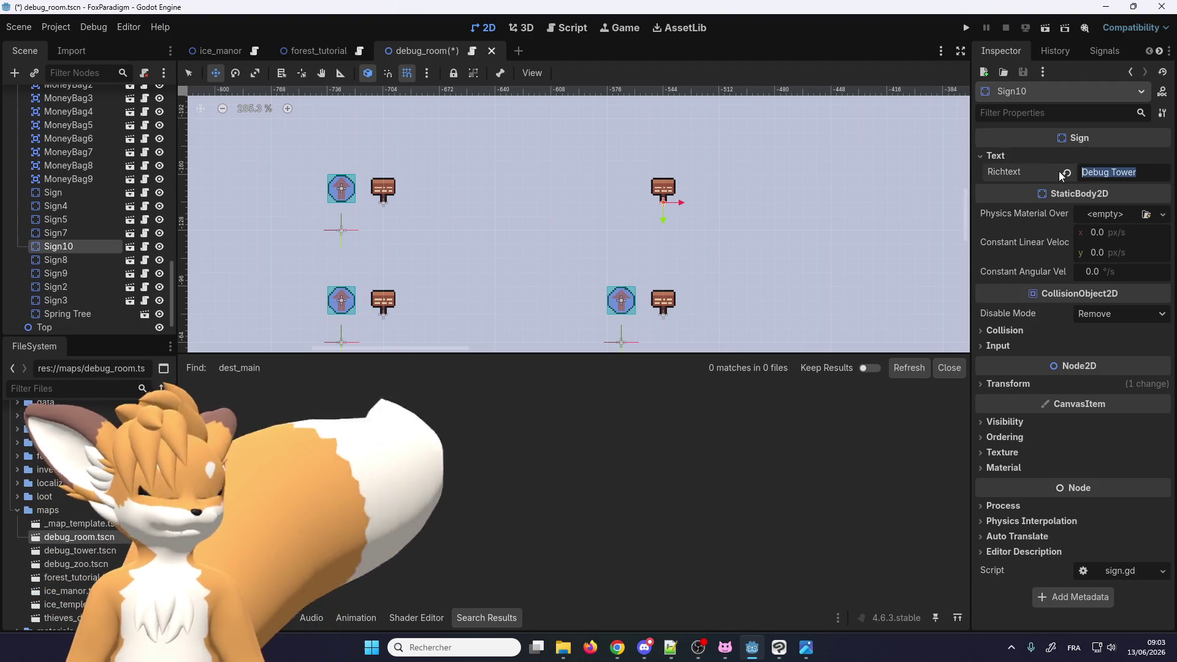
{"action": "type", "text": "Forest Tutorial"}
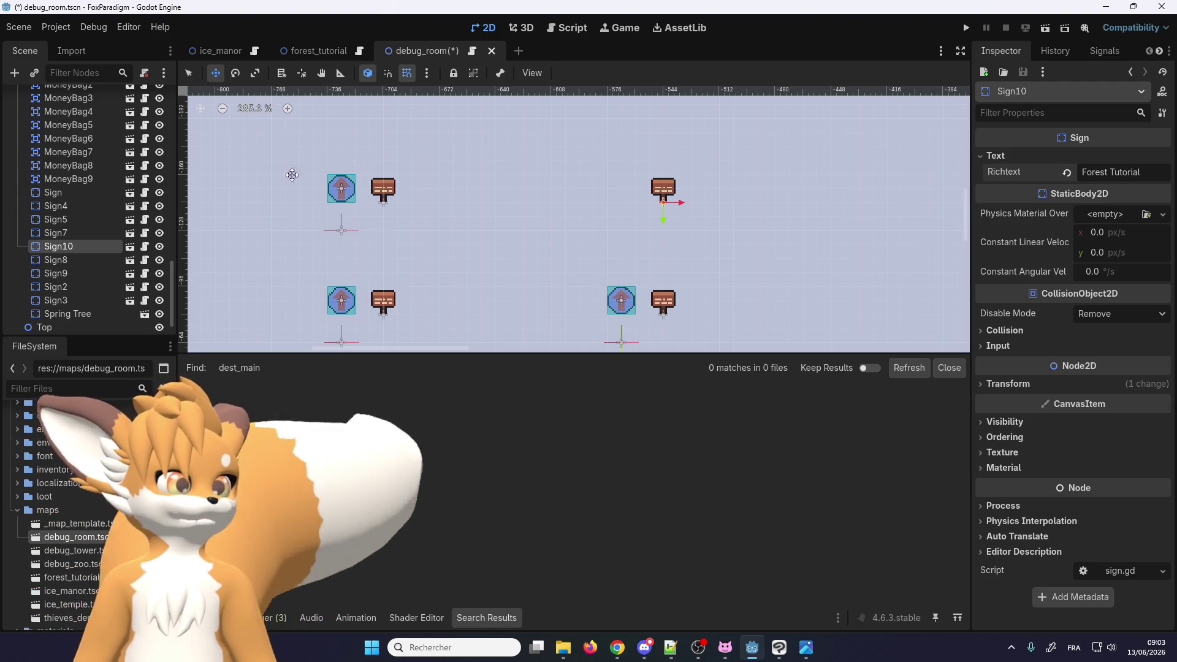
{"action": "scroll", "coordinate": [102, 230], "scroll_direction": "up", "scroll_amount": 3}
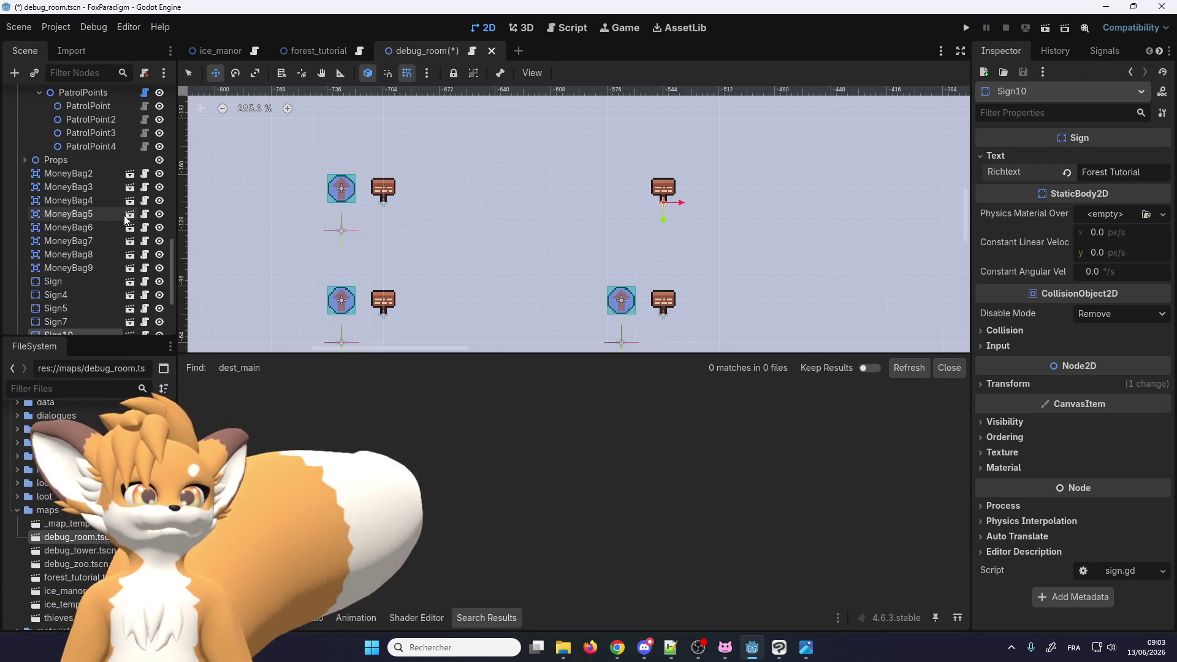
{"action": "left_click", "coordinate": [188, 73]}
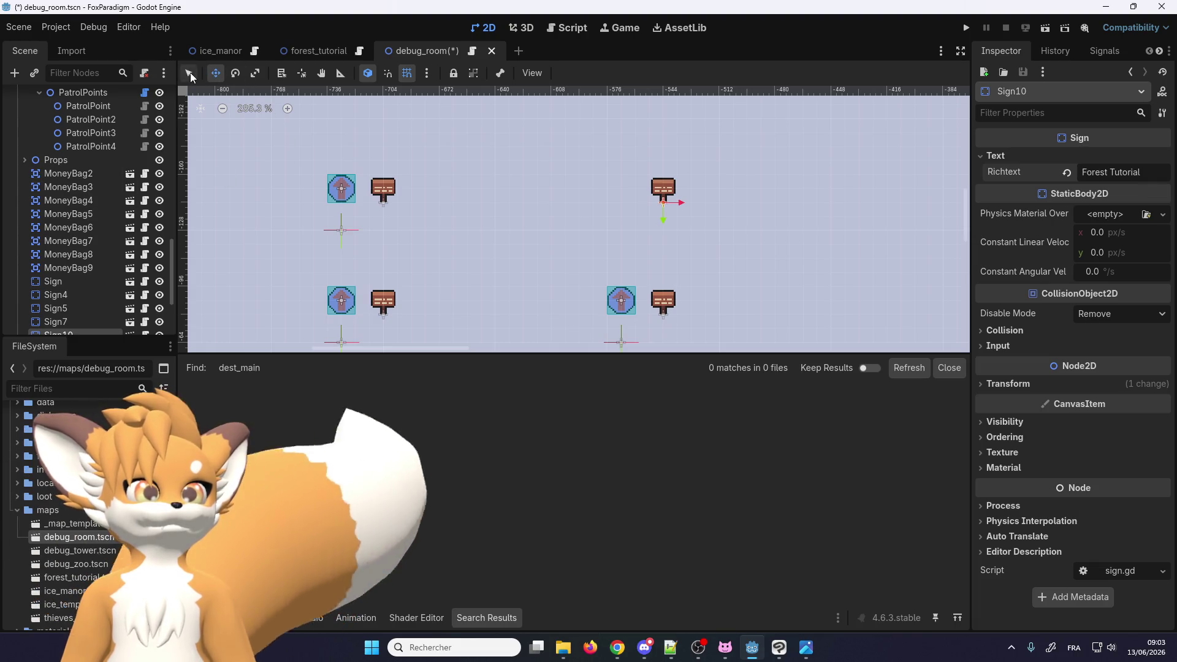
{"action": "left_click", "coordinate": [341, 192]}
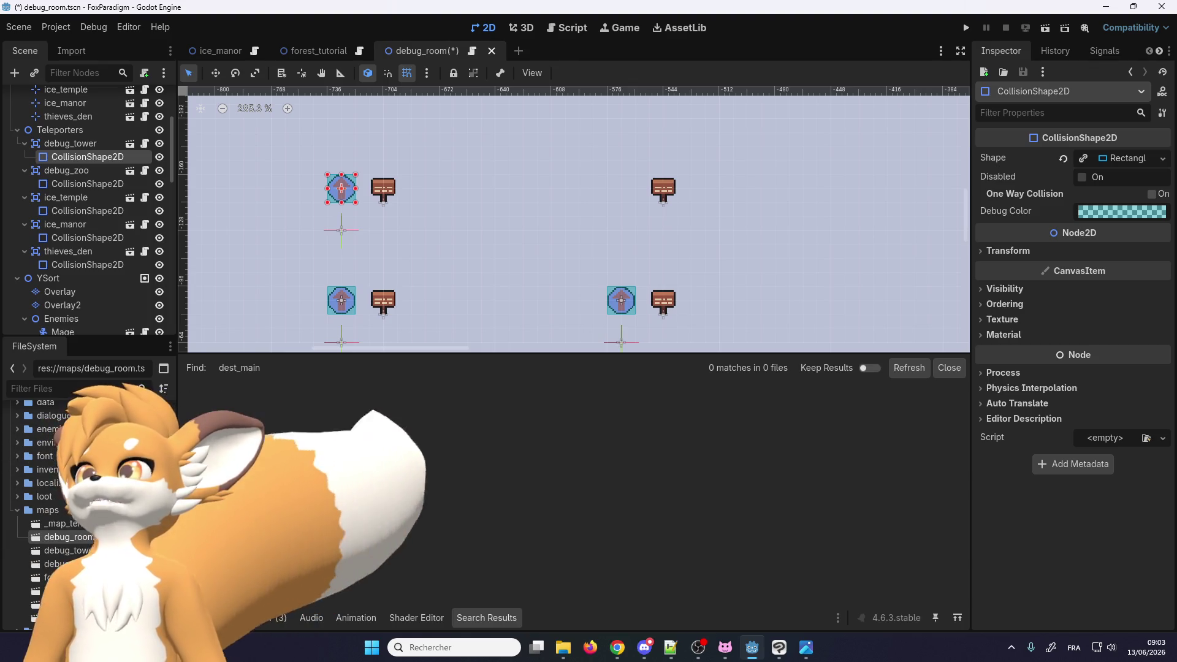
{"action": "key", "text": "alt+Tab"}
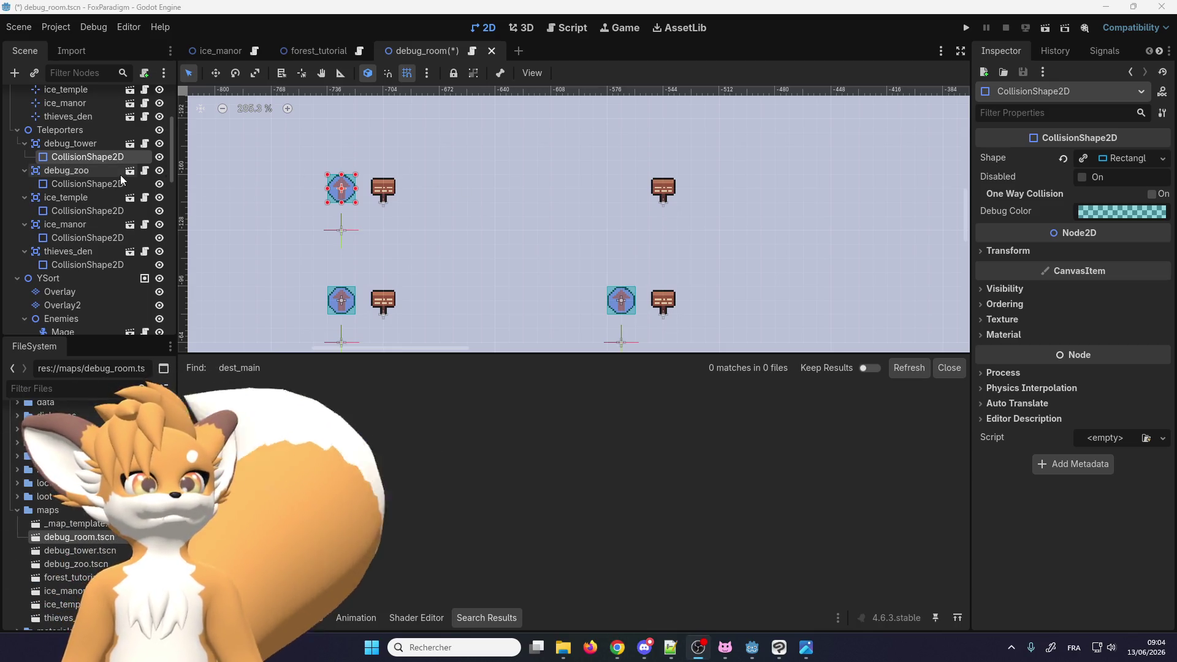
{"action": "left_click", "coordinate": [104, 145]}
{"action": "scroll", "coordinate": [92, 184], "scroll_direction": "up", "scroll_amount": 2}
{"action": "scroll", "coordinate": [86, 167], "scroll_direction": "up", "scroll_amount": 1}
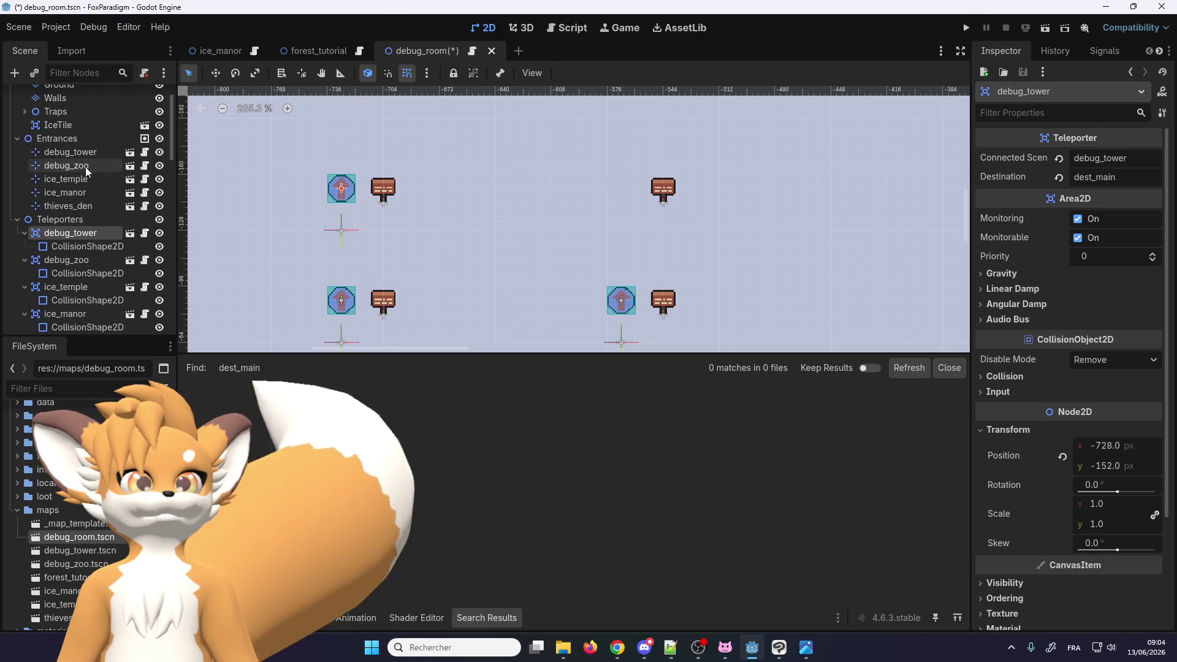
Duplicate the debug_tower entrance, rename the copy forest_tutorial, and move it 160 px right
{"action": "scroll", "coordinate": [86, 184], "scroll_direction": "down", "scroll_amount": 3}
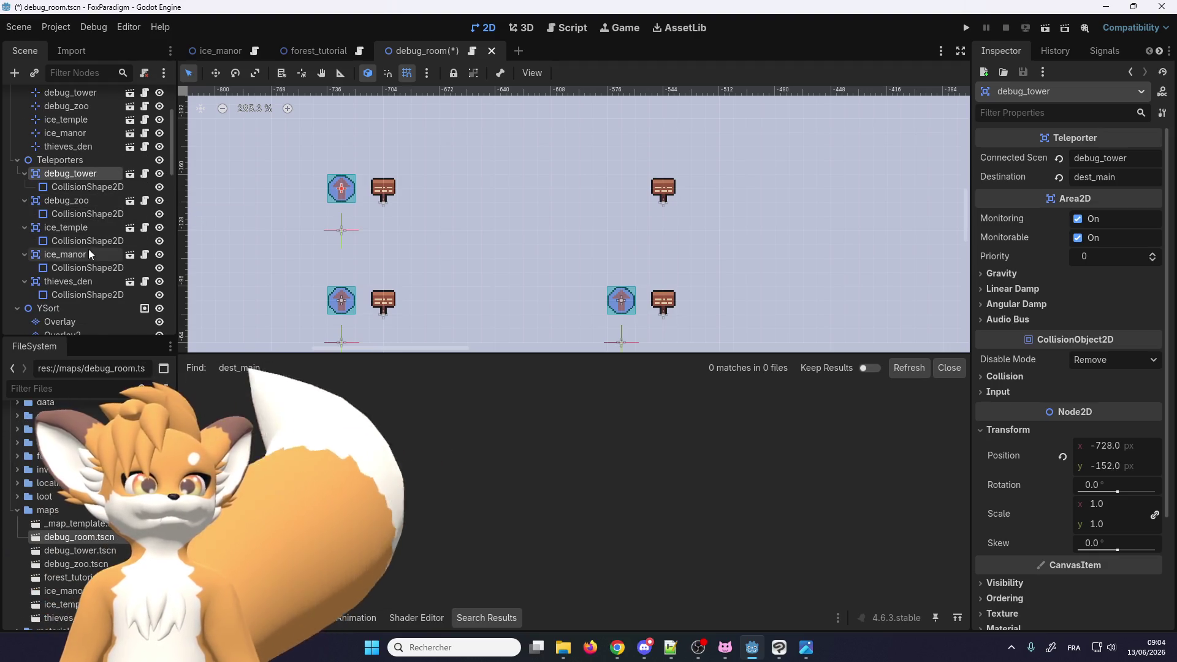
{"action": "scroll", "coordinate": [102, 179], "scroll_direction": "up", "scroll_amount": 2}
{"action": "left_click", "coordinate": [89, 126]}
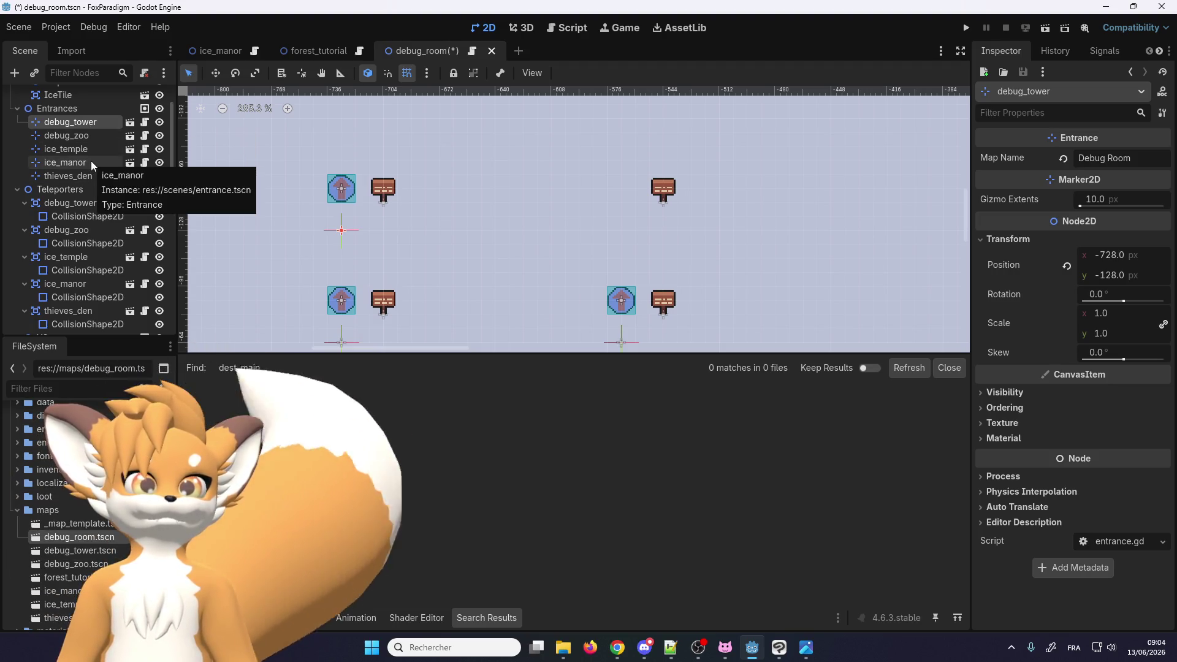
{"action": "key", "text": "ctrl+d"}
{"action": "double_click", "coordinate": [92, 134]}
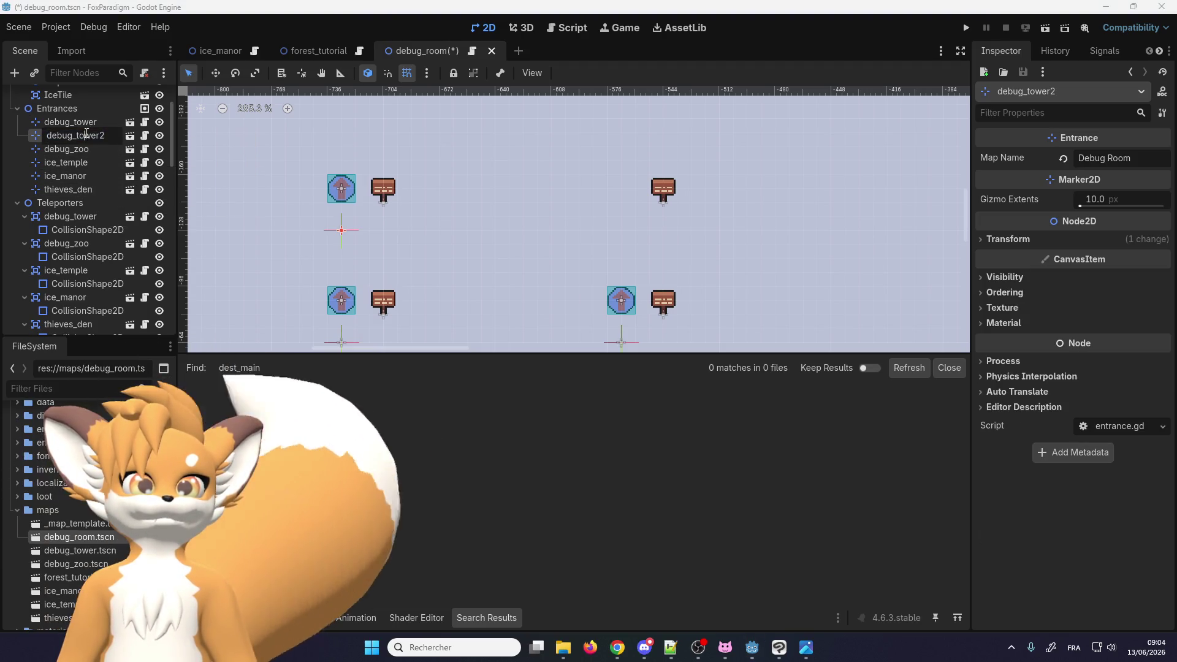
{"action": "type", "text": "forest_tutorial"}
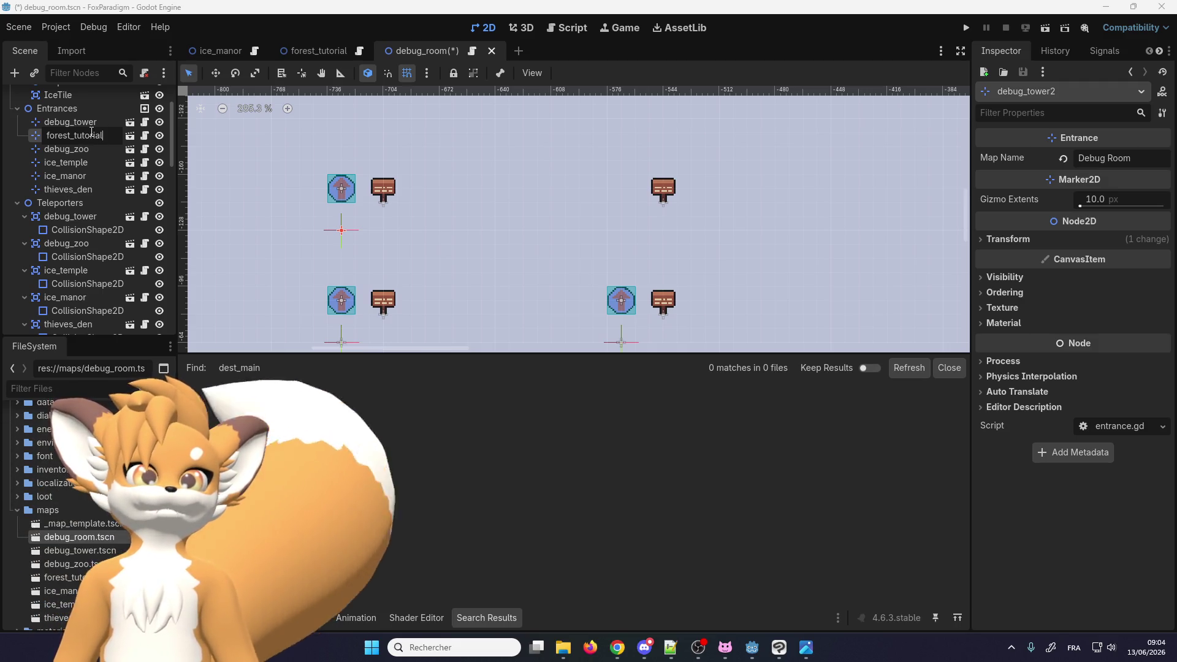
{"action": "key", "text": "Return"}
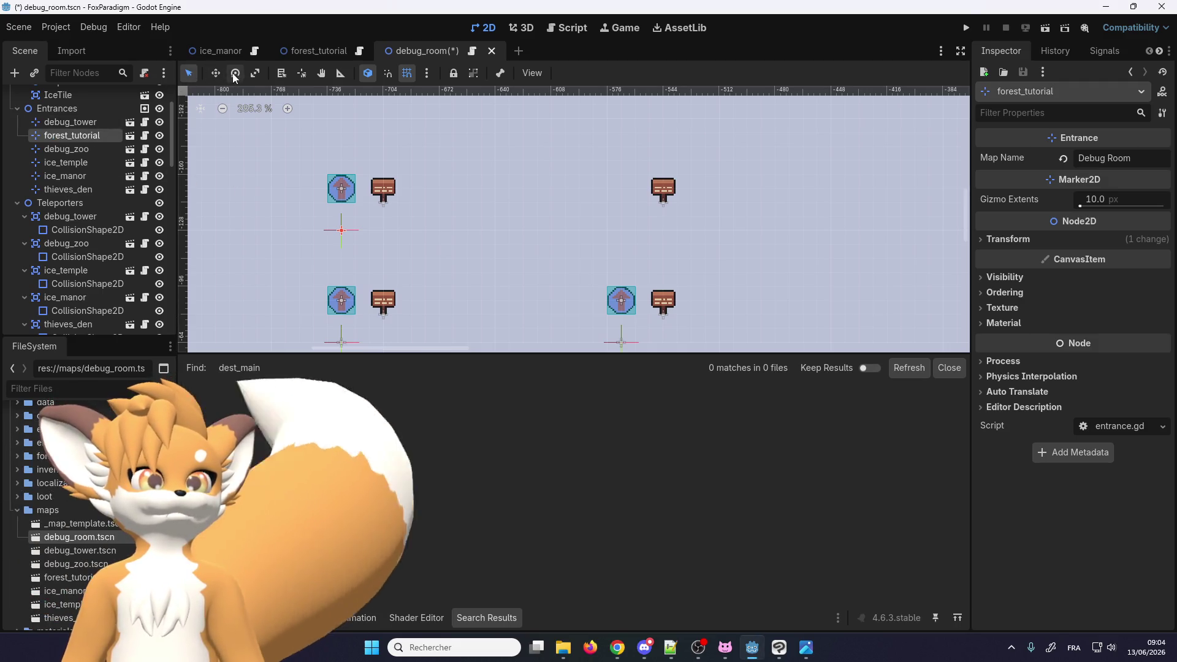
{"action": "key", "text": "w"}
{"action": "left_click_drag", "start_coordinate": [474, 232], "coordinate": [646, 237]}
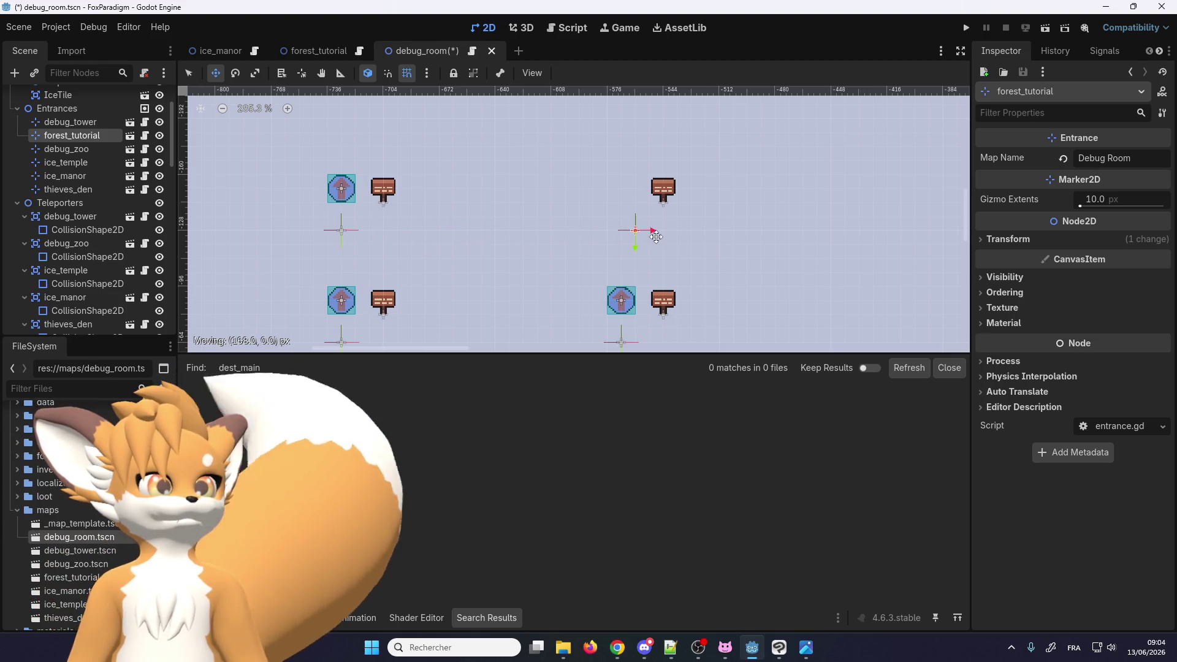
{"action": "left_click", "coordinate": [57, 217]}
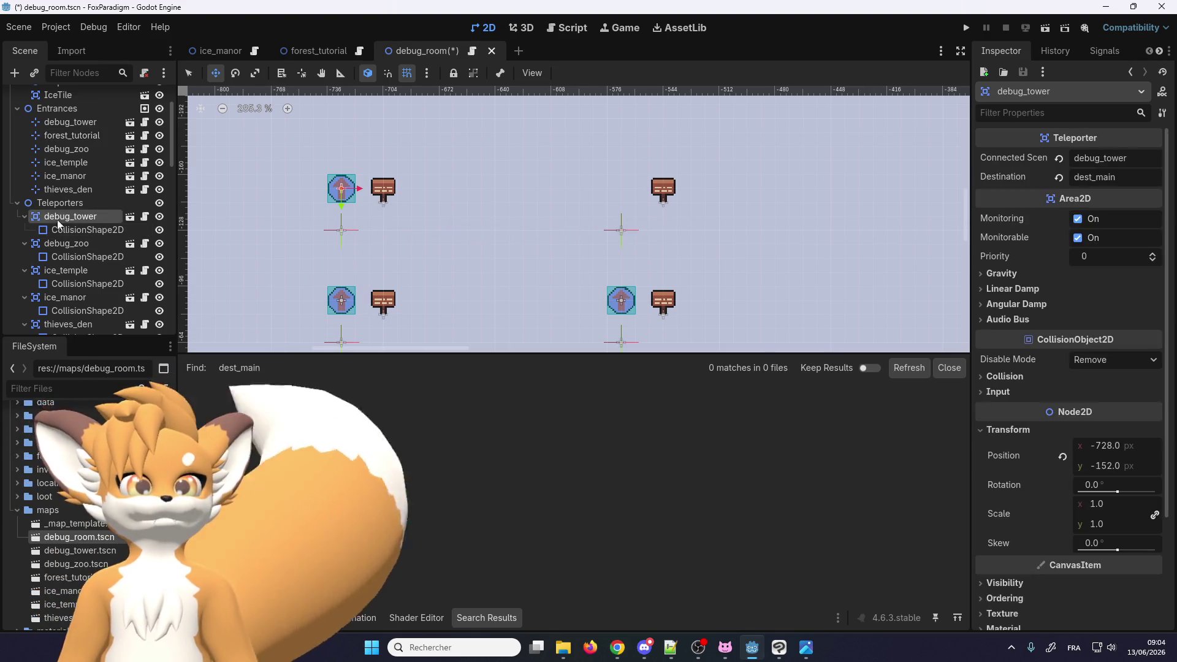
Collapse the debug_zoo, ice_temple and ice_manor teleporters, then duplicate the thieves_den teleporter
{"action": "left_click", "coordinate": [25, 218]}
{"action": "left_click", "coordinate": [26, 231]}
{"action": "left_click", "coordinate": [25, 243]}
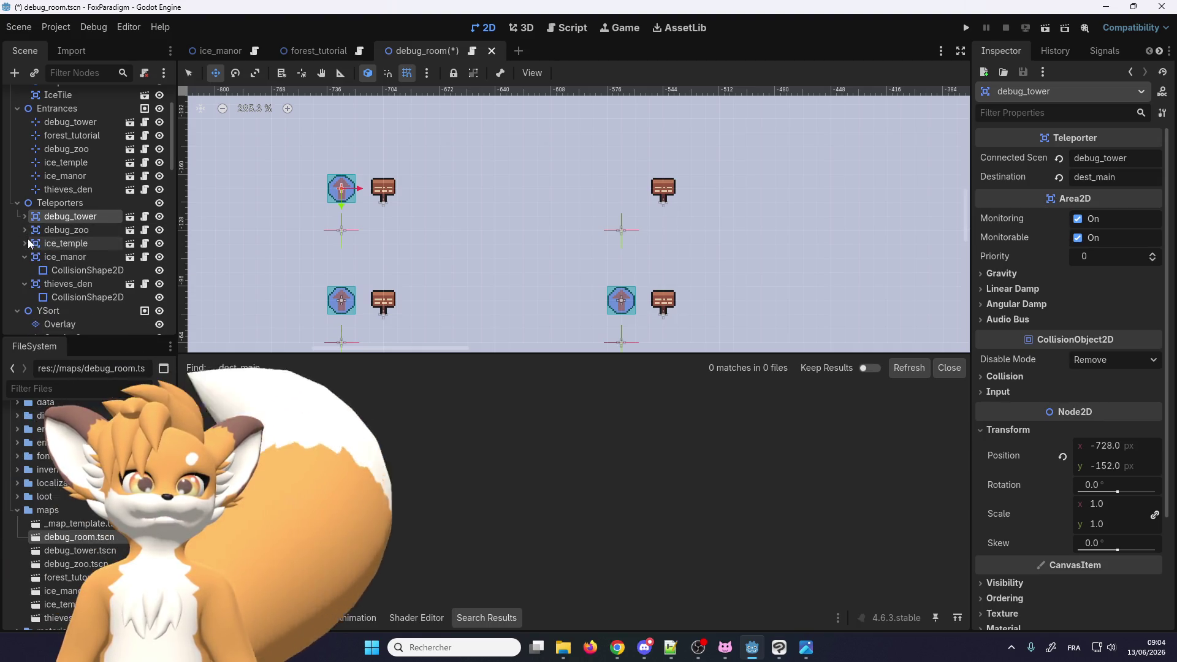
{"action": "left_click", "coordinate": [24, 257]}
{"action": "left_click", "coordinate": [55, 271]}
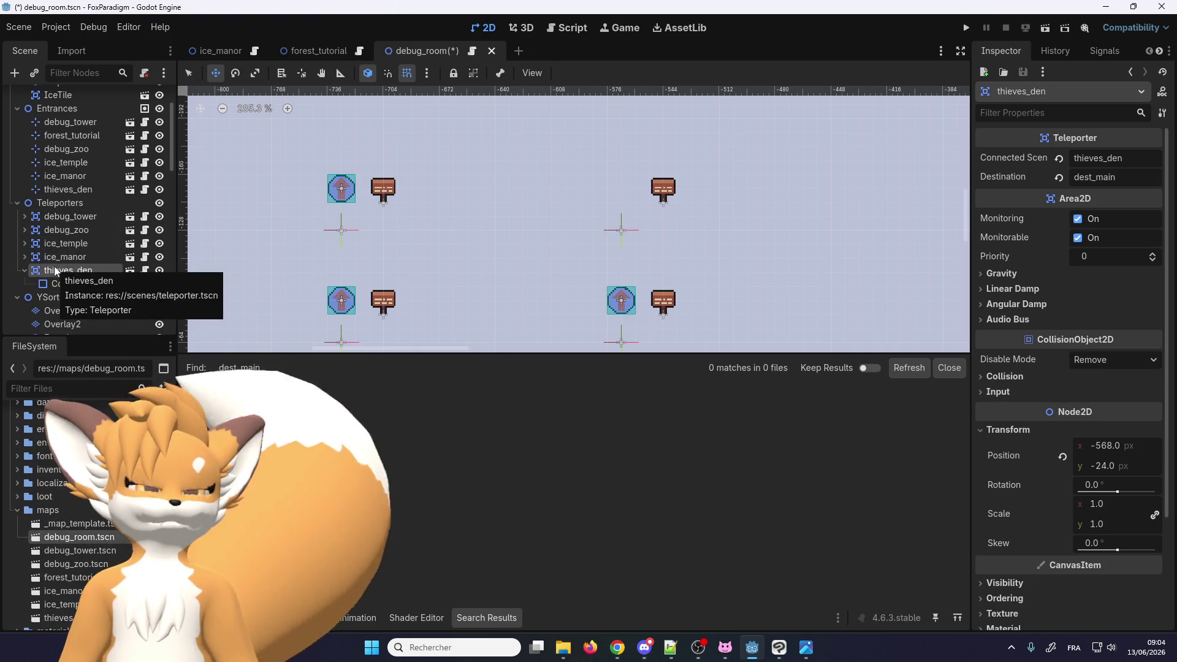
{"action": "key", "text": "ctrl+d"}
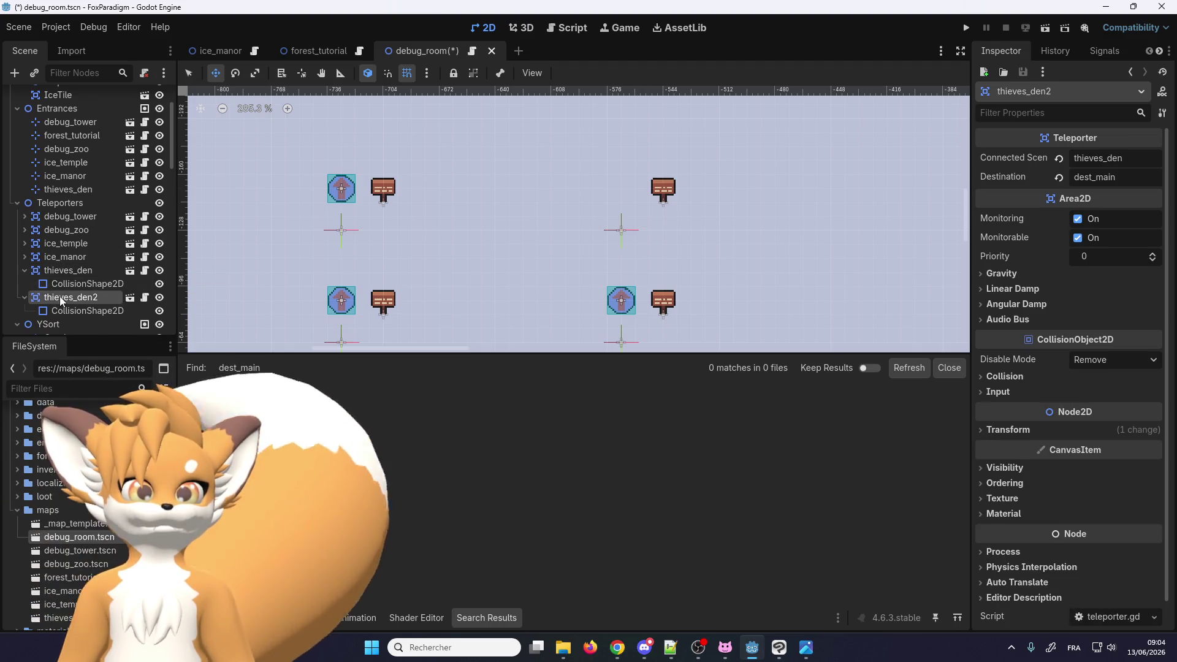
Rename the duplicated teleporter to forest_tutoriel
{"action": "double_click", "coordinate": [62, 296]}
{"action": "type", "text": "forest_tutoriel"}
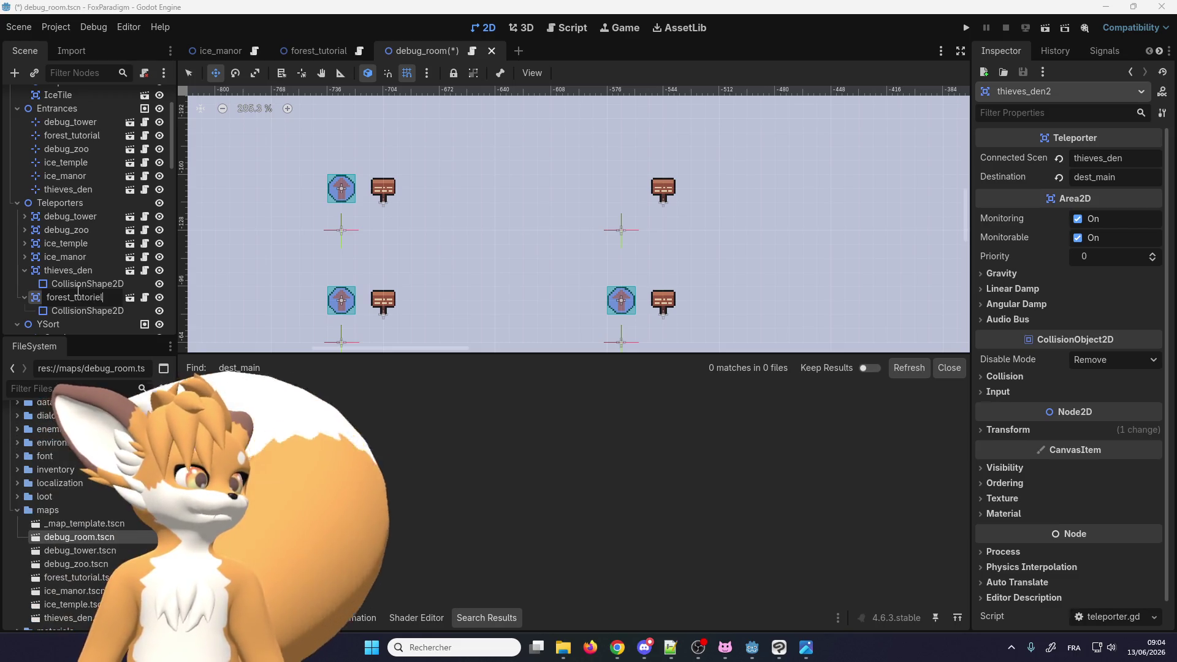
{"action": "key", "text": "Return"}
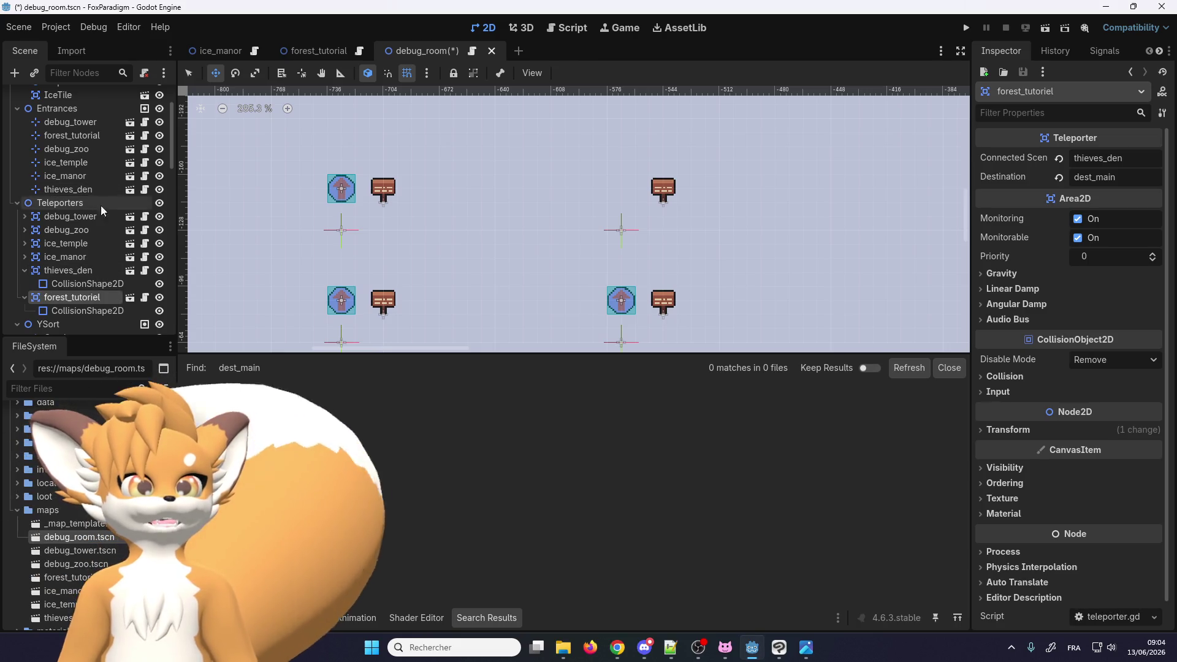
Move forest_tutoriel into the empty top-right slot and collapse thieves_den
{"action": "scroll", "coordinate": [386, 145], "scroll_direction": "down", "scroll_amount": 3}
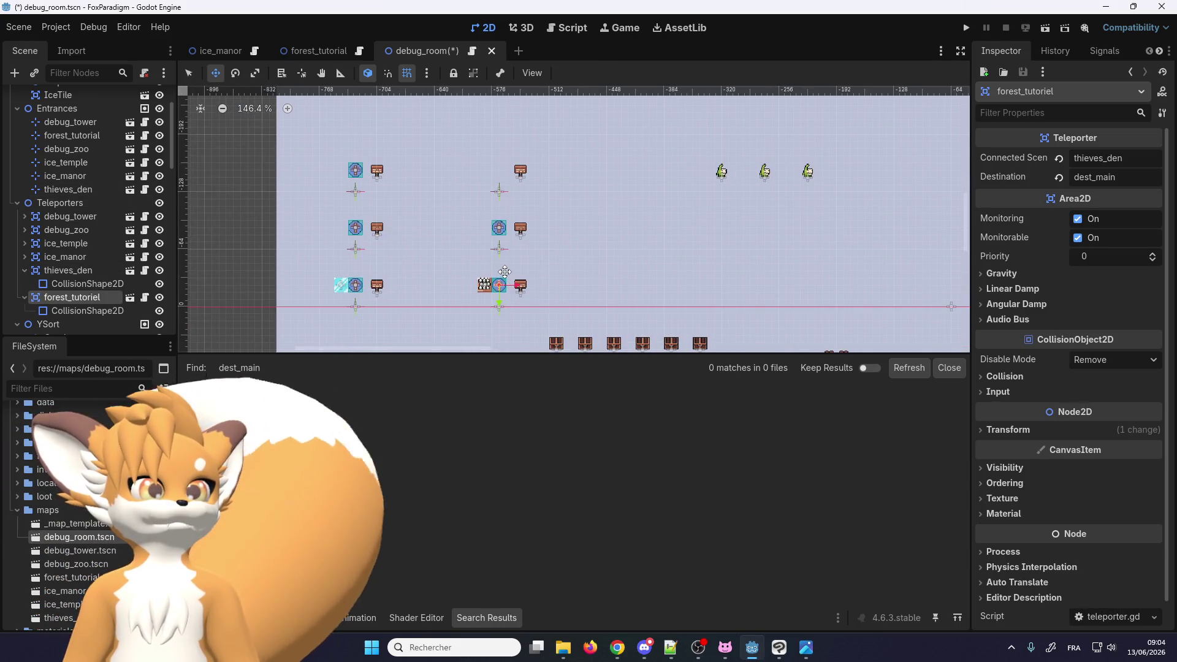
{"action": "left_click_drag", "start_coordinate": [504, 272], "coordinate": [504, 157]}
{"action": "scroll", "coordinate": [509, 158], "scroll_direction": "up", "scroll_amount": 1}
{"action": "scroll", "coordinate": [513, 158], "scroll_direction": "up", "scroll_amount": 2}
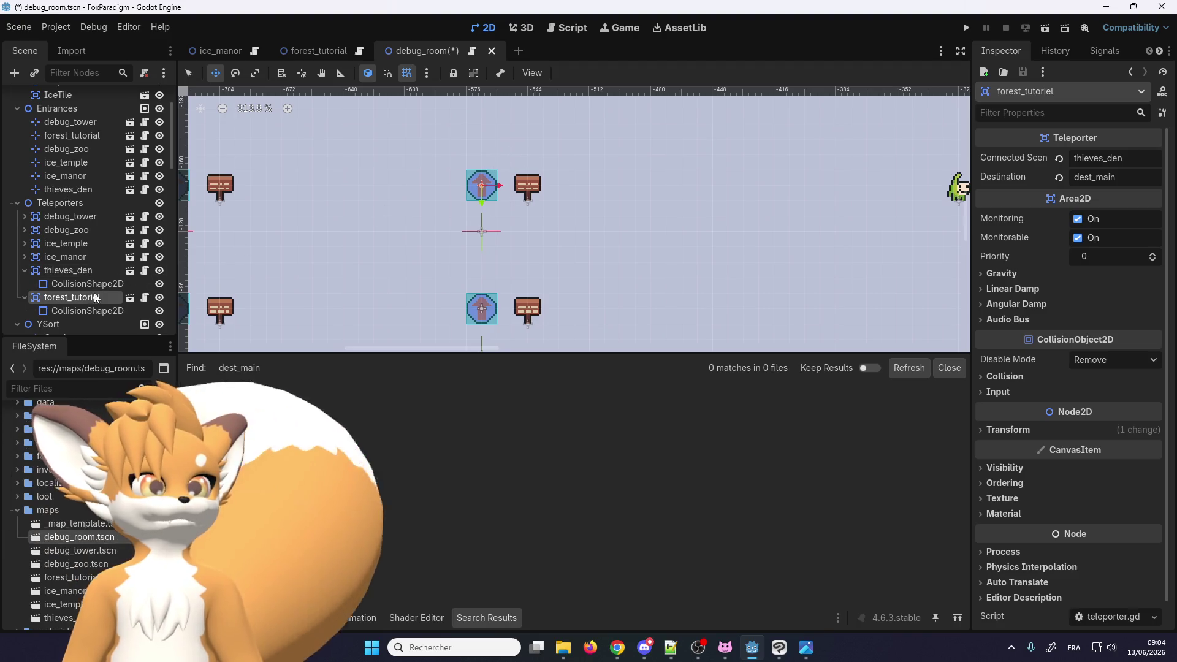
{"action": "left_click", "coordinate": [26, 271]}
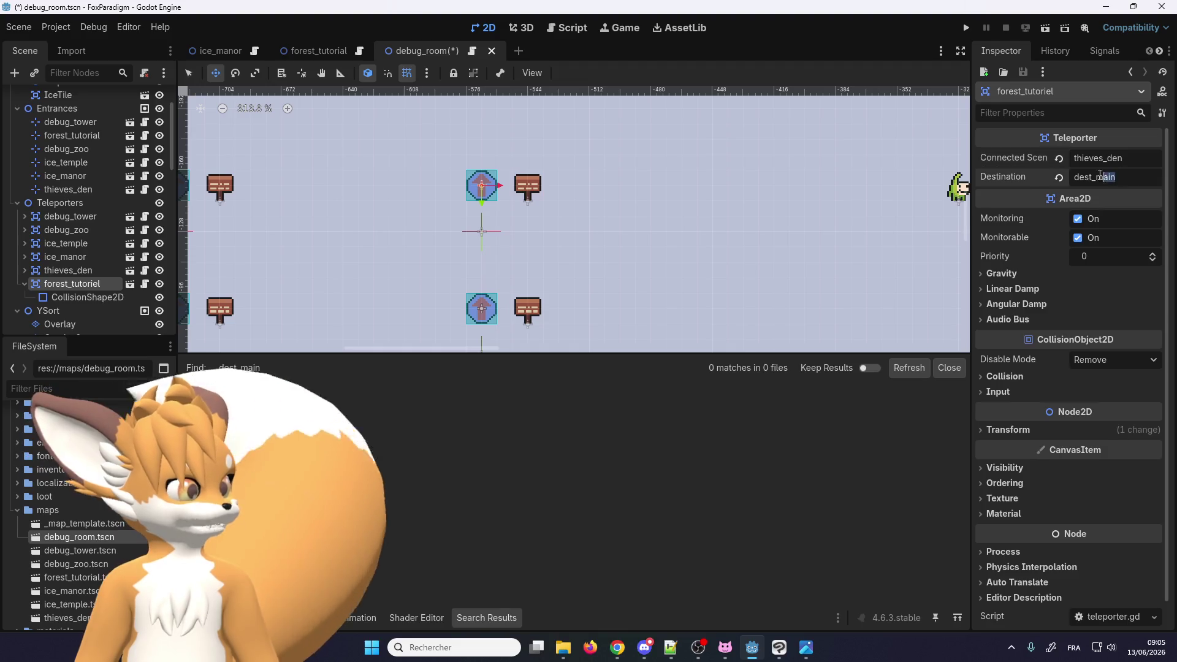
Set the teleporter's Destination to forest_tutorial_1 and Connected Scene to ForestTutorial
{"action": "left_click_drag", "start_coordinate": [1117, 177], "coordinate": [1095, 177]}
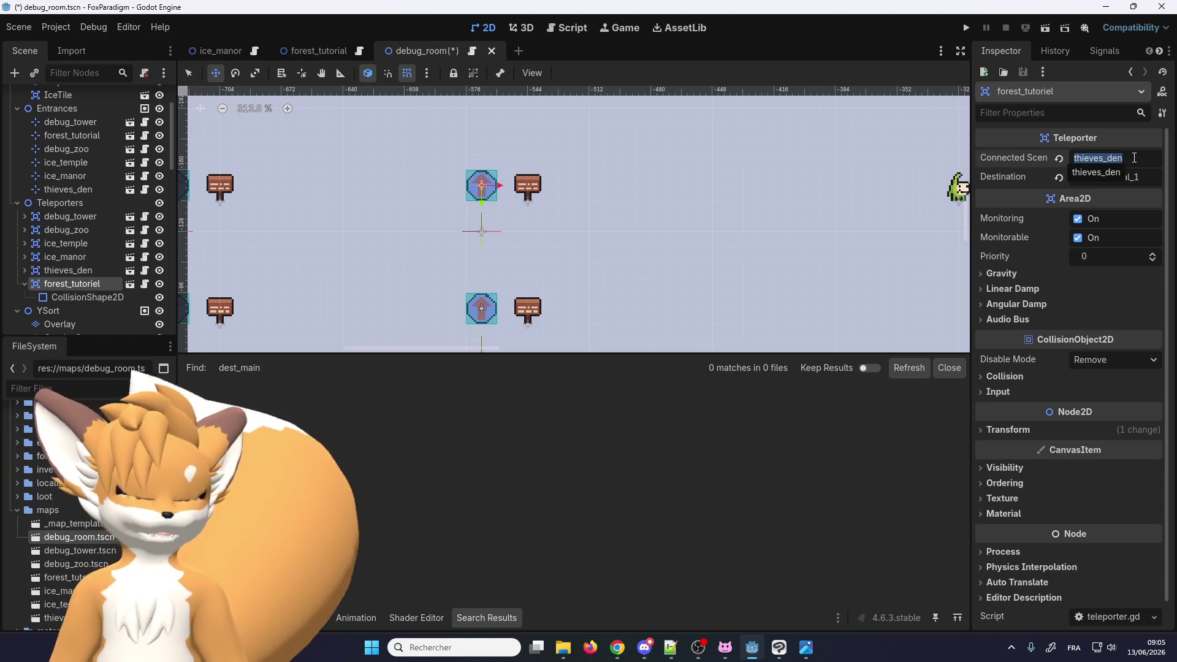
{"action": "type", "text": "Fo"}
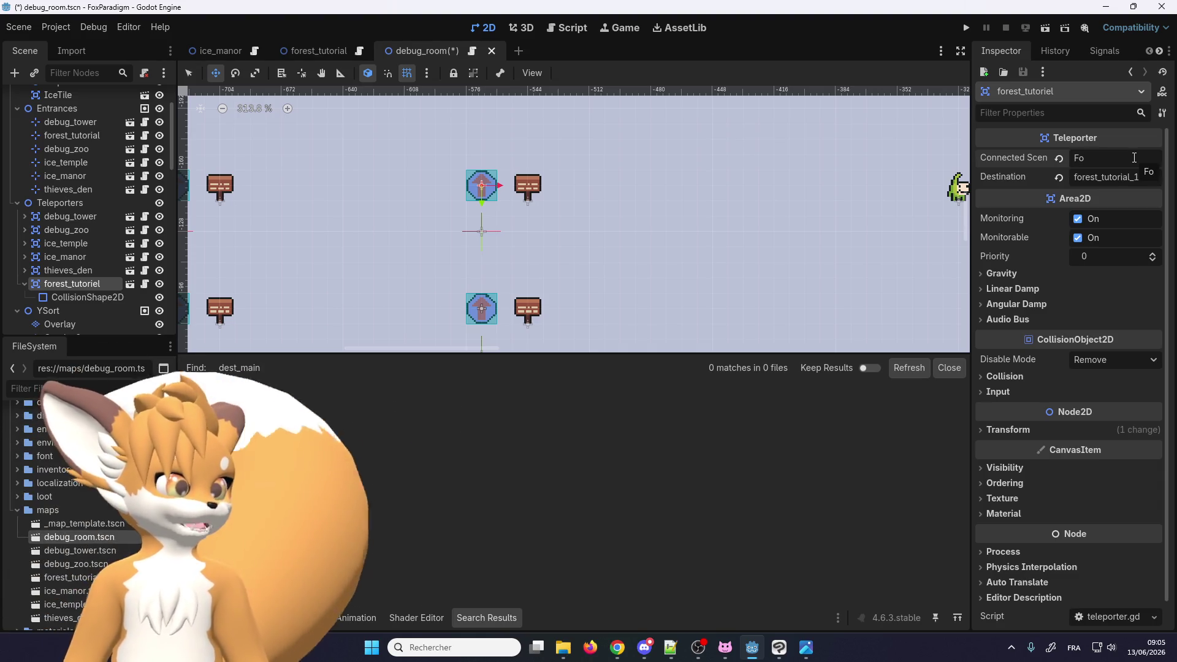
{"action": "type", "text": "rest"}
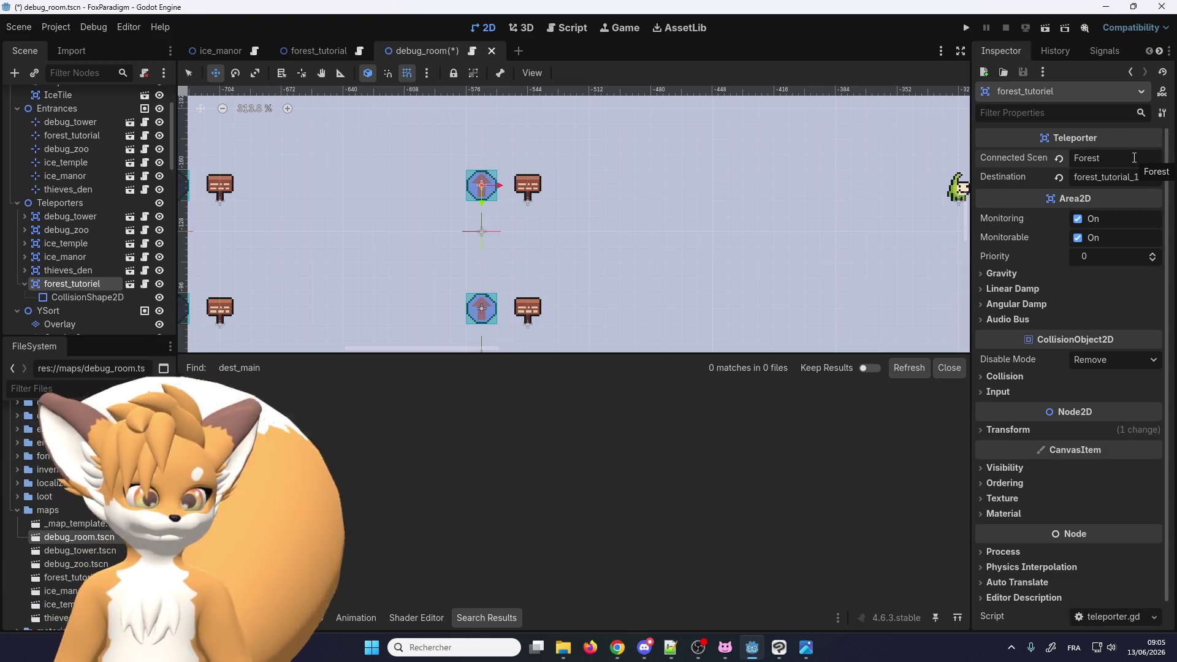
{"action": "type", "text": "Tu"}
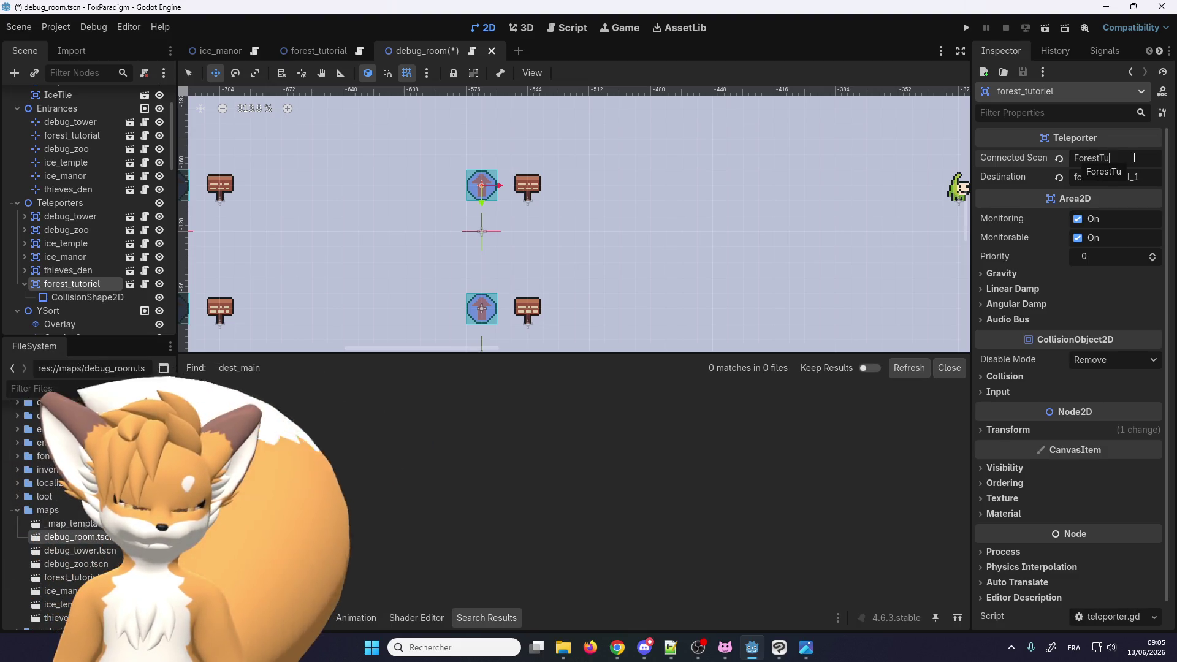
{"action": "type", "text": "torial"}
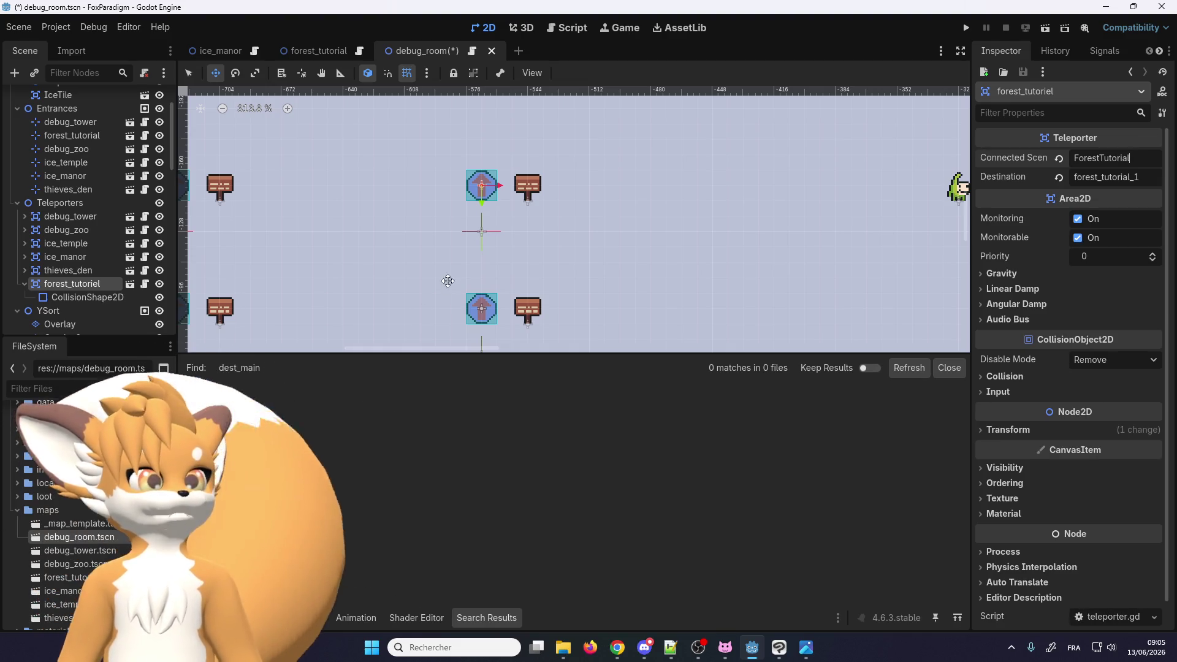
{"action": "scroll", "coordinate": [477, 263], "scroll_direction": "down", "scroll_amount": 3}
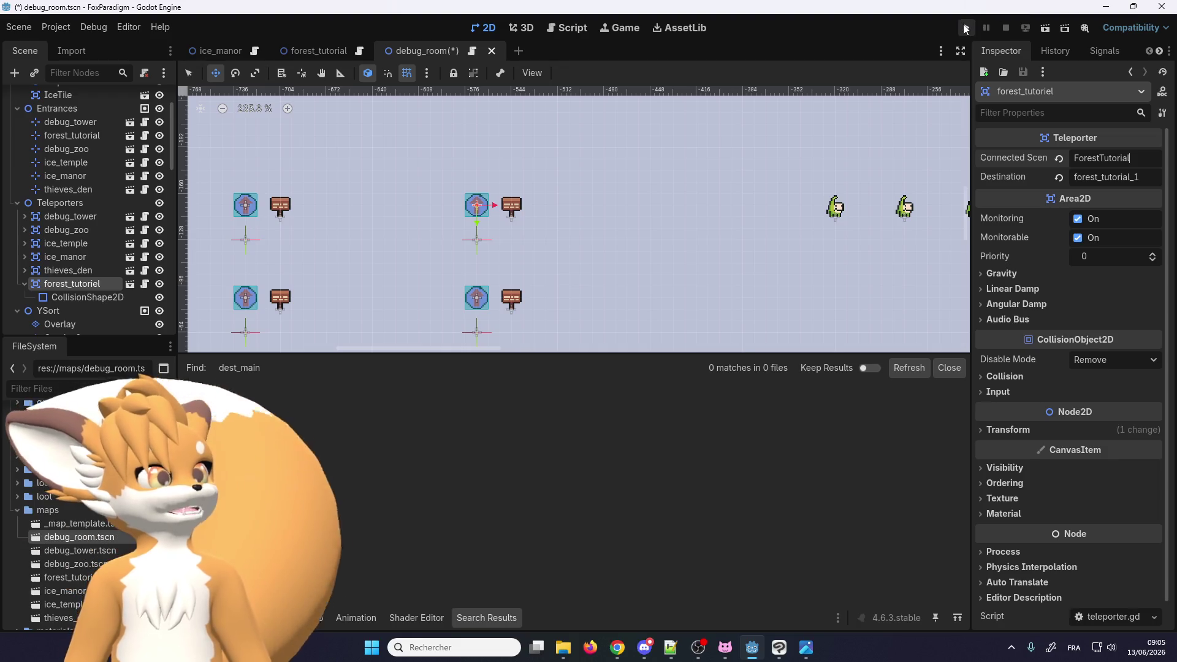
Save and run the project, load the first save slot, and walk the fox toward the building
{"action": "left_click", "coordinate": [966, 28]}
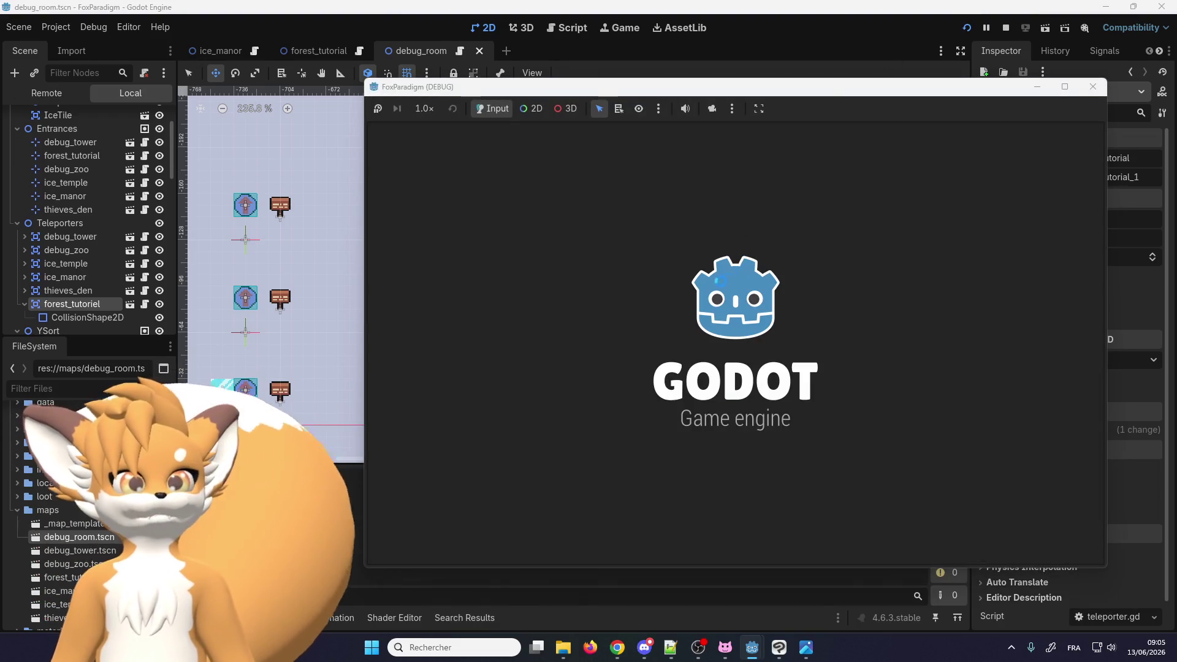
{"action": "key", "text": "Return"}
{"action": "key", "text": "Return"}
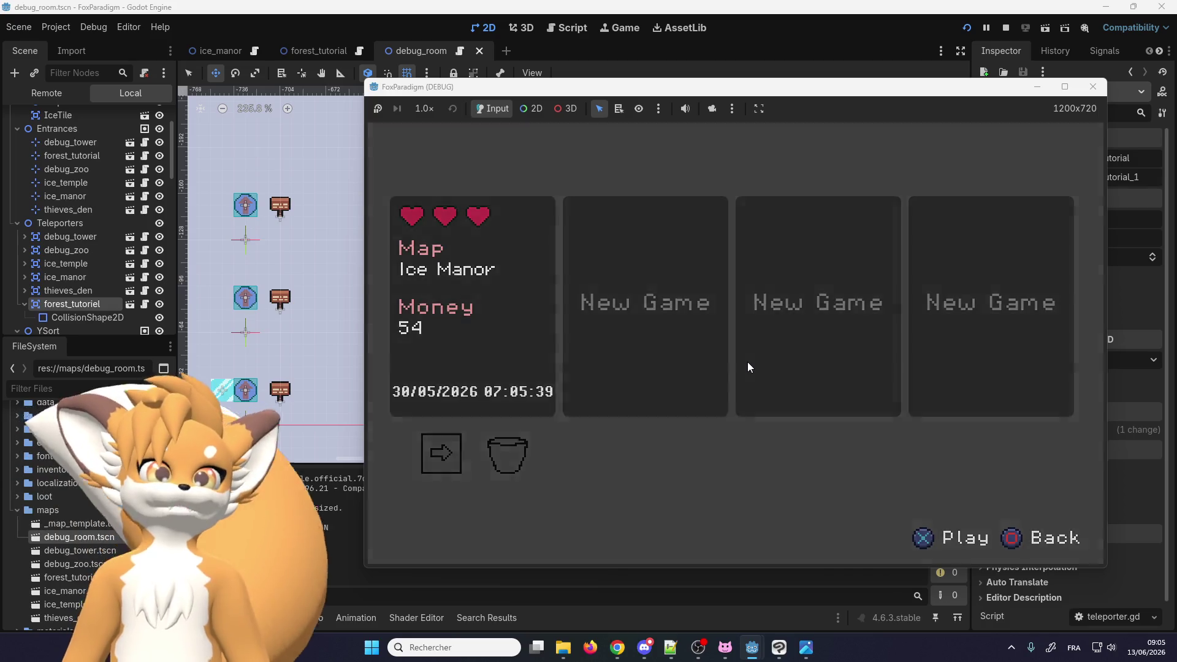
{"action": "key", "text": "Left"}
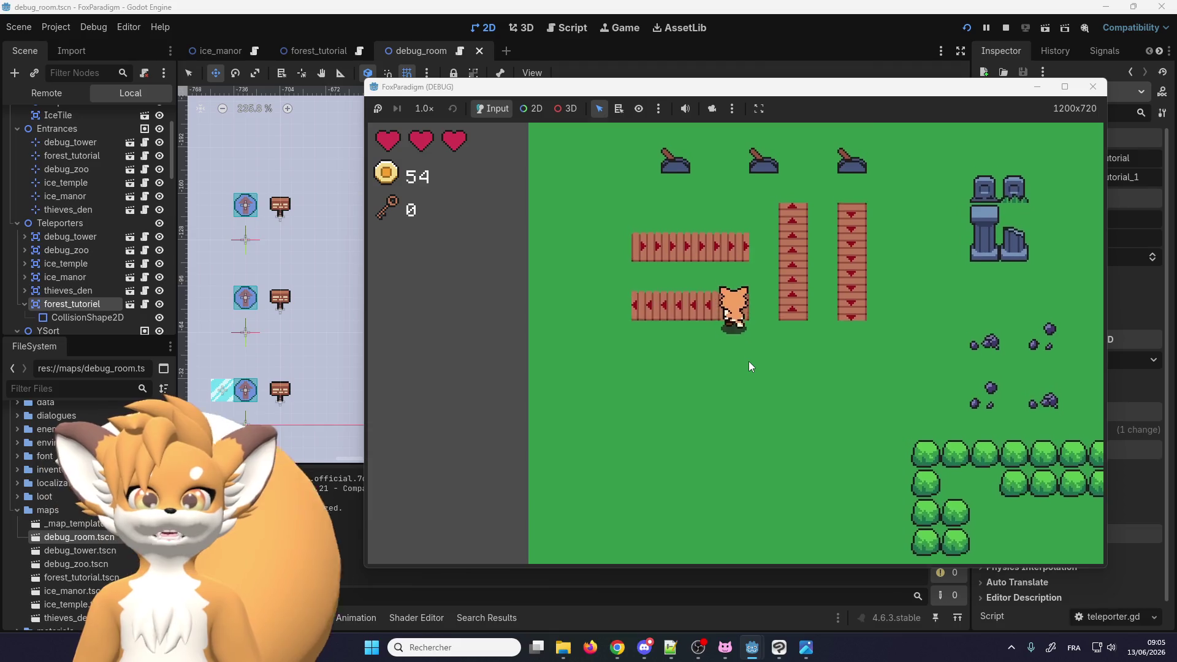
{"action": "key", "text": "Up"}
{"action": "key", "text": "Left"}
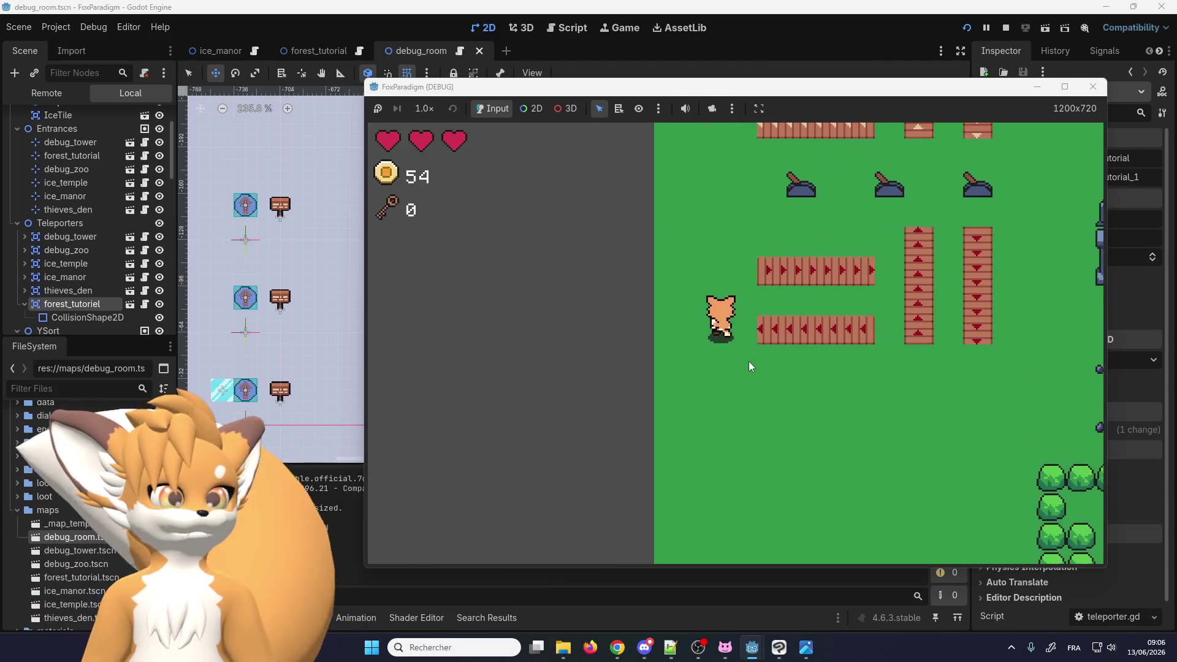
{"action": "key", "text": "Up"}
{"action": "key", "text": "Up"}
{"action": "key", "text": "Left"}
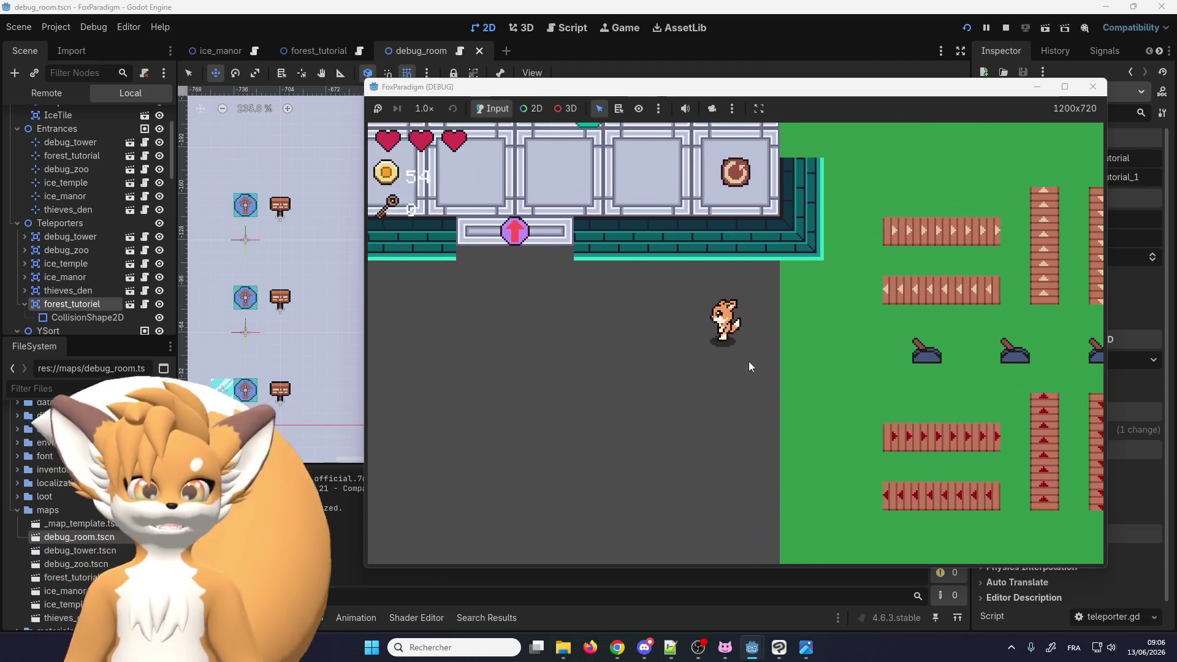
{"action": "key", "text": "Left"}
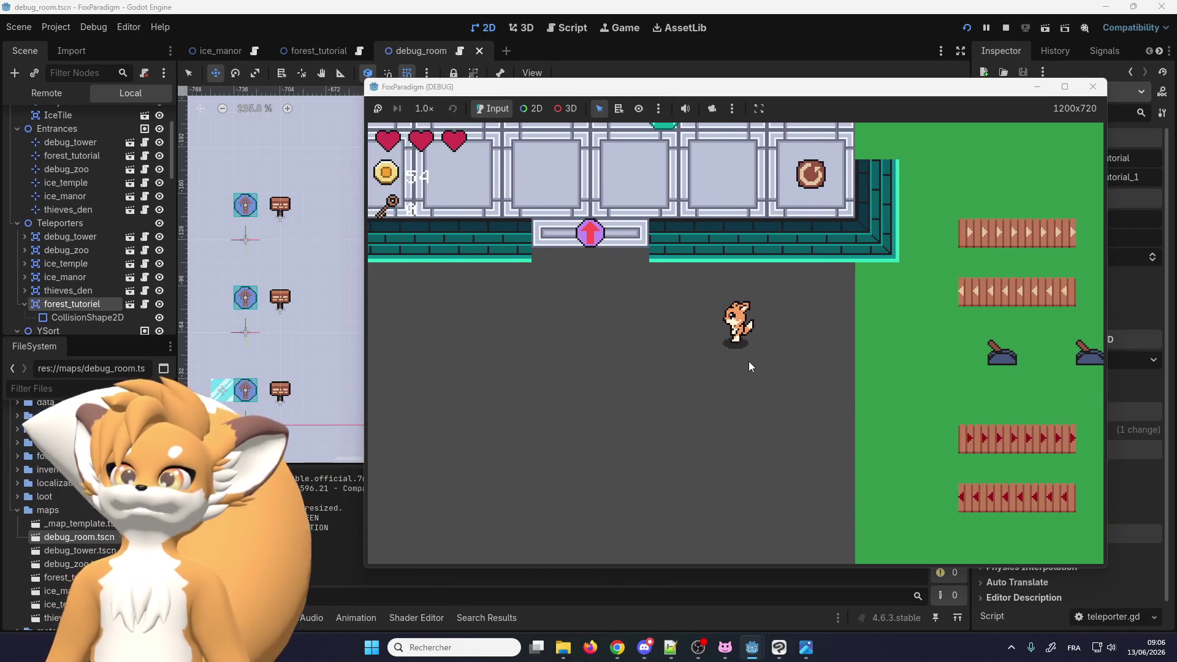
{"action": "key", "text": "Up"}
{"action": "key", "text": "Left"}
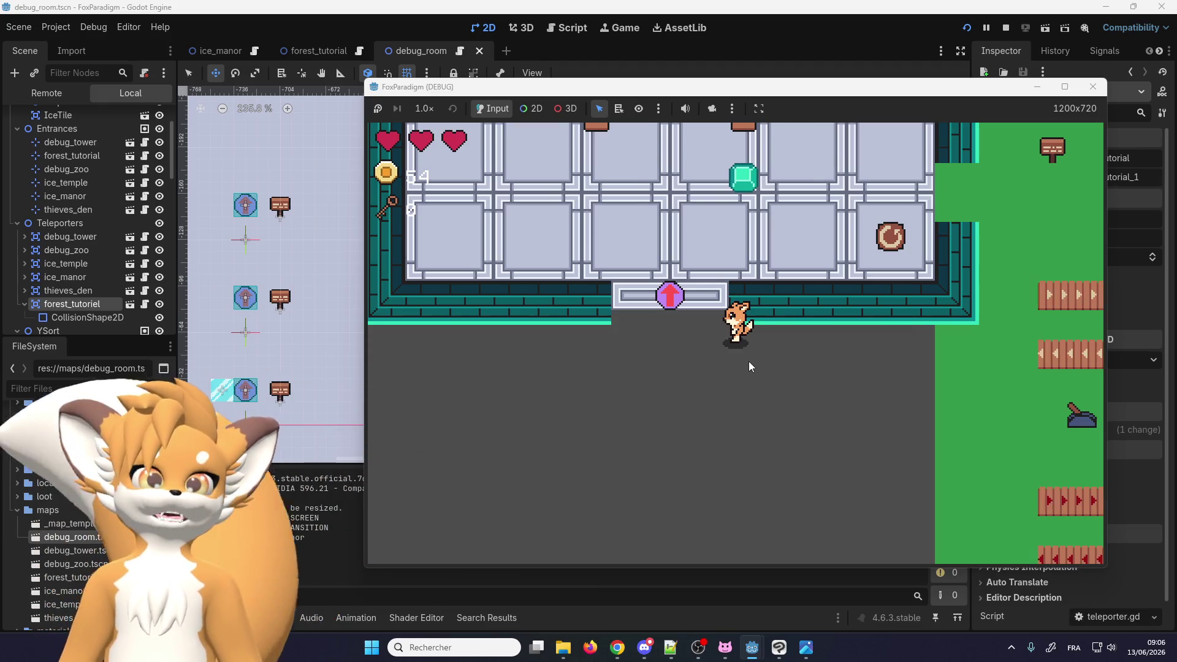
Walk the fox through the doorway onto the new teleporter, then stop the game
{"action": "key", "text": "Up"}
{"action": "key", "text": "Left"}
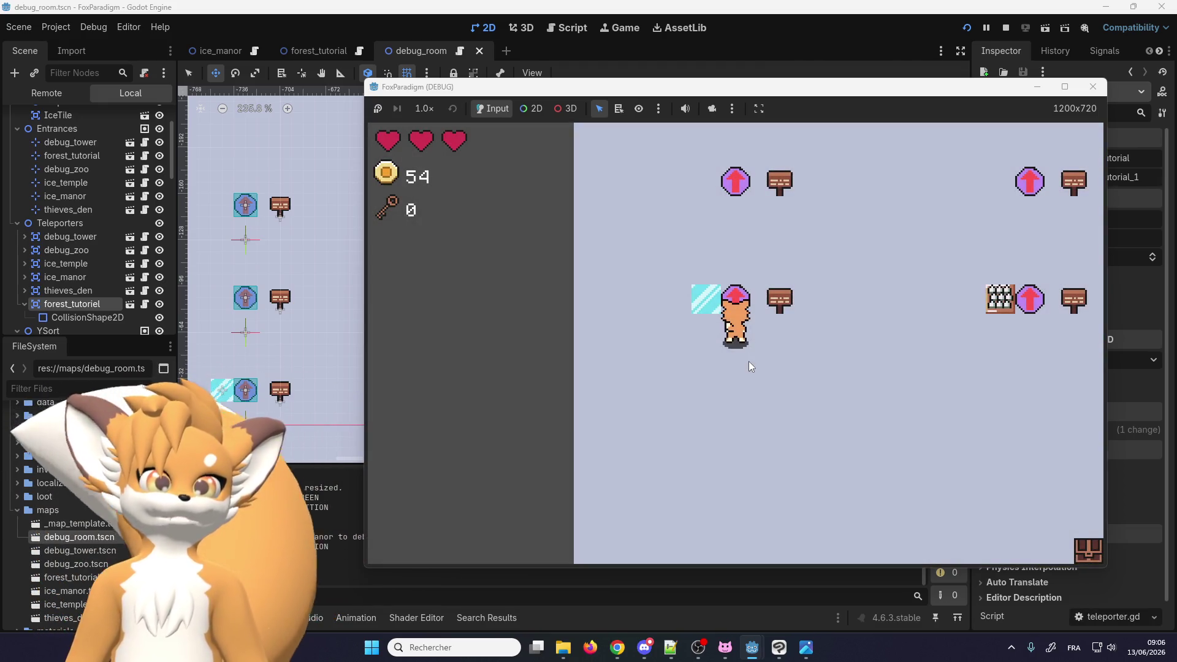
{"action": "key", "text": "Up"}
{"action": "key", "text": "Right"}
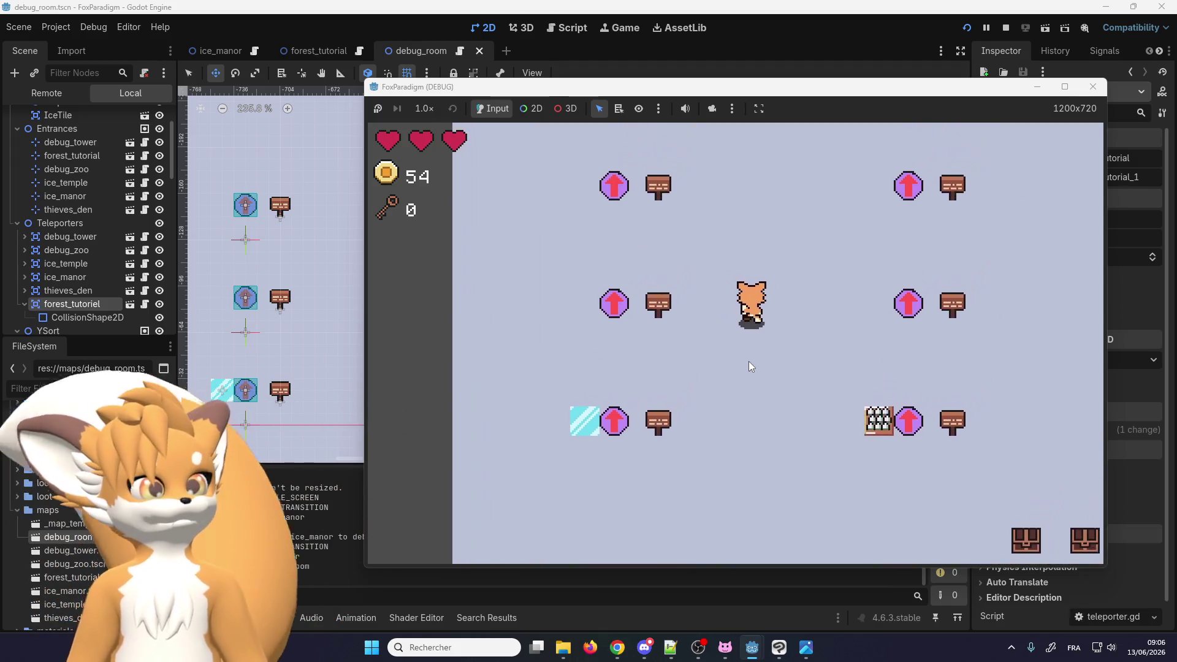
{"action": "key", "text": "Up"}
{"action": "key", "text": "Right"}
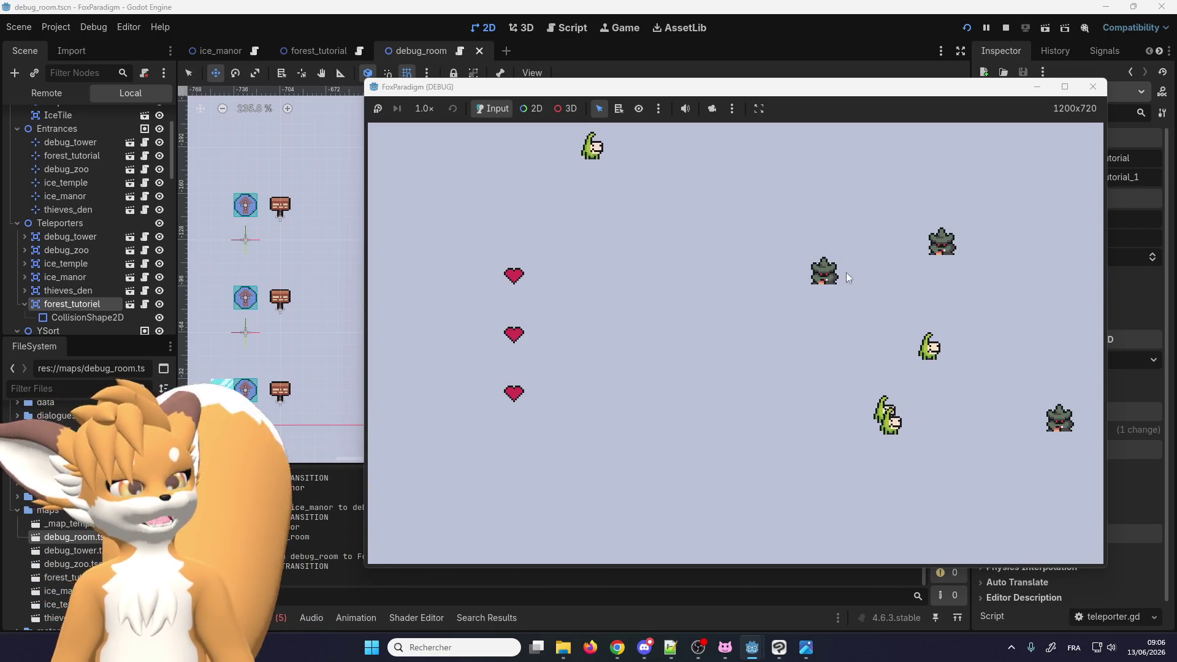
{"action": "left_click", "coordinate": [1094, 87]}
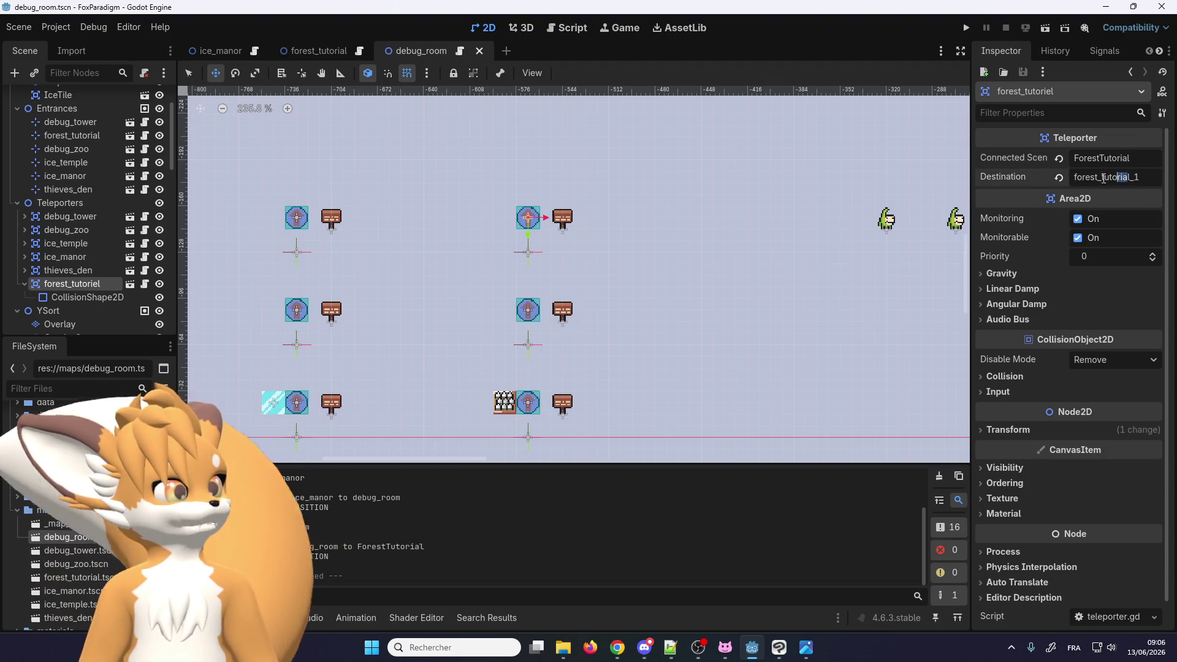
Set Connected Scene to forest_tutorial, save debug_room, and return to the forest_tutorial scene
{"action": "left_click", "coordinate": [1147, 155]}
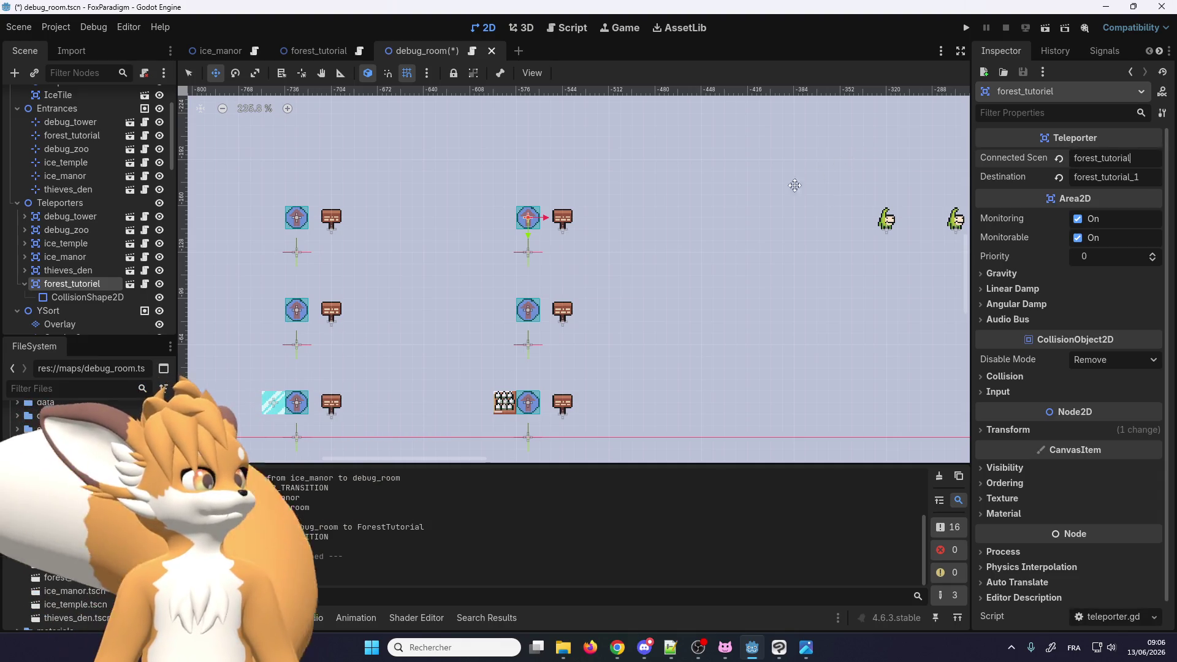
{"action": "key", "text": "ctrl+s"}
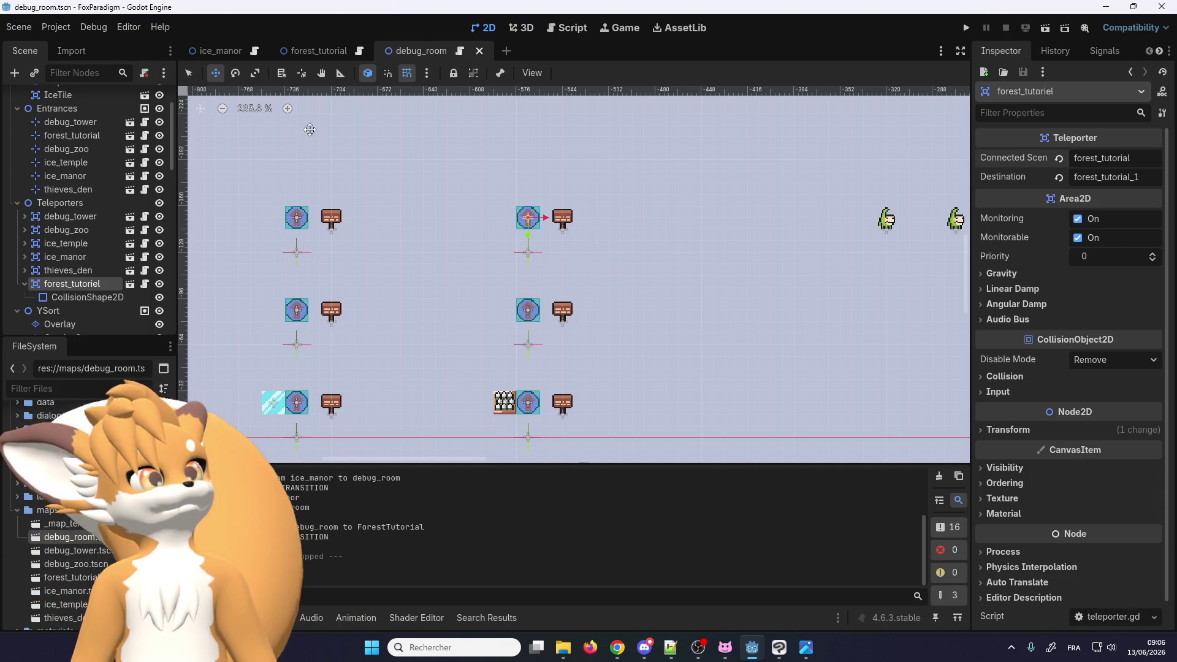
{"action": "left_click", "coordinate": [318, 54]}
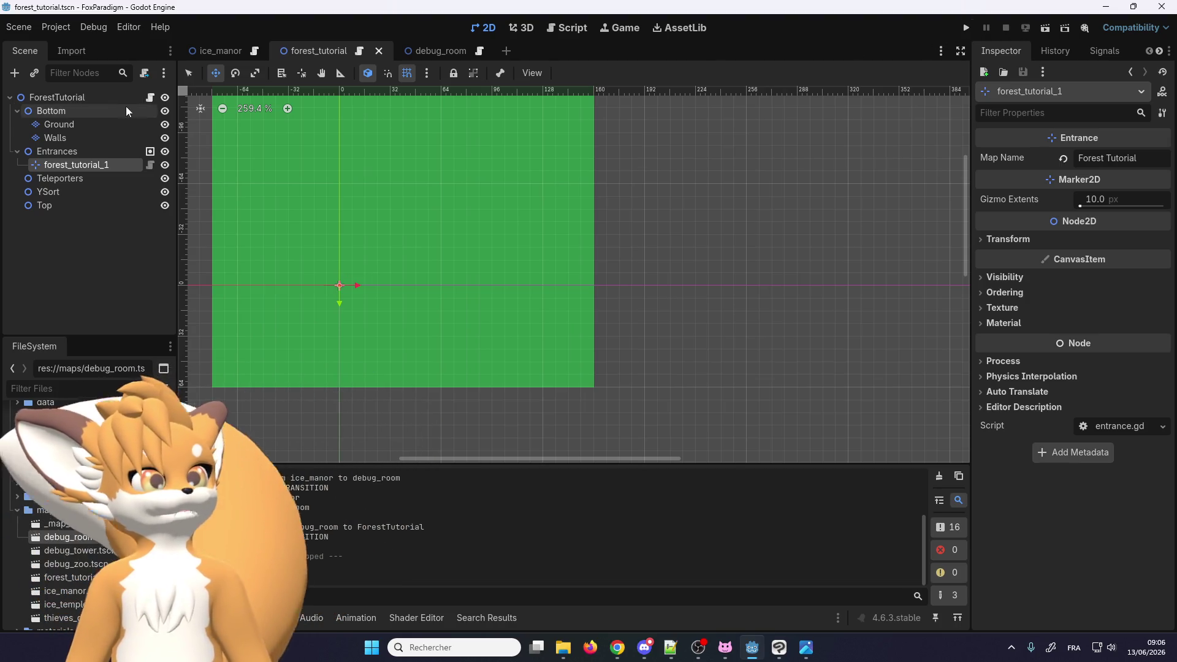
Run the game again, load the first save slot, and walk the fox up-left toward the building
{"action": "left_click", "coordinate": [76, 98]}
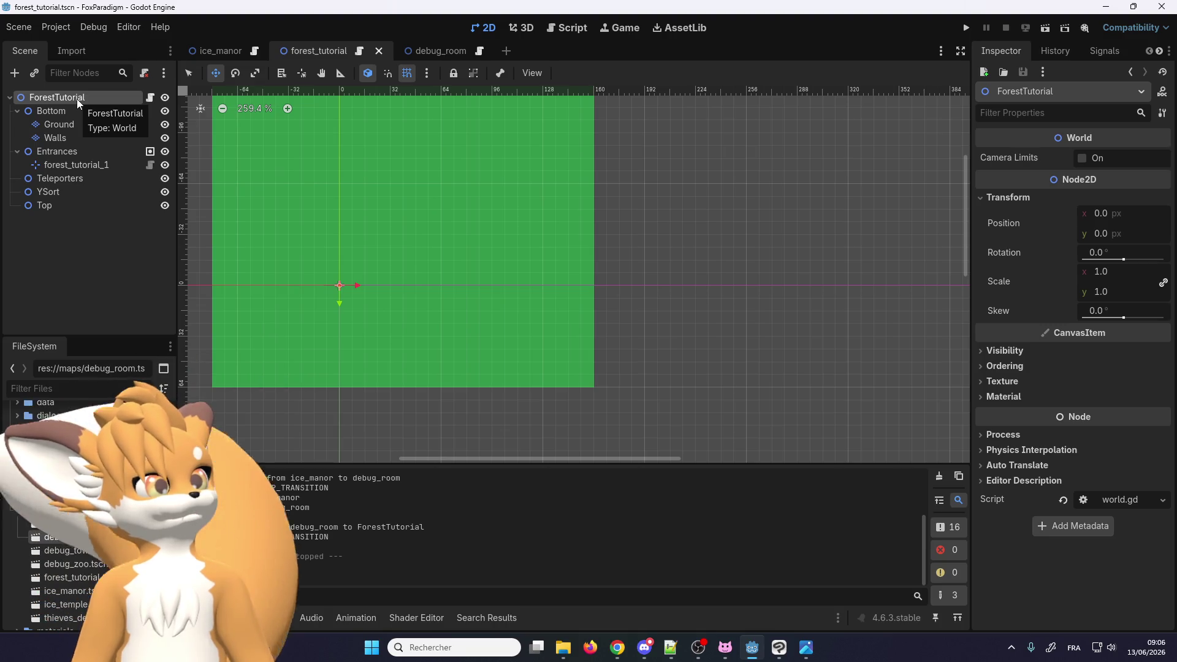
{"action": "left_click", "coordinate": [966, 29]}
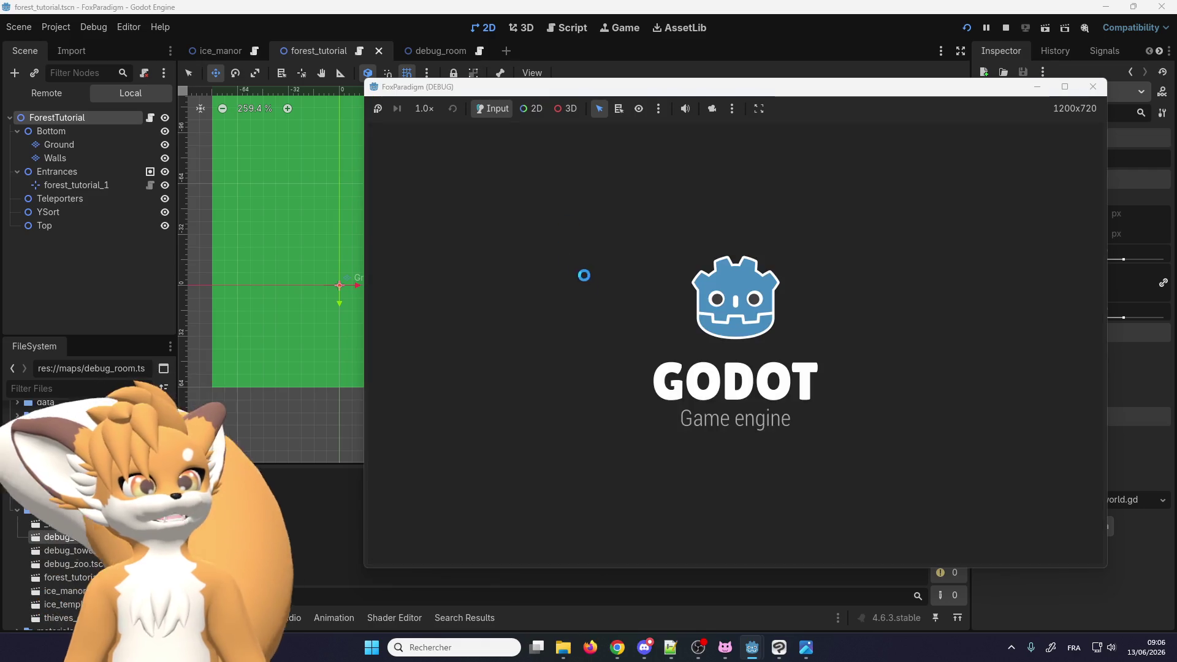
{"action": "key", "text": "Return"}
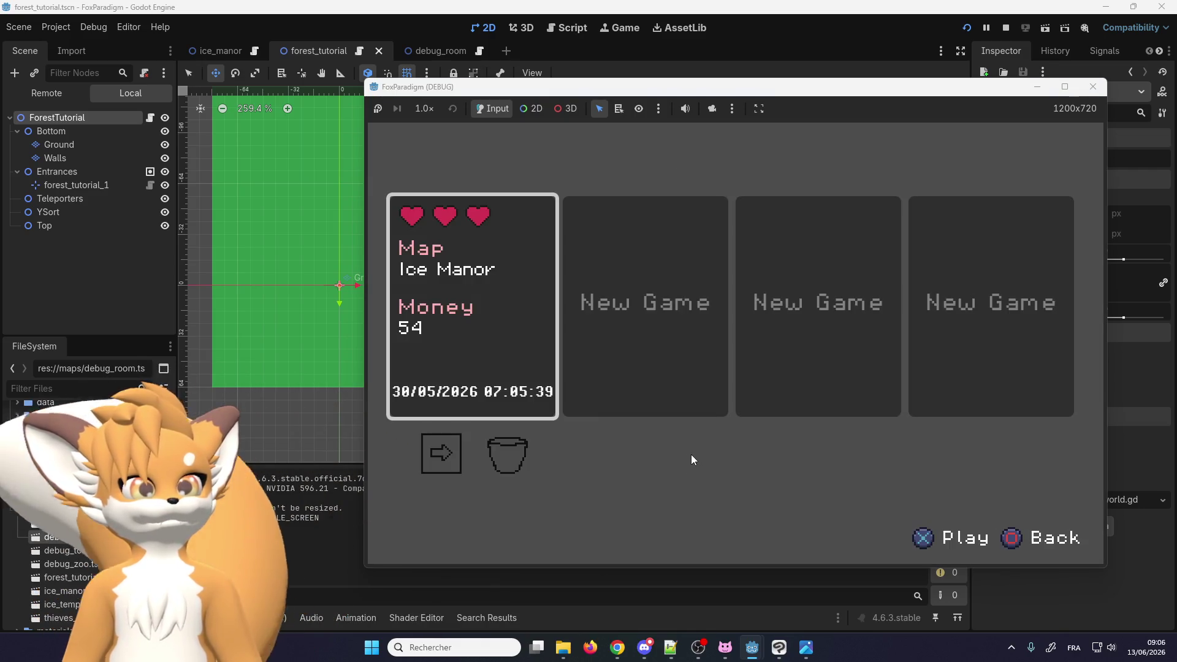
{"action": "key", "text": "Return"}
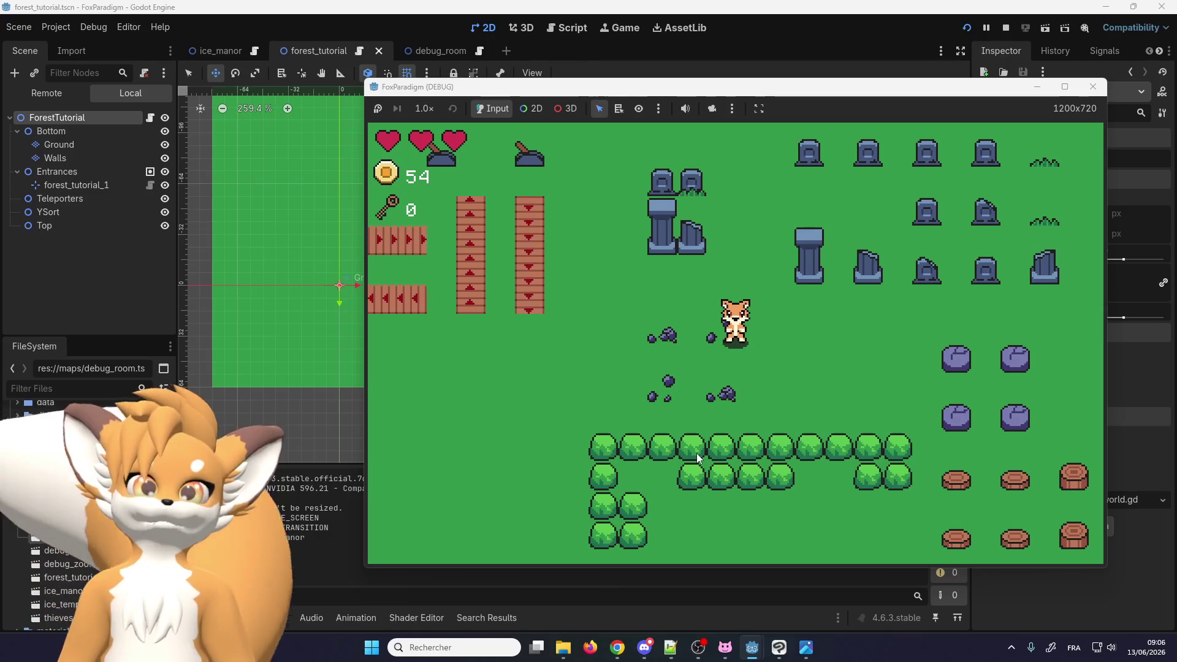
{"action": "key", "text": "Left"}
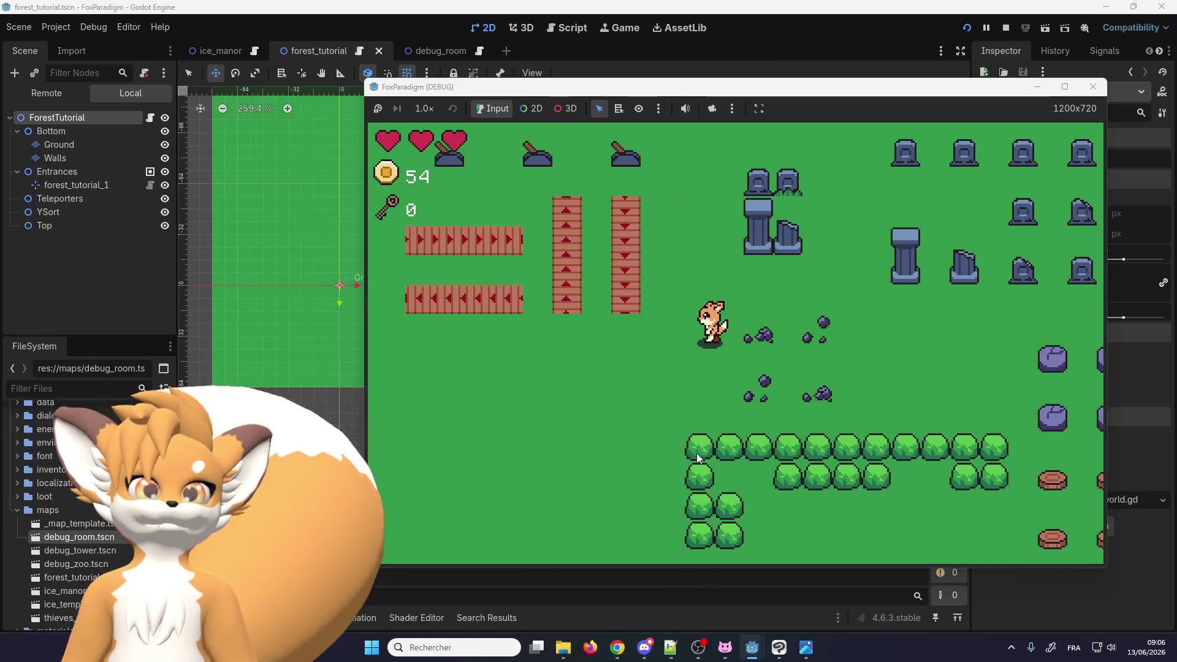
{"action": "key", "text": "Left"}
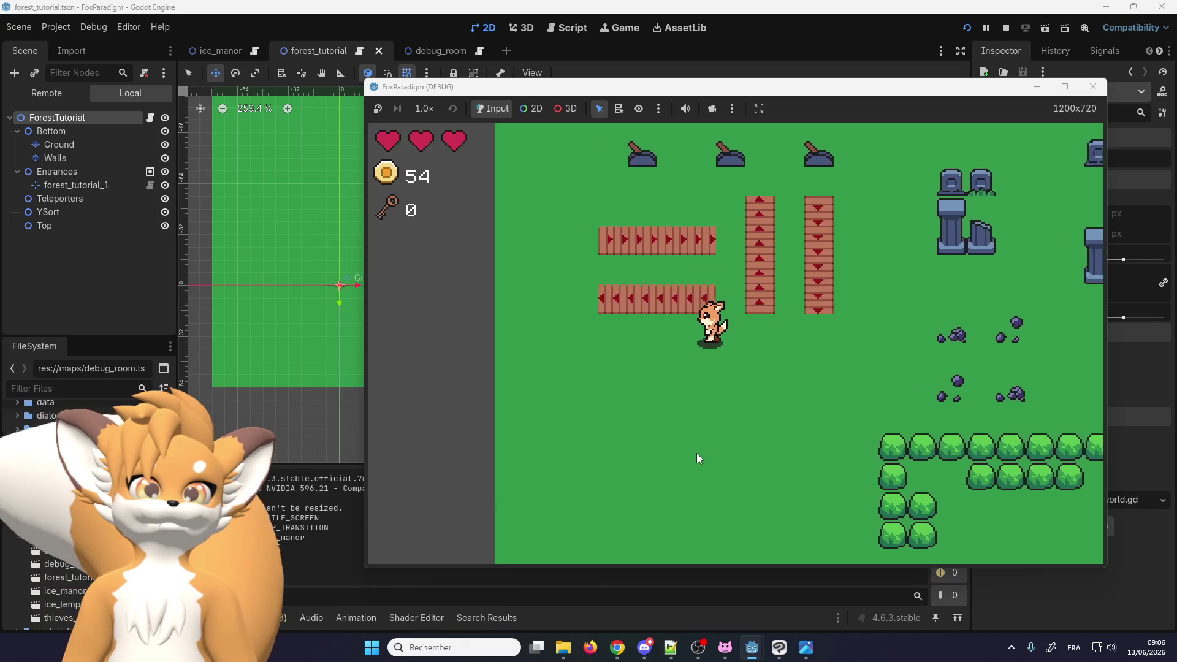
{"action": "key", "text": "Up"}
{"action": "key", "text": "Left"}
{"action": "key", "text": "Up"}
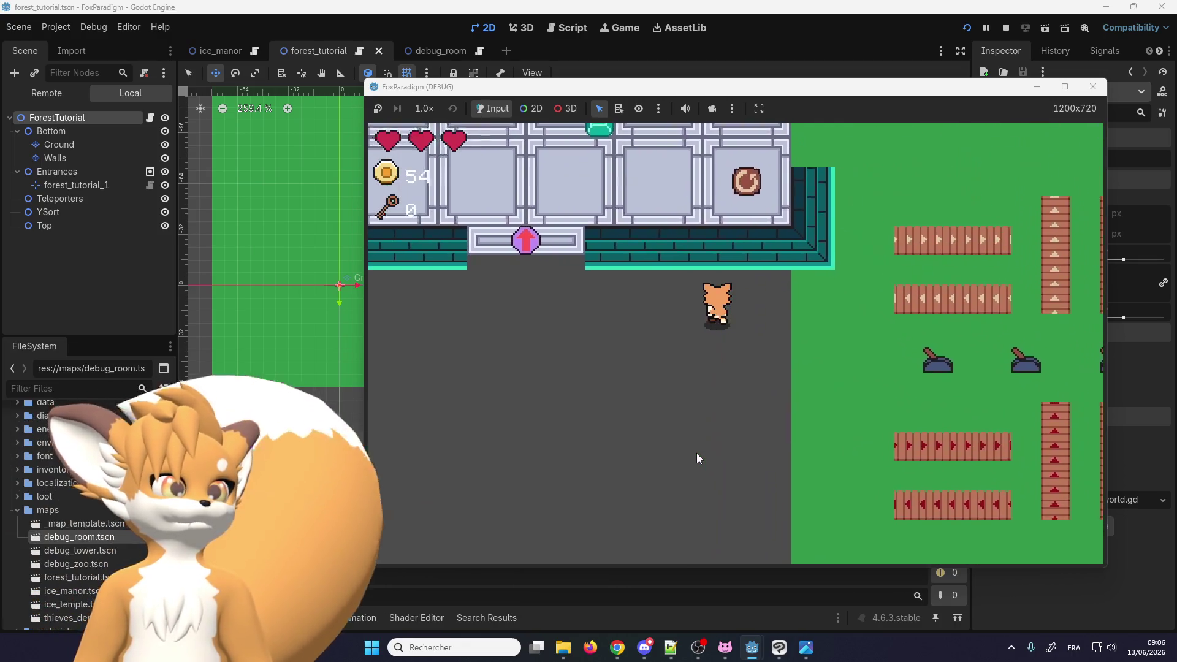
Walk through the doorway and teleporter into the forest map, look around, then stop the game
{"action": "key", "text": "Left"}
{"action": "key", "text": "Up"}
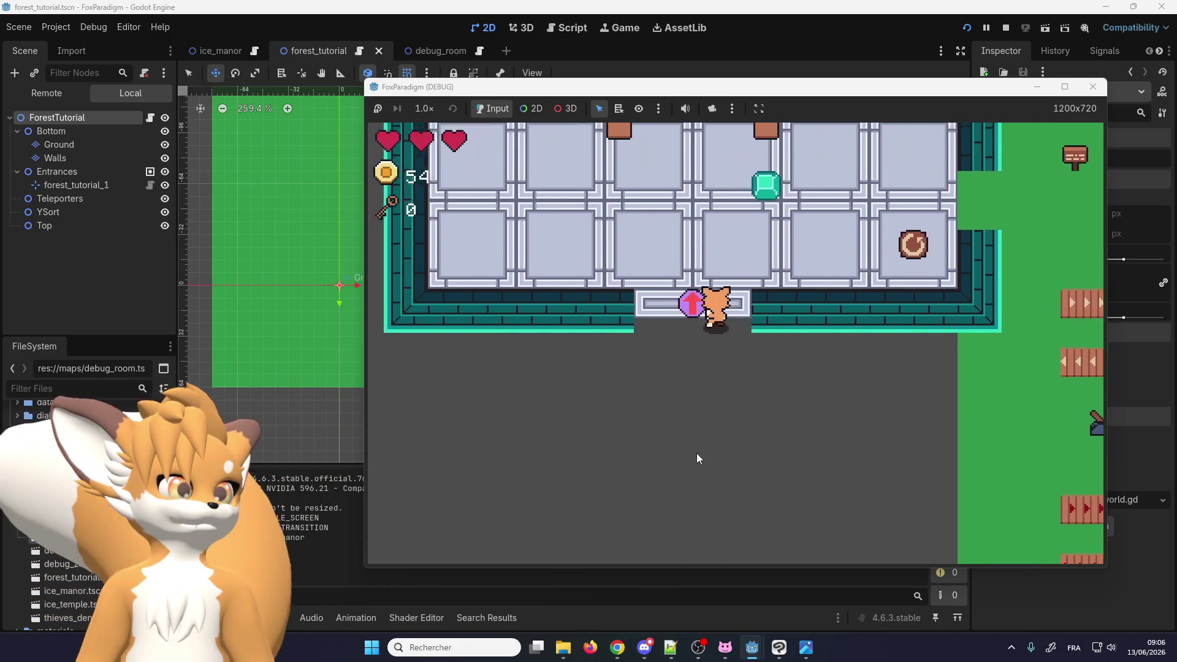
{"action": "key", "text": "Up"}
{"action": "key", "text": "Right"}
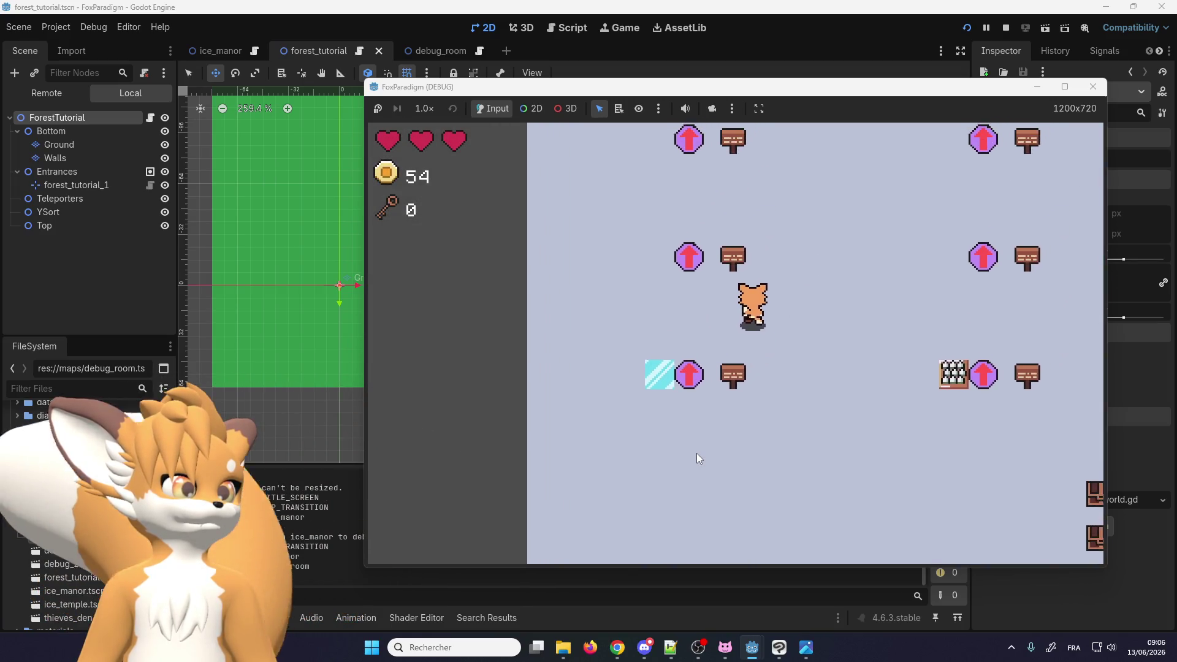
{"action": "key", "text": "Up"}
{"action": "key", "text": "Right"}
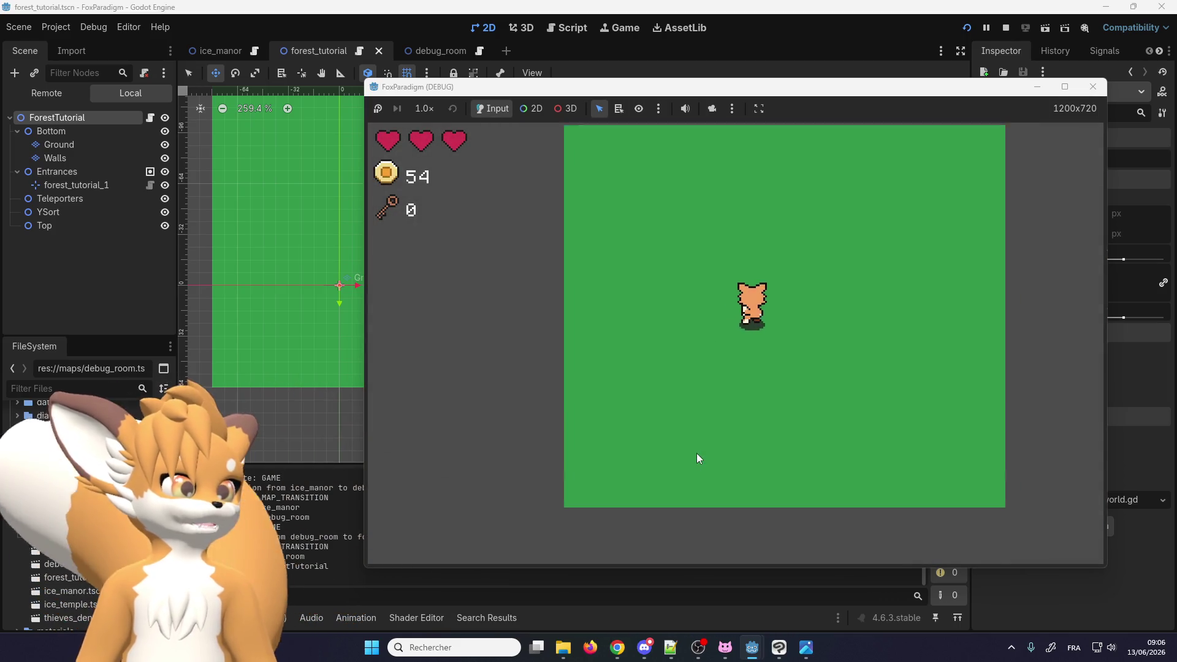
{"action": "key", "text": "Left"}
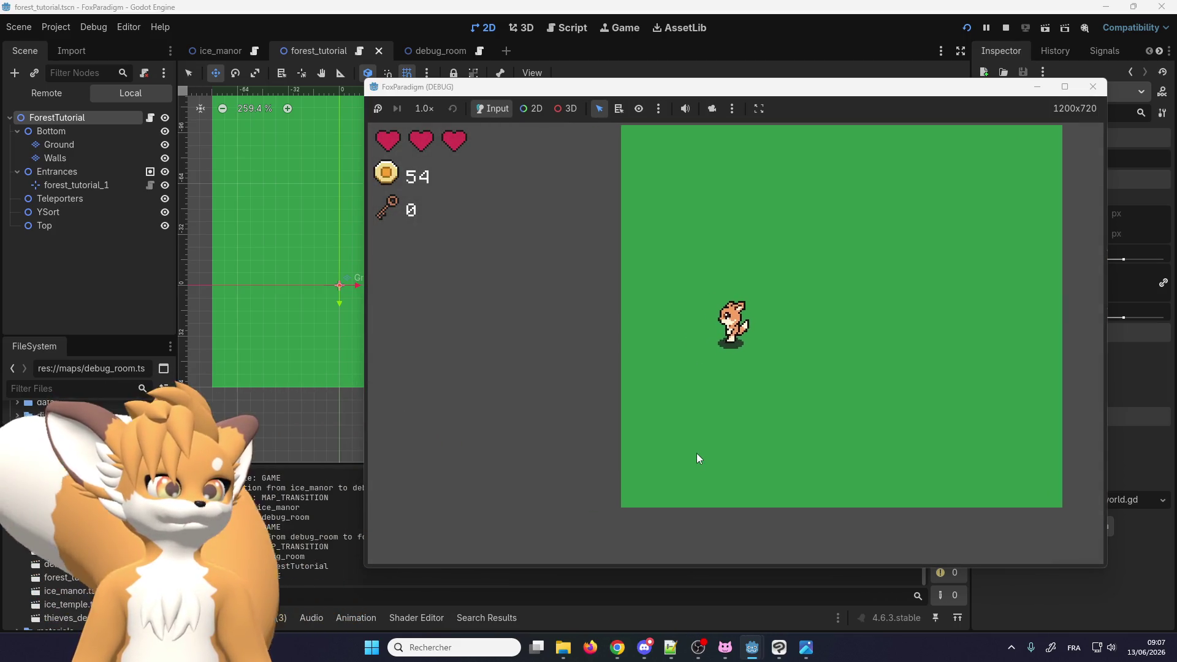
{"action": "key", "text": "Right"}
{"action": "key", "text": "Left"}
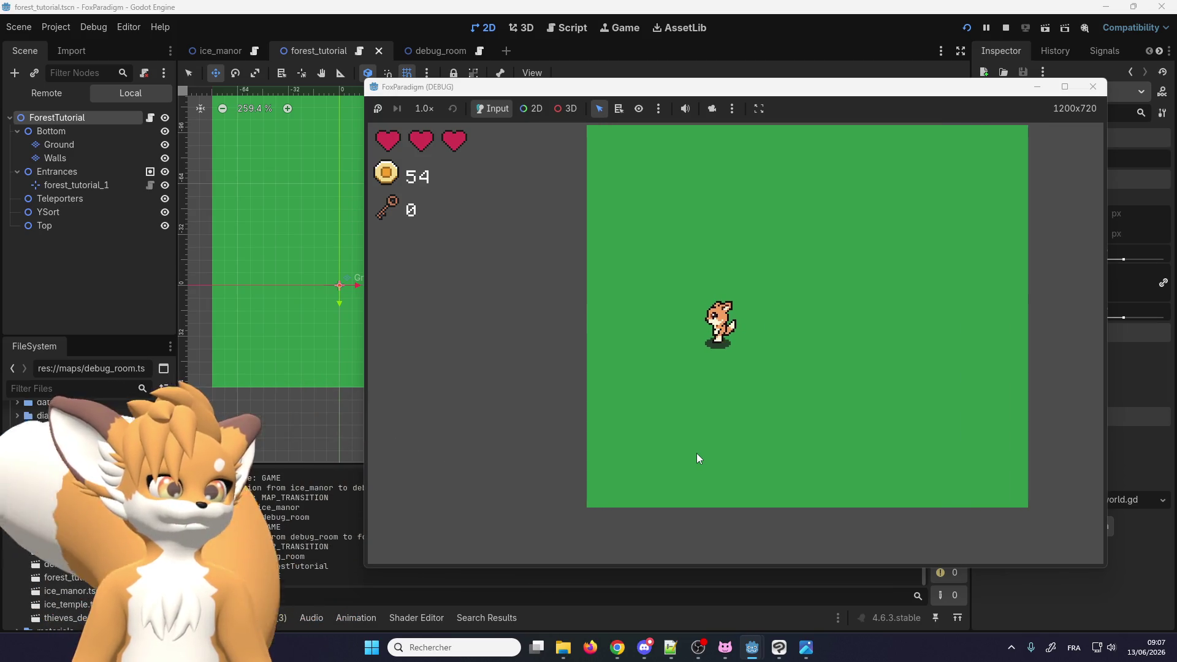
{"action": "left_click", "coordinate": [1094, 86]}
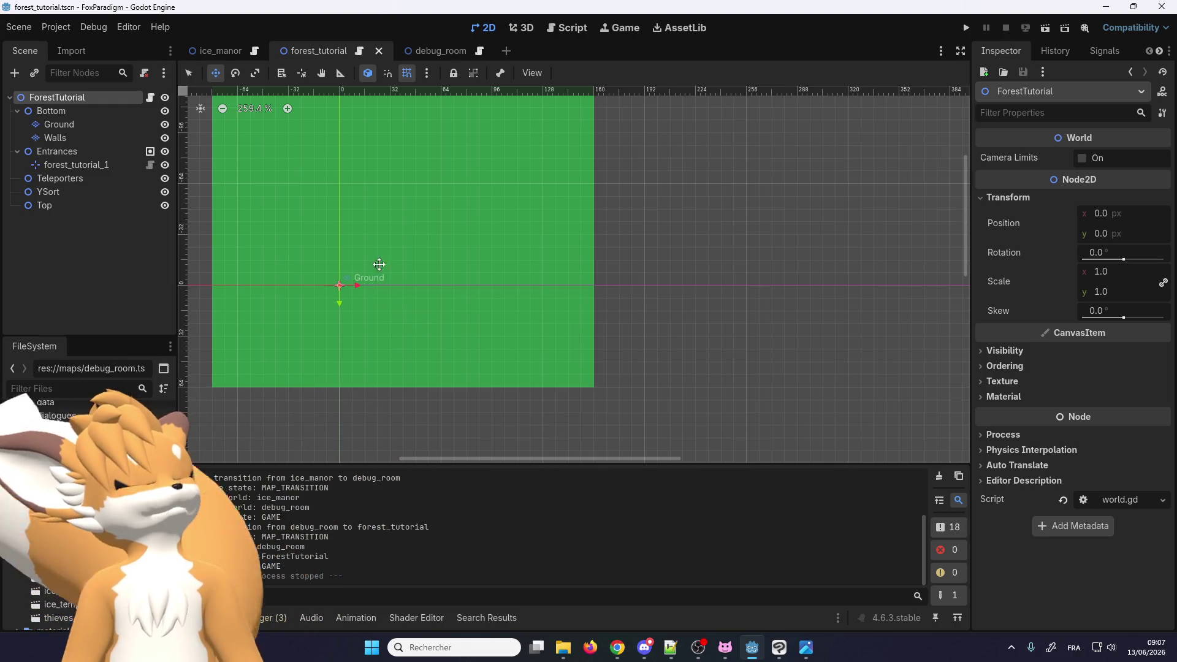
Zoom the canvas out and select the Ground layer to paint with floor_grass.png tiles
{"action": "scroll", "coordinate": [377, 221], "scroll_direction": "down", "scroll_amount": 2}
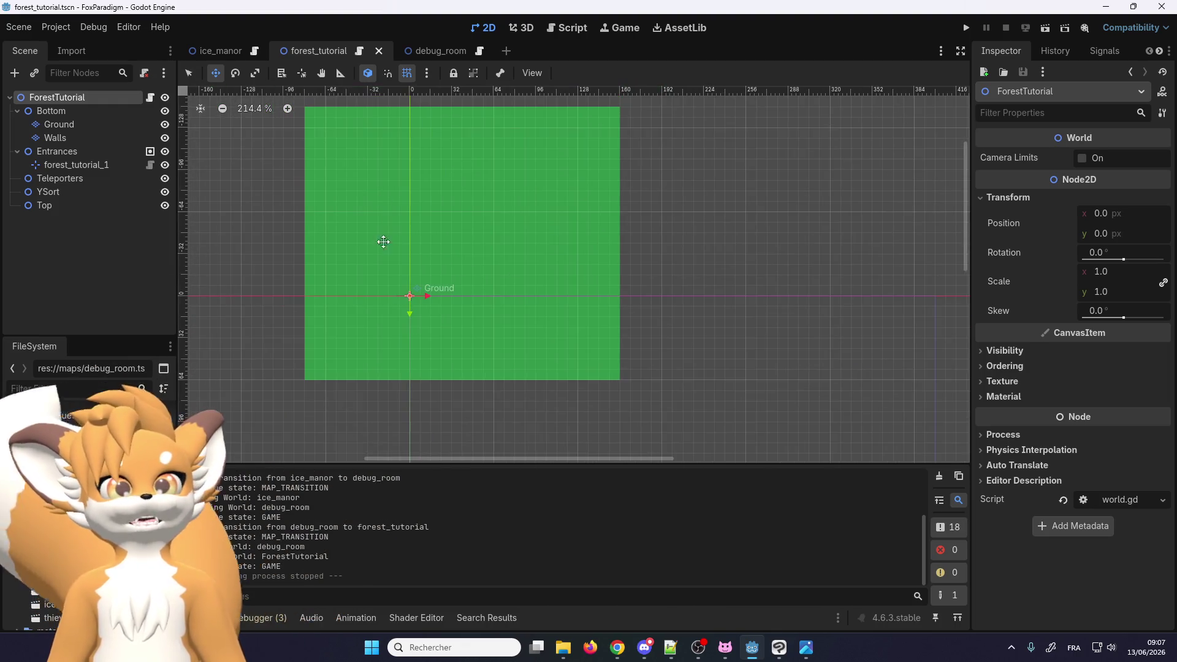
{"action": "scroll", "coordinate": [453, 218], "scroll_direction": "down", "scroll_amount": 3}
{"action": "scroll", "coordinate": [407, 163], "scroll_direction": "up", "scroll_amount": 3}
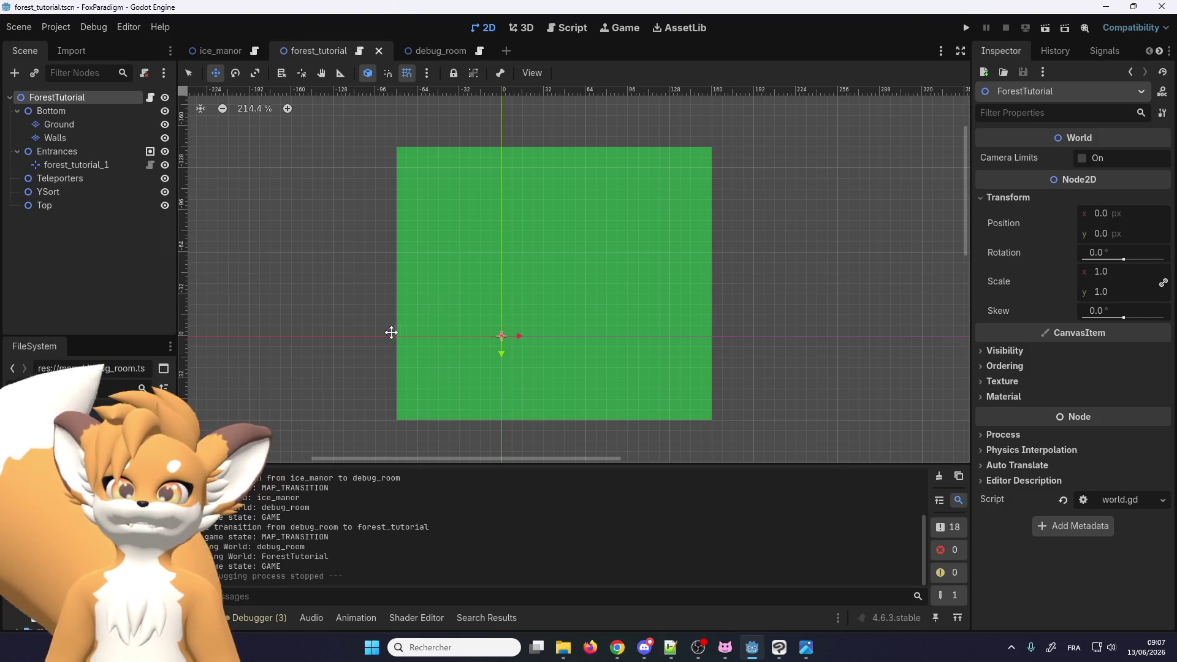
{"action": "scroll", "coordinate": [393, 325], "scroll_direction": "down", "scroll_amount": 1}
{"action": "scroll", "coordinate": [393, 325], "scroll_direction": "right", "scroll_amount": 1}
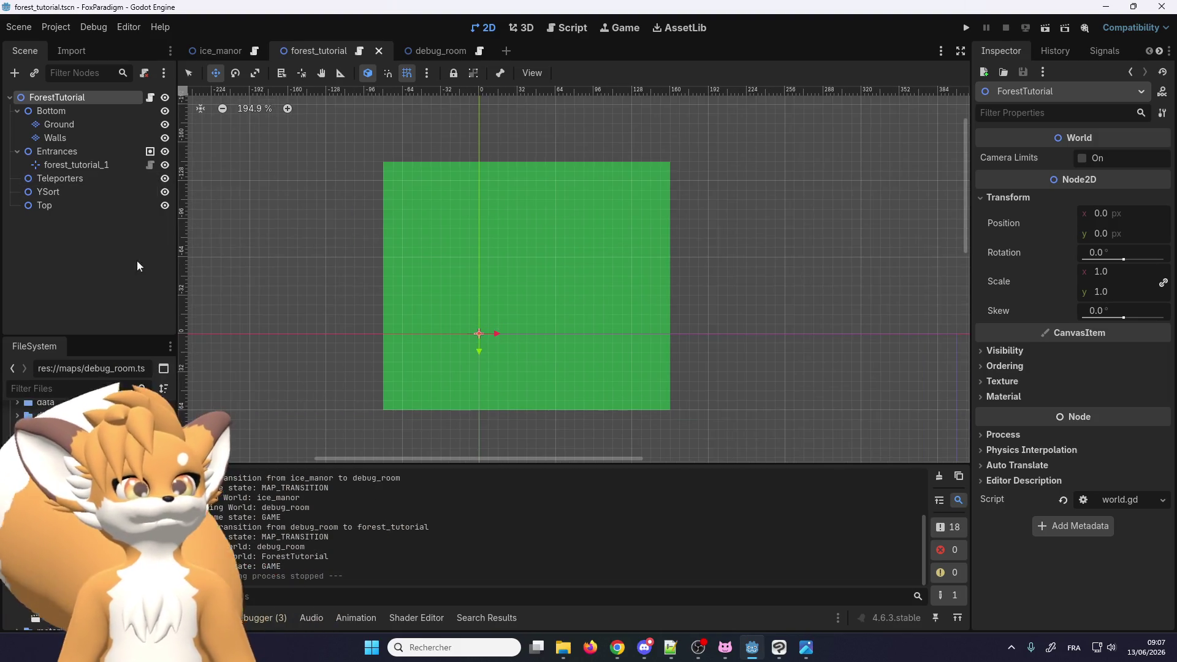
{"action": "scroll", "coordinate": [381, 266], "scroll_direction": "down", "scroll_amount": 2}
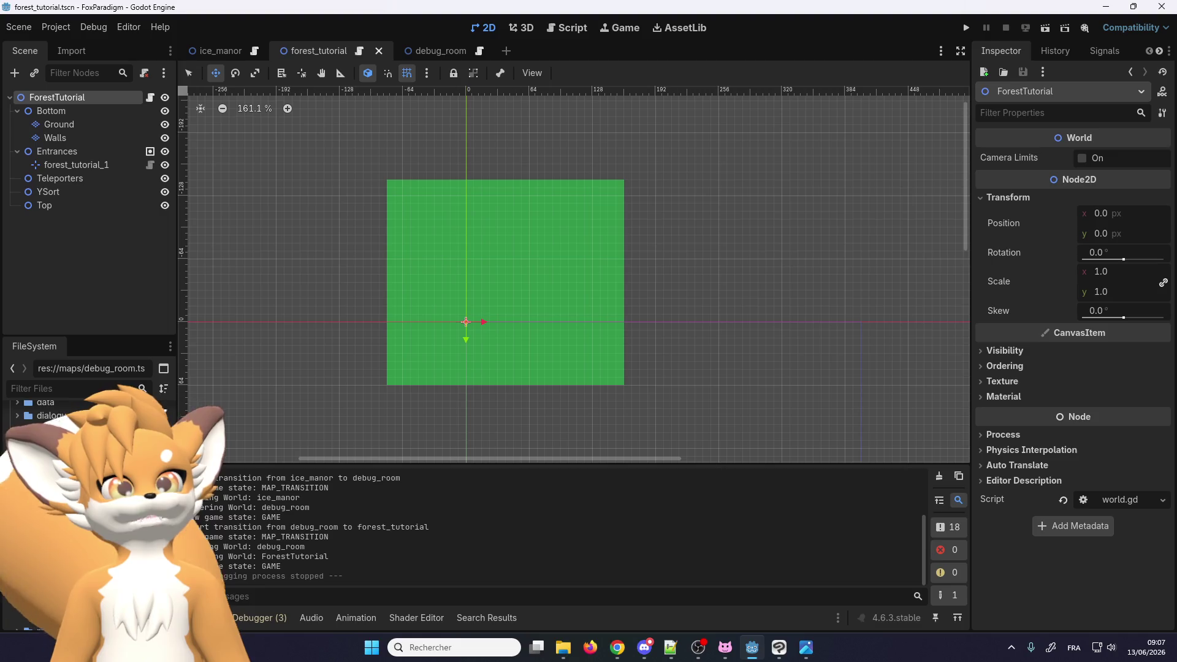
{"action": "left_click", "coordinate": [99, 124]}
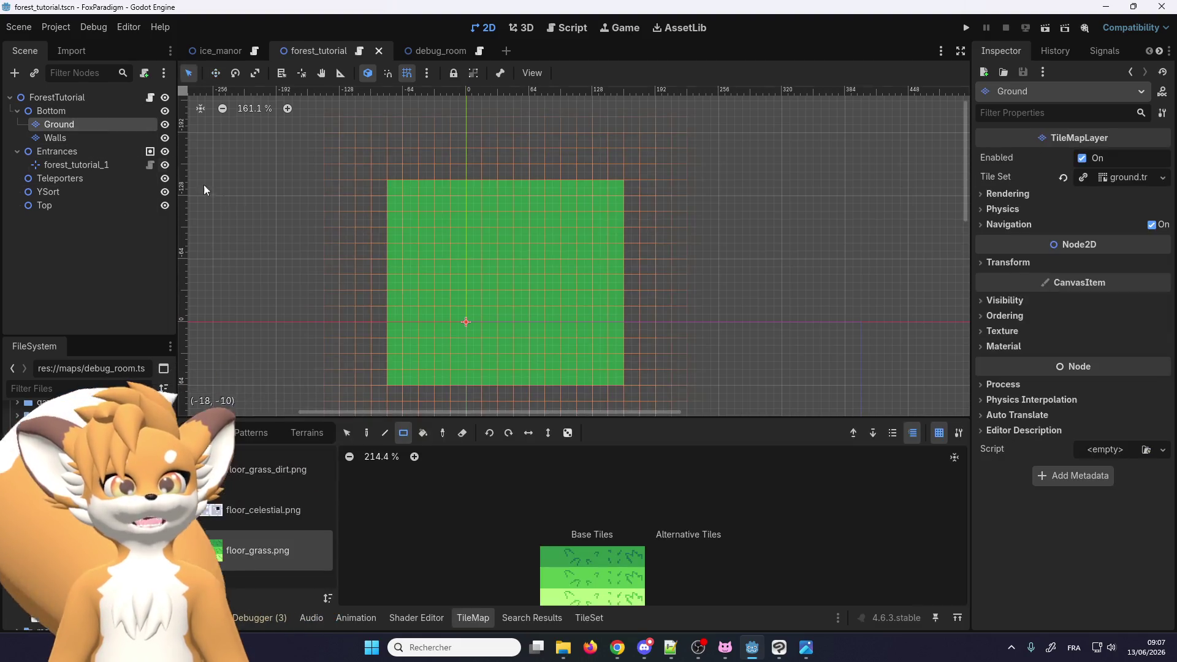
Pick the top-left grass tile and paint a large grass rectangle
{"action": "scroll", "coordinate": [579, 596], "scroll_direction": "down", "scroll_amount": 2}
{"action": "left_click", "coordinate": [541, 550]}
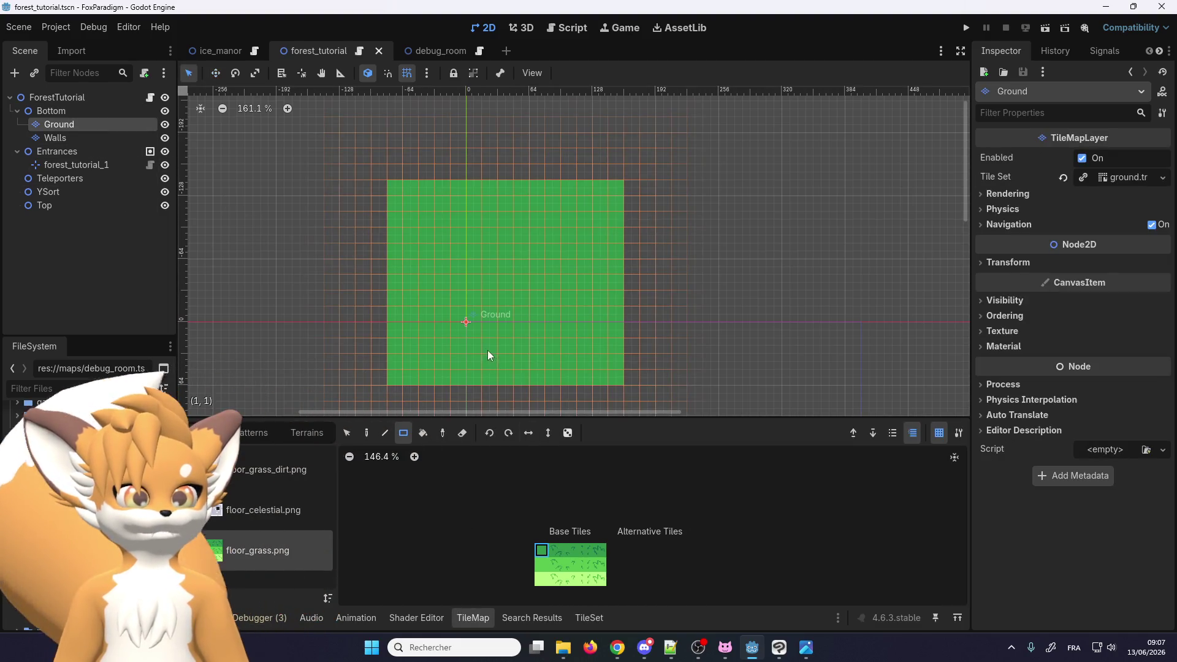
{"action": "scroll", "coordinate": [446, 264], "scroll_direction": "down", "scroll_amount": 4}
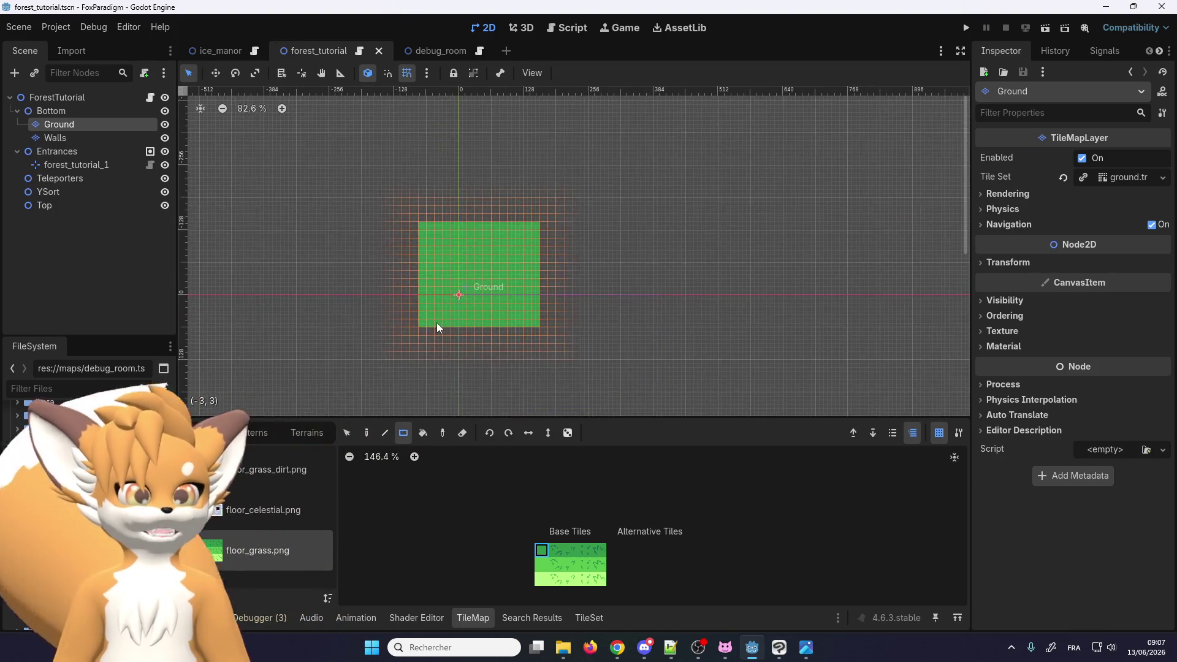
{"action": "scroll", "coordinate": [395, 344], "scroll_direction": "down", "scroll_amount": 1}
{"action": "mouse_move", "coordinate": [379, 357]}
{"action": "left_mouse_down"}
{"action": "mouse_move", "coordinate": [656, 116]}
{"action": "mouse_move", "coordinate": [697, 105]}
{"action": "left_mouse_up"}
Paint more grass rectangles extending the ground upward and to the right
{"action": "scroll", "coordinate": [484, 346], "scroll_direction": "down", "scroll_amount": 6}
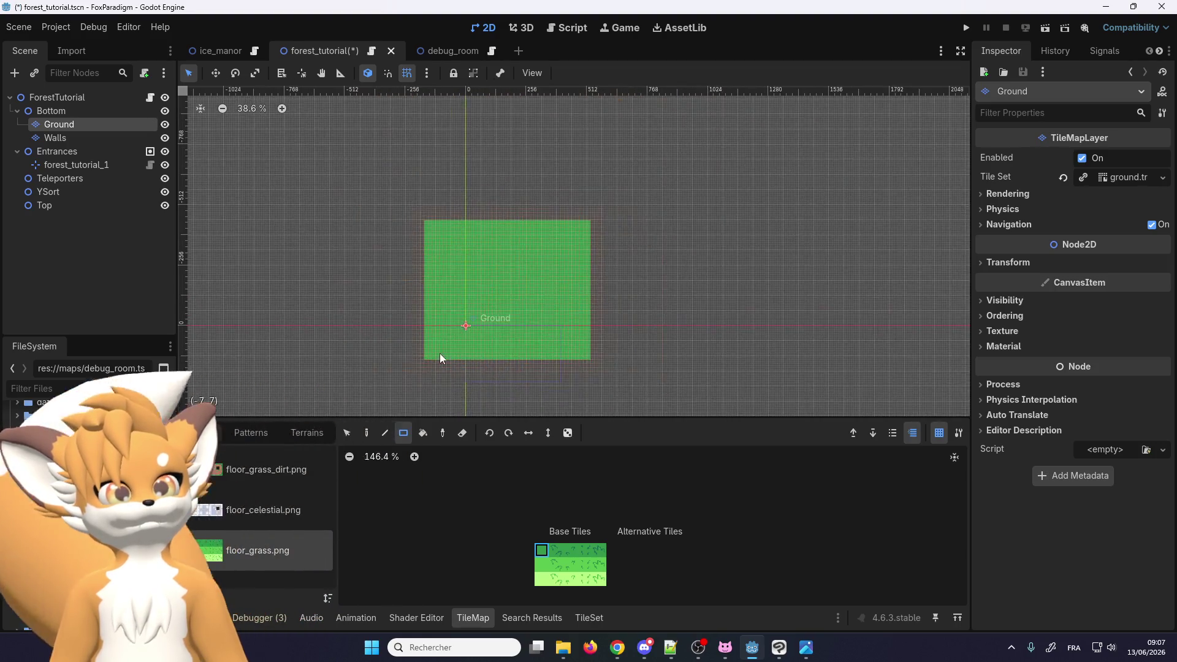
{"action": "left_click_drag", "start_coordinate": [425, 356], "coordinate": [608, 141]}
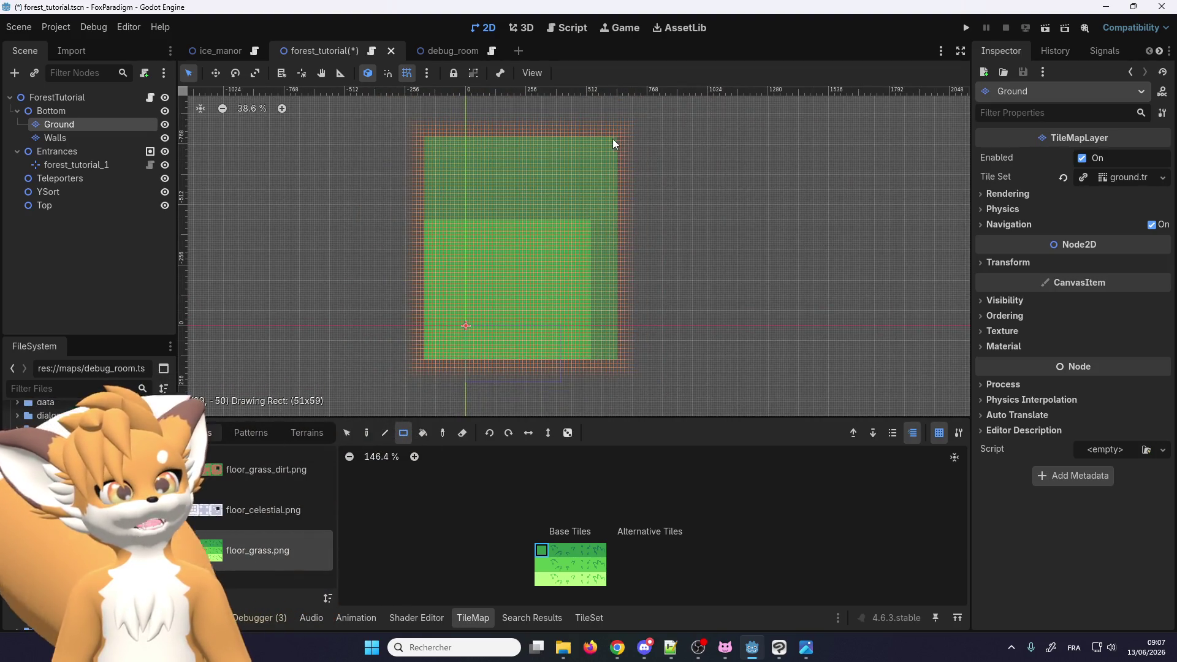
{"action": "scroll", "coordinate": [553, 281], "scroll_direction": "up", "scroll_amount": 2}
{"action": "scroll", "coordinate": [492, 290], "scroll_direction": "up", "scroll_amount": 8}
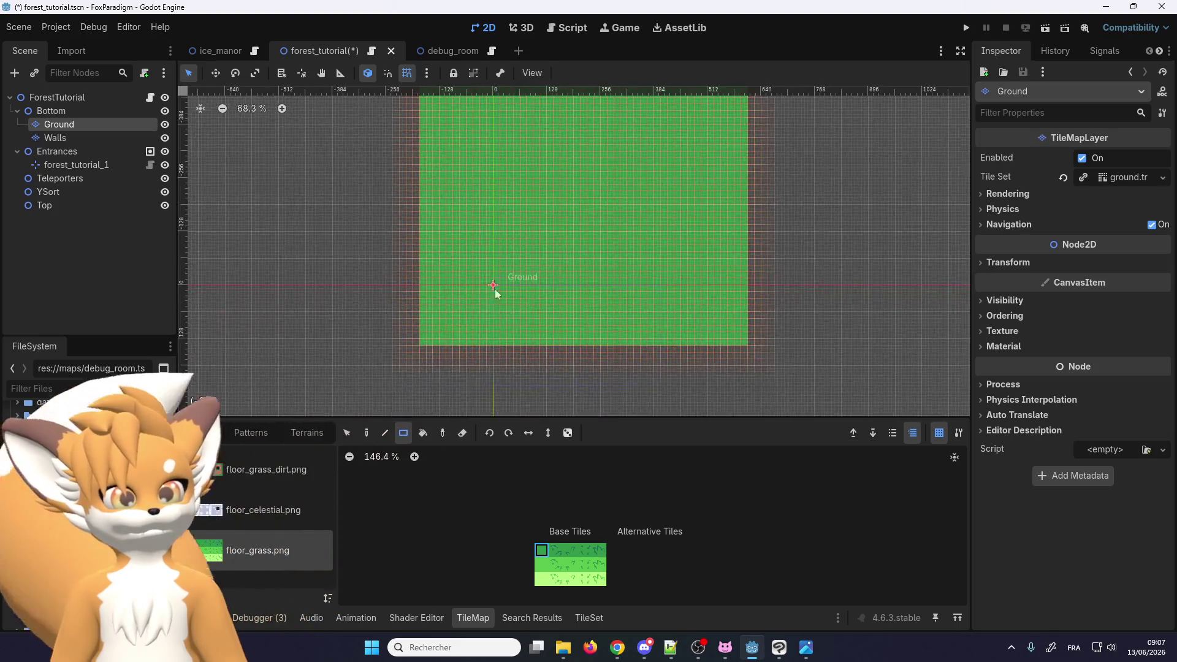
{"action": "scroll", "coordinate": [457, 374], "scroll_direction": "down", "scroll_amount": 10}
{"action": "scroll", "coordinate": [450, 343], "scroll_direction": "down", "scroll_amount": 2}
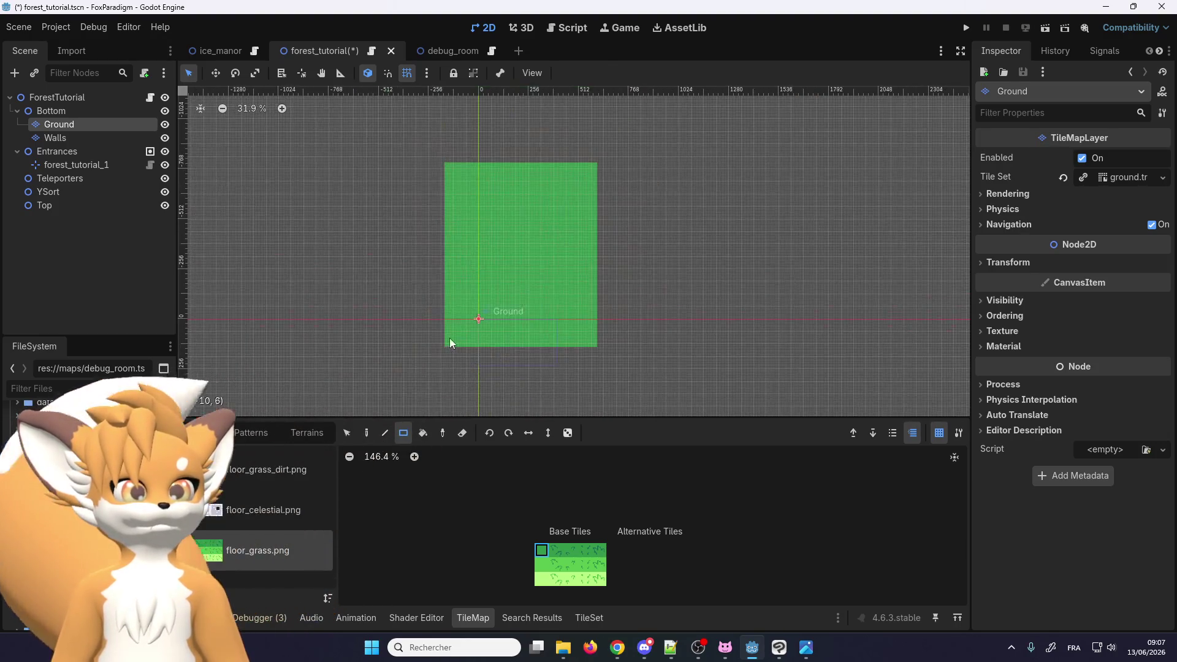
{"action": "left_click_drag", "start_coordinate": [445, 356], "coordinate": [625, 114]}
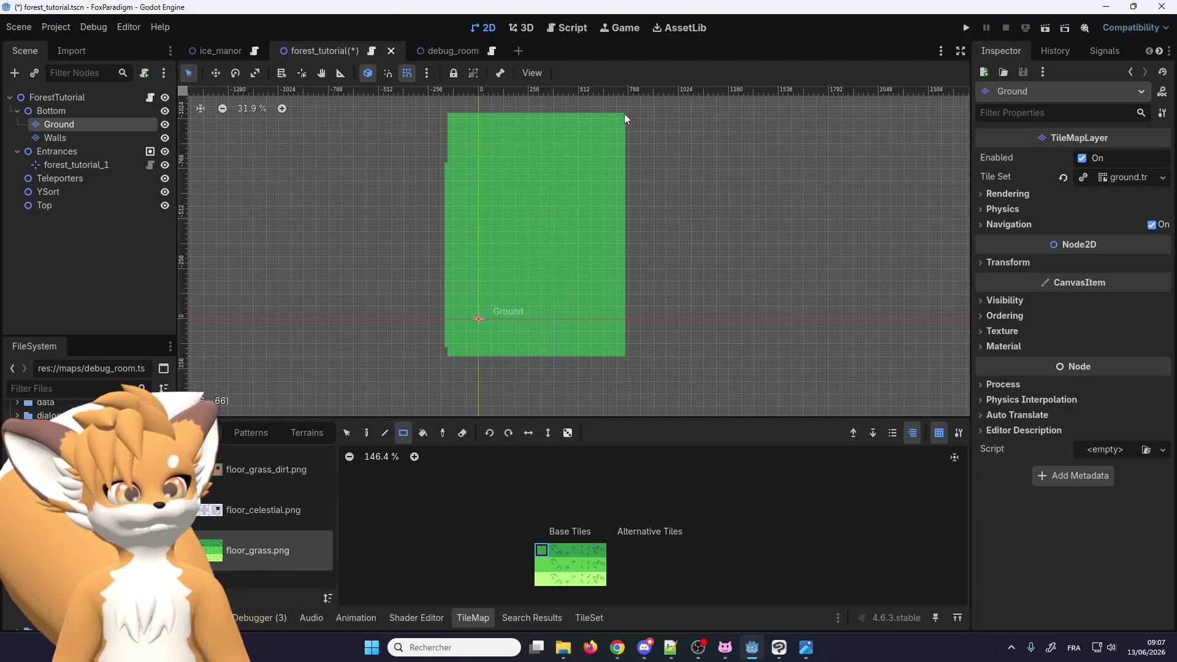
{"action": "left_click_drag", "start_coordinate": [432, 363], "coordinate": [650, 97]}
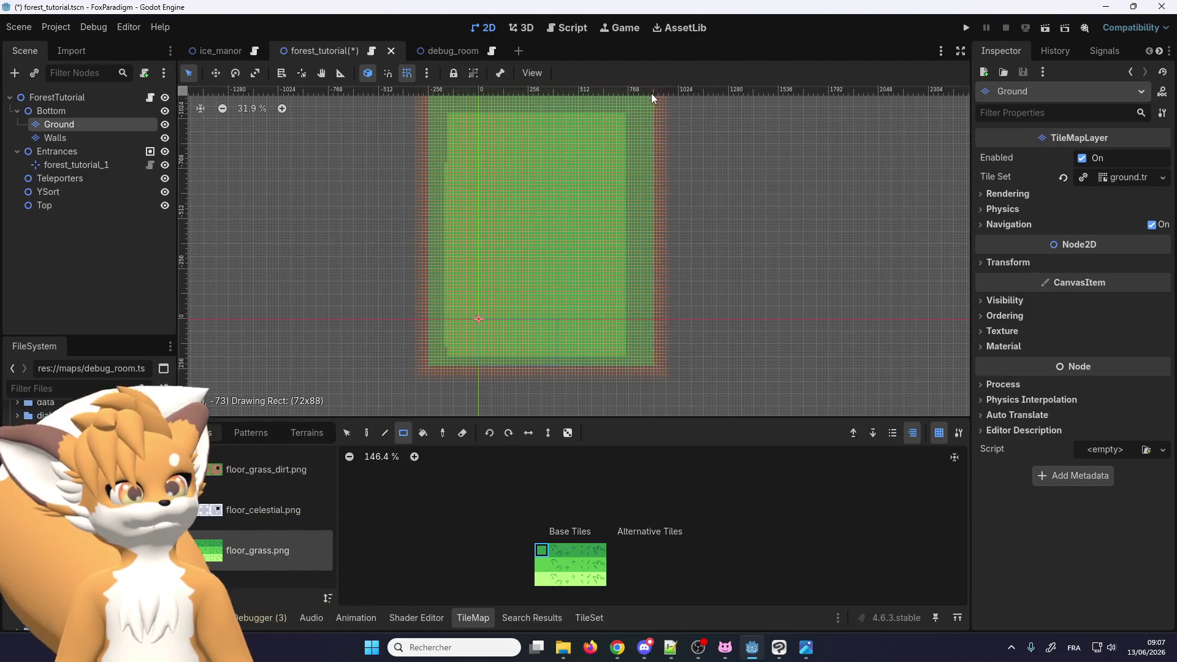
{"action": "scroll", "coordinate": [431, 326], "scroll_direction": "up", "scroll_amount": 2}
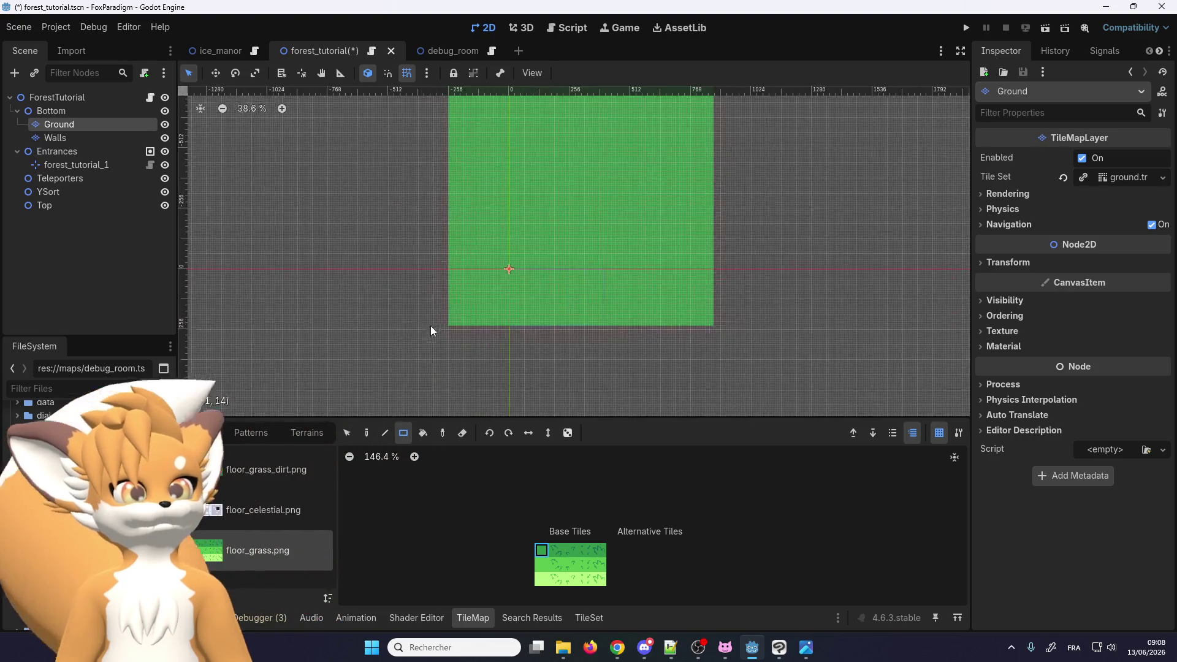
{"action": "scroll", "coordinate": [525, 263], "scroll_direction": "up", "scroll_amount": 6}
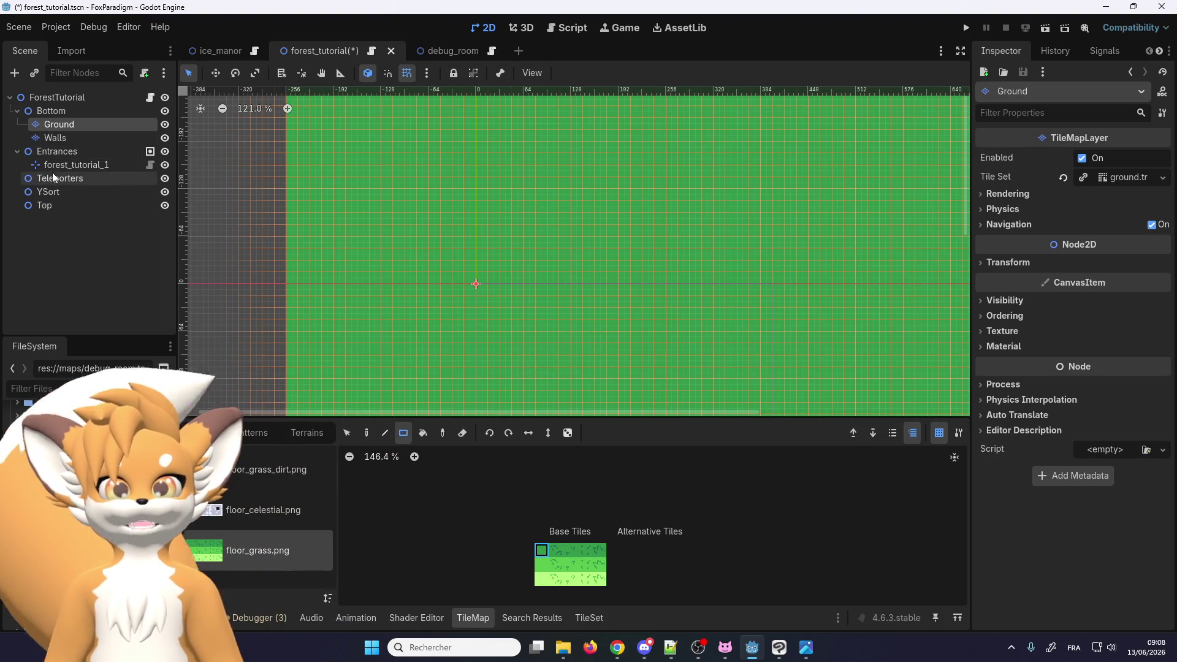
Add a TileMapLayer child node under YSort
{"action": "left_click", "coordinate": [43, 192]}
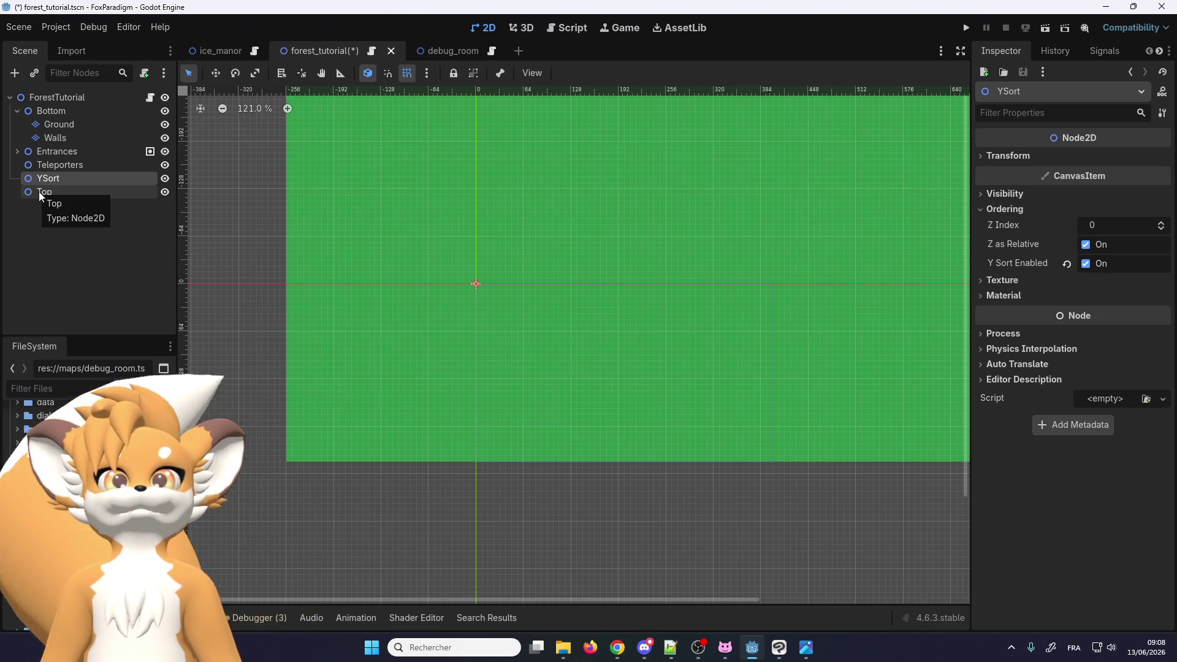
{"action": "double_click", "coordinate": [50, 180]}
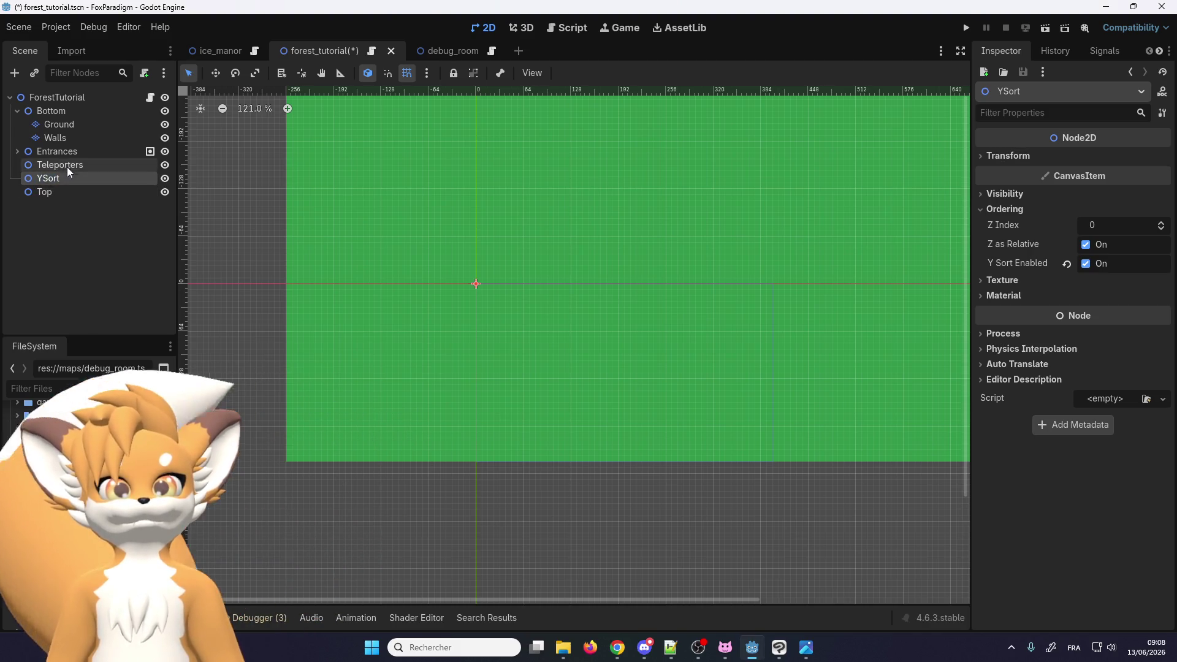
{"action": "left_click", "coordinate": [78, 165]}
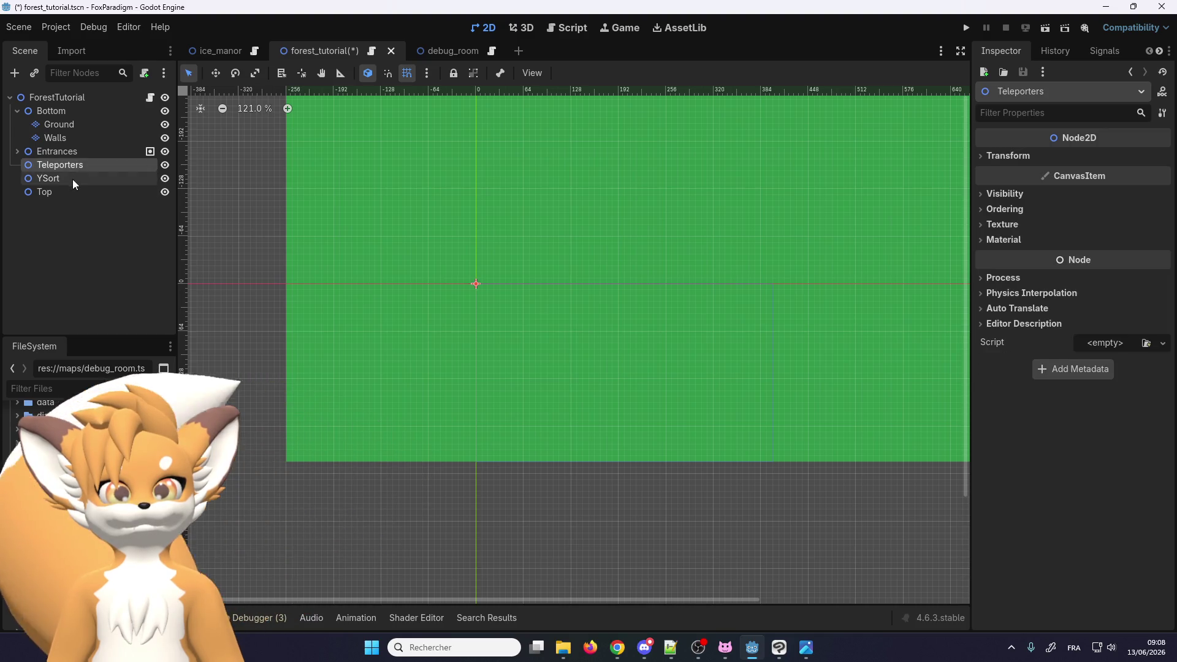
{"action": "right_click", "coordinate": [67, 179]}
{"action": "left_click", "coordinate": [100, 192]}
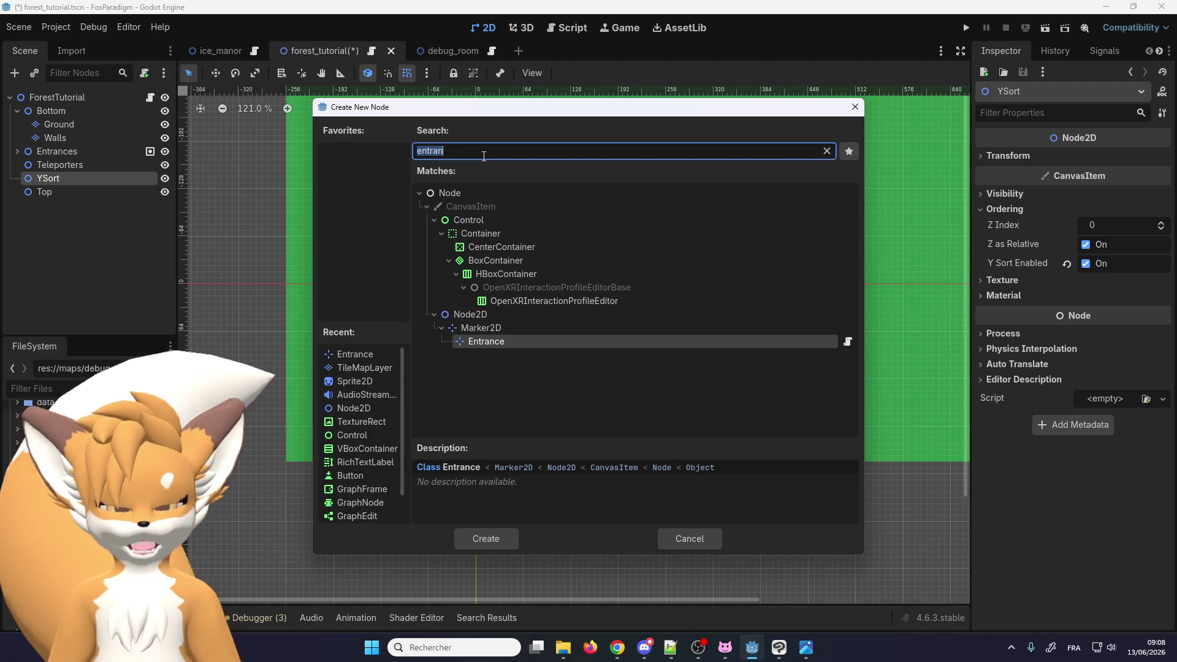
{"action": "type", "text": "til"}
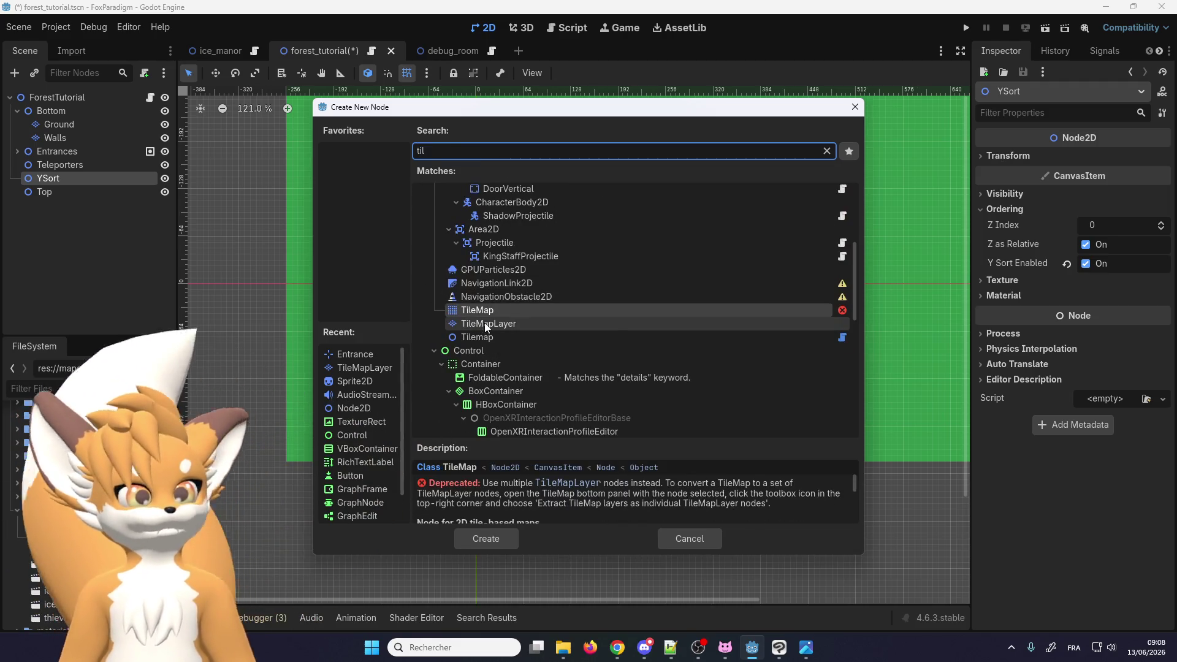
{"action": "left_click", "coordinate": [486, 323]}
{"action": "double_click", "coordinate": [494, 322]}
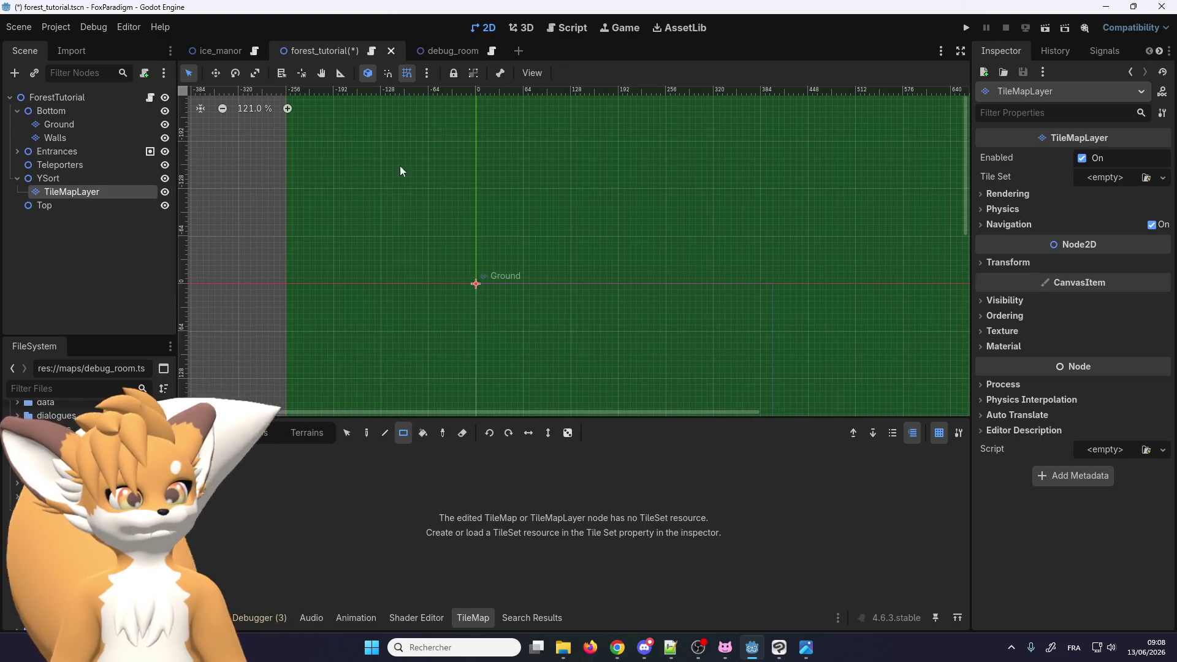
Load the existing overlay tile set into the new layer
{"action": "left_click", "coordinate": [1162, 178]}
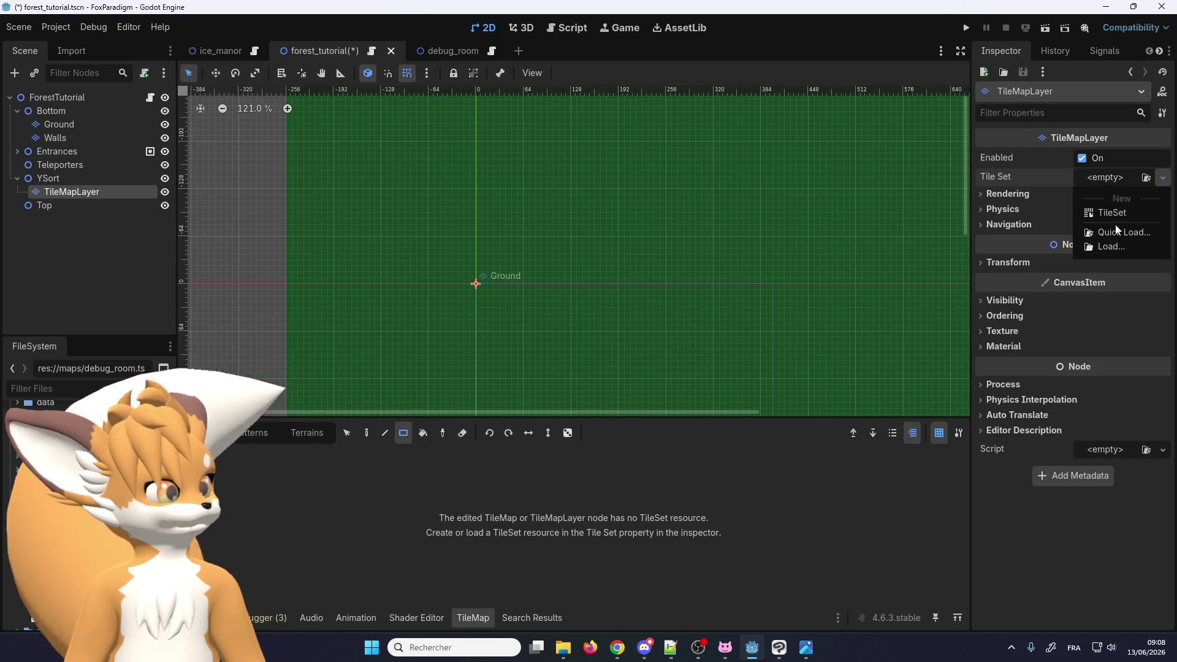
{"action": "left_click", "coordinate": [1124, 232]}
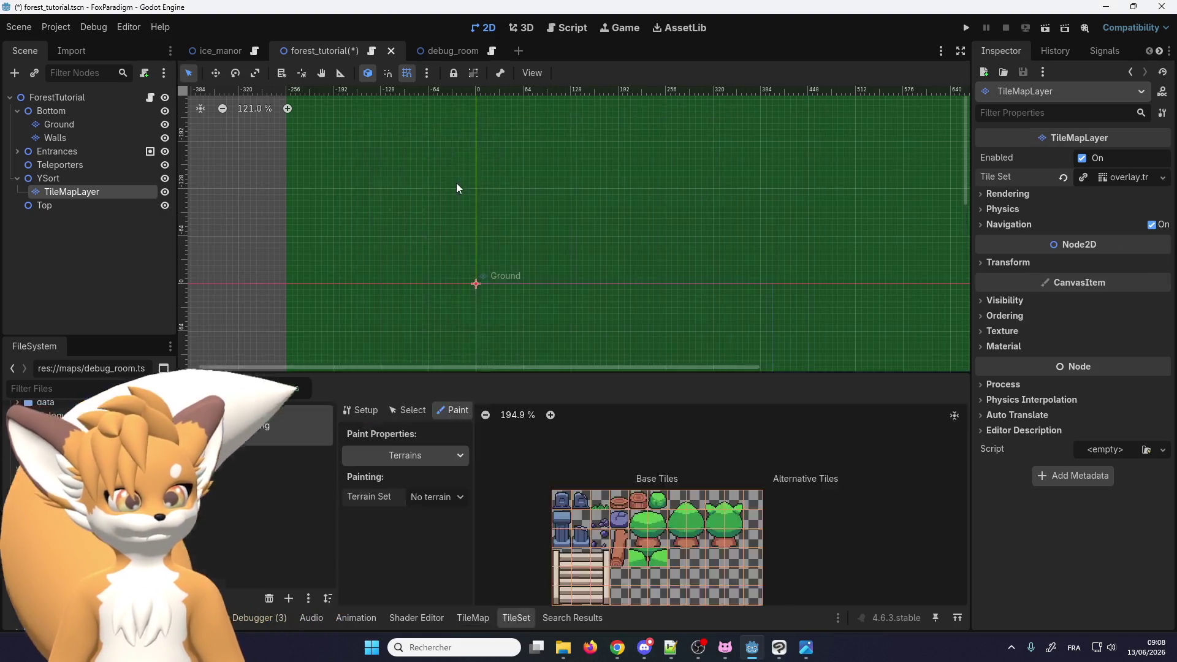
{"action": "left_click", "coordinate": [456, 182]}
{"action": "left_click", "coordinate": [521, 241]}
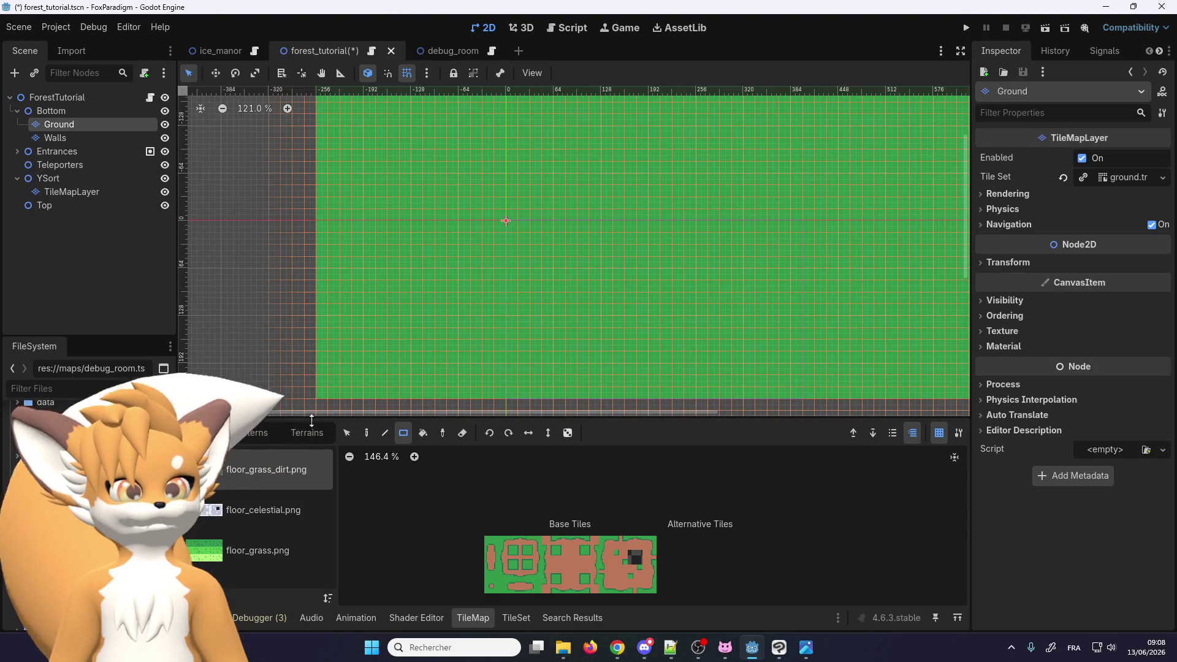
Rename the tile layer under YSort to Overlay
{"action": "left_click", "coordinate": [76, 192]}
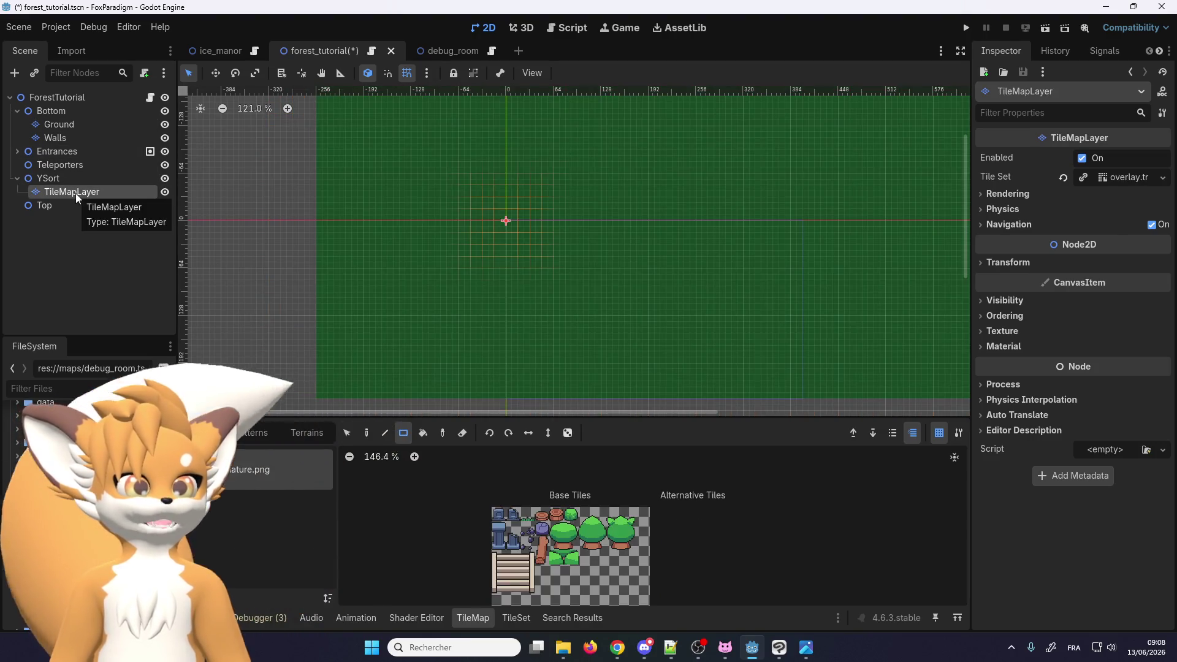
{"action": "scroll", "coordinate": [479, 255], "scroll_direction": "up", "scroll_amount": 1}
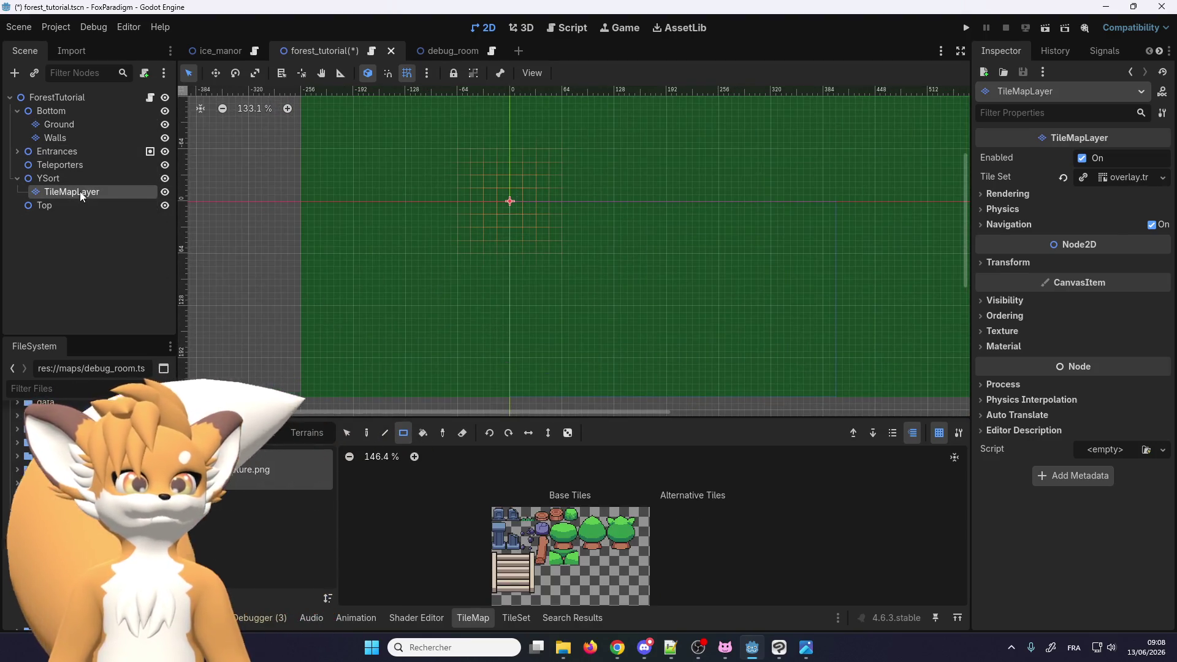
{"action": "double_click", "coordinate": [79, 192]}
{"action": "type", "text": "Overlay"}
{"action": "key", "text": "Return"}
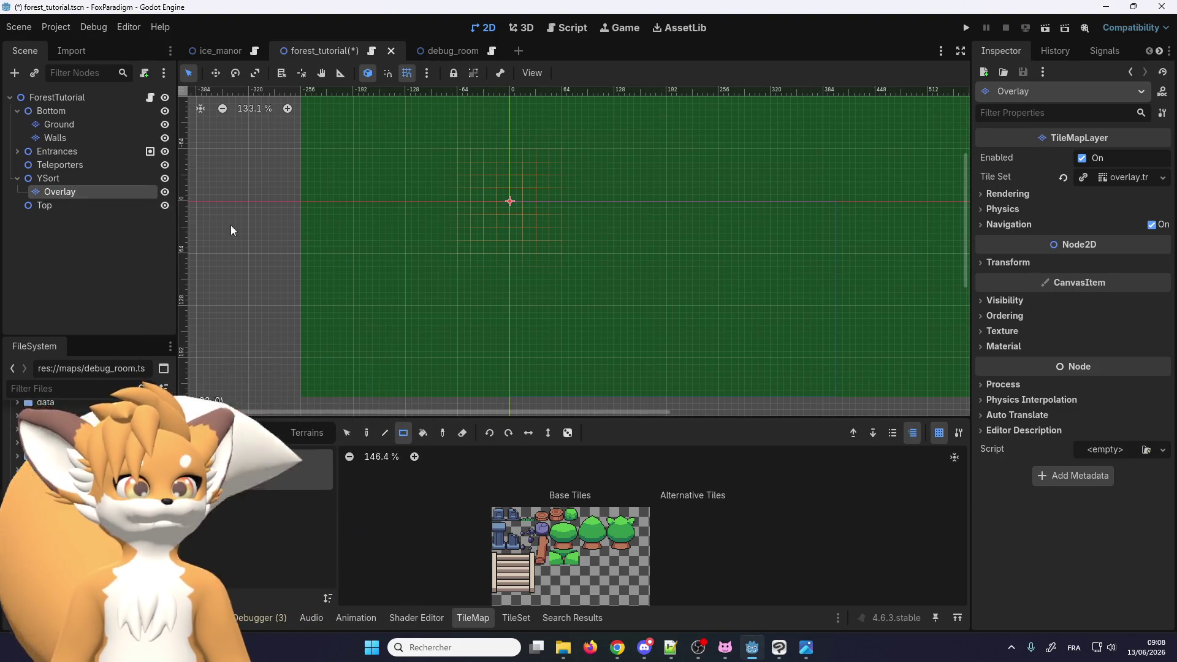
Select a multi-tile tree block from the overlay atlas
{"action": "left_click", "coordinate": [571, 544]}
{"action": "left_click_drag", "start_coordinate": [571, 544], "coordinate": [556, 527]}
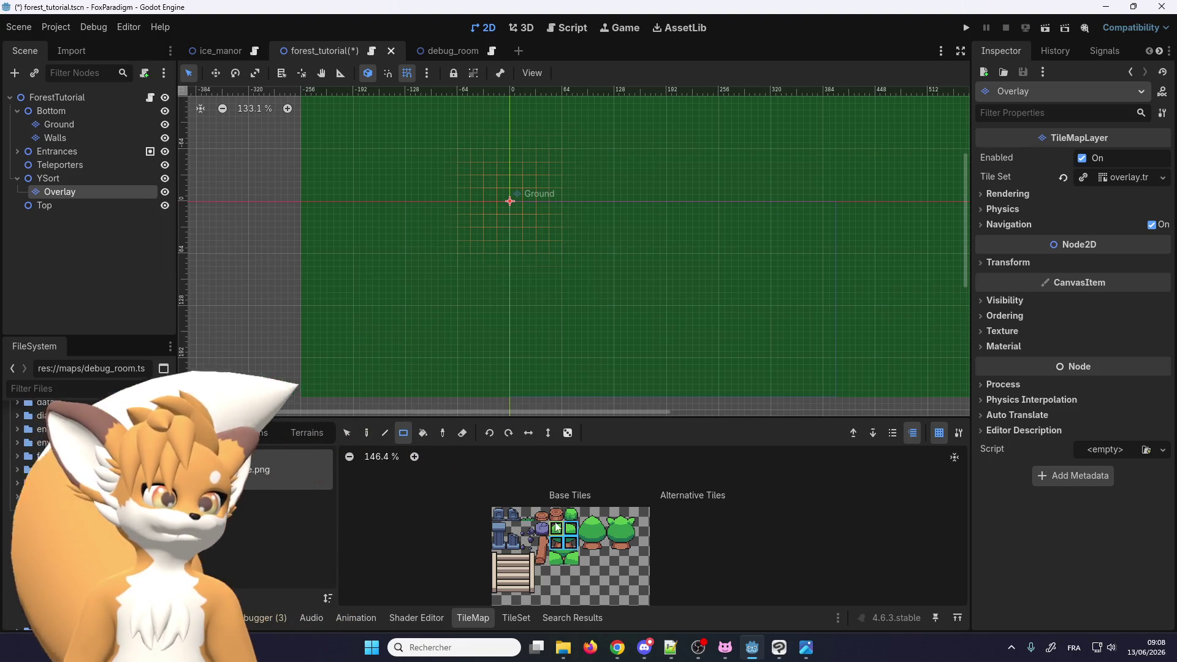
{"action": "scroll", "coordinate": [423, 328], "scroll_direction": "down", "scroll_amount": 3}
{"action": "scroll", "coordinate": [399, 367], "scroll_direction": "up", "scroll_amount": 8}
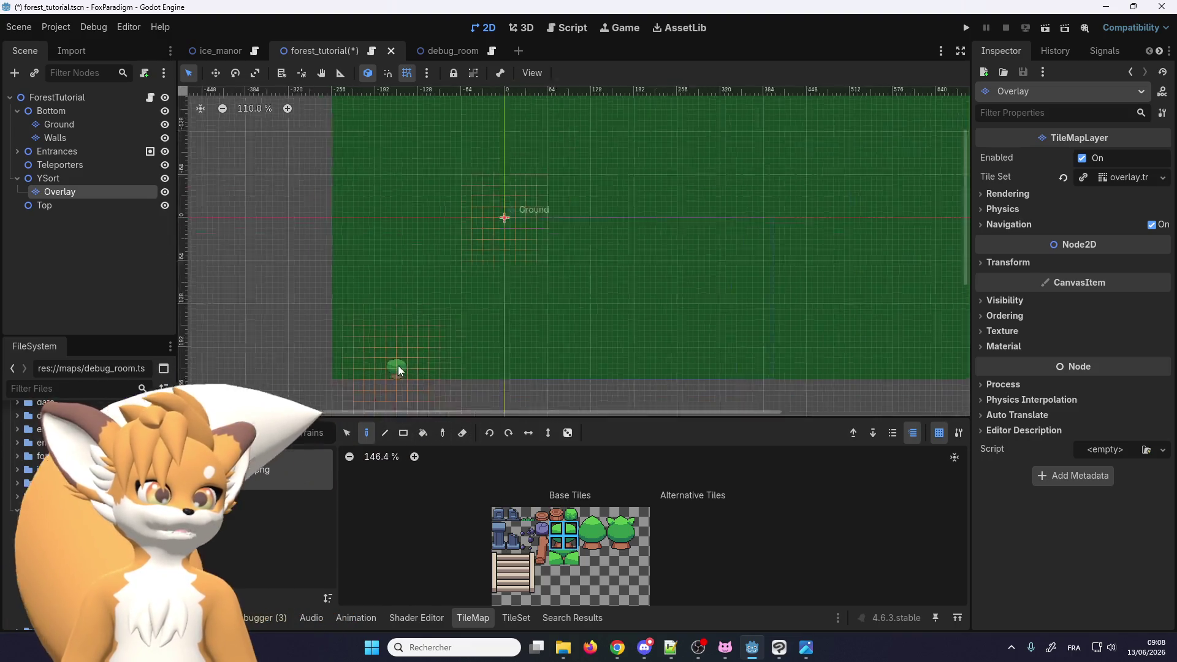
{"action": "scroll", "coordinate": [559, 559], "scroll_direction": "up", "scroll_amount": 1}
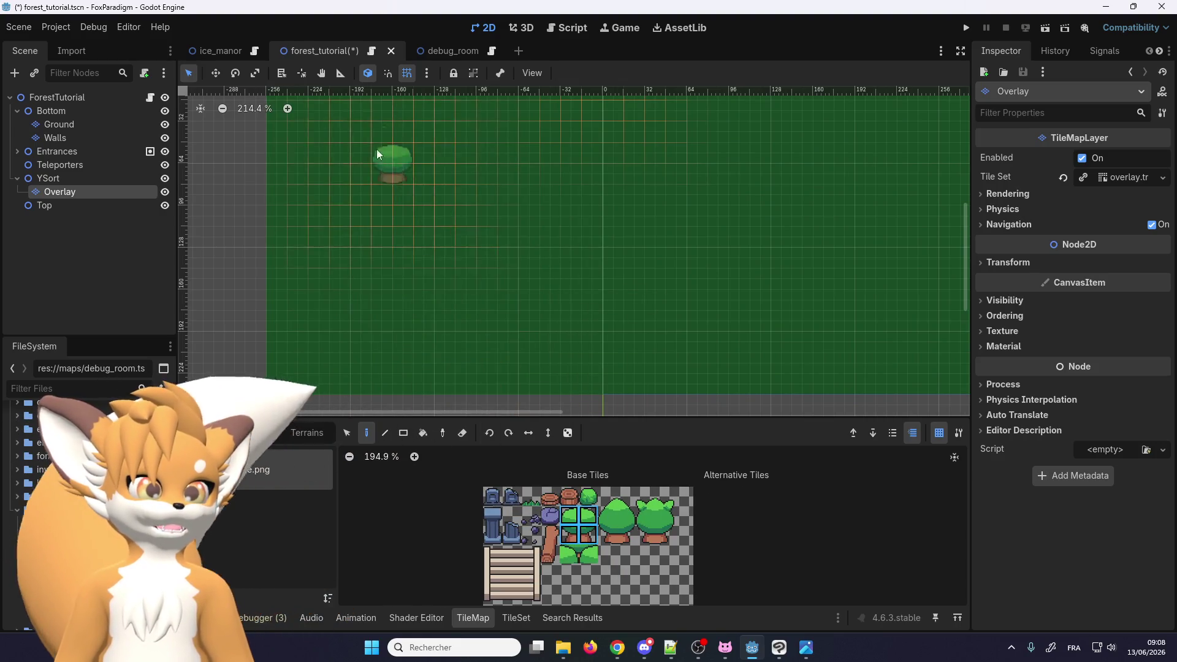
Switch to the ice_manor scene to use as a reference
{"action": "left_click", "coordinate": [216, 54]}
{"action": "scroll", "coordinate": [569, 282], "scroll_direction": "down", "scroll_amount": 2}
{"action": "scroll", "coordinate": [572, 285], "scroll_direction": "up", "scroll_amount": 4}
{"action": "scroll", "coordinate": [457, 306], "scroll_direction": "down", "scroll_amount": 1}
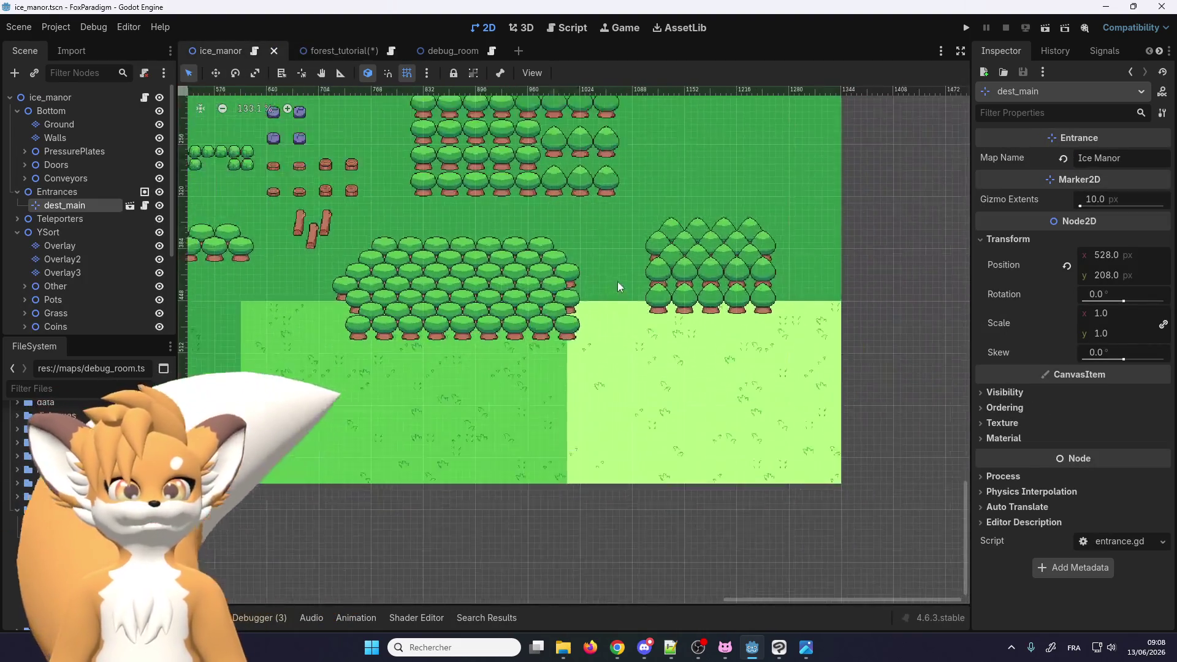
Examine ice_manor's tree layout and select its Overlay tile layer
{"action": "scroll", "coordinate": [479, 280], "scroll_direction": "up", "scroll_amount": 2}
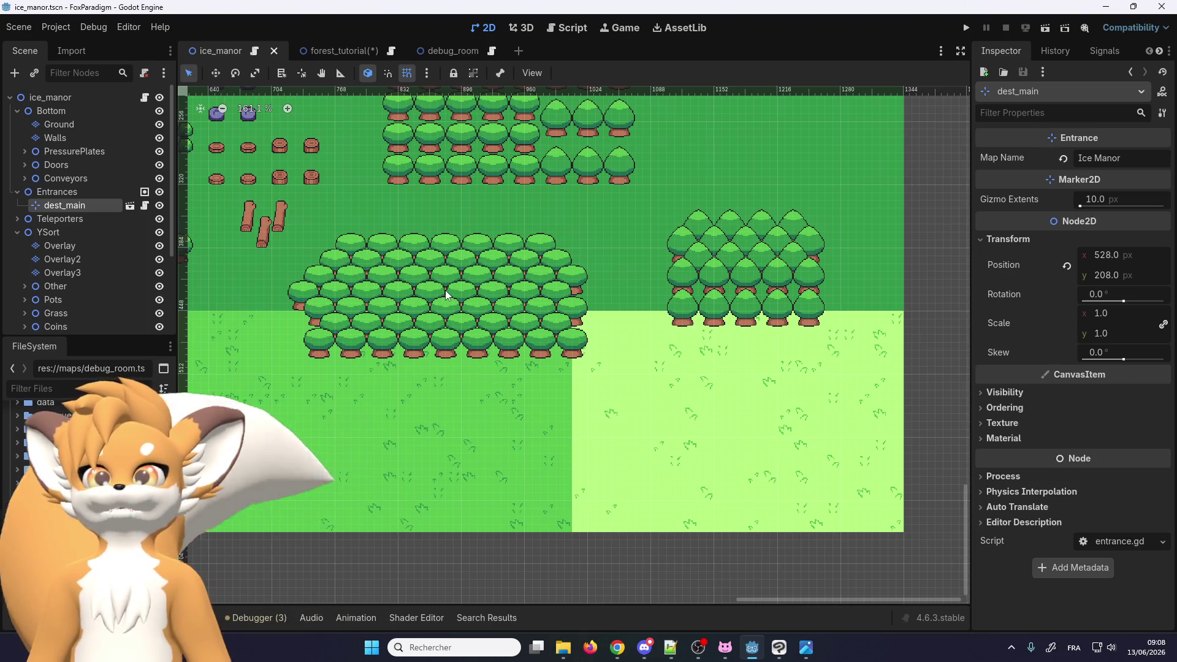
{"action": "scroll", "coordinate": [484, 283], "scroll_direction": "down", "scroll_amount": 1}
{"action": "scroll", "coordinate": [483, 283], "scroll_direction": "up", "scroll_amount": 5}
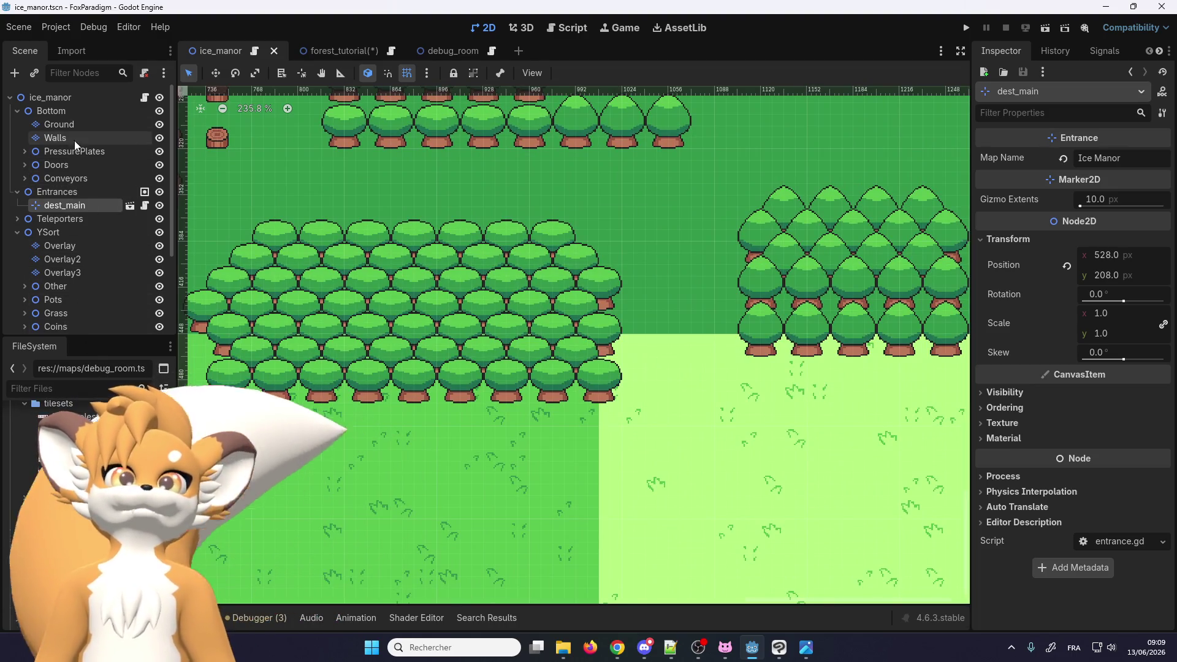
{"action": "scroll", "coordinate": [58, 209], "scroll_direction": "down", "scroll_amount": 3}
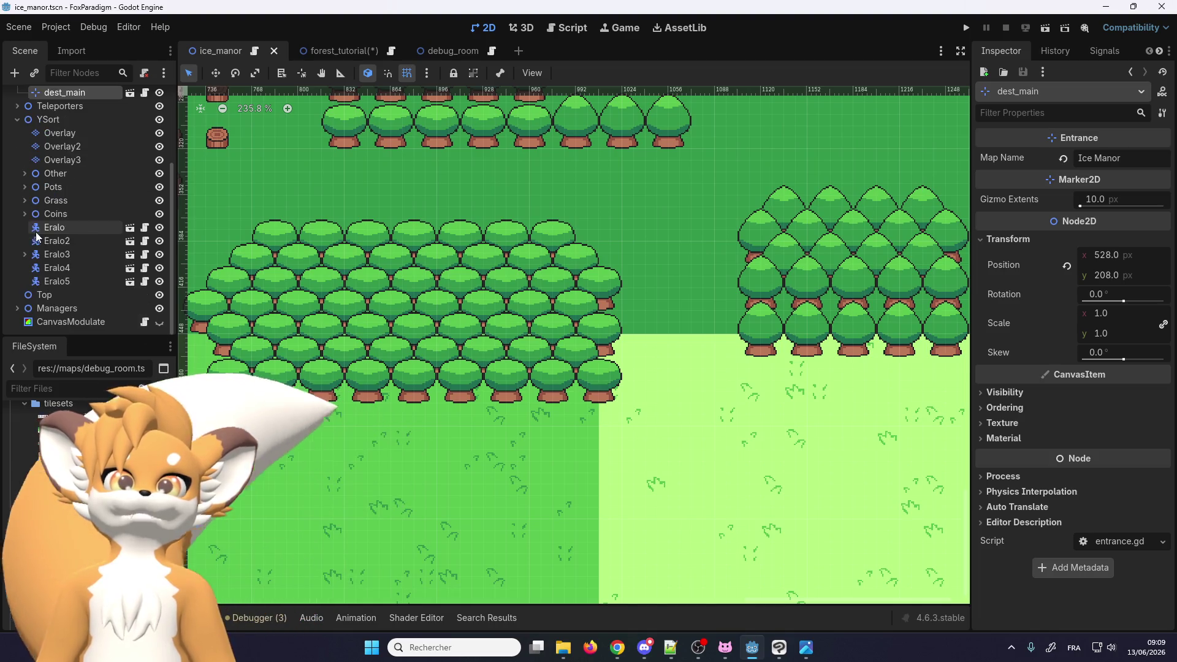
{"action": "scroll", "coordinate": [54, 226], "scroll_direction": "up", "scroll_amount": 2}
{"action": "scroll", "coordinate": [56, 217], "scroll_direction": "up", "scroll_amount": 1}
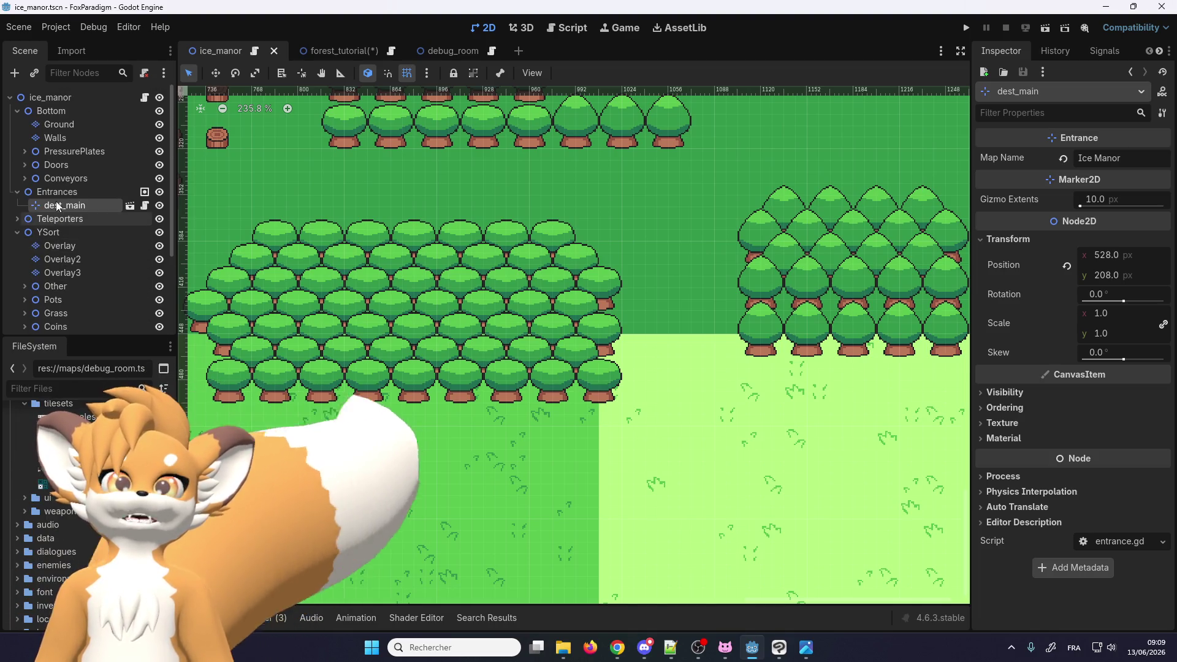
{"action": "left_click", "coordinate": [55, 248]}
Pick the two small bush tiles from the overlay atlas
{"action": "scroll", "coordinate": [517, 293], "scroll_direction": "down", "scroll_amount": 2}
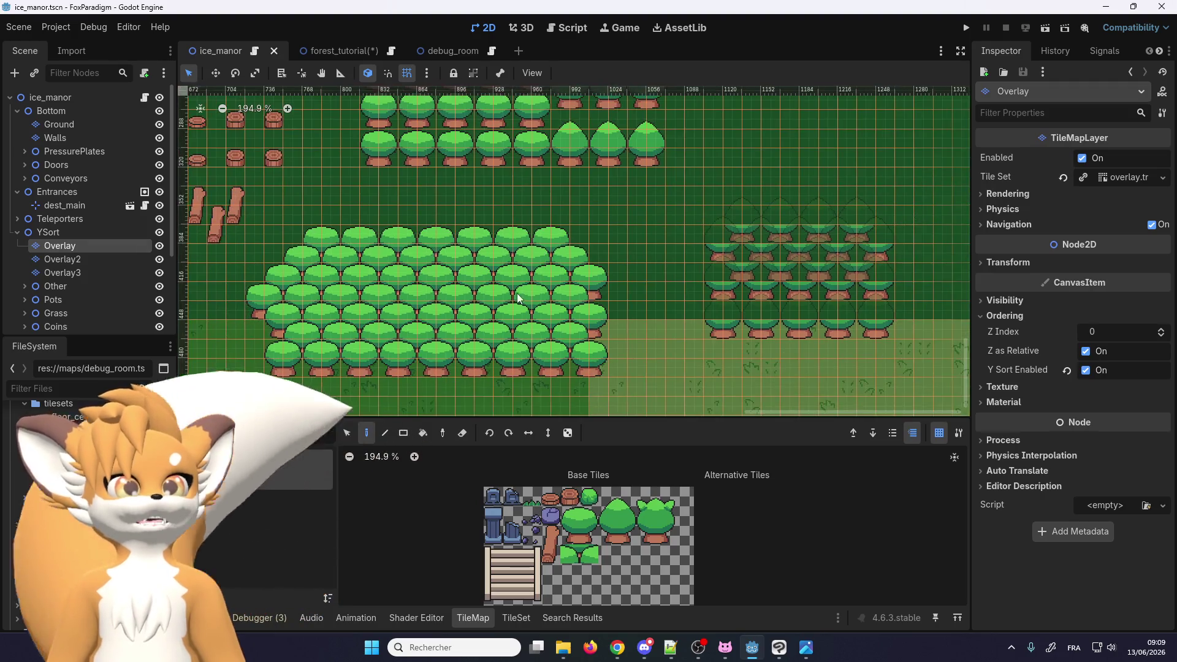
{"action": "scroll", "coordinate": [429, 365], "scroll_direction": "down", "scroll_amount": 2}
{"action": "scroll", "coordinate": [429, 365], "scroll_direction": "up", "scroll_amount": 3}
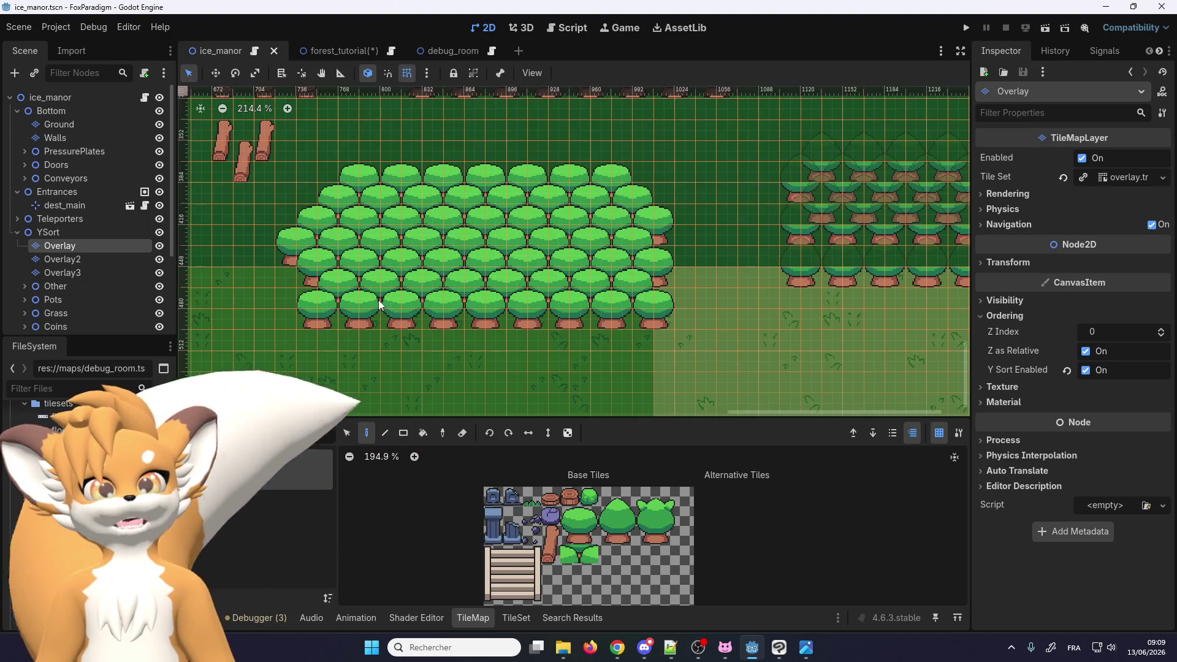
{"action": "scroll", "coordinate": [605, 555], "scroll_direction": "up", "scroll_amount": 4}
{"action": "left_click_drag", "start_coordinate": [605, 553], "coordinate": [567, 550]}
{"action": "scroll", "coordinate": [567, 551], "scroll_direction": "up", "scroll_amount": 3}
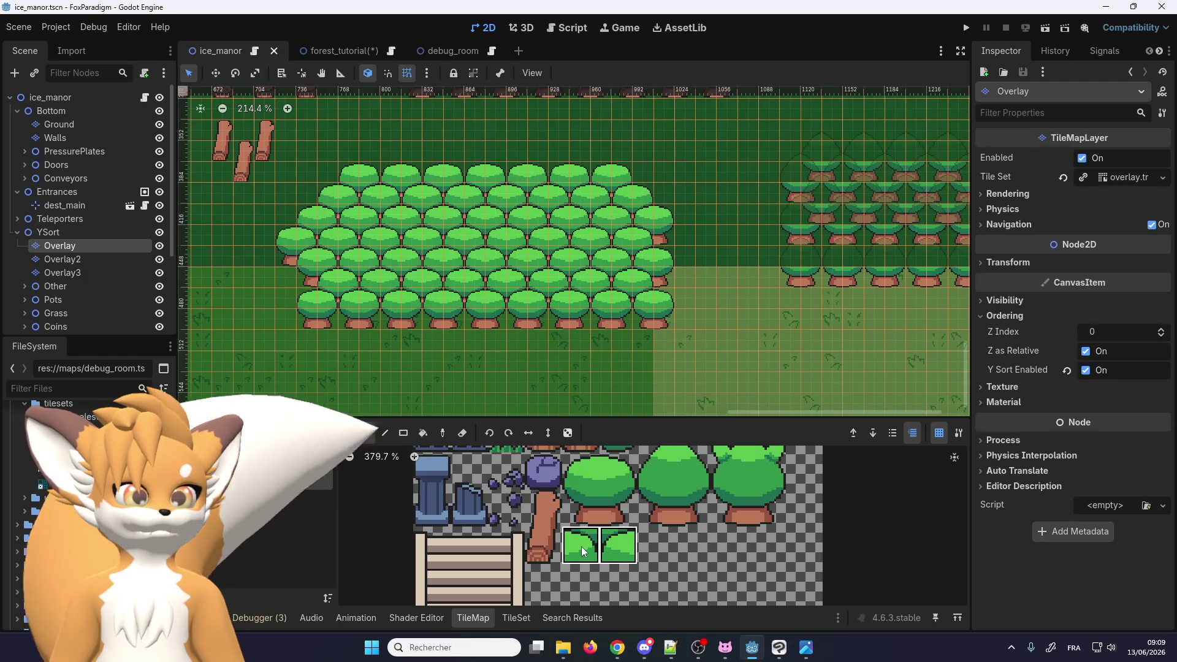
{"action": "scroll", "coordinate": [514, 185], "scroll_direction": "down", "scroll_amount": 3}
Paint two bush tiles, then stamp four 2x2 trees over and beside them
{"action": "left_click", "coordinate": [487, 295]}
{"action": "scroll", "coordinate": [486, 316], "scroll_direction": "up", "scroll_amount": 5}
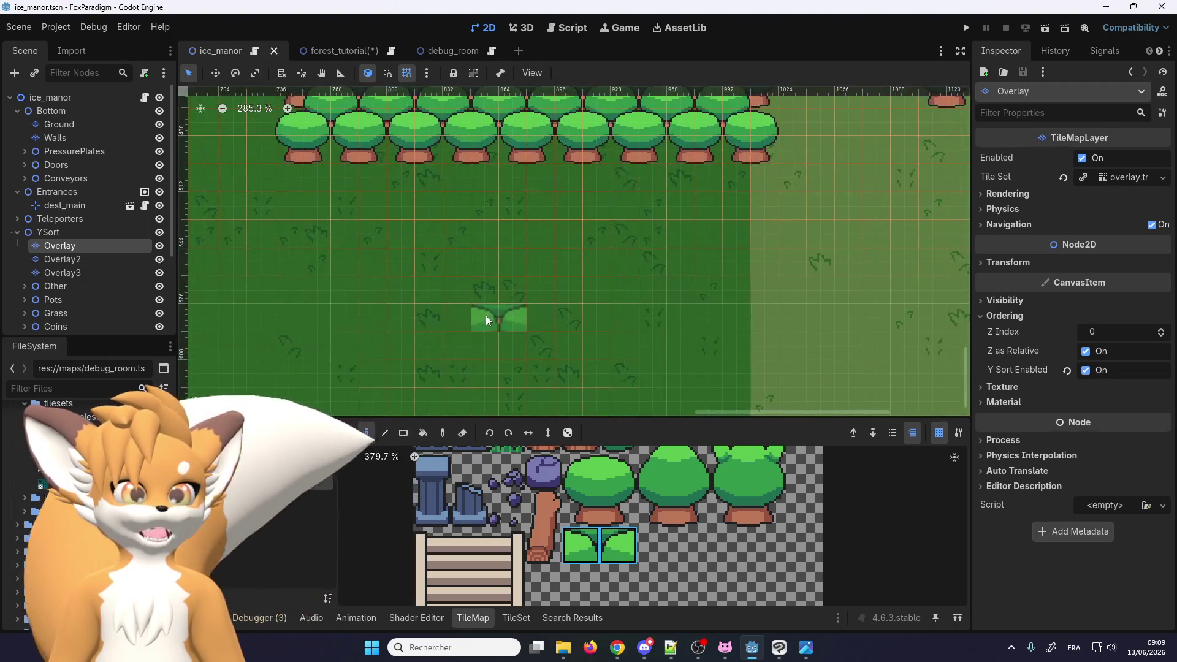
{"action": "left_click_drag", "start_coordinate": [582, 473], "coordinate": [619, 512]}
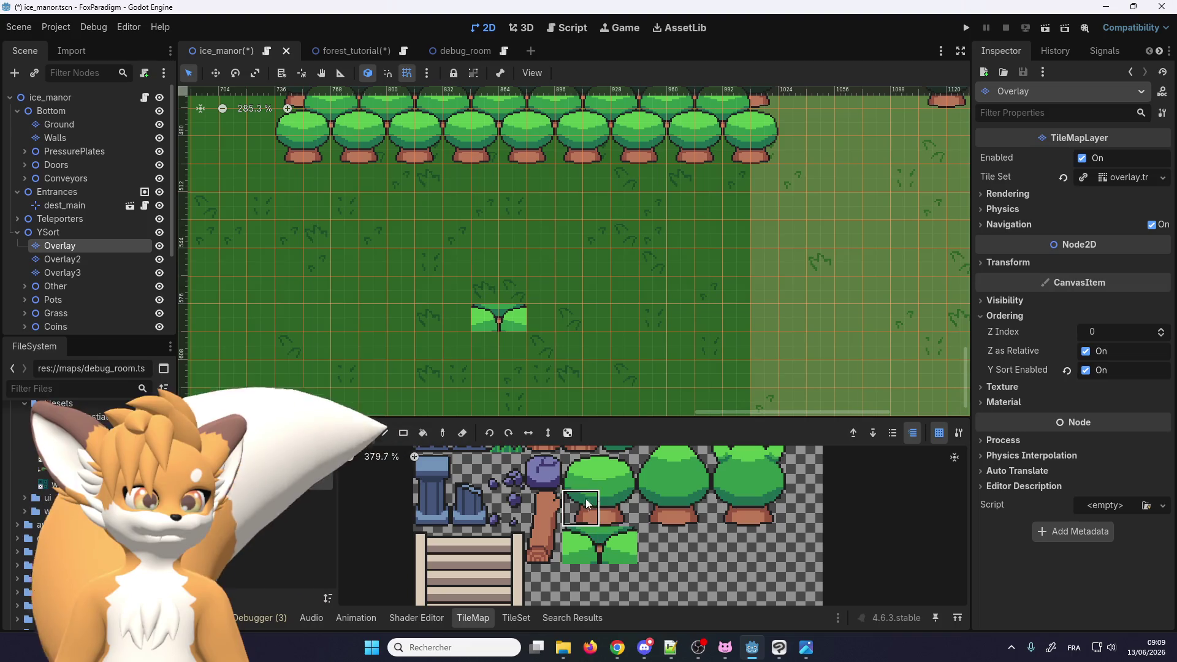
{"action": "left_click", "coordinate": [504, 327]}
{"action": "left_click", "coordinate": [504, 327]}
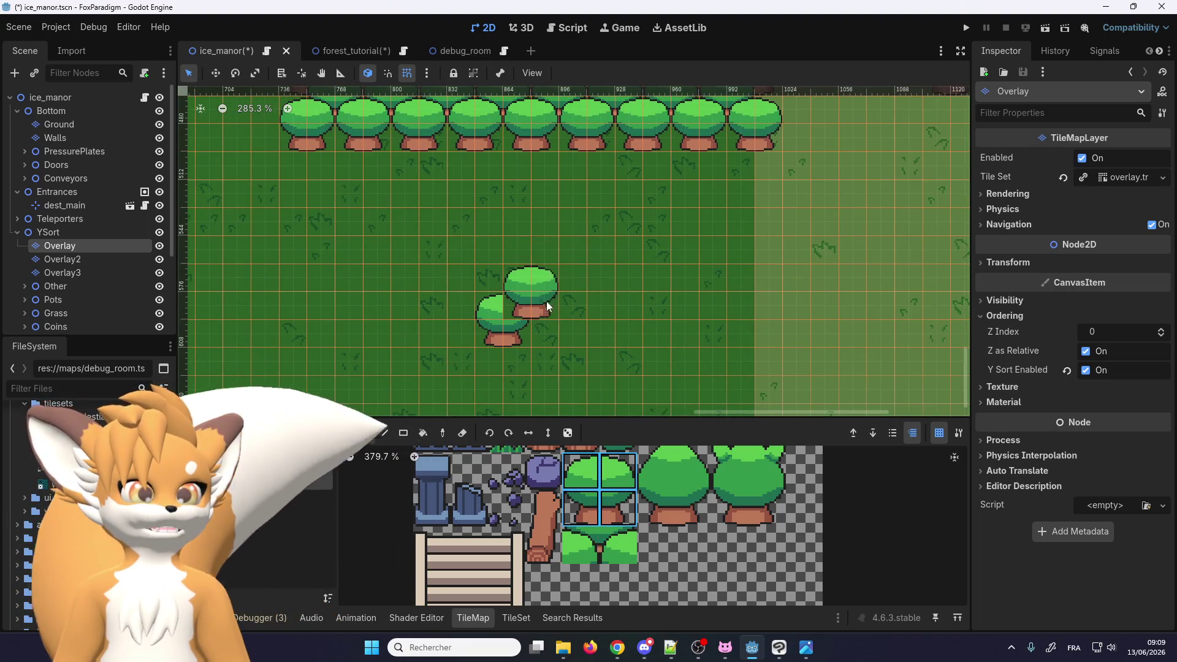
{"action": "left_click", "coordinate": [546, 301]}
{"action": "left_click", "coordinate": [583, 336]}
Select both bush tiles together in the tileset atlas
{"action": "scroll", "coordinate": [580, 467], "scroll_direction": "up", "scroll_amount": 3}
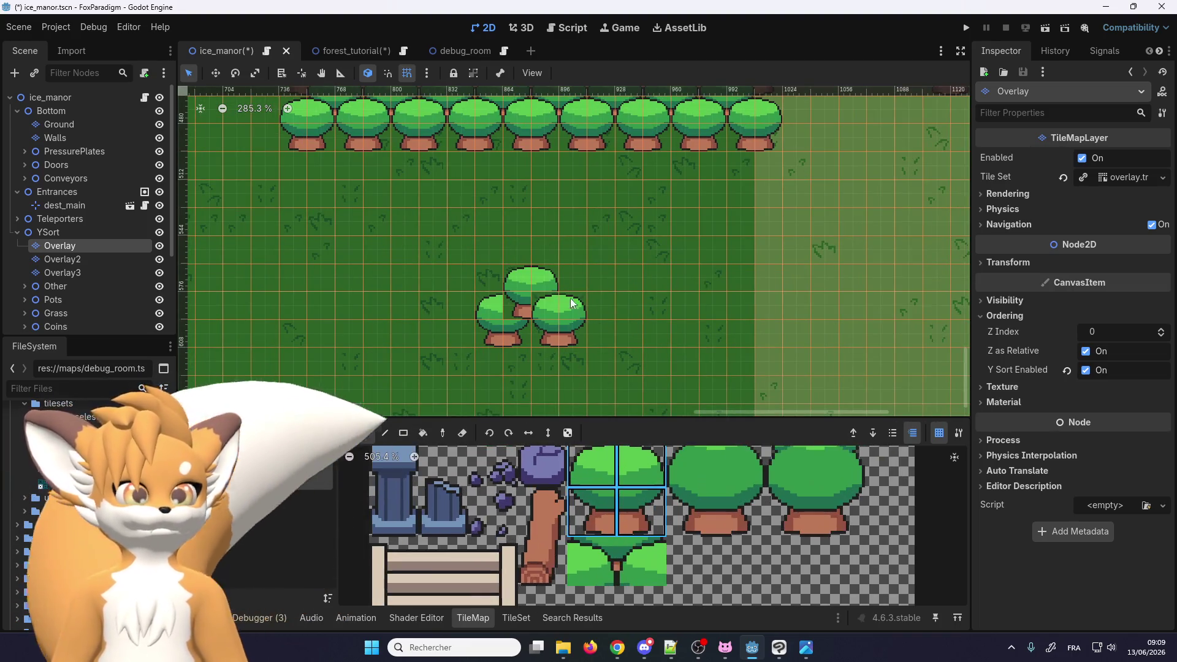
{"action": "scroll", "coordinate": [592, 344], "scroll_direction": "up", "scroll_amount": 4}
{"action": "left_click", "coordinate": [632, 560]}
{"action": "left_click_drag", "start_coordinate": [633, 556], "coordinate": [590, 562]}
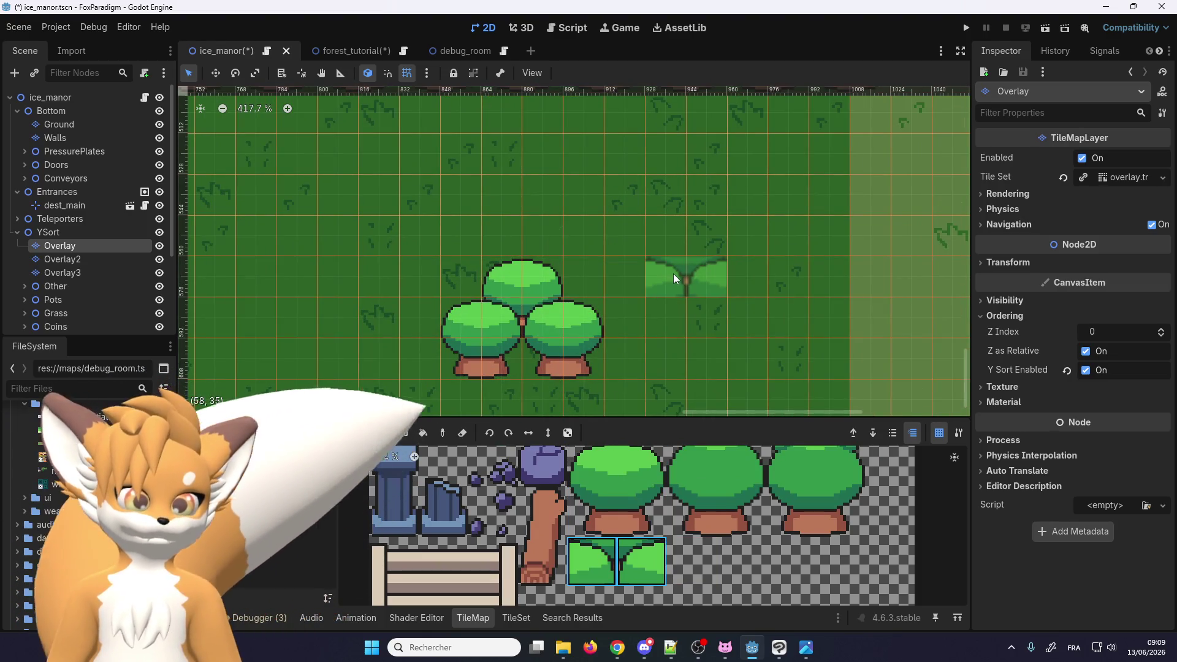
{"action": "scroll", "coordinate": [522, 256], "scroll_direction": "down", "scroll_amount": 3}
{"action": "scroll", "coordinate": [398, 312], "scroll_direction": "up", "scroll_amount": 1}
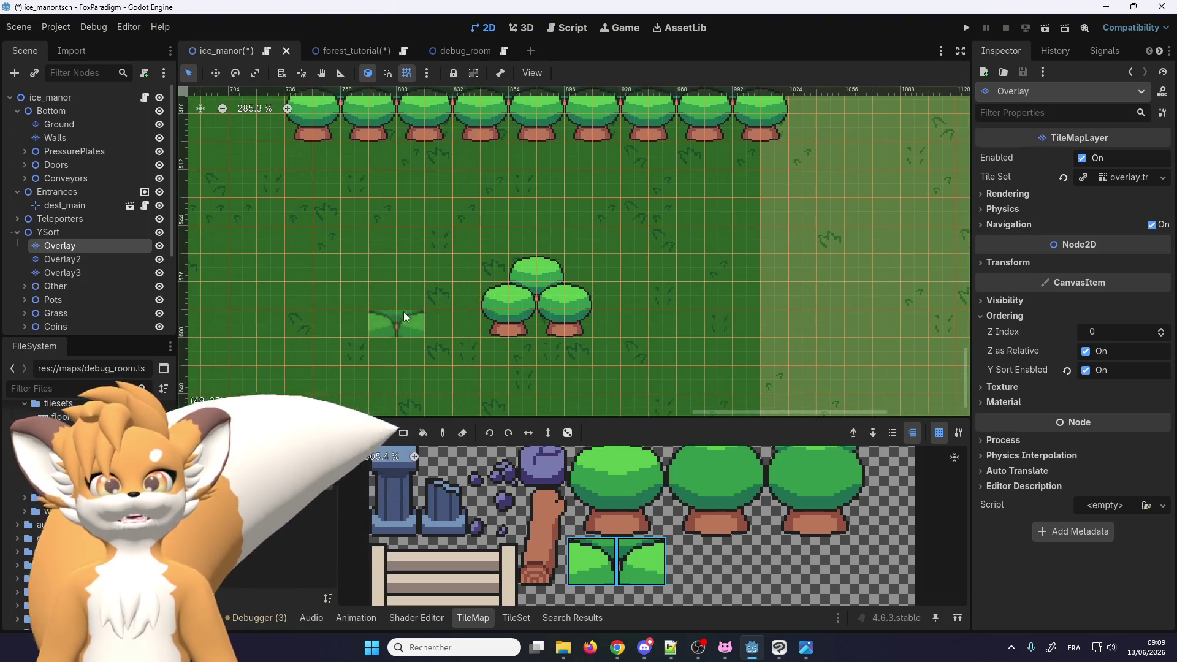
{"action": "scroll", "coordinate": [466, 297], "scroll_direction": "down", "scroll_amount": 8}
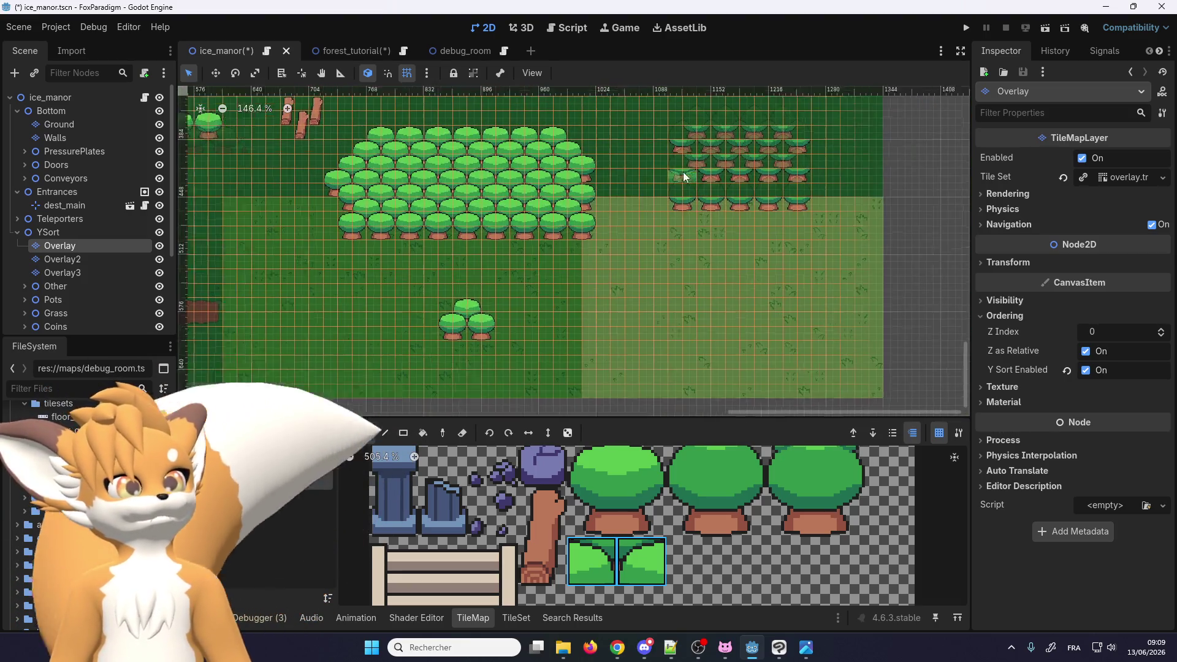
{"action": "scroll", "coordinate": [598, 151], "scroll_direction": "down", "scroll_amount": 2}
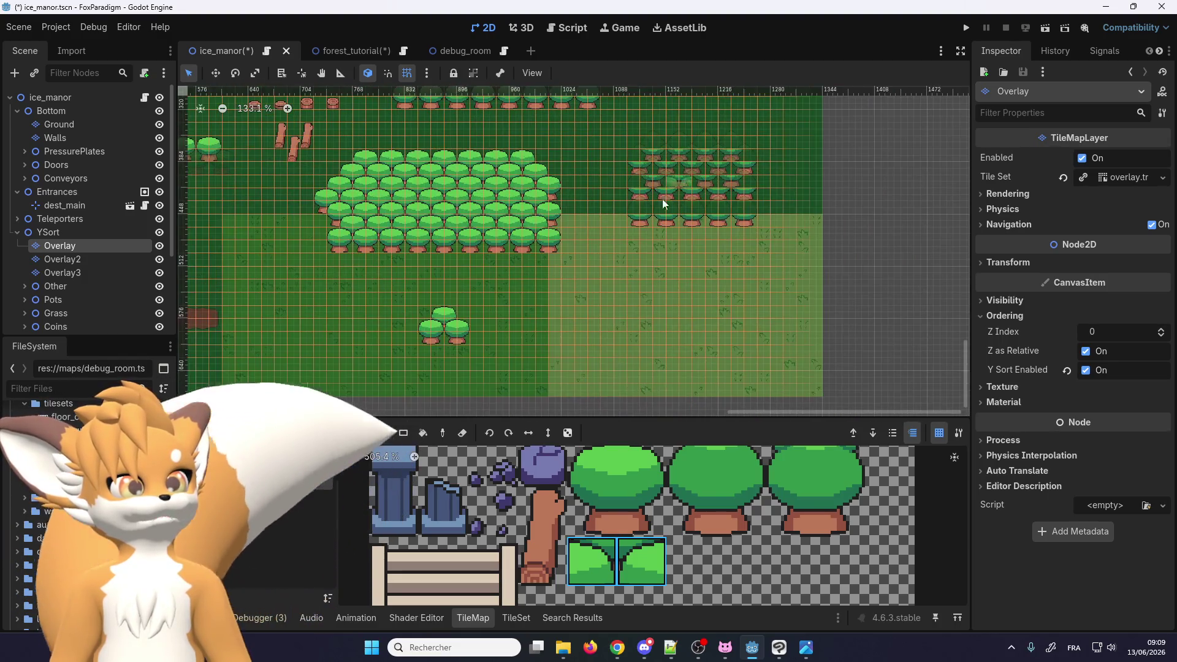
{"action": "scroll", "coordinate": [619, 147], "scroll_direction": "up", "scroll_amount": 1}
{"action": "scroll", "coordinate": [616, 184], "scroll_direction": "up", "scroll_amount": 4}
{"action": "scroll", "coordinate": [617, 299], "scroll_direction": "up", "scroll_amount": 1}
{"action": "scroll", "coordinate": [683, 472], "scroll_direction": "down", "scroll_amount": 2}
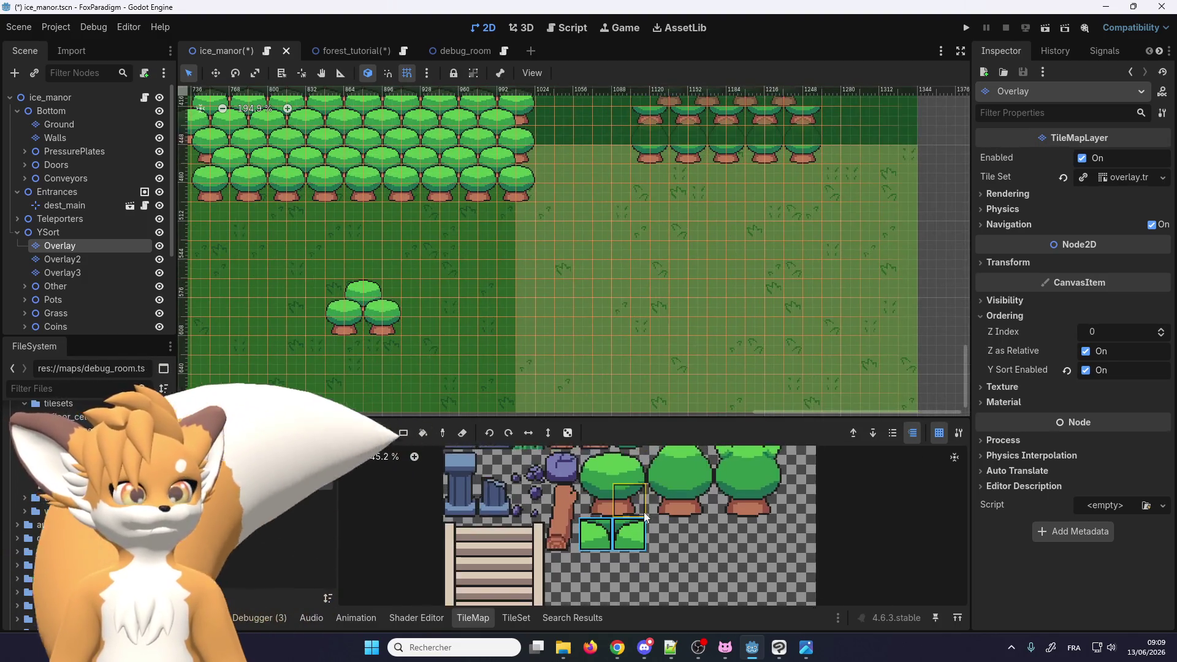
Paint a lower row of four trunk tiles and a staggered upper row of two
{"action": "left_click_drag", "start_coordinate": [639, 509], "coordinate": [609, 506]}
{"action": "scroll", "coordinate": [482, 318], "scroll_direction": "up", "scroll_amount": 3}
{"action": "scroll", "coordinate": [482, 319], "scroll_direction": "up", "scroll_amount": 2}
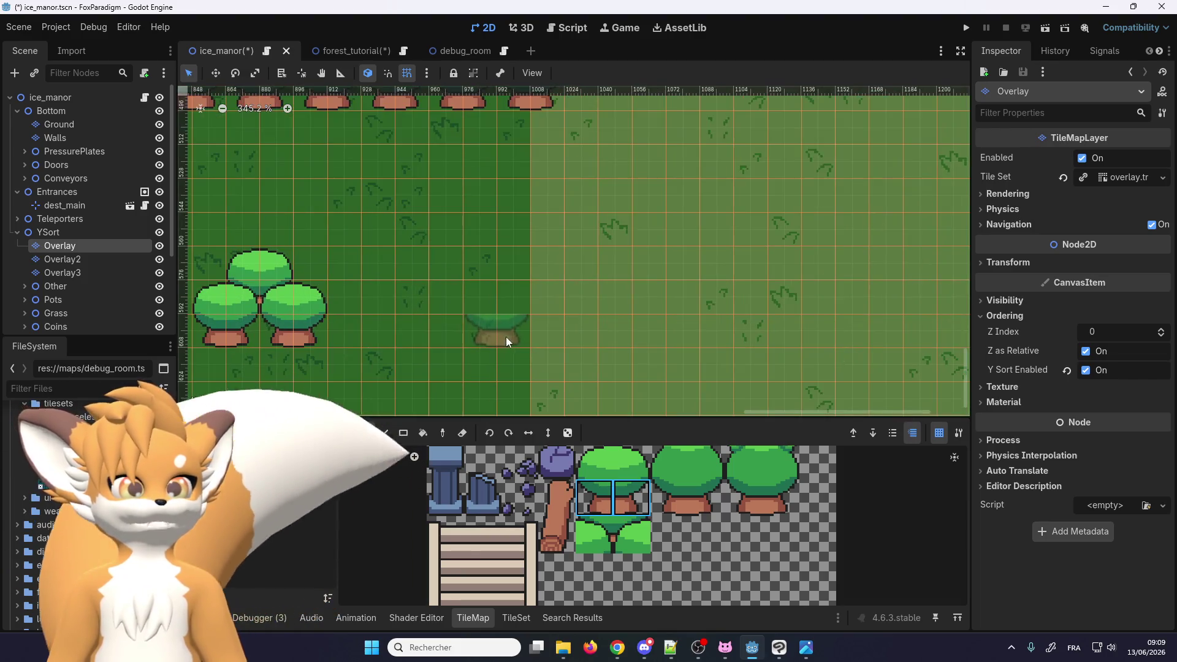
{"action": "left_click", "coordinate": [494, 330]}
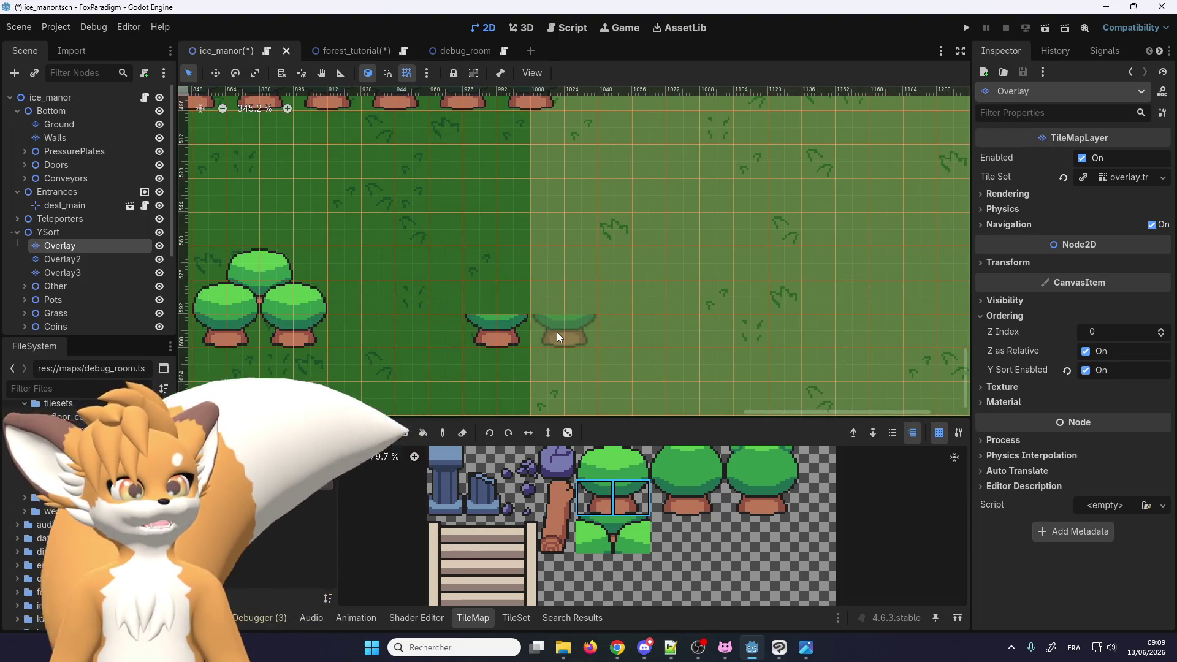
{"action": "left_click", "coordinate": [556, 332]}
{"action": "left_click", "coordinate": [632, 325]}
{"action": "scroll", "coordinate": [613, 328], "scroll_direction": "down", "scroll_amount": 3}
{"action": "scroll", "coordinate": [635, 325], "scroll_direction": "up", "scroll_amount": 1}
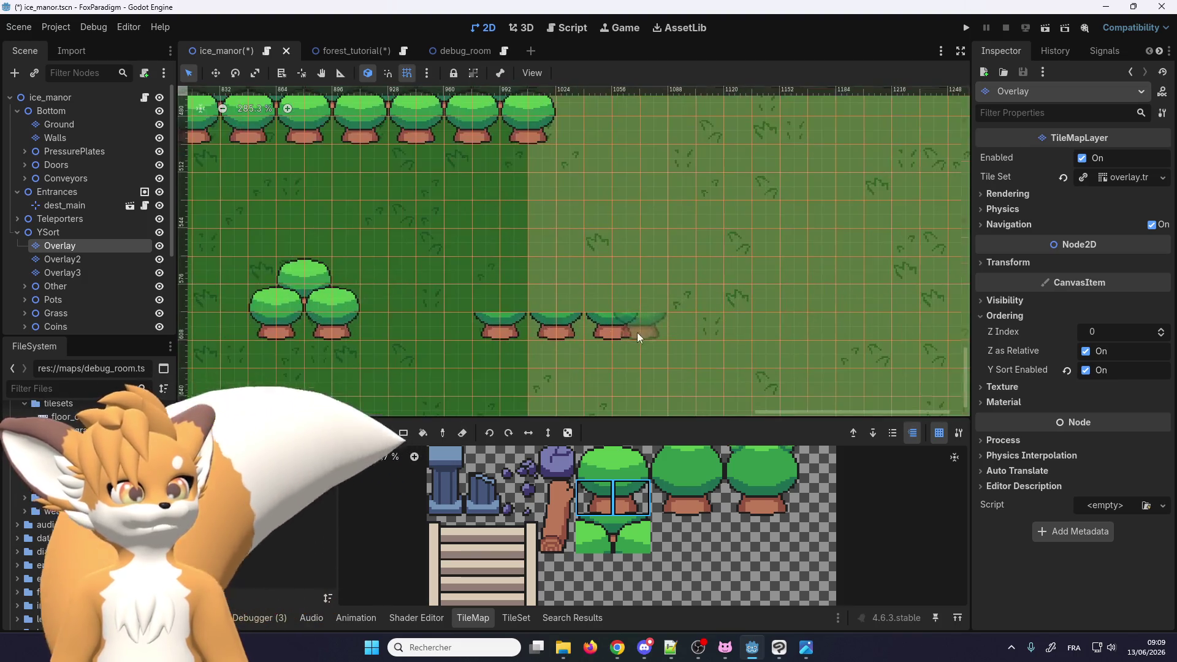
{"action": "left_click", "coordinate": [724, 328]}
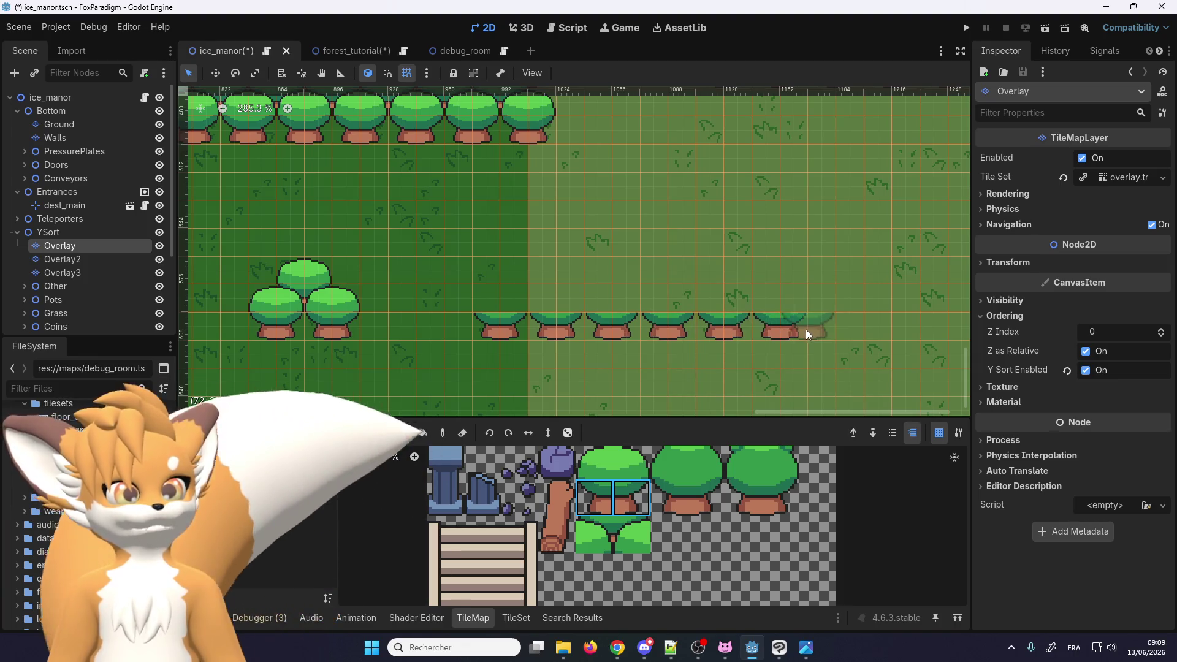
{"action": "left_click", "coordinate": [532, 295]}
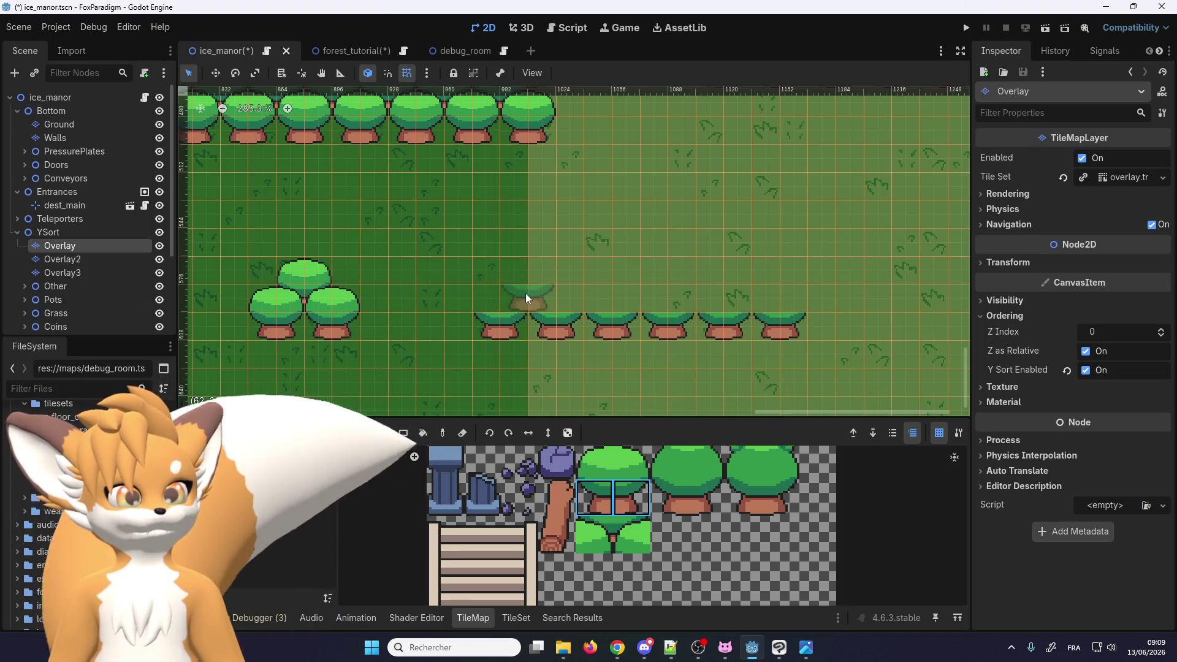
{"action": "left_click", "coordinate": [641, 296]}
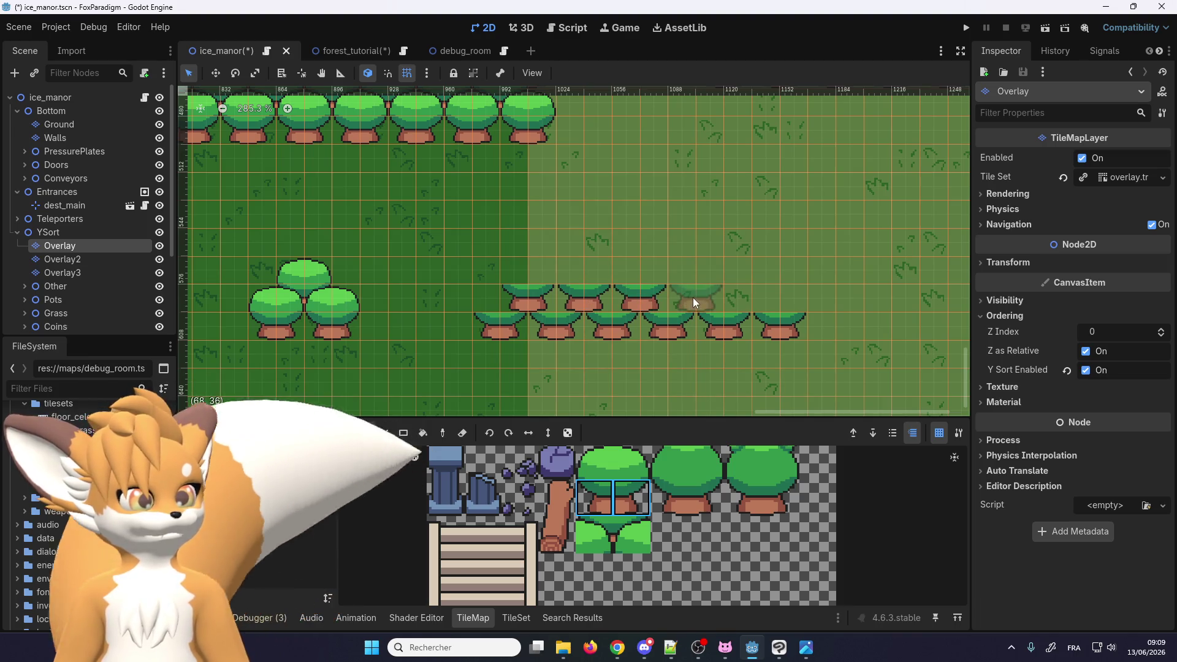
On Overlay2, paint tree tops over both rows, then return to the Ground layer
{"action": "left_click", "coordinate": [89, 259]}
{"action": "left_click", "coordinate": [622, 458]}
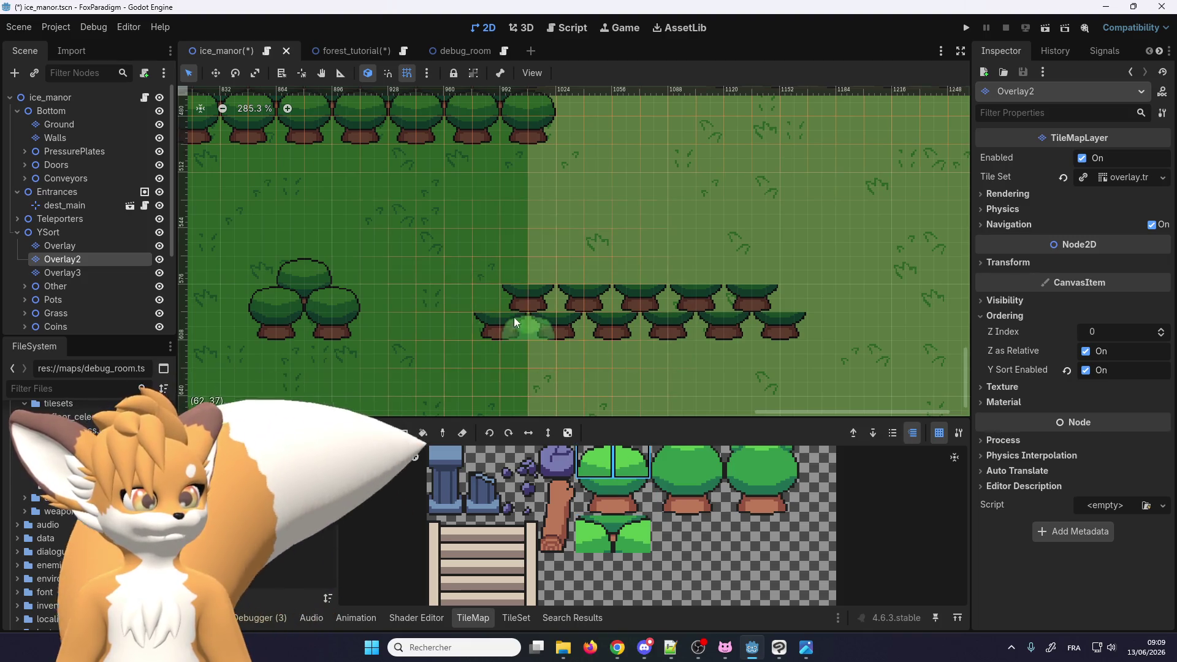
{"action": "left_click", "coordinate": [535, 269]}
{"action": "left_click", "coordinate": [583, 270]}
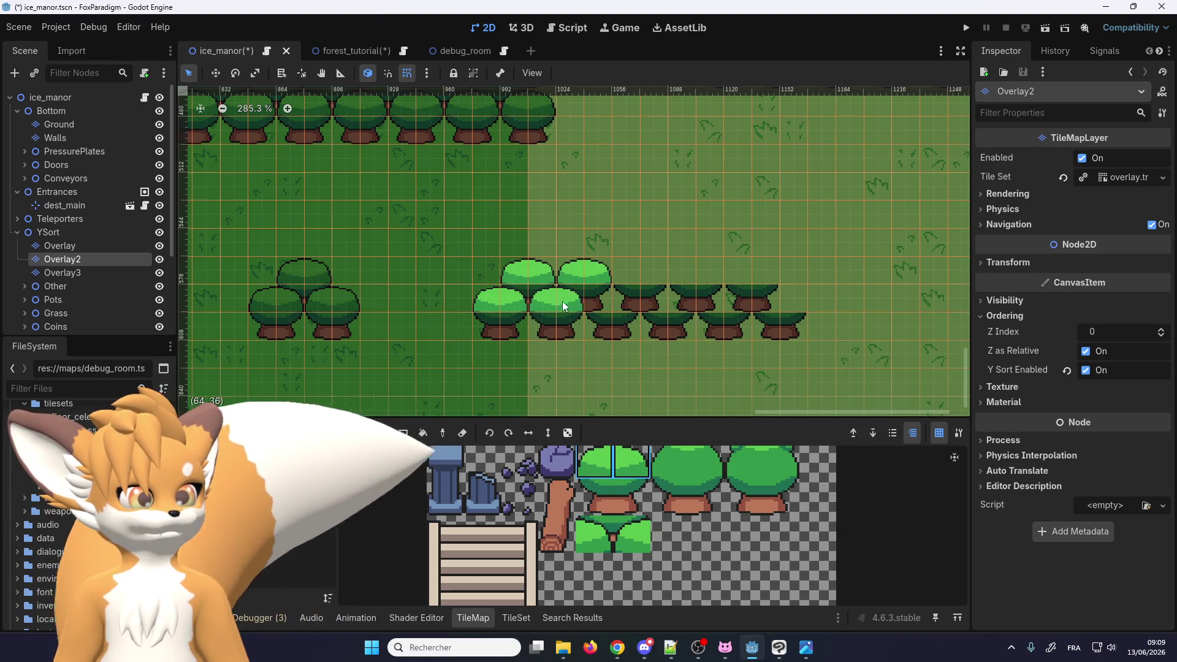
{"action": "left_click", "coordinate": [689, 267]}
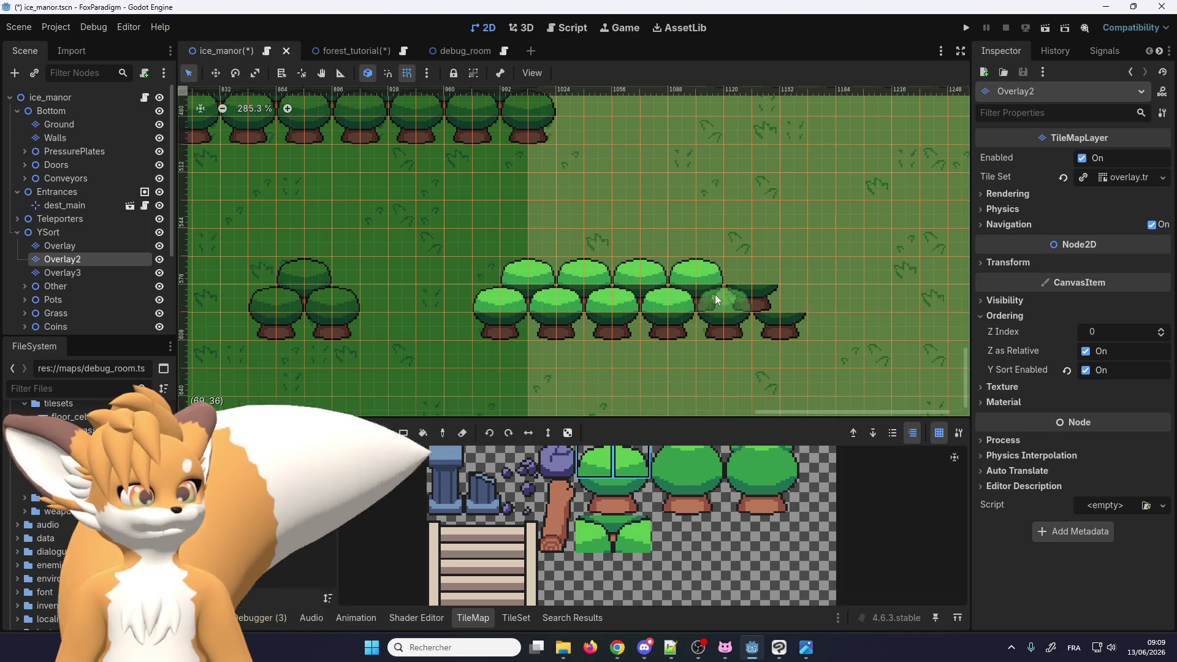
{"action": "left_click", "coordinate": [715, 295]}
{"action": "left_click", "coordinate": [770, 295]}
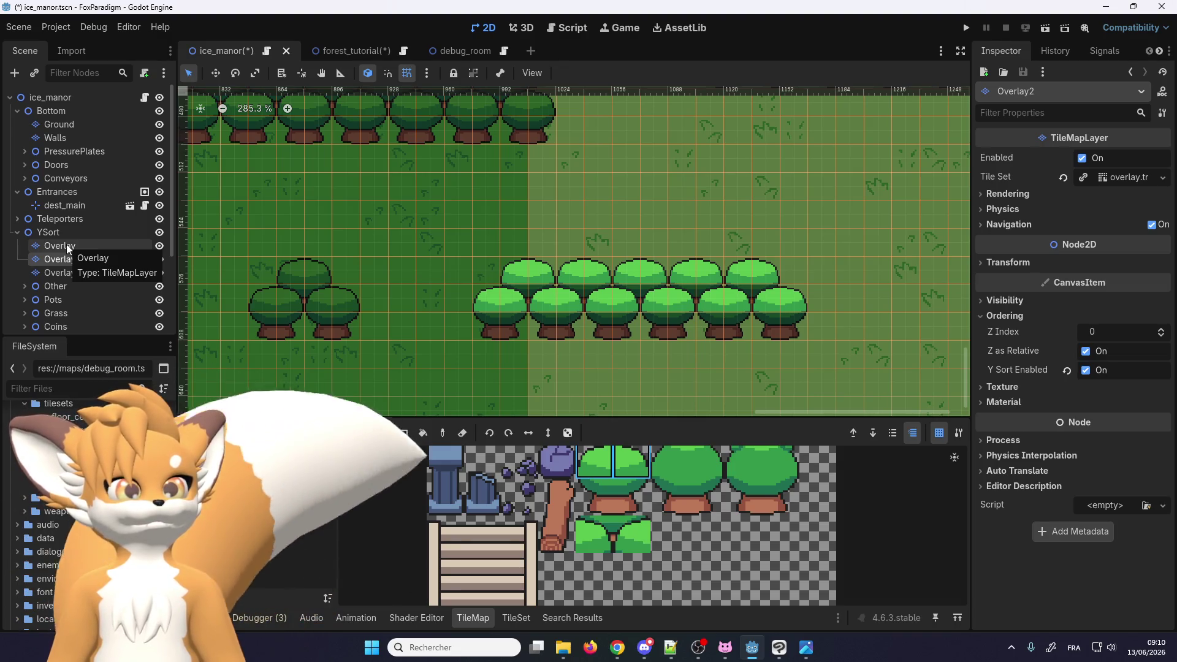
{"action": "left_click", "coordinate": [66, 244]}
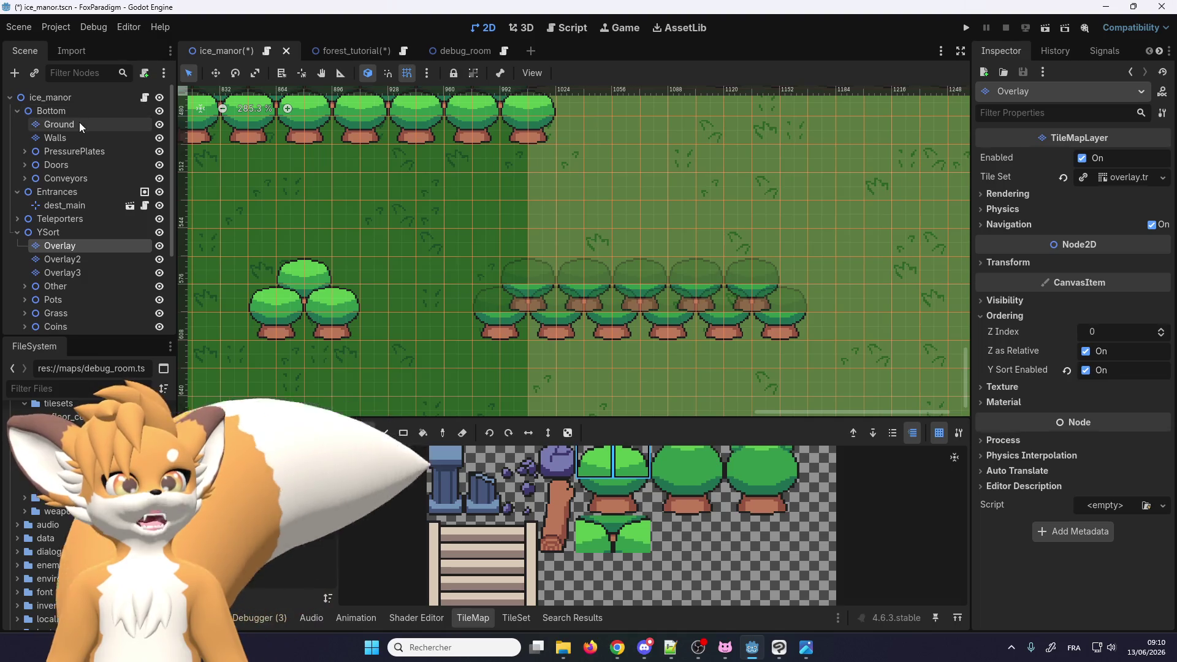
{"action": "left_click", "coordinate": [79, 124]}
{"action": "left_click", "coordinate": [75, 99]}
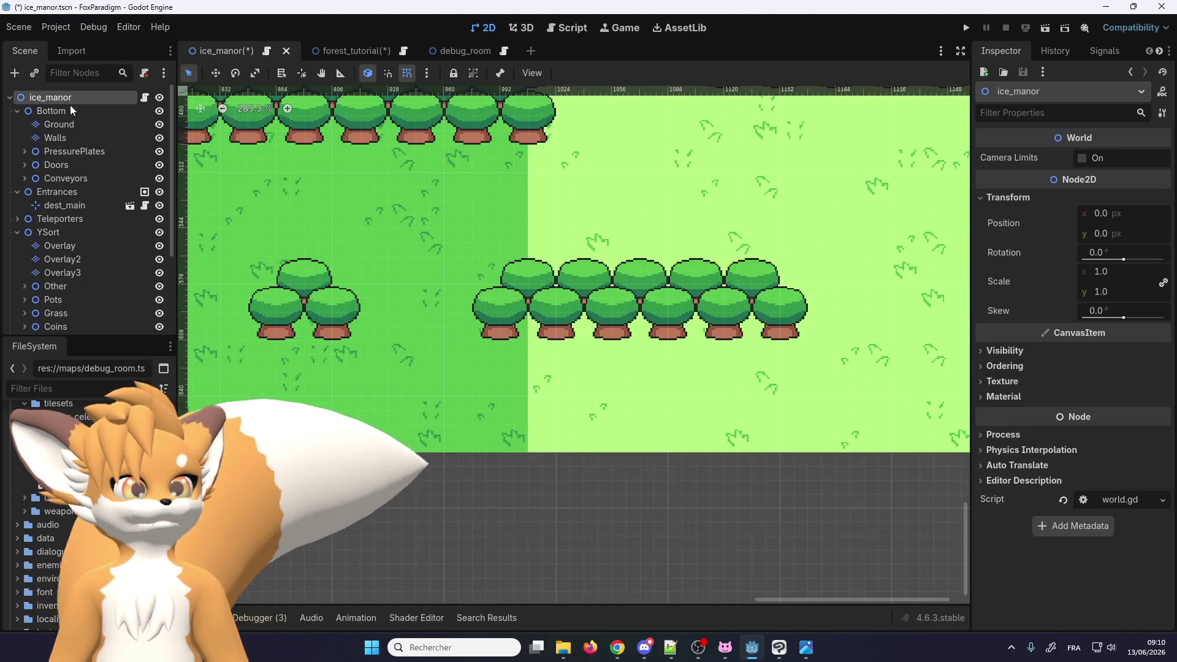
{"action": "scroll", "coordinate": [550, 219], "scroll_direction": "down", "scroll_amount": 2}
{"action": "scroll", "coordinate": [550, 218], "scroll_direction": "down", "scroll_amount": 1}
{"action": "scroll", "coordinate": [491, 308], "scroll_direction": "up", "scroll_amount": 3}
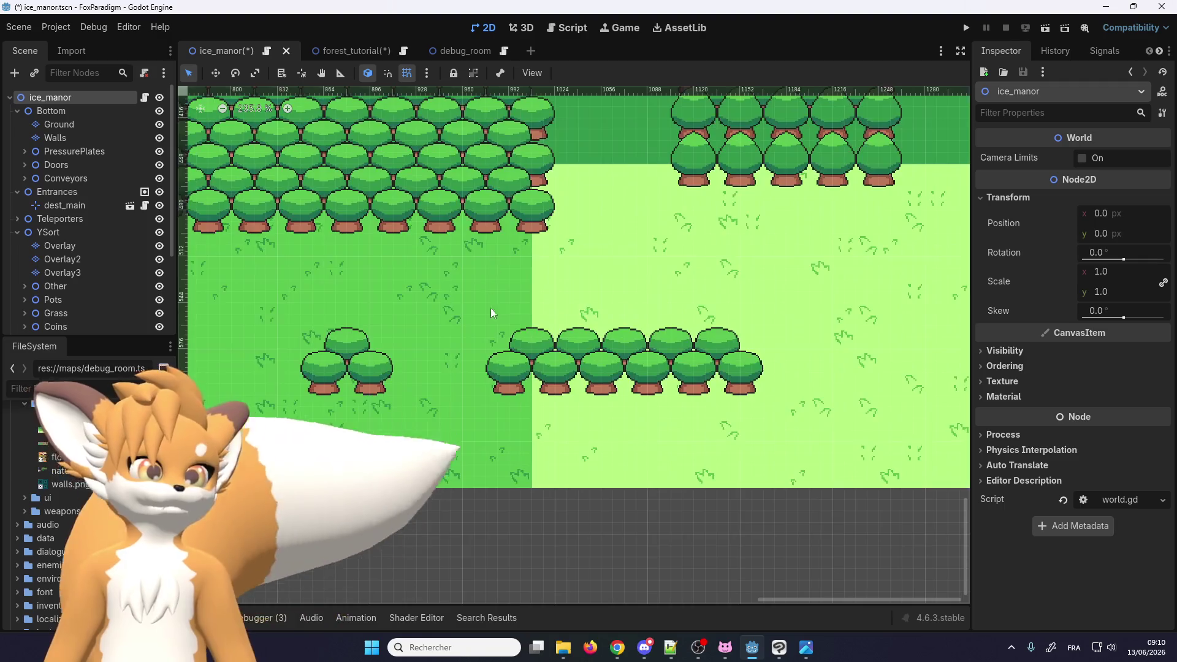
{"action": "scroll", "coordinate": [460, 308], "scroll_direction": "down", "scroll_amount": 4}
{"action": "scroll", "coordinate": [426, 307], "scroll_direction": "up", "scroll_amount": 3}
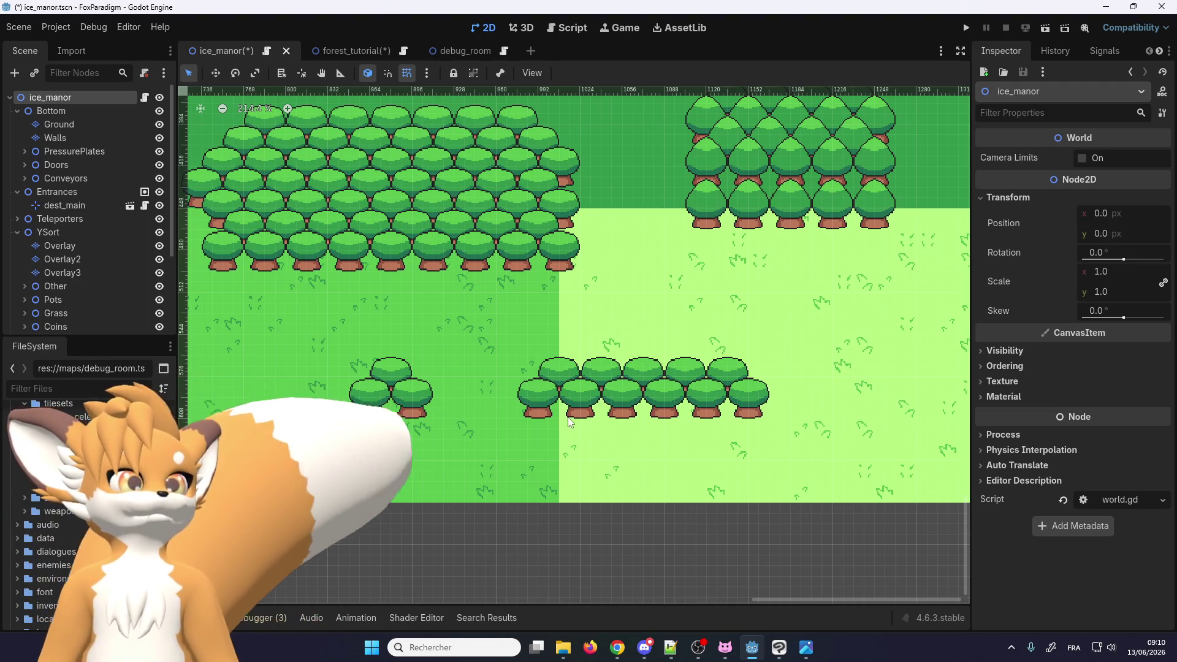
{"action": "scroll", "coordinate": [558, 413], "scroll_direction": "up", "scroll_amount": 1}
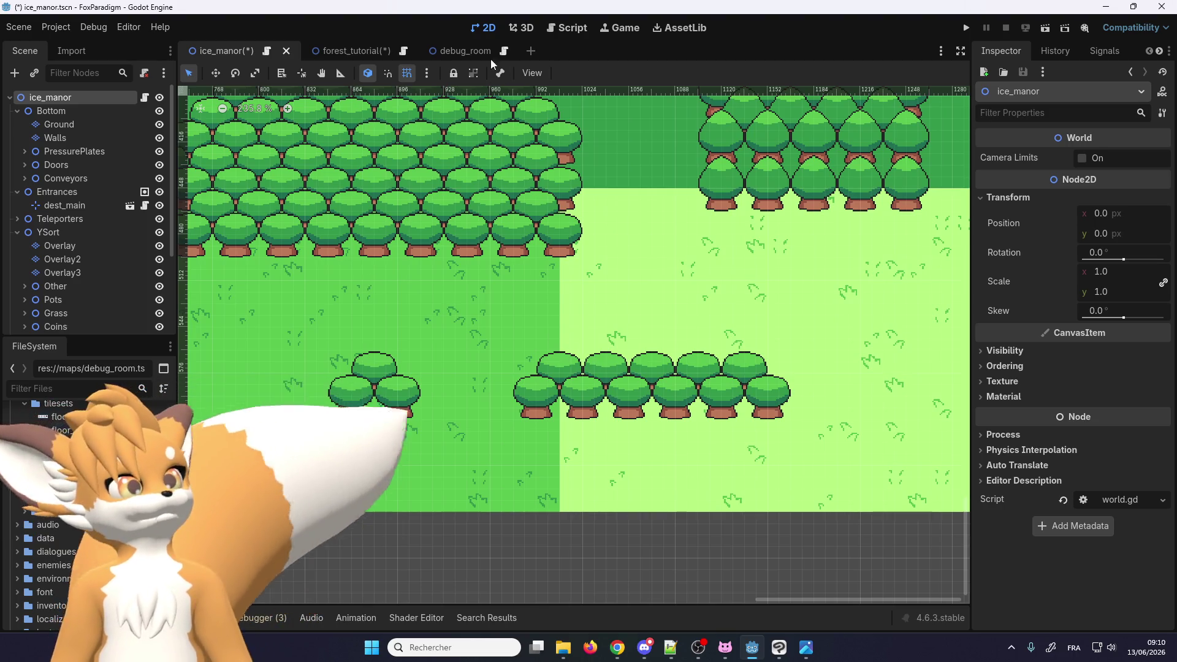
{"action": "left_click", "coordinate": [352, 54]}
After trying the trunk tile and a 2x3 tree, pick a 2x2 tree block from the tileset
{"action": "scroll", "coordinate": [528, 241], "scroll_direction": "down", "scroll_amount": 2}
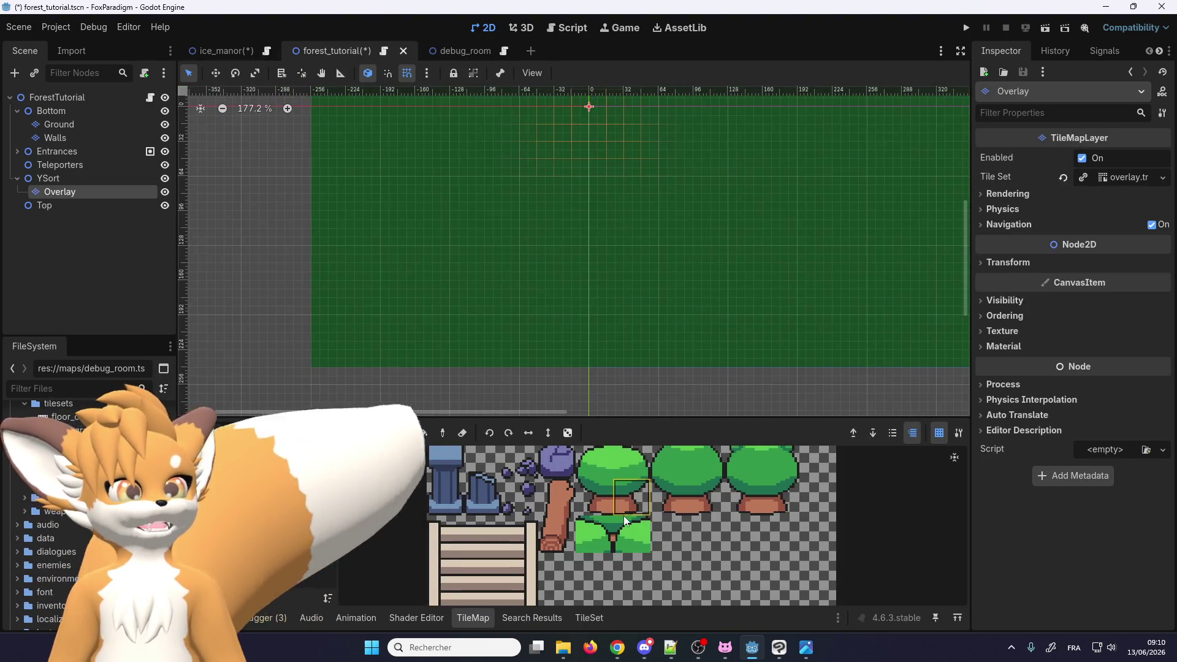
{"action": "scroll", "coordinate": [619, 516], "scroll_direction": "down", "scroll_amount": 3}
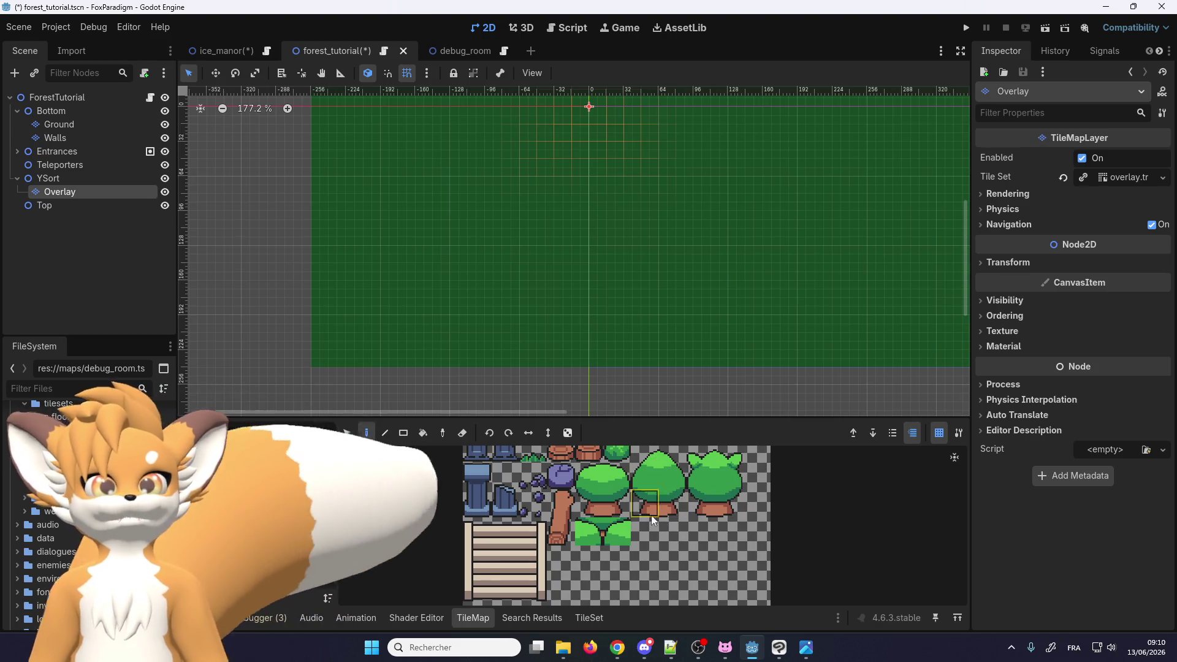
{"action": "left_click", "coordinate": [645, 497]}
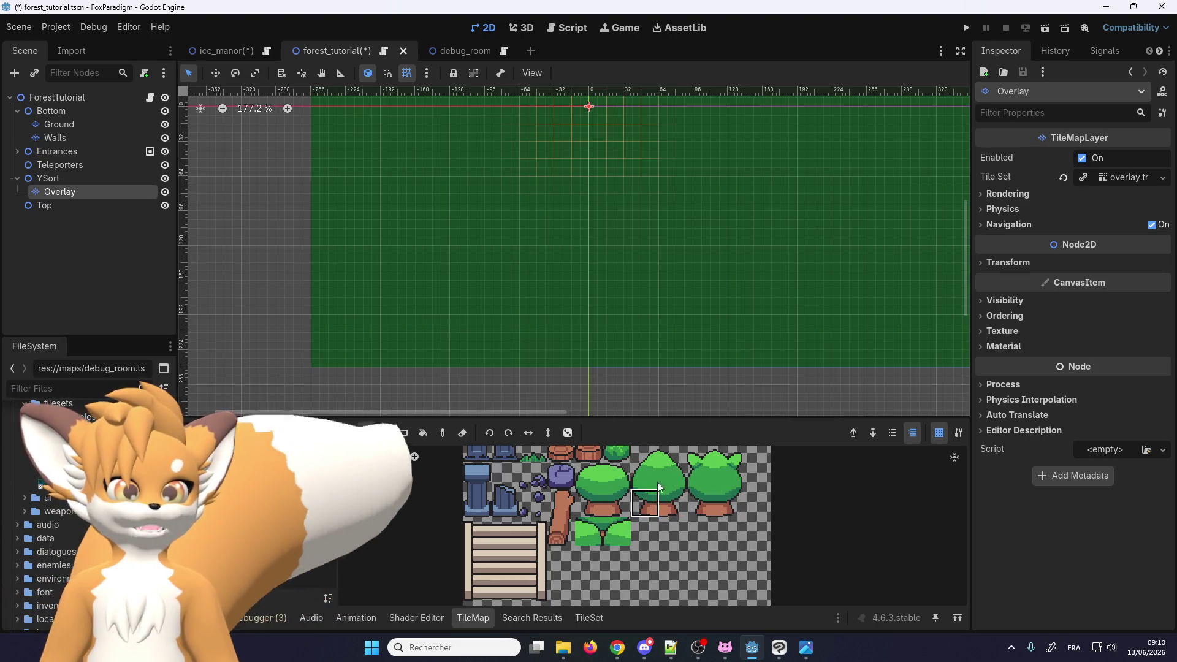
{"action": "left_click_drag", "start_coordinate": [647, 462], "coordinate": [661, 508]}
{"action": "scroll", "coordinate": [513, 285], "scroll_direction": "up", "scroll_amount": 4}
{"action": "scroll", "coordinate": [514, 285], "scroll_direction": "up", "scroll_amount": 5}
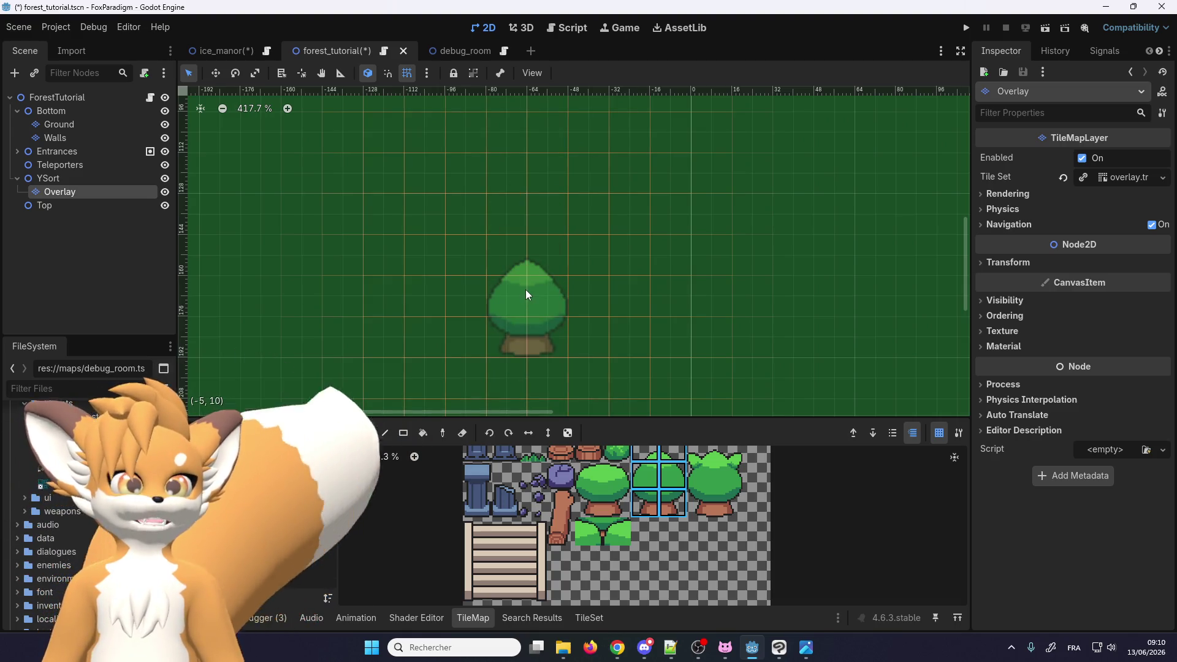
{"action": "left_click", "coordinate": [645, 500]}
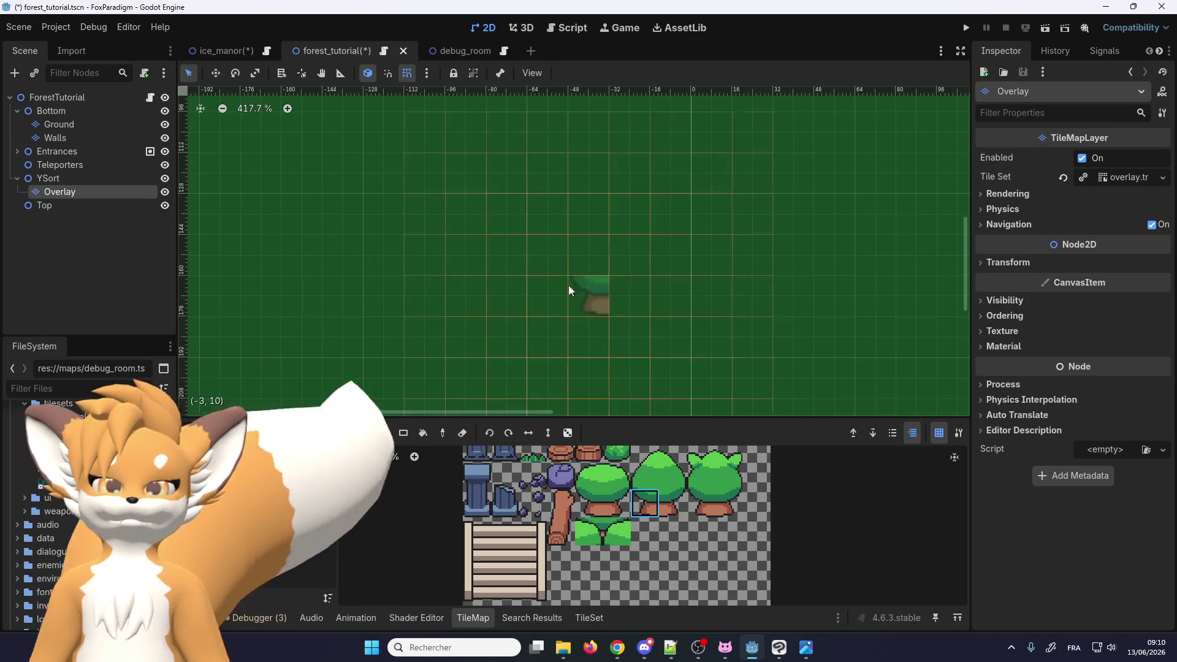
{"action": "scroll", "coordinate": [568, 288], "scroll_direction": "down", "scroll_amount": 2}
{"action": "left_click_drag", "start_coordinate": [614, 514], "coordinate": [588, 474]}
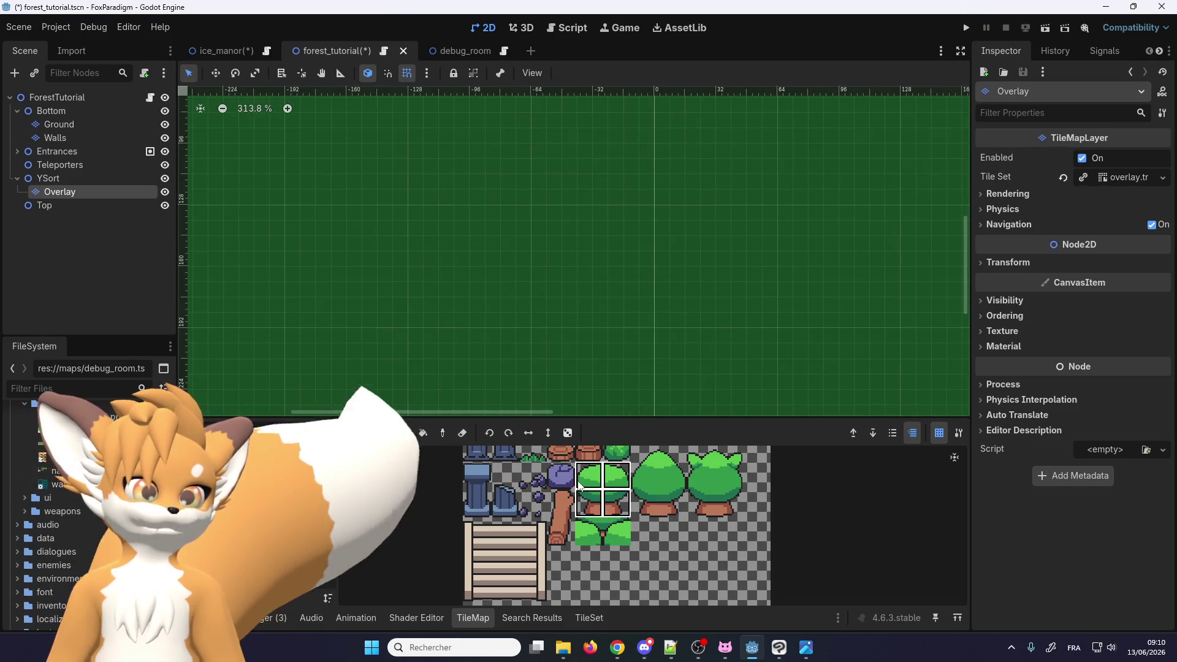
{"action": "scroll", "coordinate": [552, 240], "scroll_direction": "down", "scroll_amount": 2}
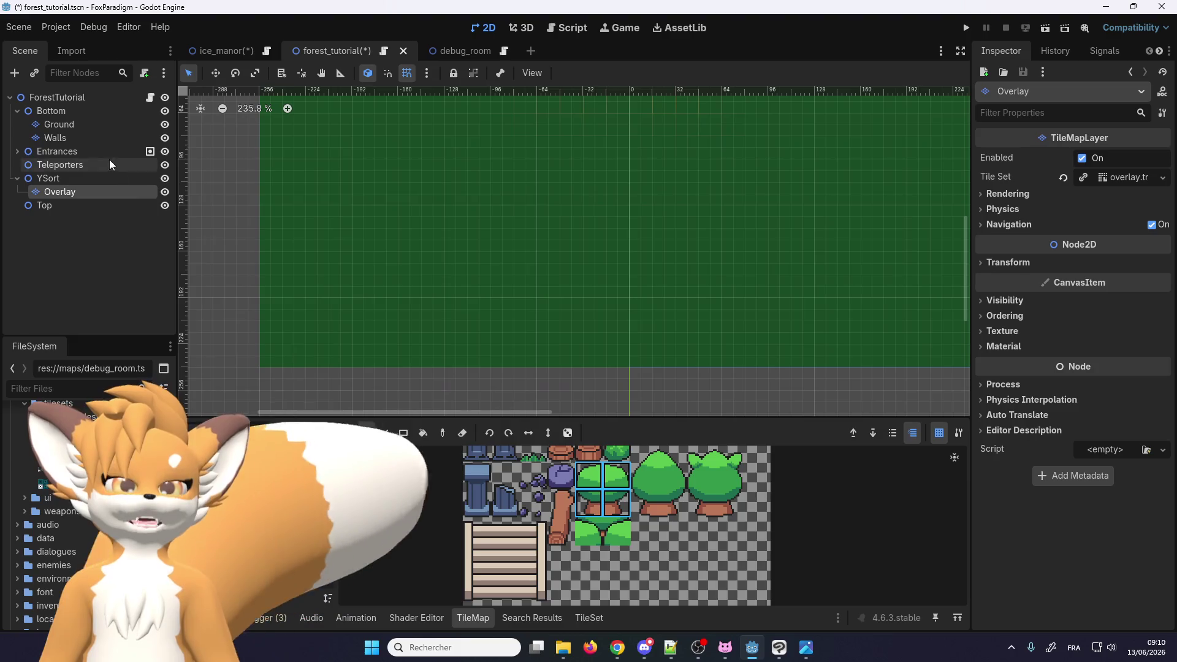
{"action": "scroll", "coordinate": [340, 337], "scroll_direction": "up", "scroll_amount": 2}
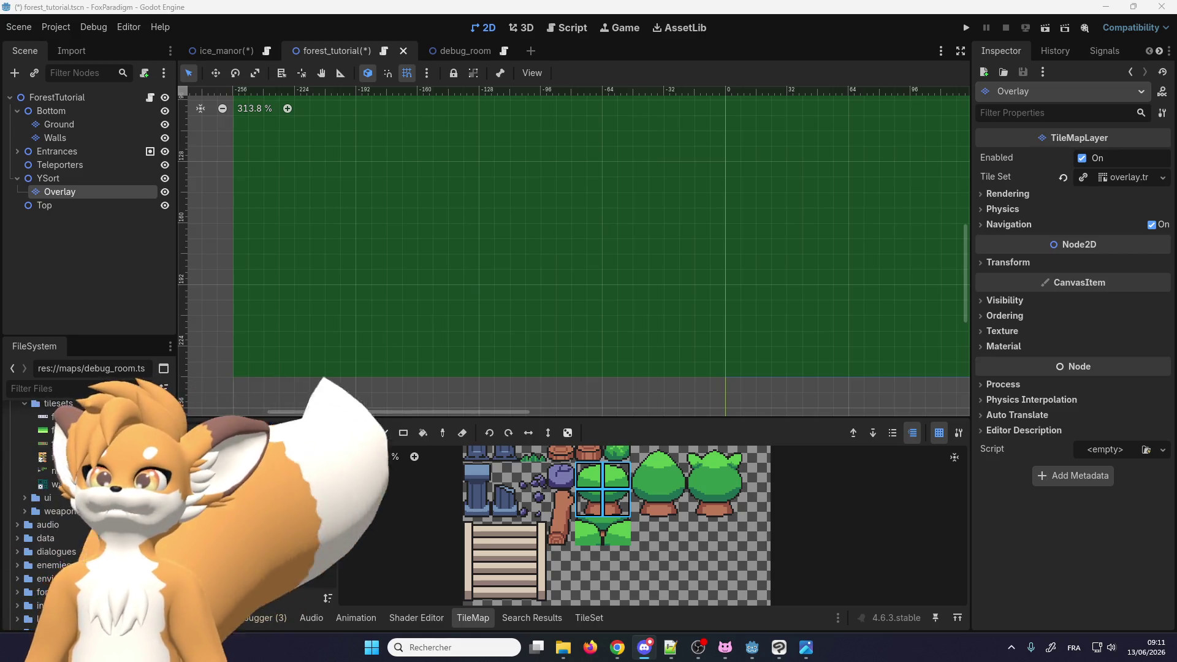
{"action": "scroll", "coordinate": [392, 278], "scroll_direction": "down", "scroll_amount": 7}
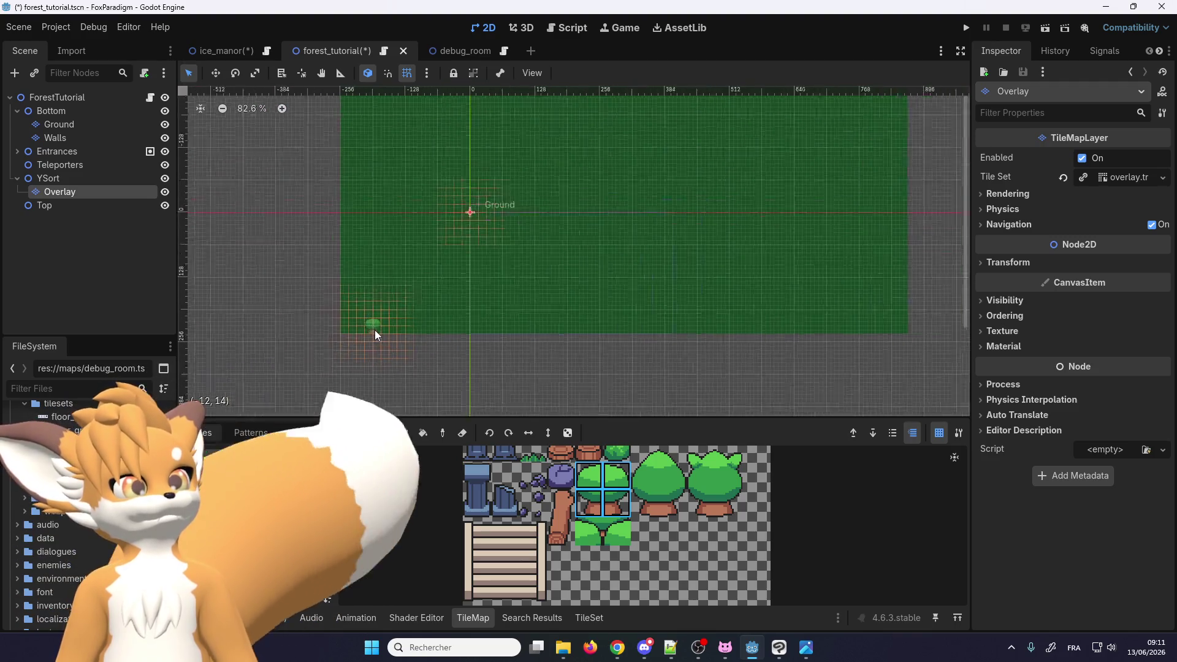
Choose the Rectangle paint tool and zoom the viewport over the grass map
{"action": "scroll", "coordinate": [379, 329], "scroll_direction": "up", "scroll_amount": 3}
{"action": "left_click", "coordinate": [410, 433]}
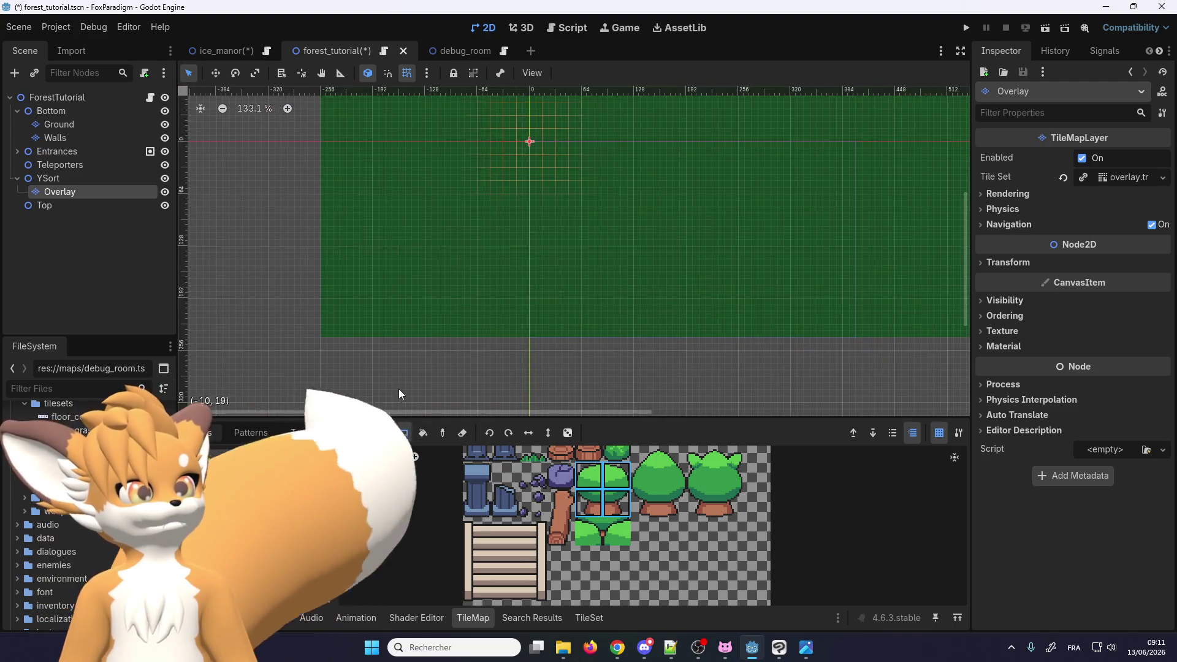
{"action": "scroll", "coordinate": [350, 328], "scroll_direction": "up", "scroll_amount": 1}
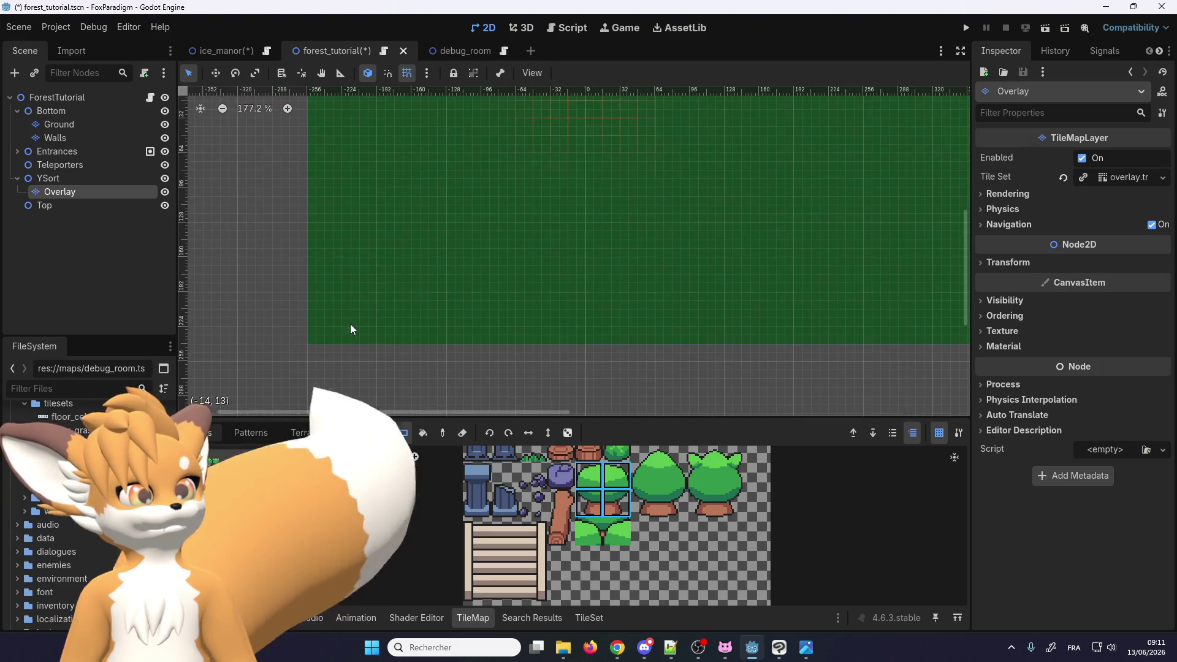
{"action": "scroll", "coordinate": [349, 330], "scroll_direction": "up", "scroll_amount": 1}
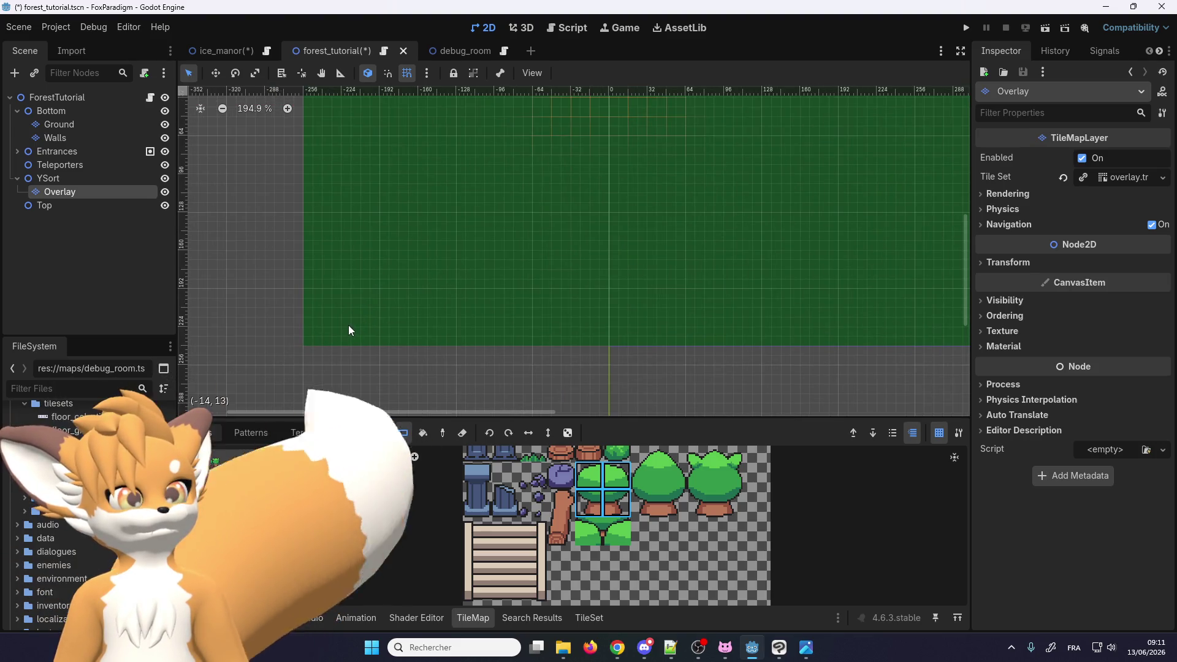
{"action": "scroll", "coordinate": [350, 330], "scroll_direction": "up", "scroll_amount": 1}
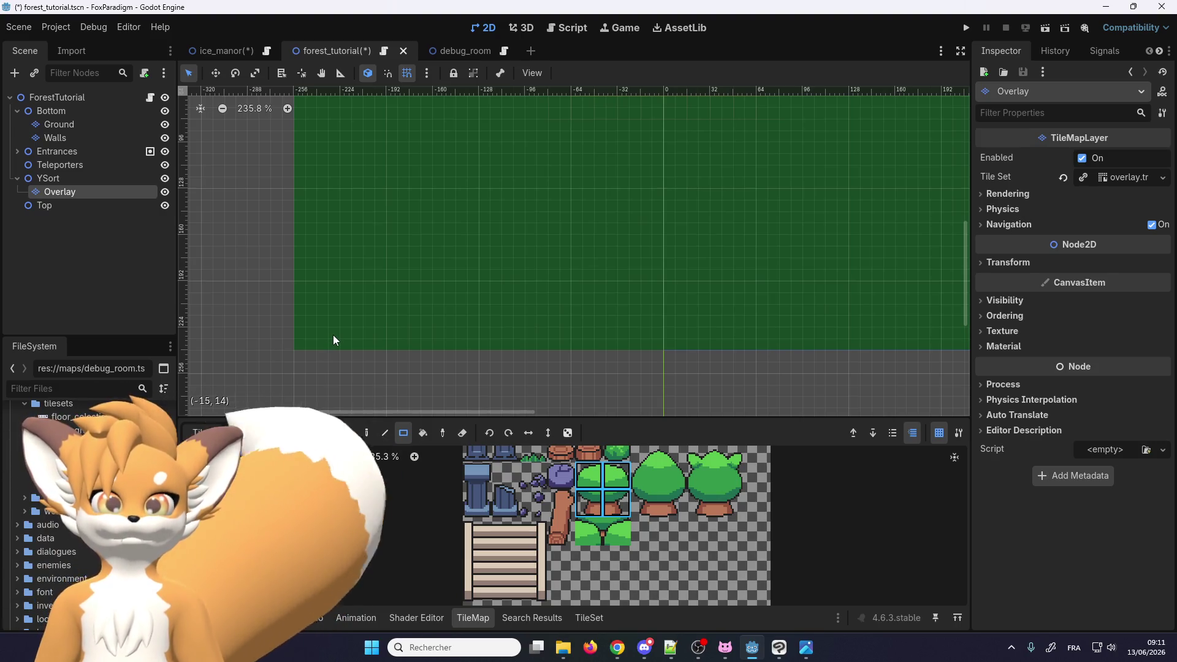
{"action": "scroll", "coordinate": [334, 338], "scroll_direction": "down", "scroll_amount": 1}
{"action": "scroll", "coordinate": [336, 336], "scroll_direction": "up", "scroll_amount": 1}
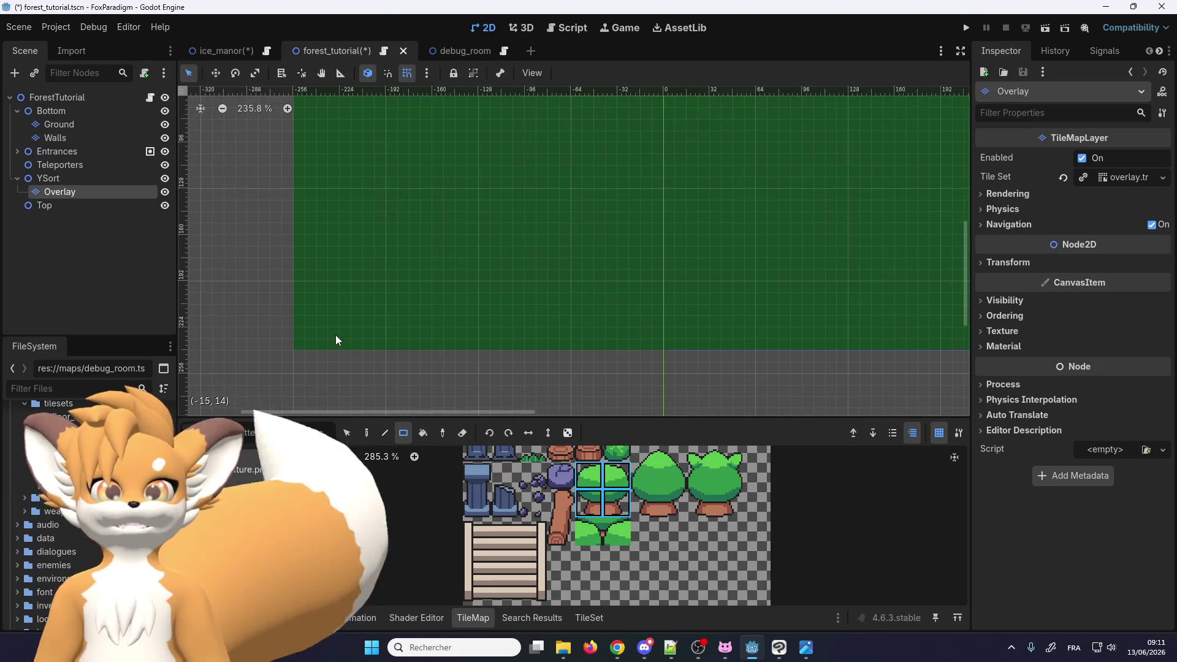
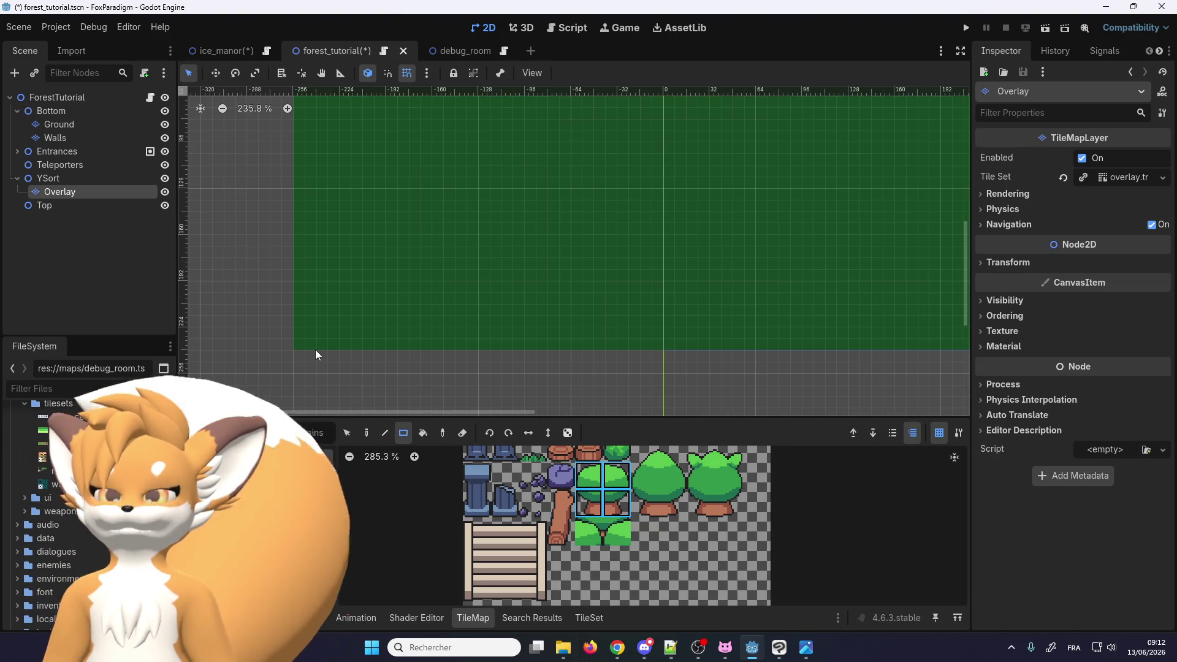
Select the middle tree tile in the atlas and switch to the Paint tool
{"action": "left_click", "coordinate": [656, 487]}
{"action": "scroll", "coordinate": [465, 293], "scroll_direction": "up", "scroll_amount": 1}
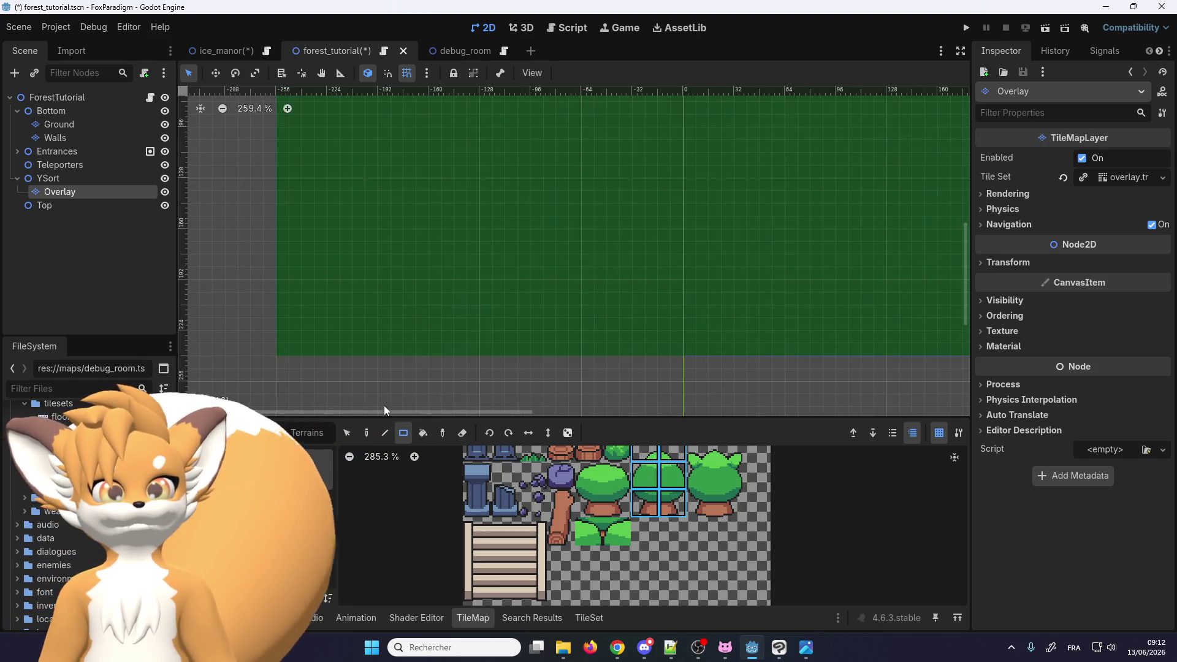
{"action": "key", "text": "d"}
{"action": "scroll", "coordinate": [381, 313], "scroll_direction": "up", "scroll_amount": 3}
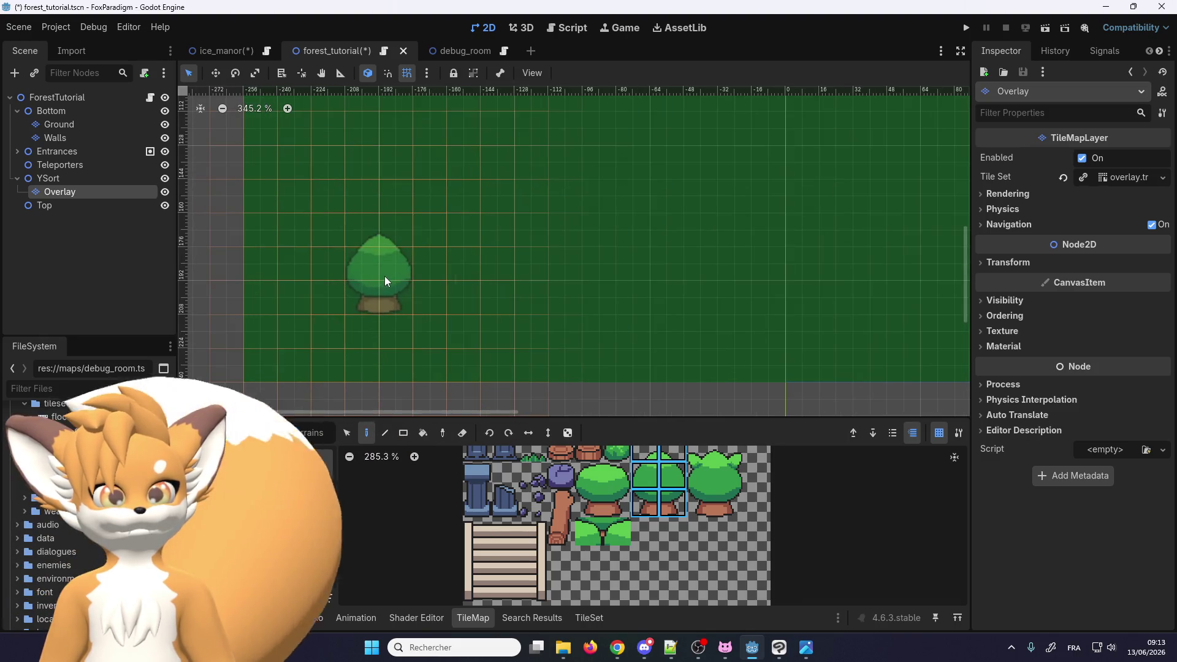
Paint test trees onto the grass, undoing one and placing another at cell (-15, 11)
{"action": "left_click", "coordinate": [385, 281]}
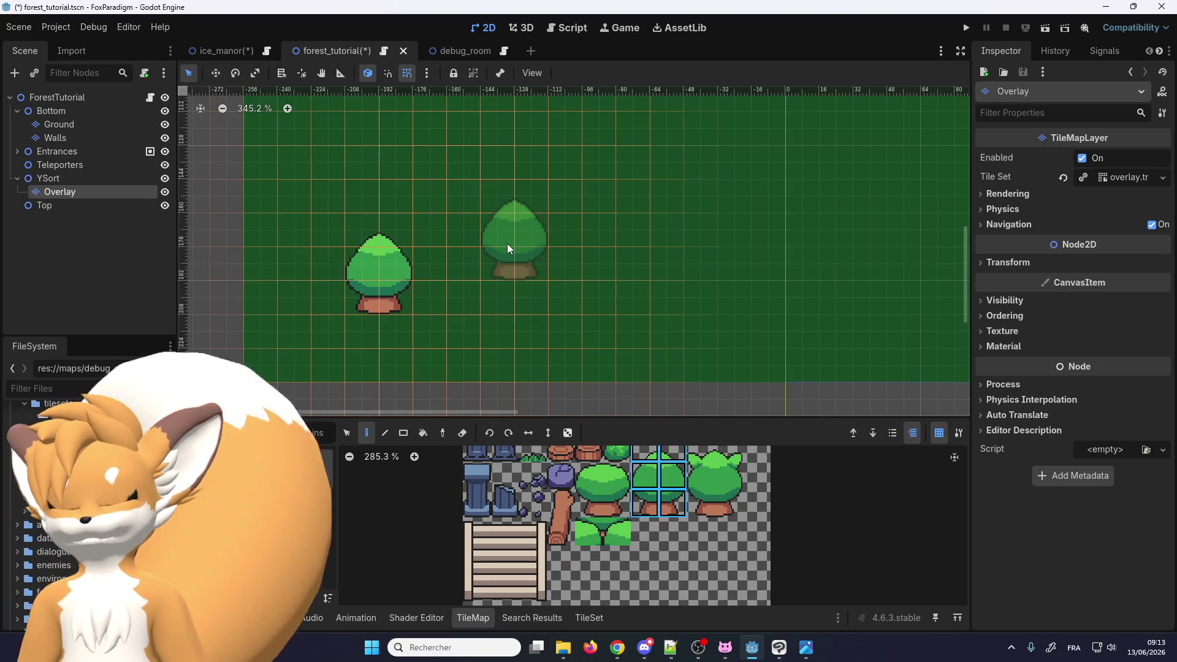
{"action": "key", "text": "ctrl+z"}
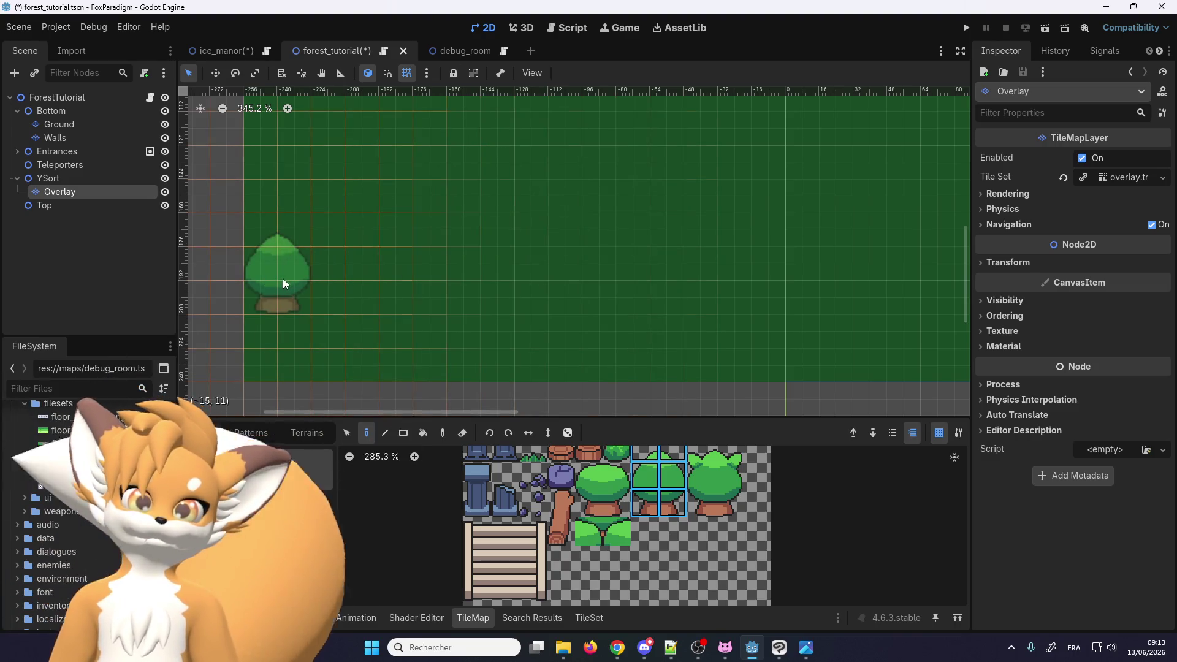
{"action": "left_click", "coordinate": [285, 264]}
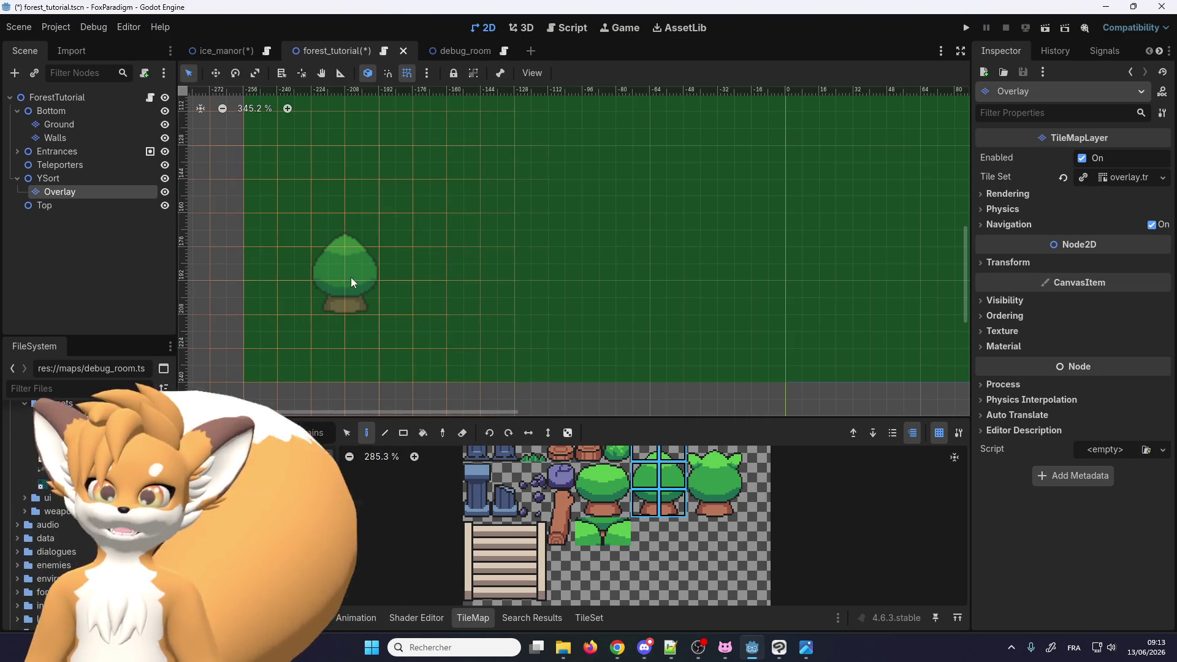
{"action": "scroll", "coordinate": [642, 531], "scroll_direction": "down", "scroll_amount": 1}
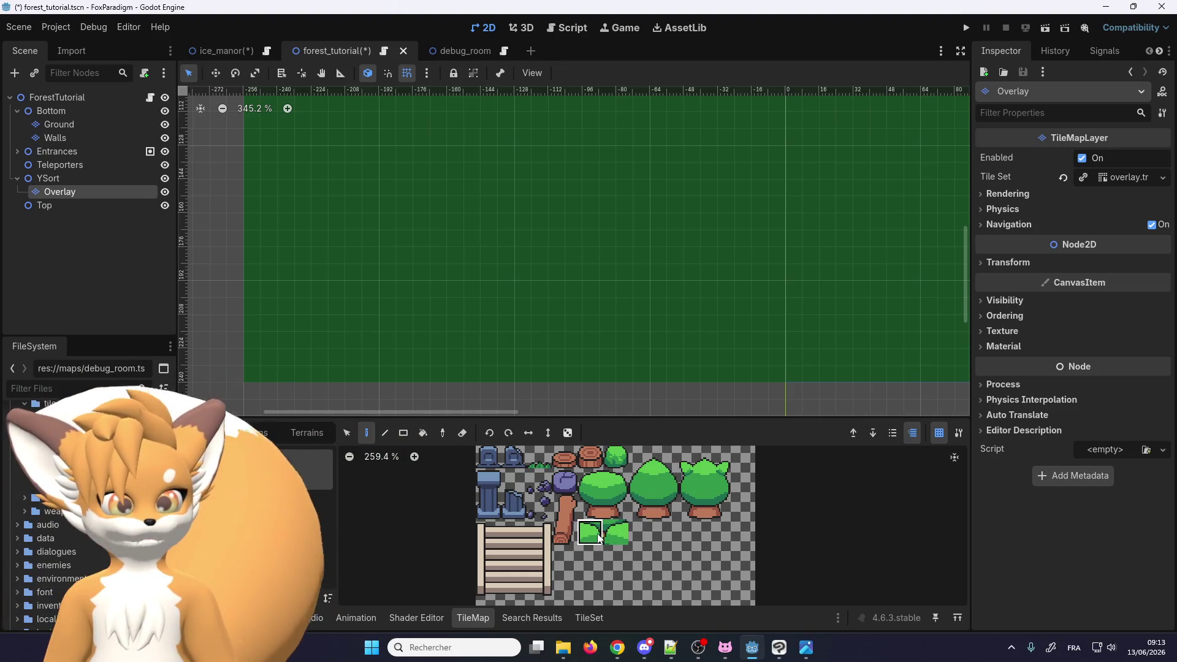
Select both bush tiles in the atlas, then choose the tree-trunk tile instead
{"action": "left_click_drag", "start_coordinate": [599, 538], "coordinate": [618, 538]}
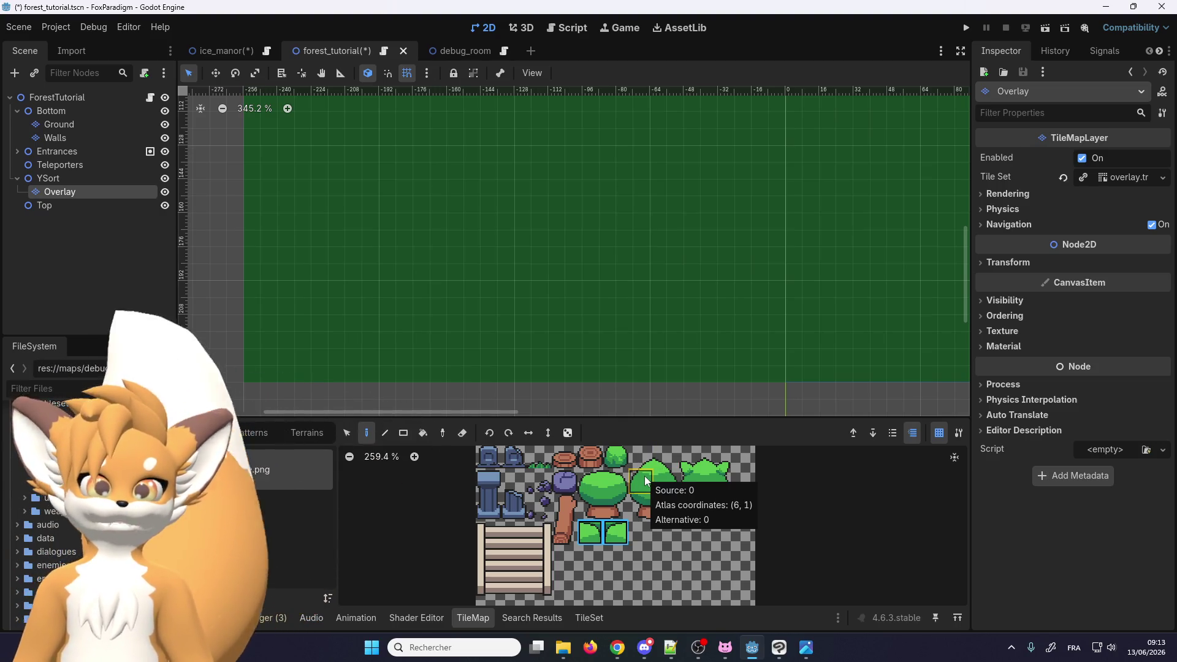
{"action": "left_click", "coordinate": [642, 509]}
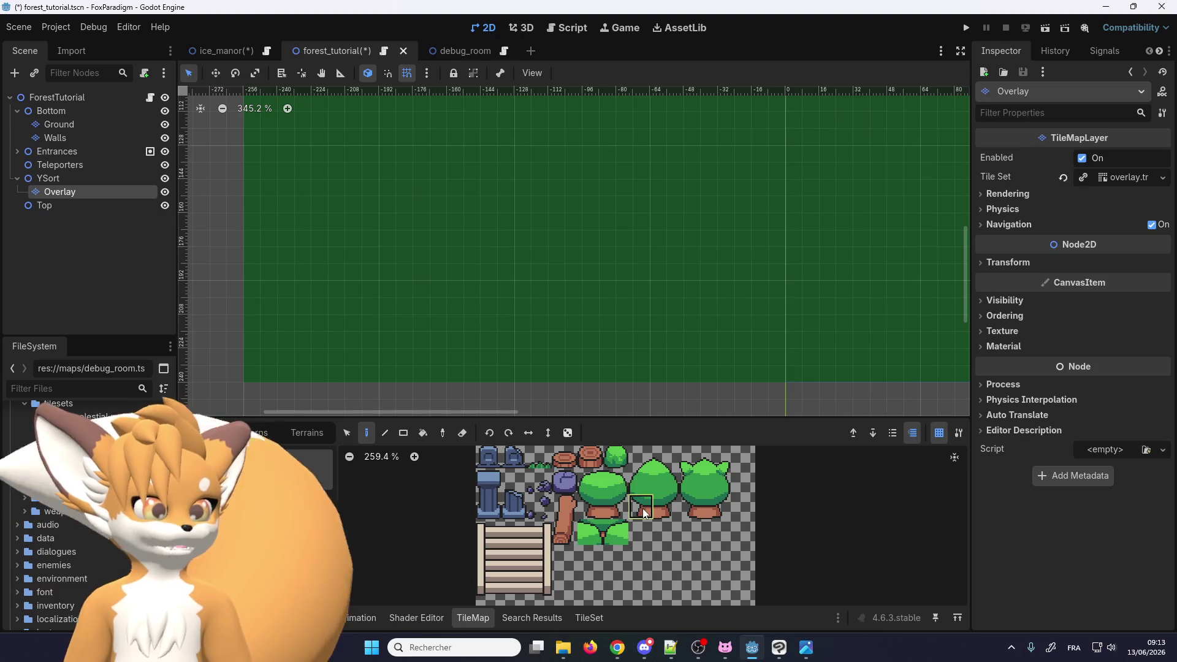